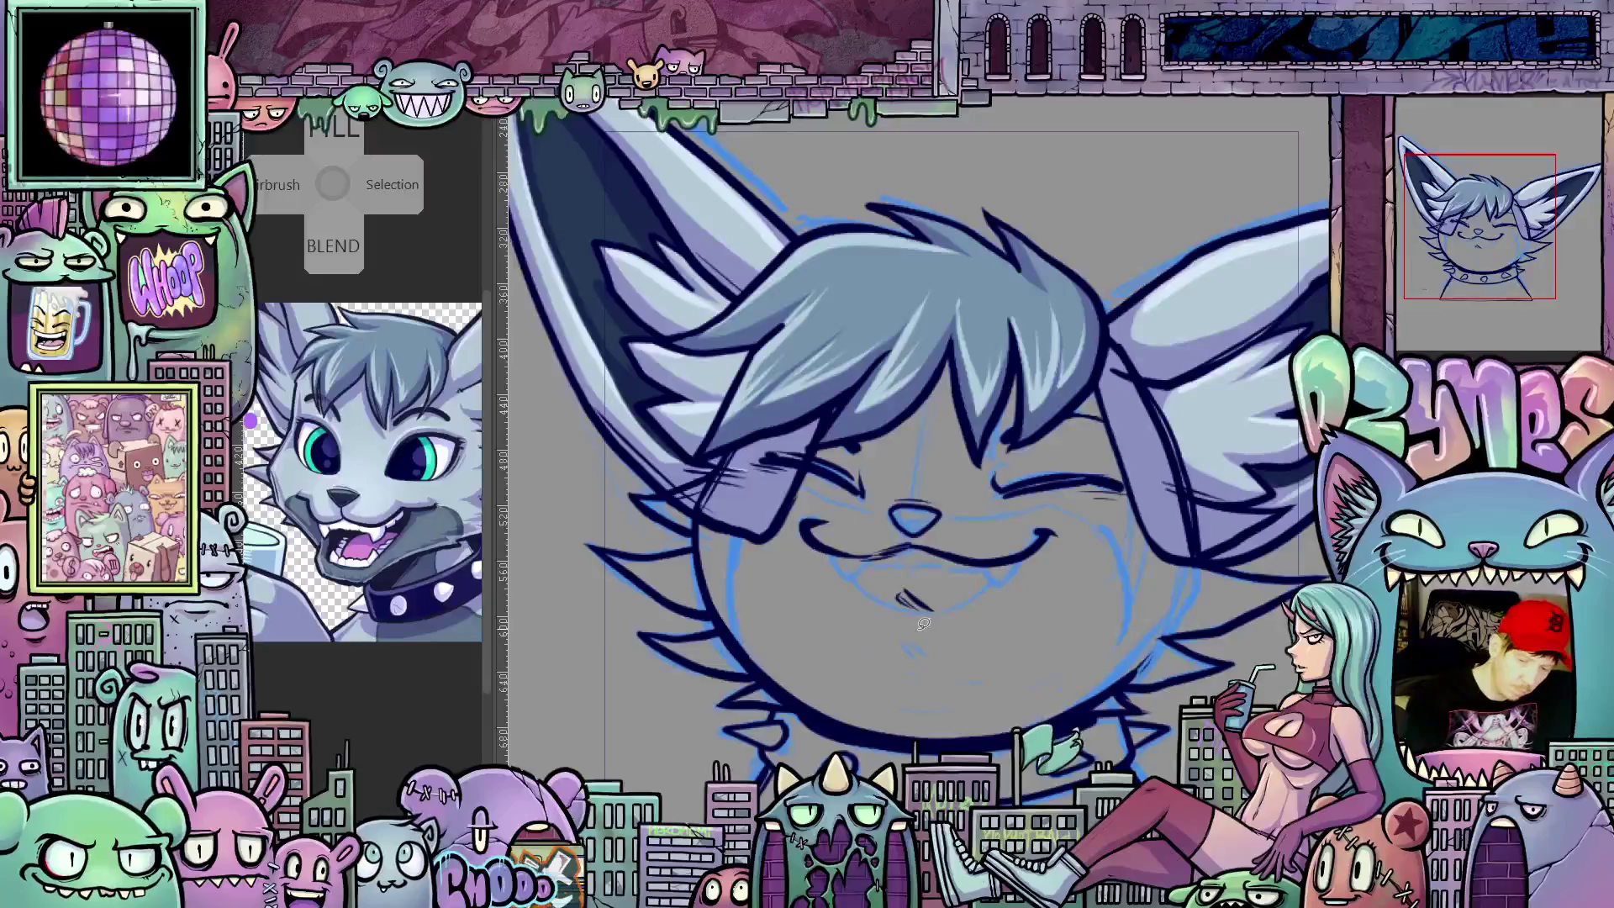
Step: Lasso the chin stroke and rotate it slightly with Free Transform, confirming the change
left_click_drag(867, 607, 909, 654)
key("ctrl+t")
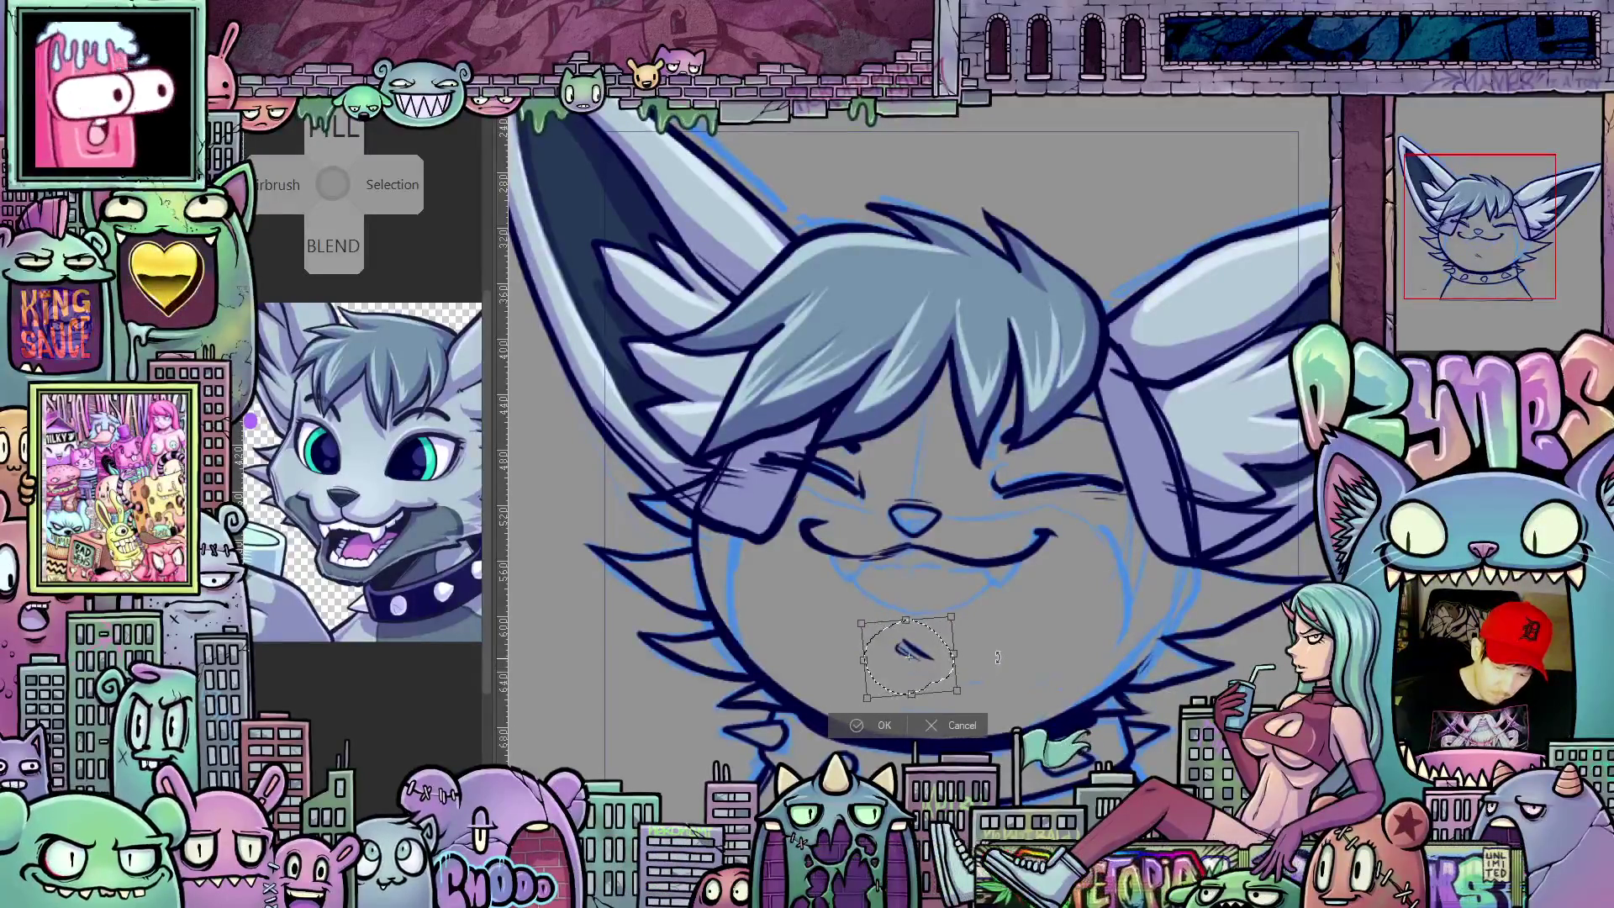
left_click_drag(991, 666, 1004, 652)
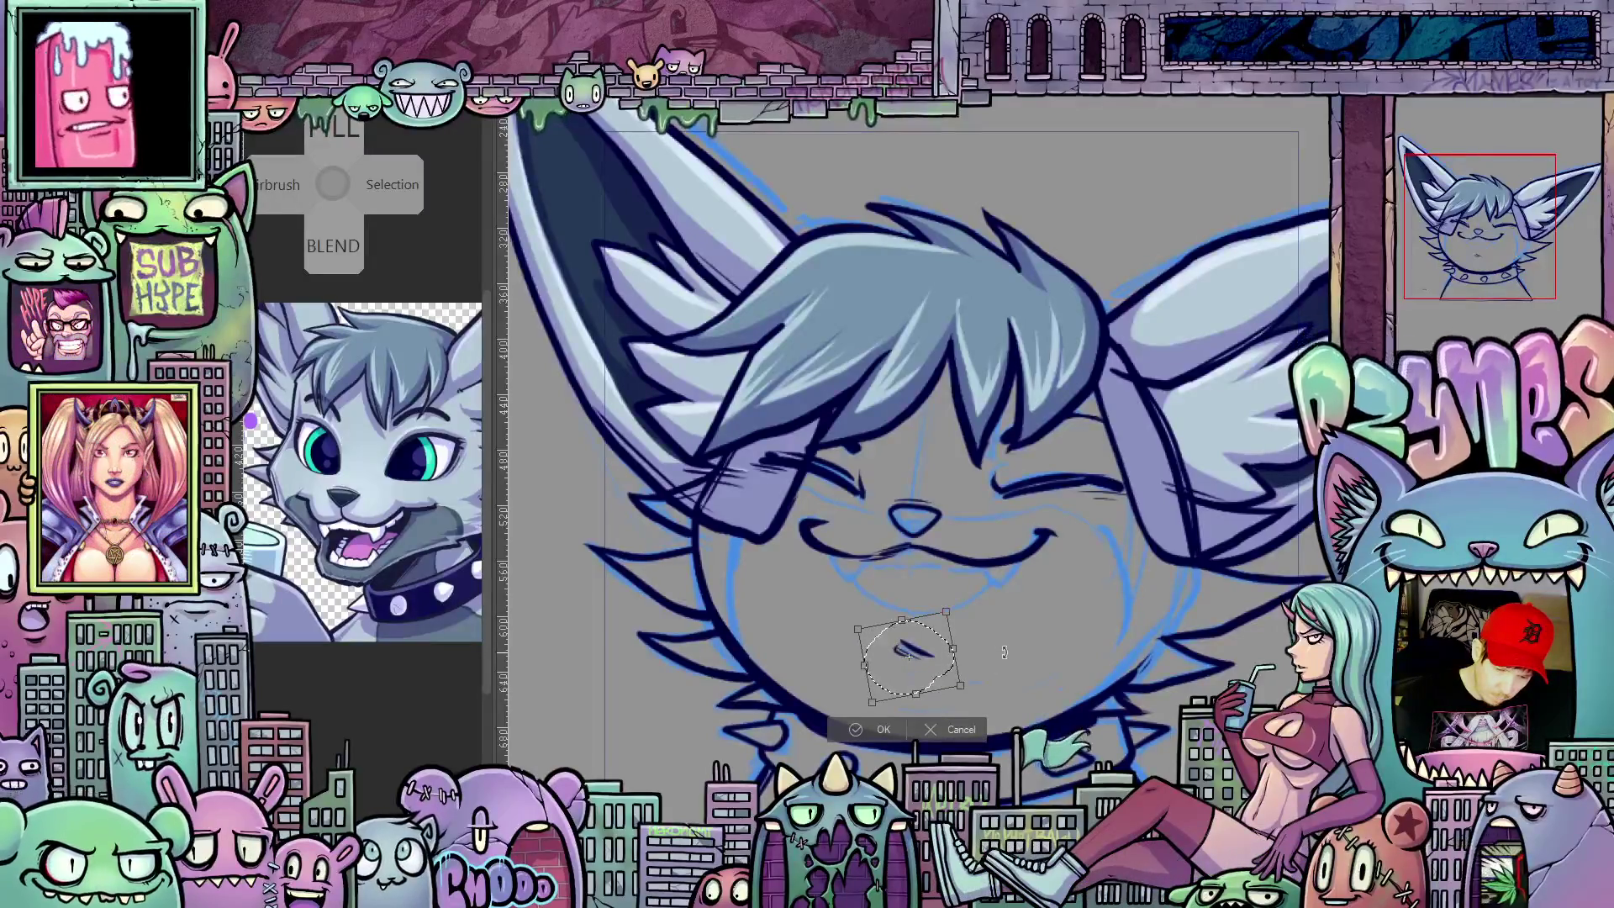
left_click(884, 732)
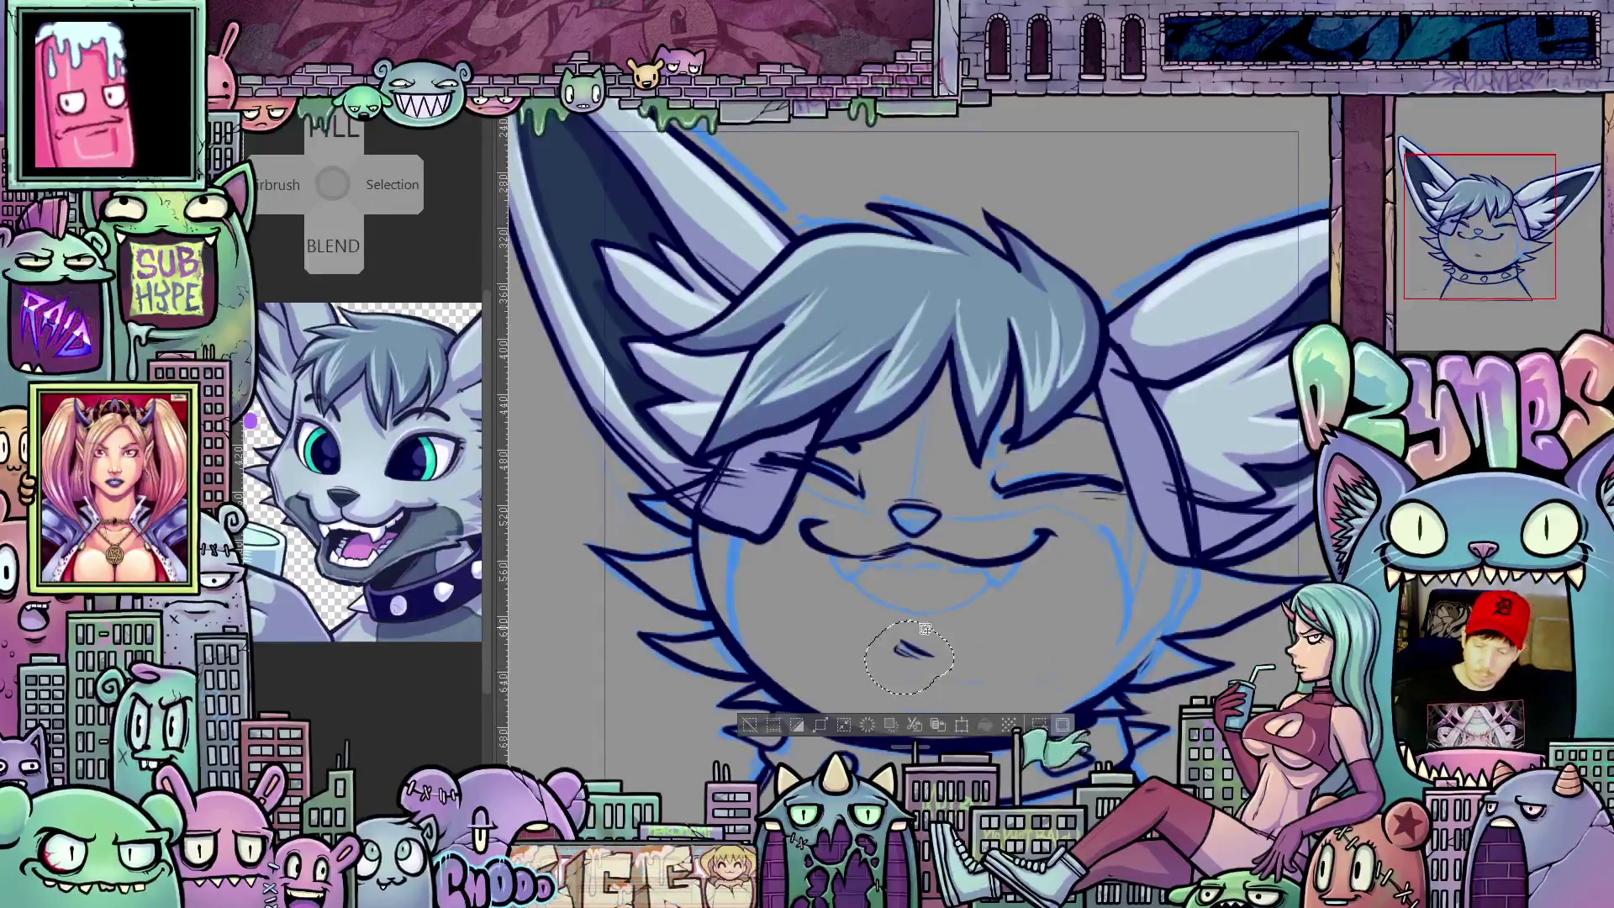
scroll(1023, 586, "up", 1)
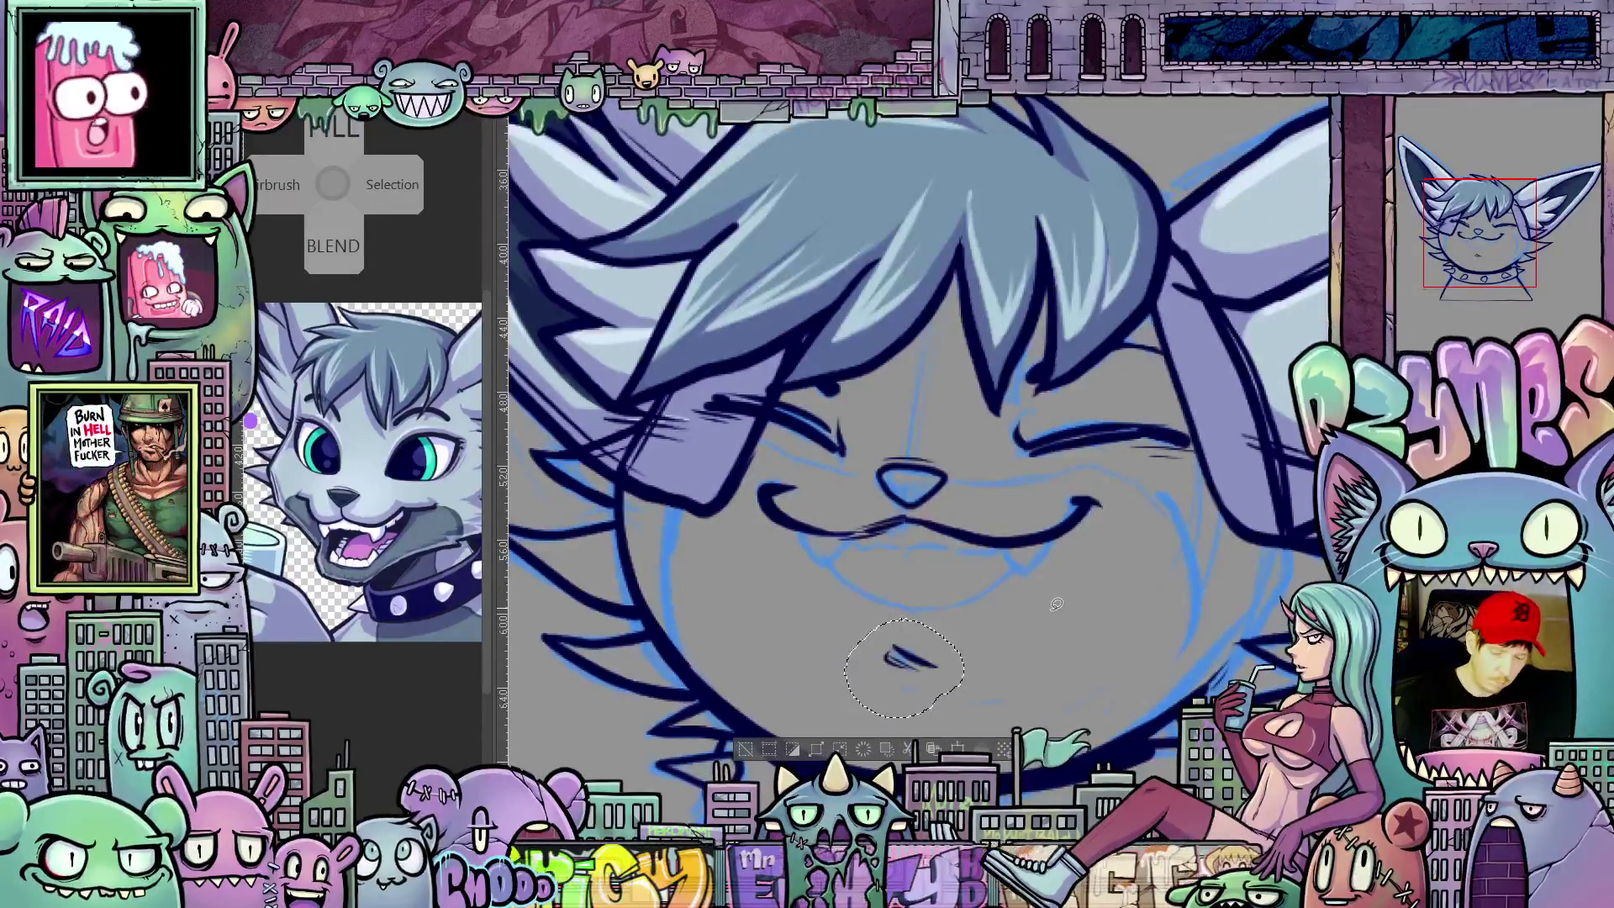
Step: Clear the selection and tilt the canvas view ready for drawing
left_click_drag(1046, 652, 1099, 645)
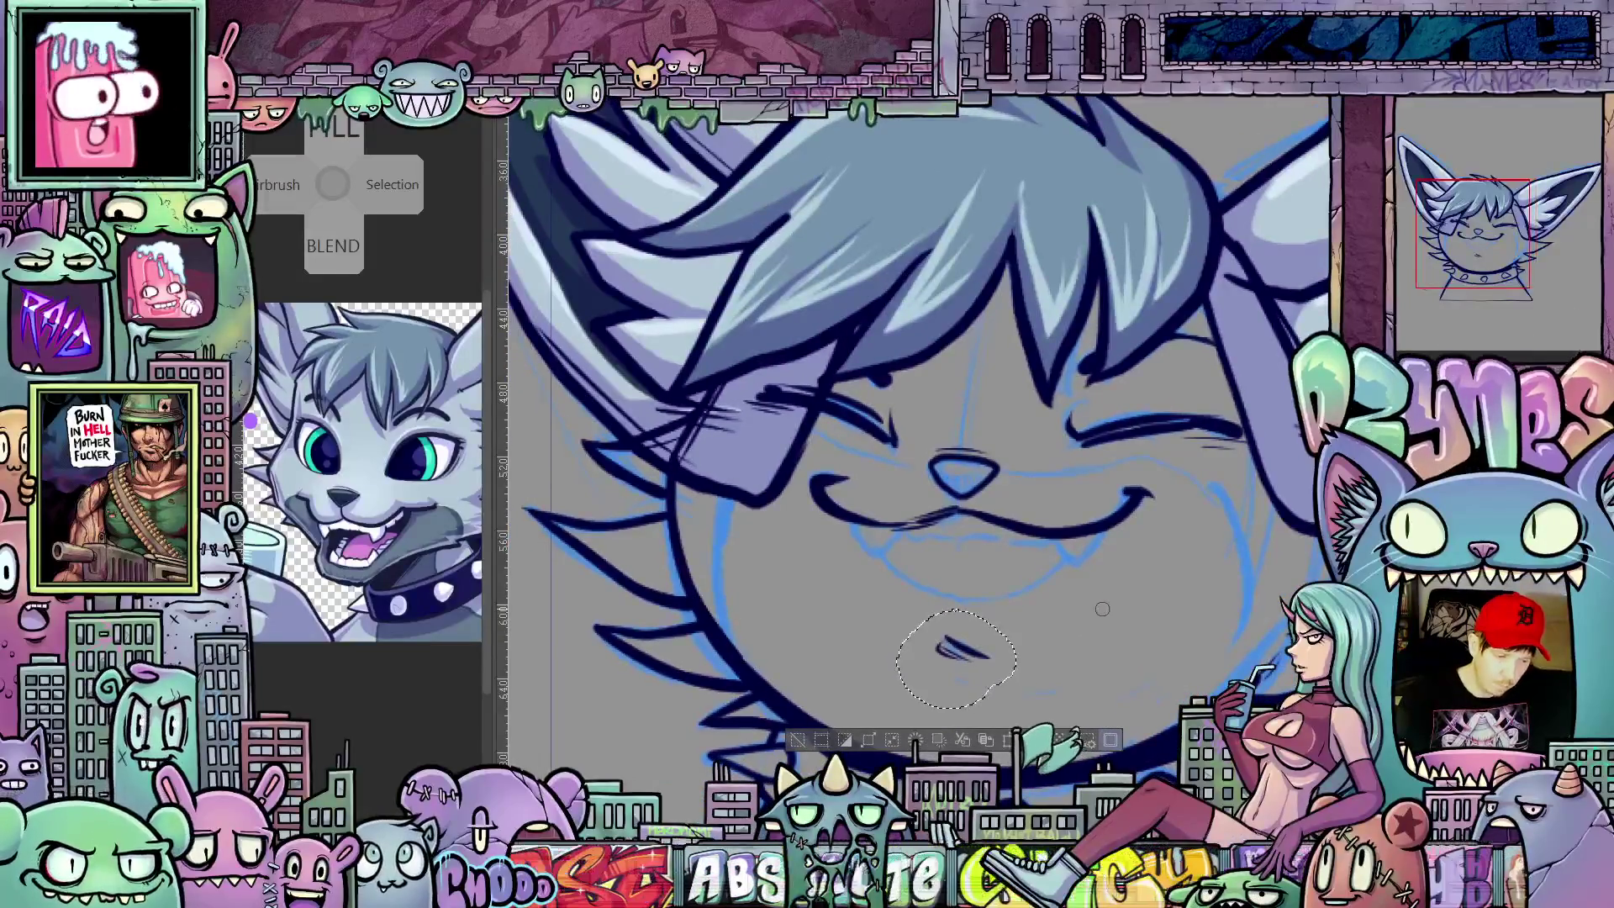
key("ctrl+d")
left_click_drag(1184, 576, 865, 502)
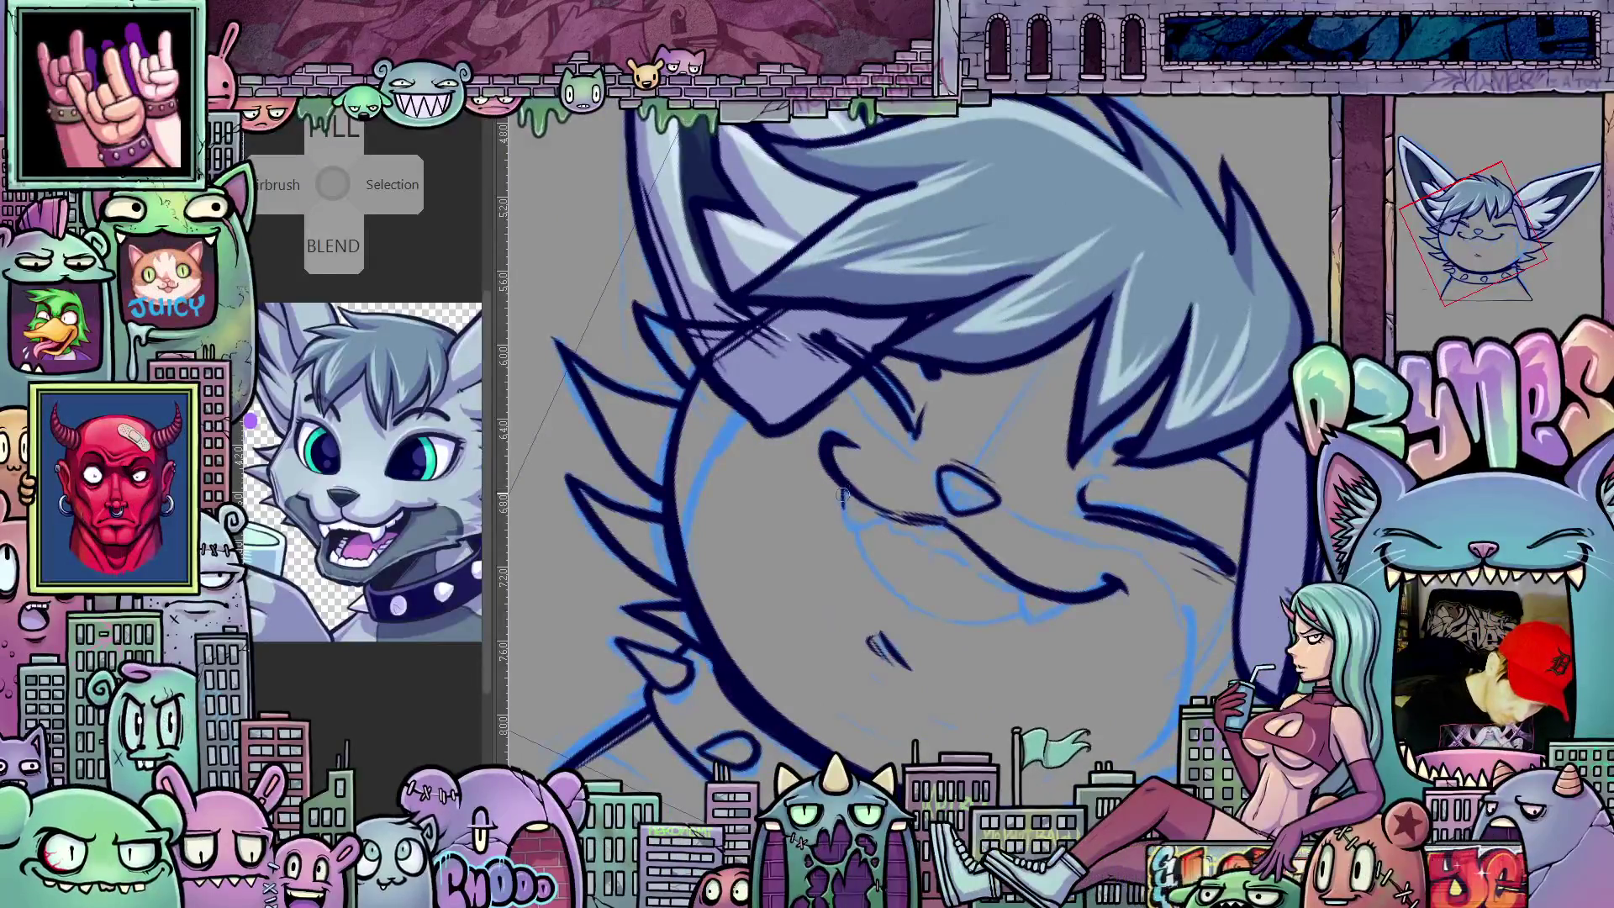
Step: Rotate the canvas to comfortable angles while pencilling the open, fanged mouth, then reach for the layer menu
left_click_drag(850, 528, 909, 569)
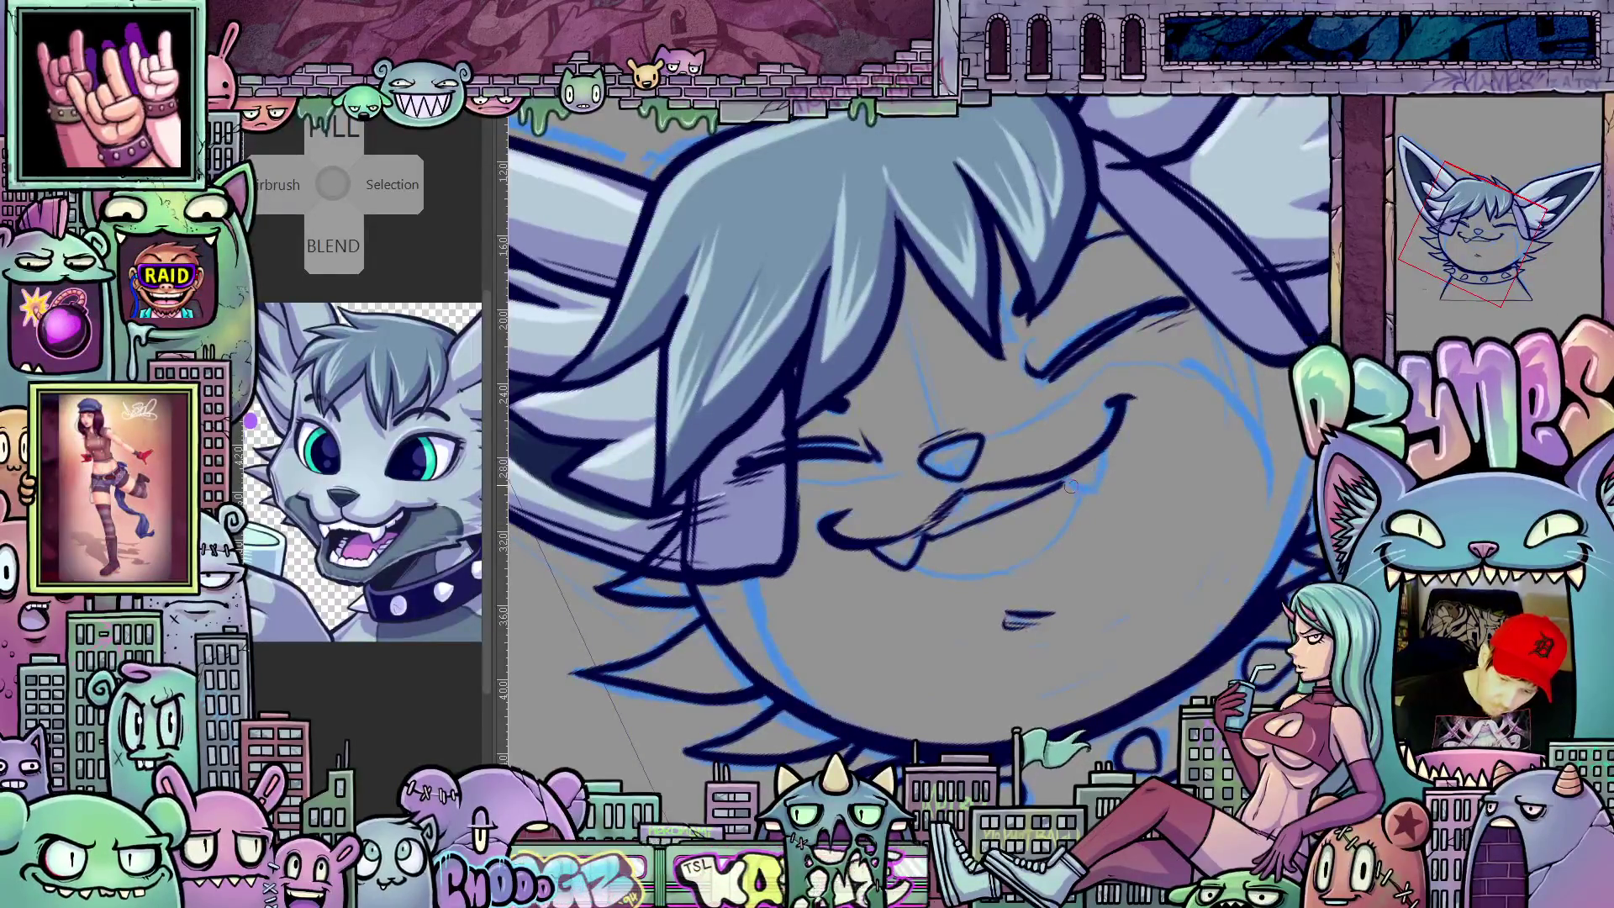
left_click_drag(1203, 539, 1093, 542)
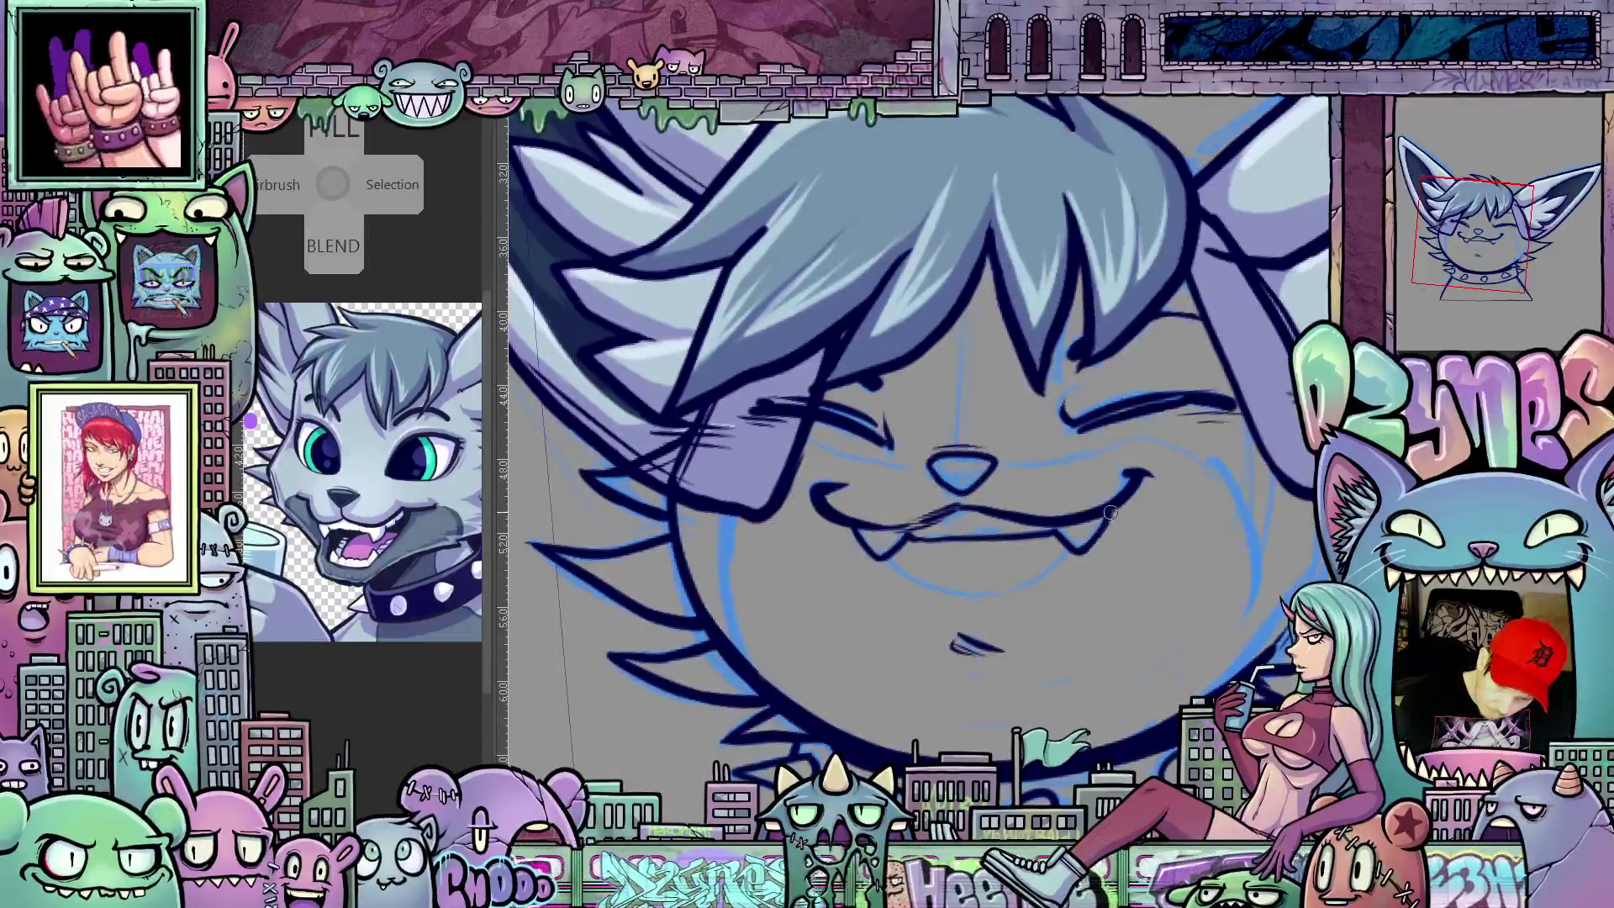
left_click_drag(1105, 521, 845, 487)
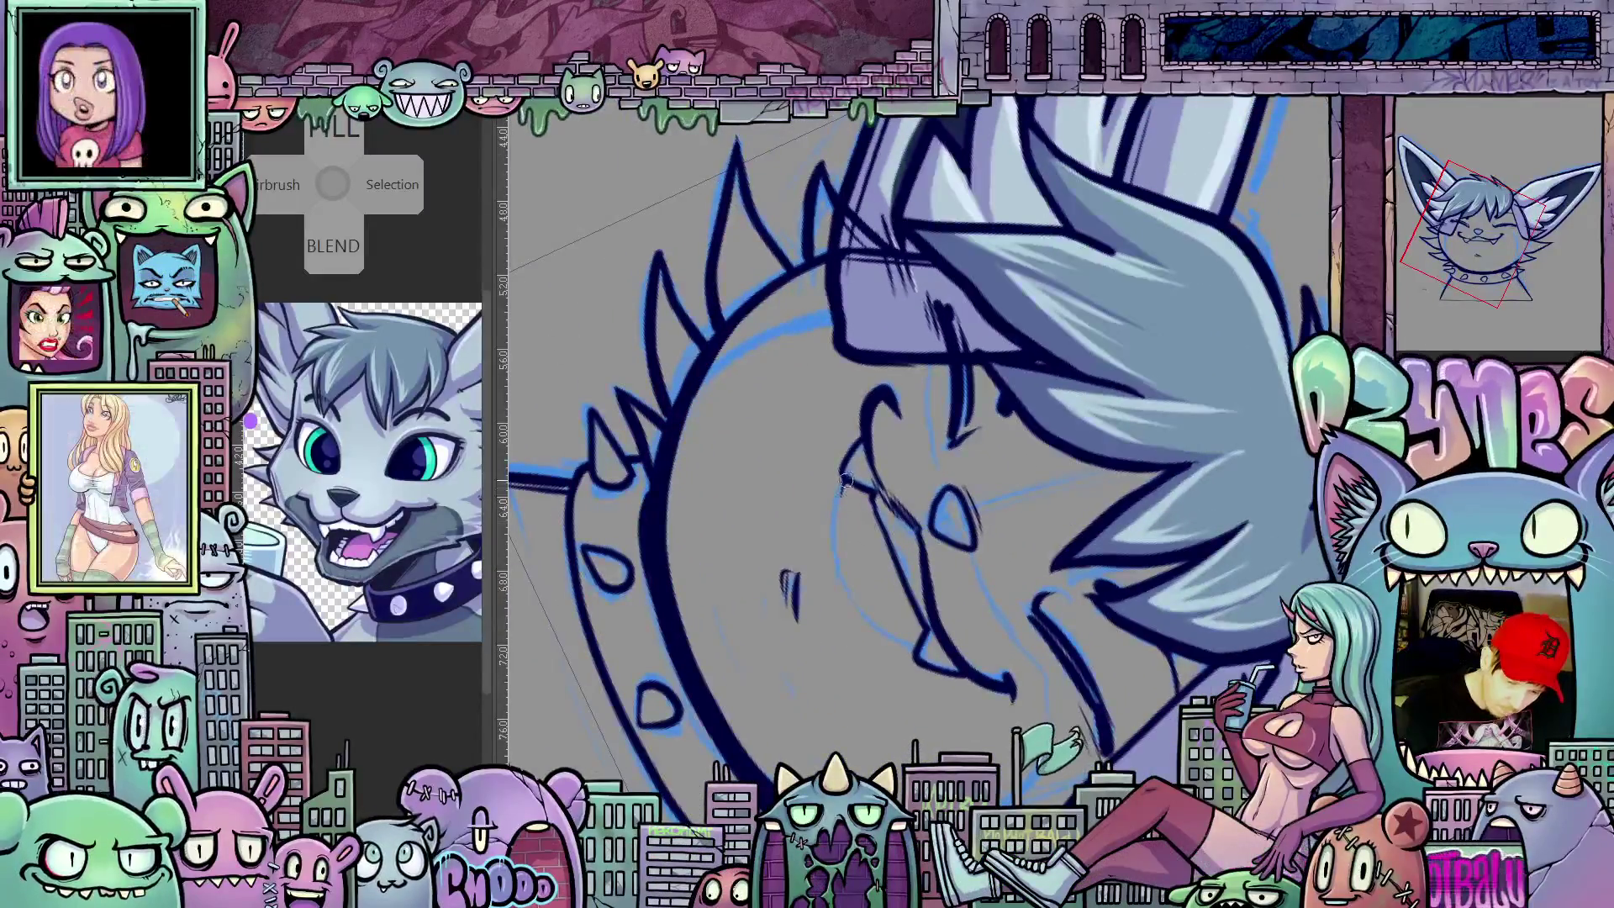
left_click_drag(837, 534, 802, 532)
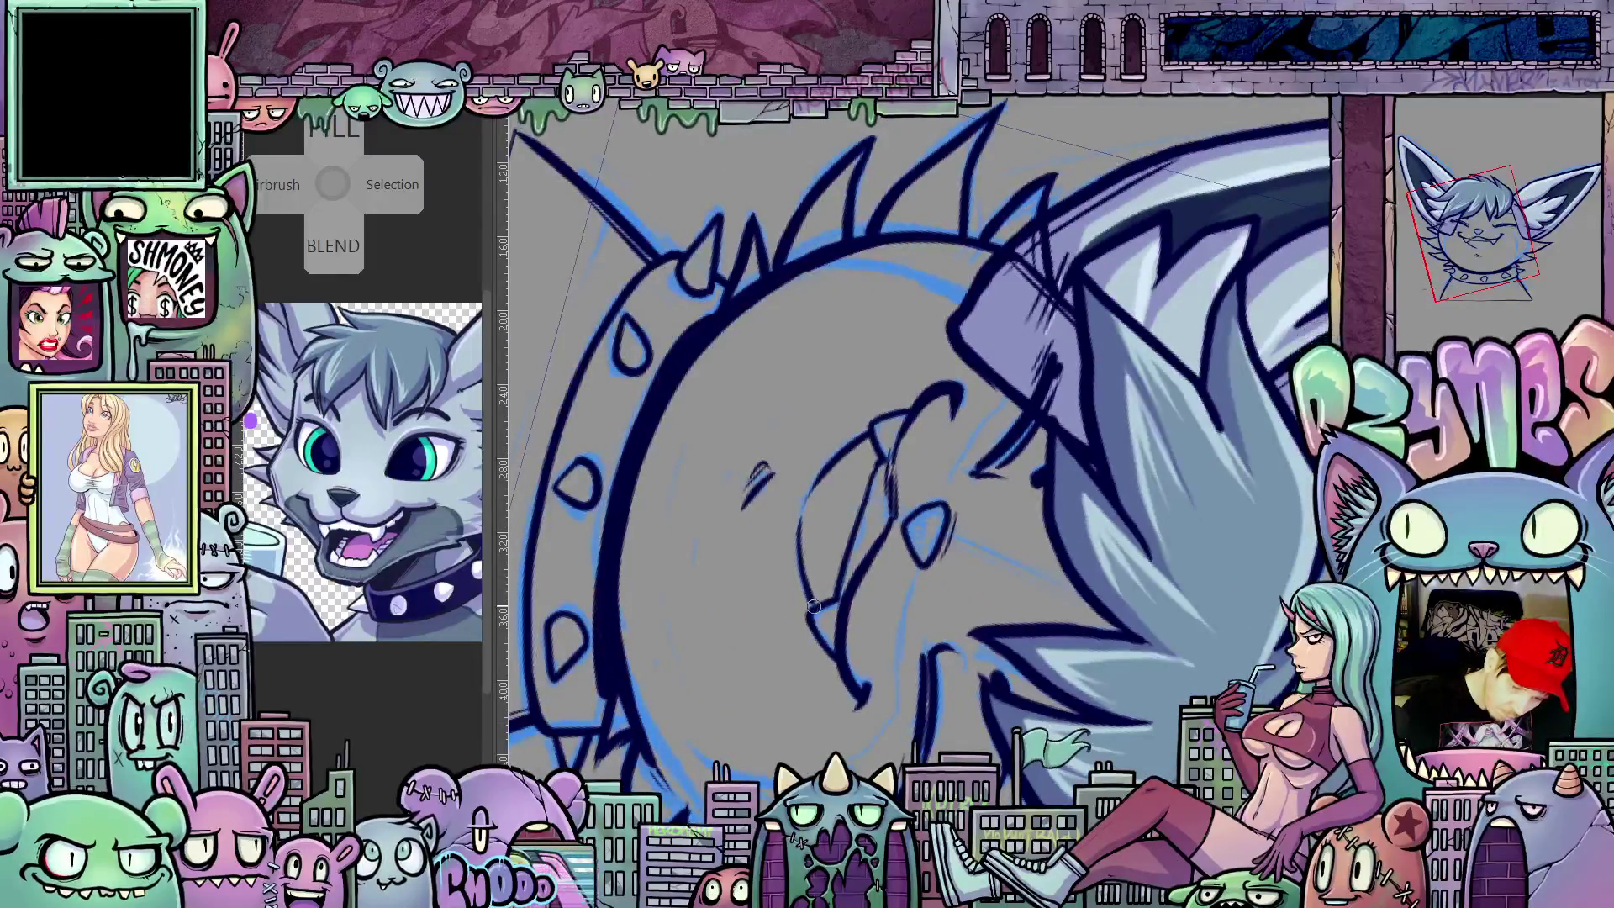
left_click_drag(840, 623, 1141, 330)
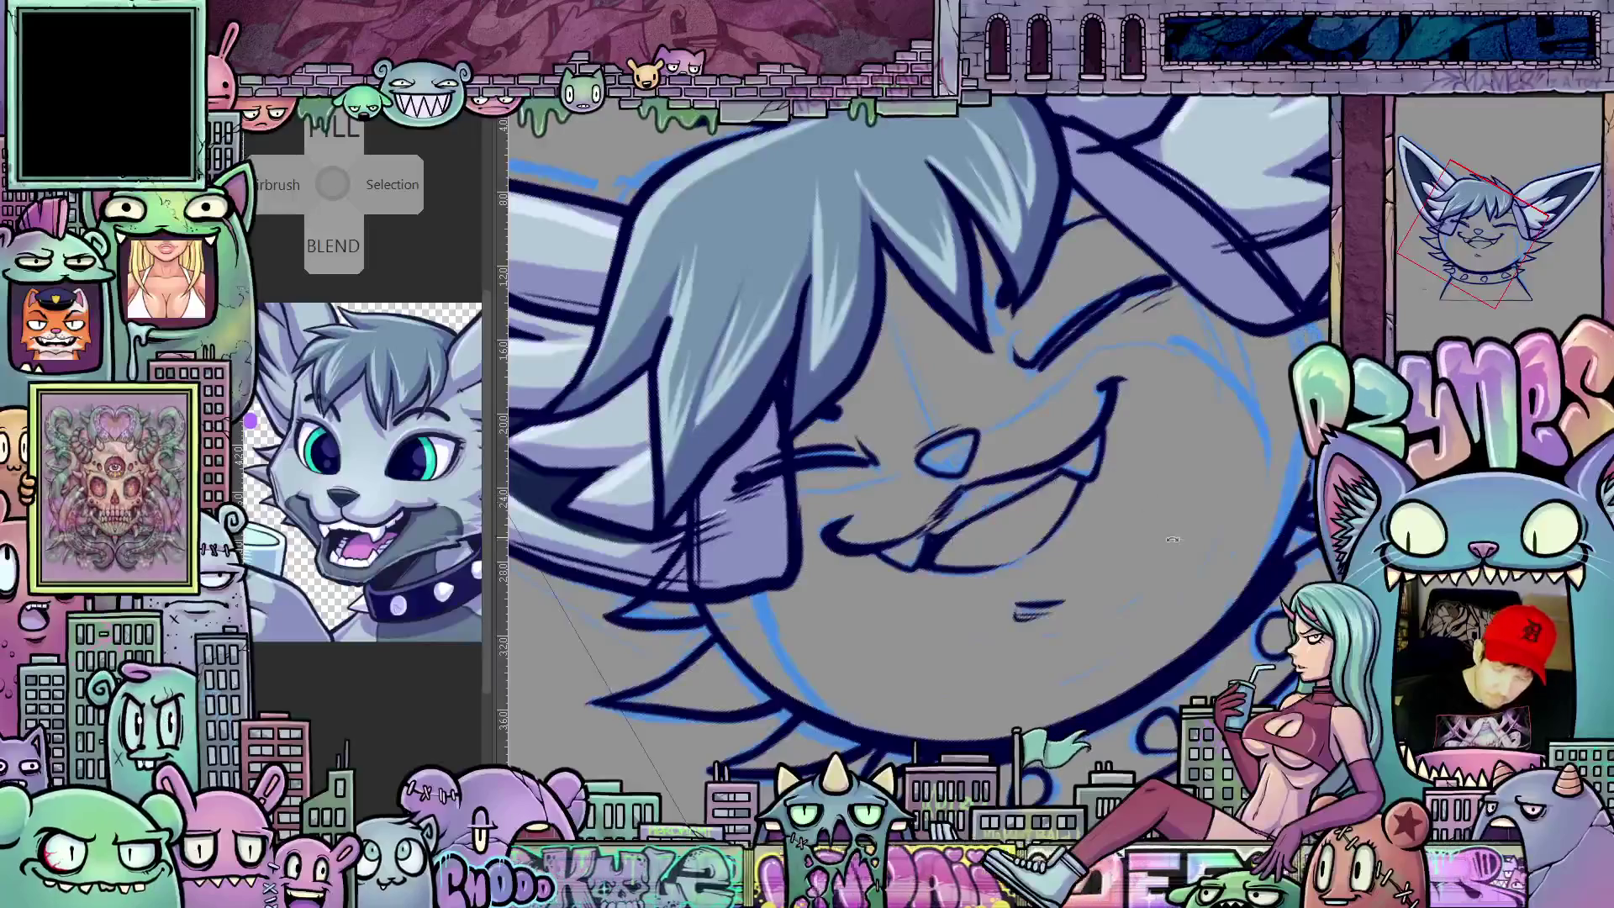
left_click_drag(951, 536, 1008, 451)
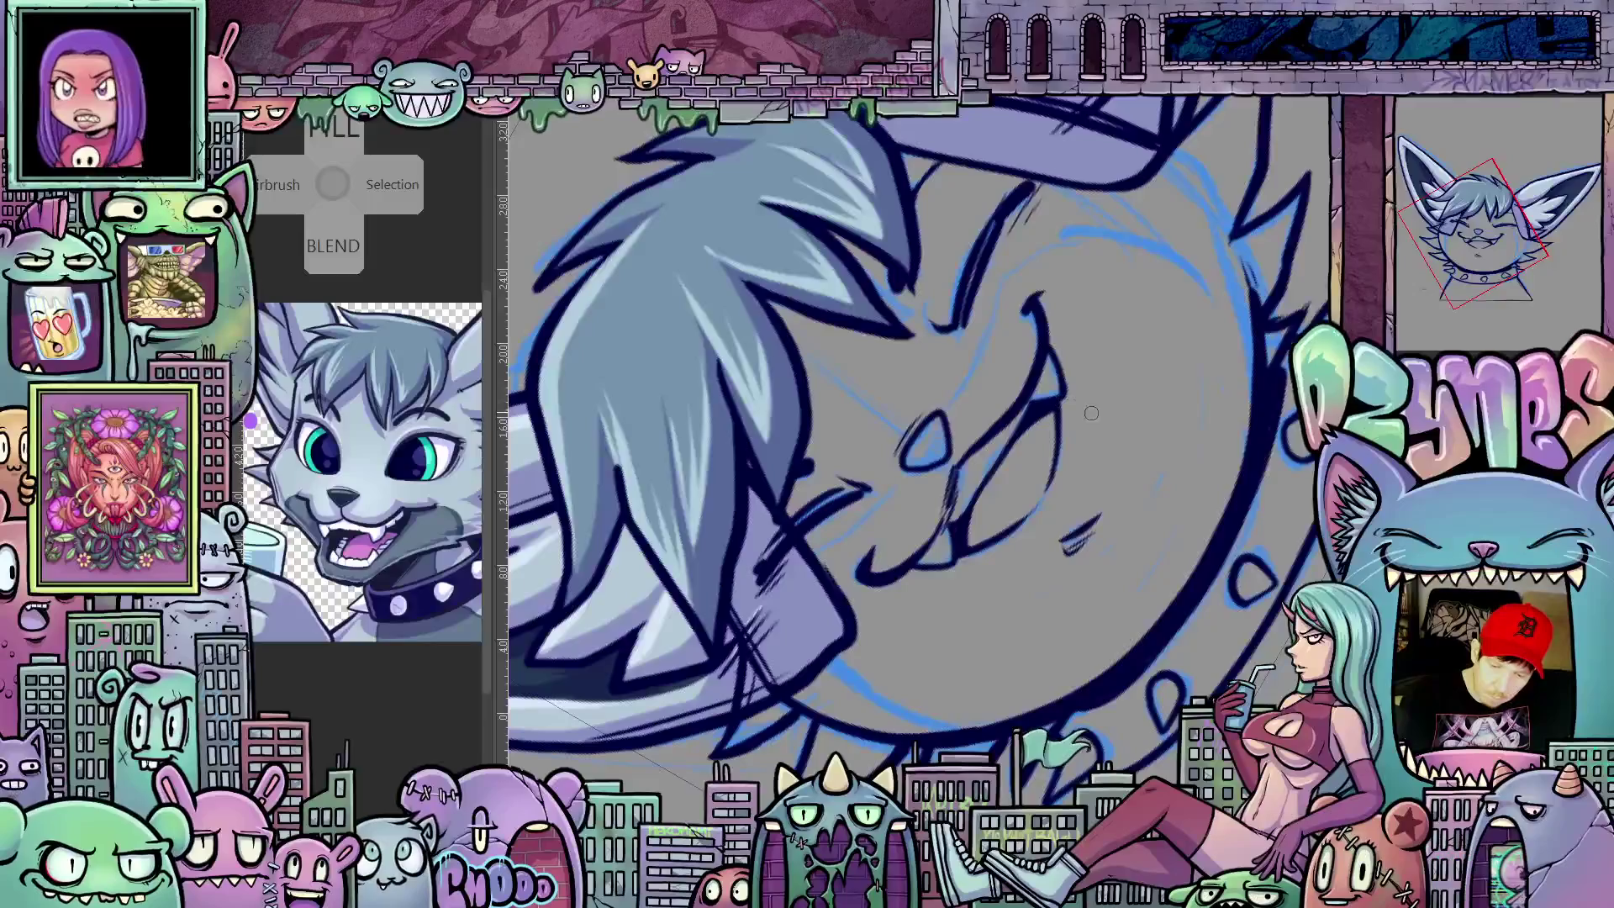
left_click_drag(1084, 413, 1135, 606)
mouse_move(1117, 662)
left_mouse_down()
mouse_move(1124, 682)
mouse_move(1147, 634)
left_mouse_up()
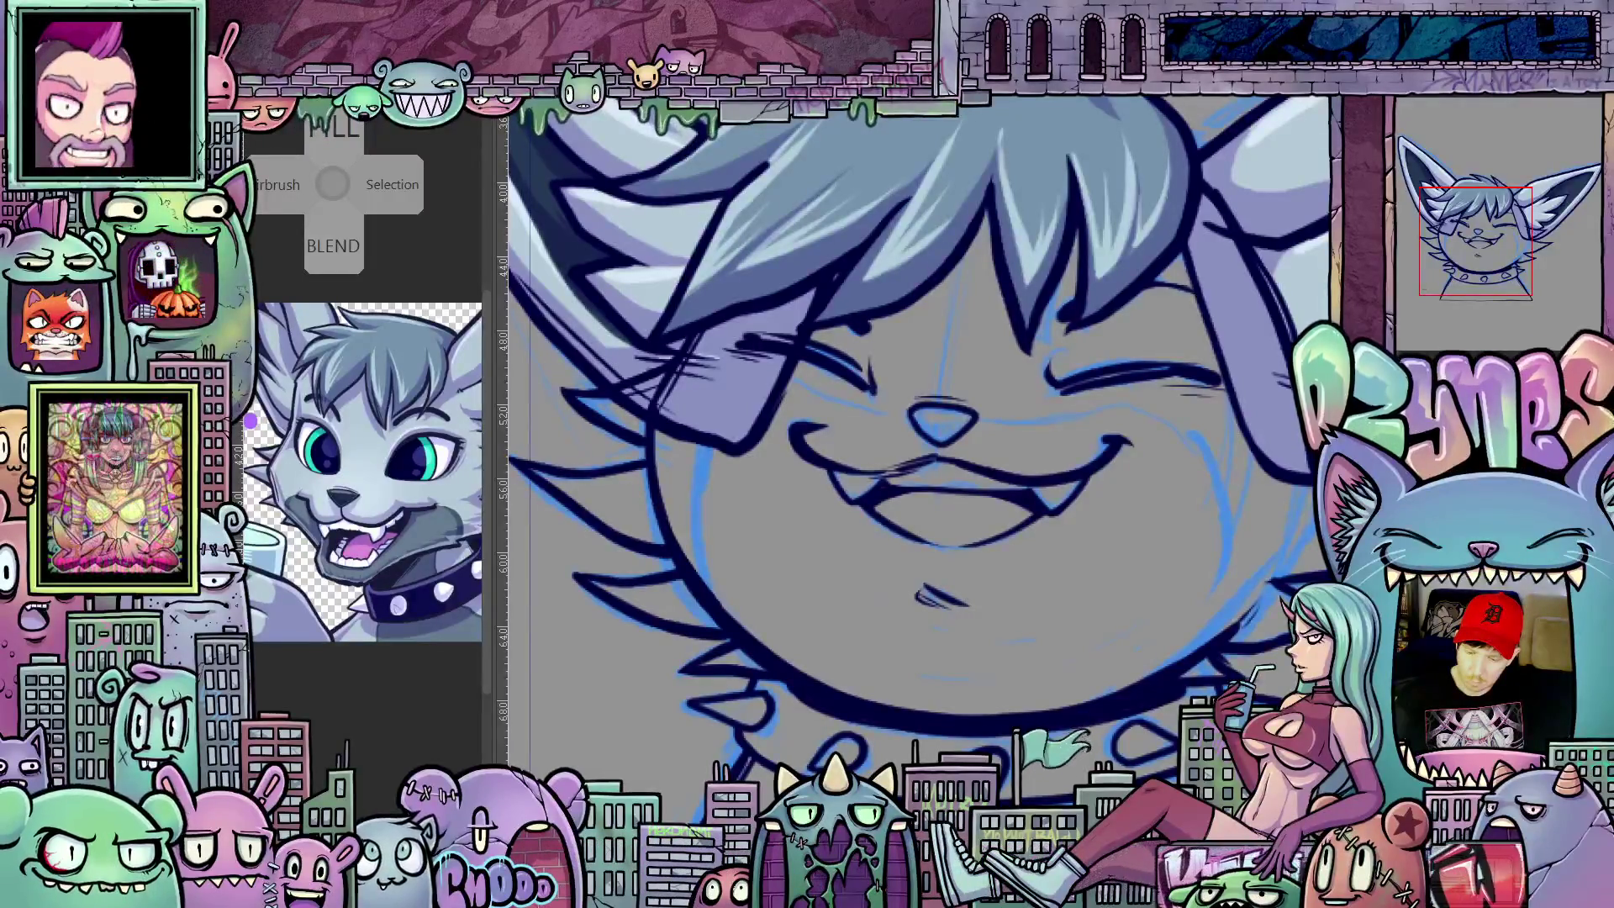
right_click(1443, 280)
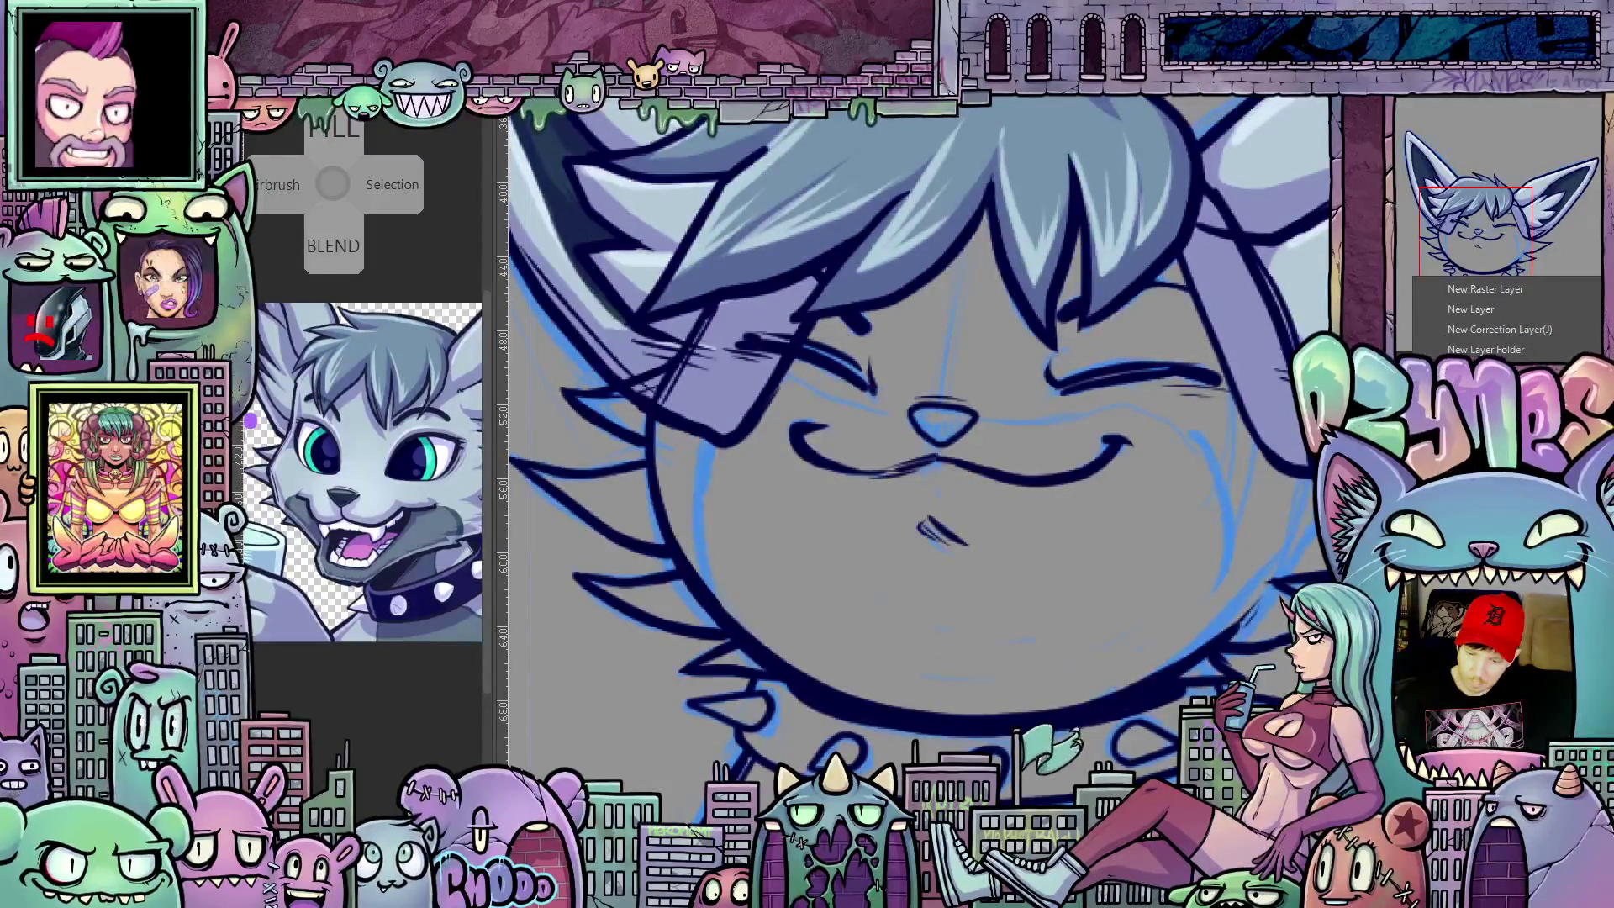
Step: Move to the cel showing the blue mouth guide and ink the dark open mouth with teeth over it
key("Escape")
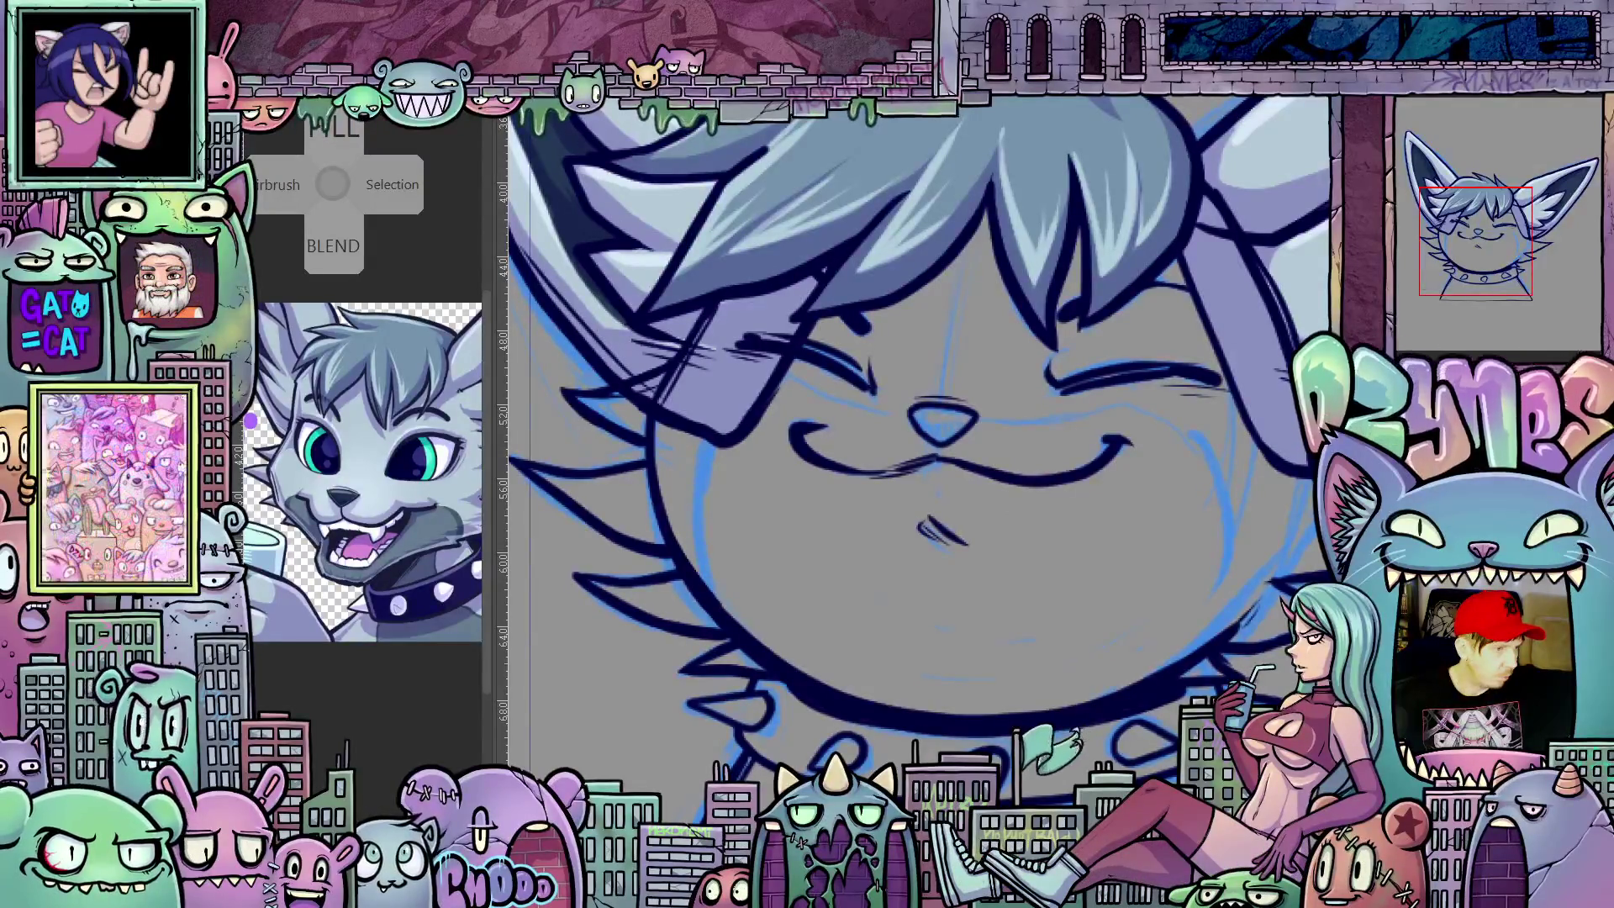
key("ctrl+z")
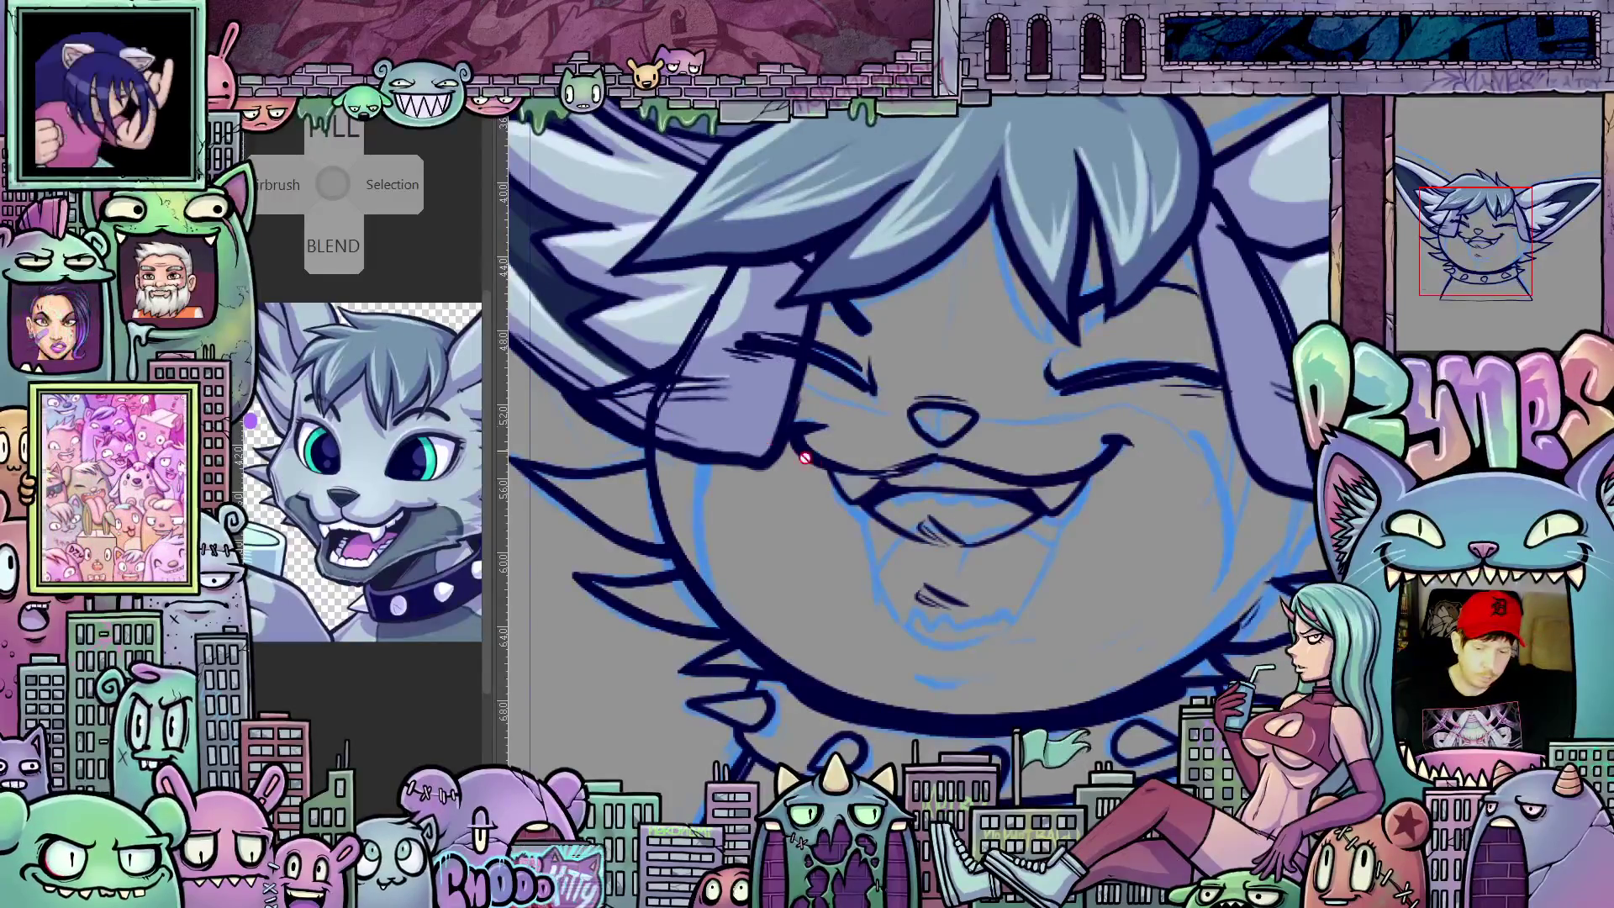
scroll(979, 529, "up", 1)
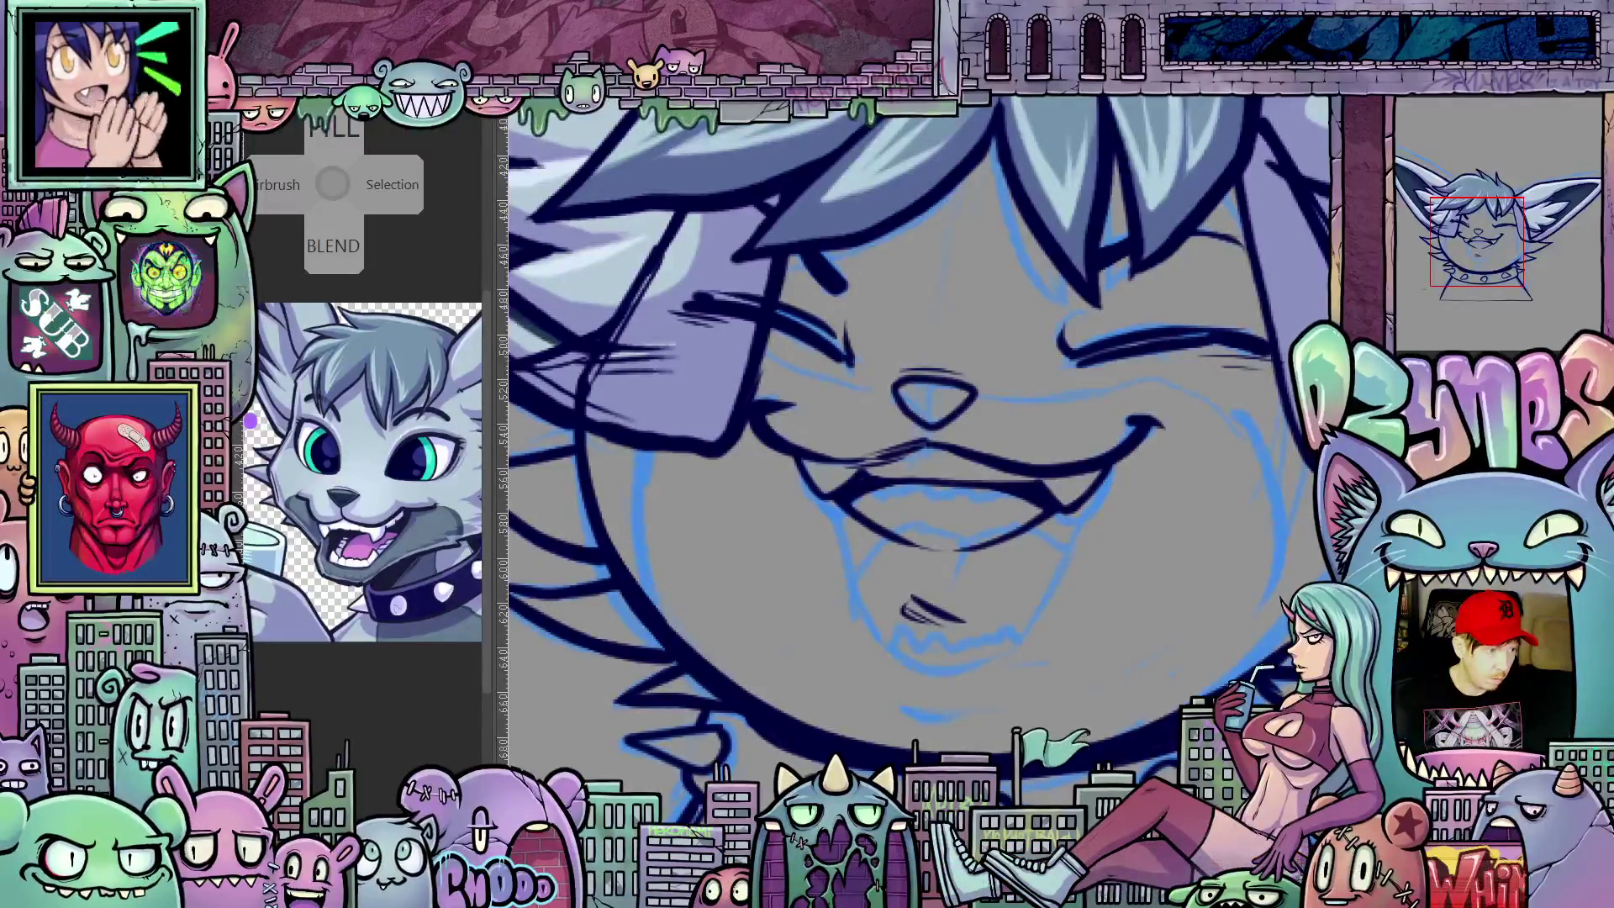
Step: On the closed-smile cel, lasso the mouth and nudge it up slightly with transform
key("ctrl+z")
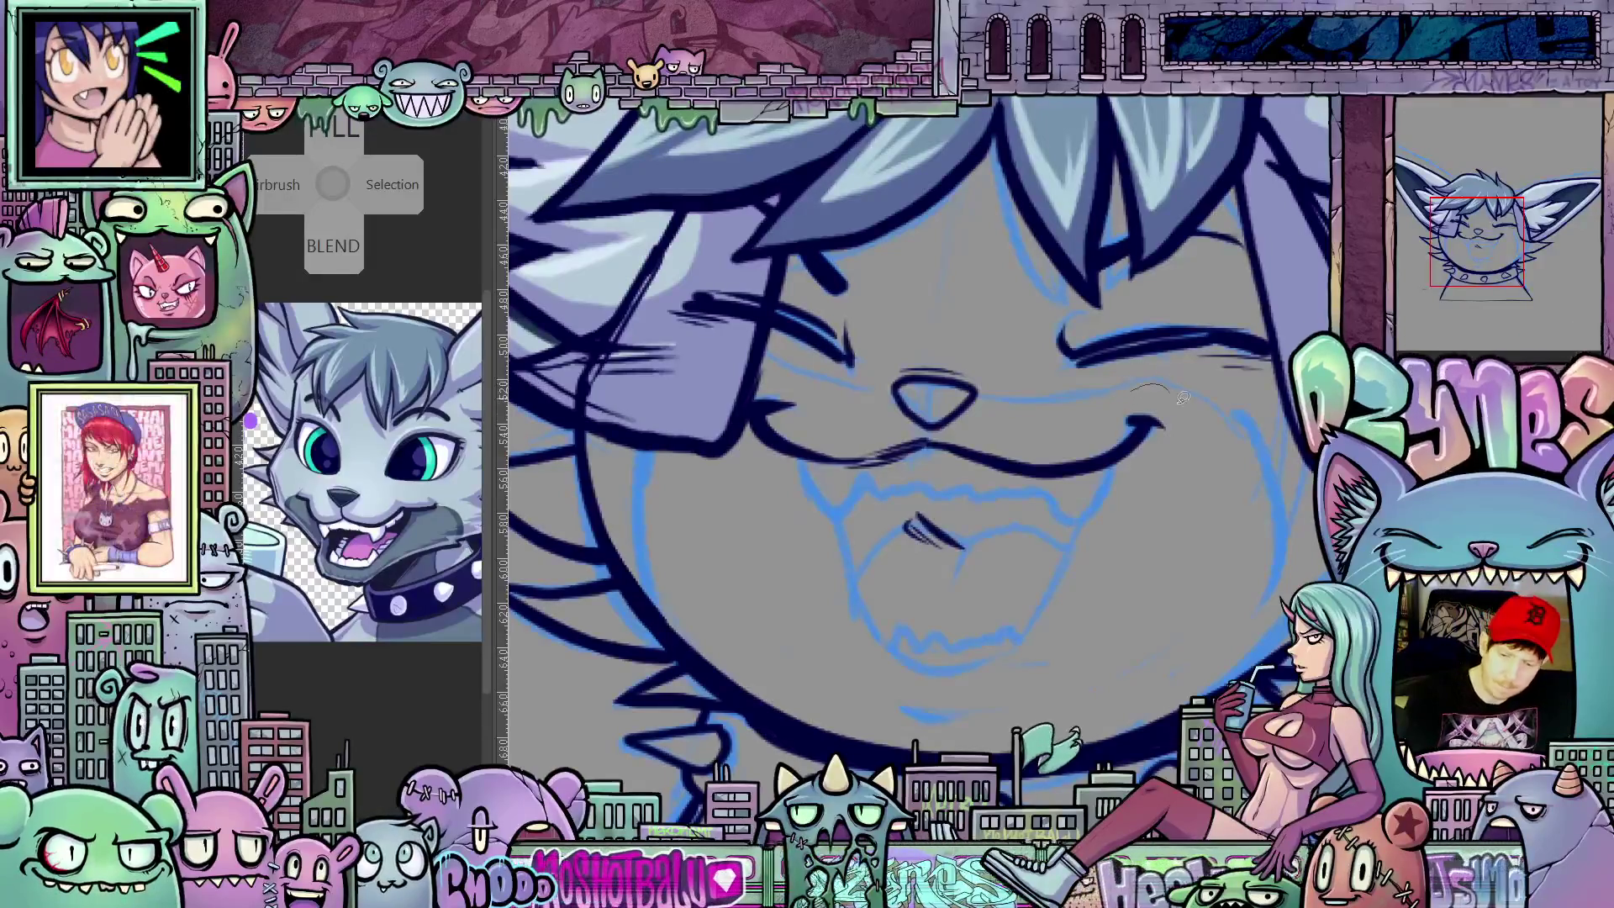
left_click_drag(1073, 503, 901, 430)
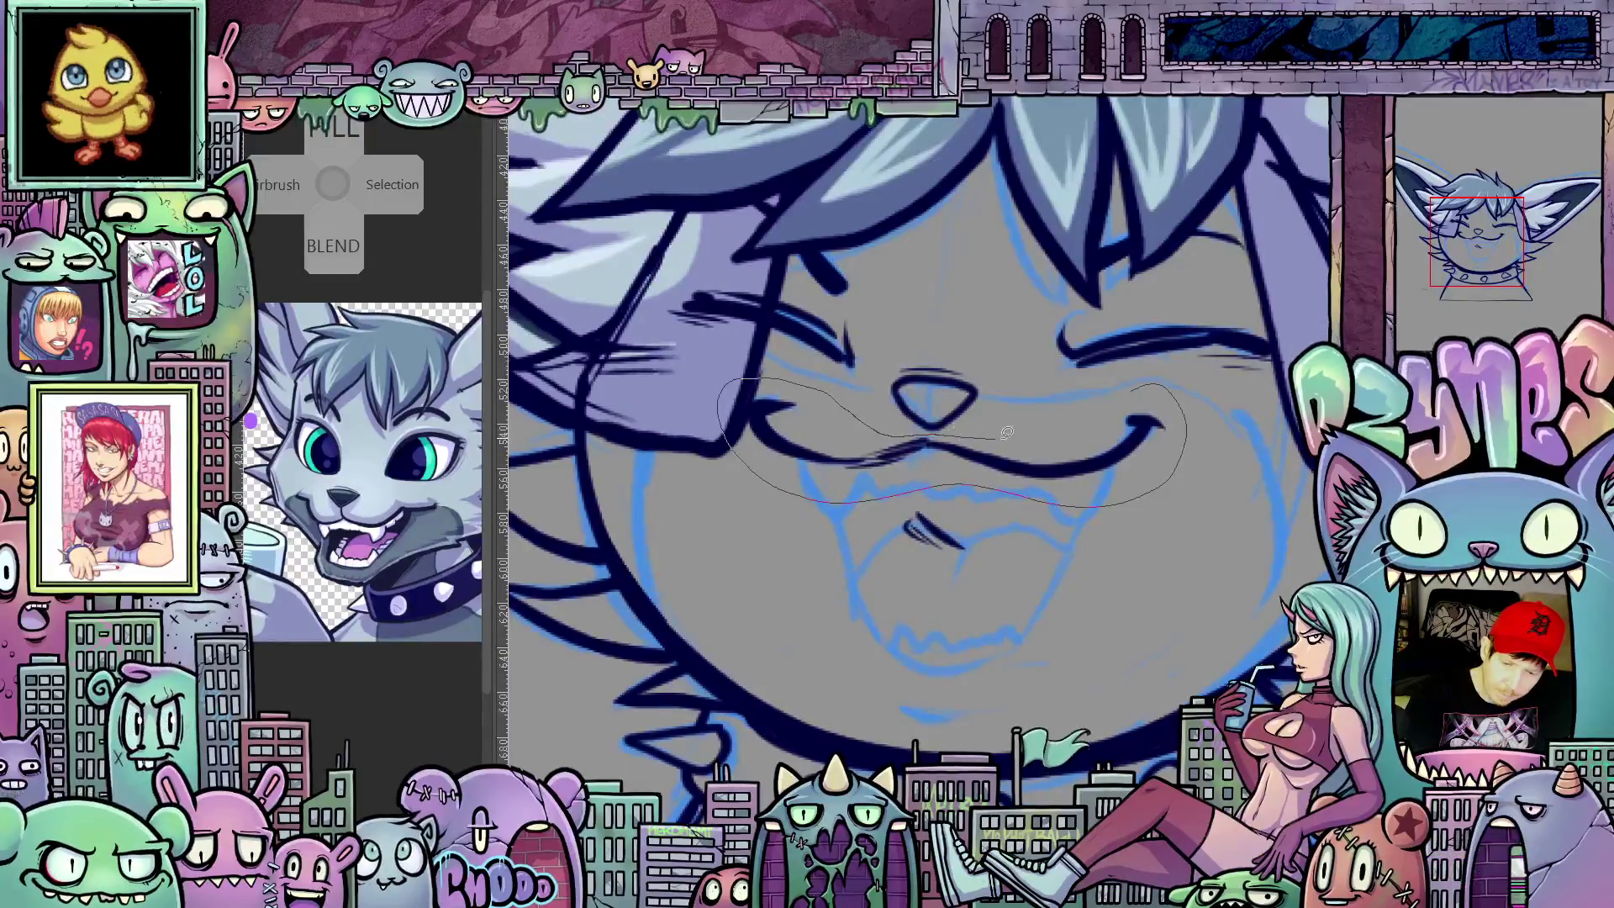
left_click_drag(1101, 418, 1119, 401)
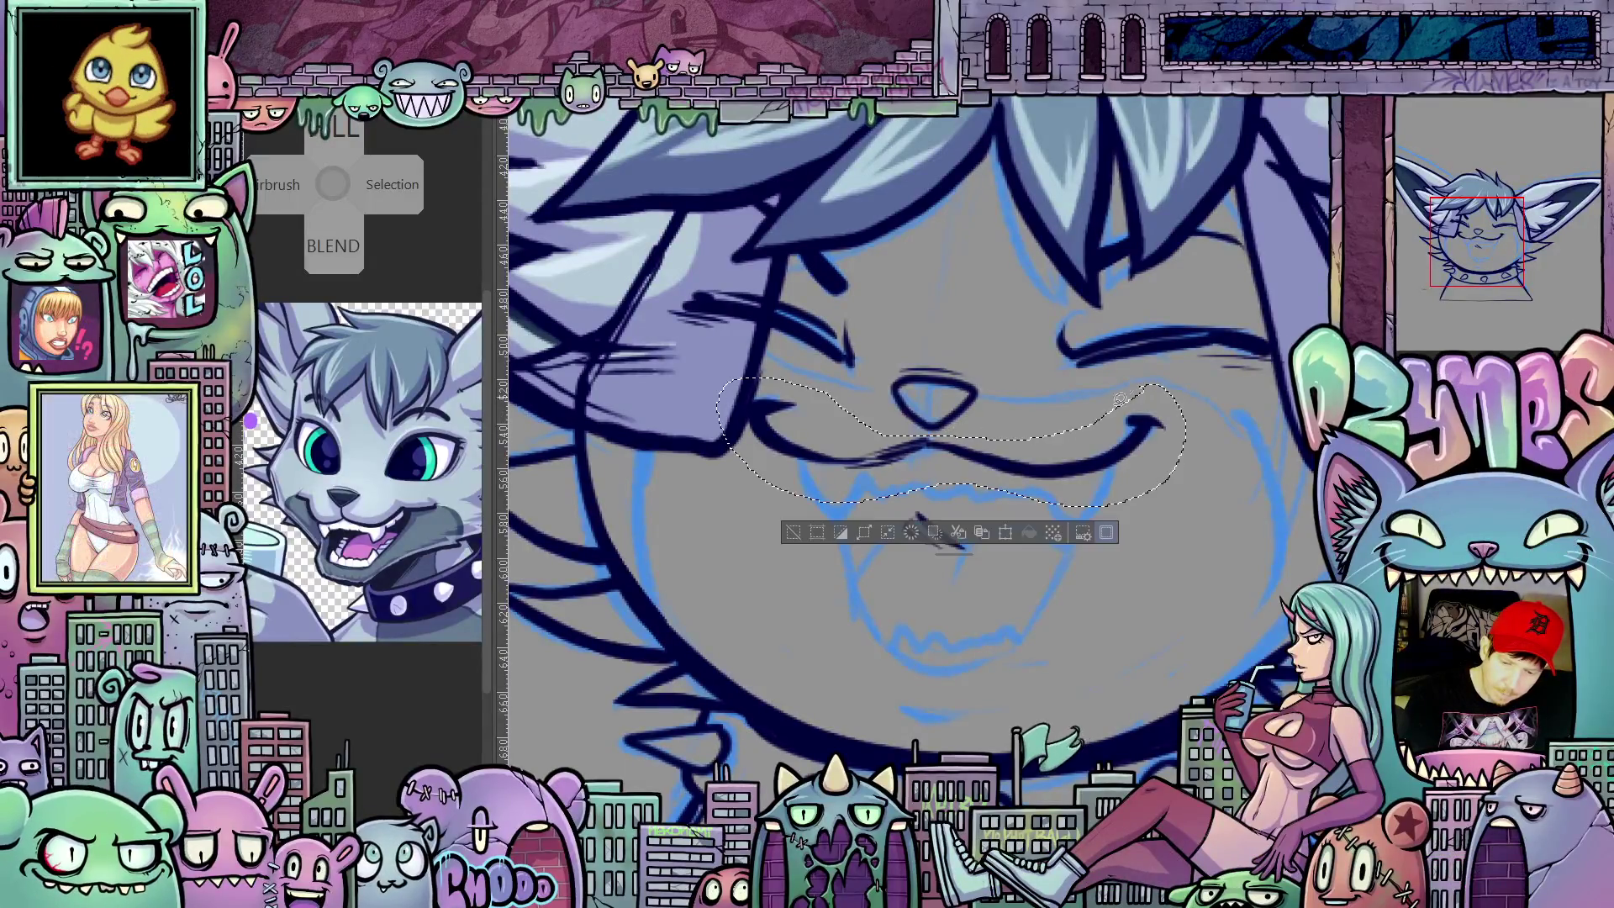
left_click(1005, 532)
key("Up")
key("Up")
key("Up")
left_click(1006, 532)
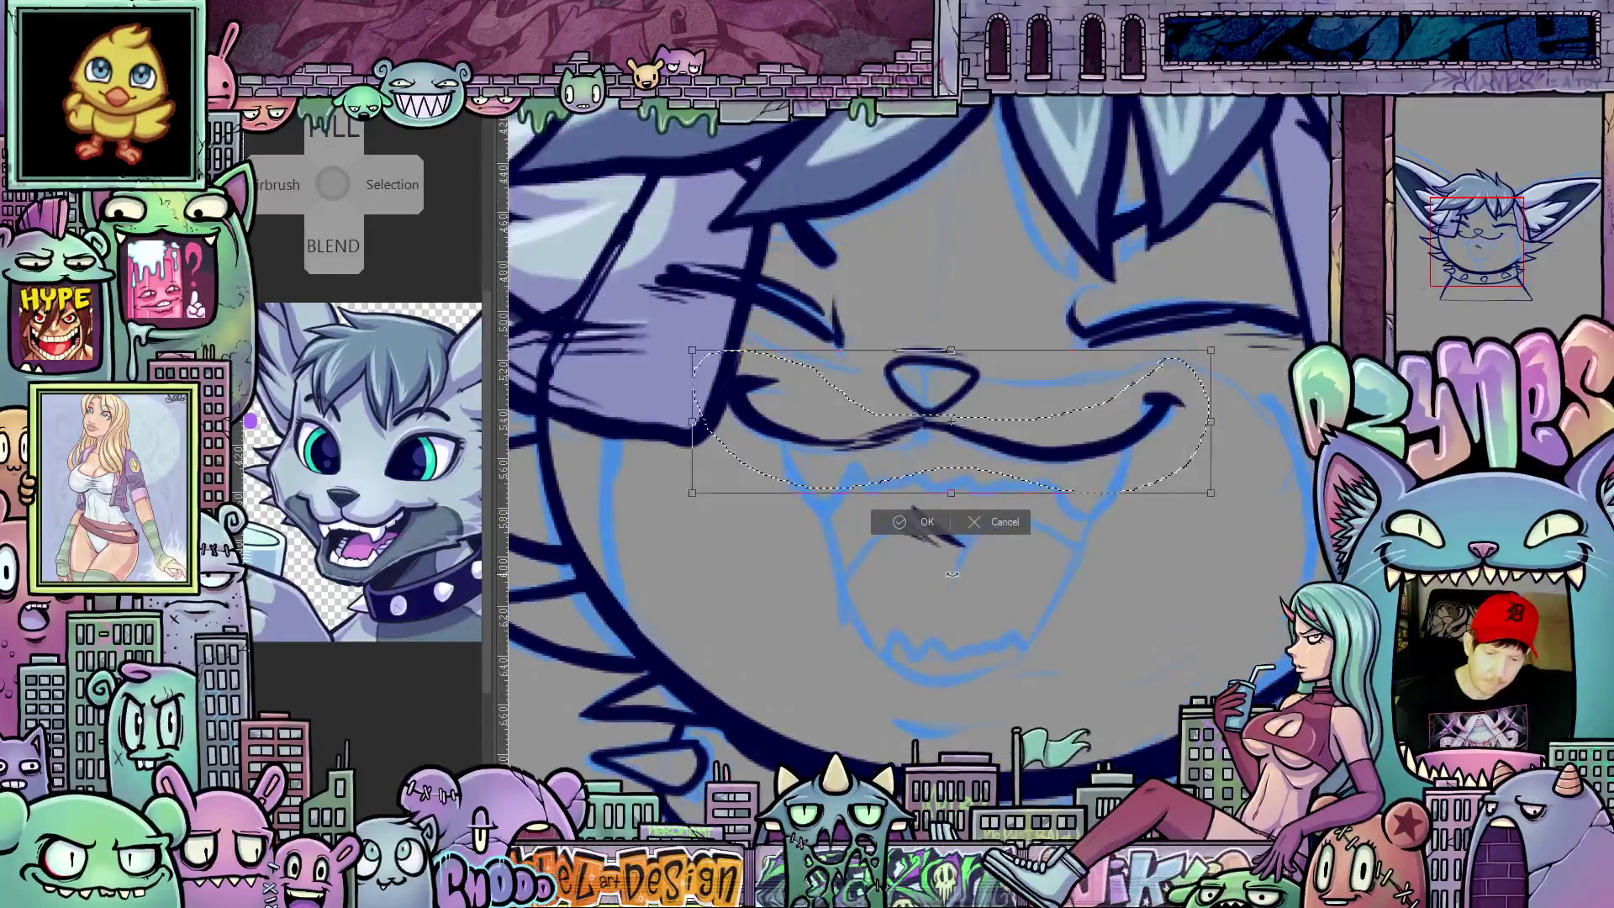
scroll(1200, 594, "down", 1)
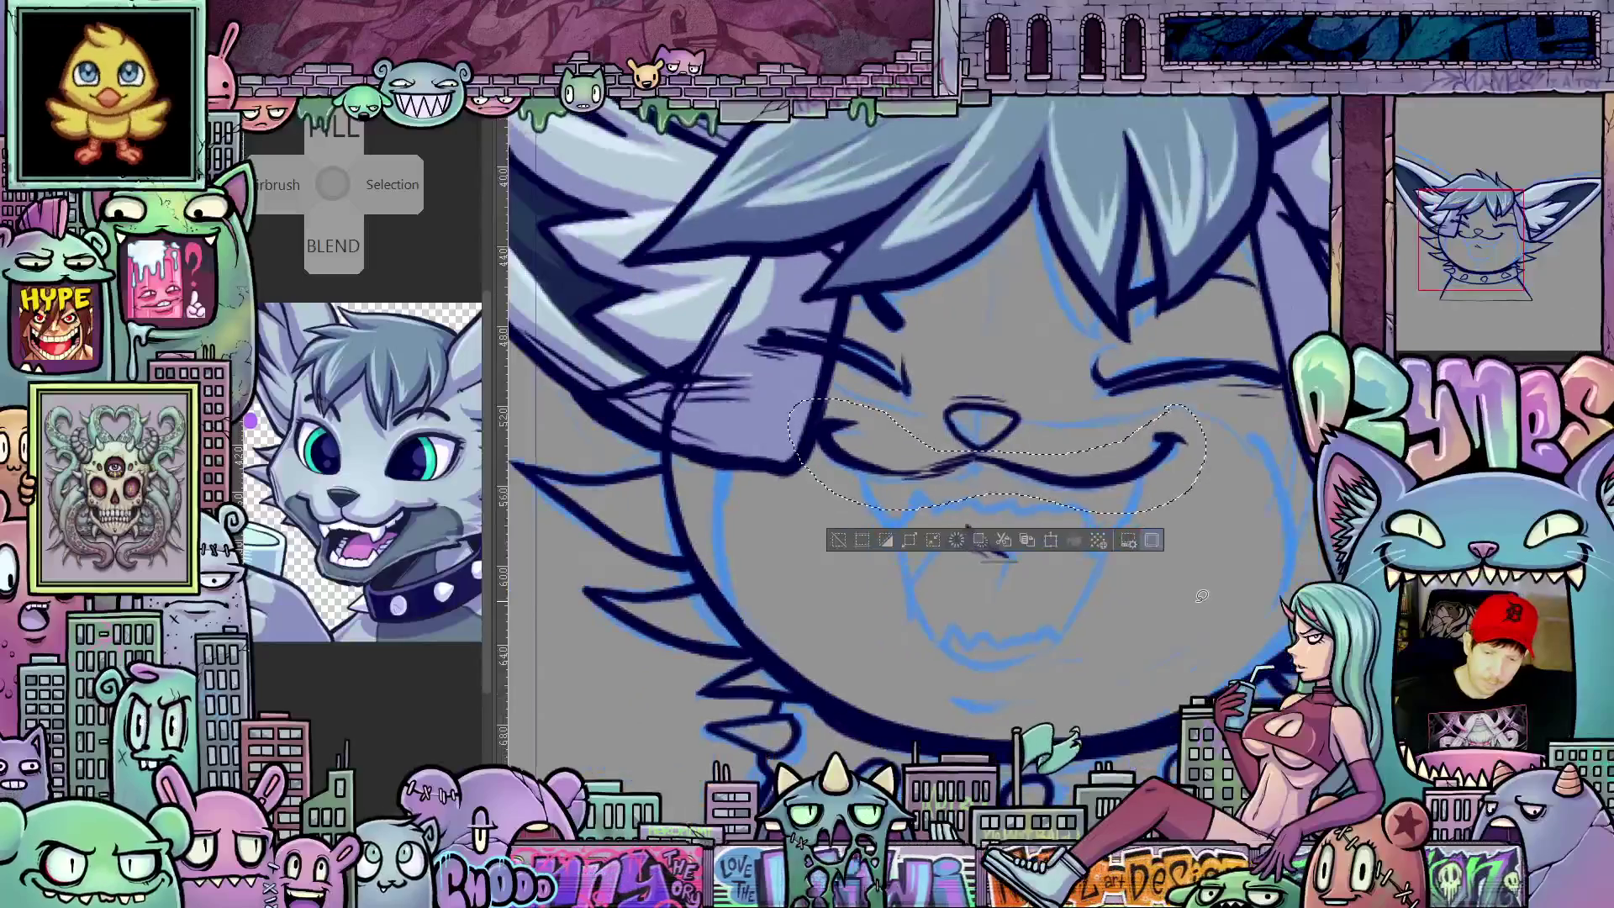
Step: Move the small chin stroke lower on the face and tilt it about 25 degrees
left_click_drag(946, 503, 1046, 600)
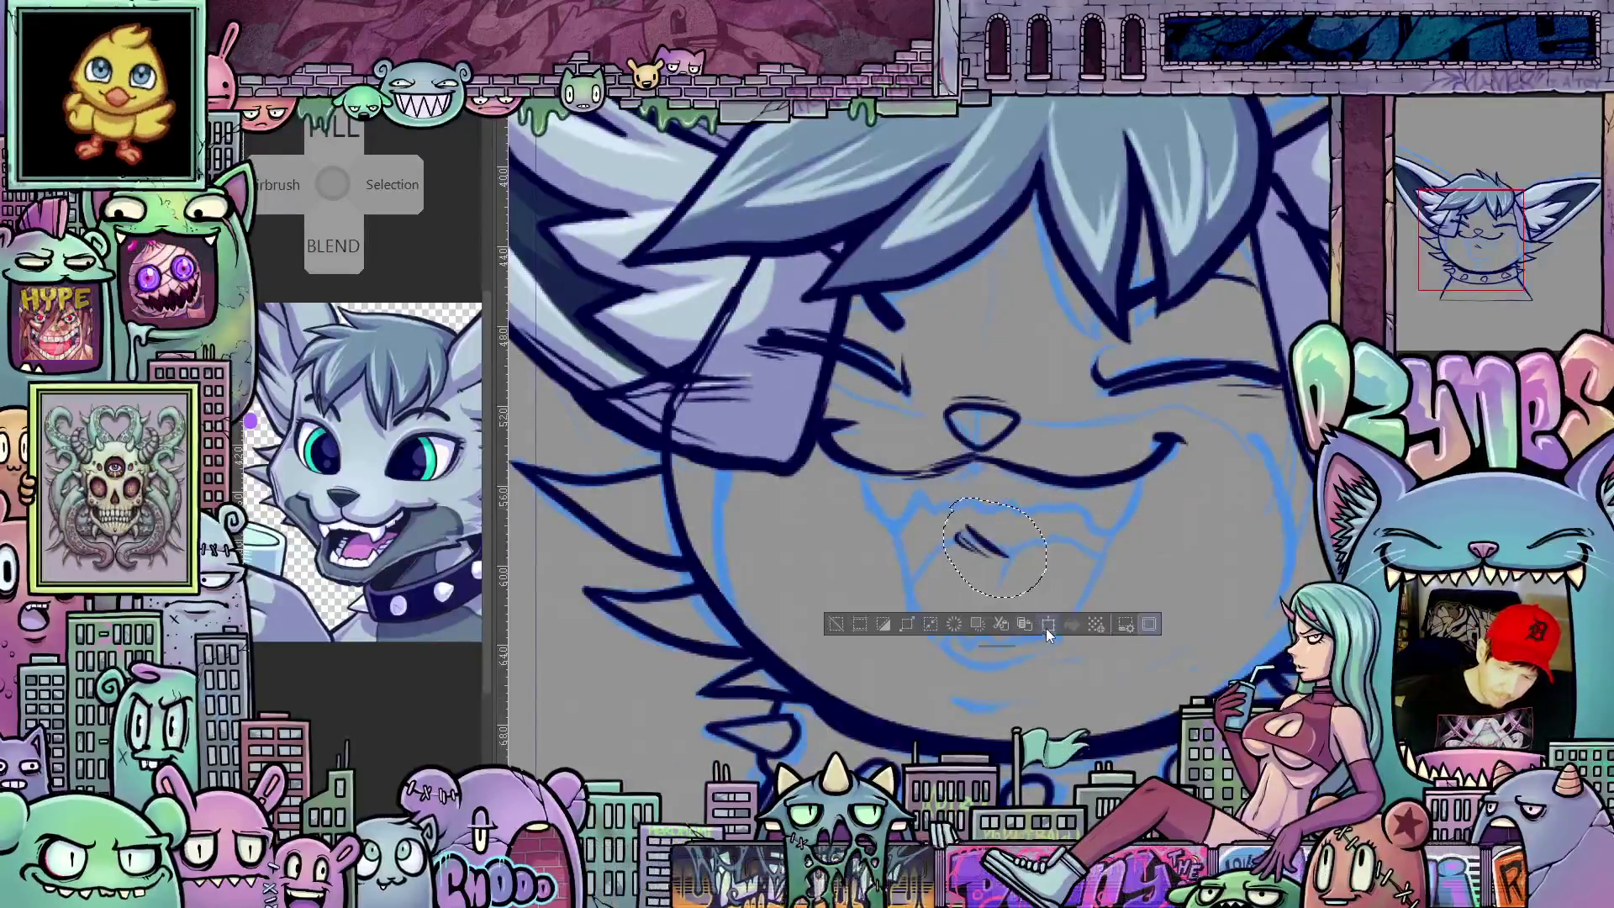
key("ctrl+t")
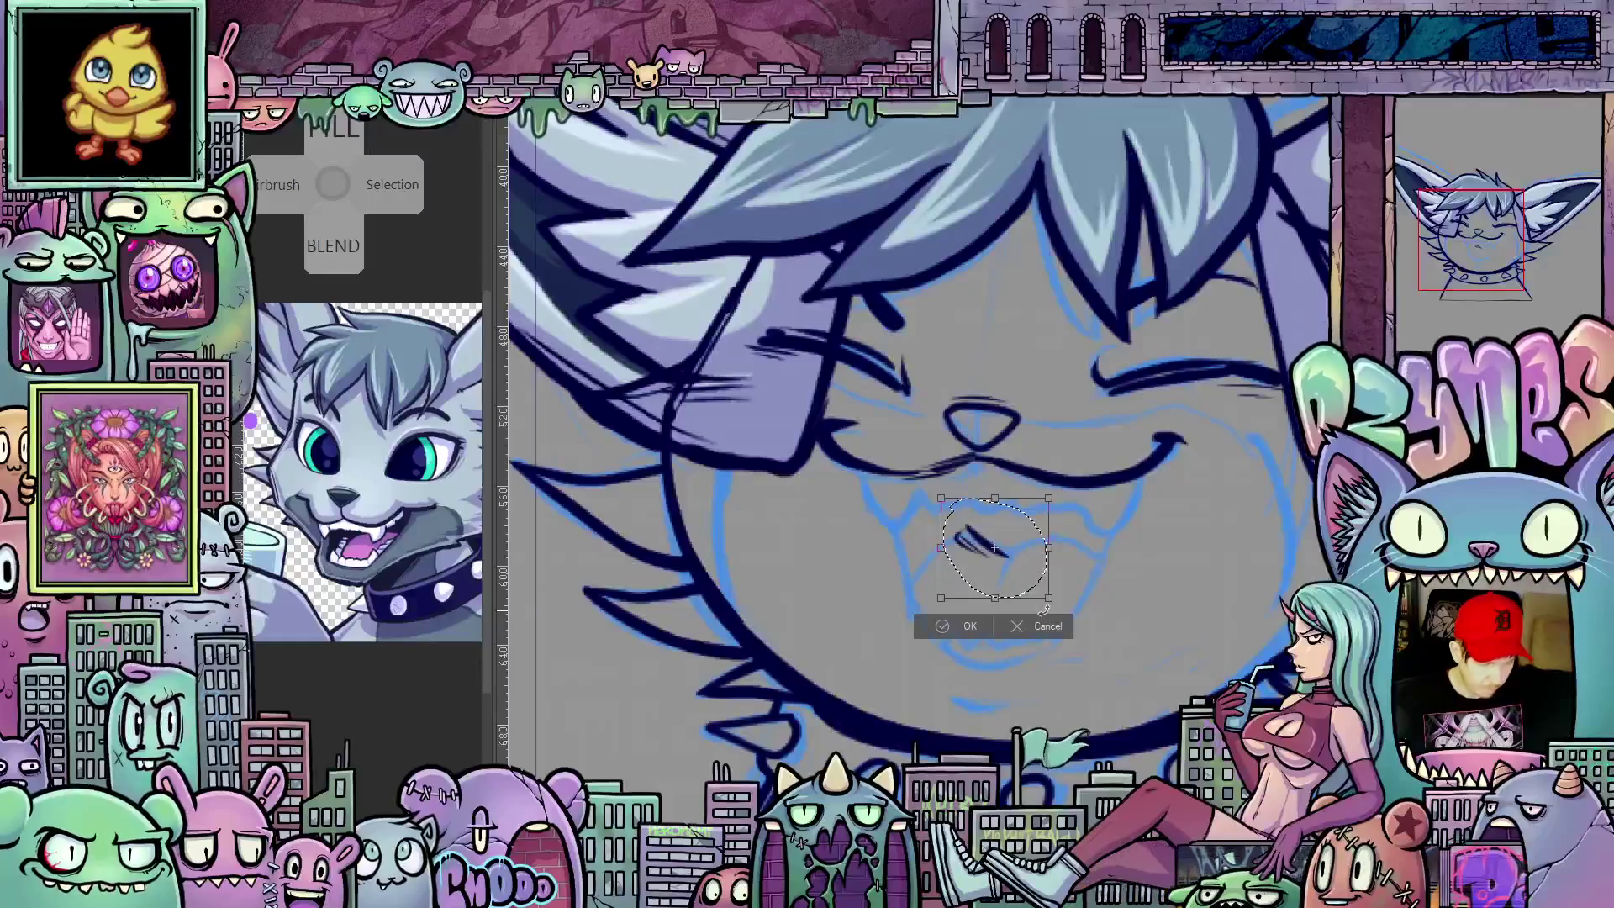
left_click_drag(1046, 539, 1050, 698)
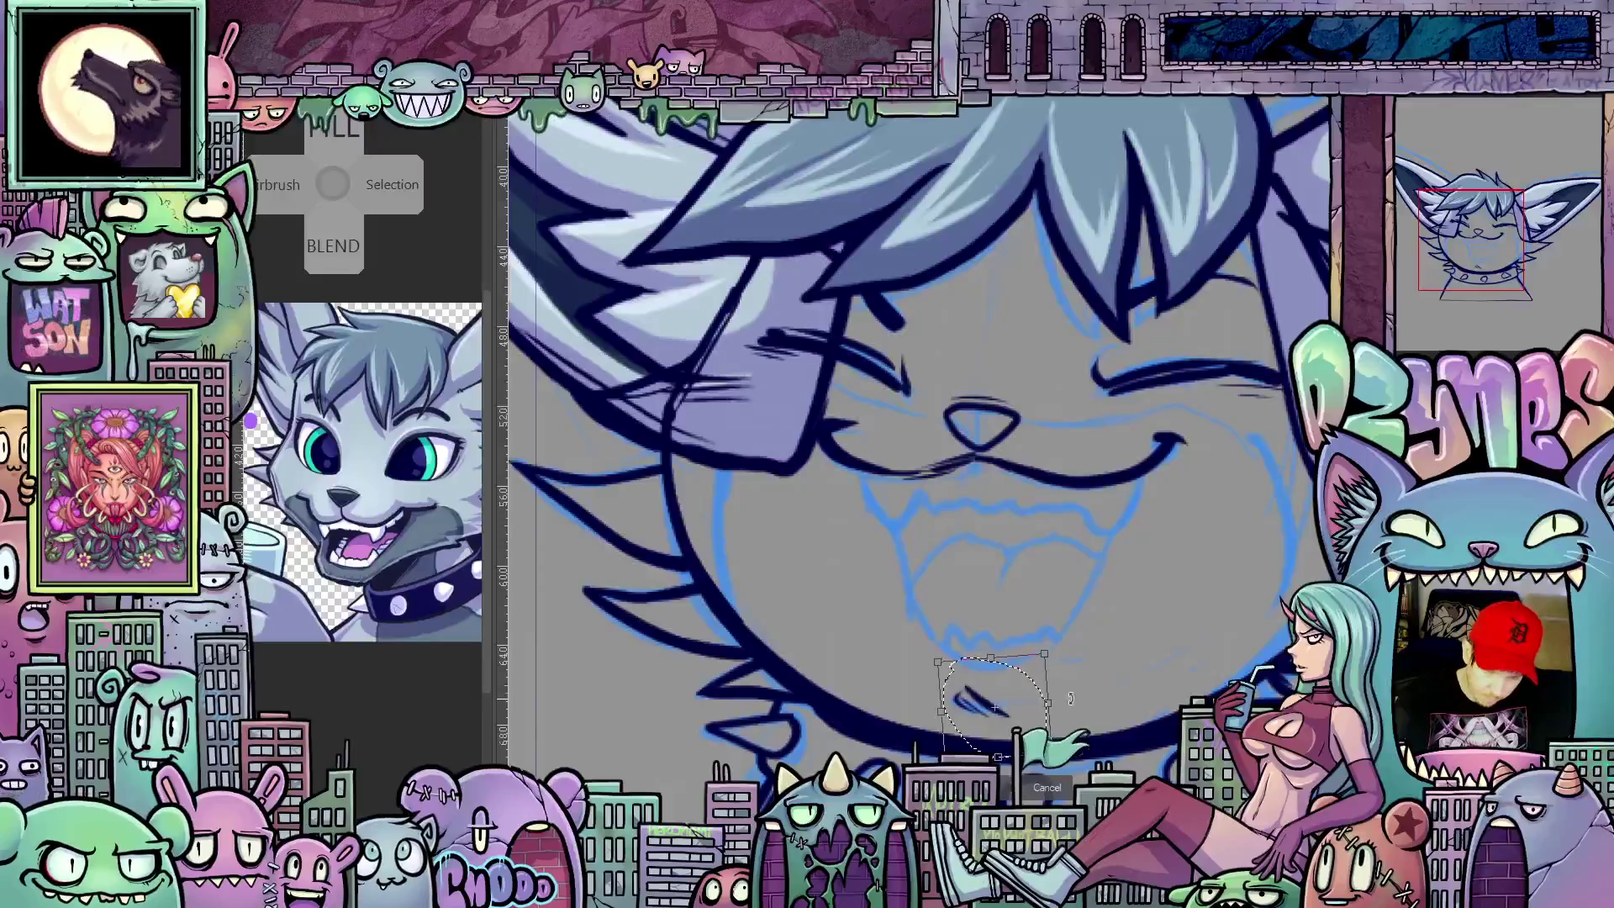
left_click_drag(1058, 700, 1081, 655)
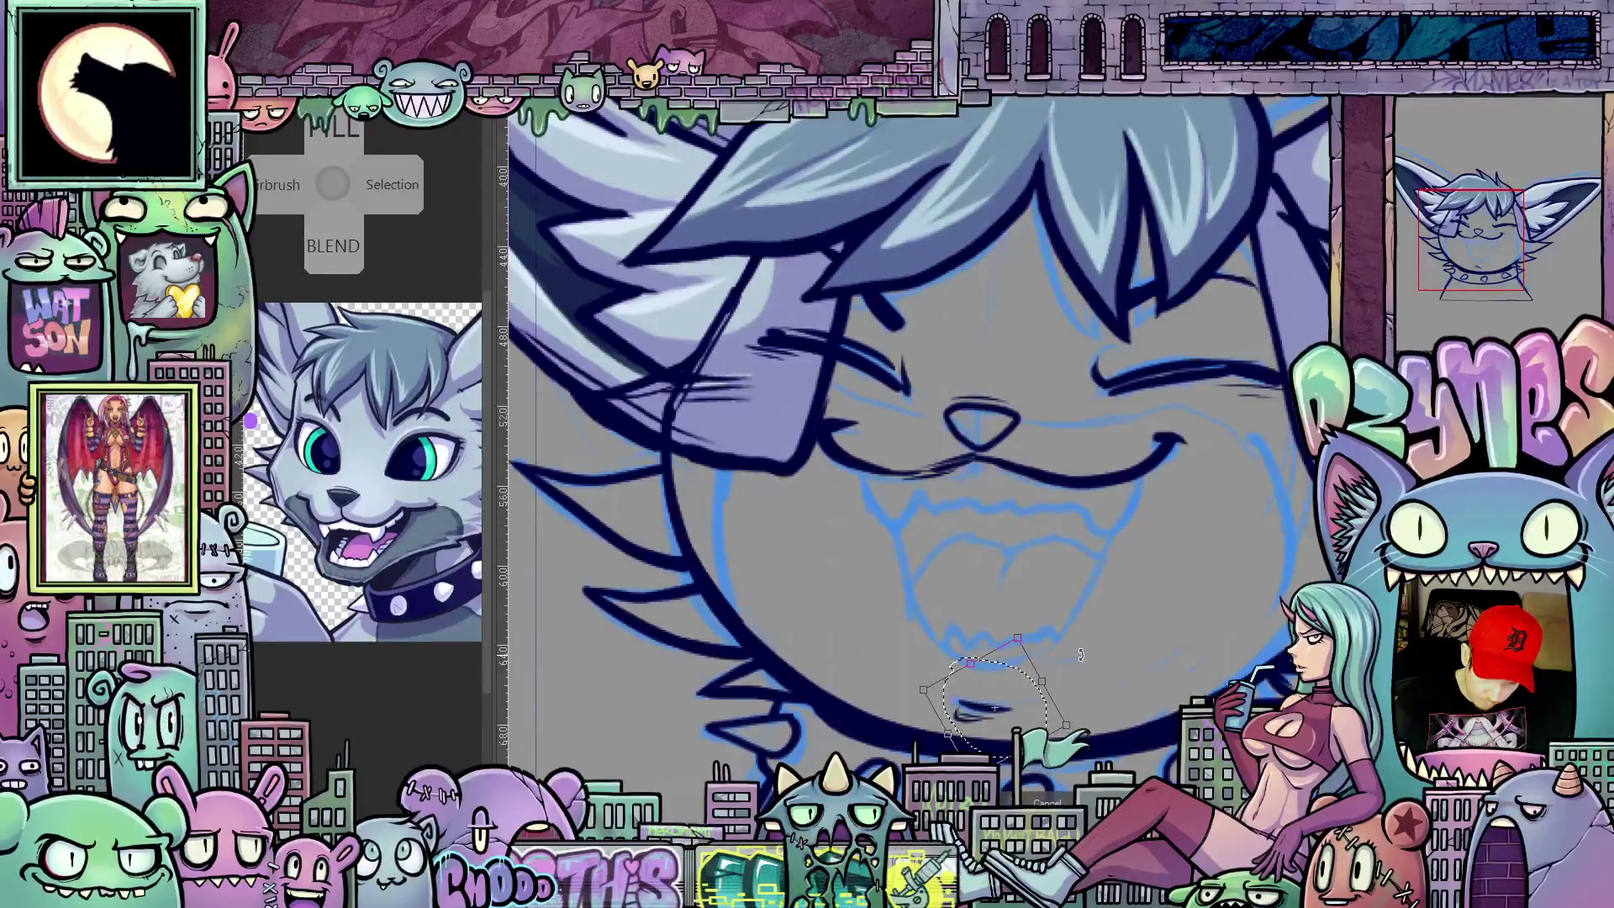
key("Return")
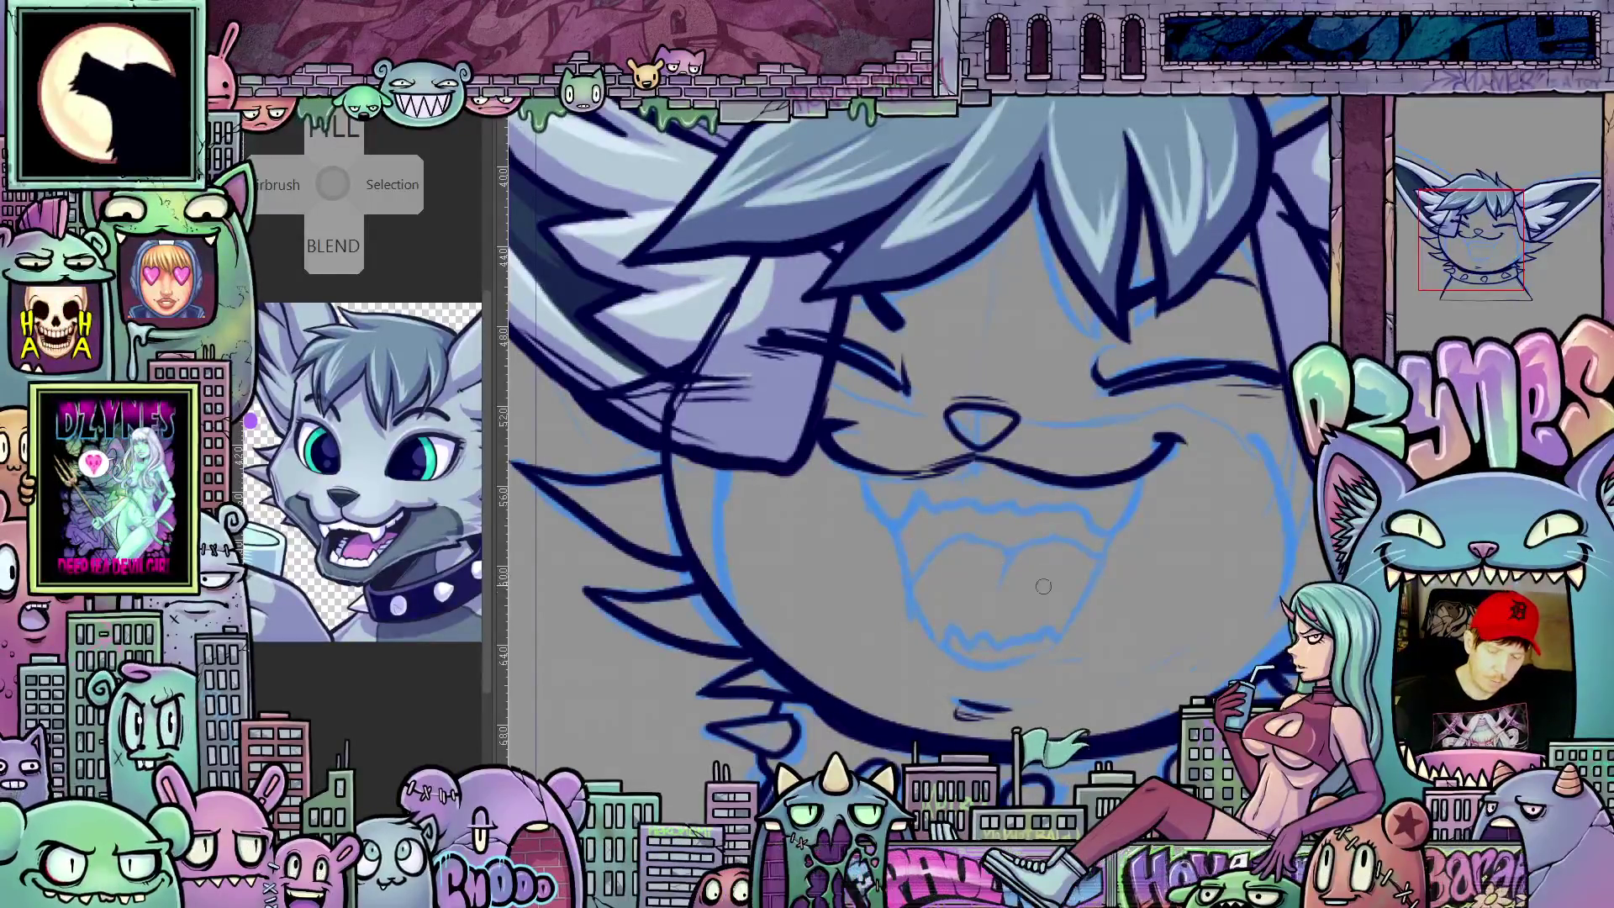
Step: Turn the face upright and flip between the open and closed mouth cels to check the onion skin
mouse_move(917, 483)
left_mouse_down()
mouse_move(1185, 653)
mouse_move(942, 563)
left_mouse_up()
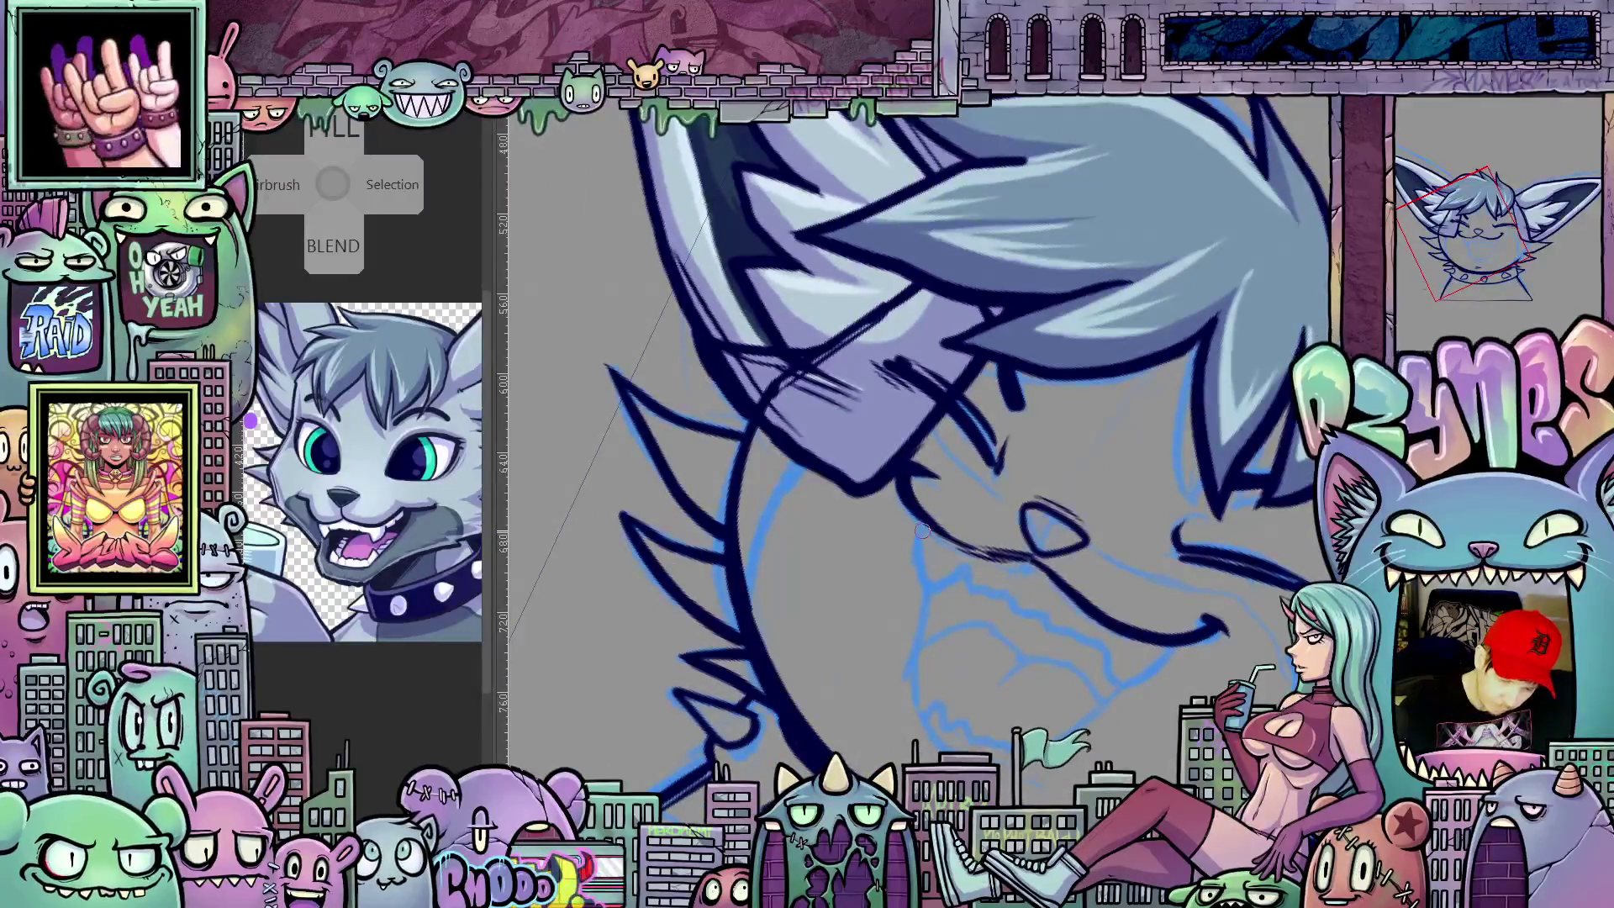
mouse_move(930, 593)
left_mouse_down()
mouse_move(1008, 541)
mouse_move(1034, 475)
mouse_move(1085, 427)
left_mouse_up()
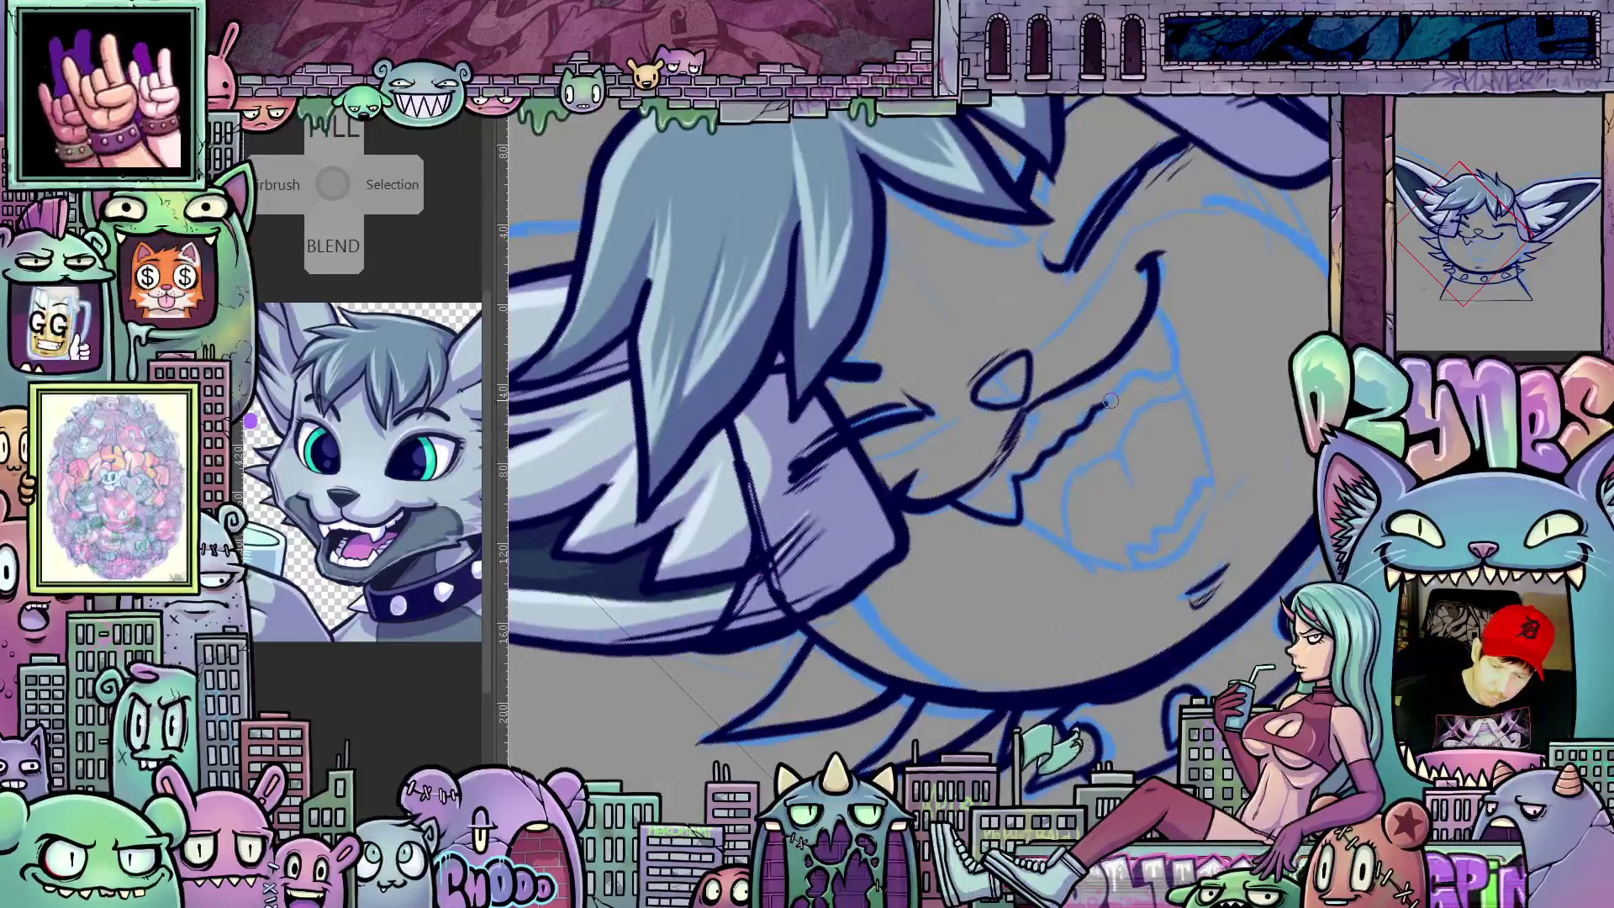
left_click_drag(1197, 382, 1167, 571)
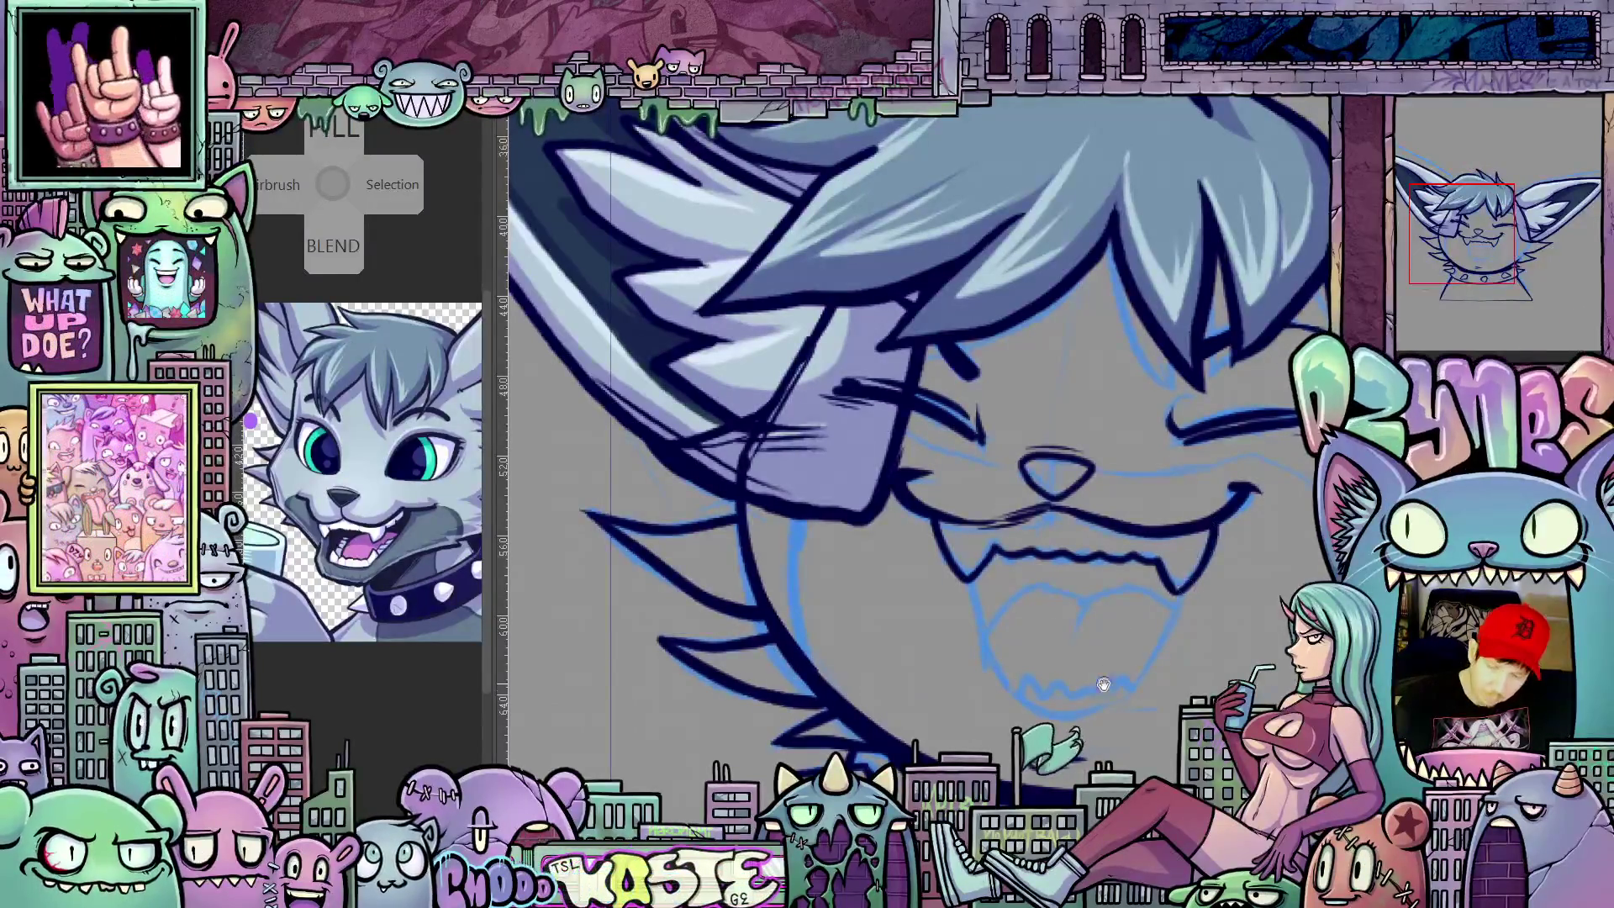
left_click_drag(1103, 679, 1114, 572)
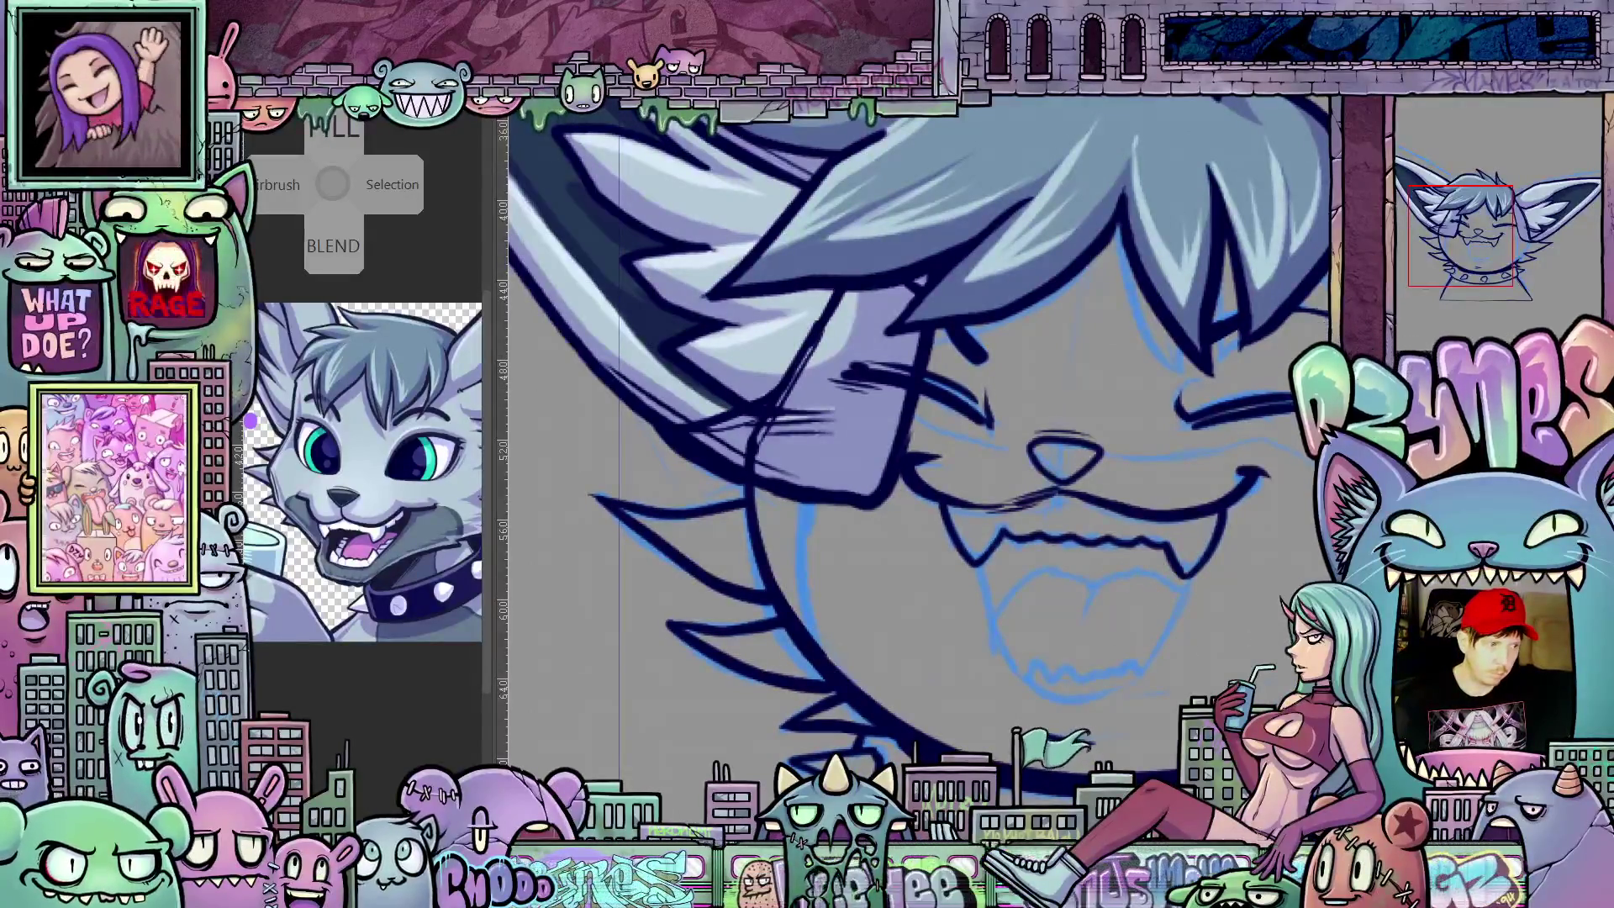
key("ctrl+z")
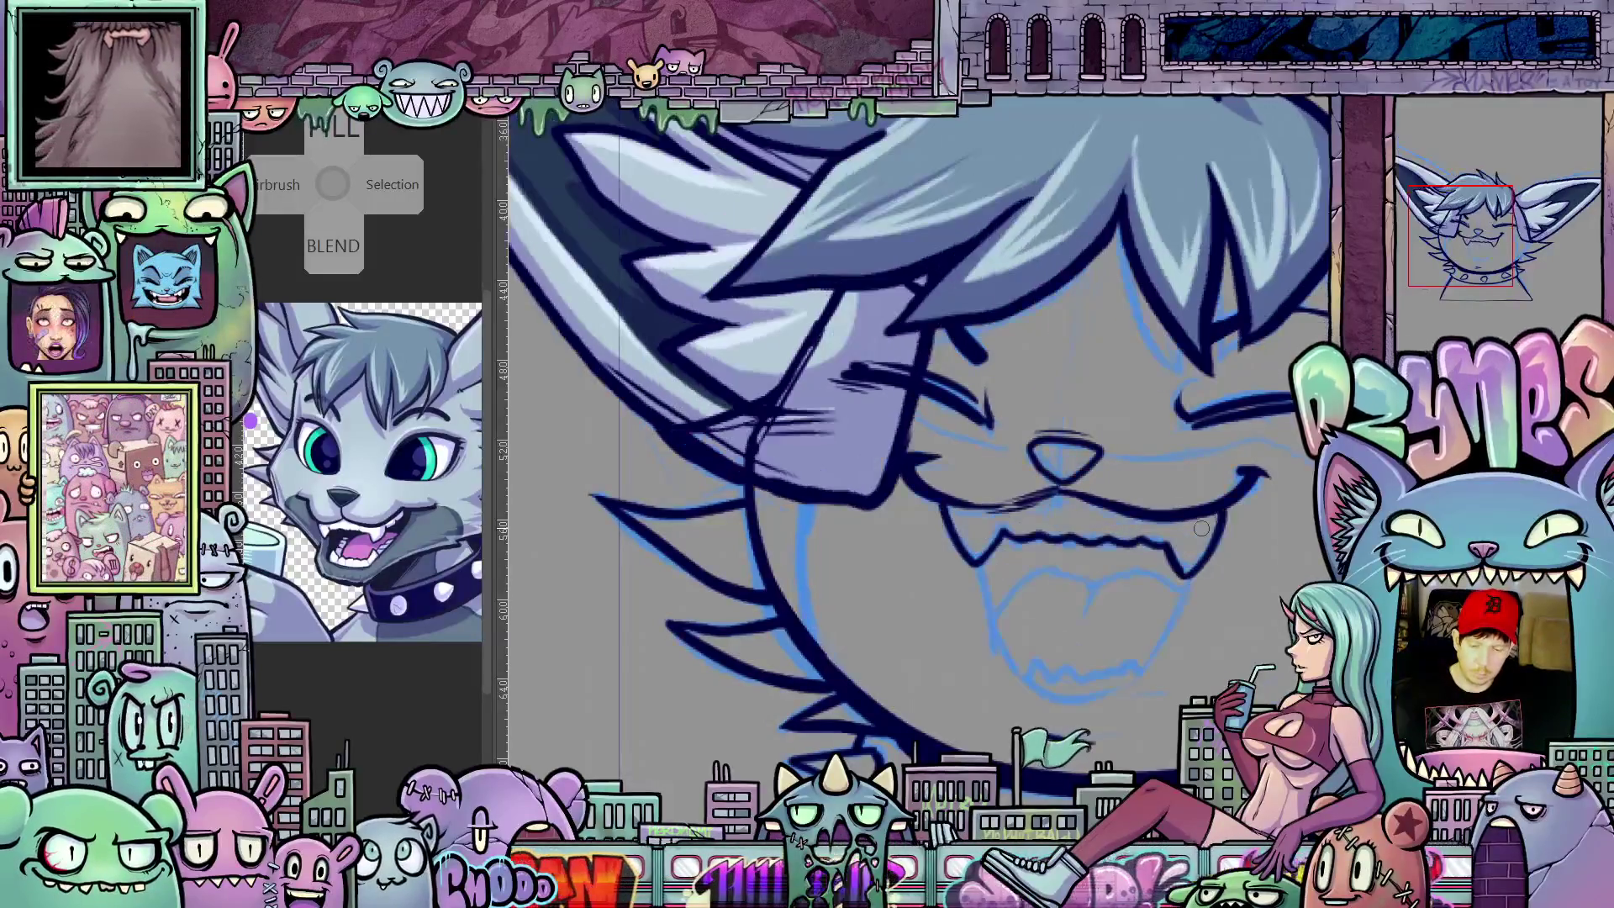
key("ctrl+z")
key("ctrl+y")
key("ctrl+z")
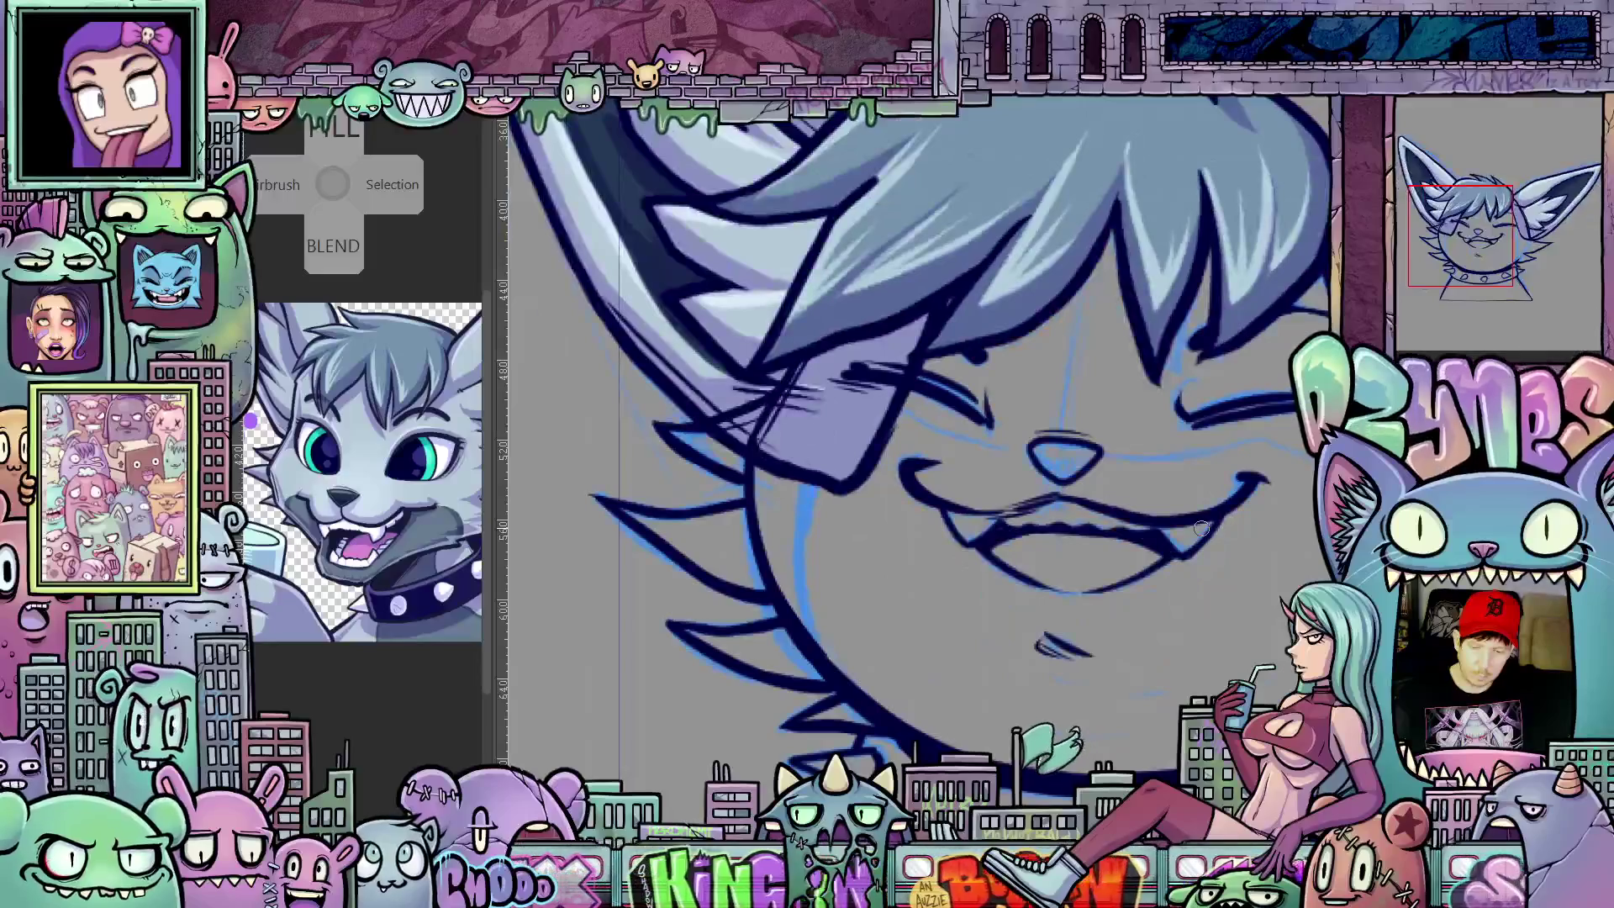
key("ctrl+y")
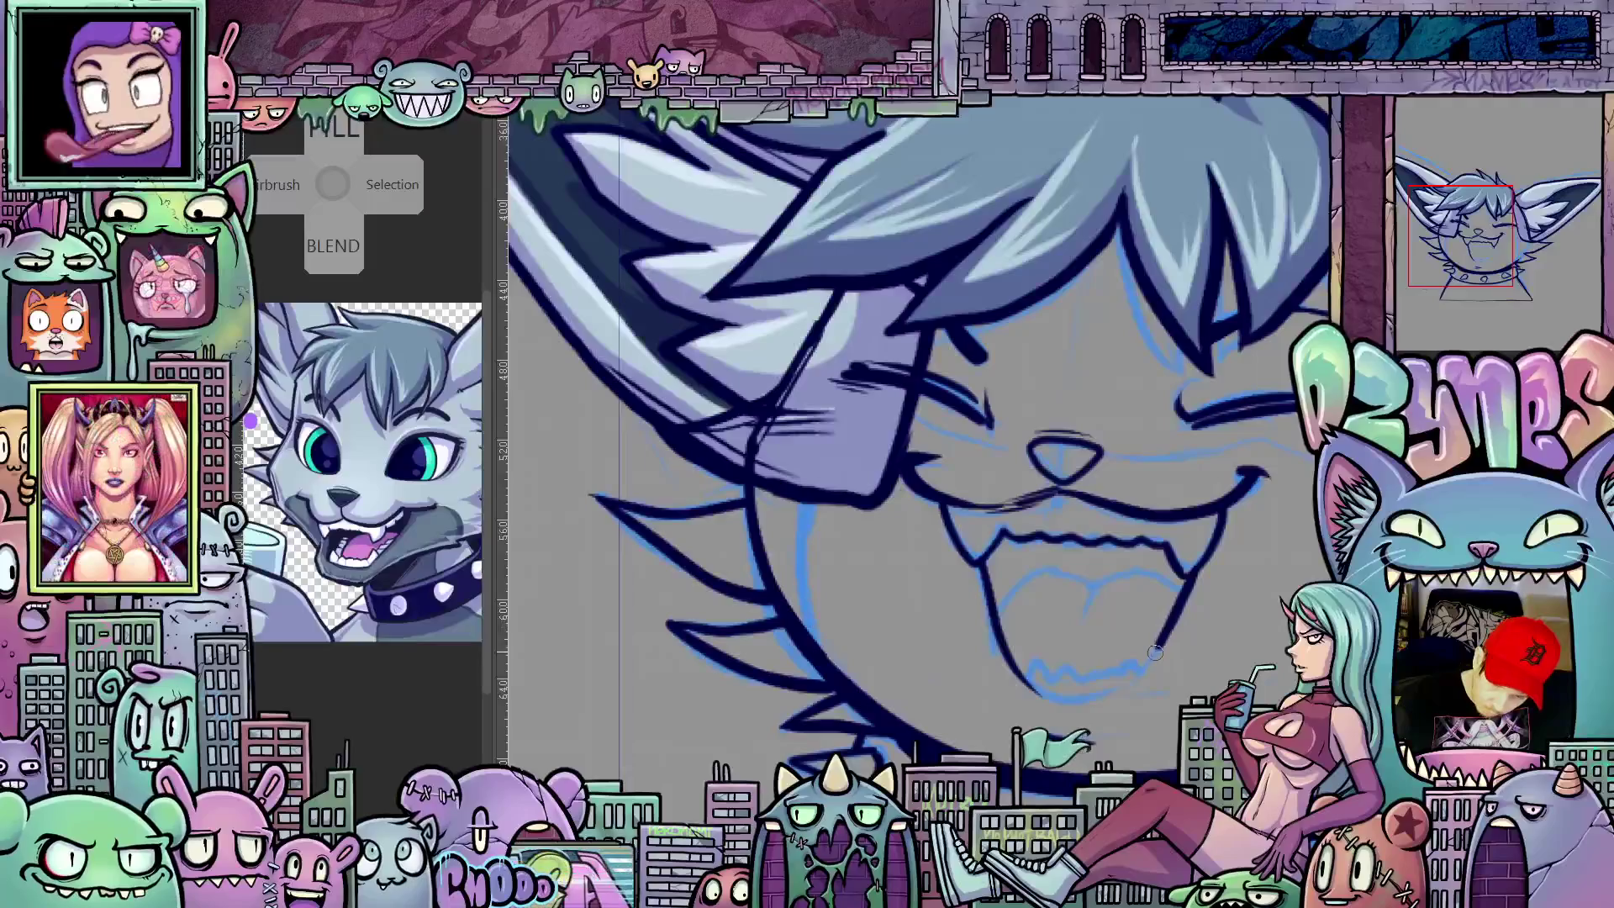
Step: Tilt the view to comfortable angles while inking the jagged teeth and tongue line
mouse_move(1122, 688)
left_mouse_down()
mouse_move(1141, 670)
mouse_move(782, 715)
mouse_move(1045, 681)
left_mouse_up()
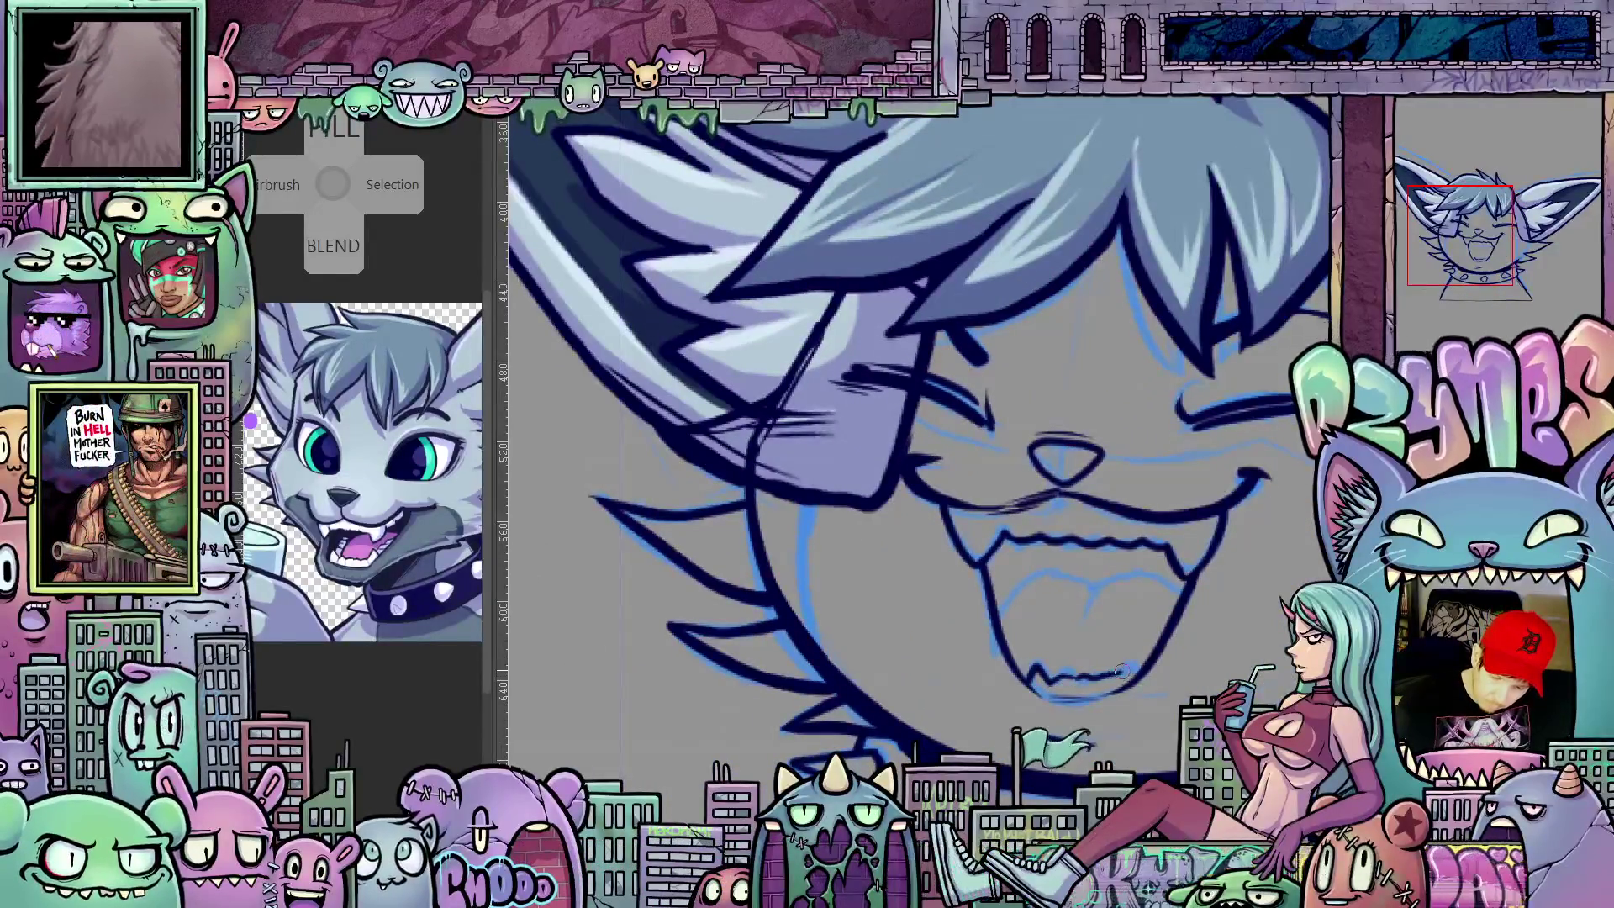
left_click_drag(1142, 670, 1044, 569)
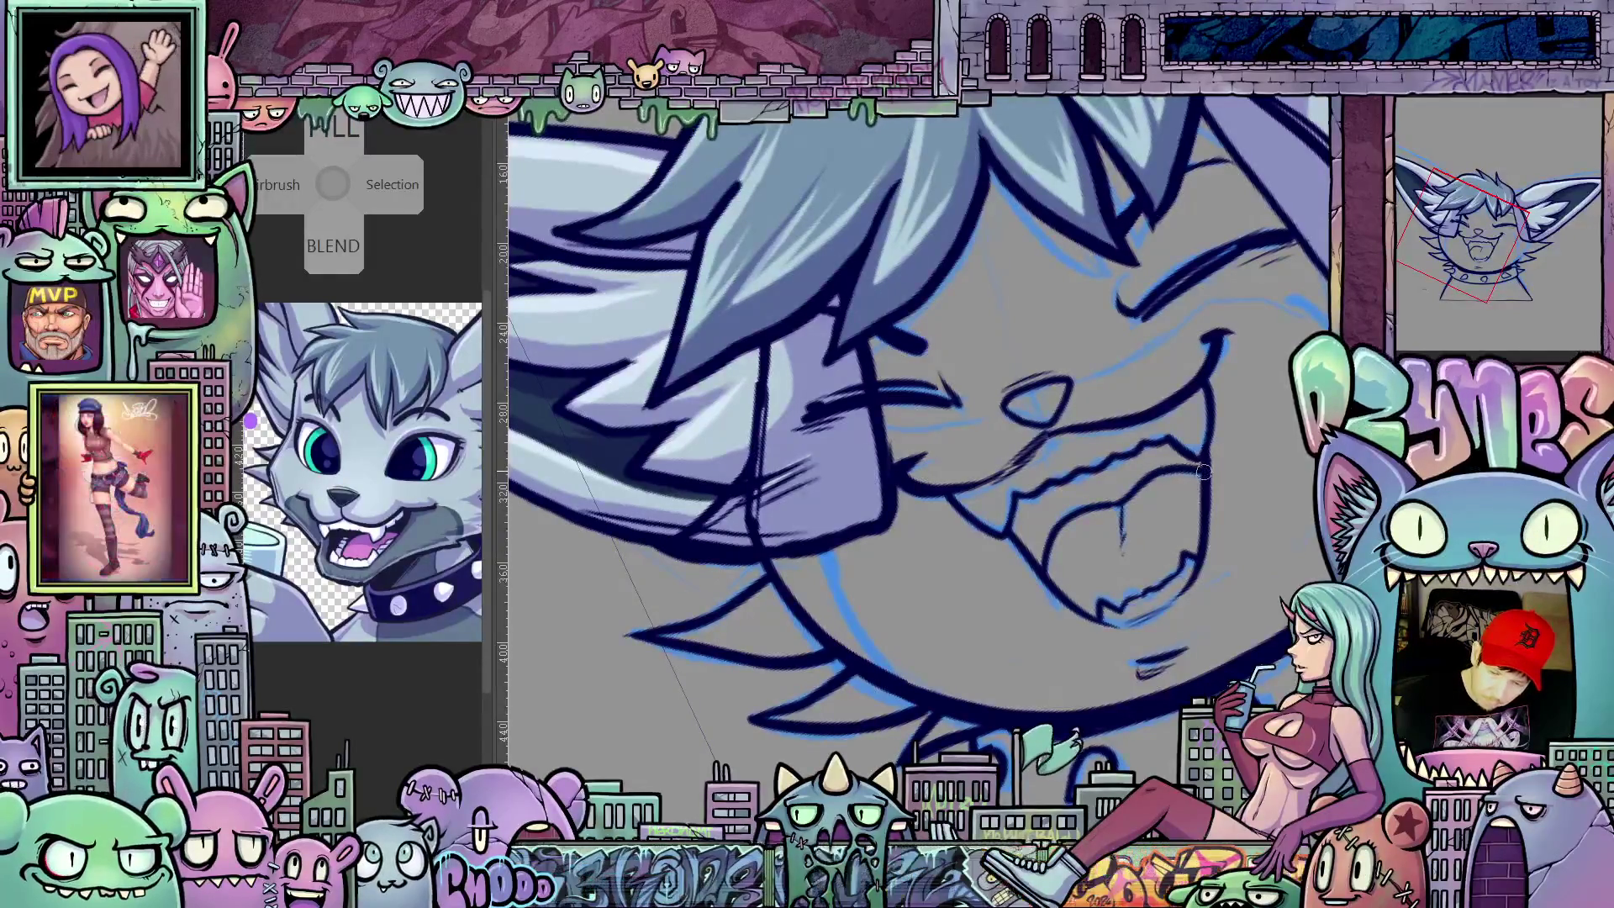
left_click_drag(1148, 634, 1120, 593)
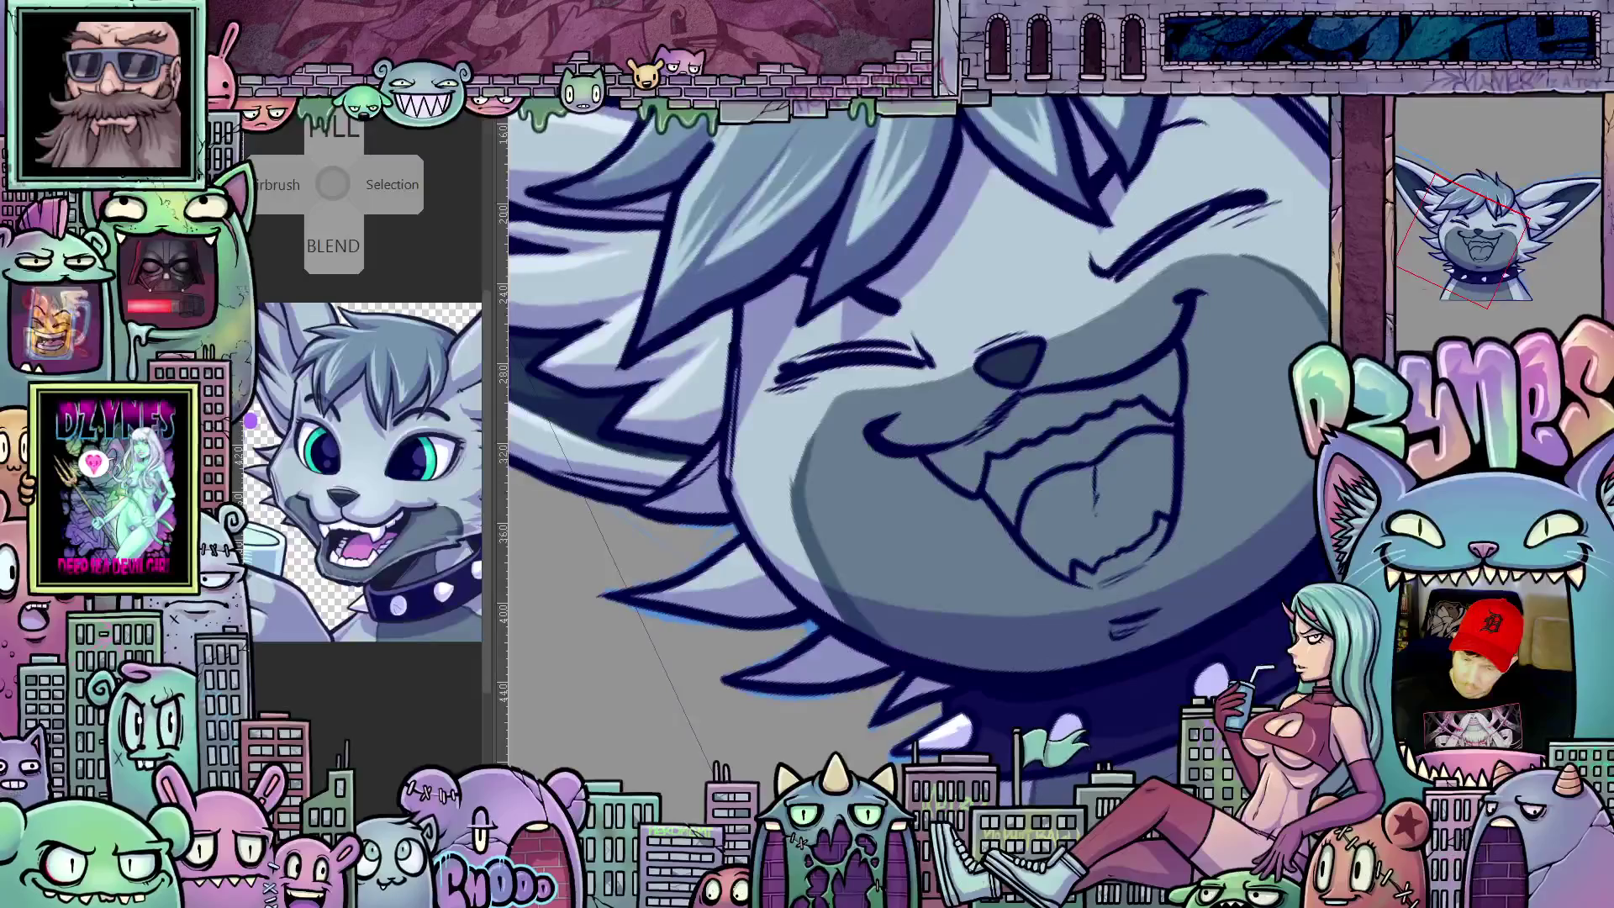
scroll(1240, 474, "up", 1)
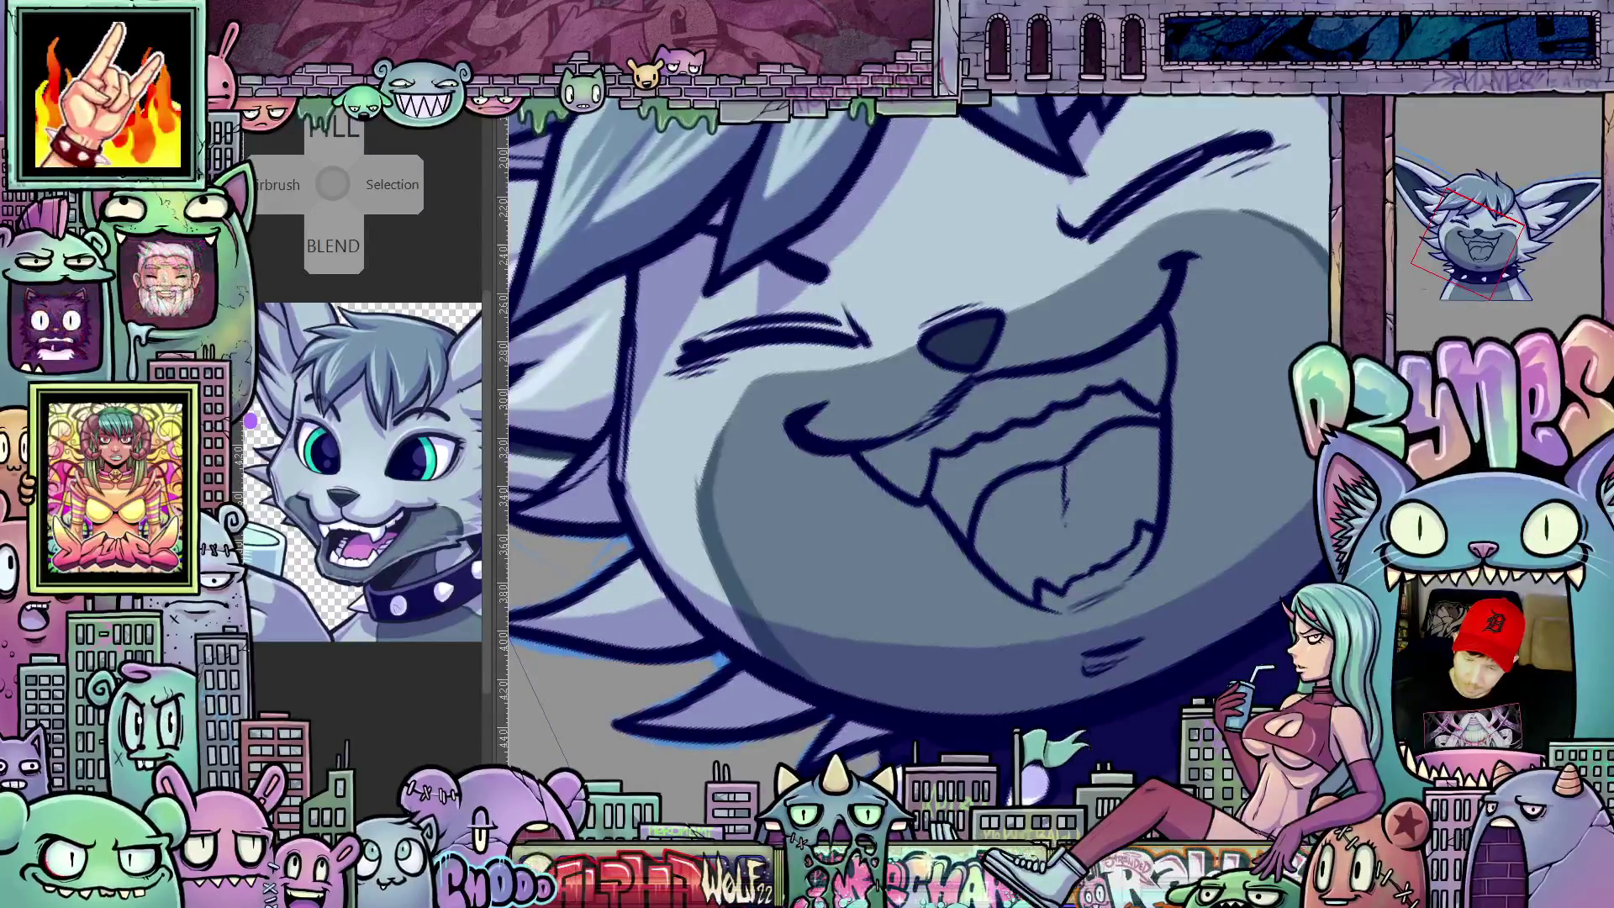
Step: Fill the laughing mouth interior with dark navy and switch to another tool set
left_click(1078, 416)
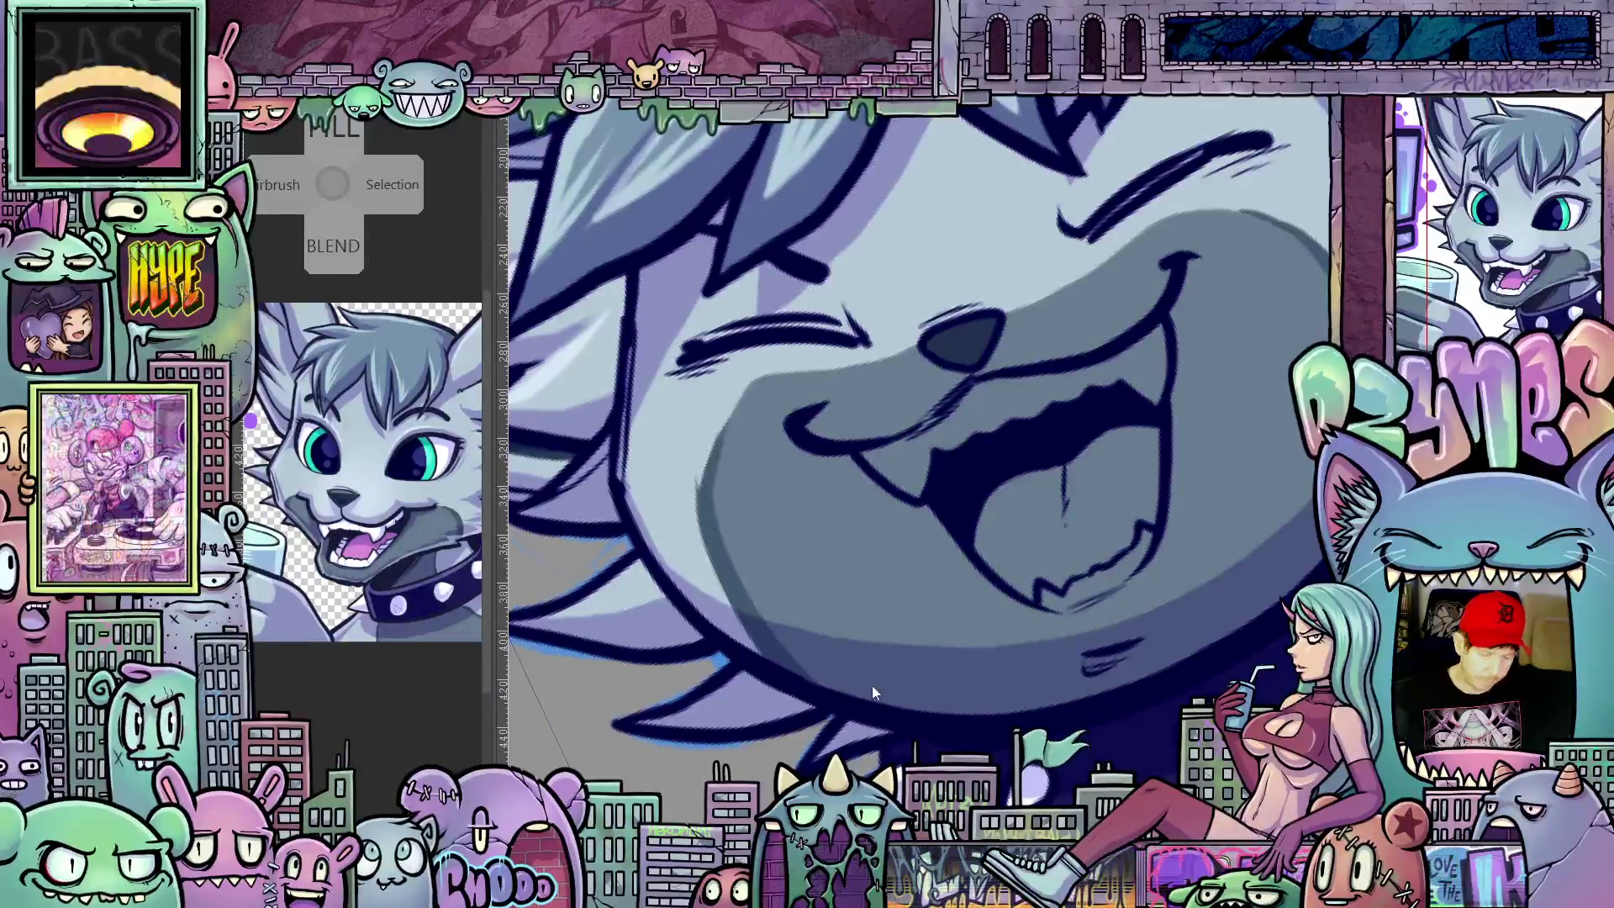
key("shift")
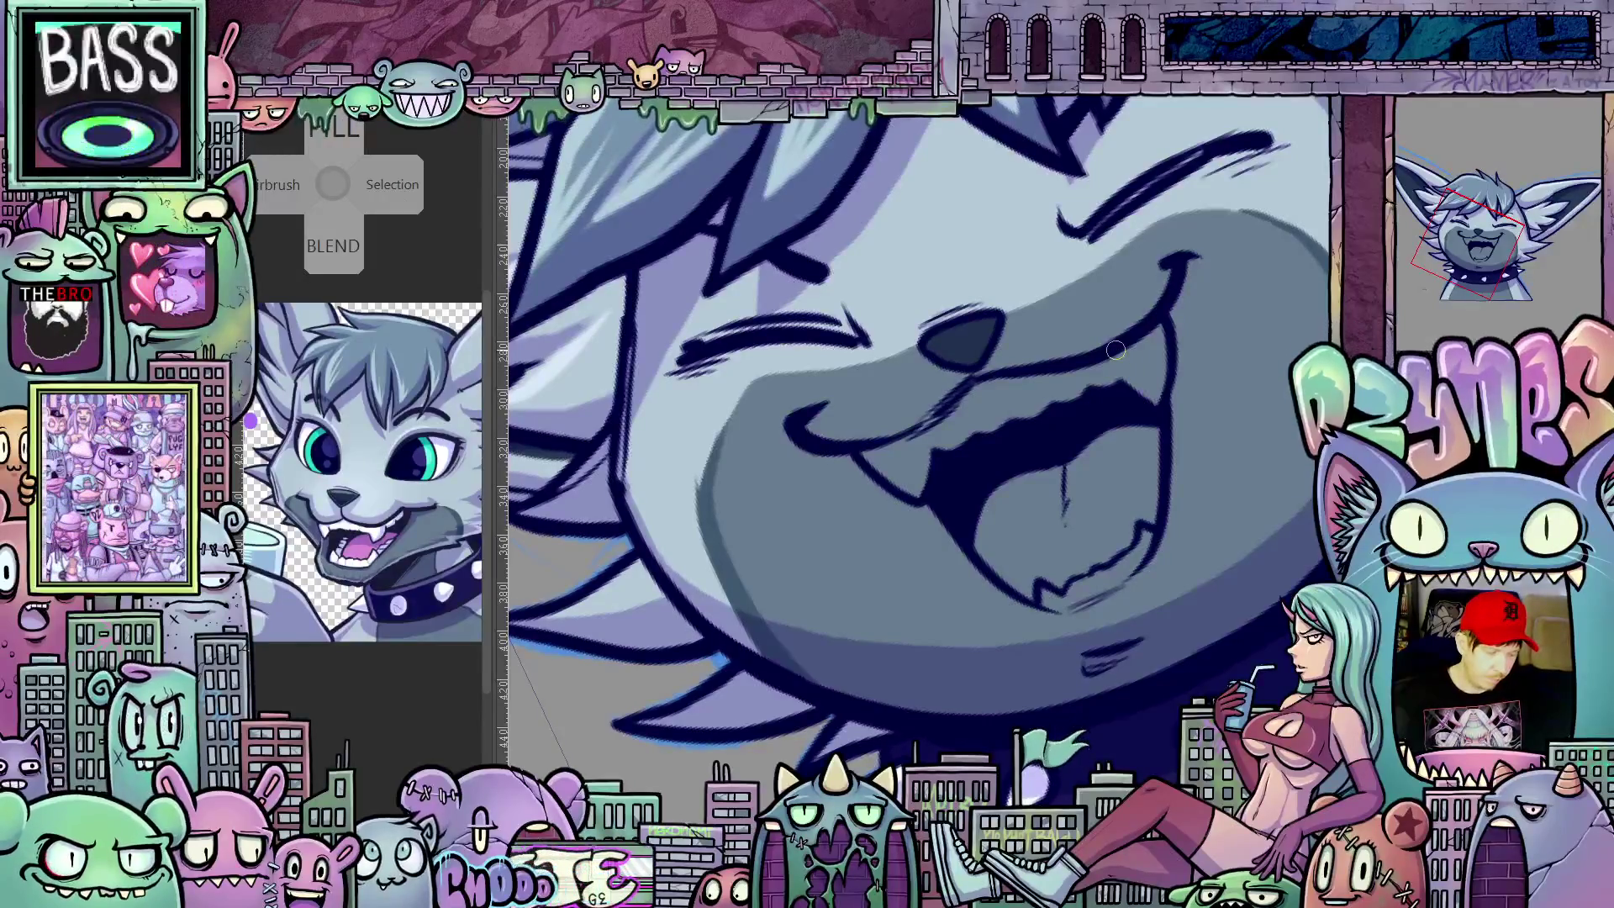
Step: Paint the upper and lower teeth white, fill the mouth pink, then go to the closed-mouth cel
left_click_drag(1114, 351, 1126, 501)
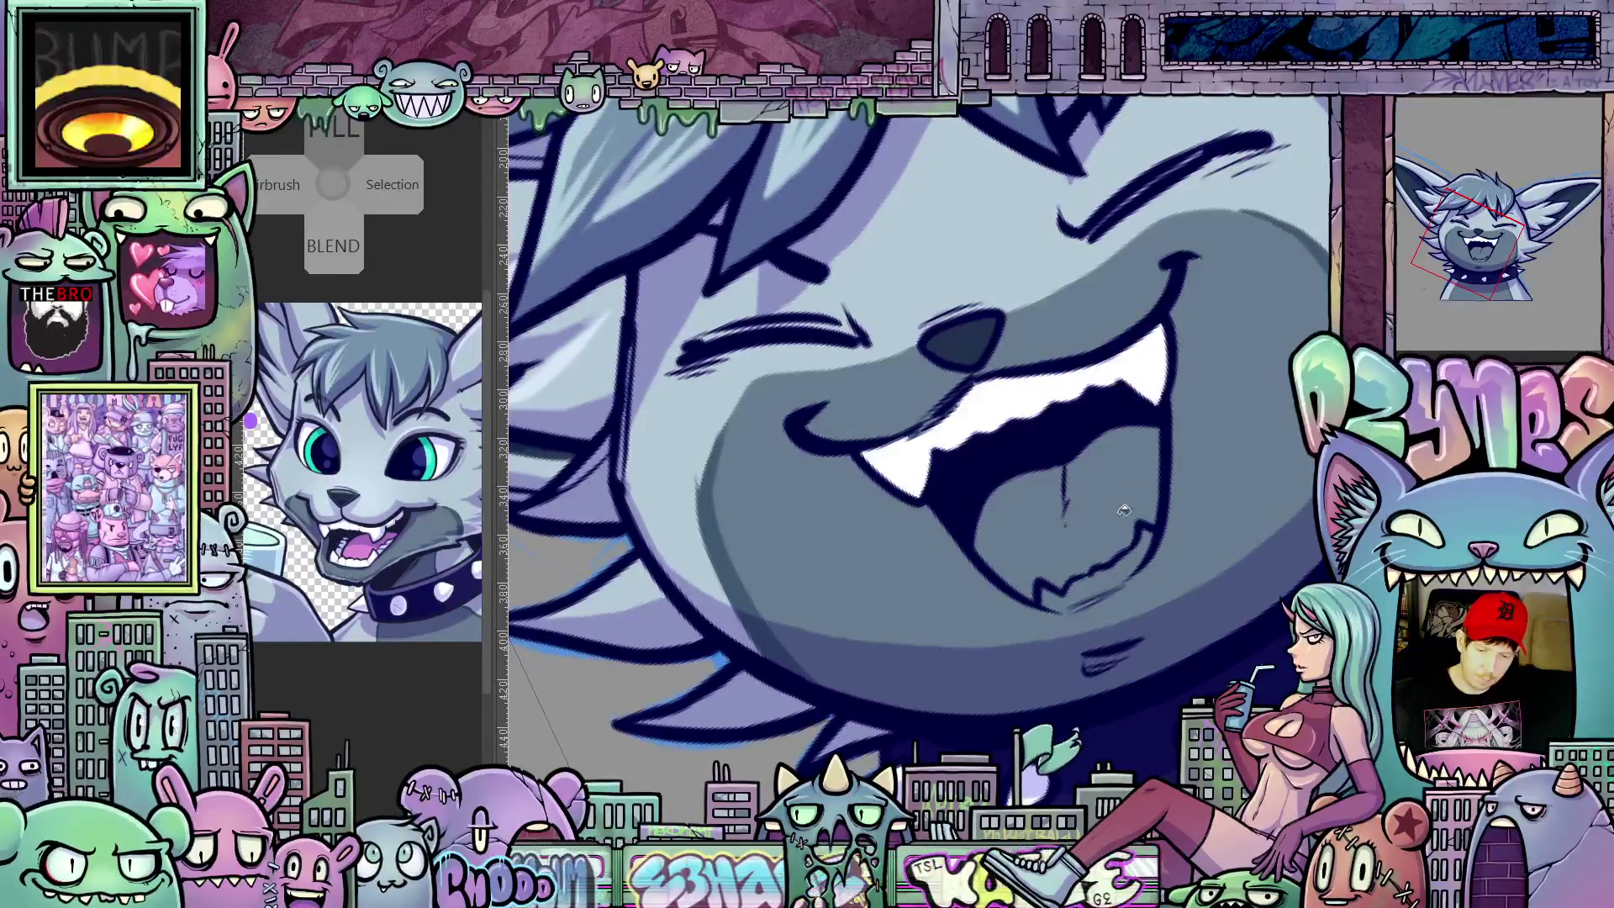
left_click_drag(1129, 565, 1053, 600)
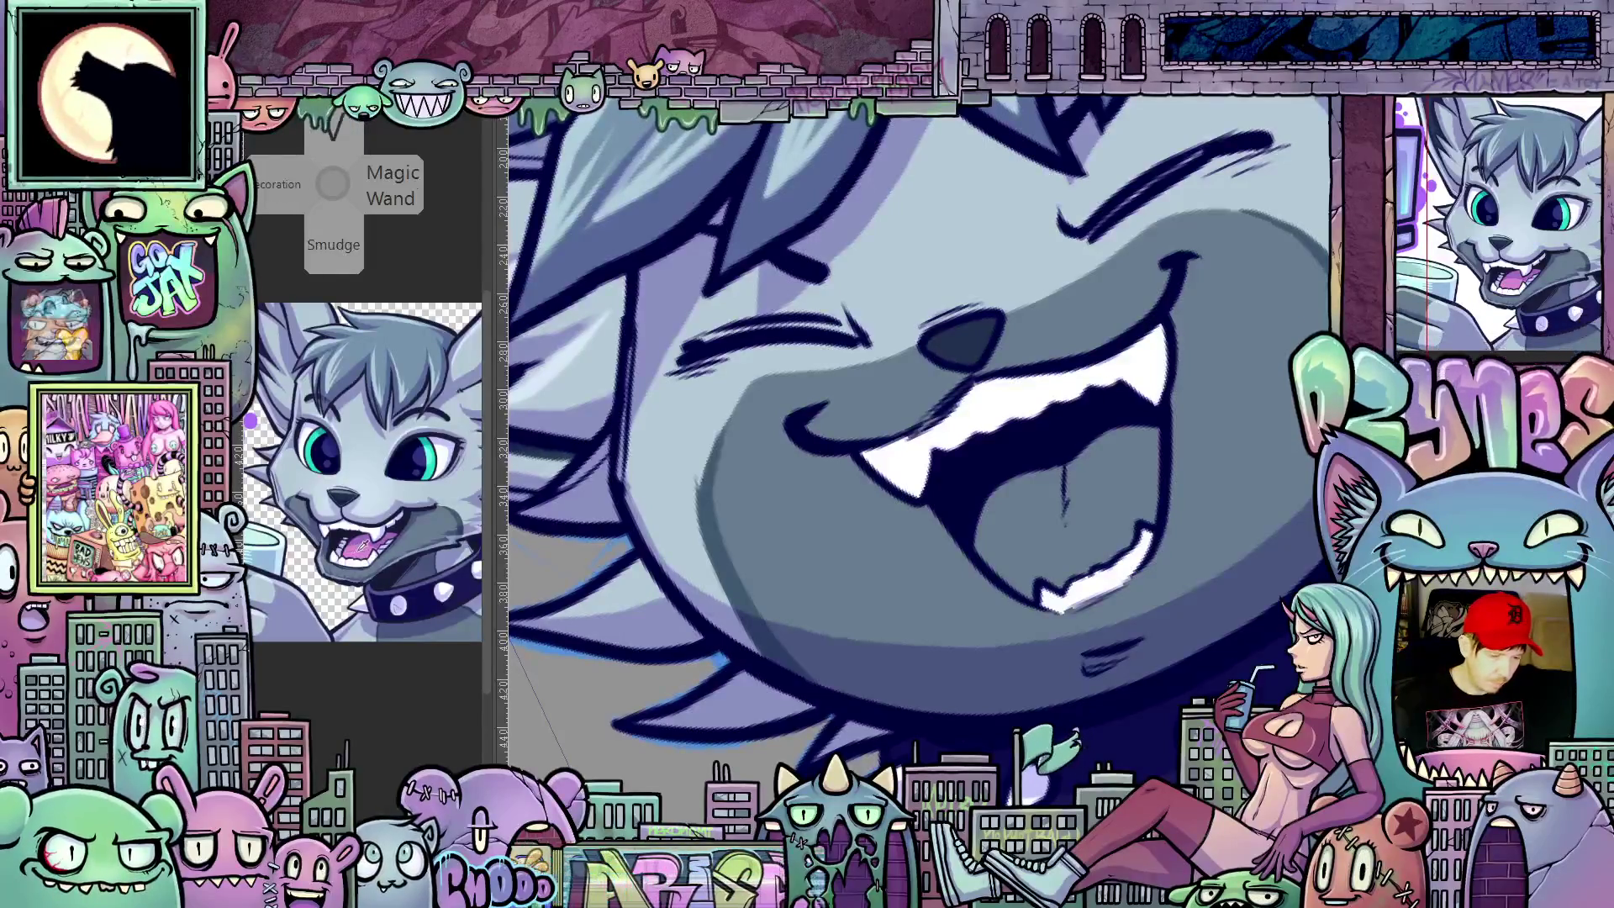
left_click(1106, 506)
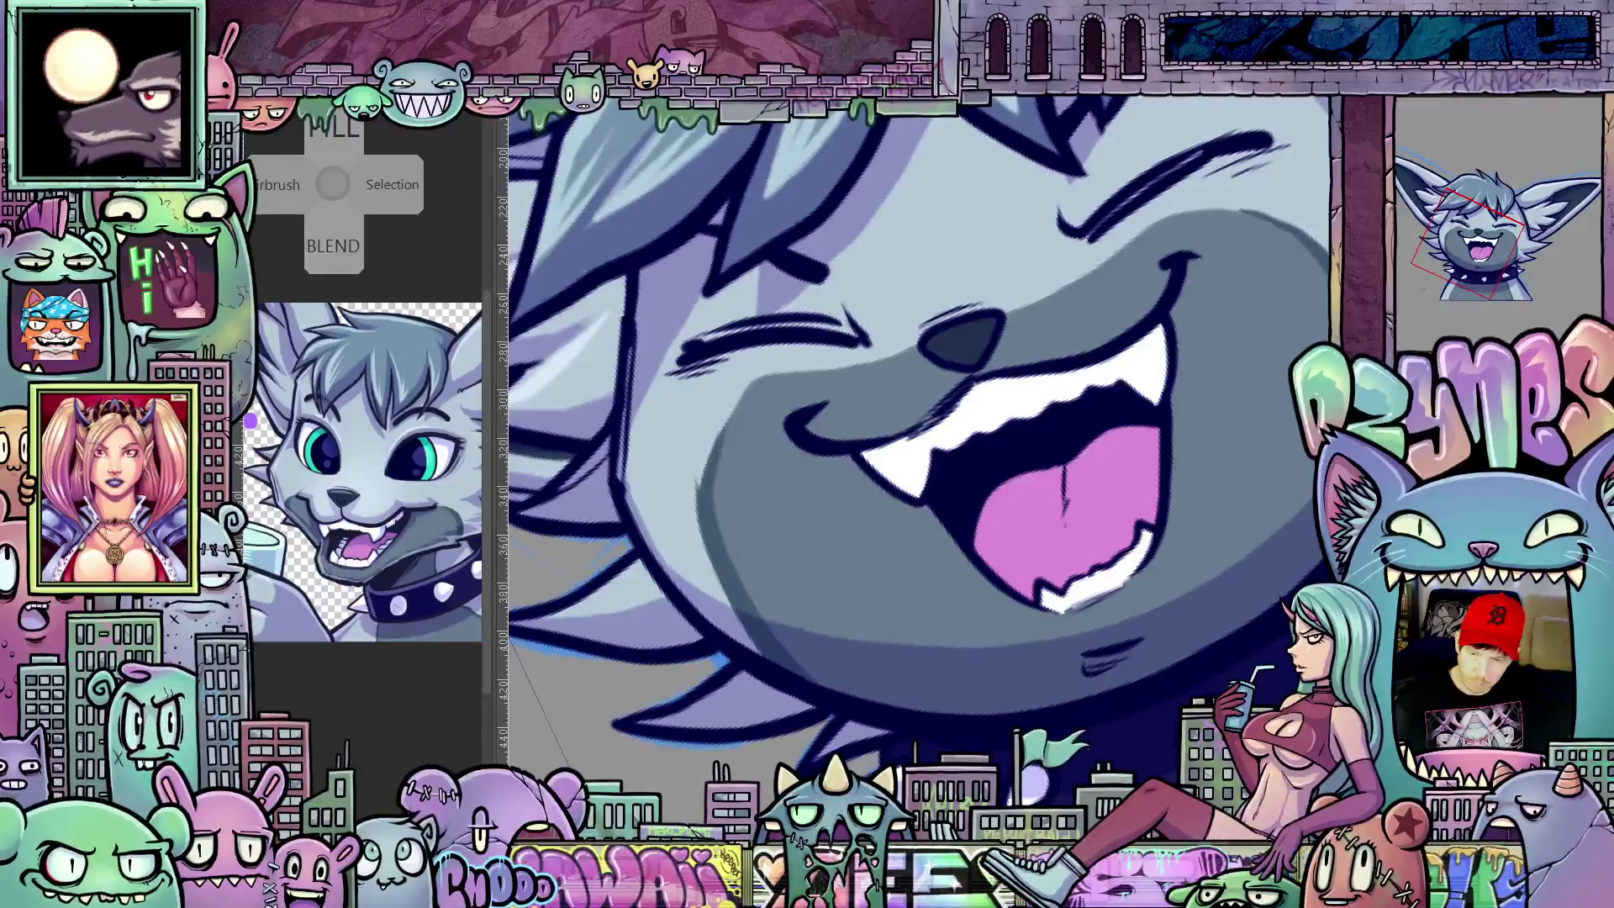
key("ctrl+z")
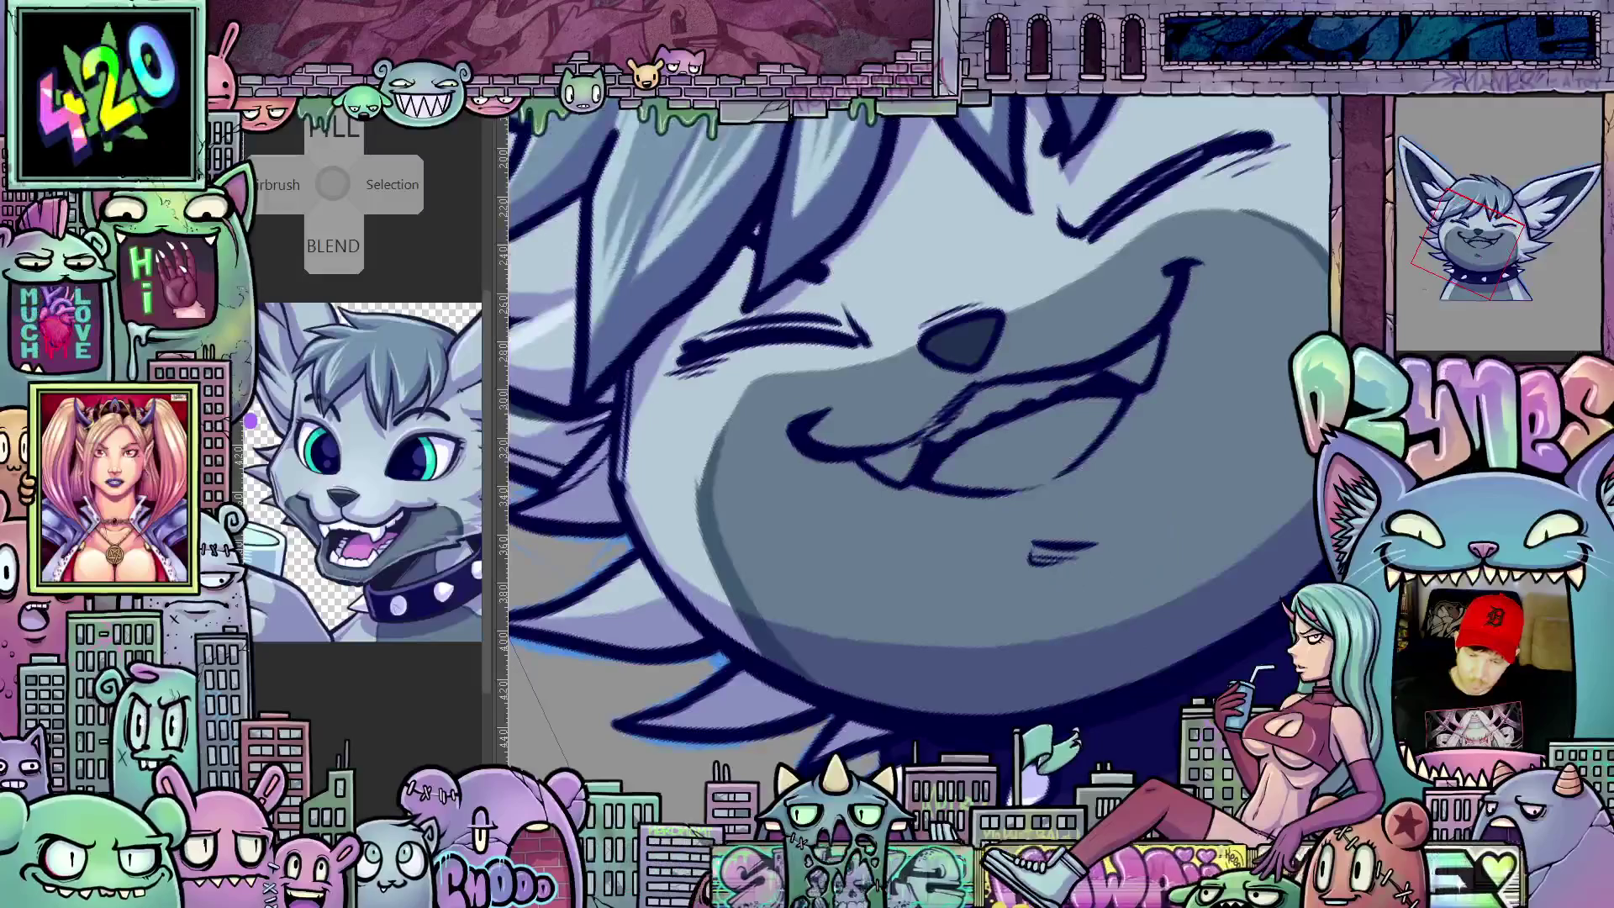
Step: Fill this frame's smiling mouth pink and paint a white fang at the corner
left_click(1060, 436)
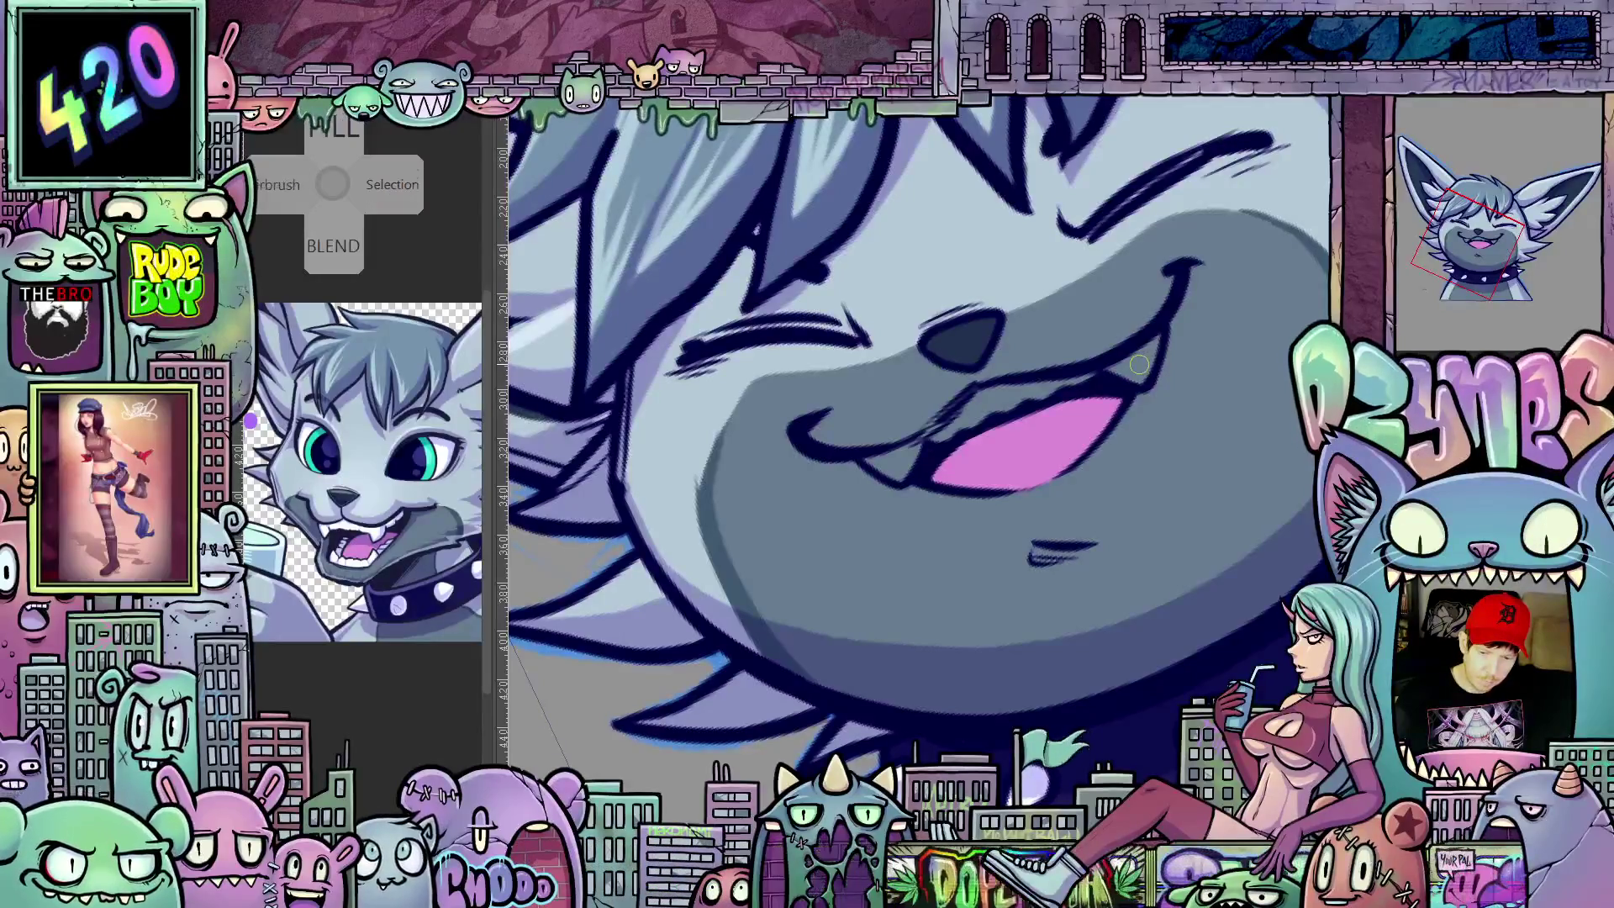
mouse_move(1154, 343)
left_mouse_down()
mouse_move(1117, 379)
mouse_move(934, 423)
mouse_move(915, 480)
left_mouse_up()
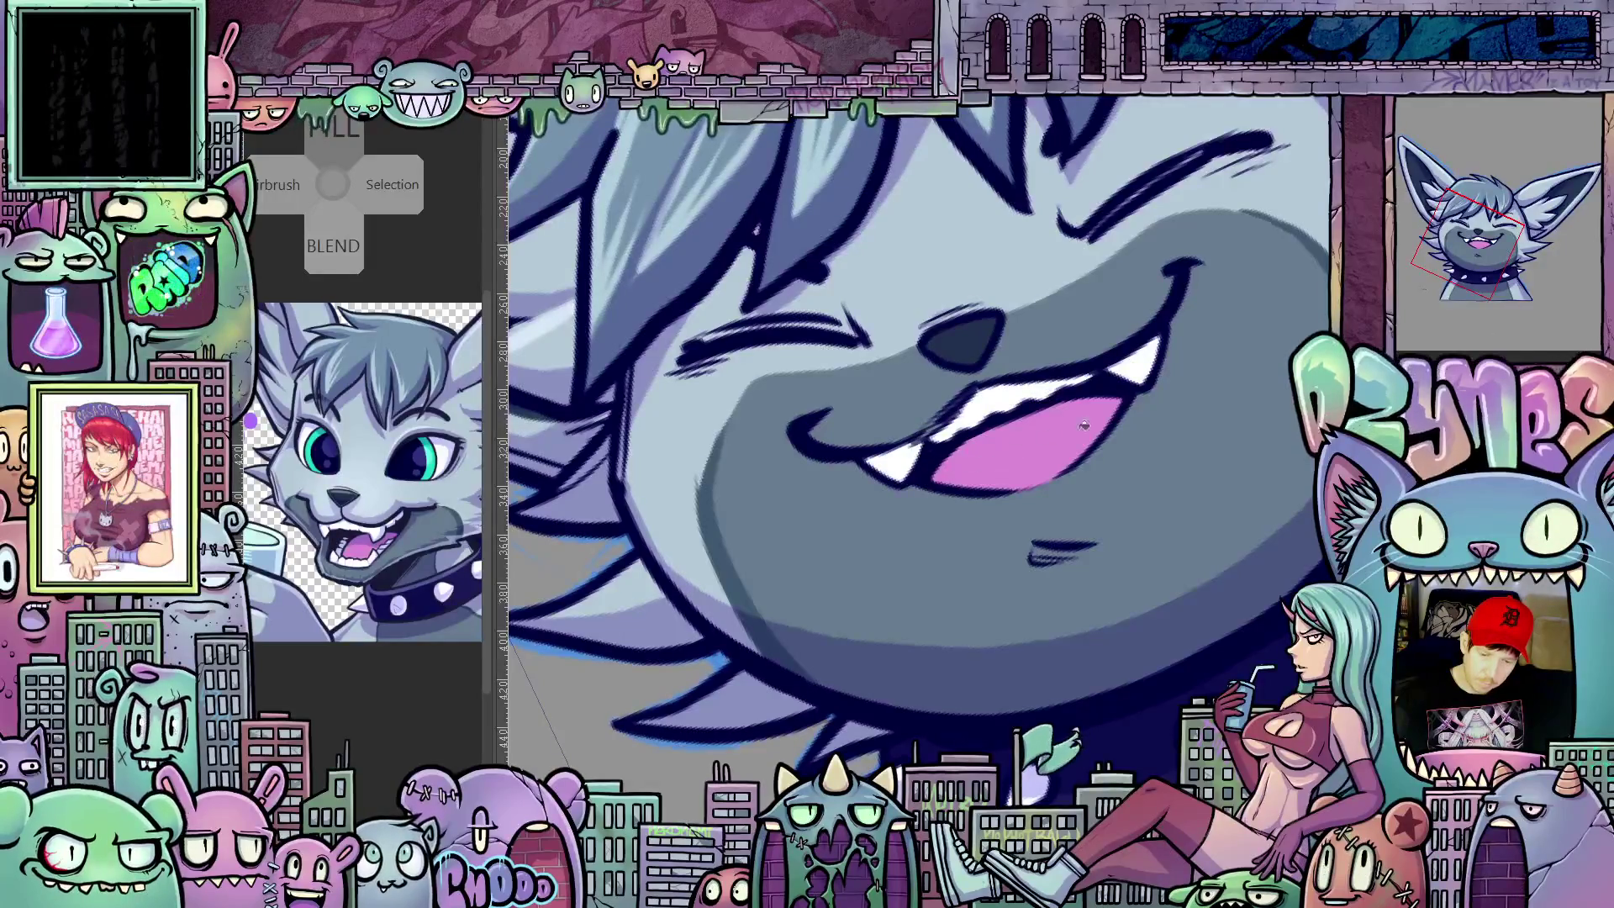
scroll(1176, 450, "down", 3)
scroll(1169, 444, "down", 2)
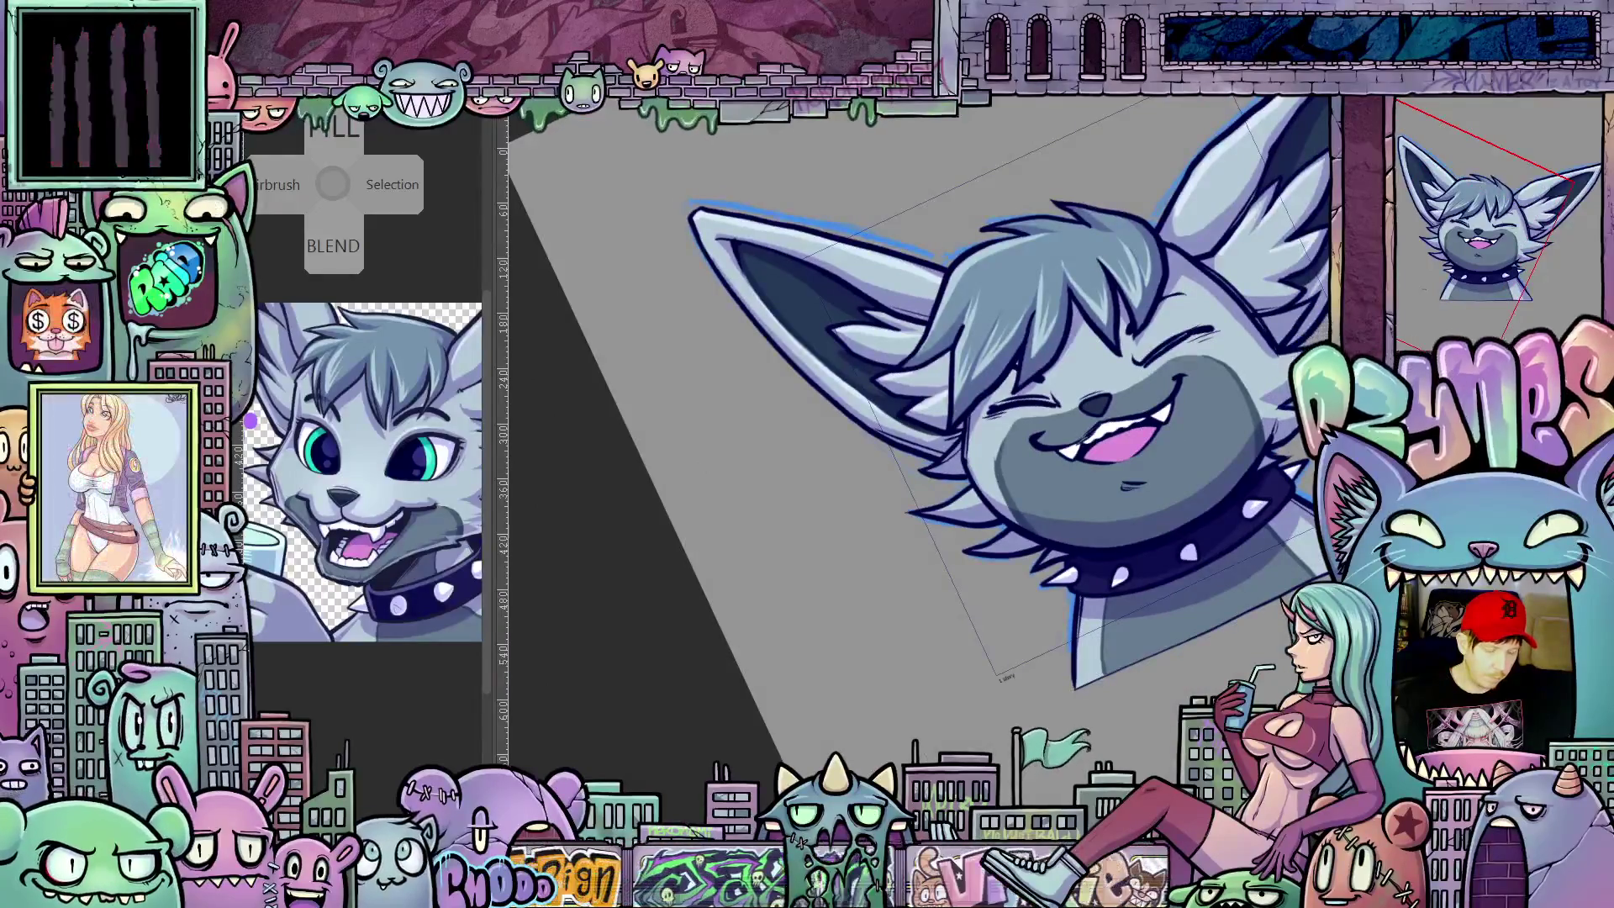
Step: Flick between cels to compare, then zoom out to the whole head and straighten the view
key("ctrl+z")
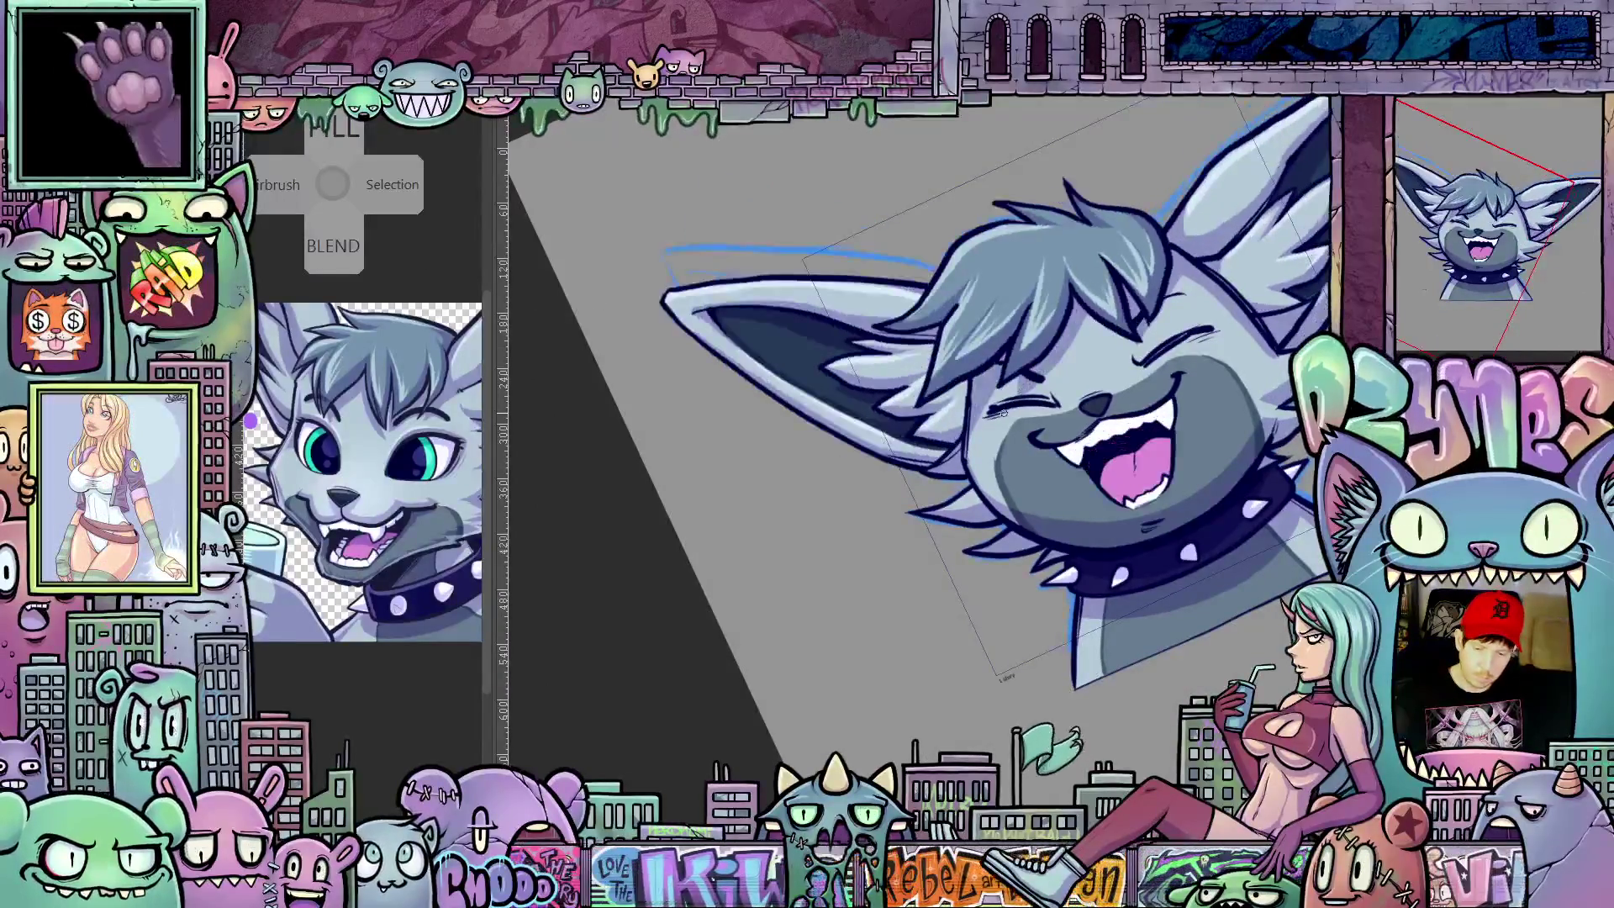
key("ctrl+y")
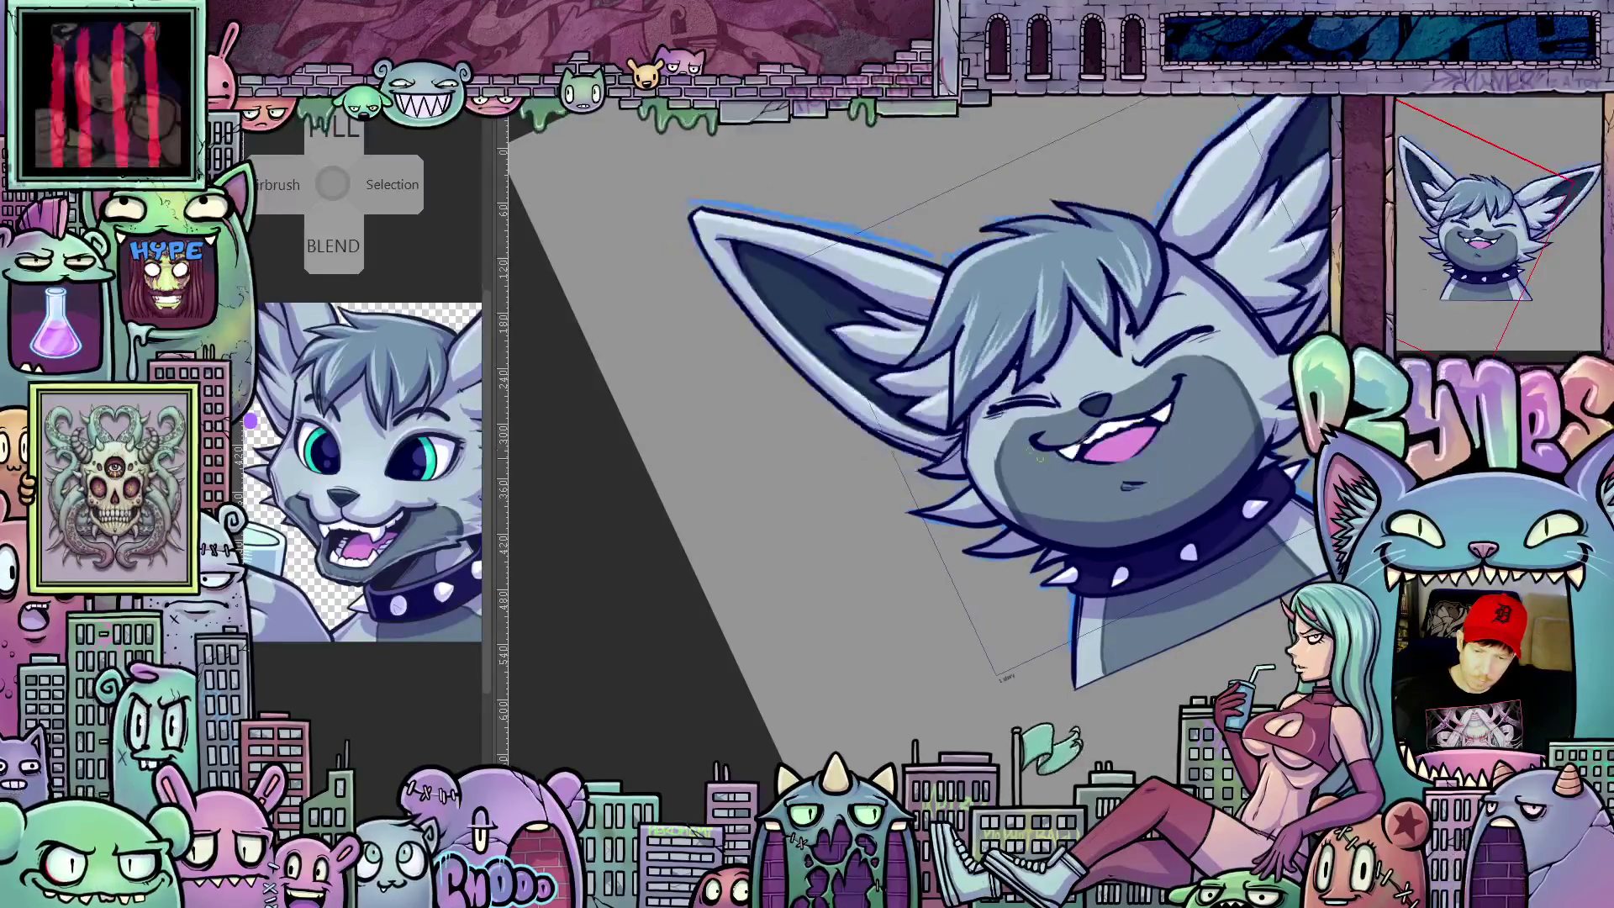
key("ctrl+minus")
key("ctrl+minus")
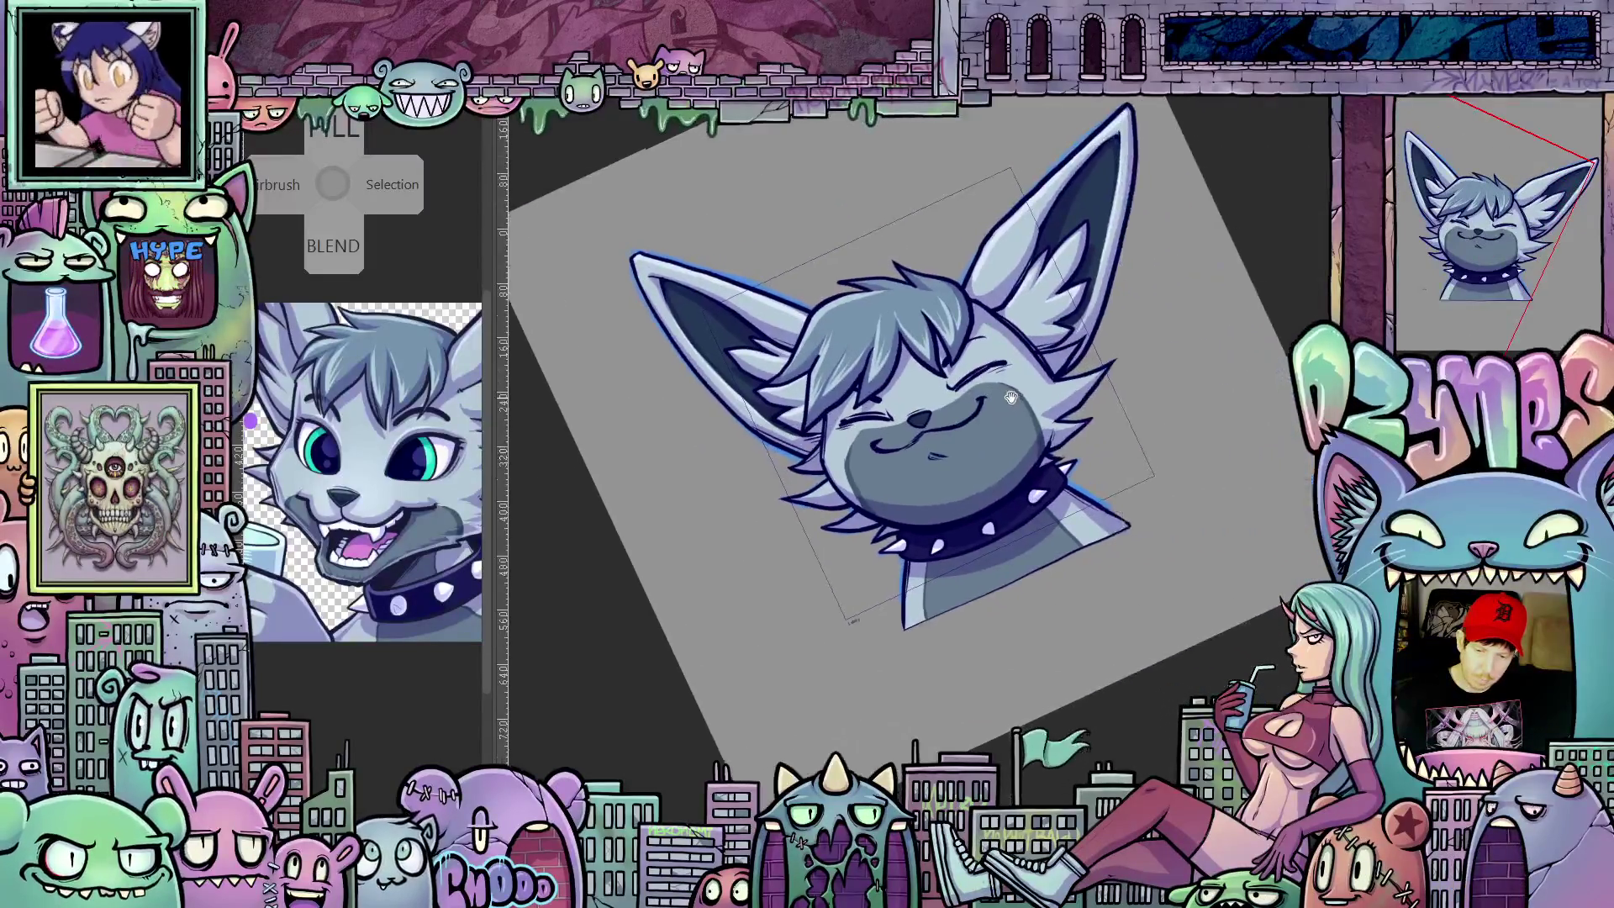
left_click_drag(1223, 394, 1231, 522)
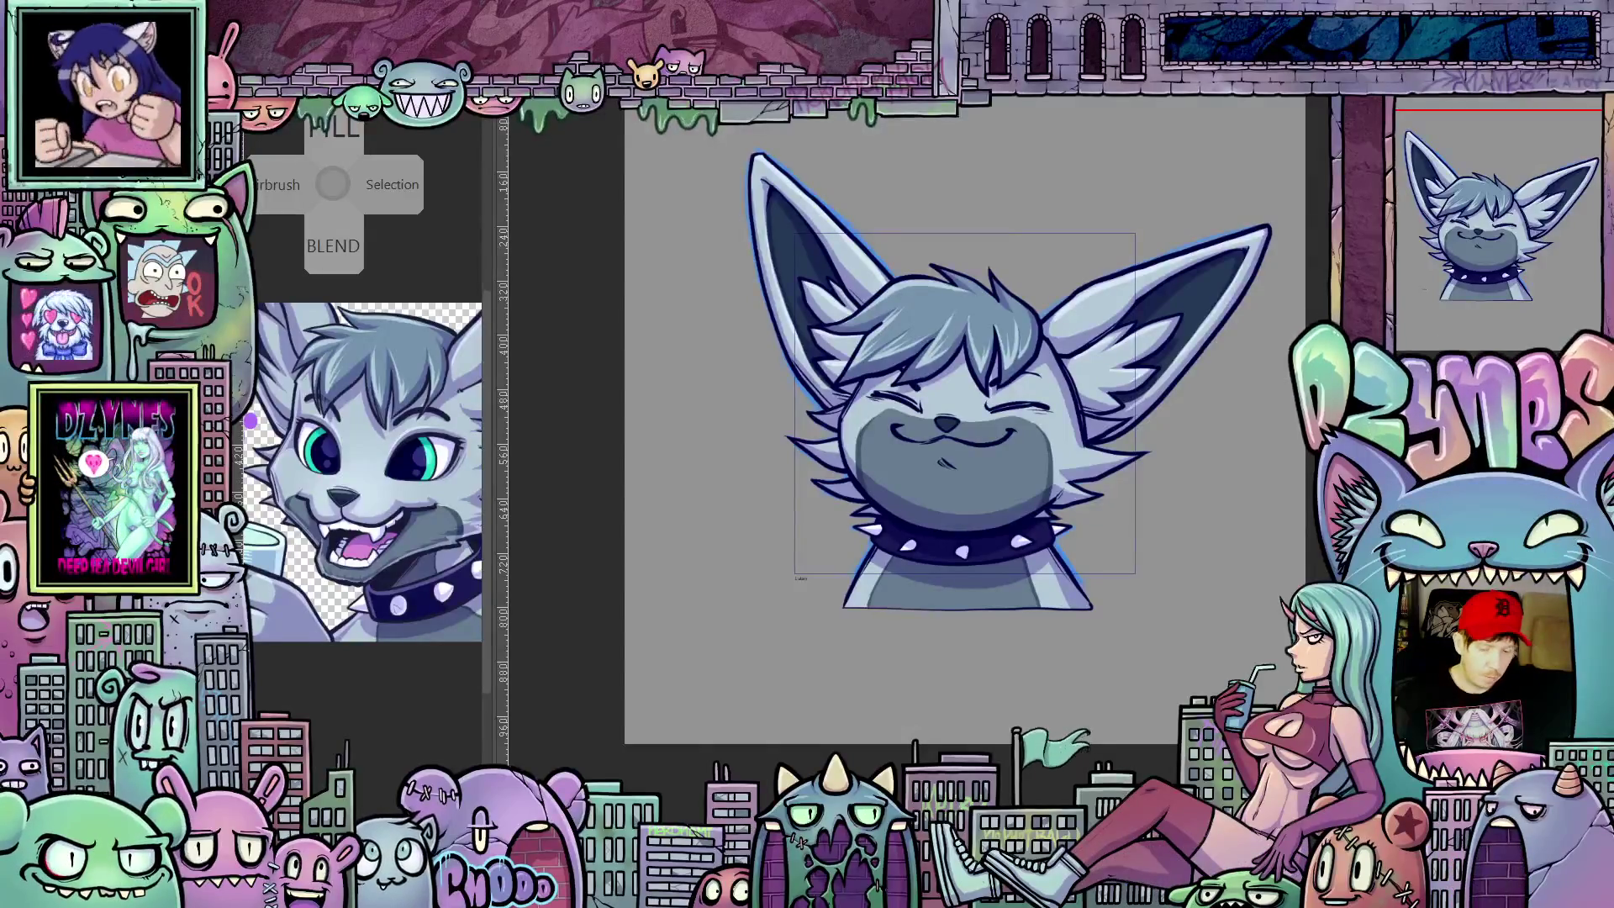
Step: Preview and replay the emote animation, then step to the laughing open-mouth frame
key("ctrl+Tab")
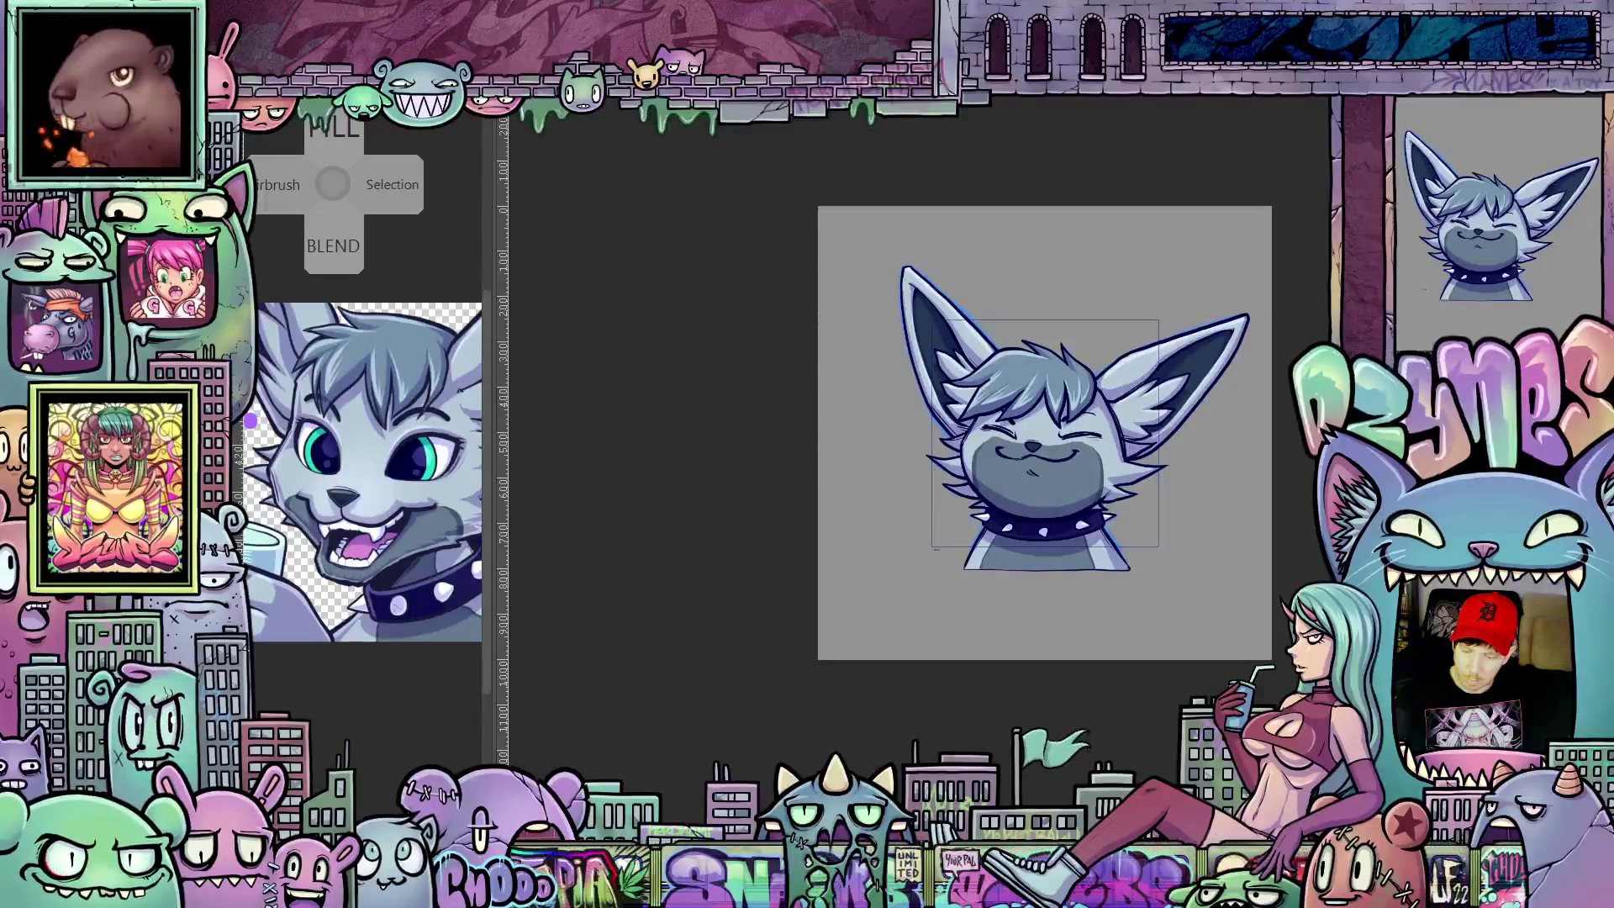
key("space")
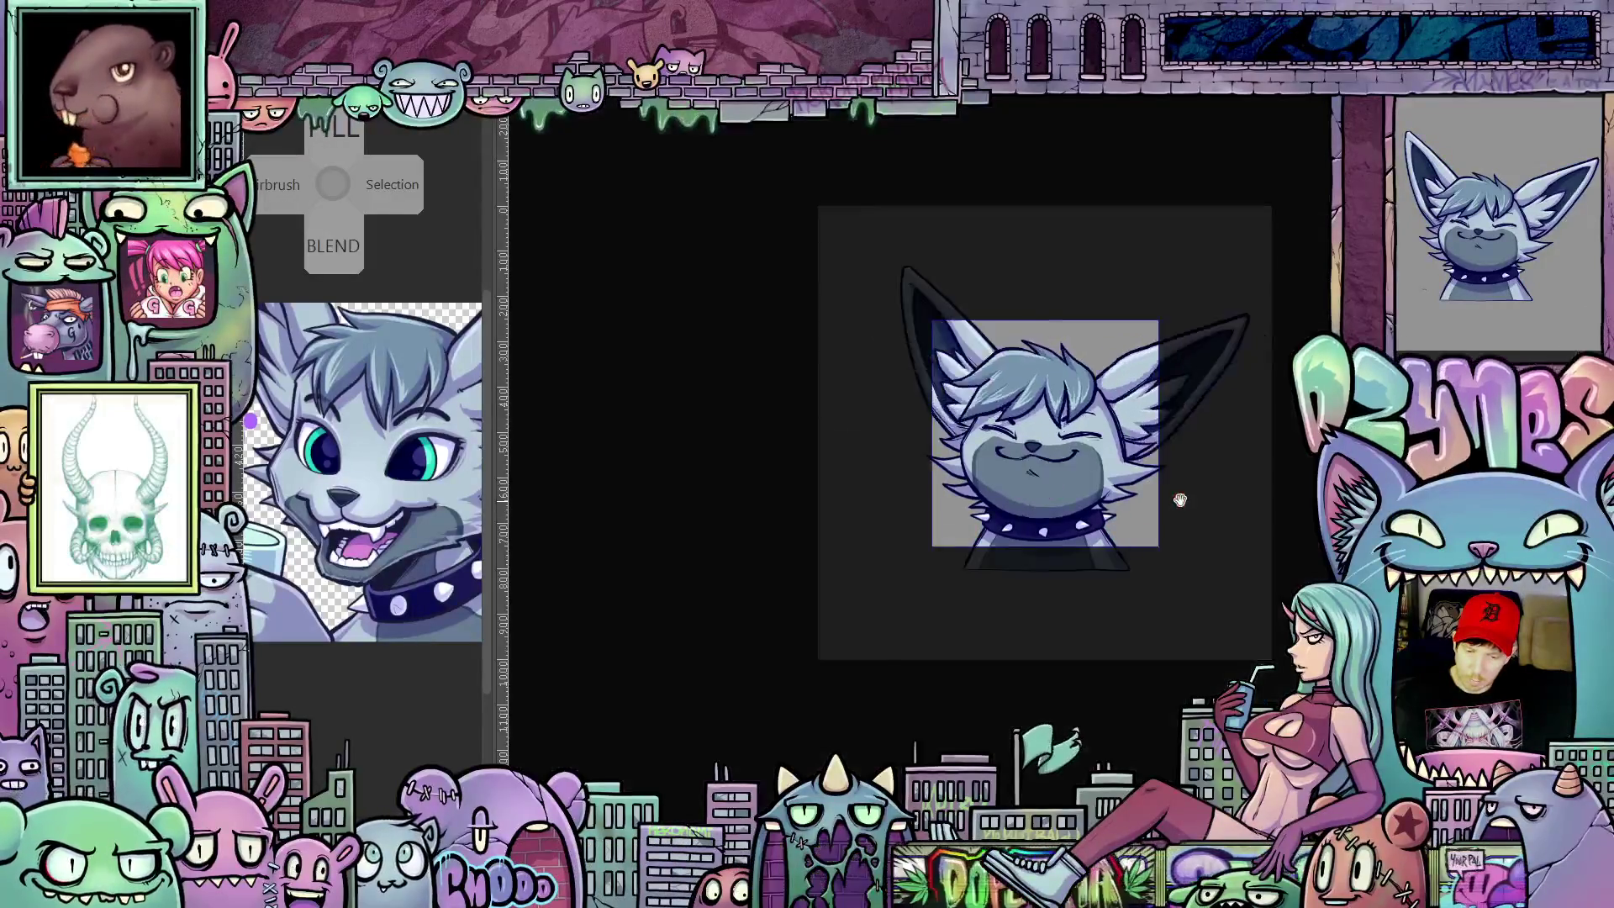
scroll(1250, 501, "up", 2)
scroll(1243, 502, "up", 2)
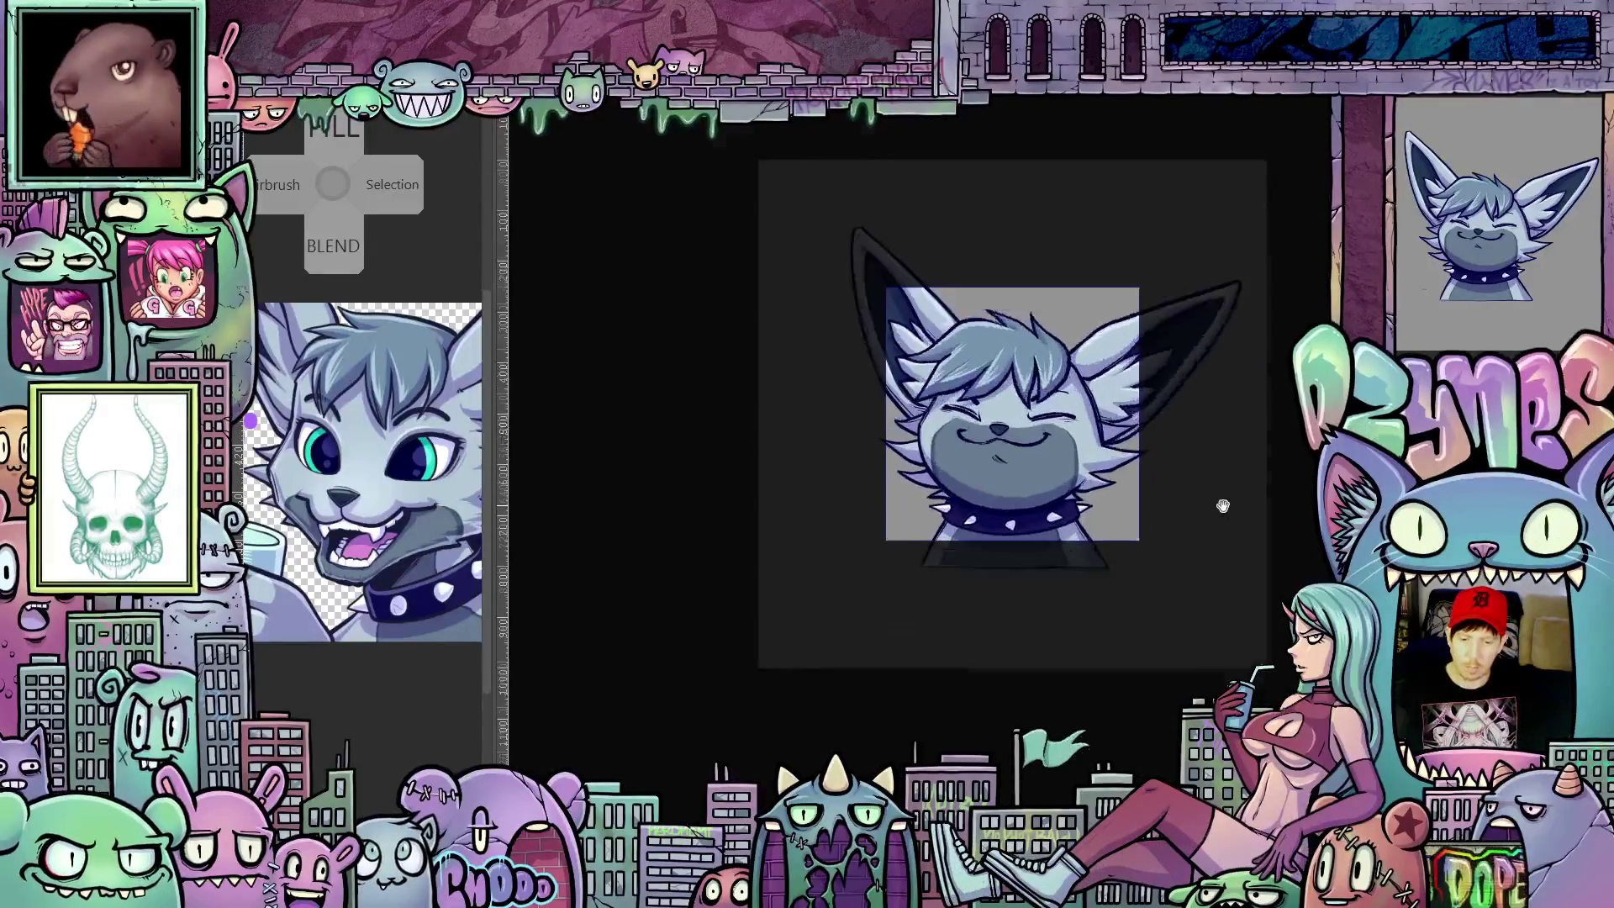
scroll(1230, 505, "up", 1)
scroll(1236, 503, "down", 3)
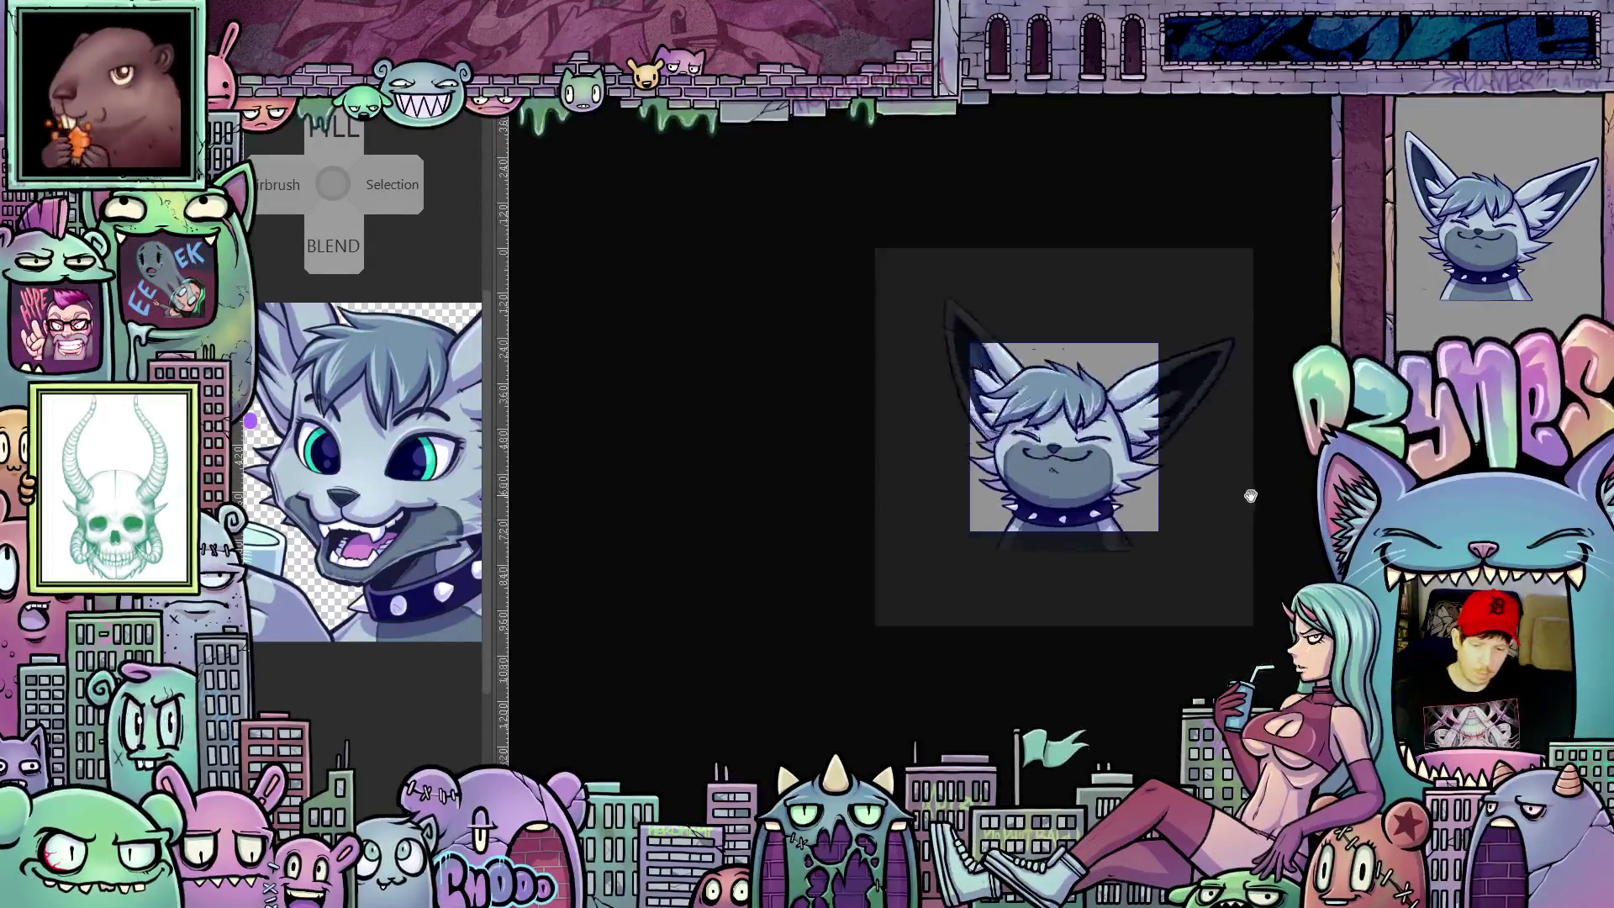
scroll(1248, 505, "down", 3)
scroll(1260, 508, "up", 2)
scroll(1249, 504, "up", 2)
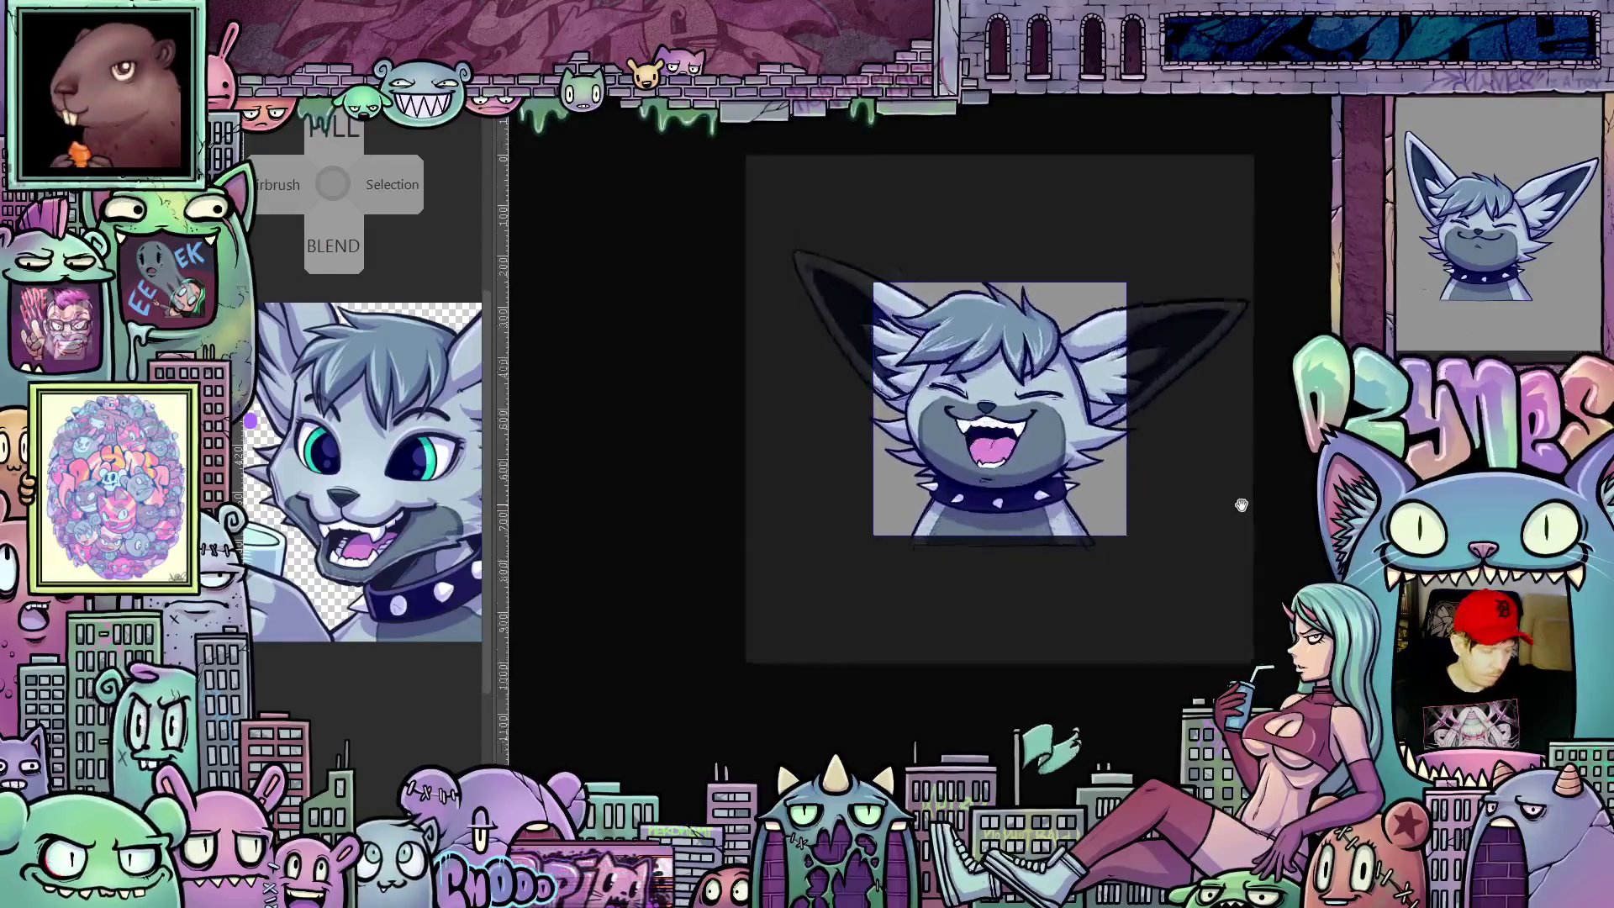
scroll(1230, 501, "up", 1)
scroll(1178, 504, "down", 1)
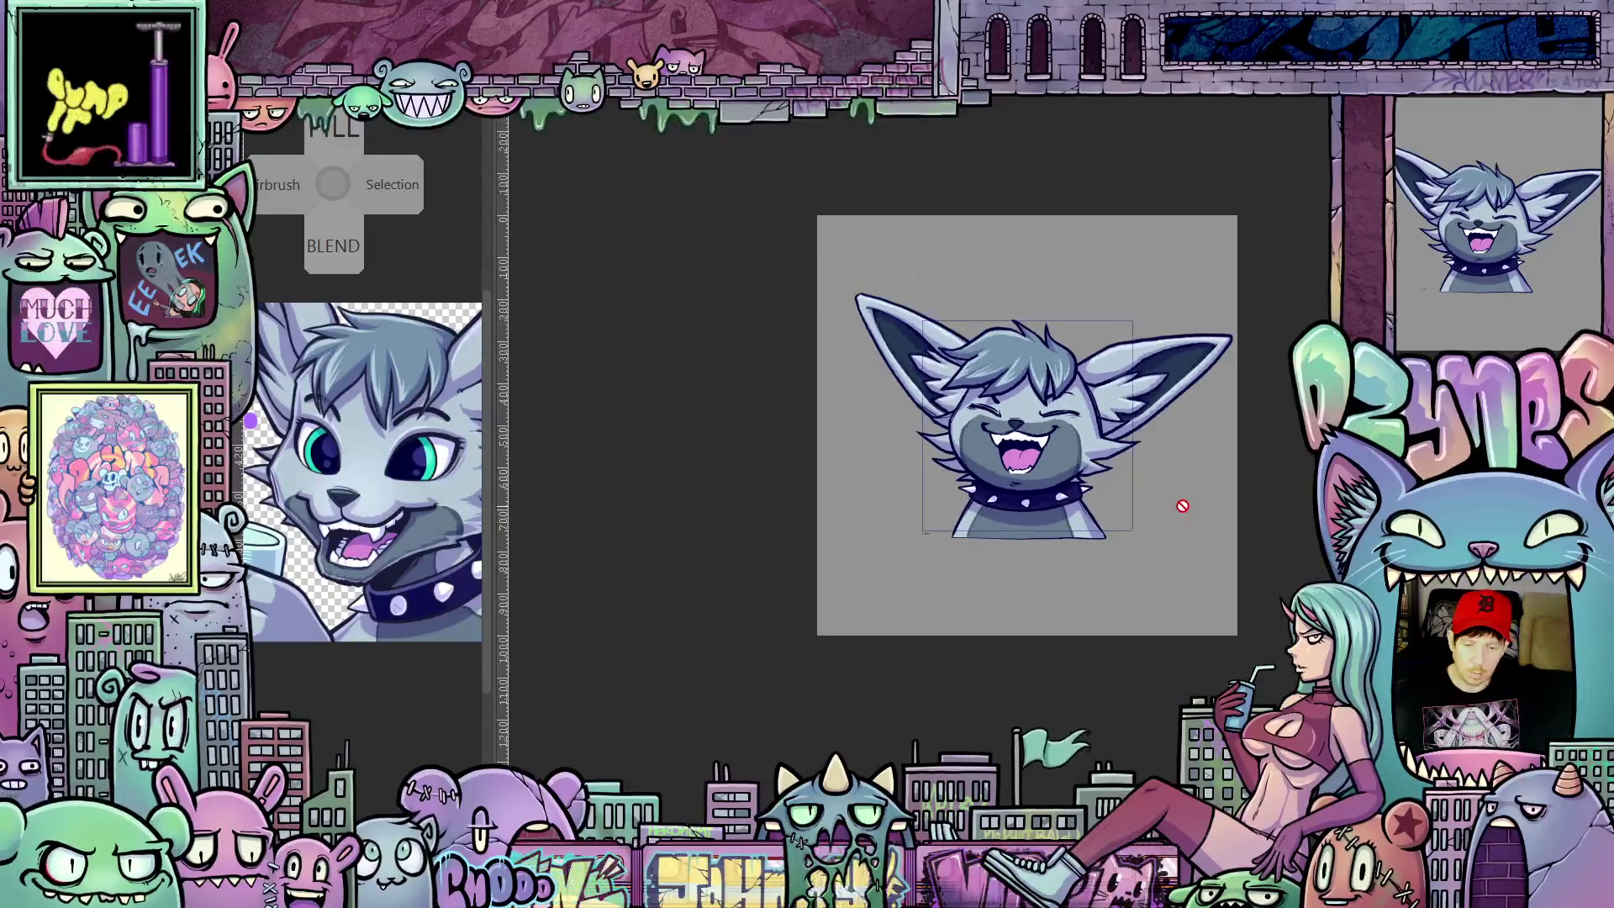
scroll(1171, 501, "up", 2)
scroll(1173, 501, "up", 1)
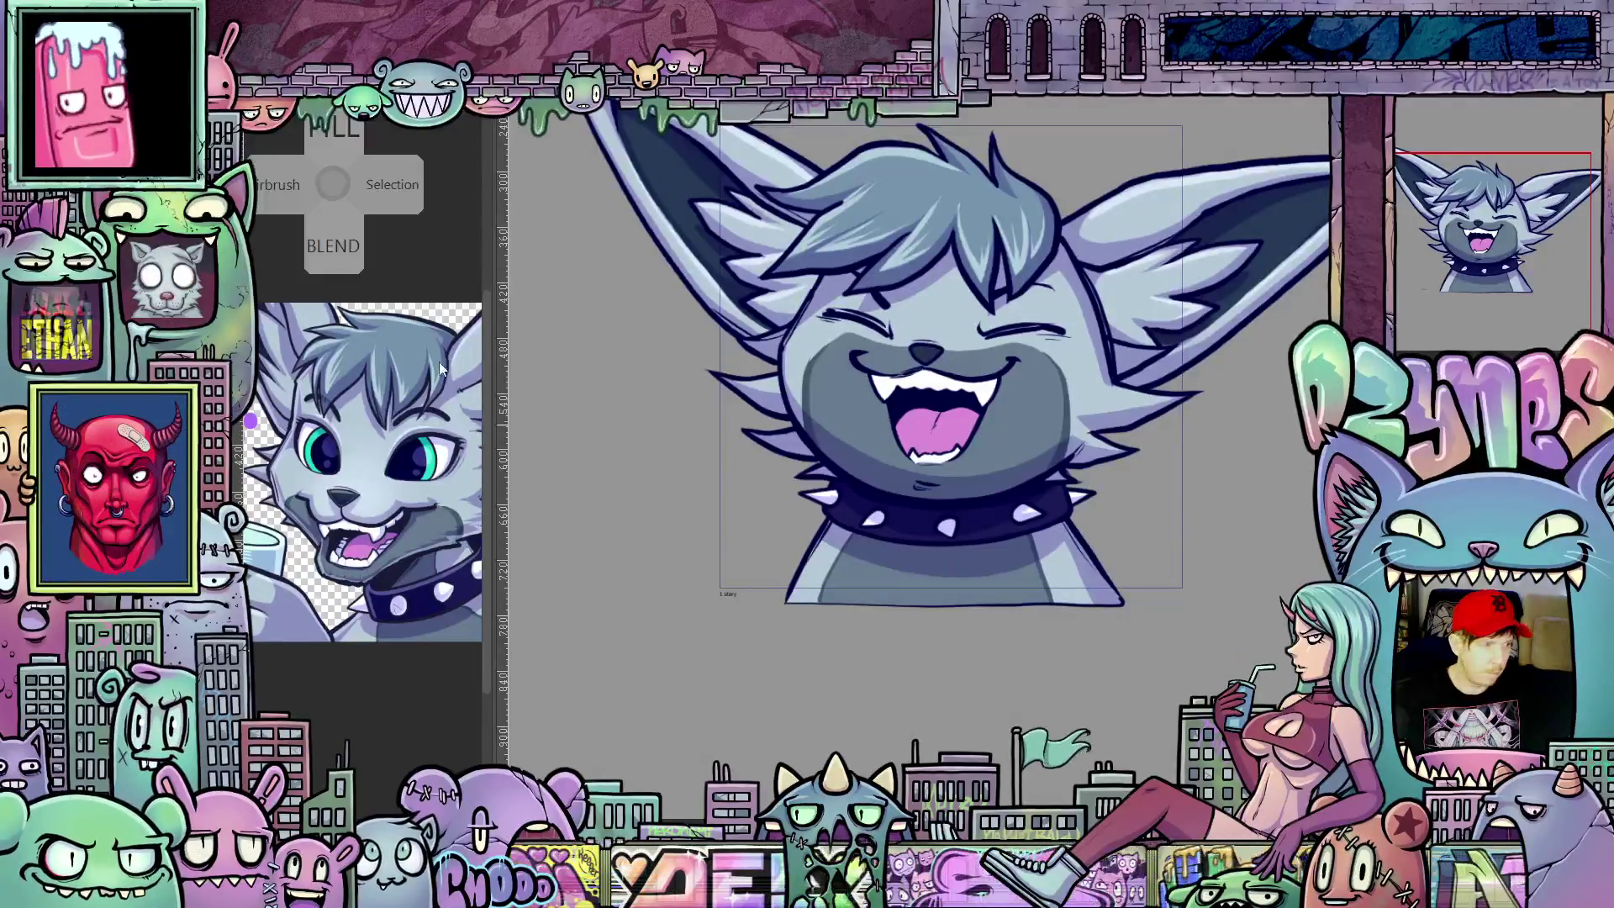
key("Right")
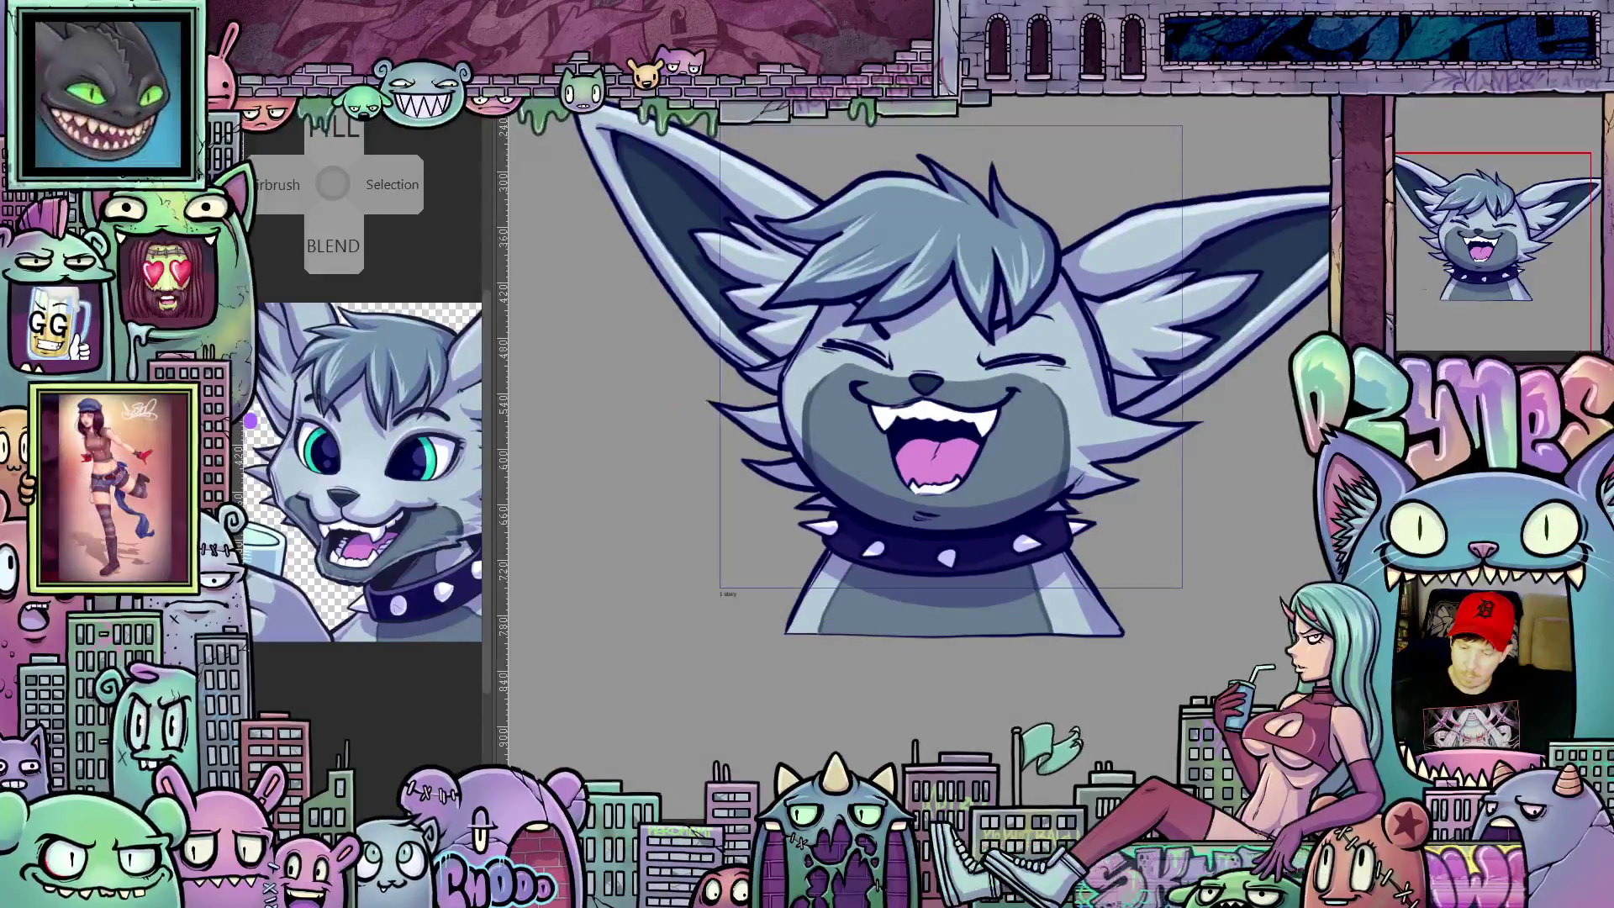
scroll(919, 454, "up", 2)
scroll(920, 455, "up", 2)
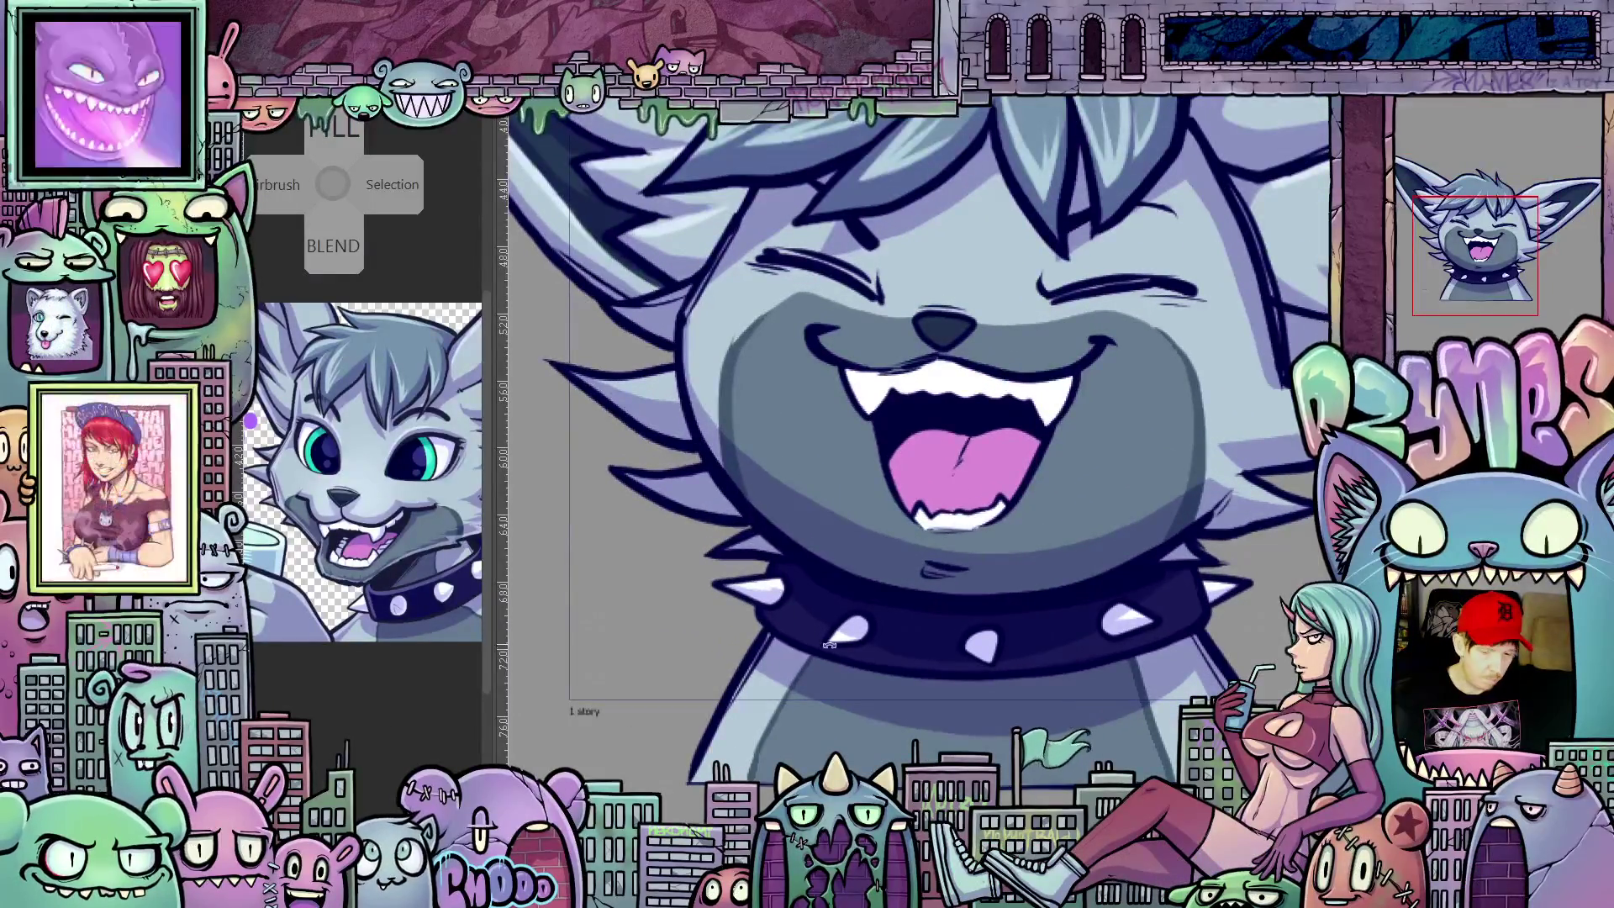
Step: Tilt the canvas view to a comfortable angle on the laughing cat frame
left_click_drag(1072, 253, 1151, 368)
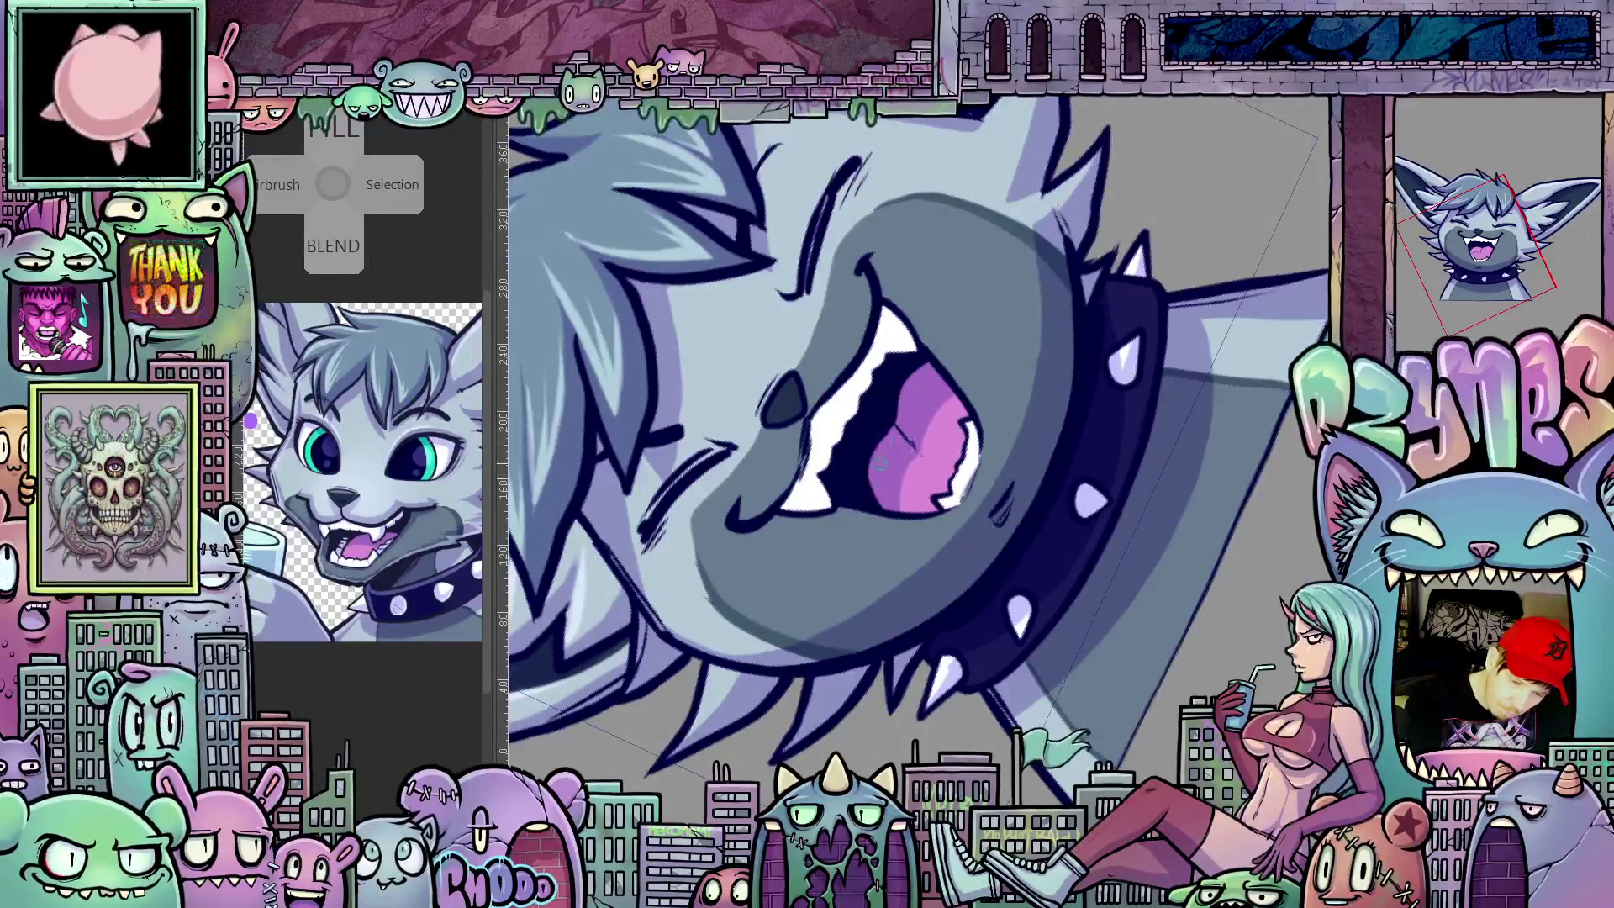
Step: Rotate the view upright and pan down to the cat's hair
mouse_move(881, 468)
left_mouse_down()
mouse_move(947, 455)
mouse_move(802, 467)
left_mouse_up()
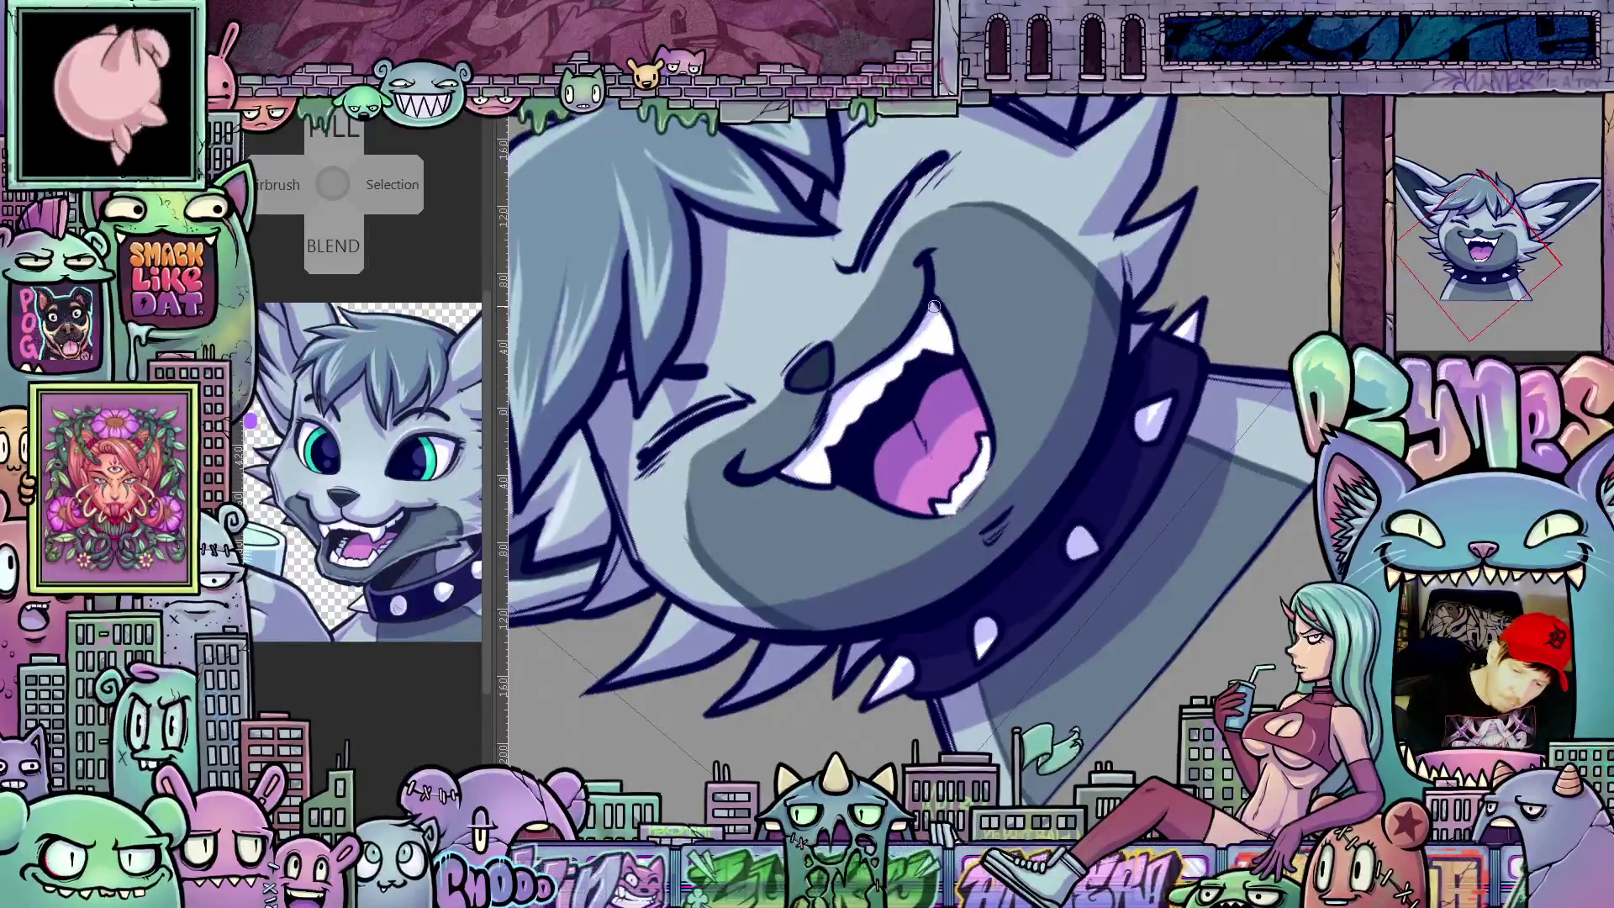
left_click_drag(809, 457, 922, 398)
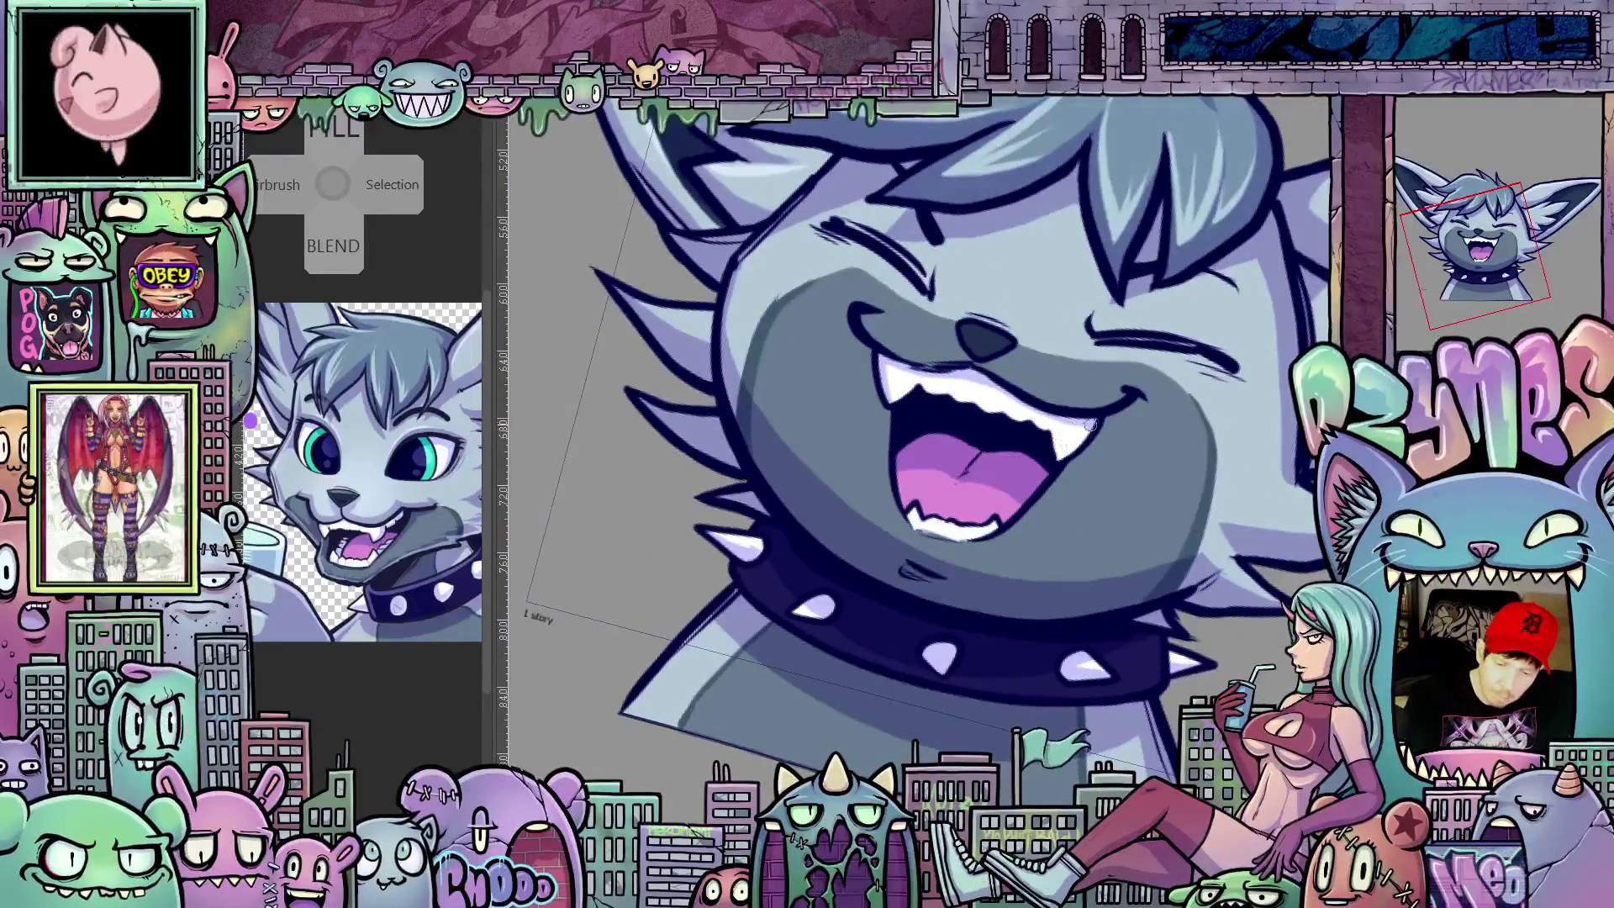
left_click_drag(1081, 441, 841, 427)
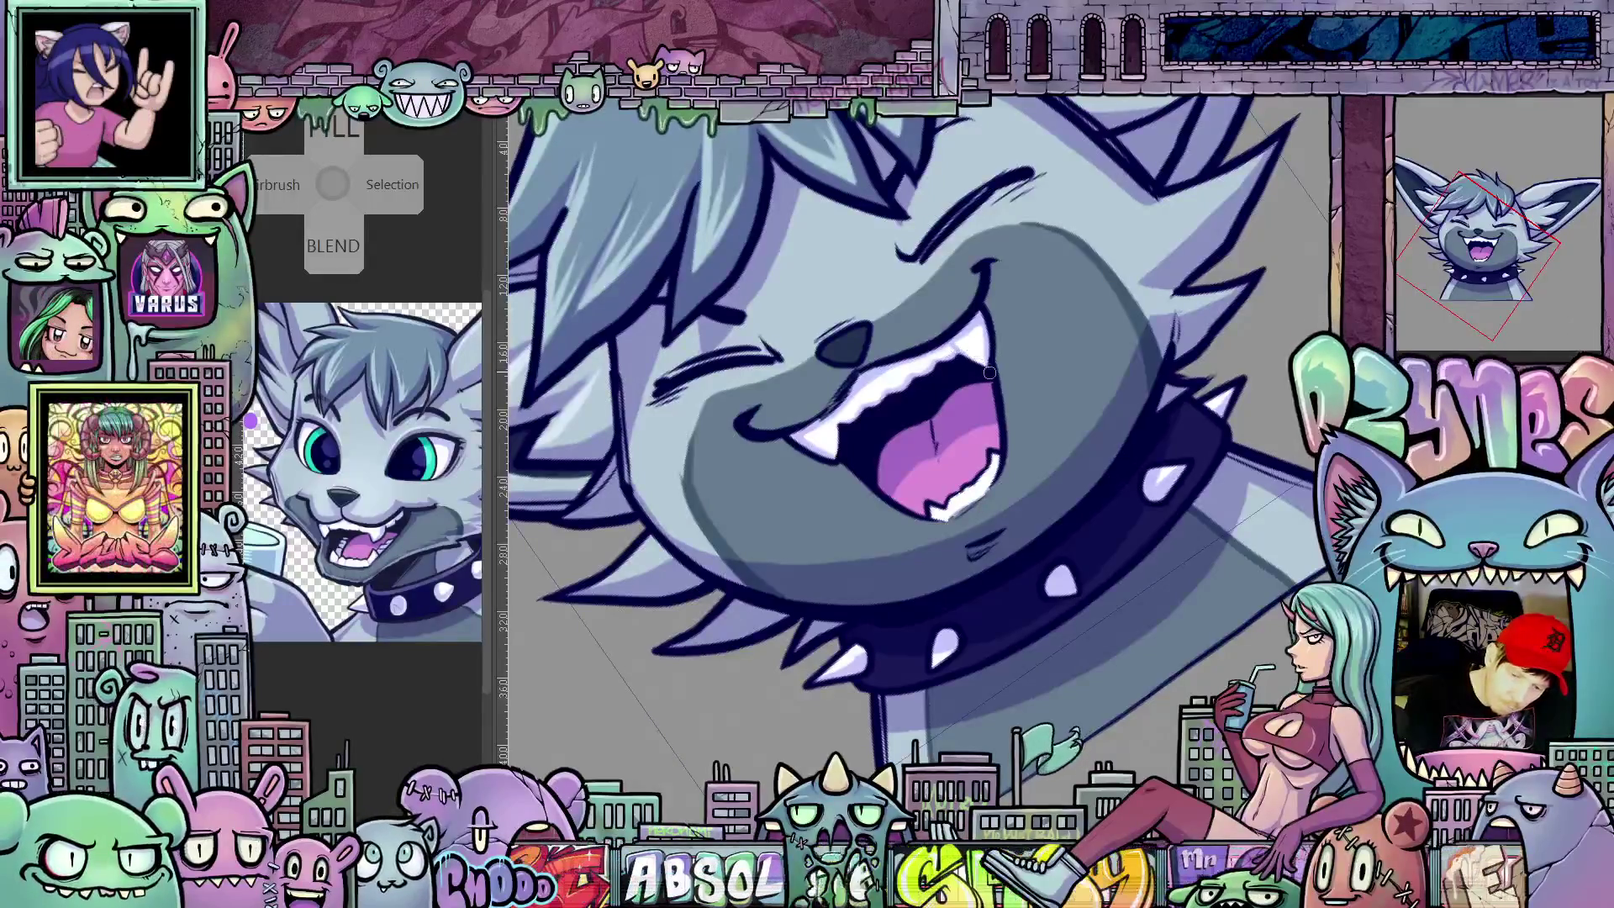
left_click_drag(1043, 481, 1110, 505)
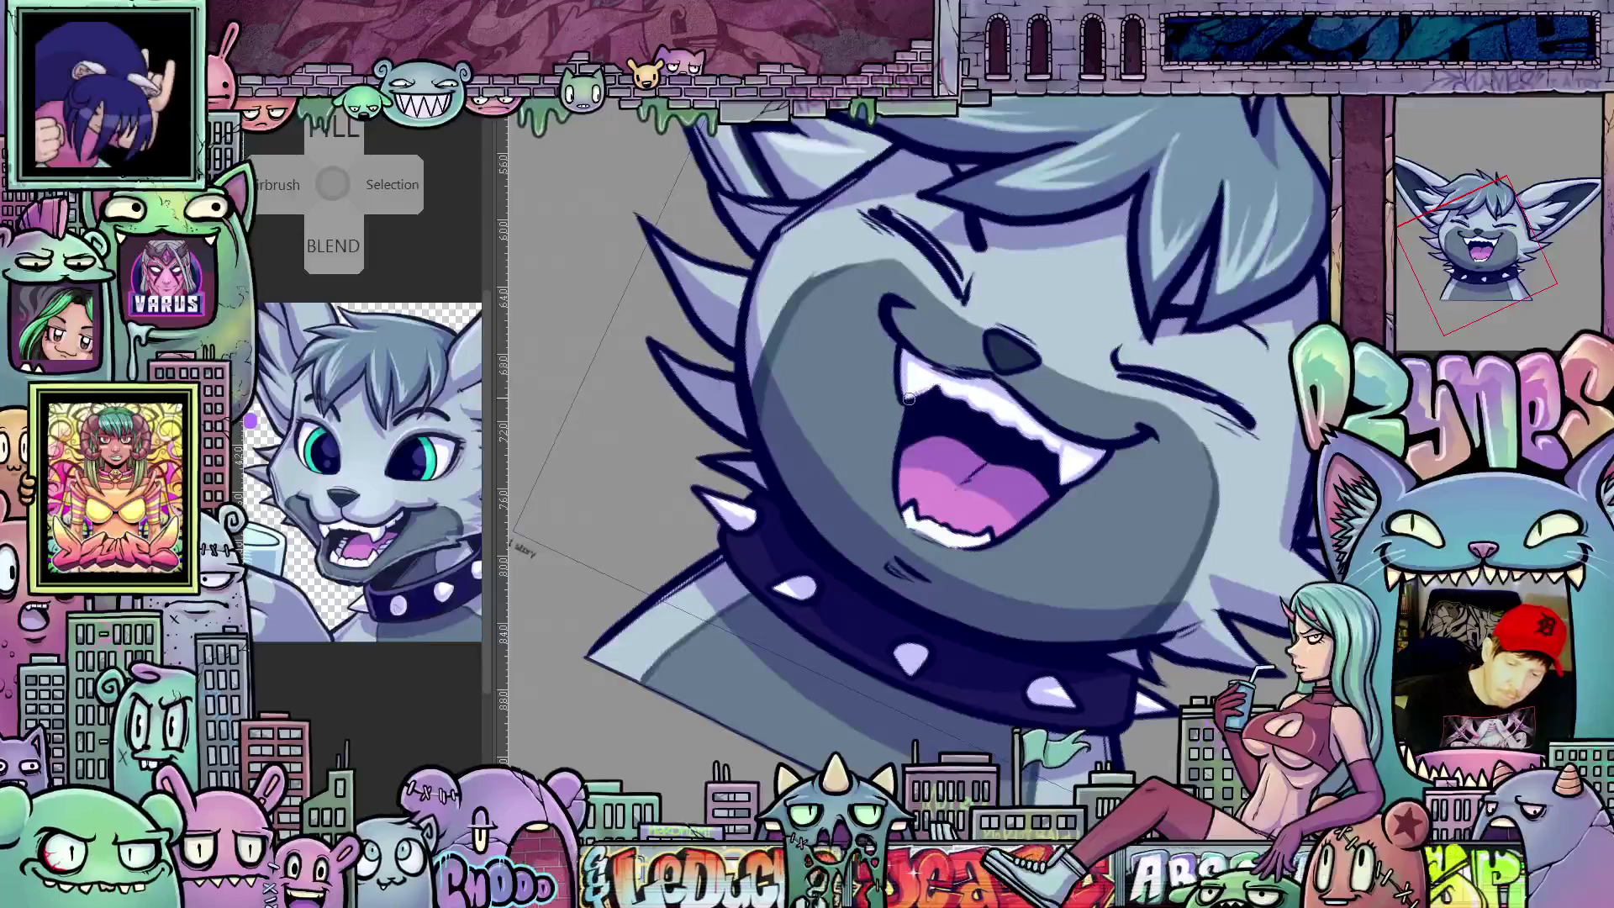
left_click_drag(942, 399, 905, 485)
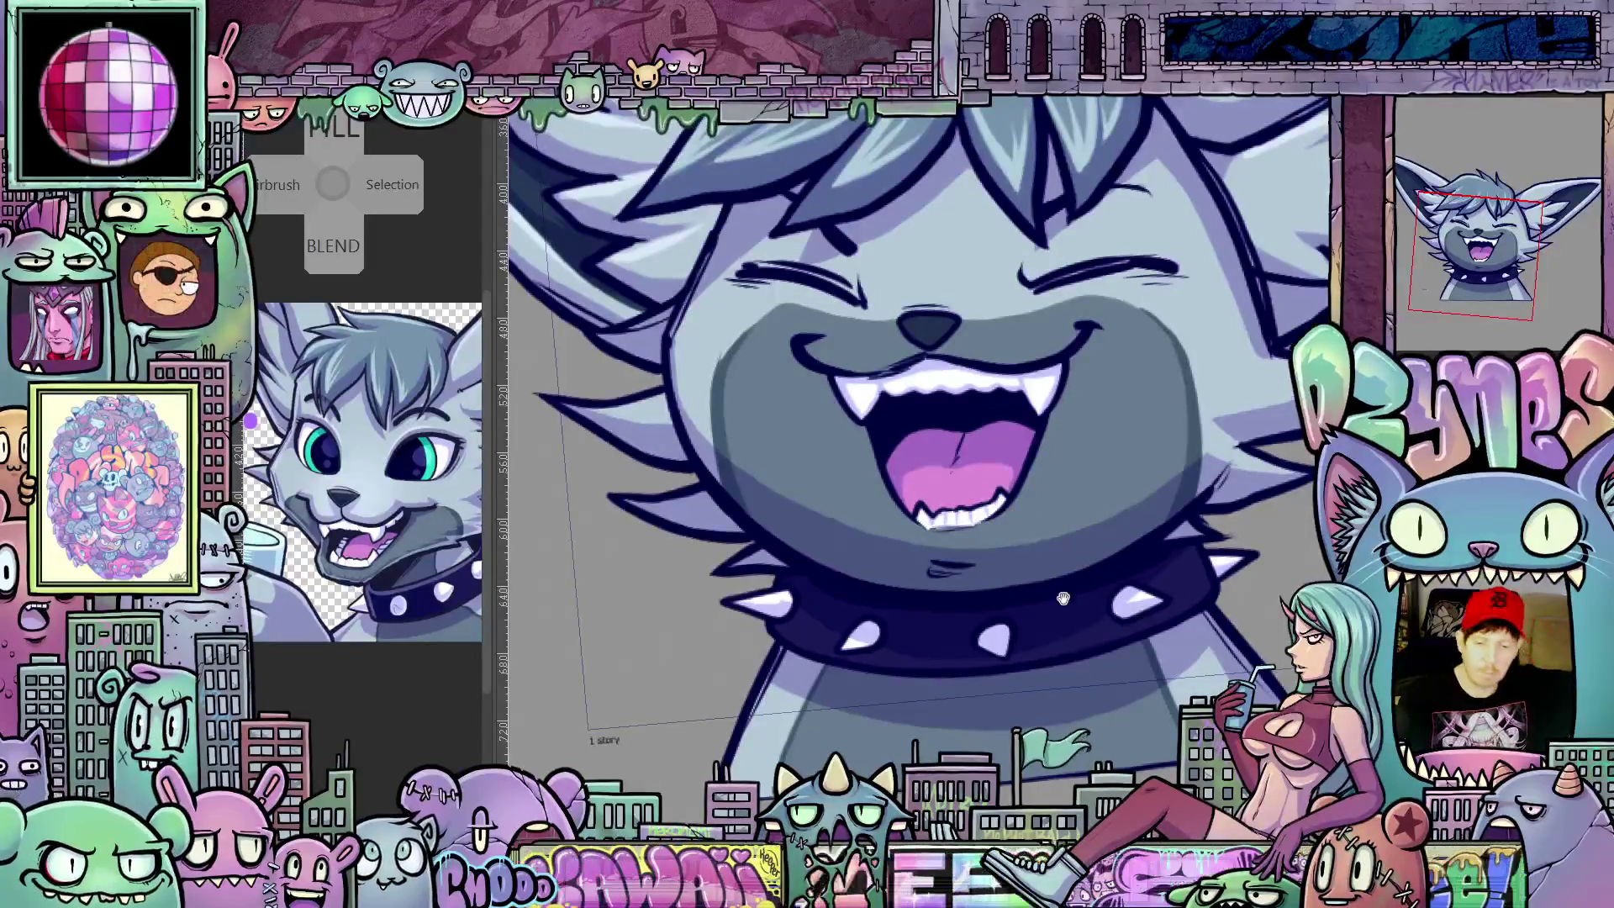
scroll(996, 542, "up", 1)
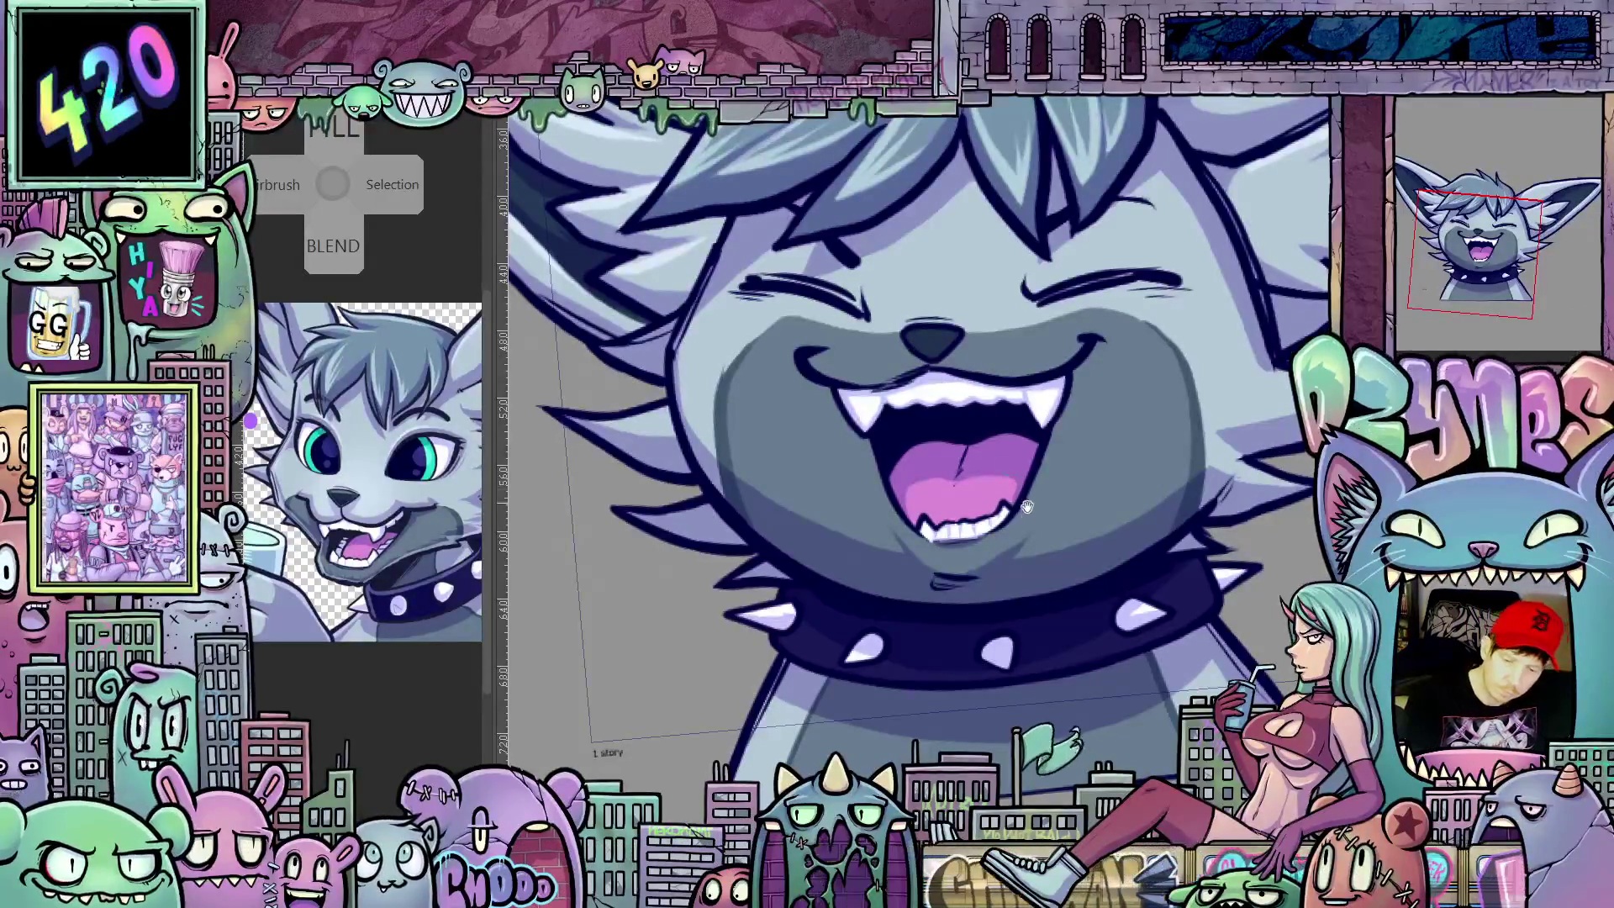
left_click_drag(1027, 505, 1005, 625)
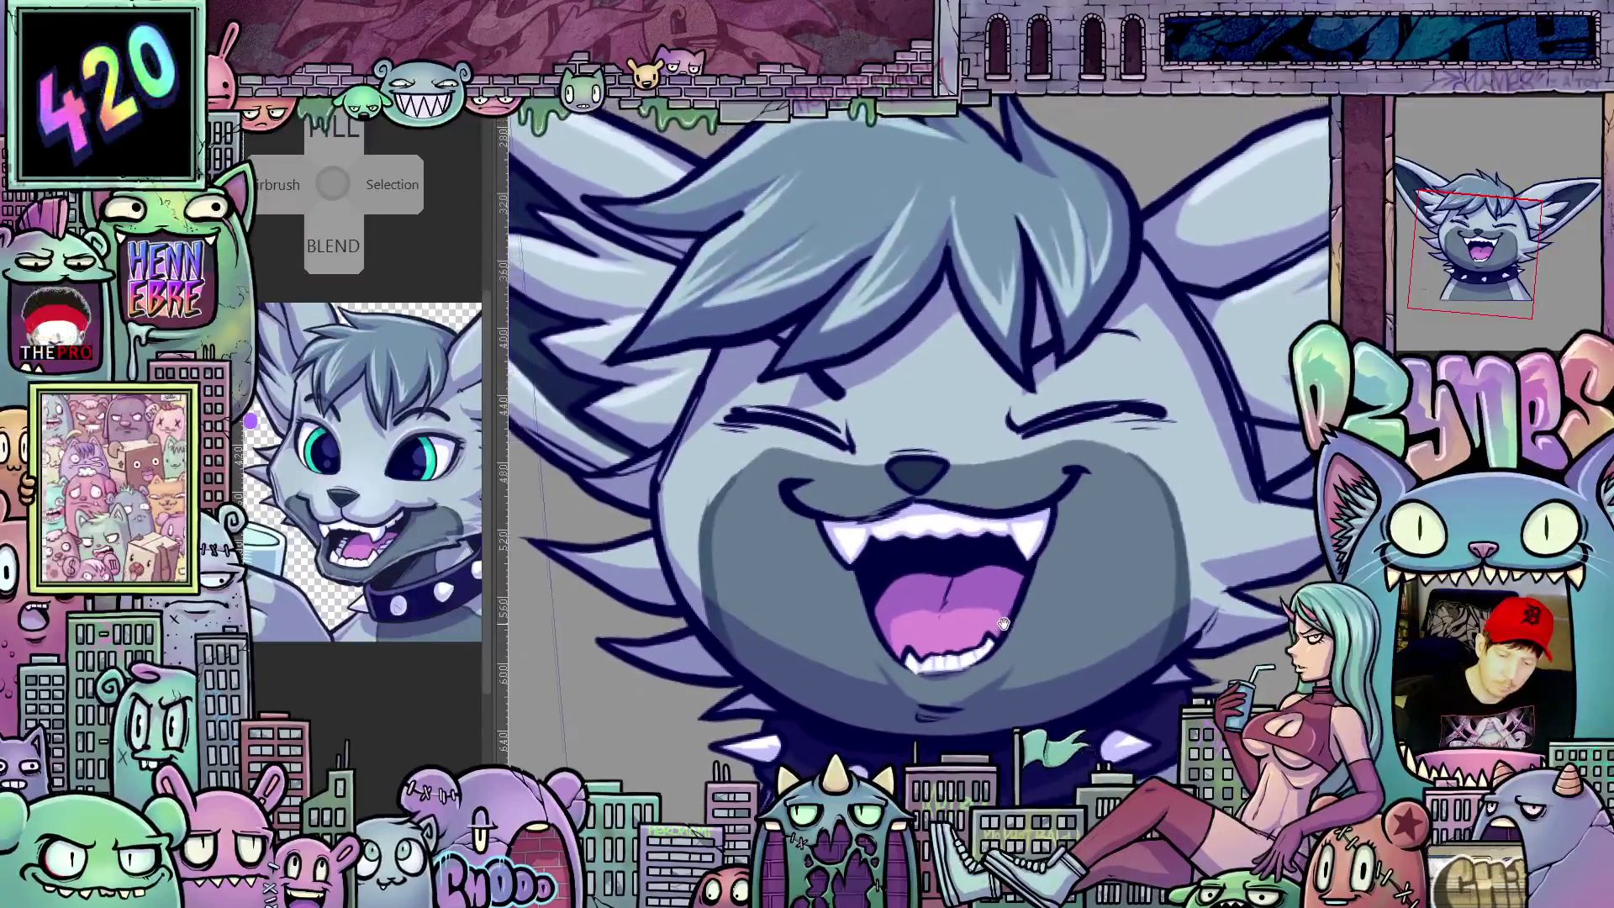
left_click_drag(1005, 625, 1007, 606)
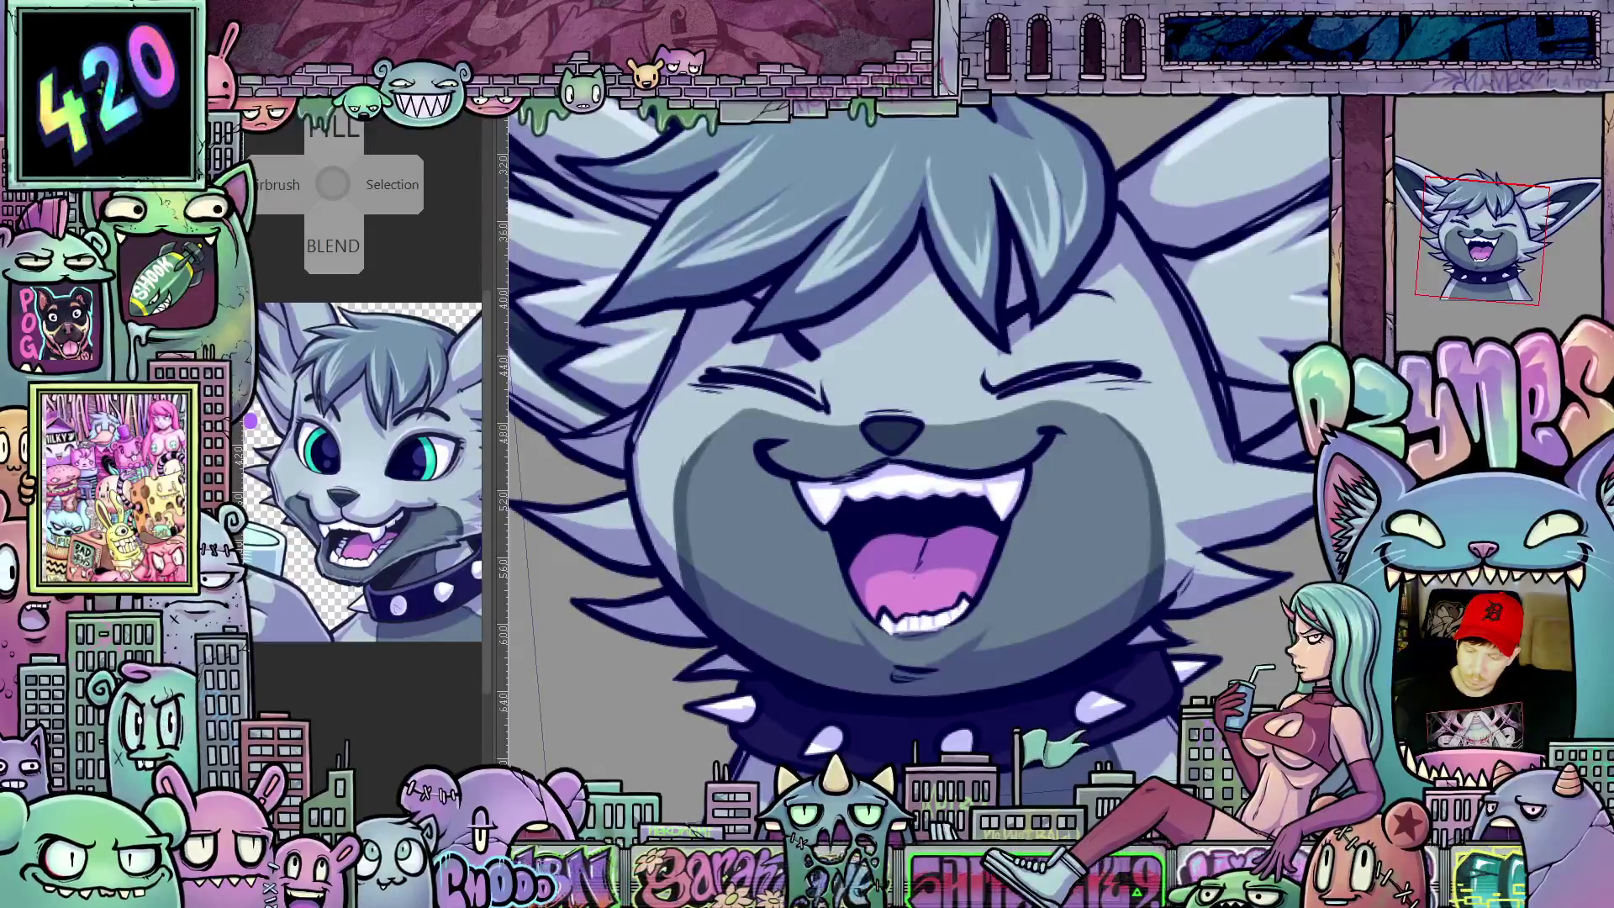
Step: Switch to the closed-smile frame, paint darker purple inside the mouth, then level the view
key("ctrl+z")
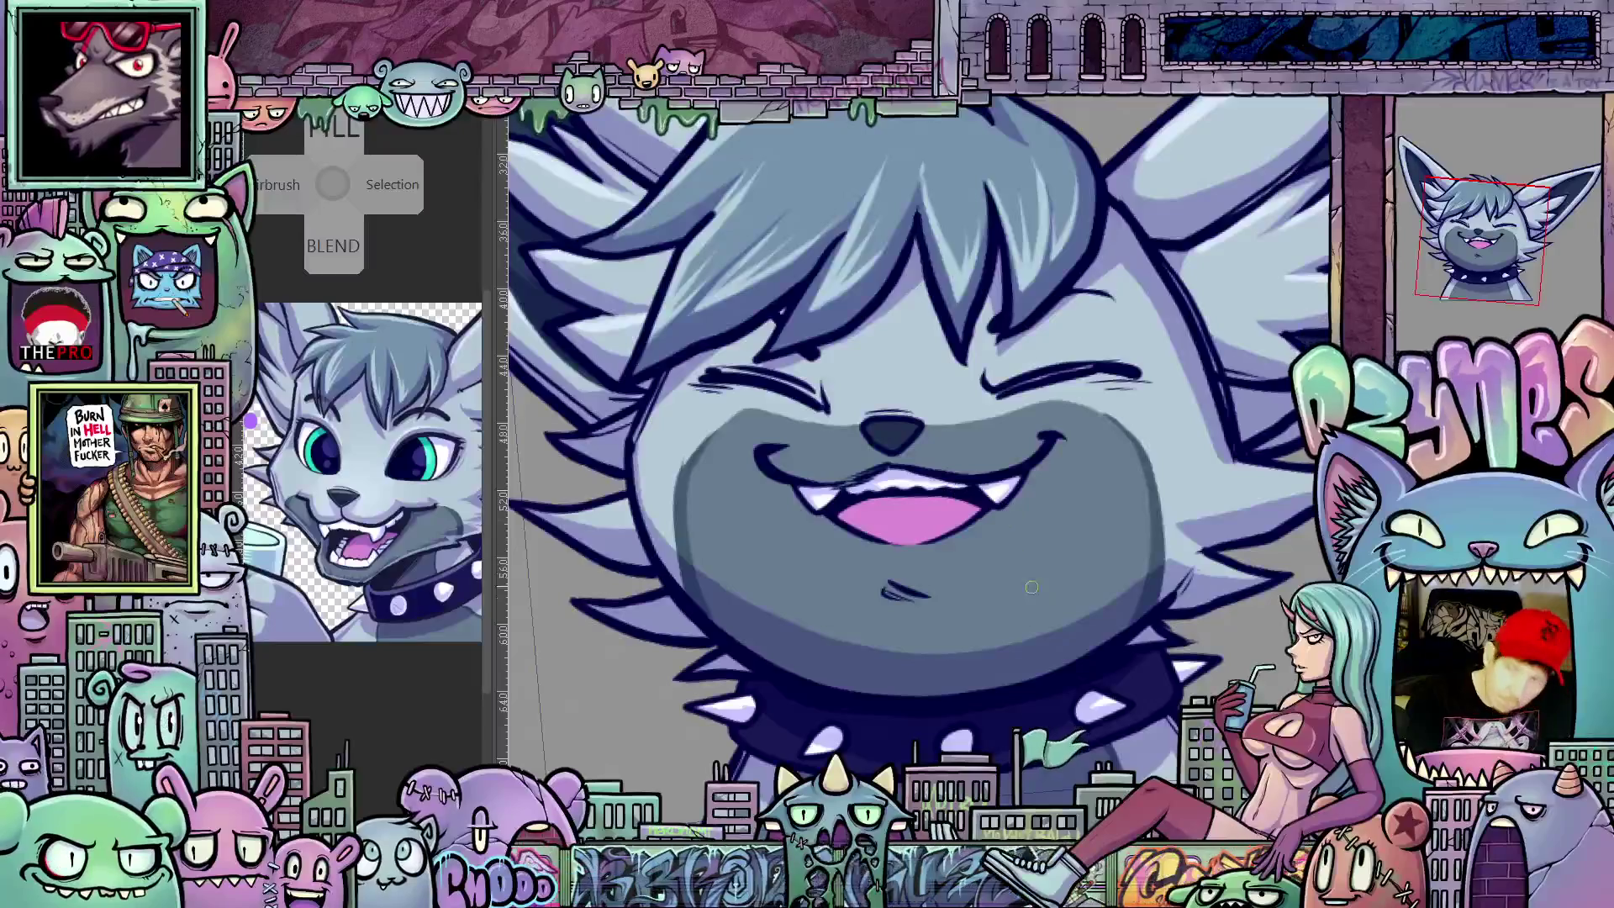
left_click_drag(1027, 582, 941, 534)
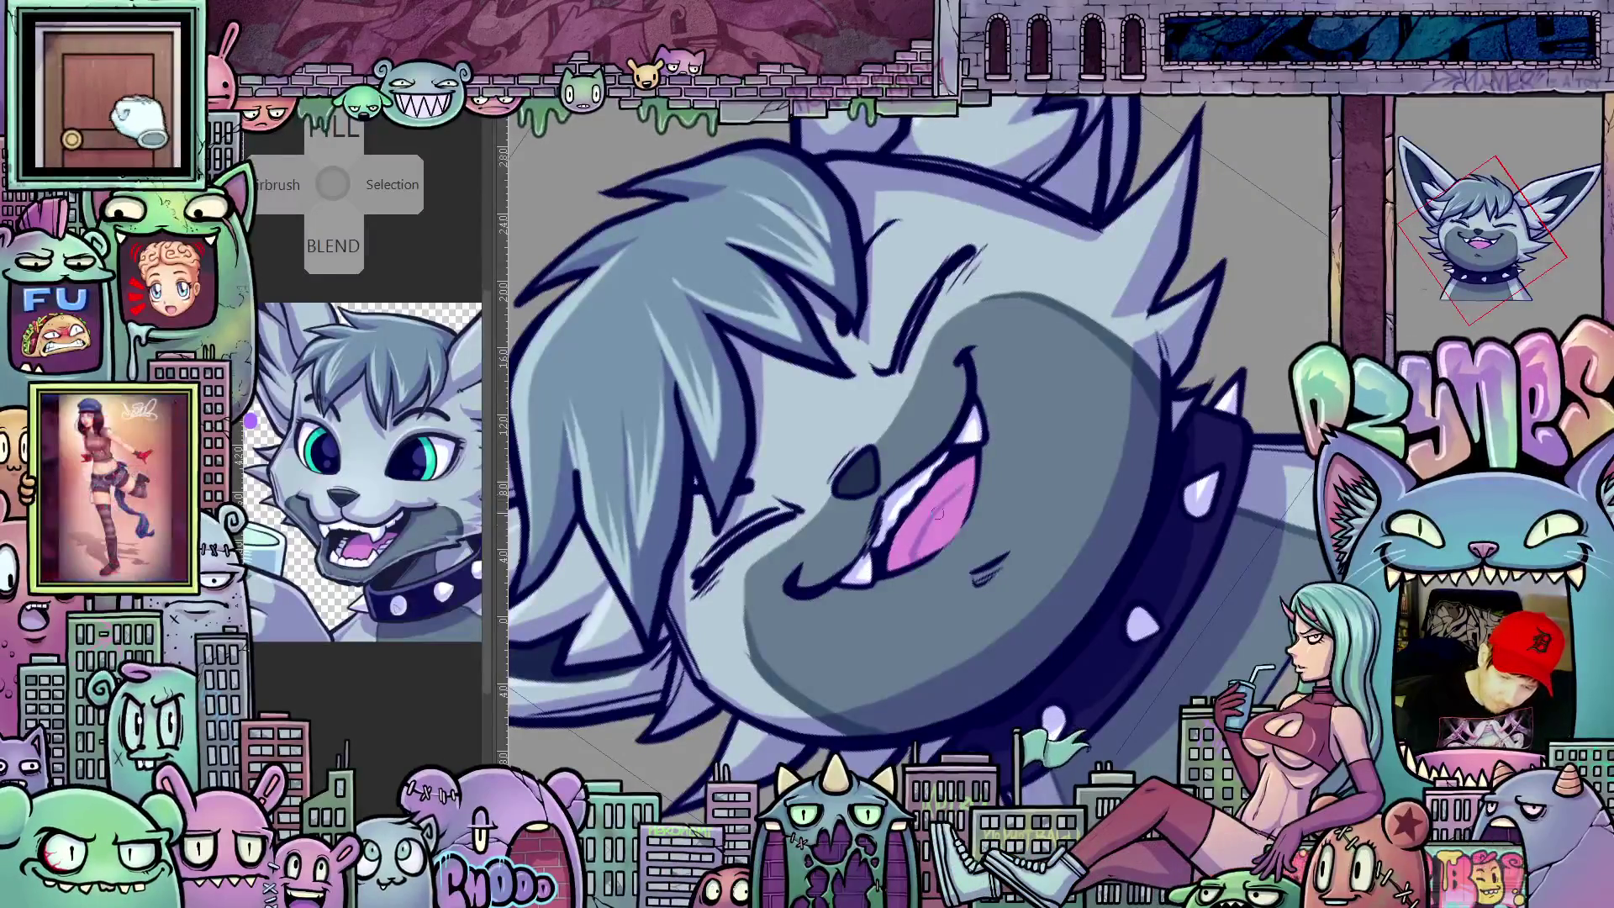
left_click_drag(974, 477, 914, 530)
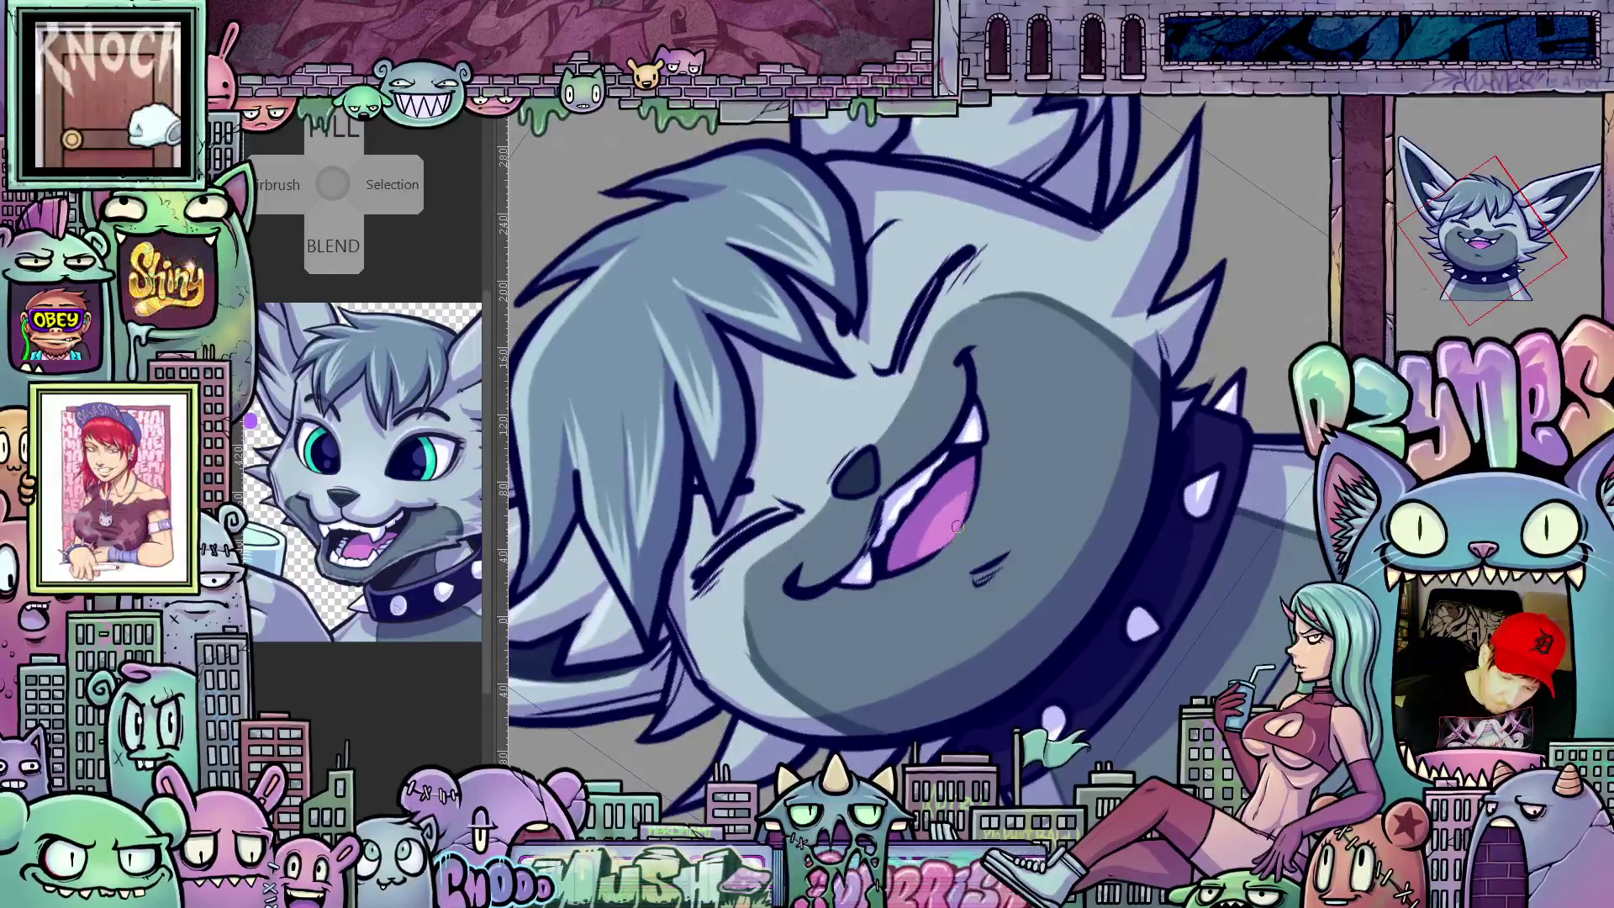
key("5")
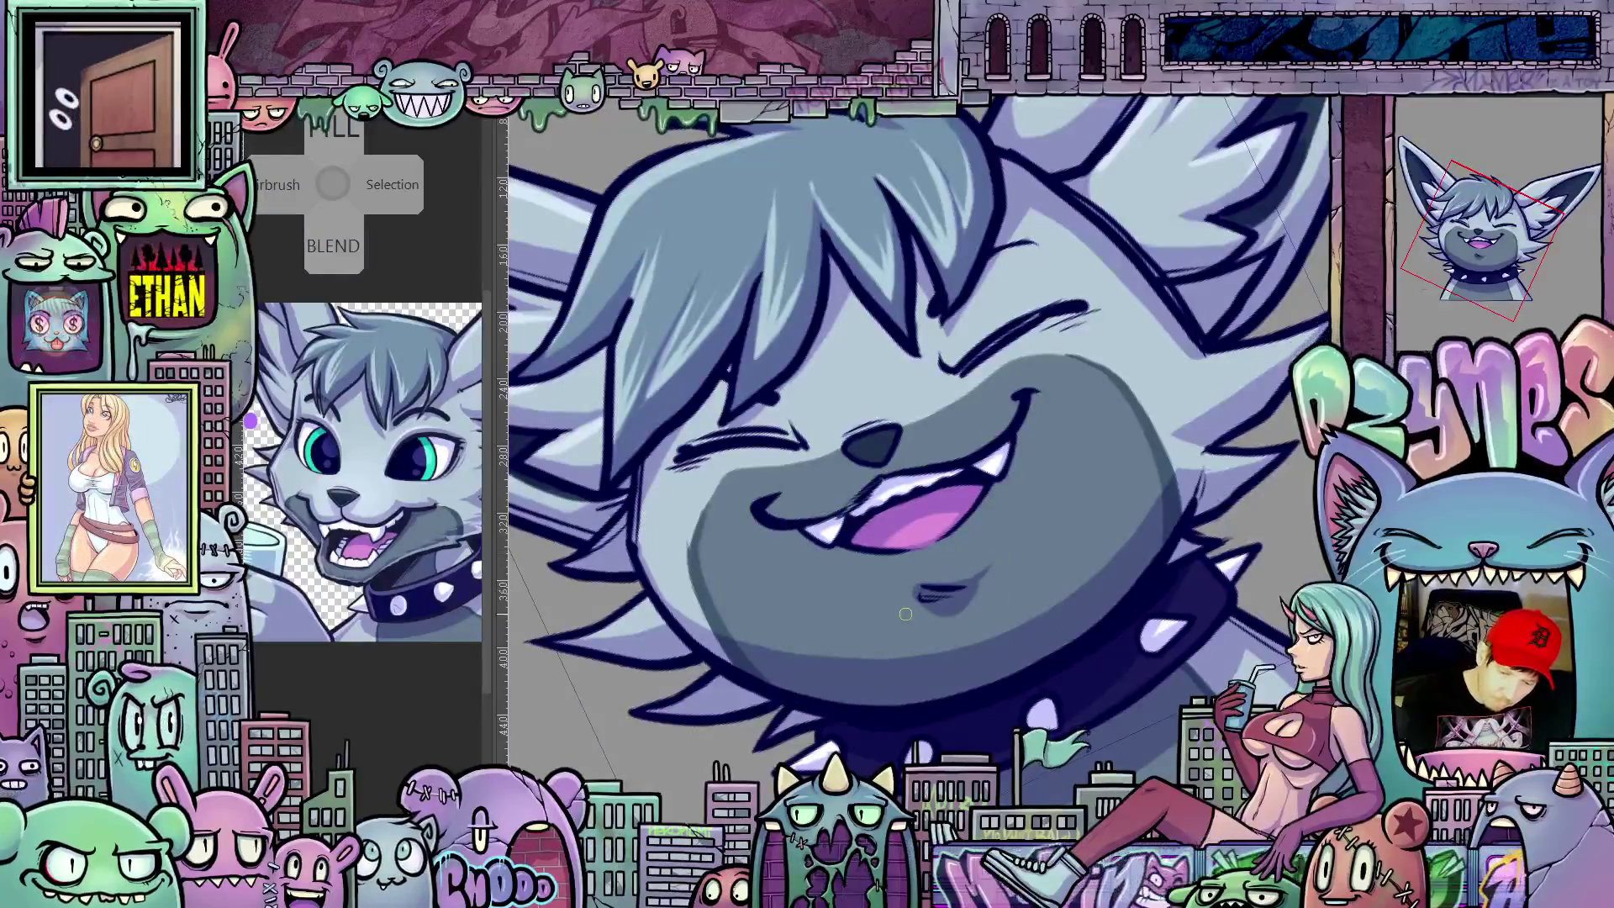
key("5")
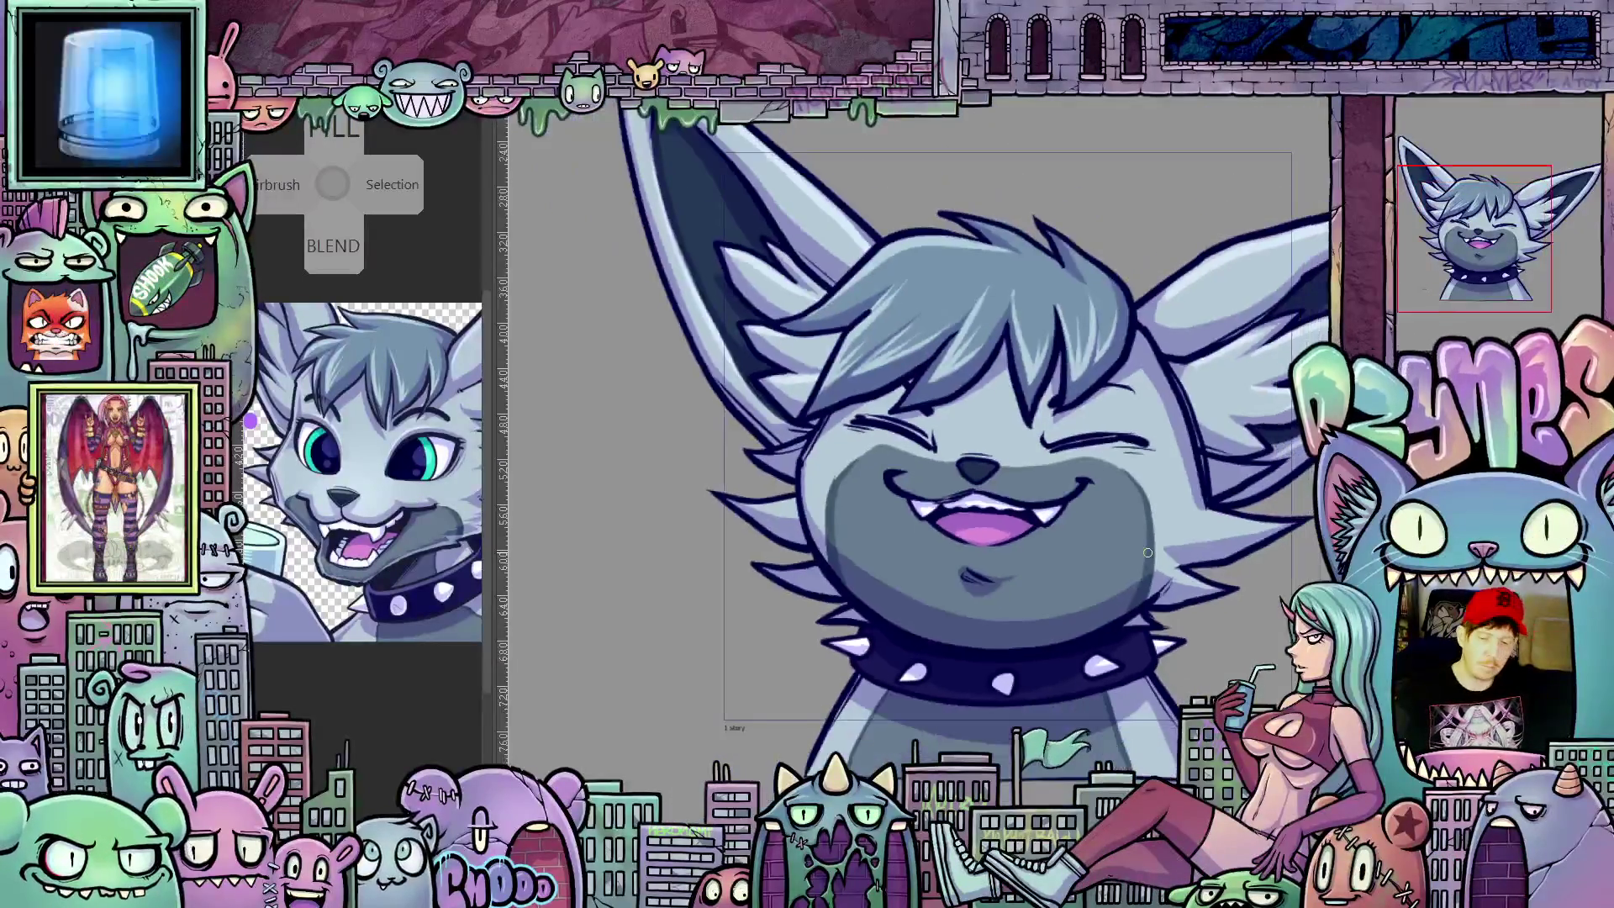
scroll(1149, 553, "down", 1)
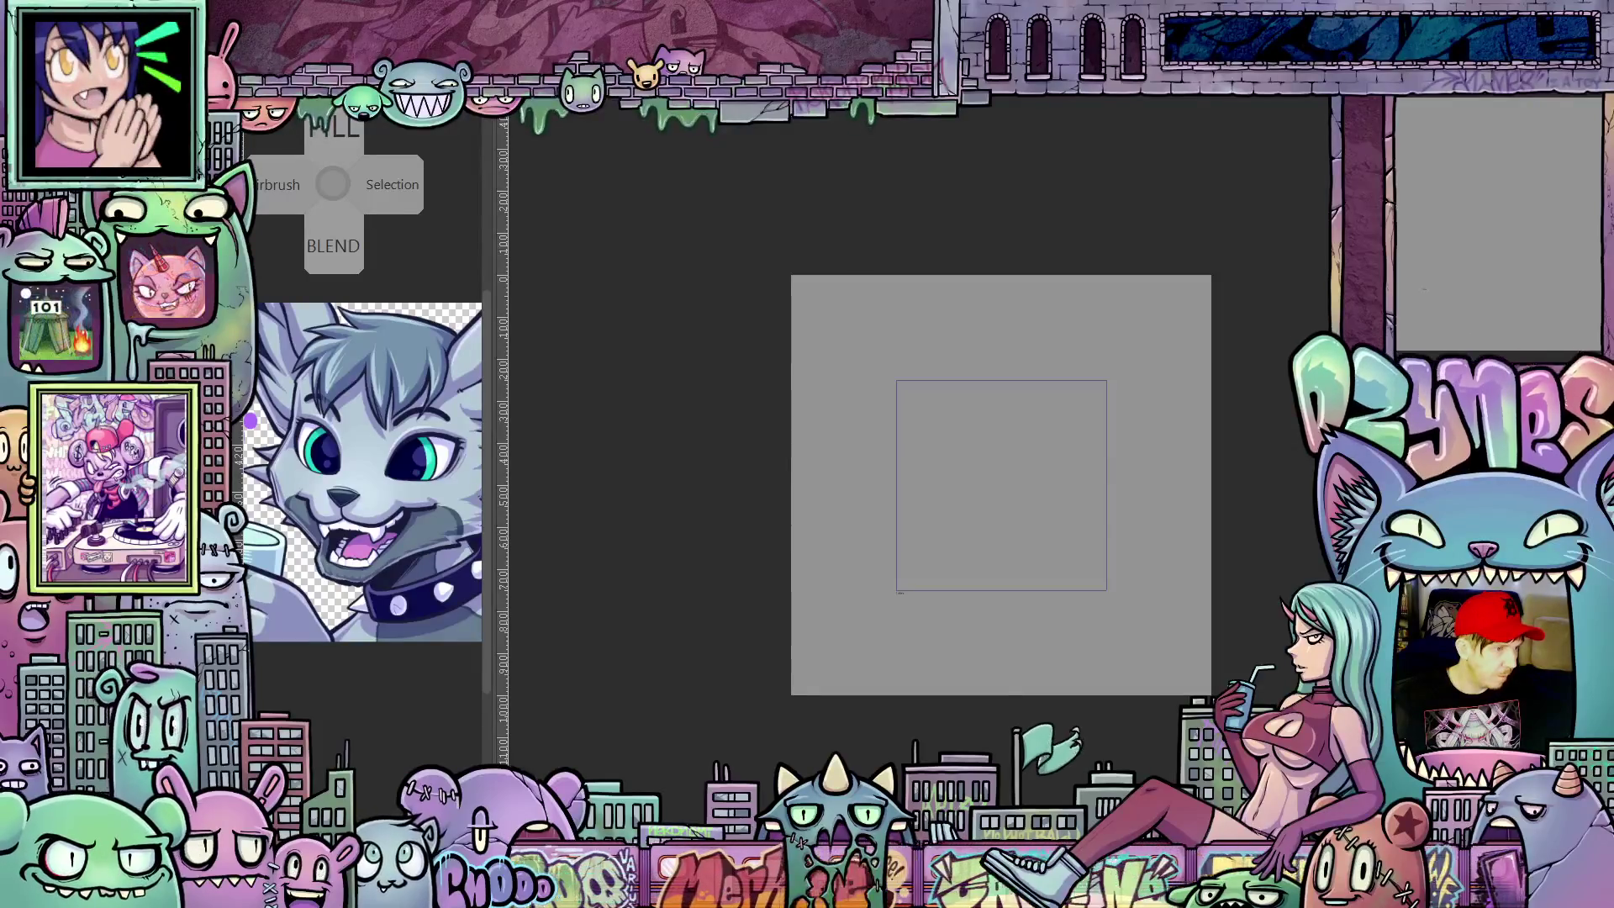
Step: Step through the emote's drawn frames and start the animation preview
key("ctrl+v")
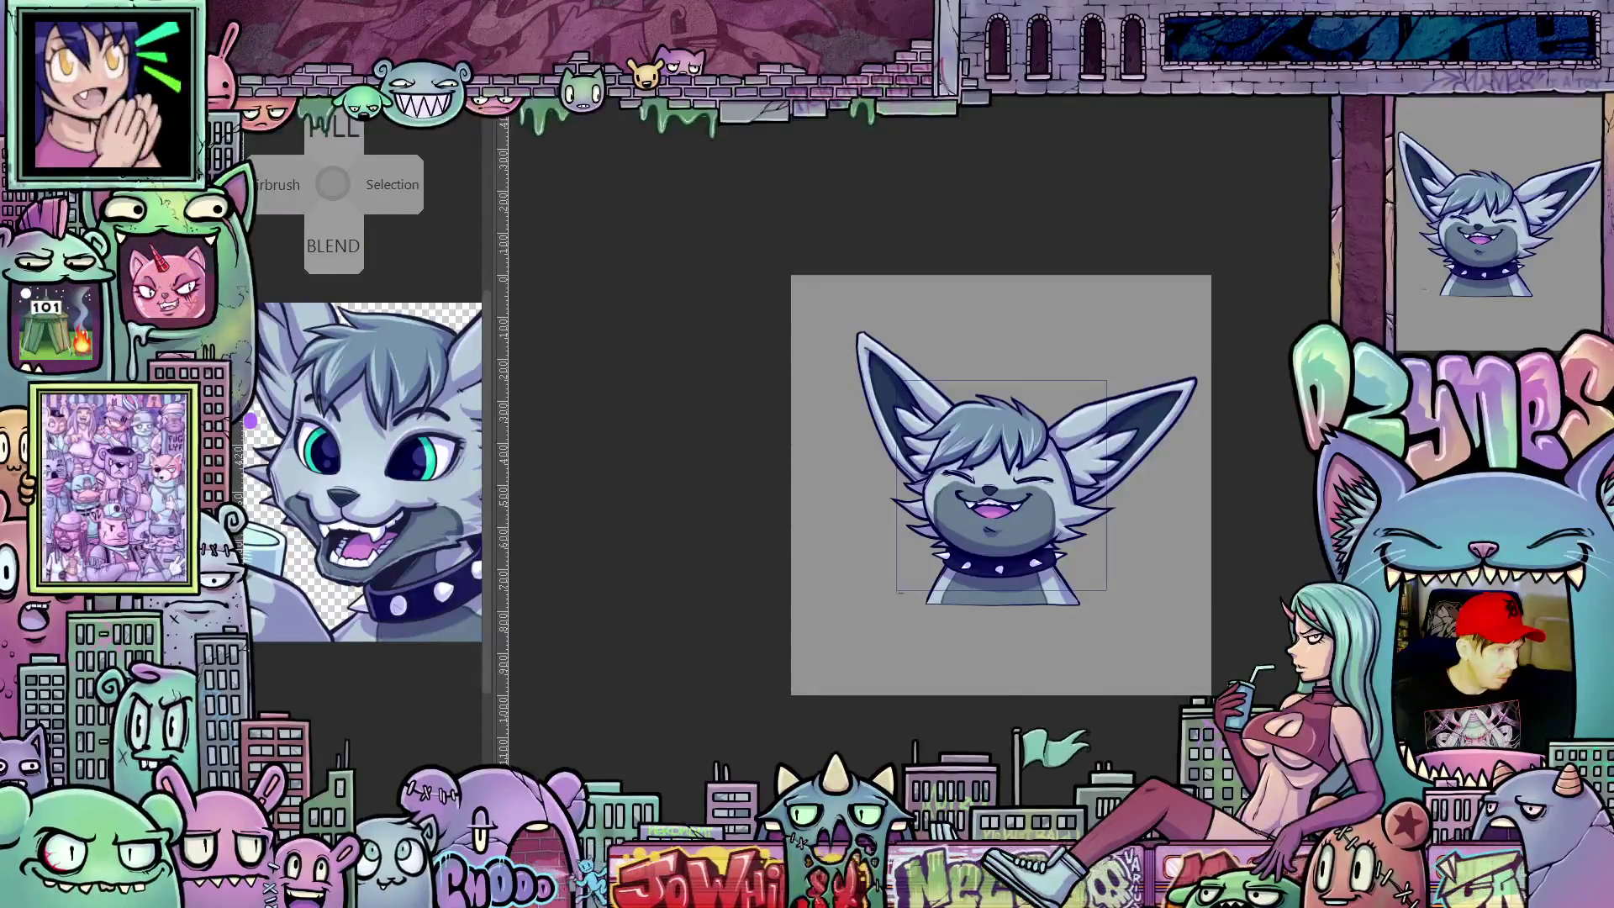
key("ctrl+v")
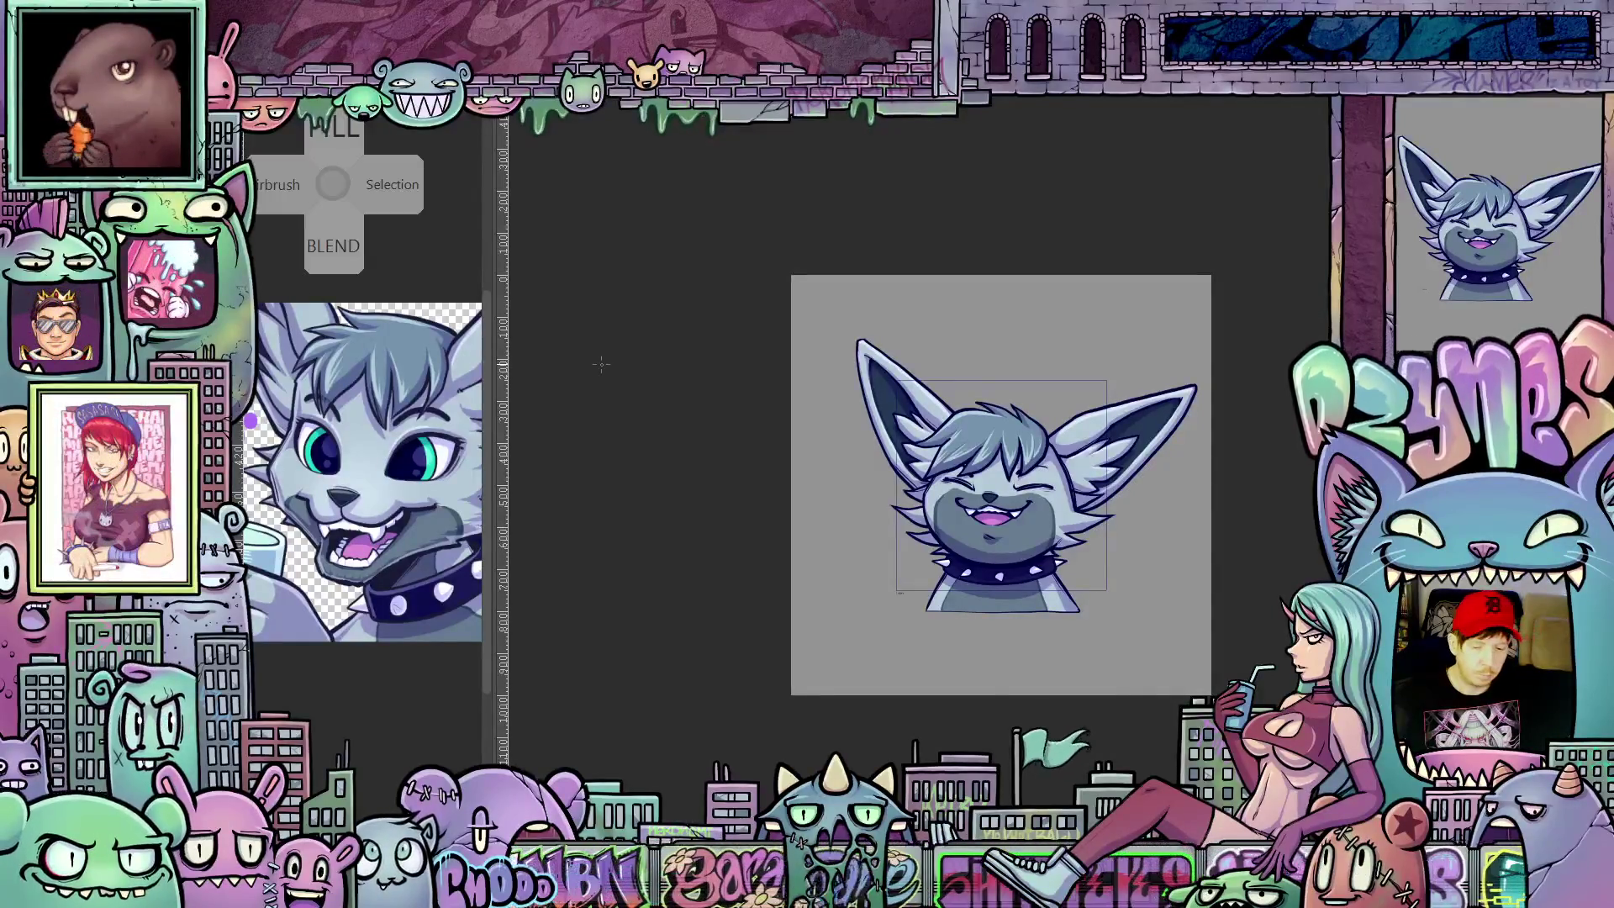
key("c")
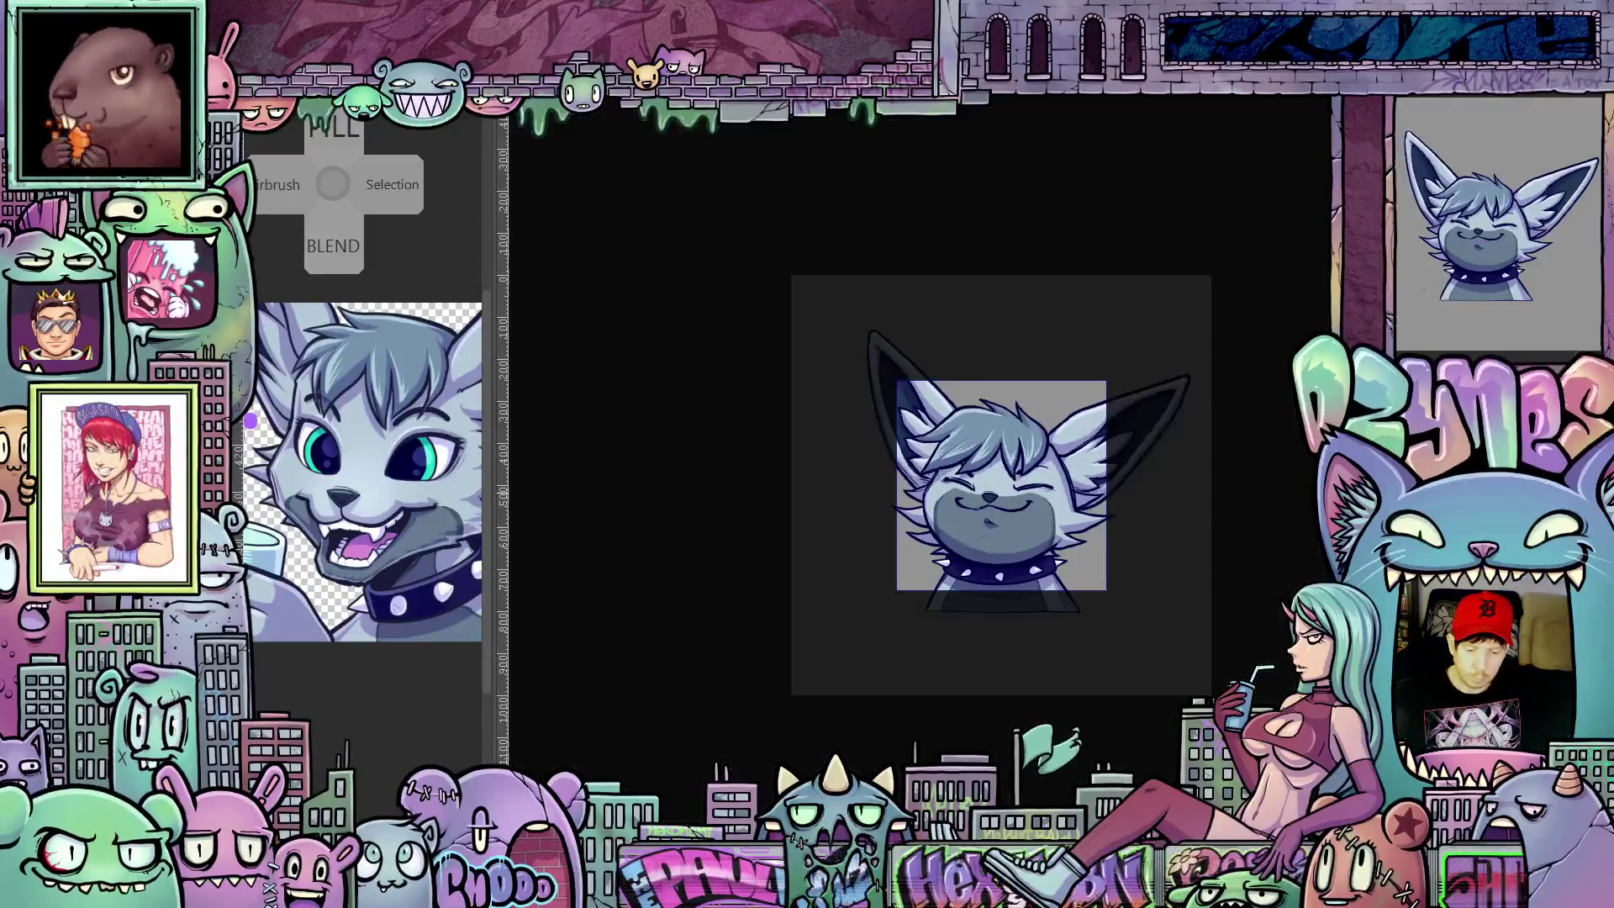
Step: Toggle the emote animation preview and stop it on the closed-smile frame
key("Escape")
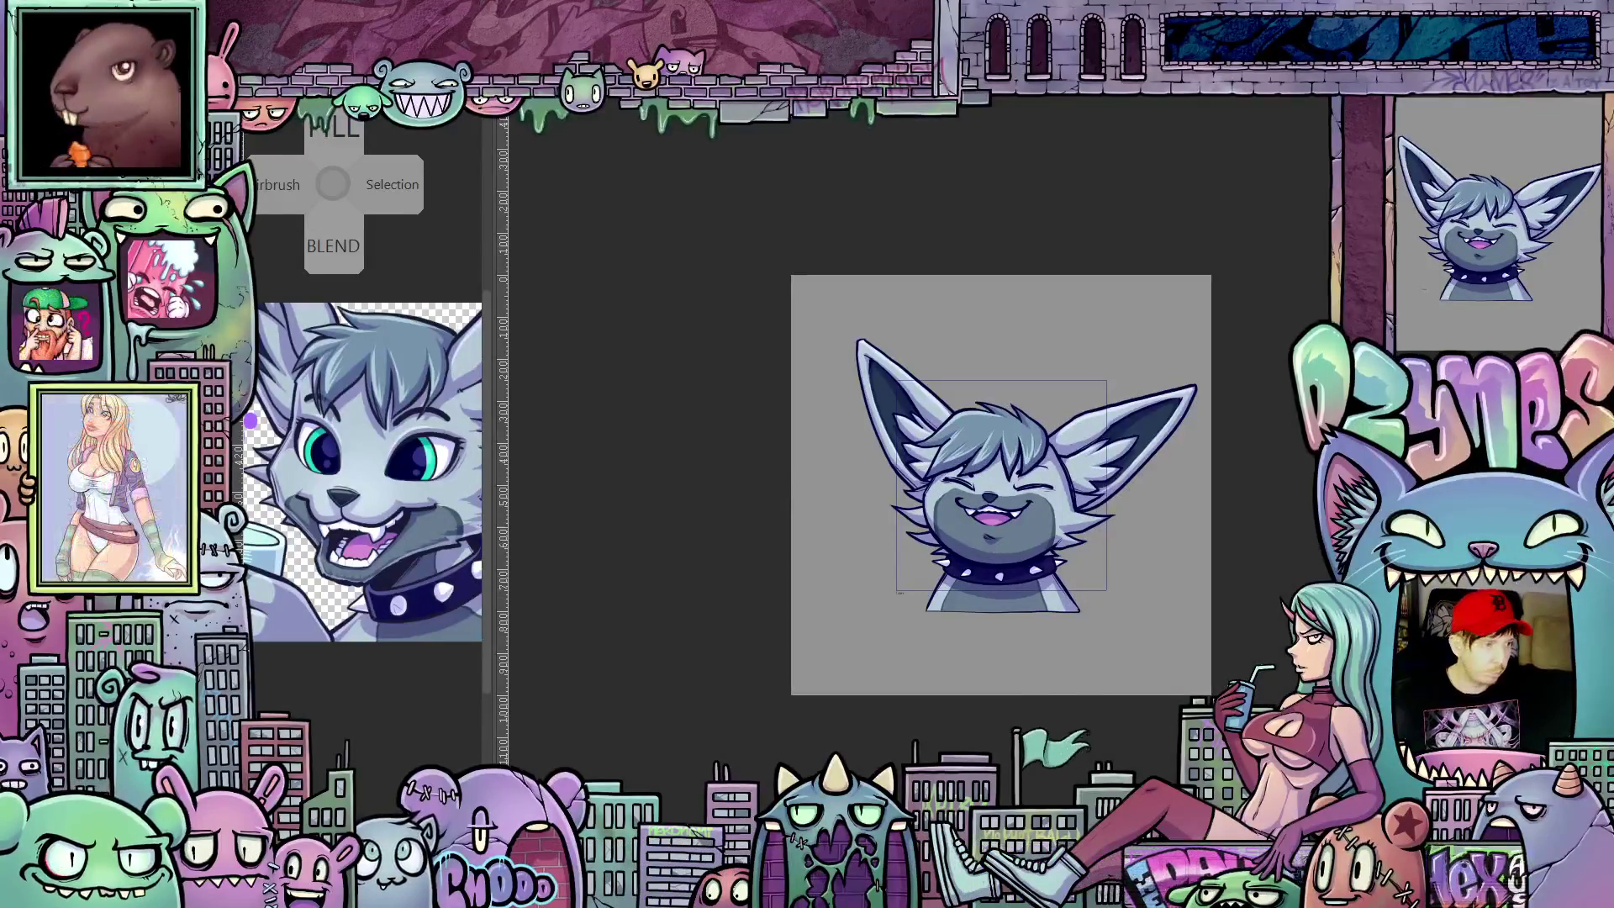
key("ctrl+z")
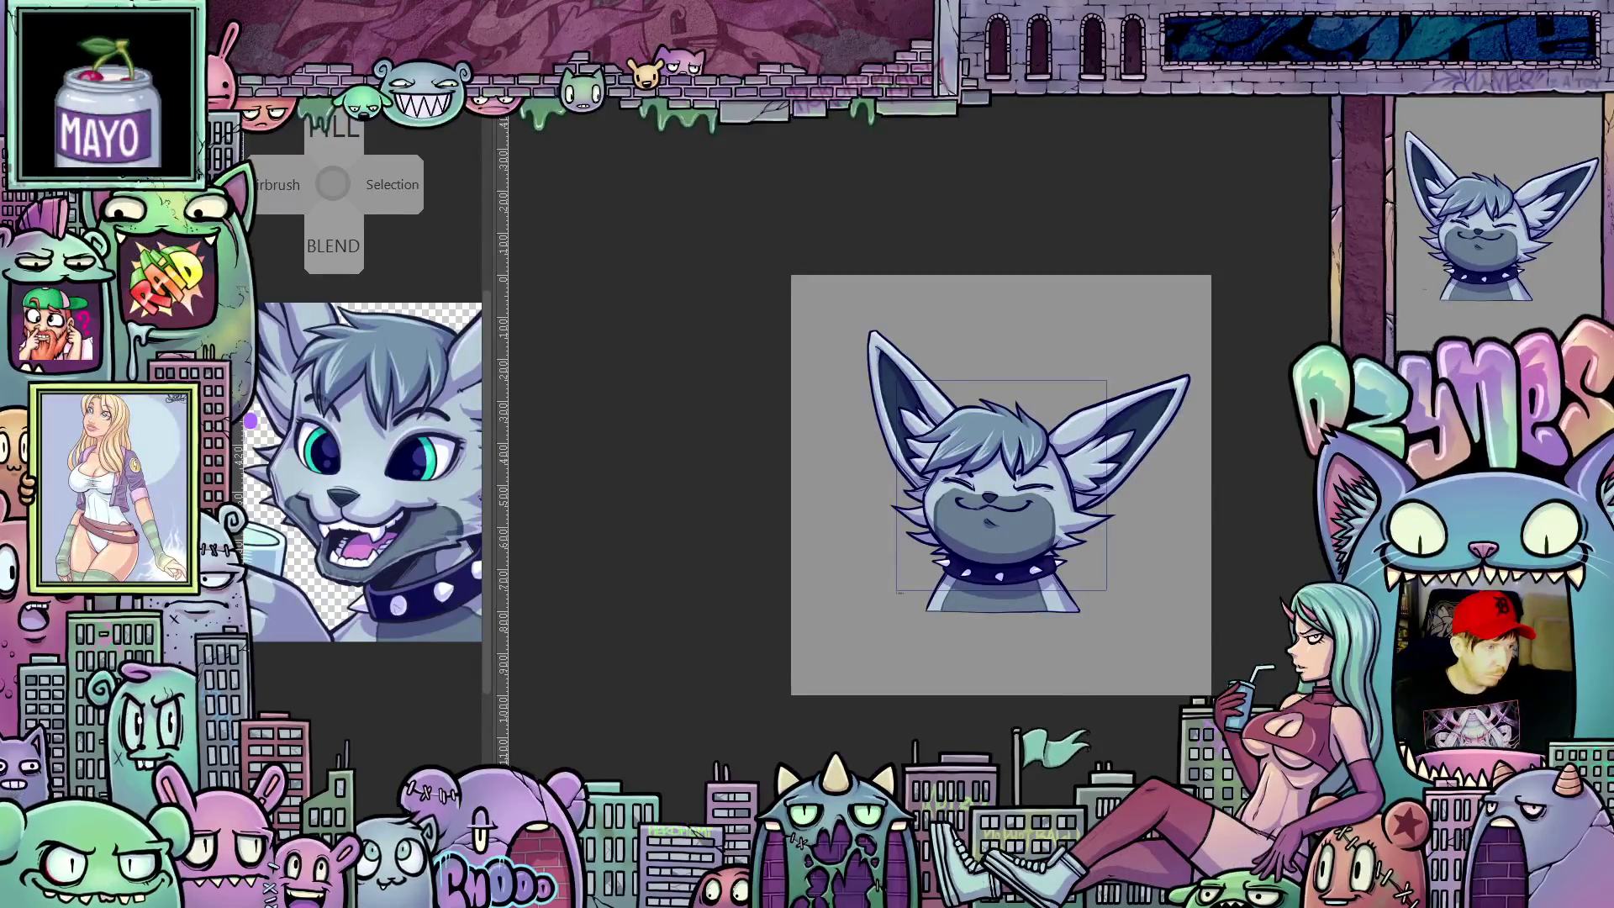
key("c")
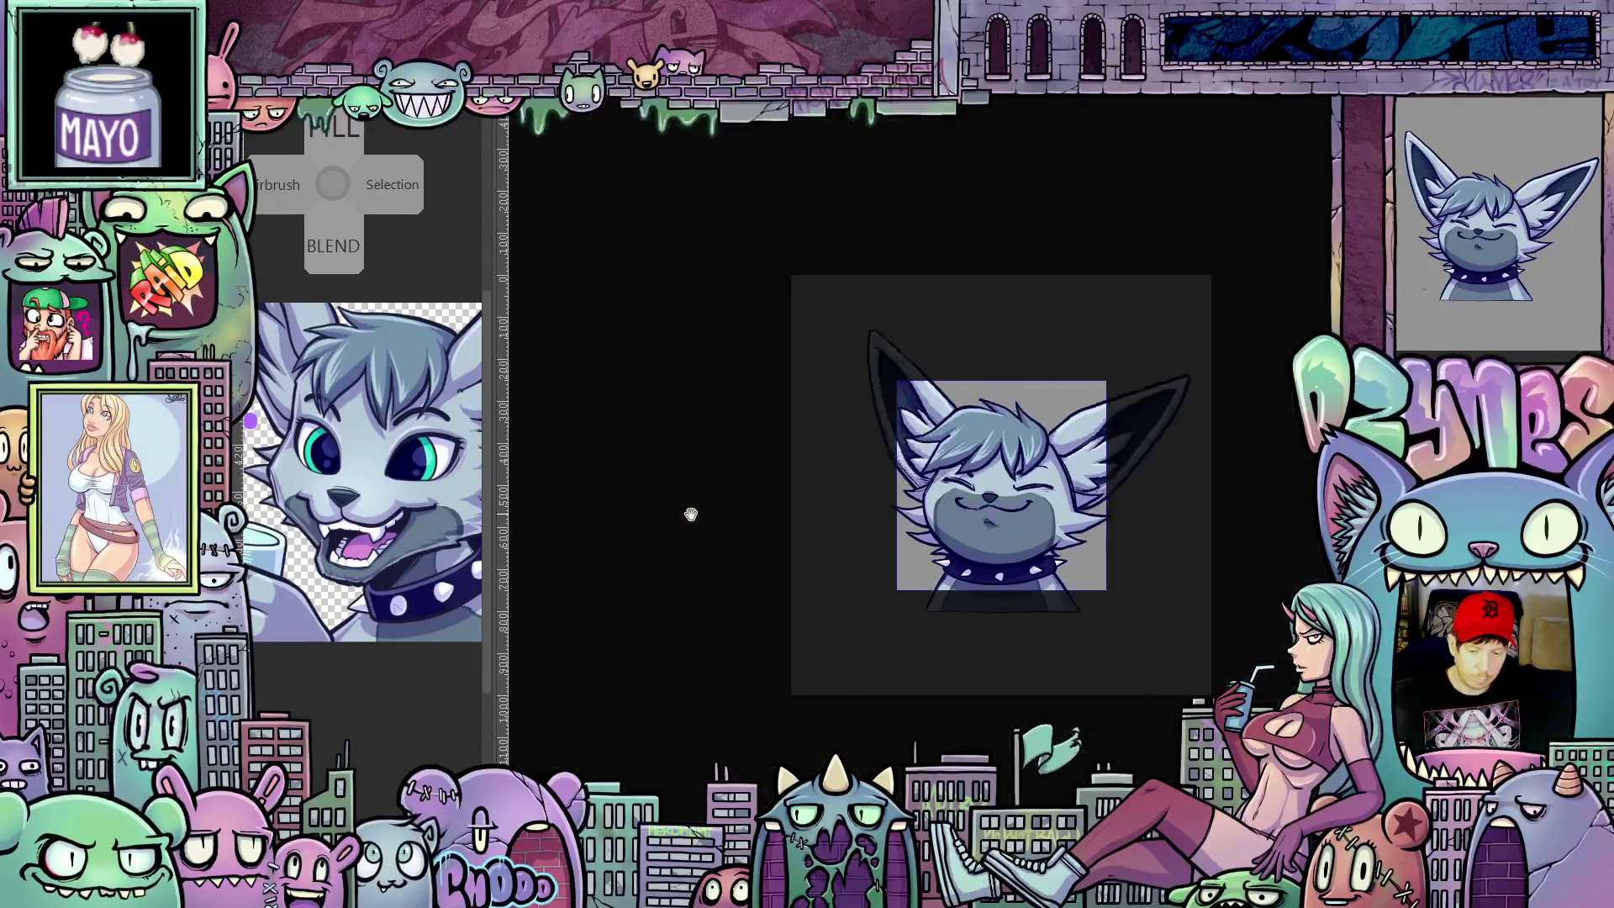
key("ctrl+shift+z")
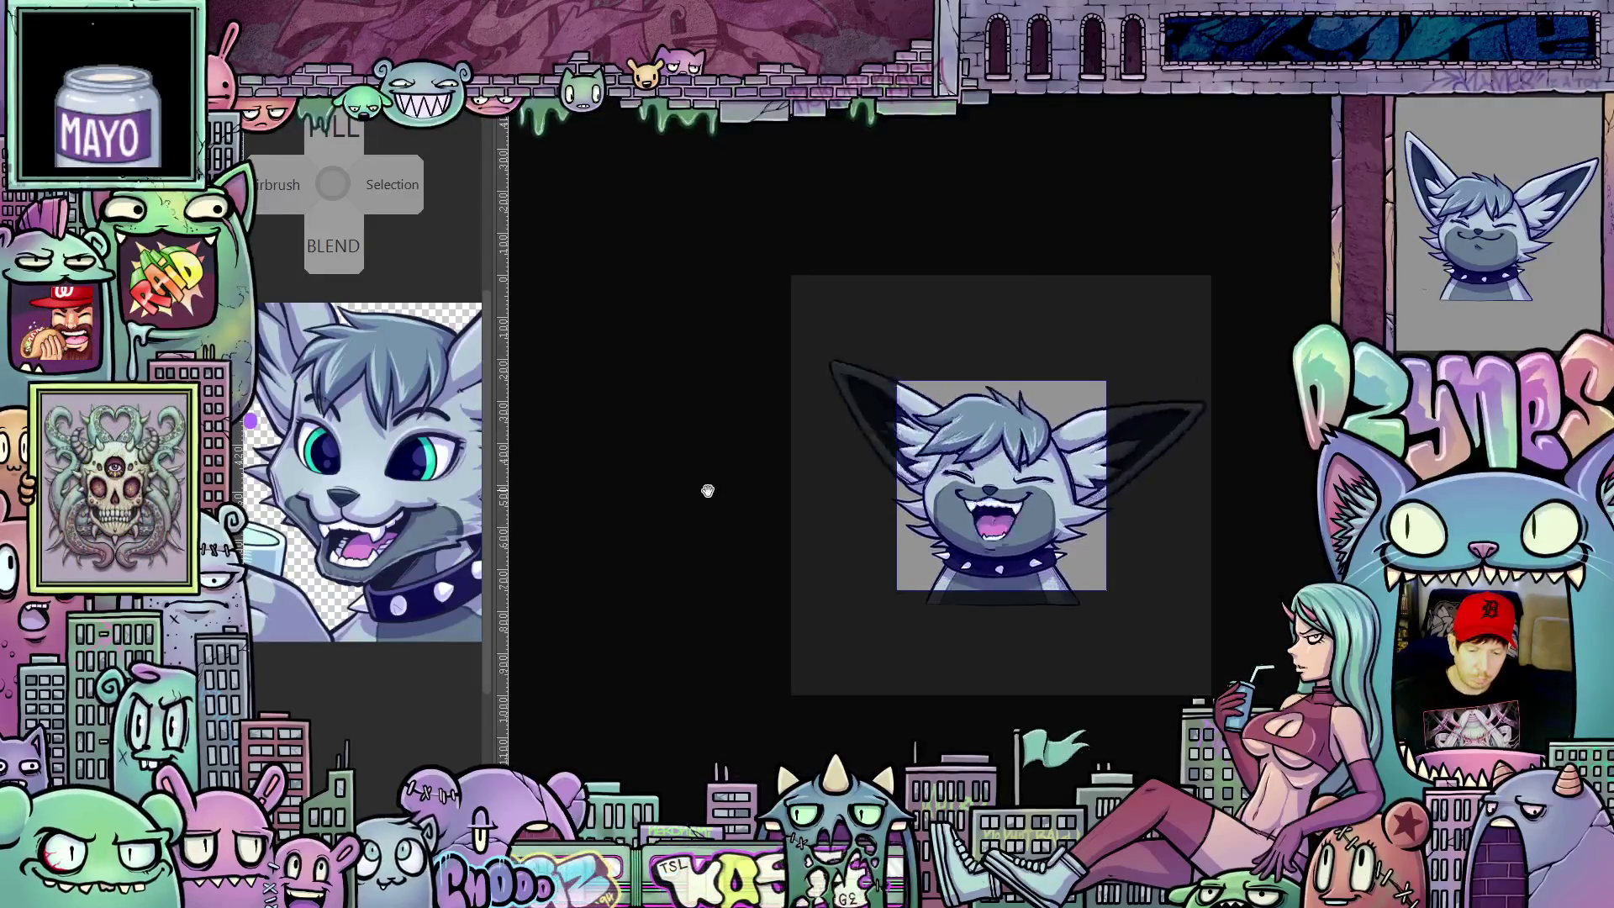
key("ctrl+z")
scroll(1208, 508, "down", 2)
scroll(1220, 533, "down", 2)
scroll(1220, 532, "down", 2)
scroll(1225, 544, "down", 1)
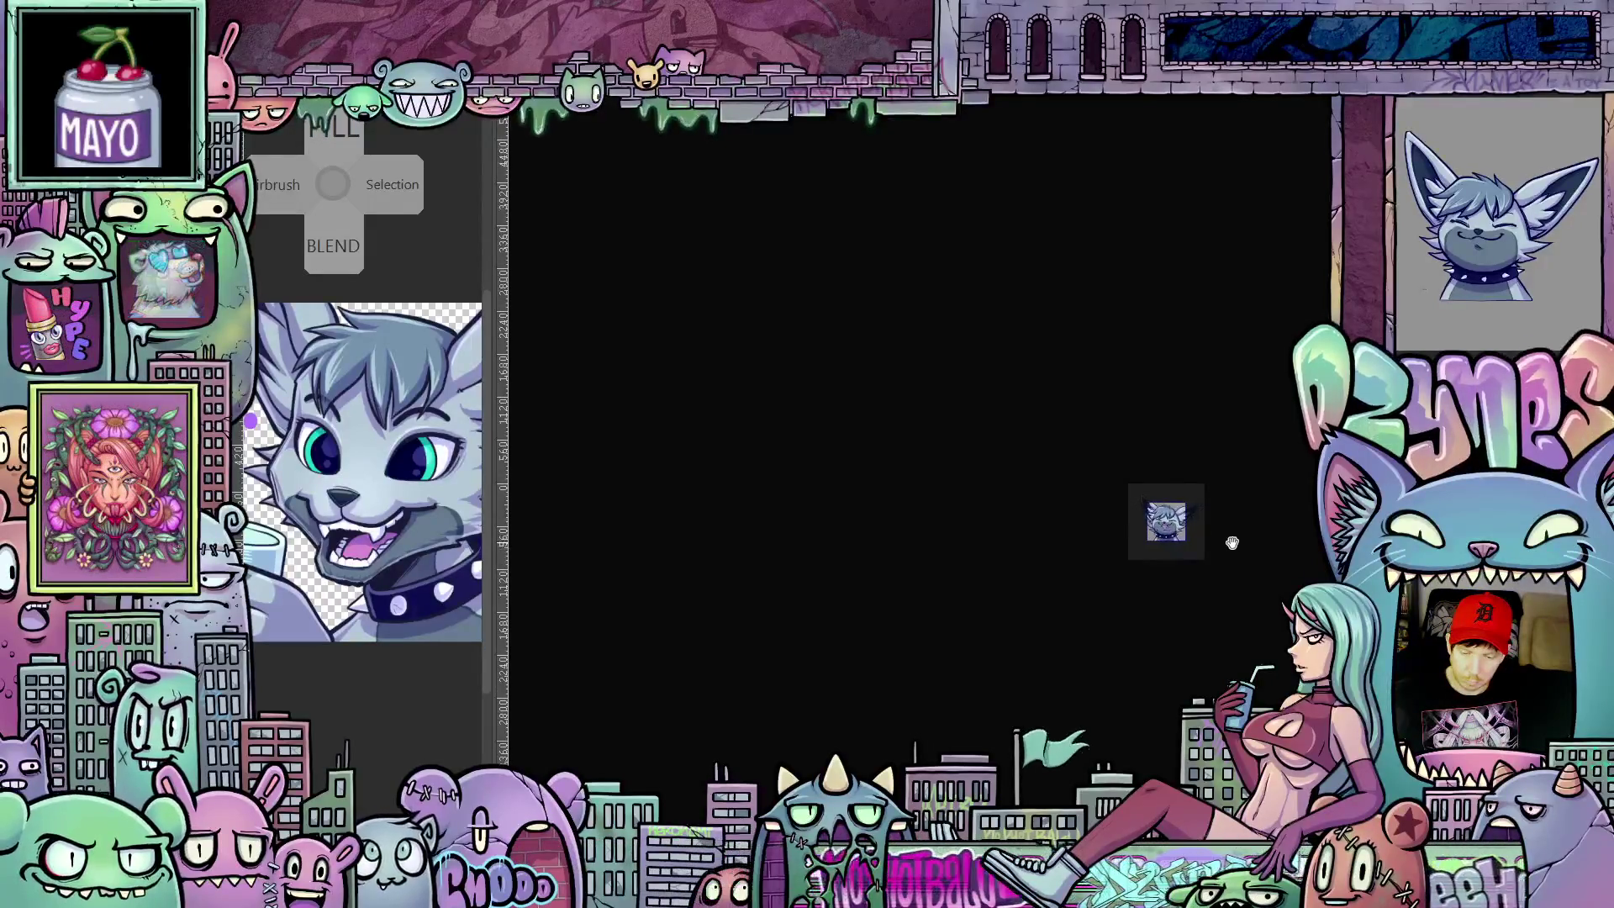
scroll(1230, 543, "down", 1)
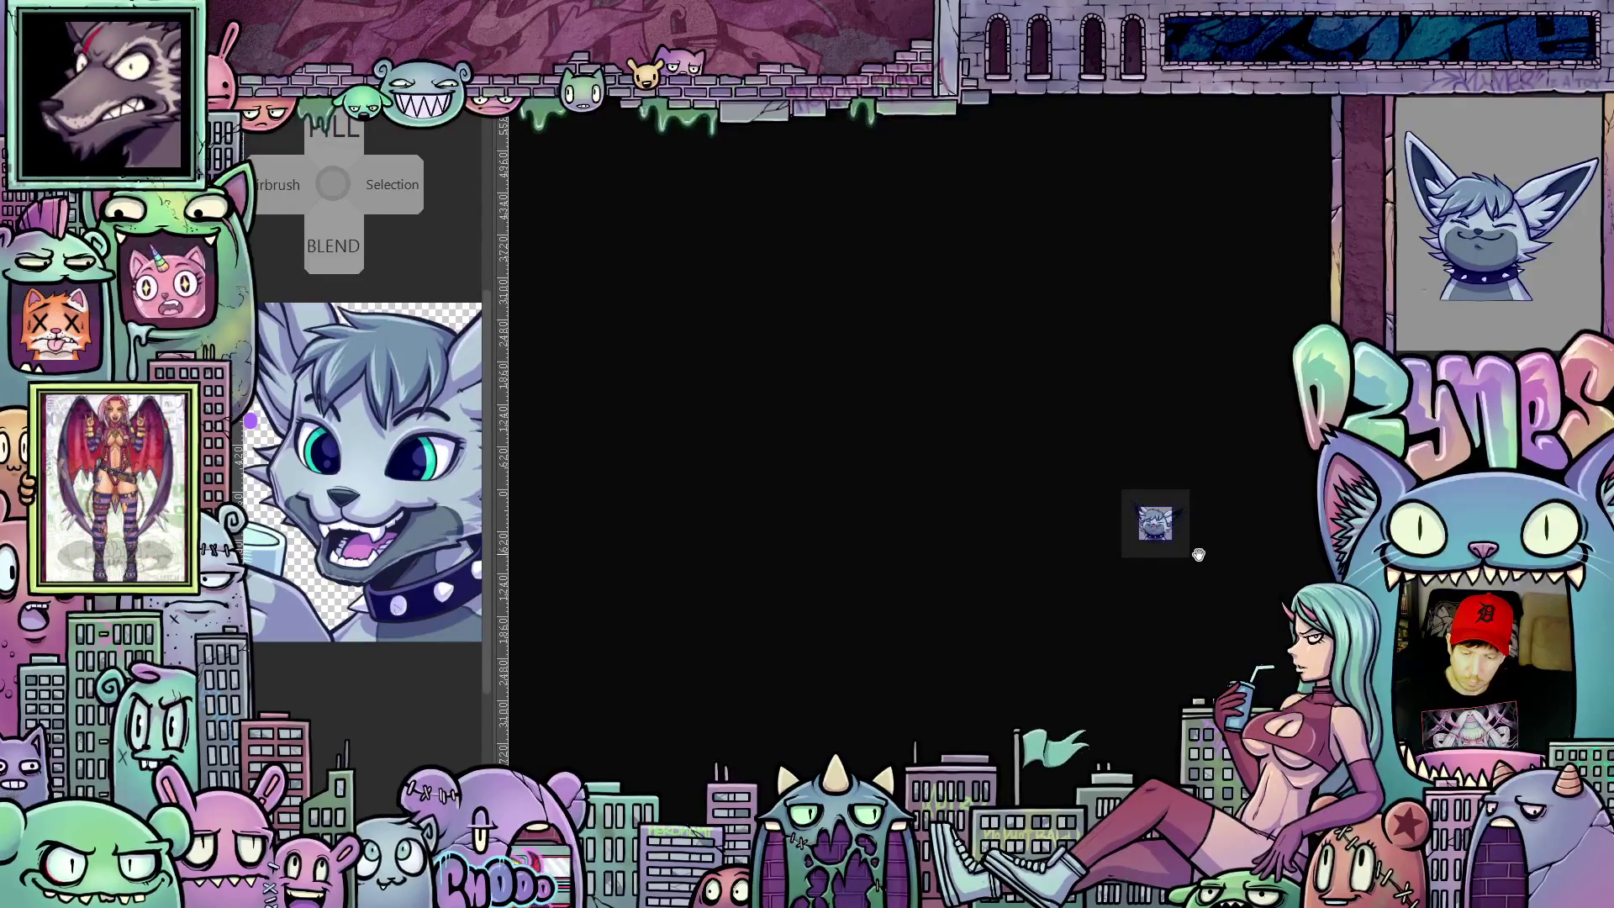
scroll(1189, 536, "up", 1)
scroll(1188, 536, "up", 2)
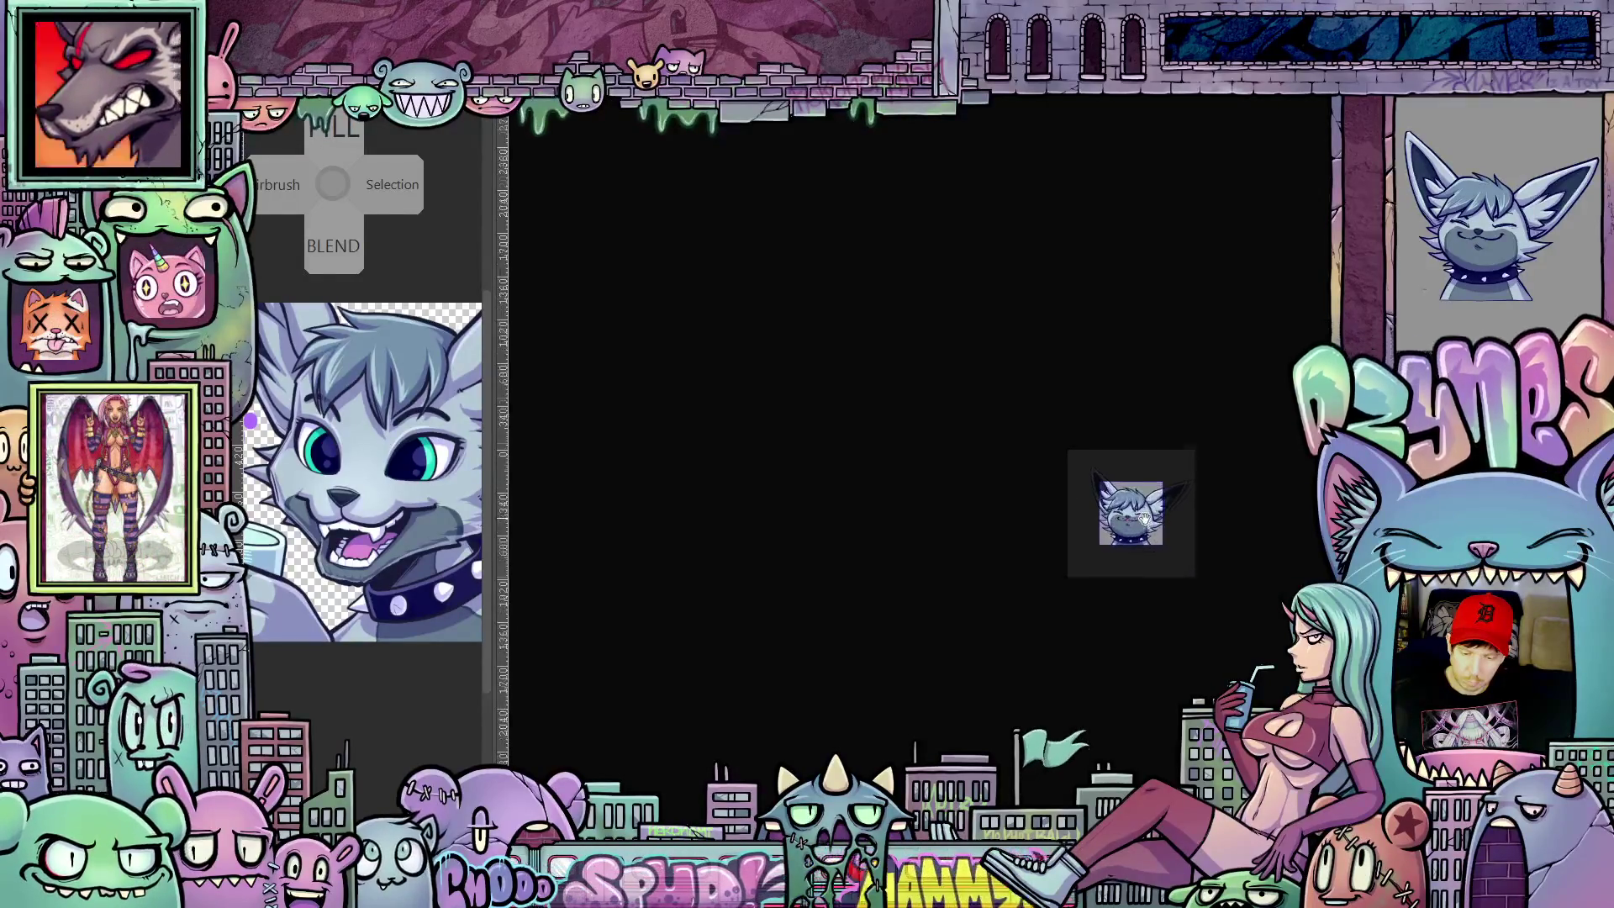
scroll(1185, 540, "up", 2)
scroll(1180, 545, "up", 3)
scroll(1164, 555, "up", 2)
scroll(1164, 555, "up", 1)
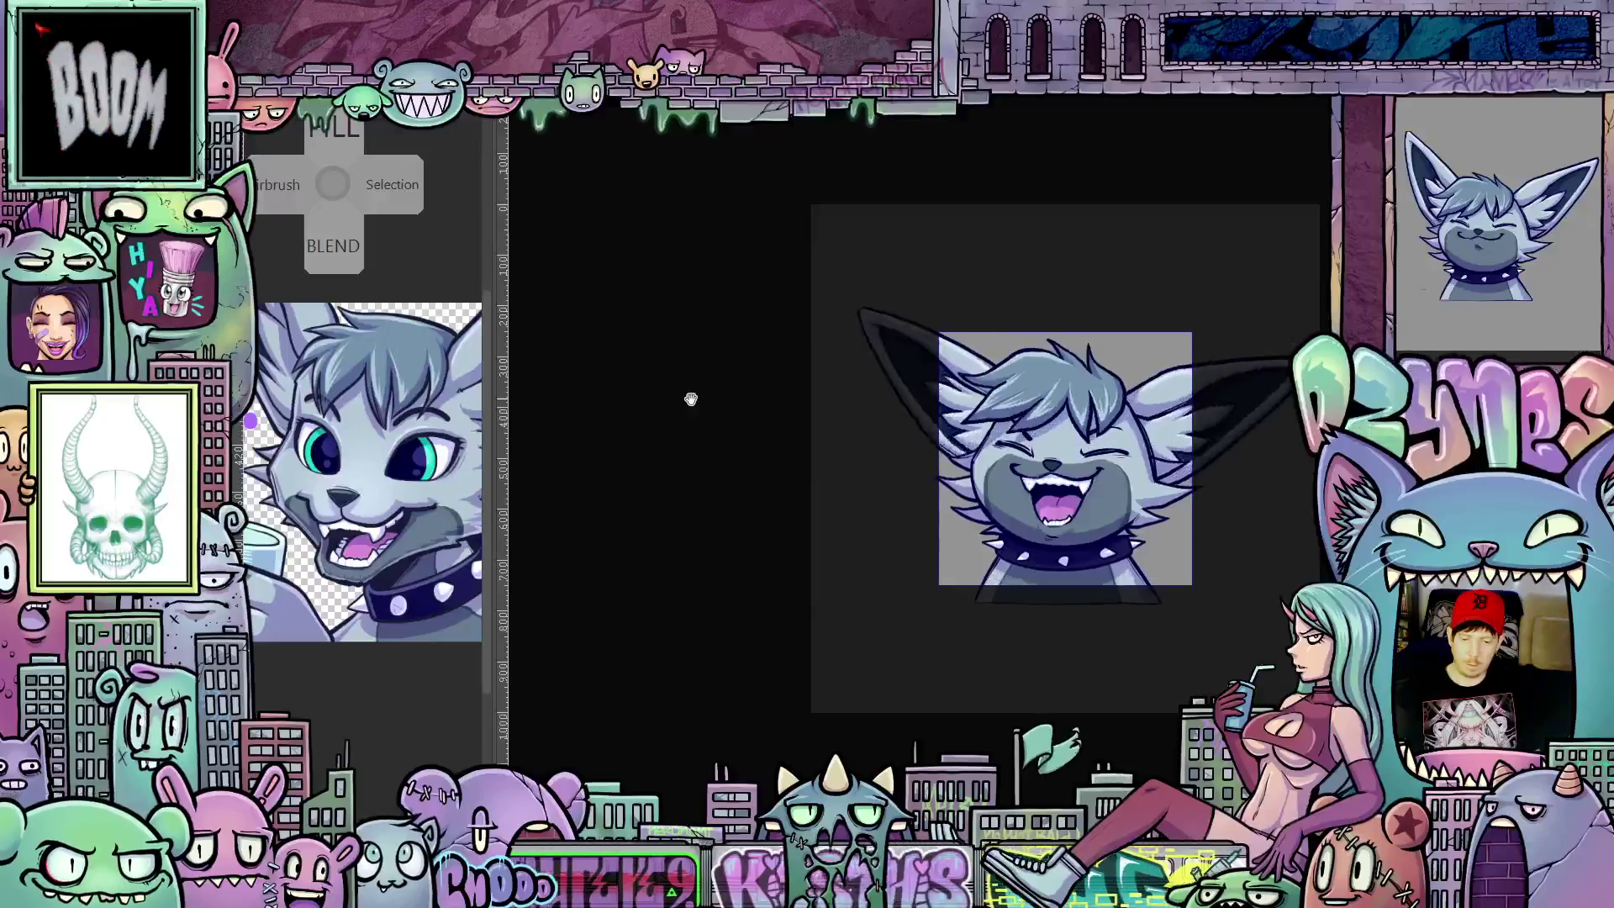
scroll(796, 489, "down", 2)
scroll(797, 491, "down", 1)
left_click_drag(797, 490, 776, 490)
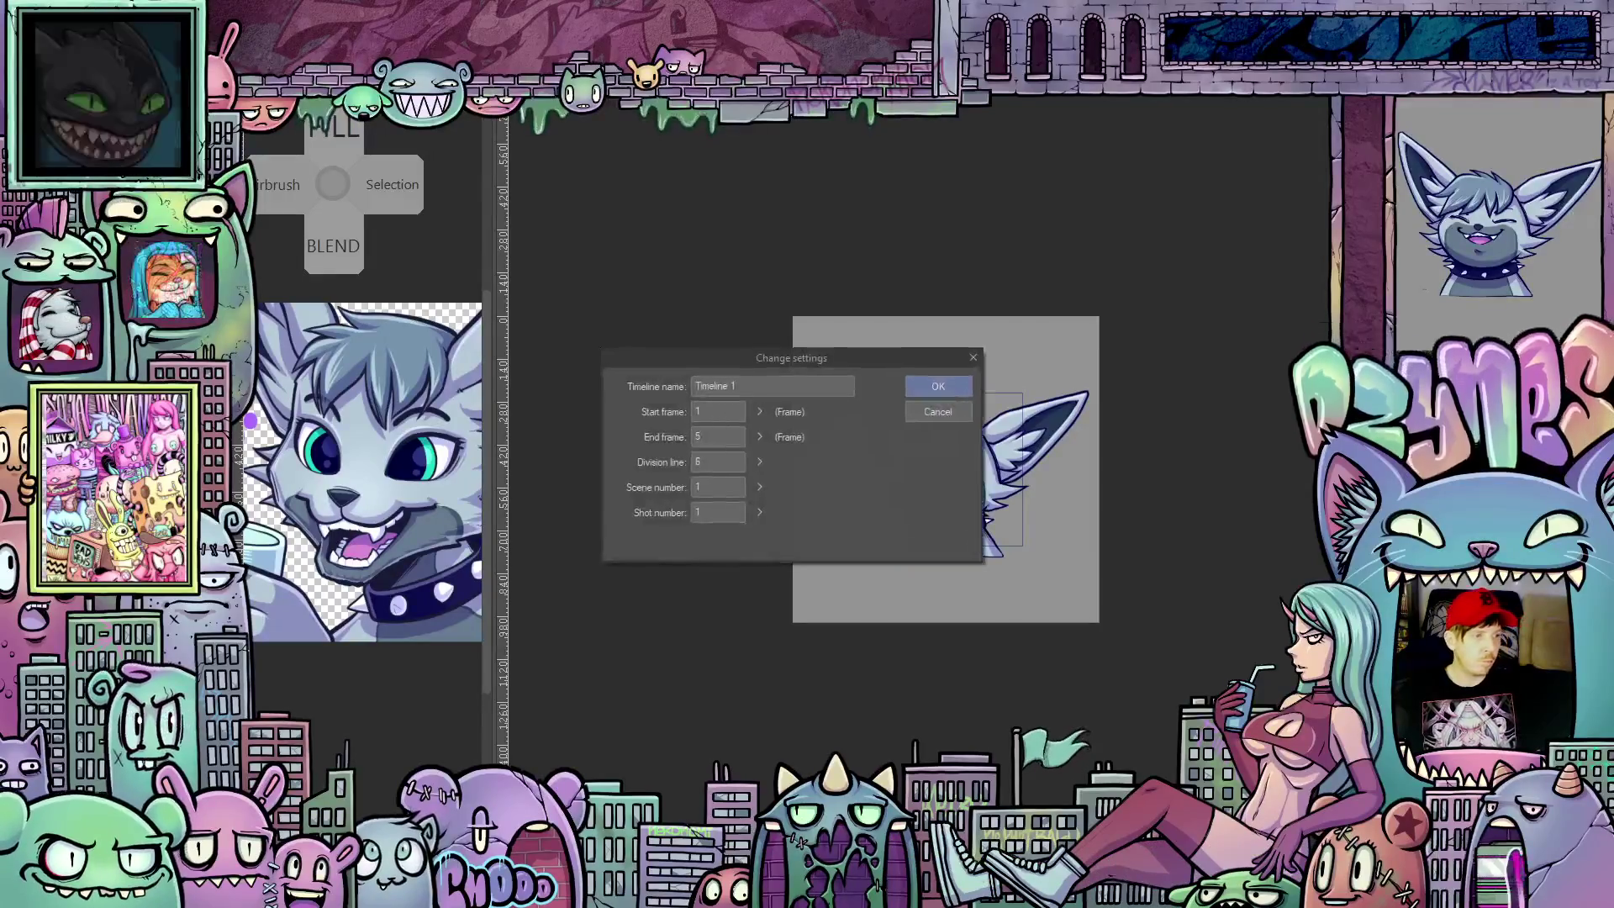
Step: Dismiss the timeline settings unchanged and apply a 24 fps frame rate
left_click(961, 411)
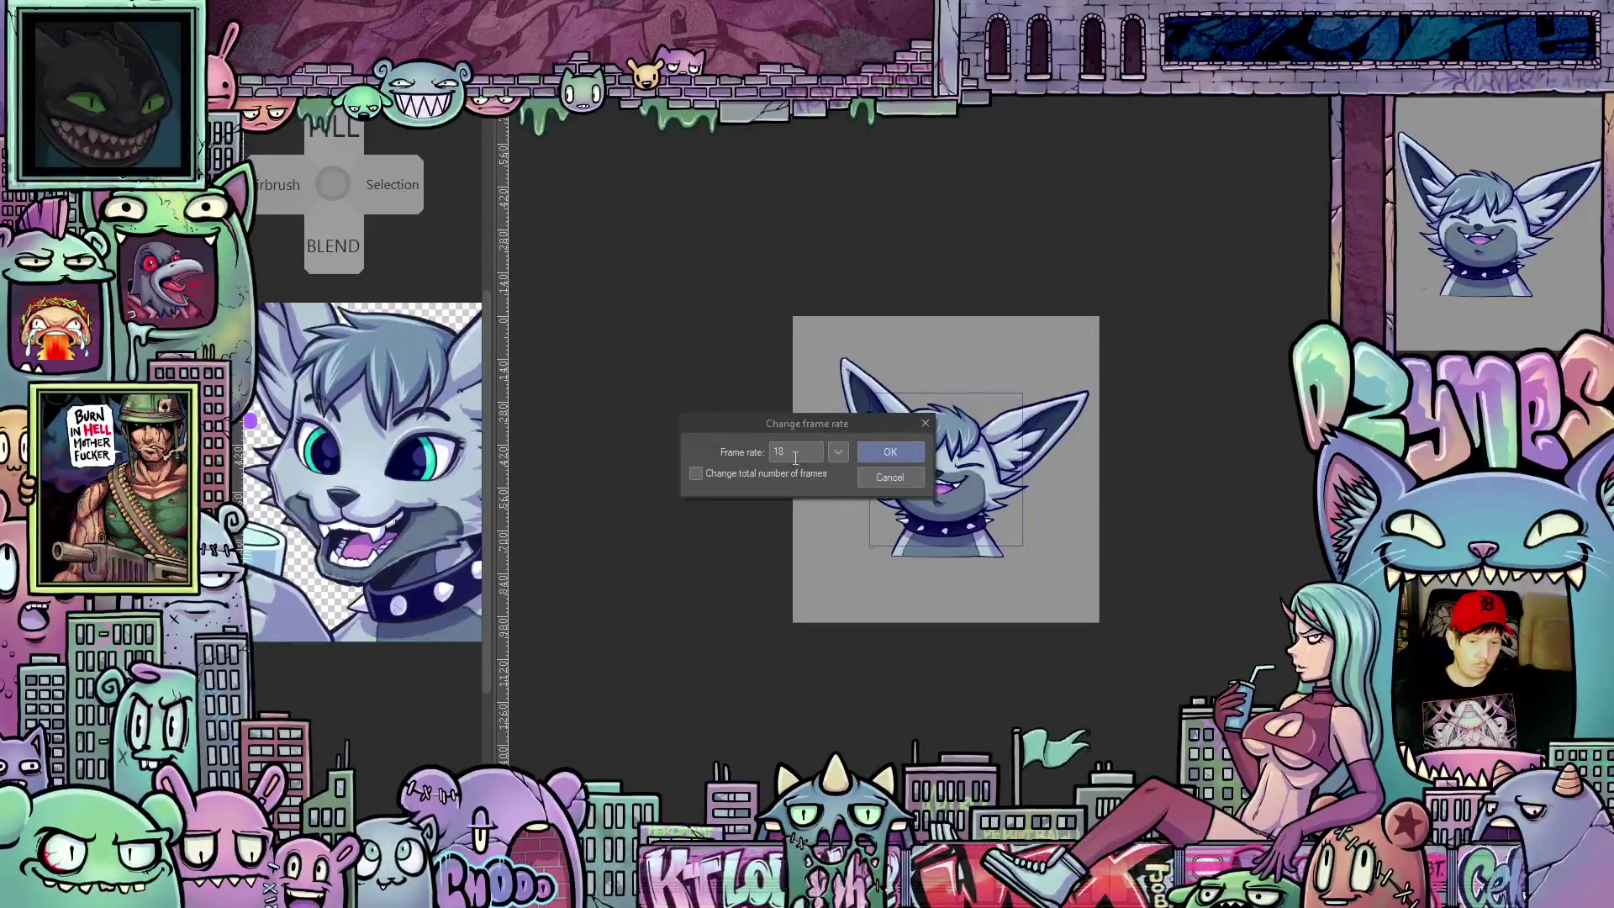
type("24")
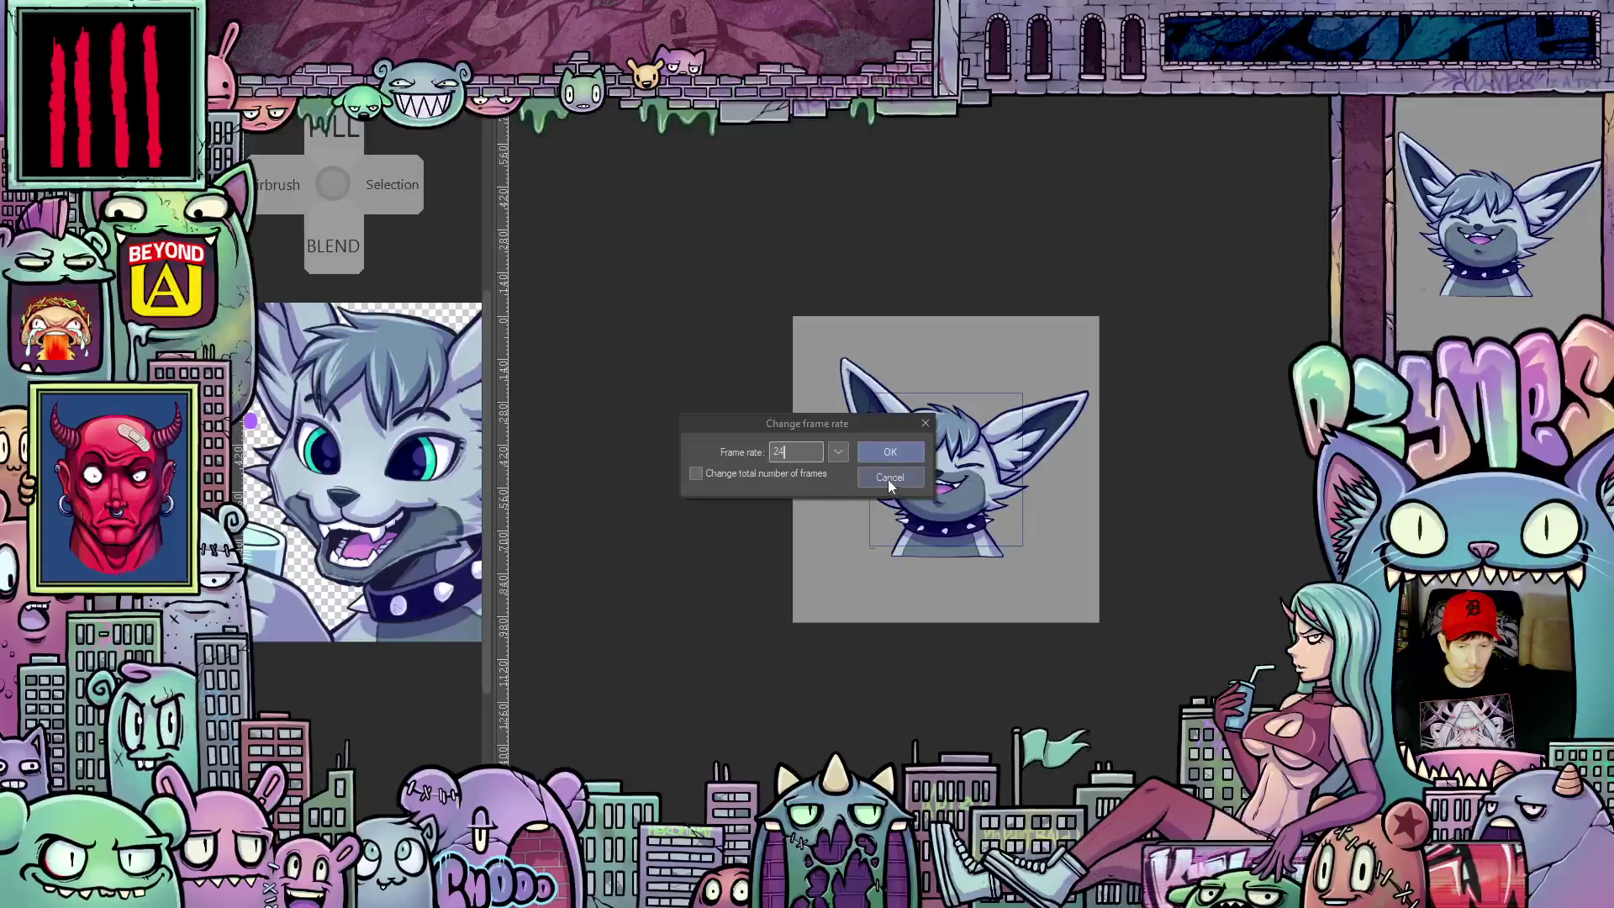
left_click(911, 452)
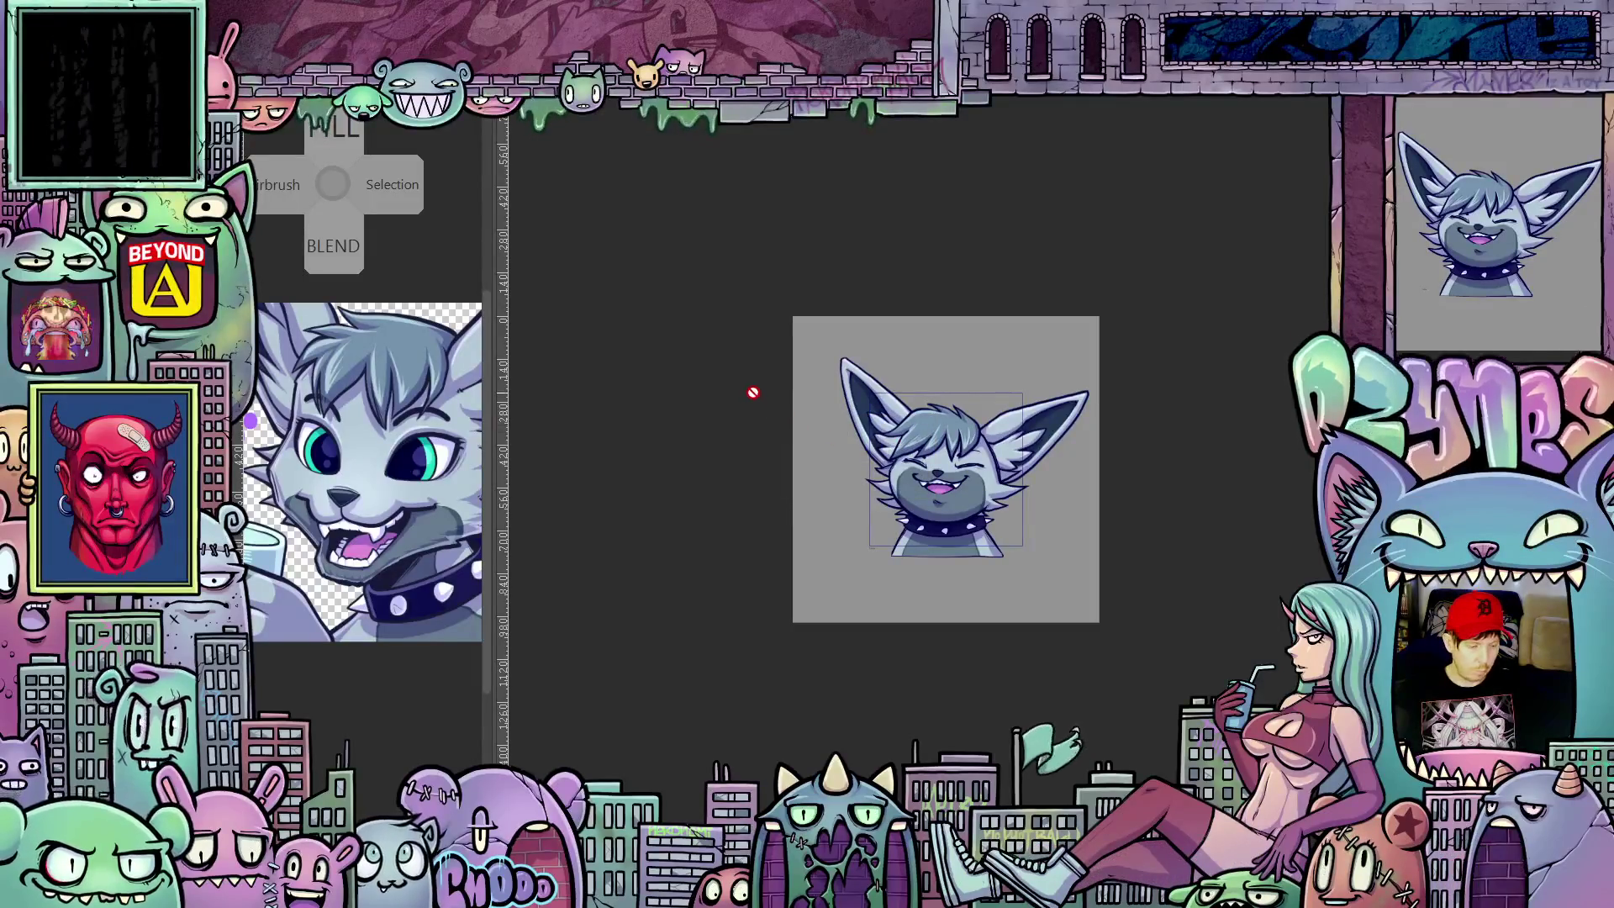
Step: Play and stop the emote preview, then hide the grey backdrop to show transparency
key("space")
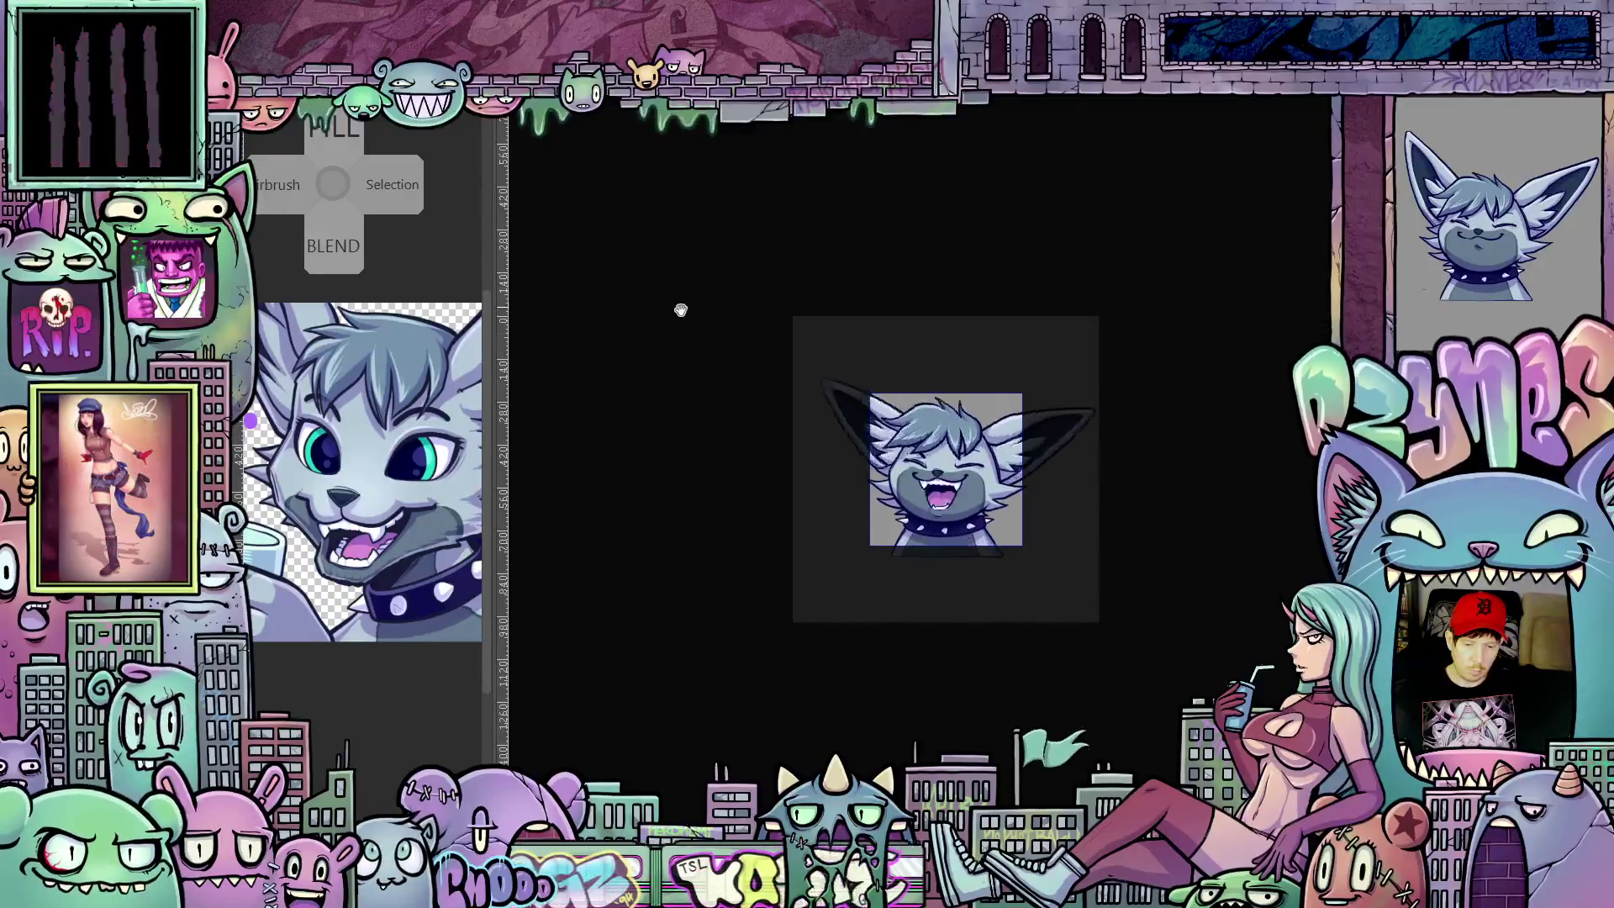
scroll(712, 381, "down", 1)
scroll(714, 381, "down", 1)
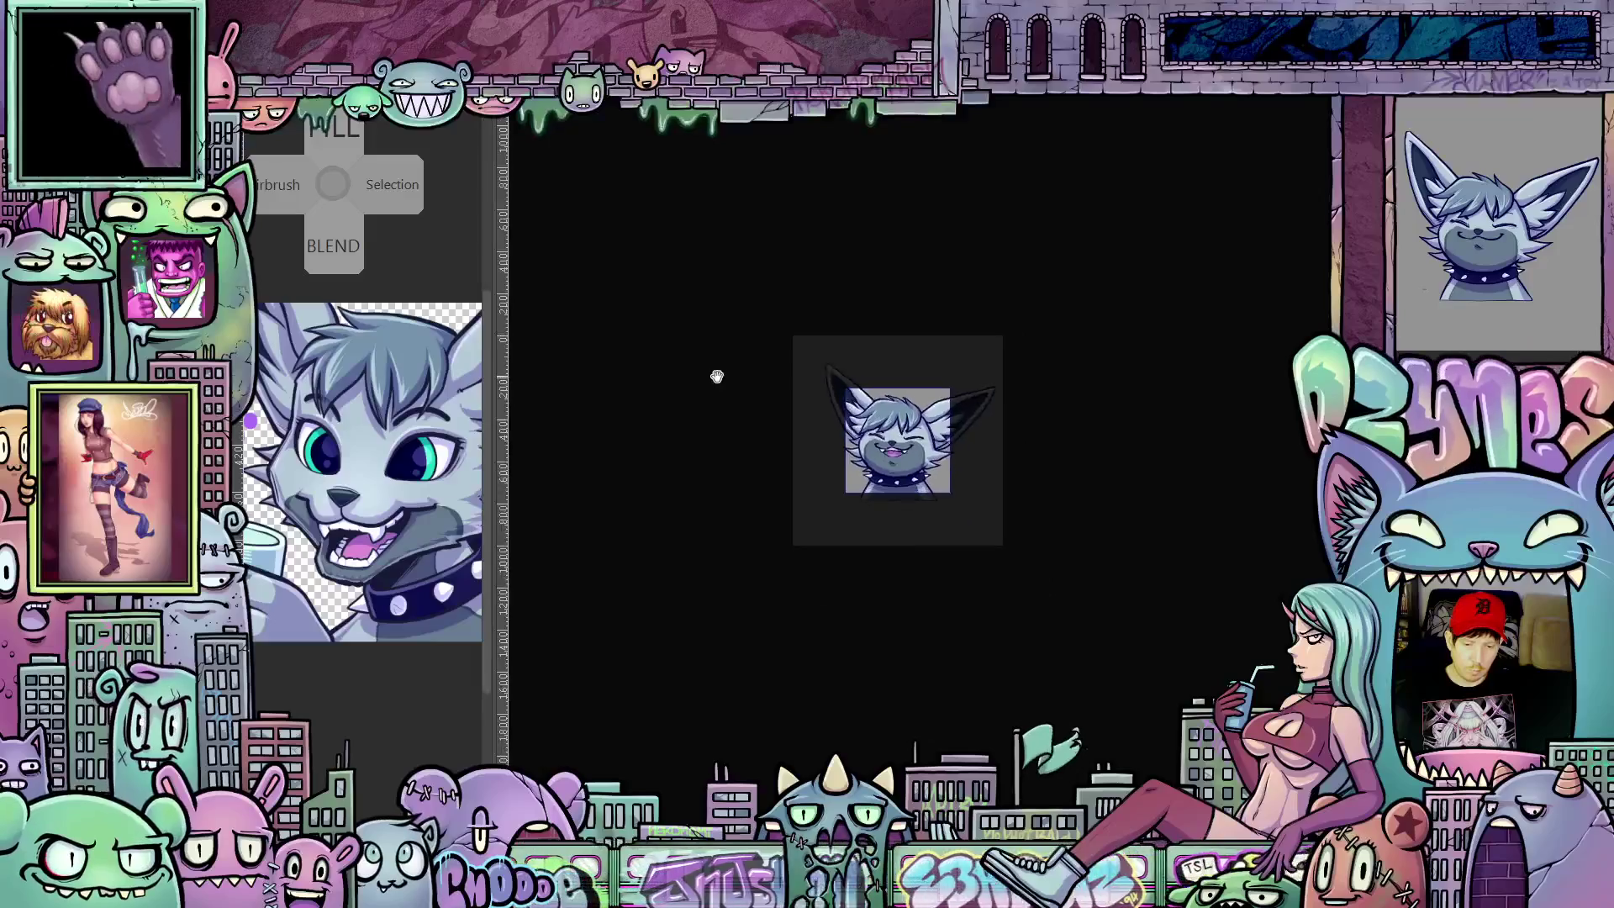
scroll(714, 383, "down", 1)
left_click_drag(718, 383, 727, 461)
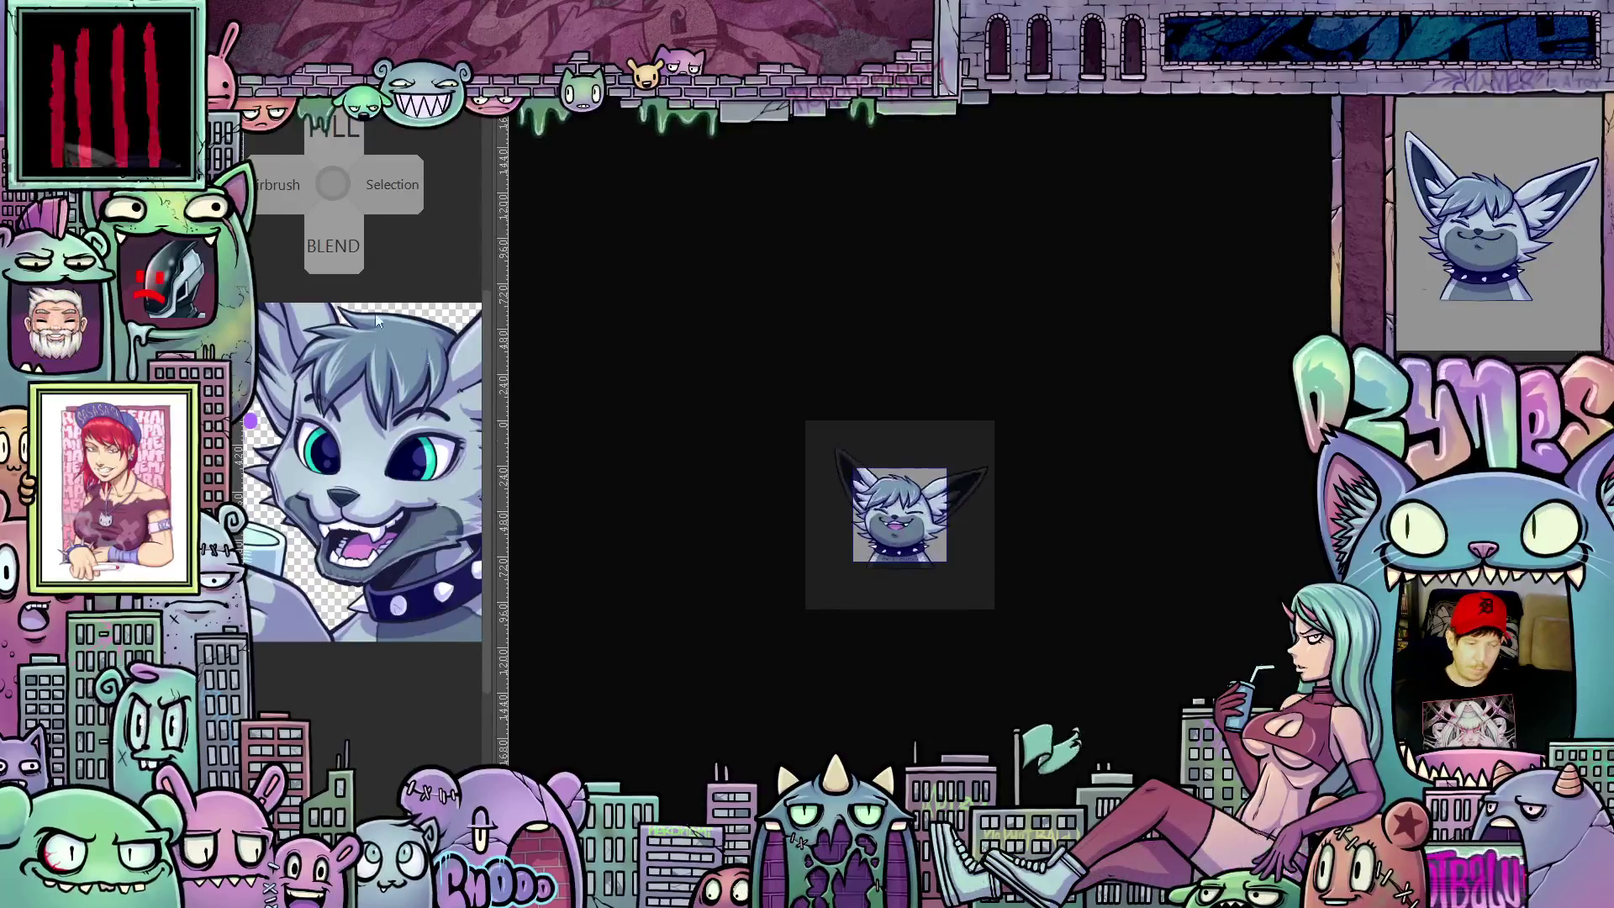
key("Return")
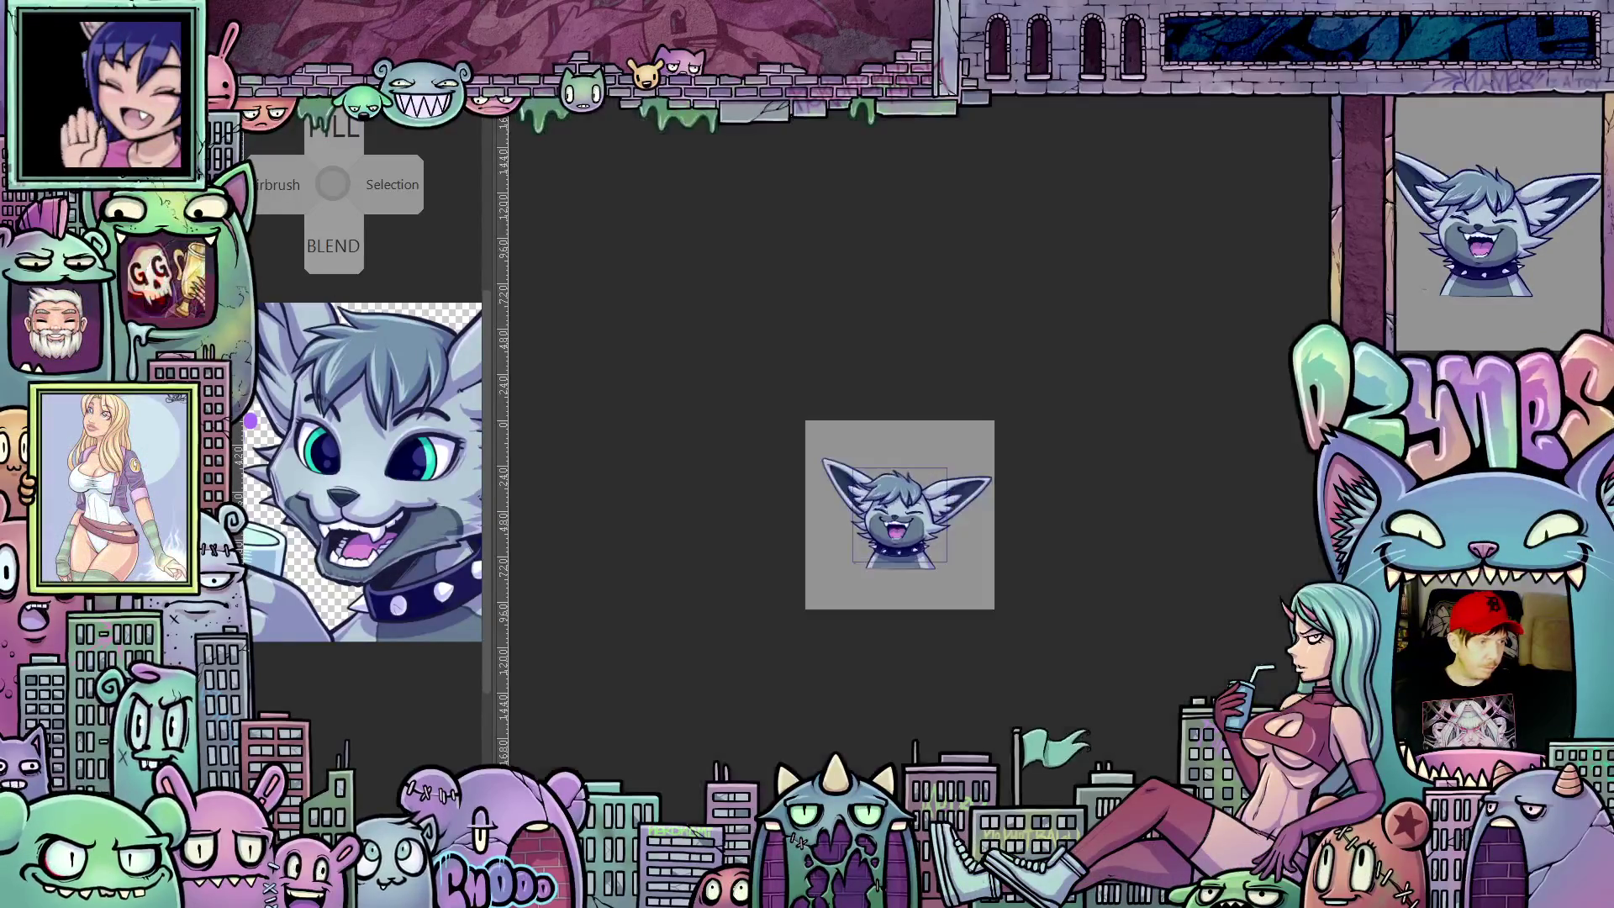
scroll(910, 550, "up", 1)
scroll(909, 546, "up", 1)
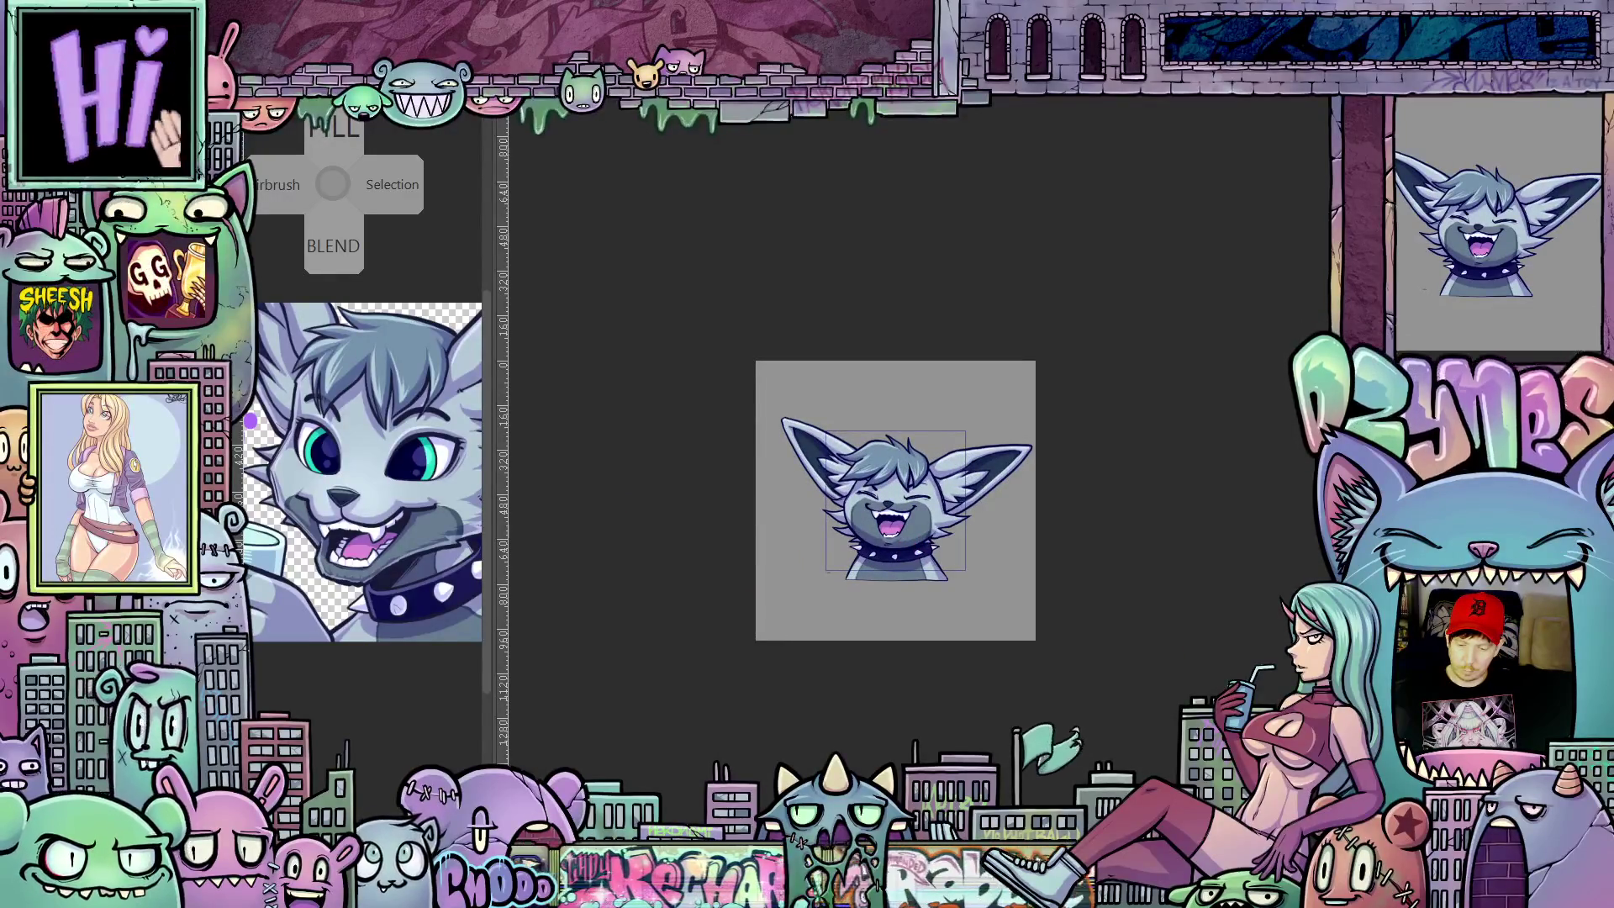
key("Delete")
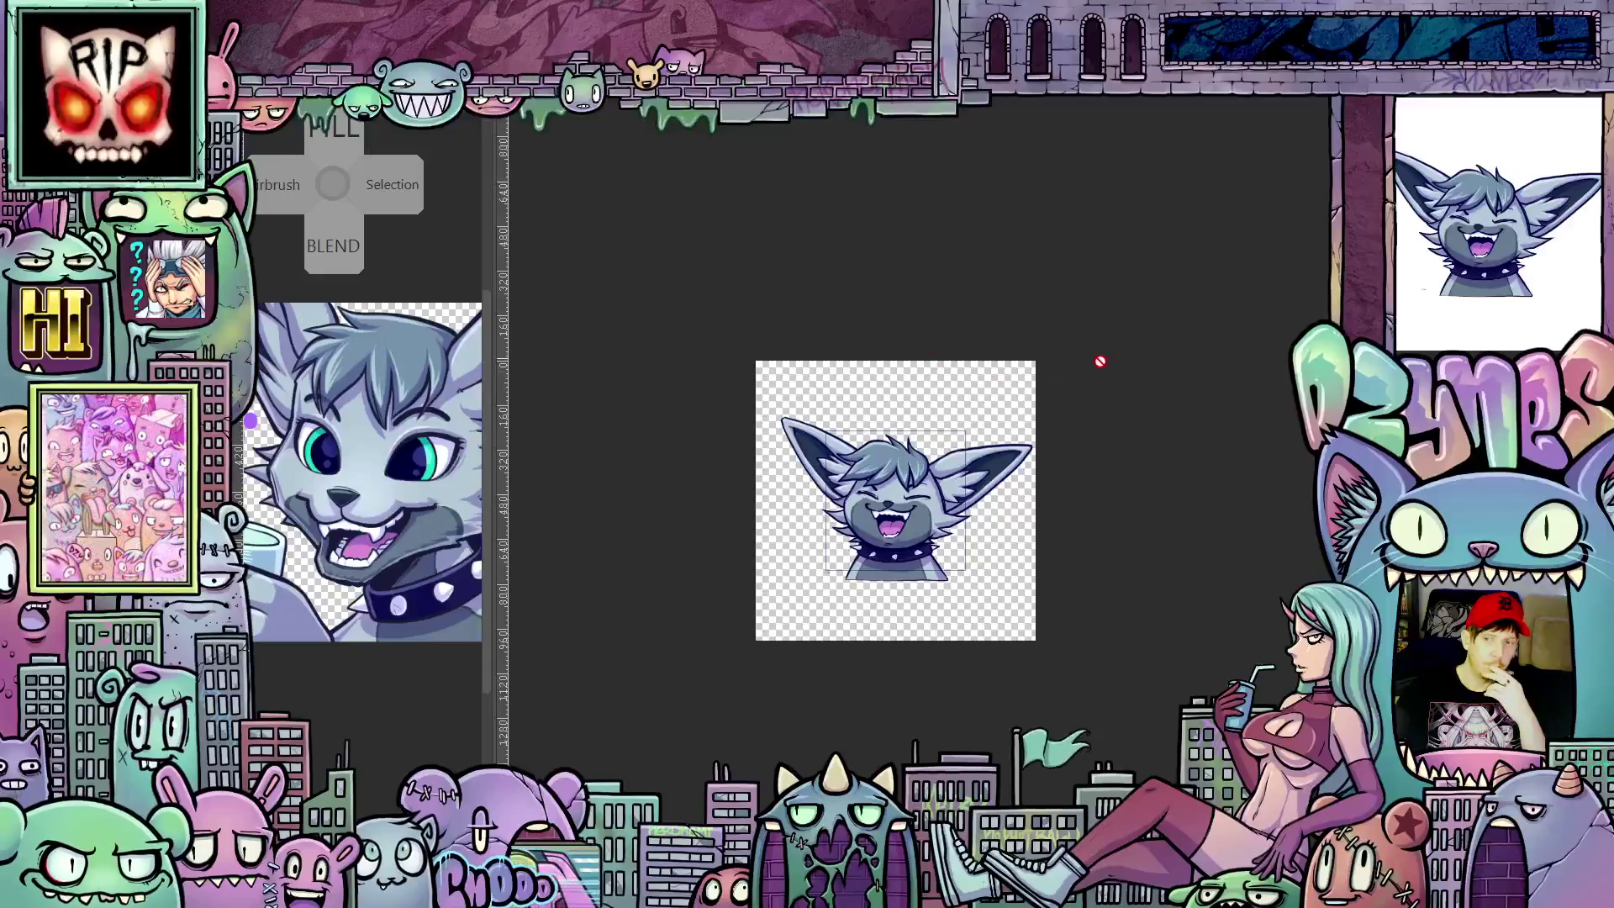
scroll(1070, 420, "up", 1)
scroll(1064, 418, "up", 1)
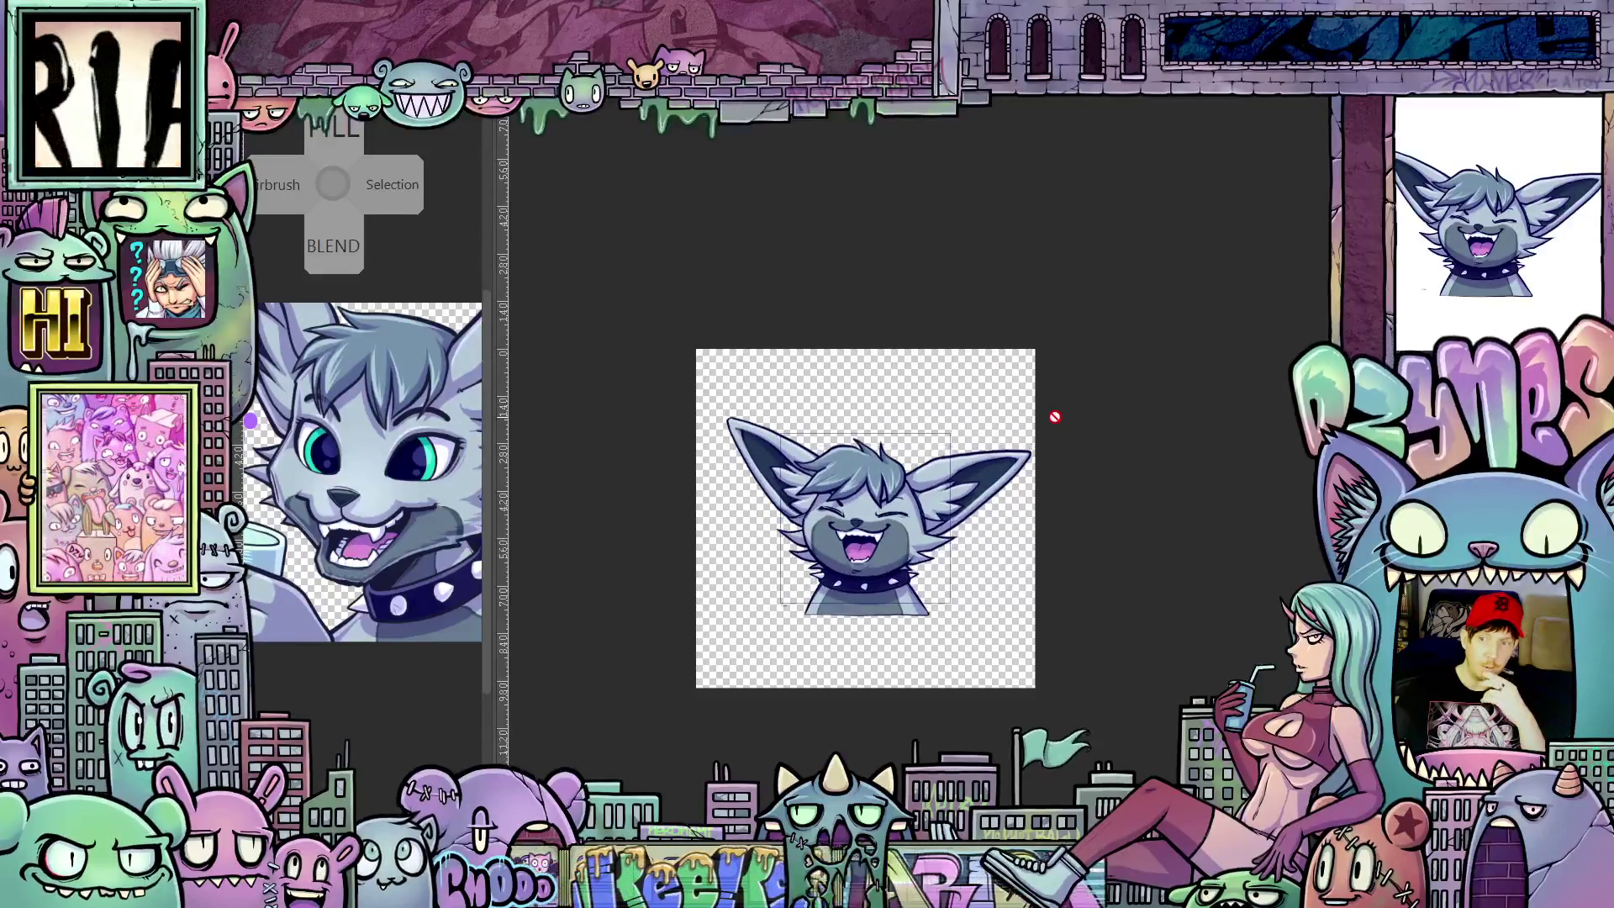
scroll(1052, 418, "up", 1)
scroll(1052, 415, "down", 1)
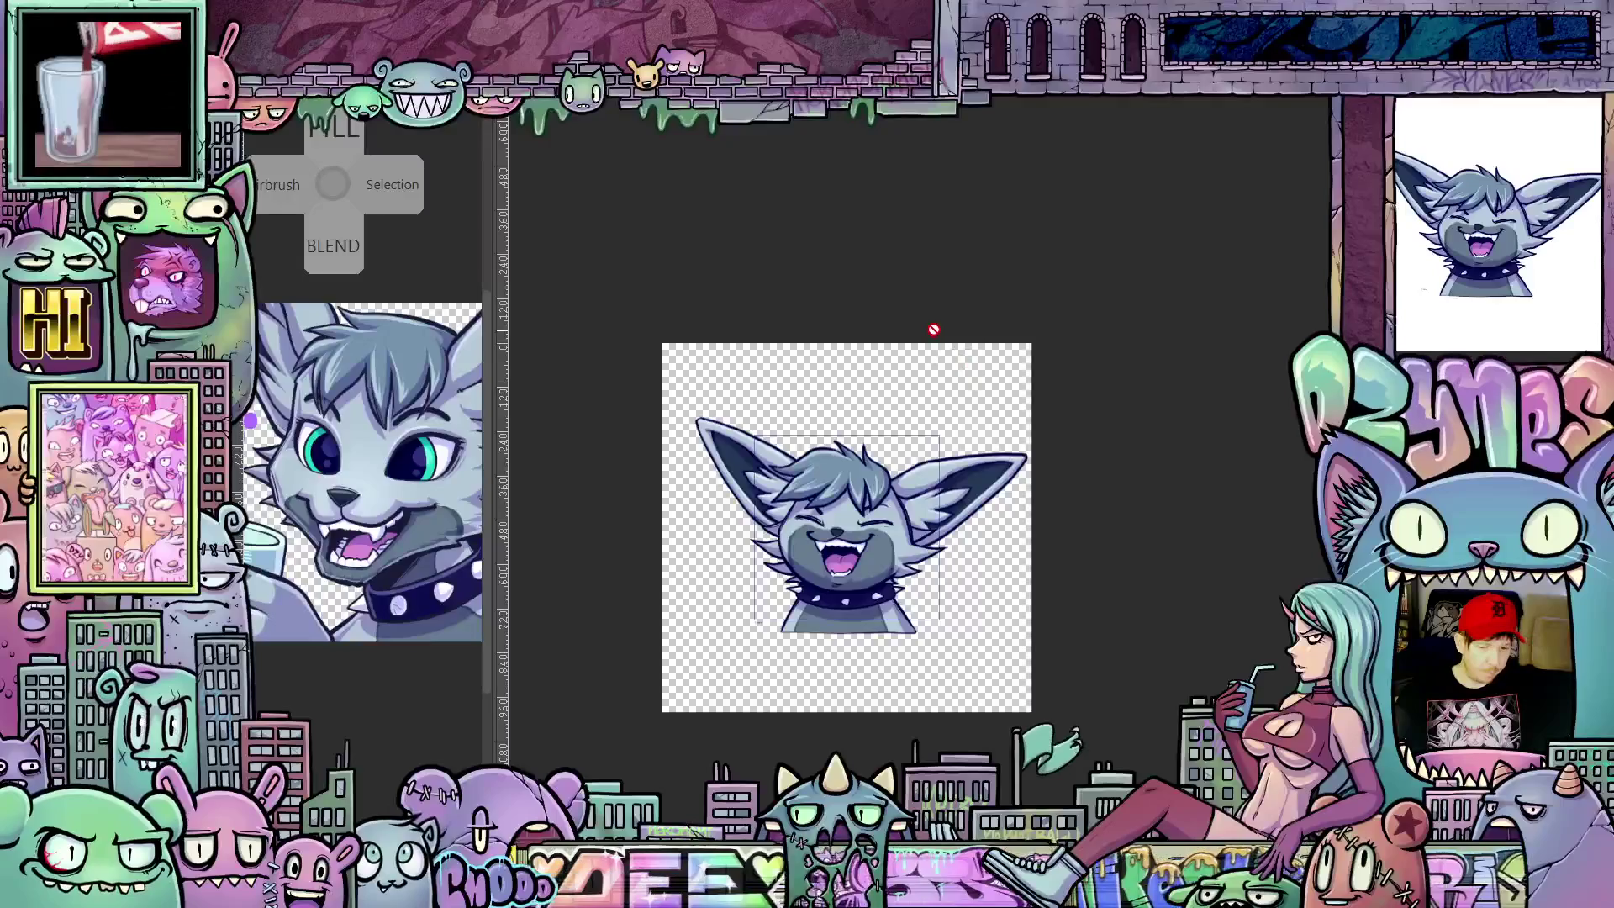
key("c")
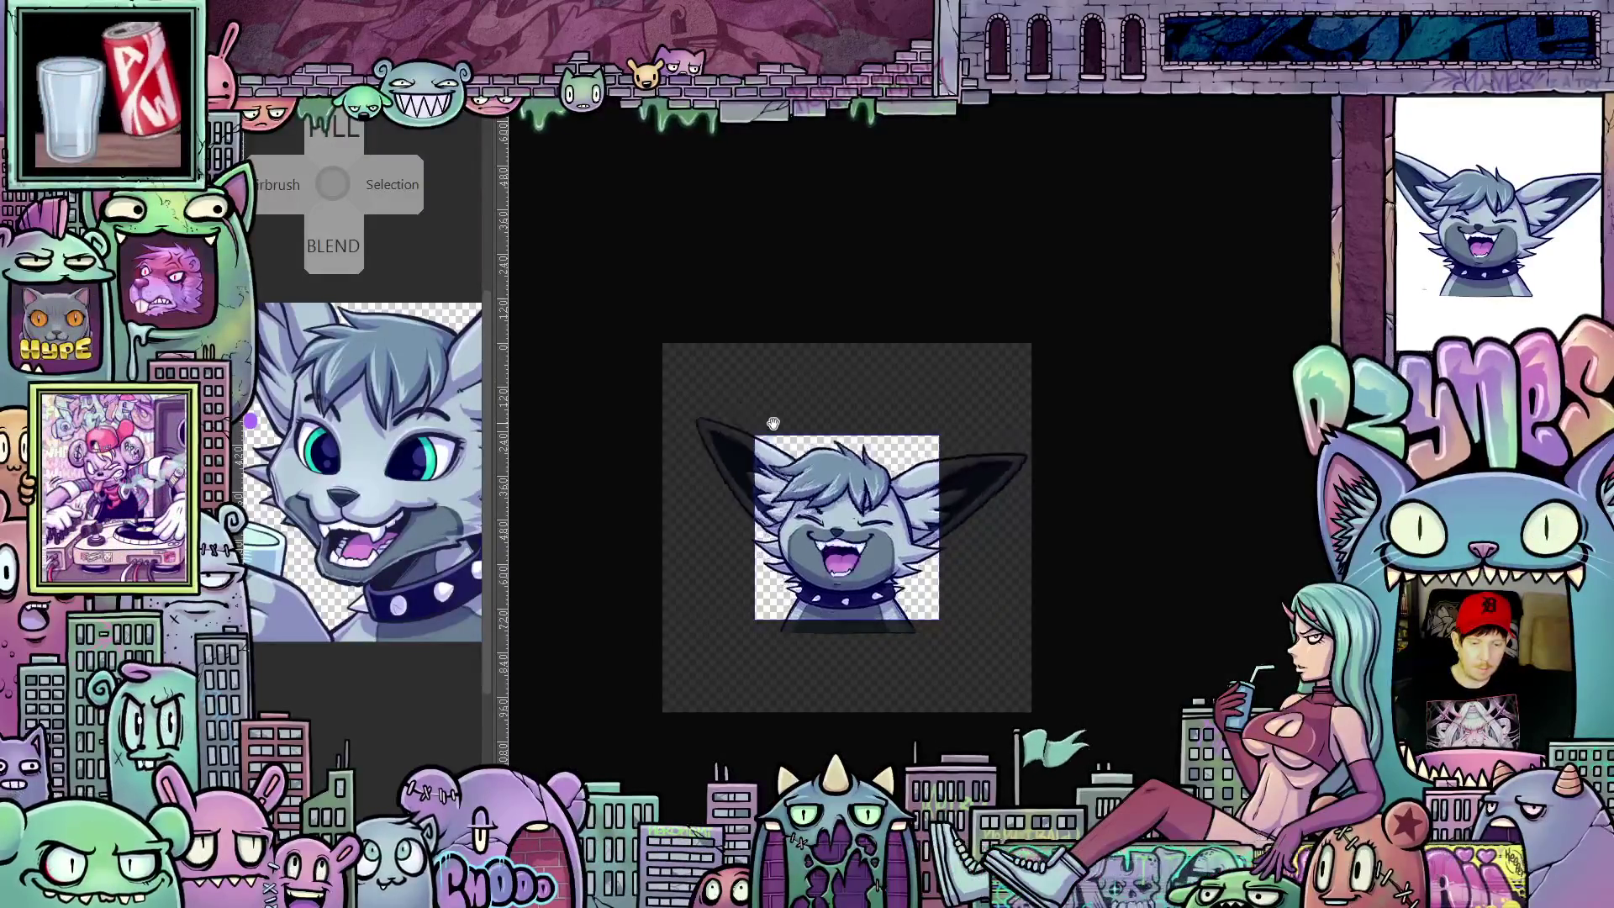
scroll(879, 537, "down", 2)
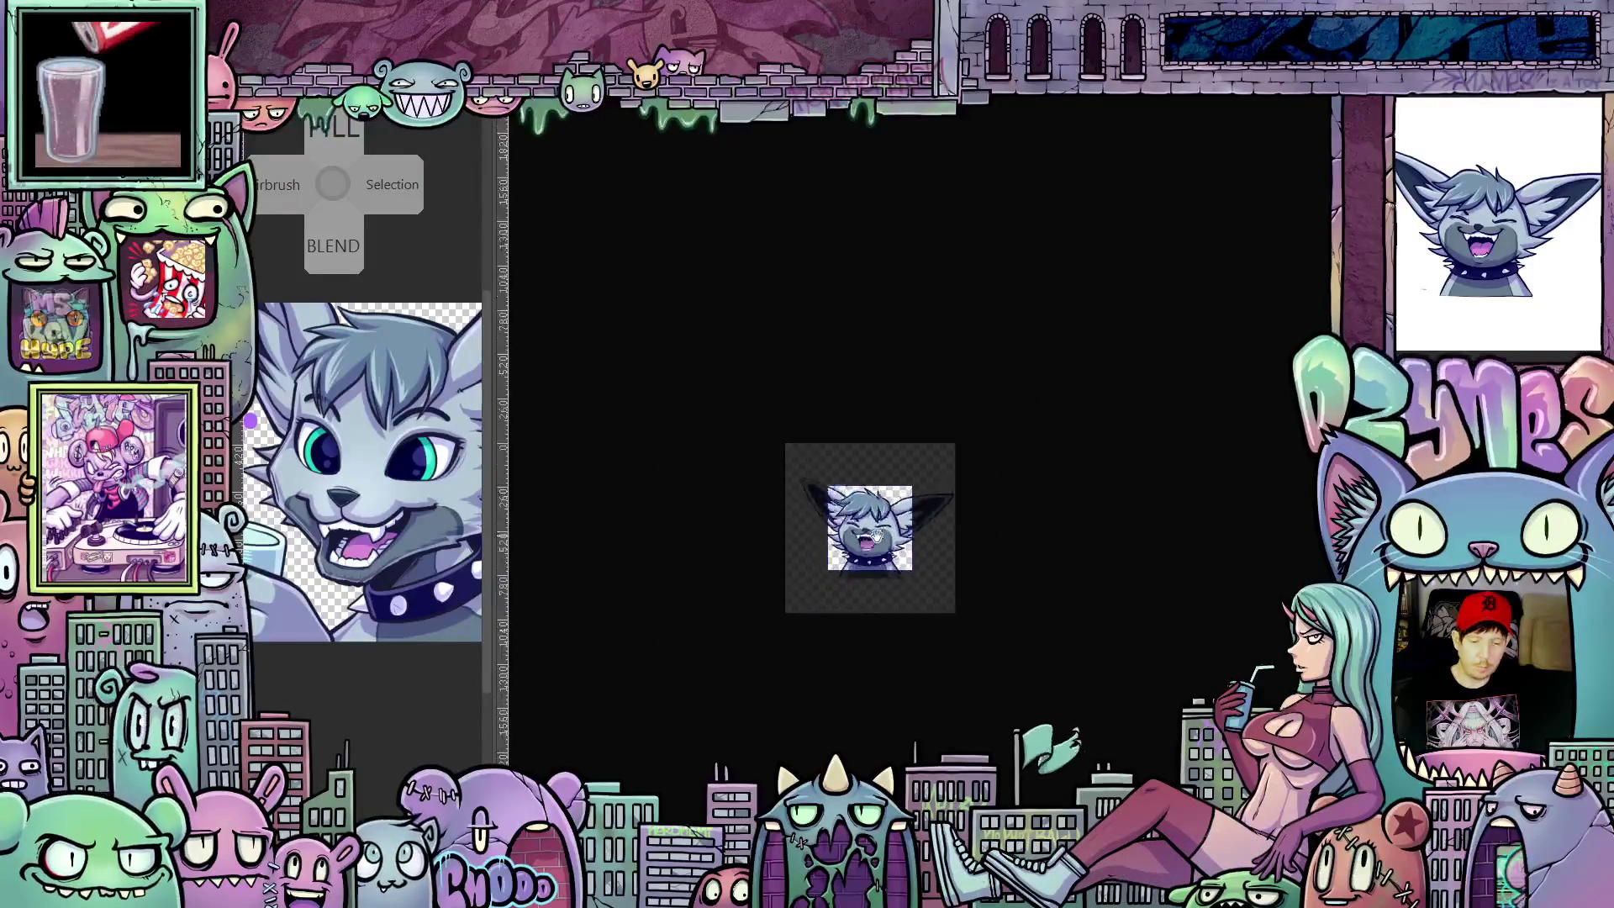
scroll(947, 618, "down", 1)
scroll(923, 624, "down", 1)
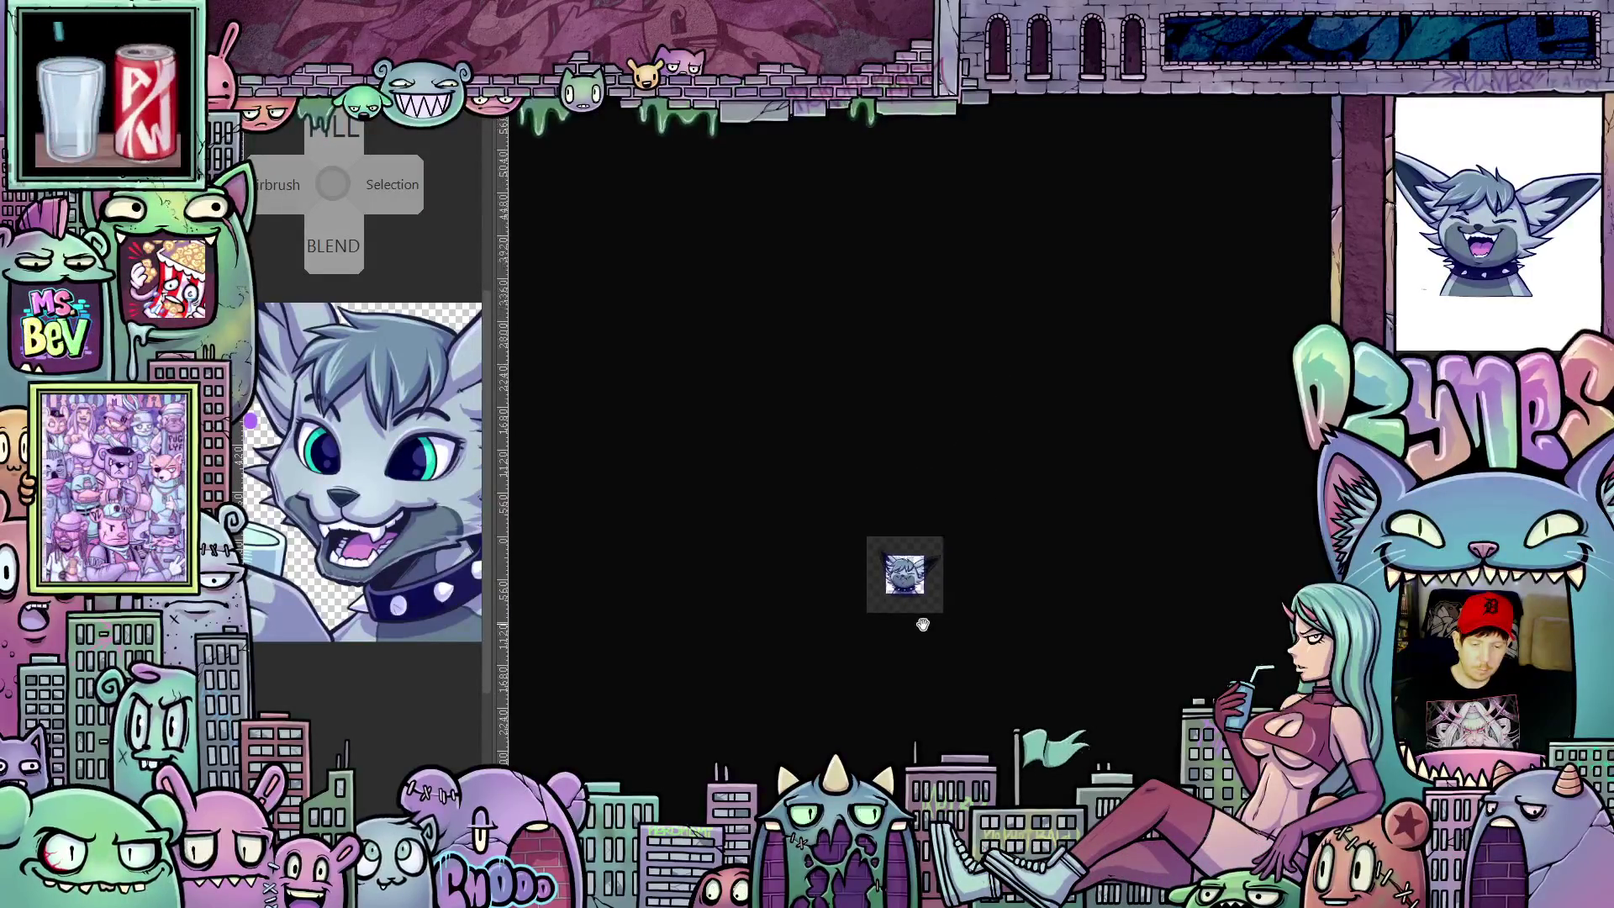
scroll(933, 635, "down", 1)
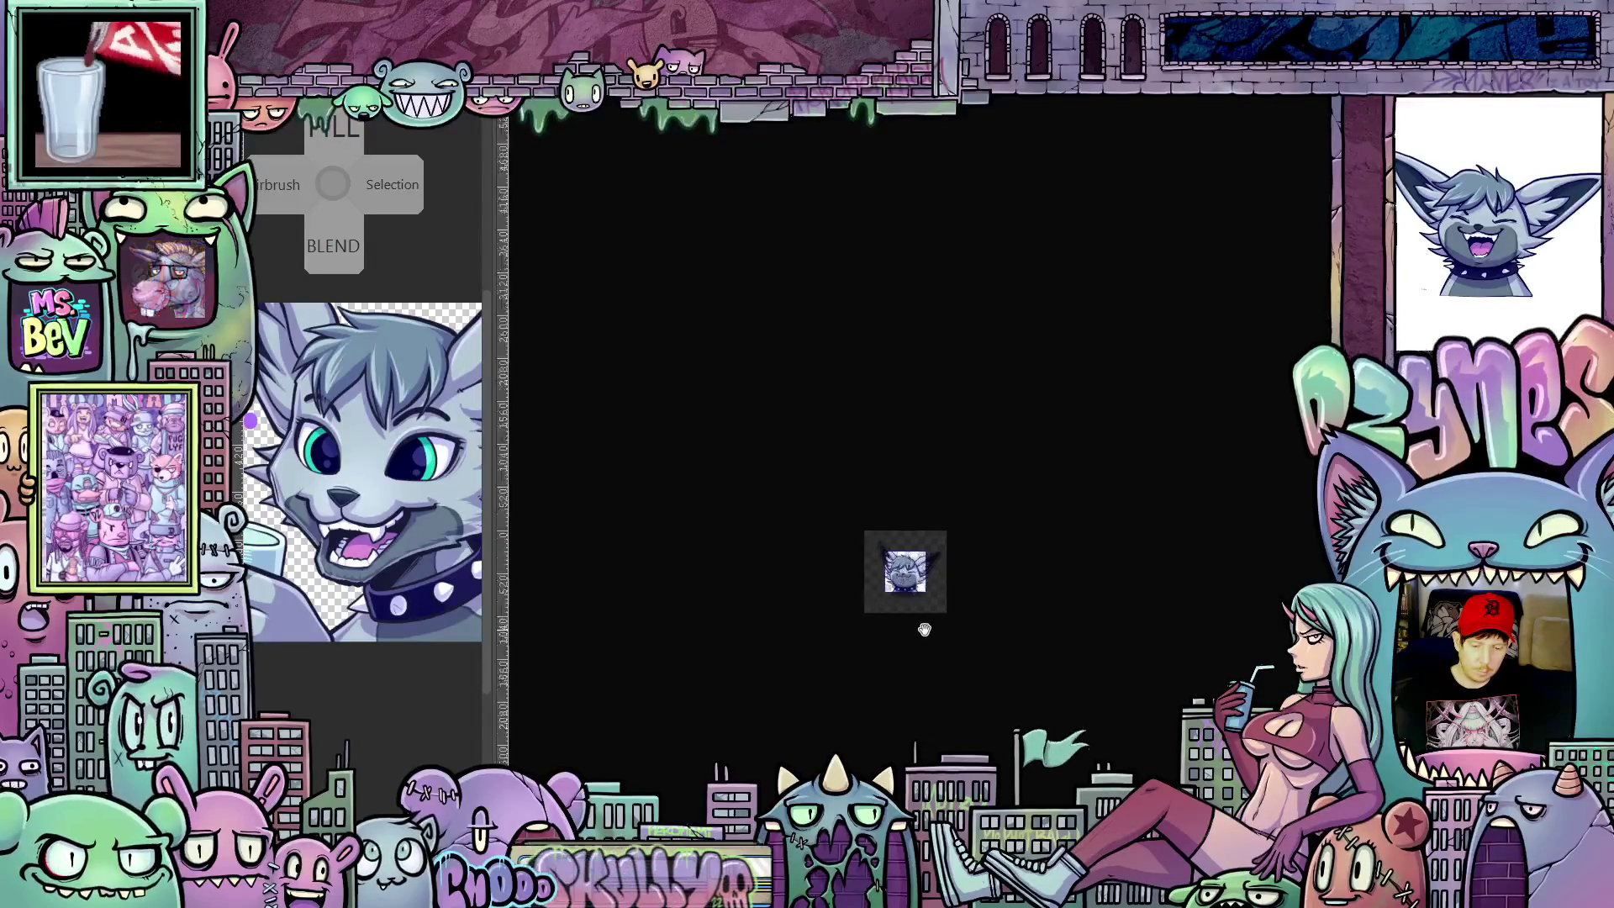
scroll(922, 629, "up", 2)
scroll(898, 586, "up", 2)
scroll(899, 586, "up", 1)
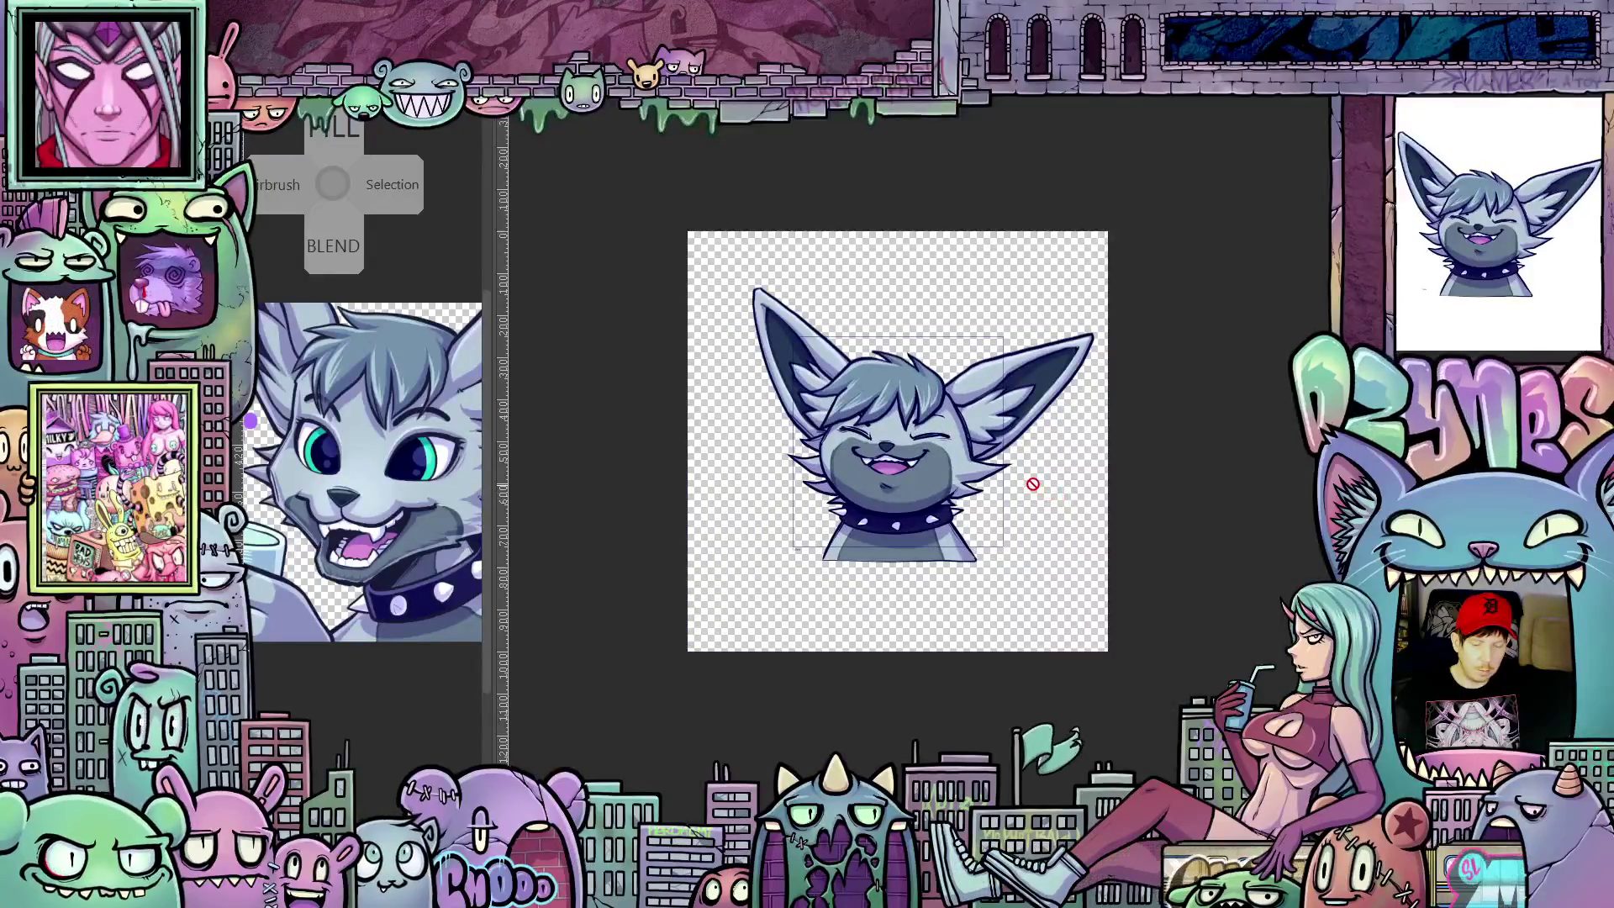
scroll(1033, 485, "down", 1)
left_click_drag(1063, 487, 1055, 535)
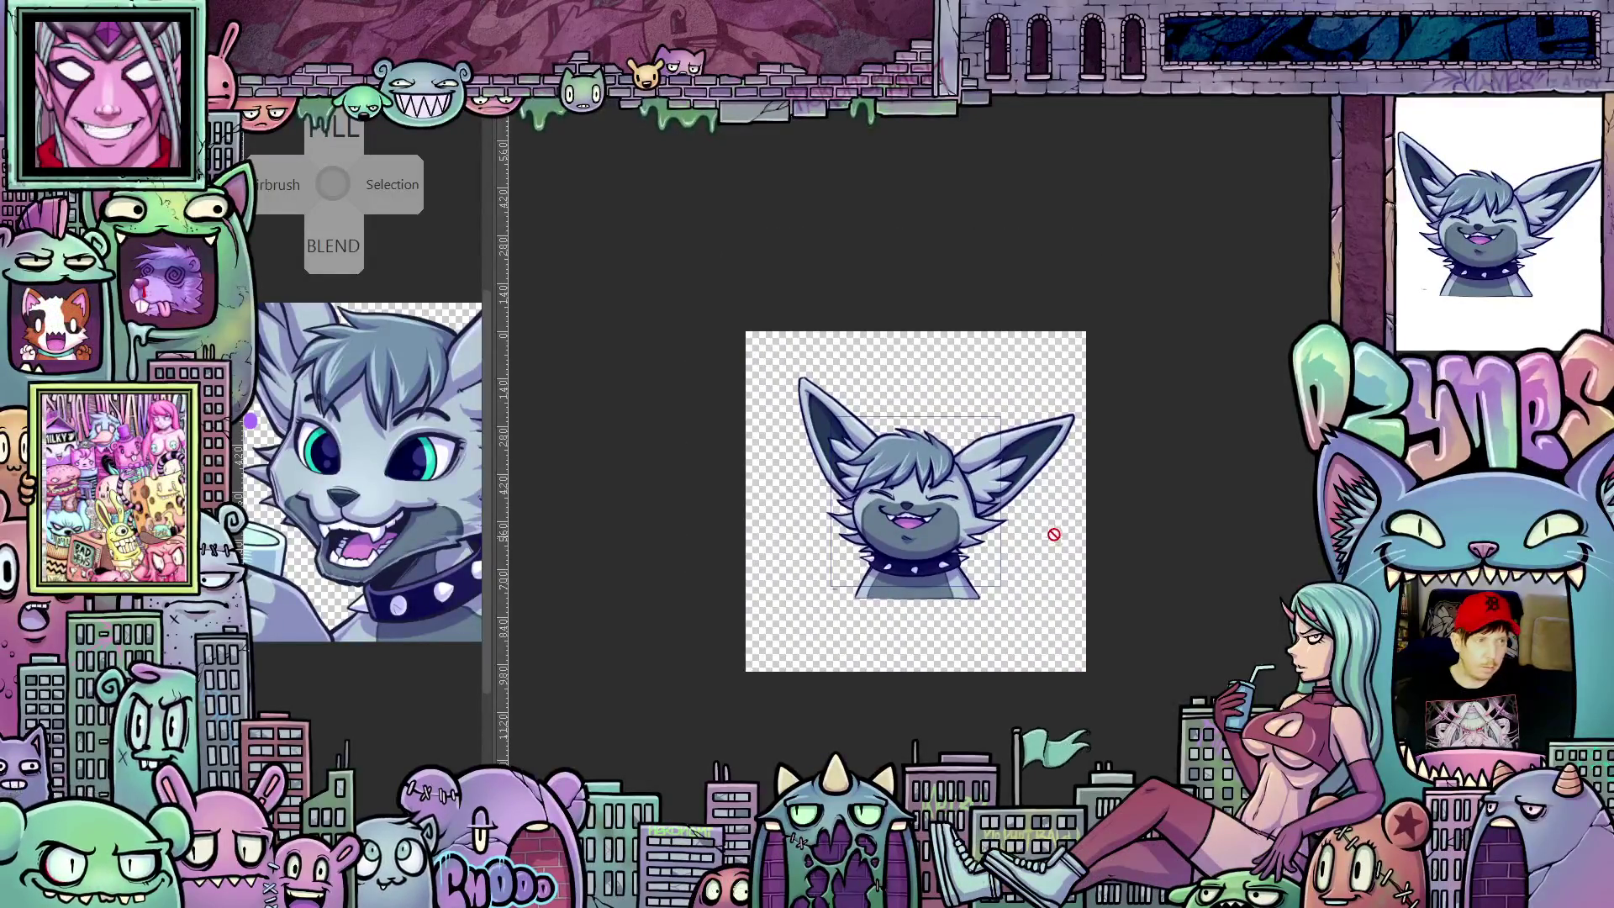
scroll(1030, 512, "up", 1)
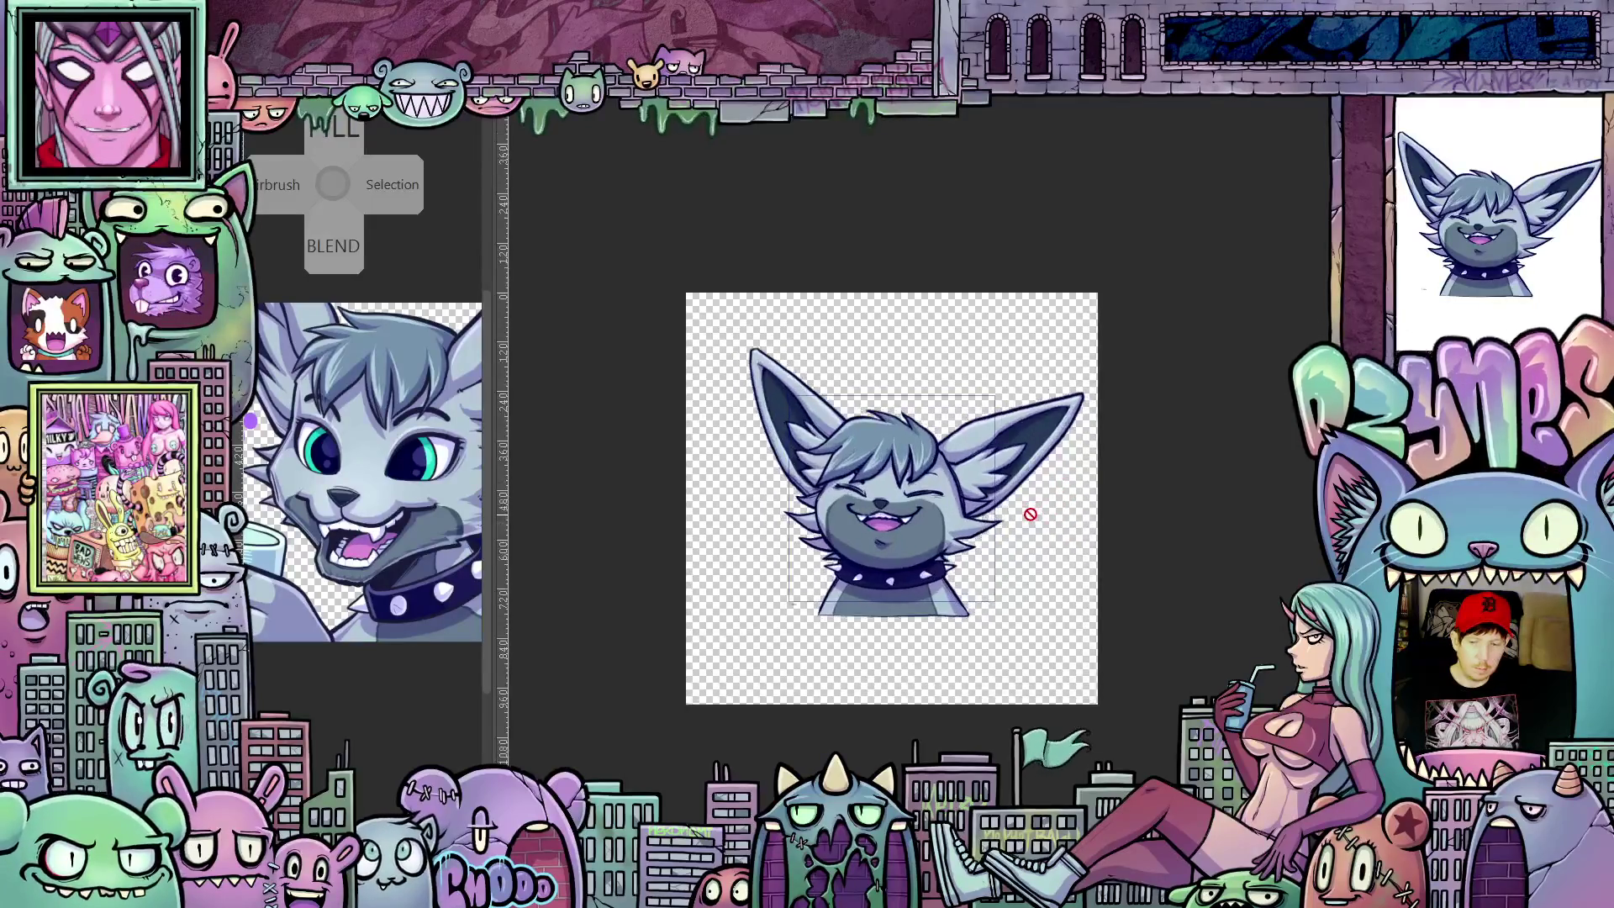
scroll(1030, 518, "up", 1)
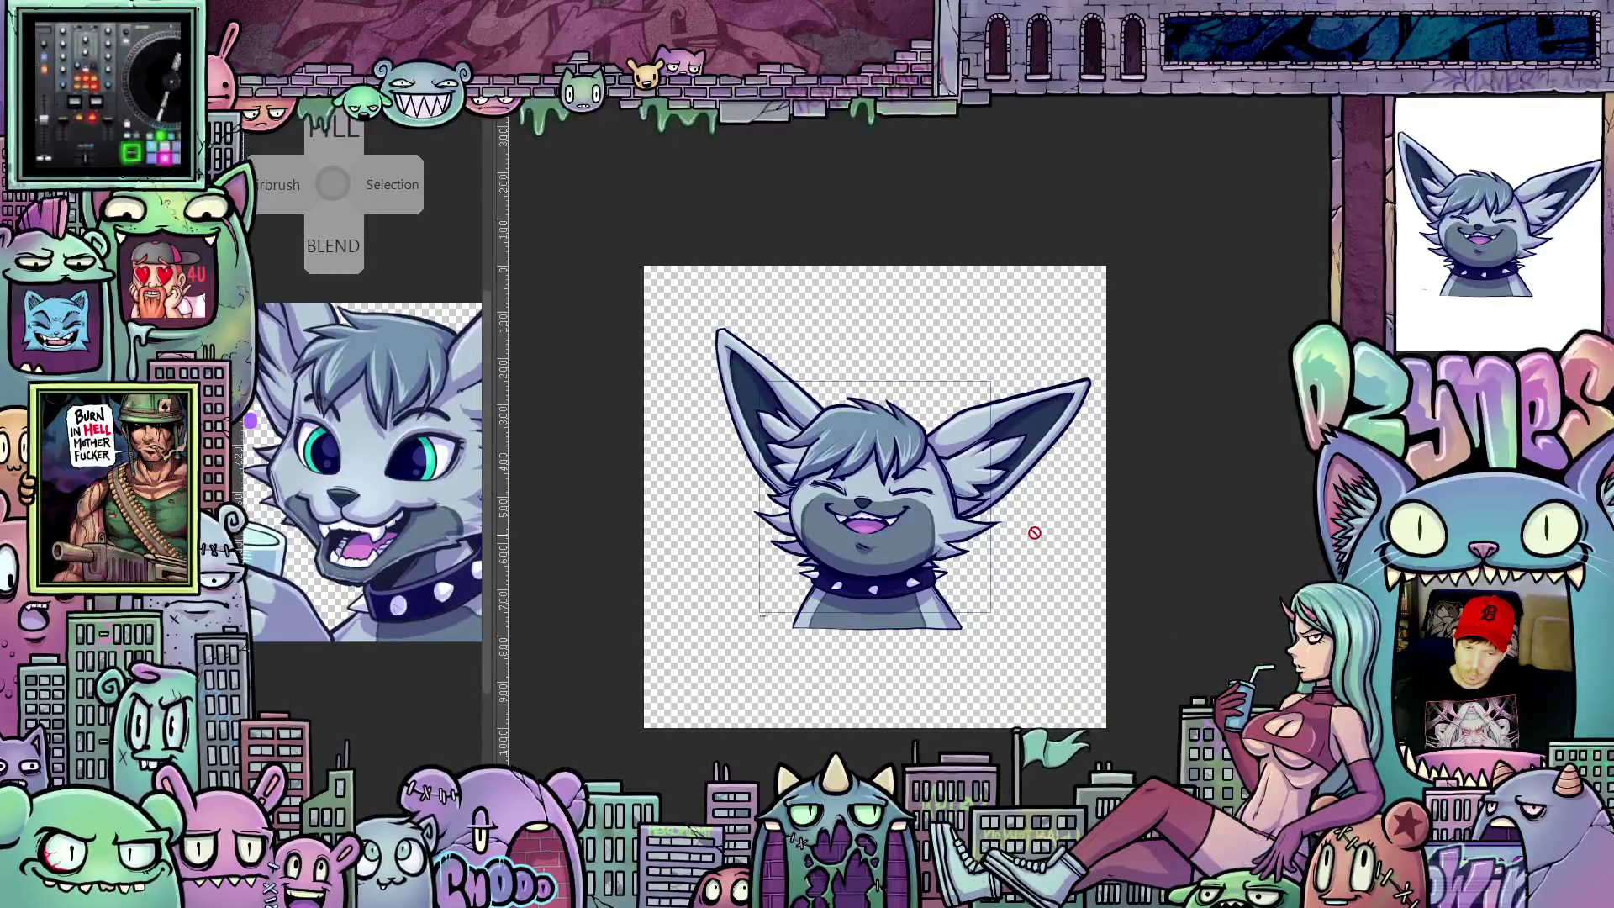
left_click_drag(1034, 536, 1072, 593)
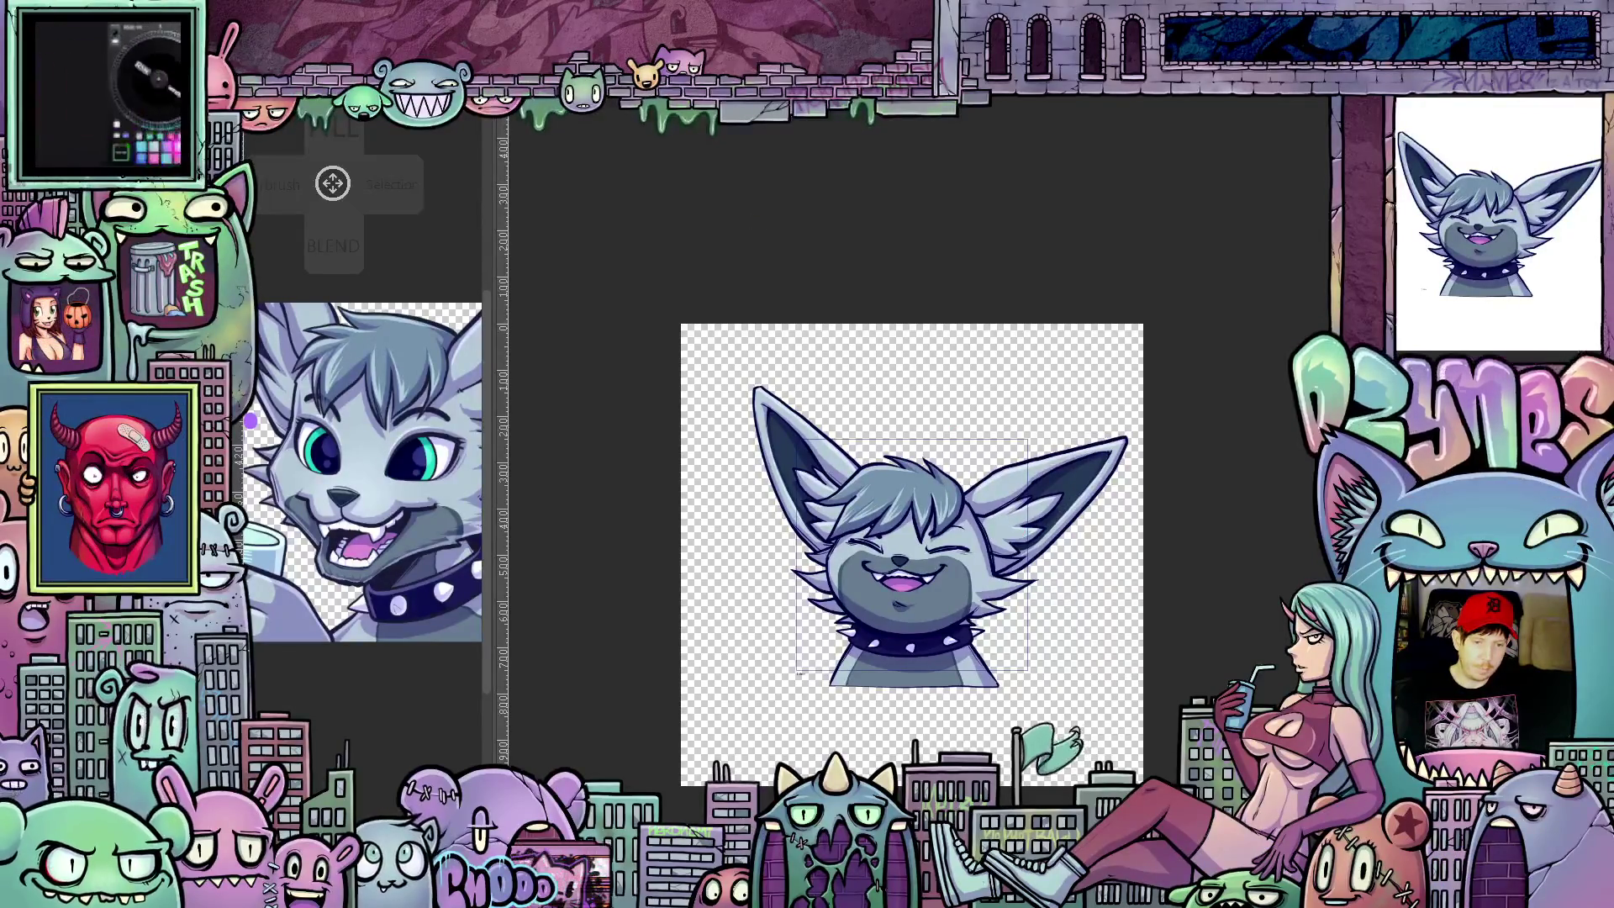
left_click(252, 116)
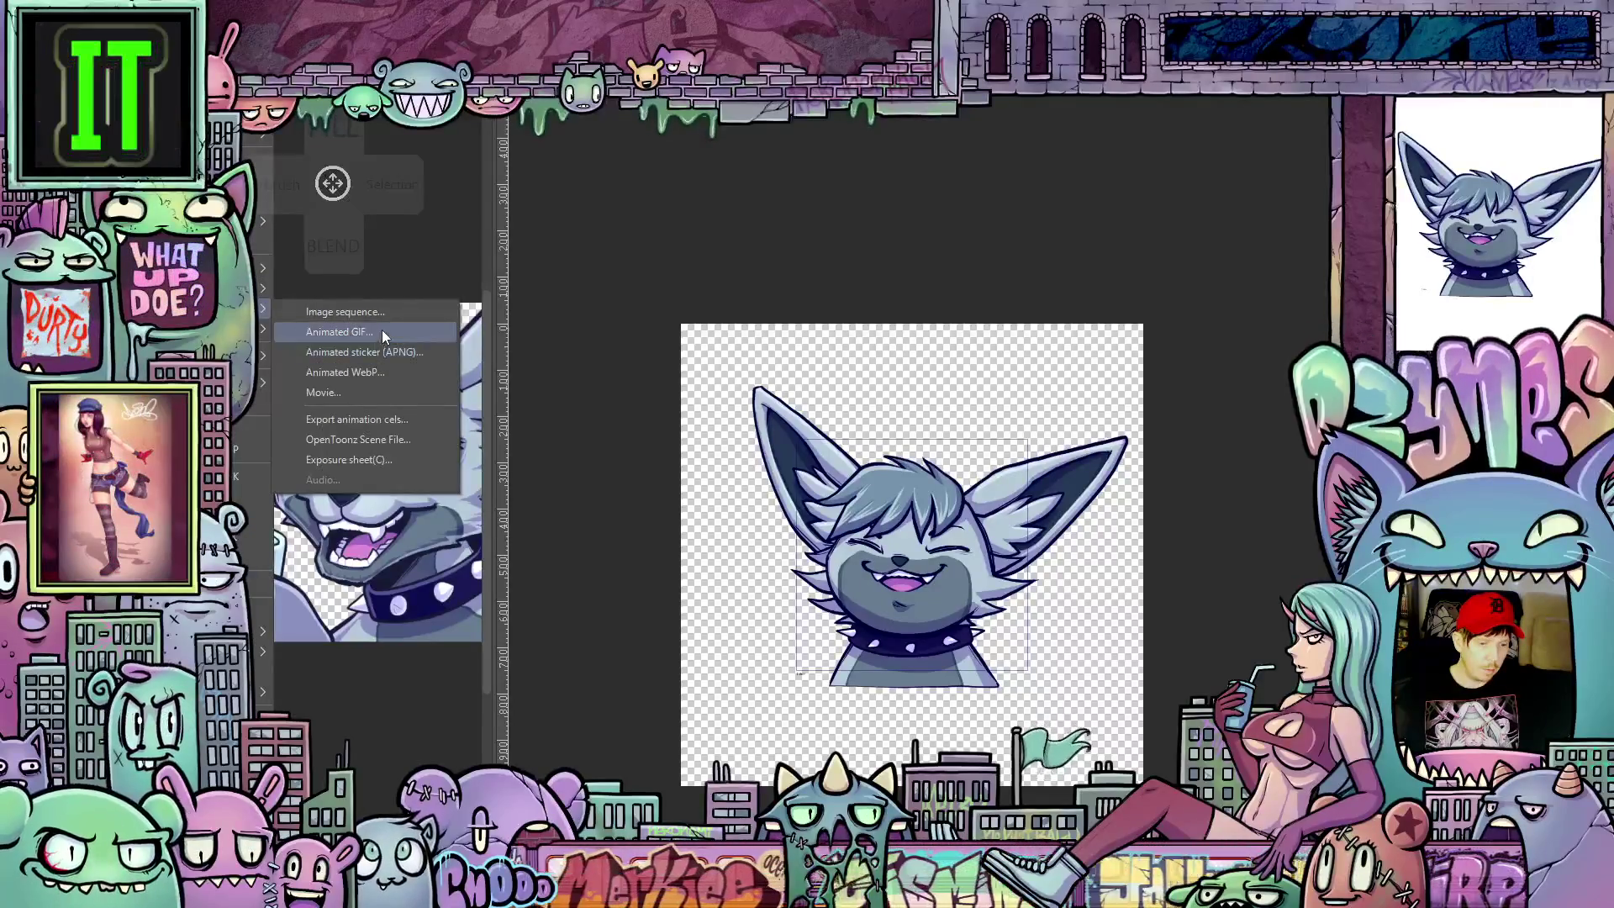
Step: Choose Animated GIF from the export options
left_click(383, 328)
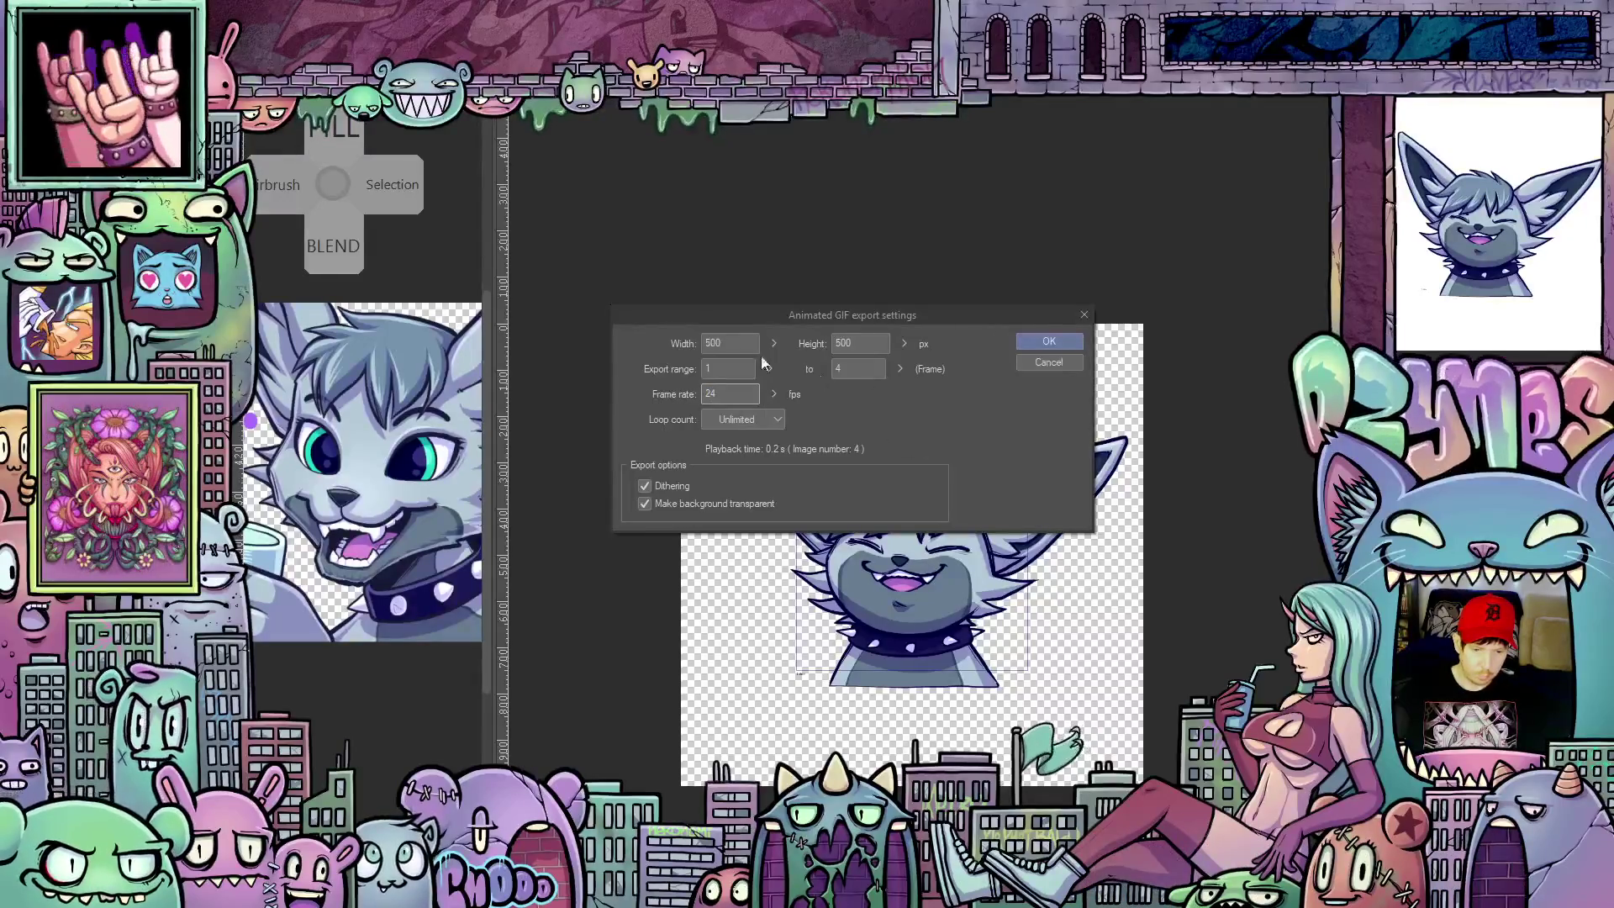
Step: Set the GIF width to 112, export it and acknowledge the completed export
double_click(709, 343)
type("112")
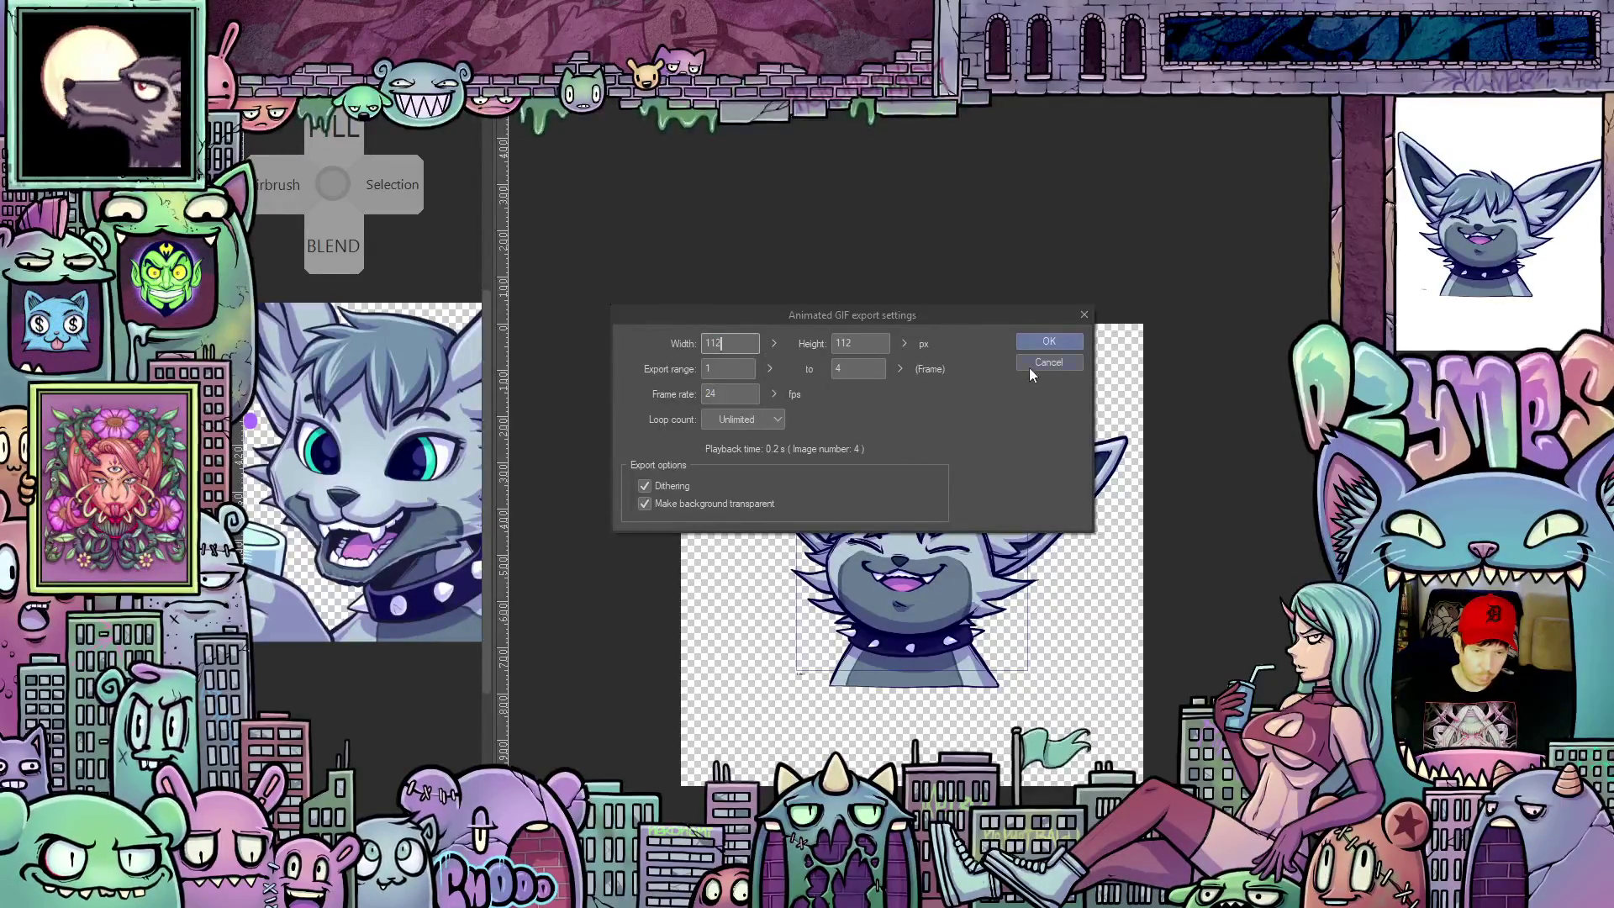
left_click(1045, 343)
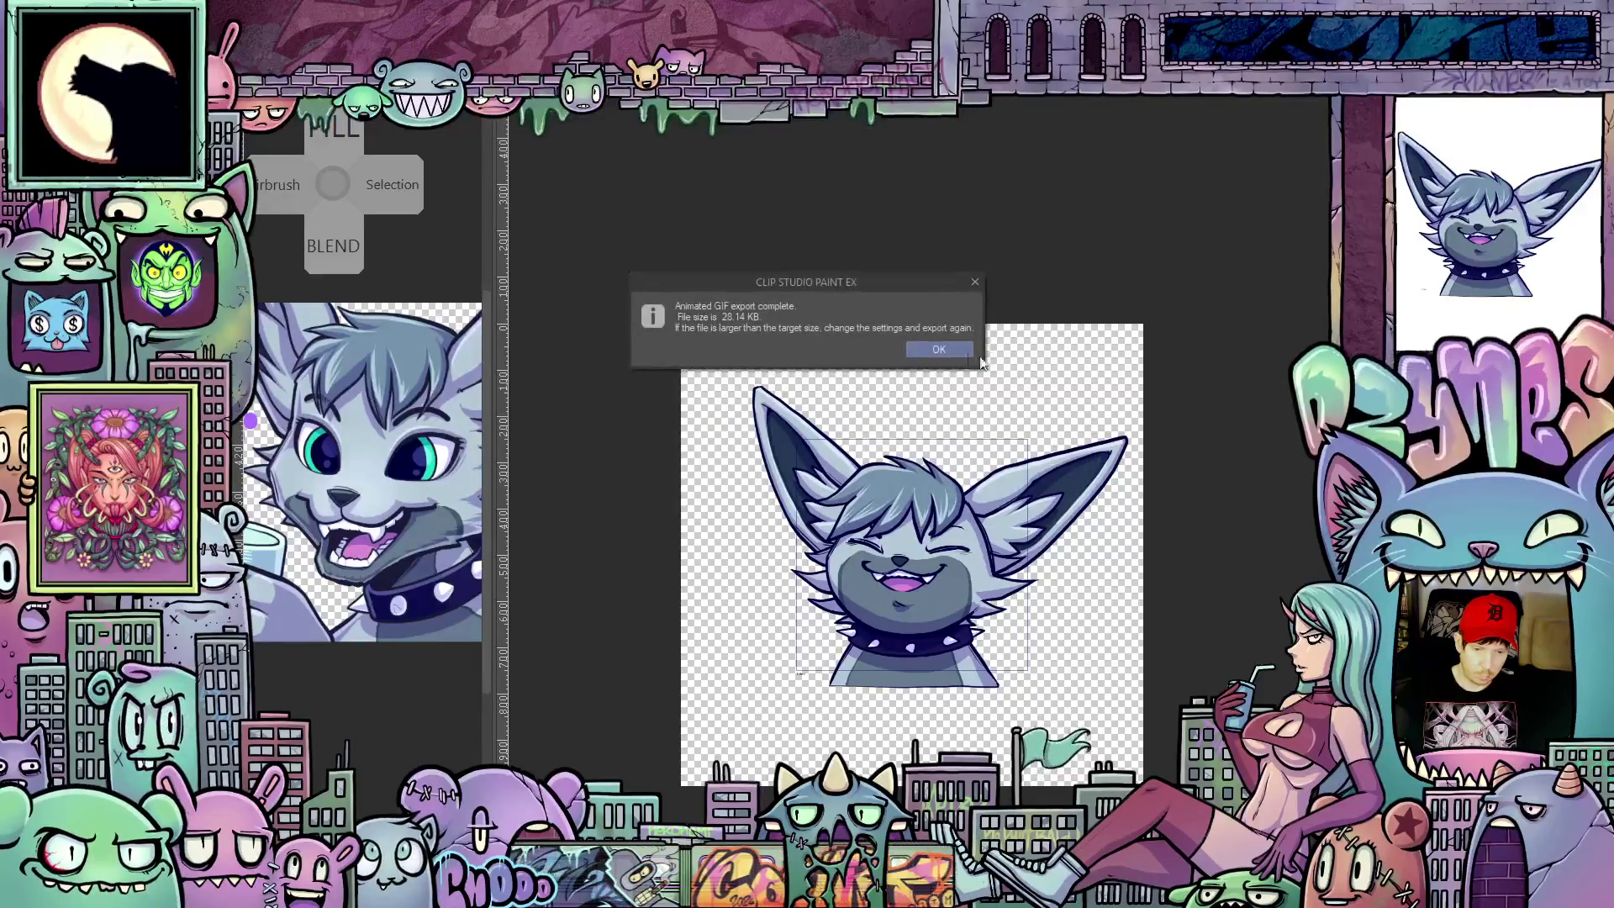
left_click(935, 348)
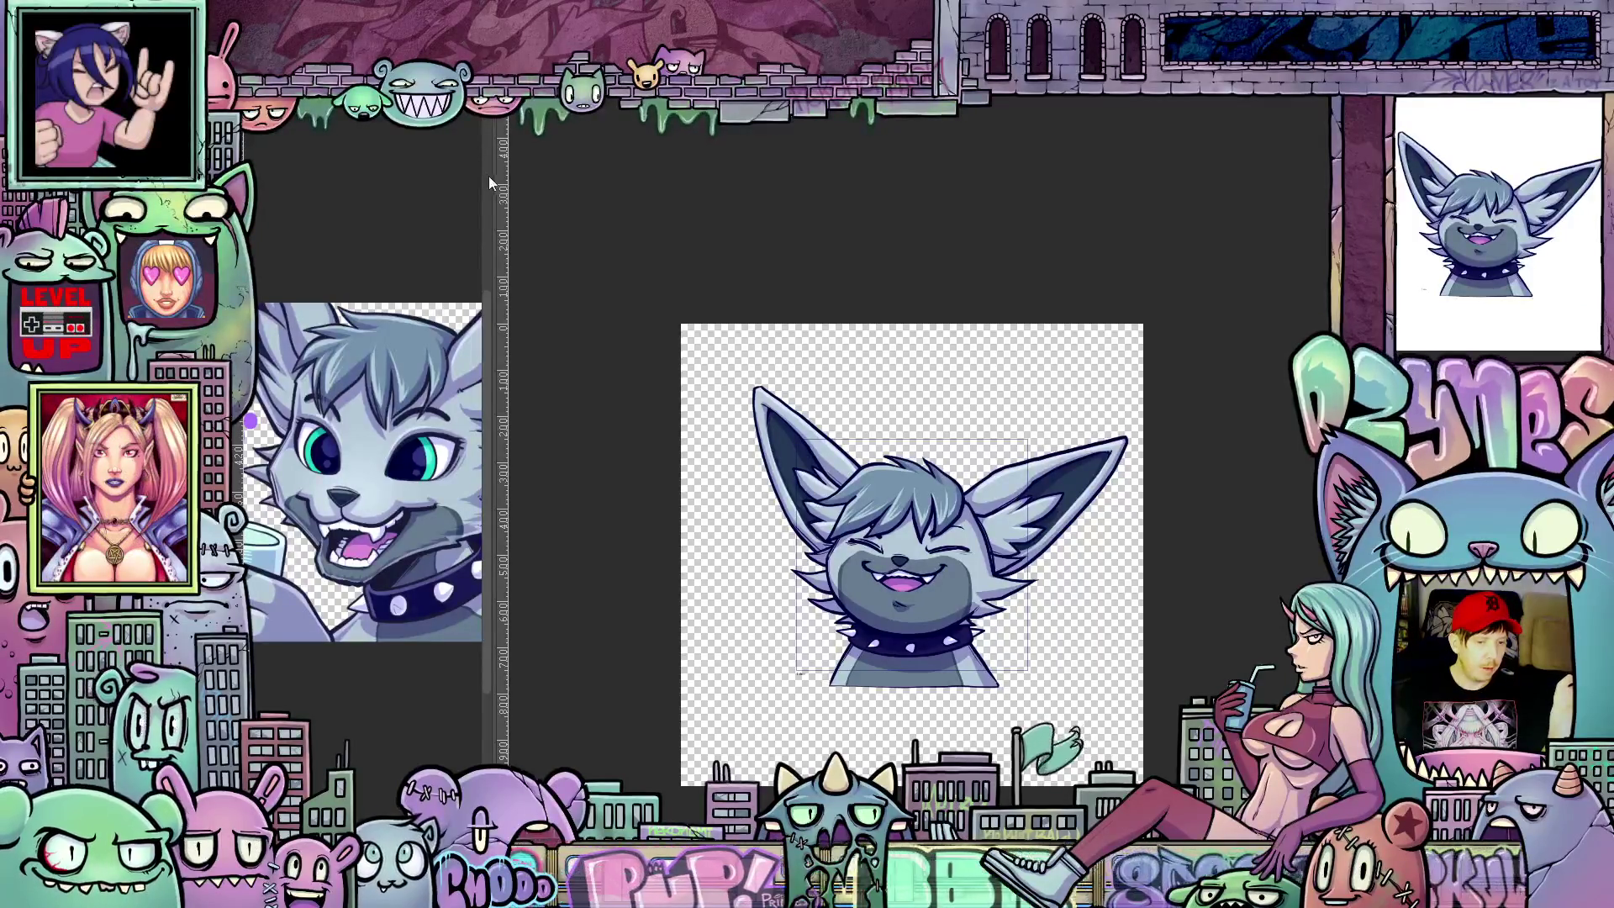
right_click(332, 184)
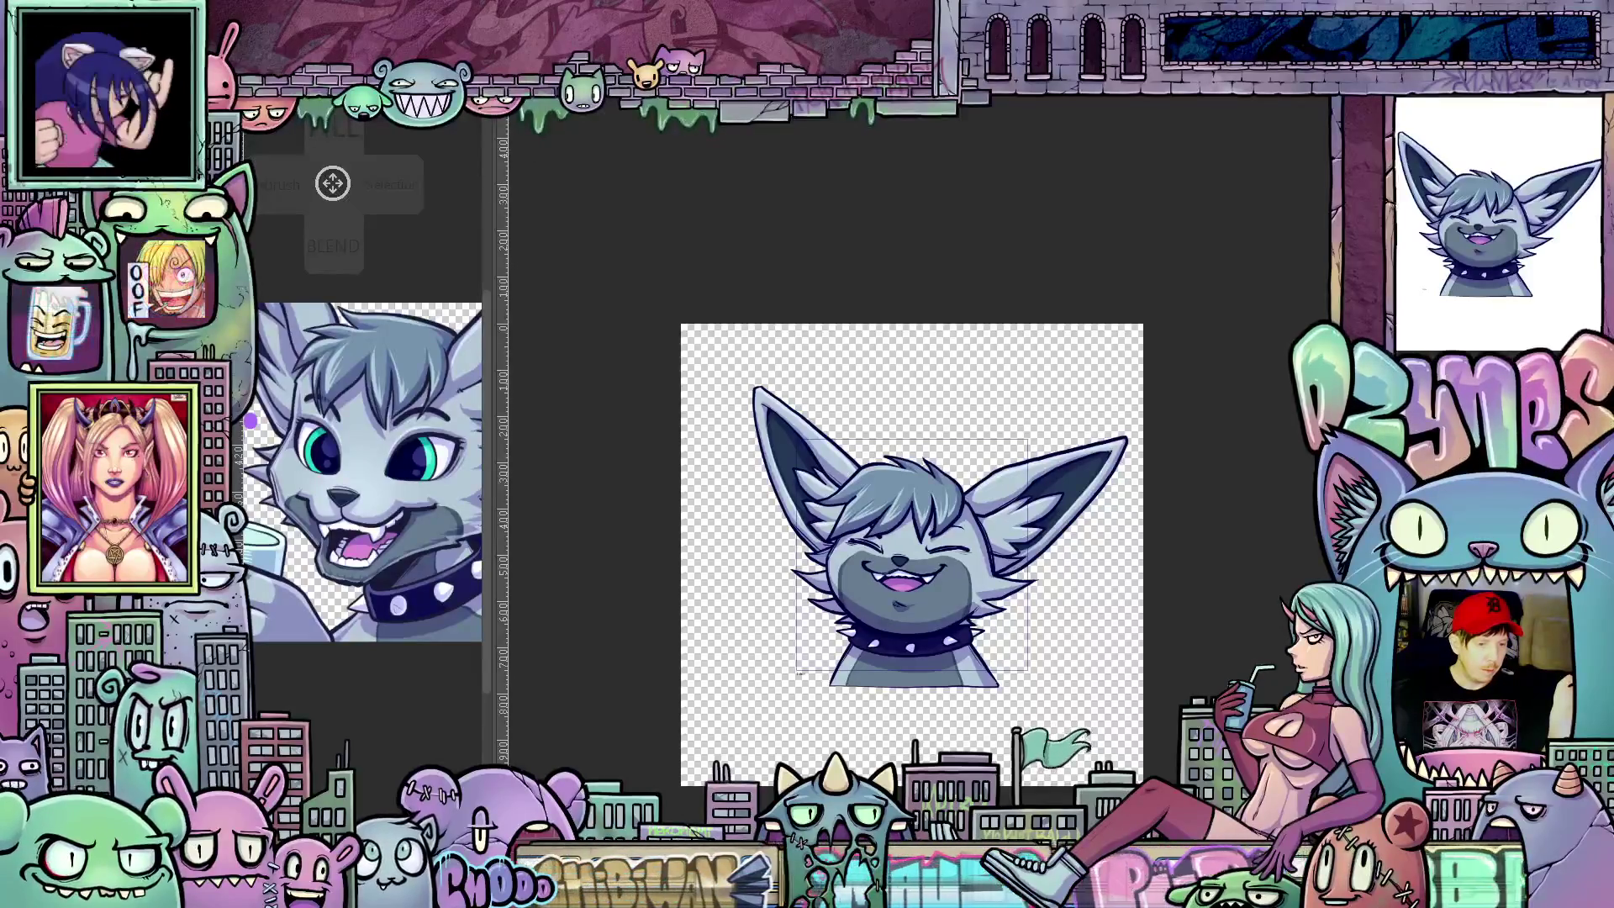
key("ctrl+w")
left_click(859, 348)
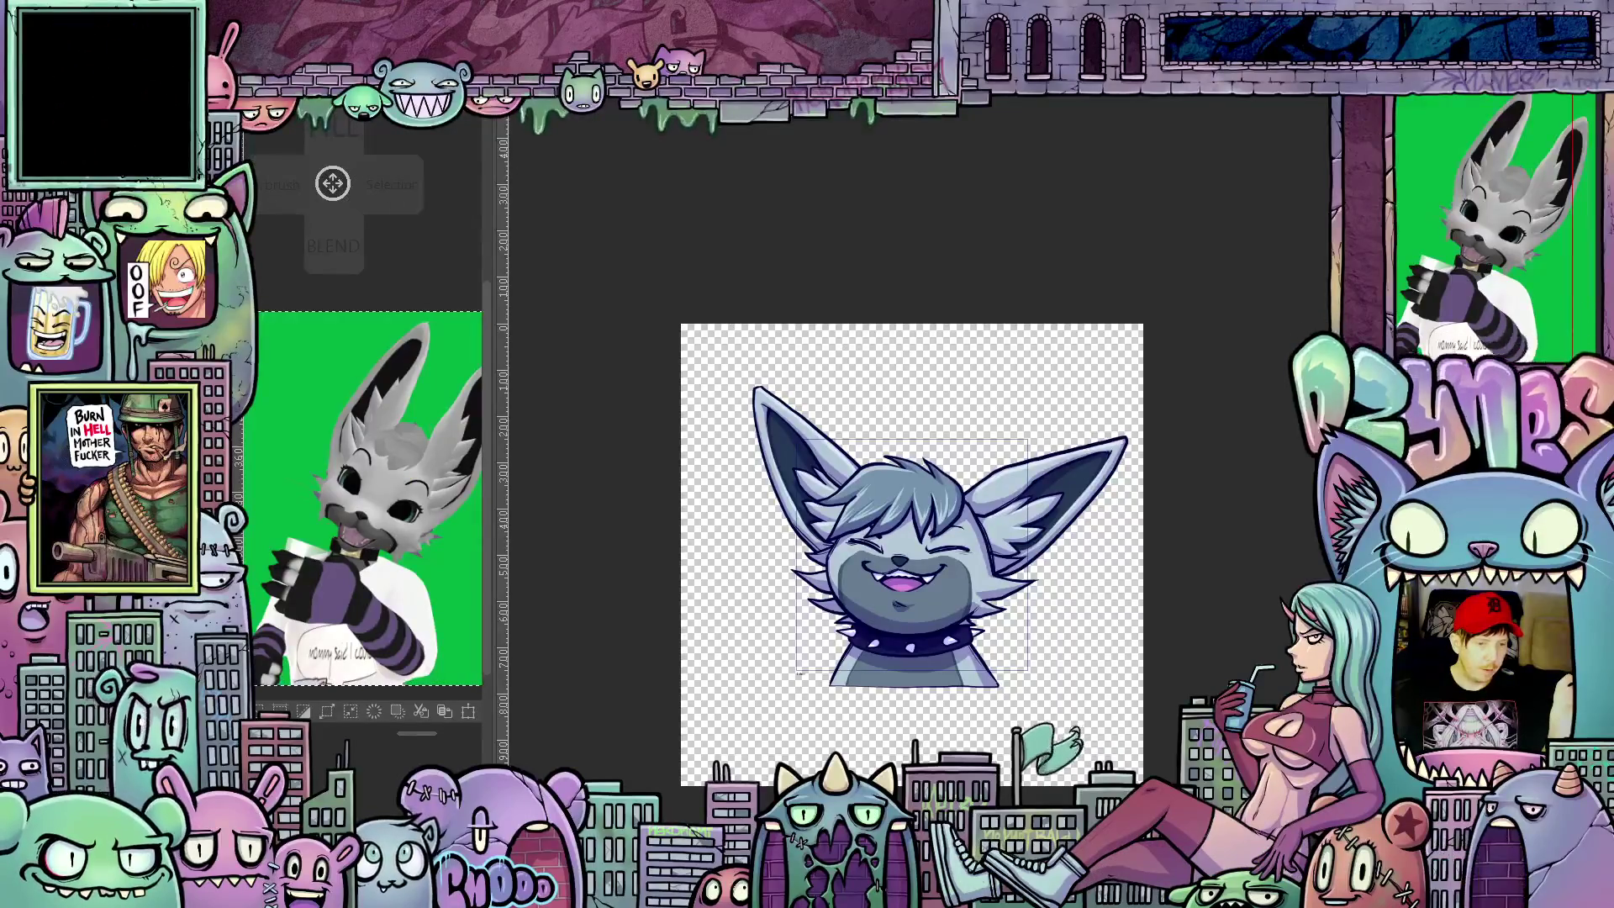
key("ctrl+w")
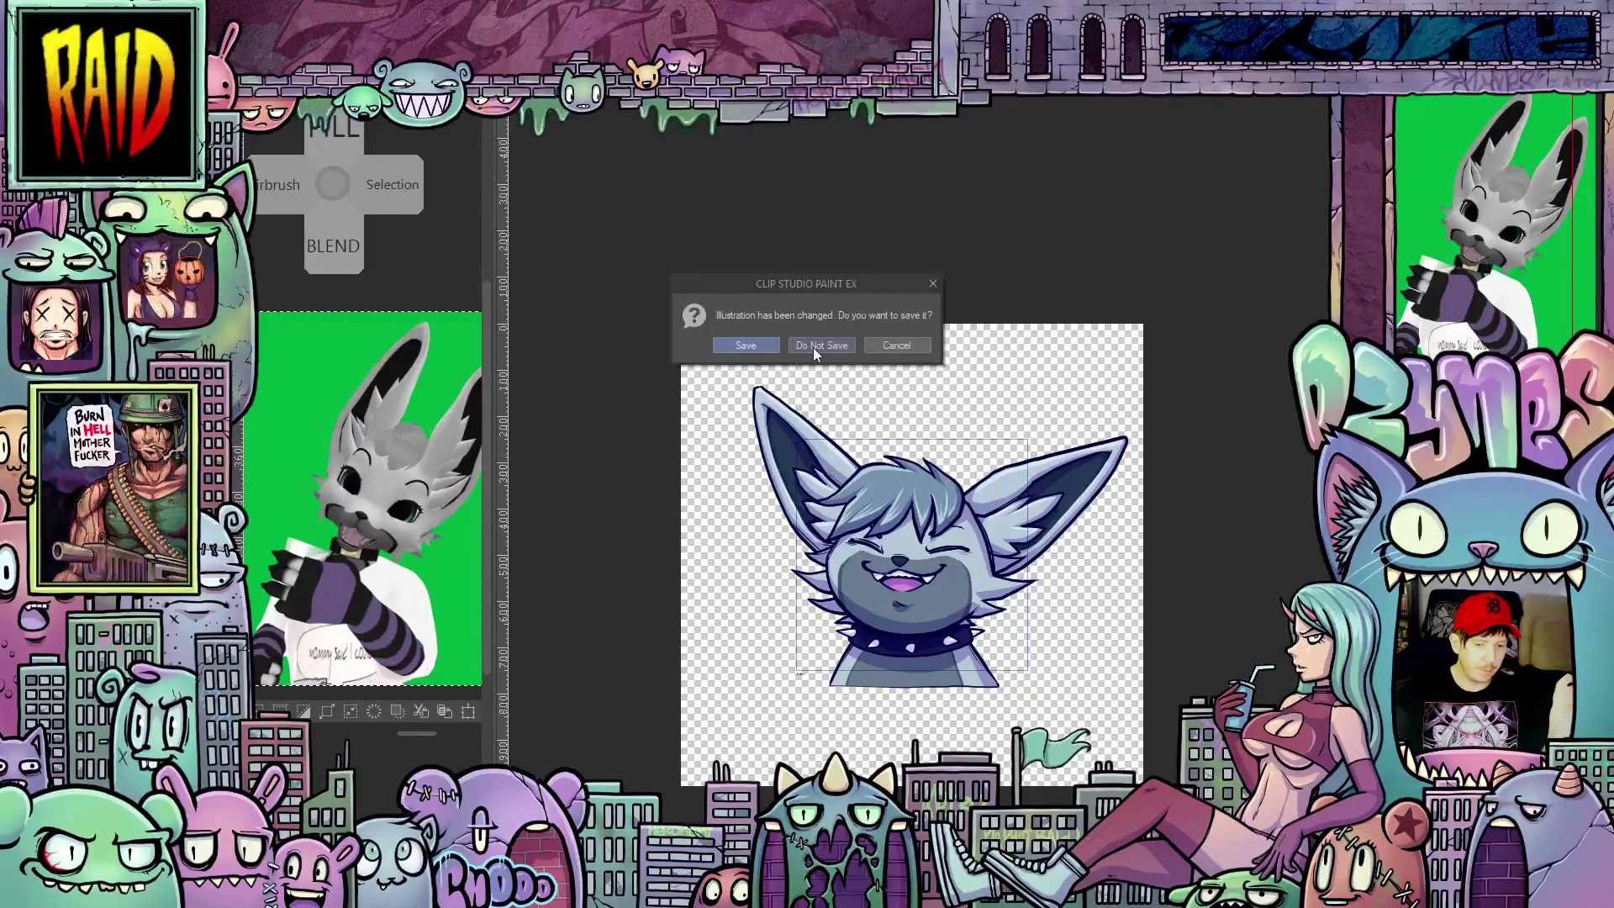
left_click(814, 346)
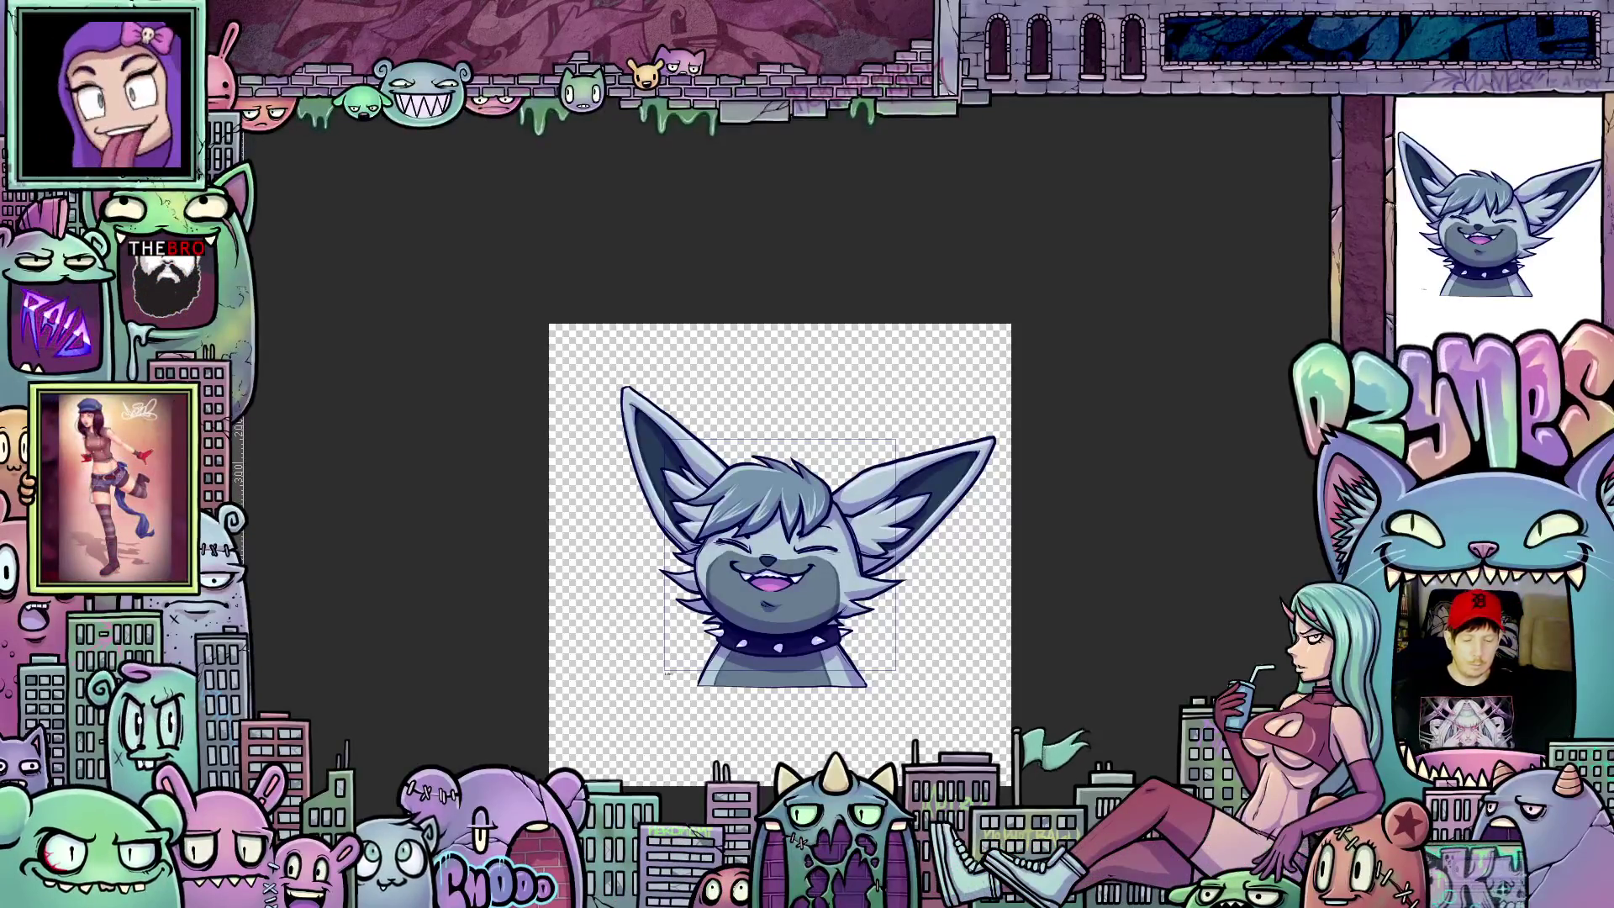
scroll(1068, 444, "down", 4)
scroll(1060, 449, "down", 1)
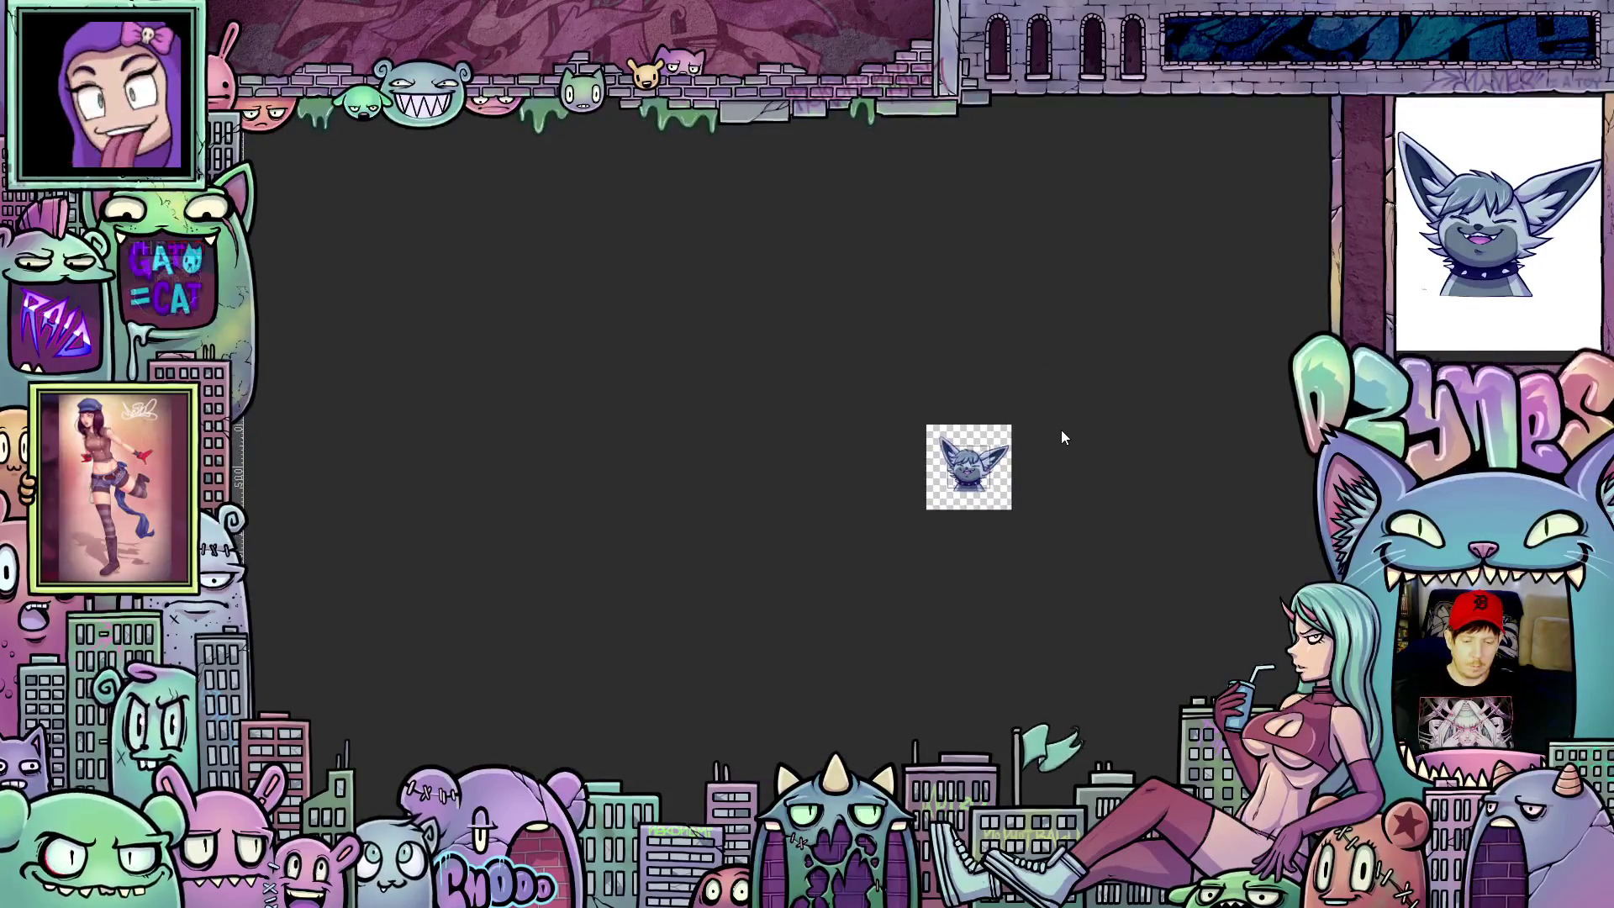
scroll(1060, 435, "up", 2)
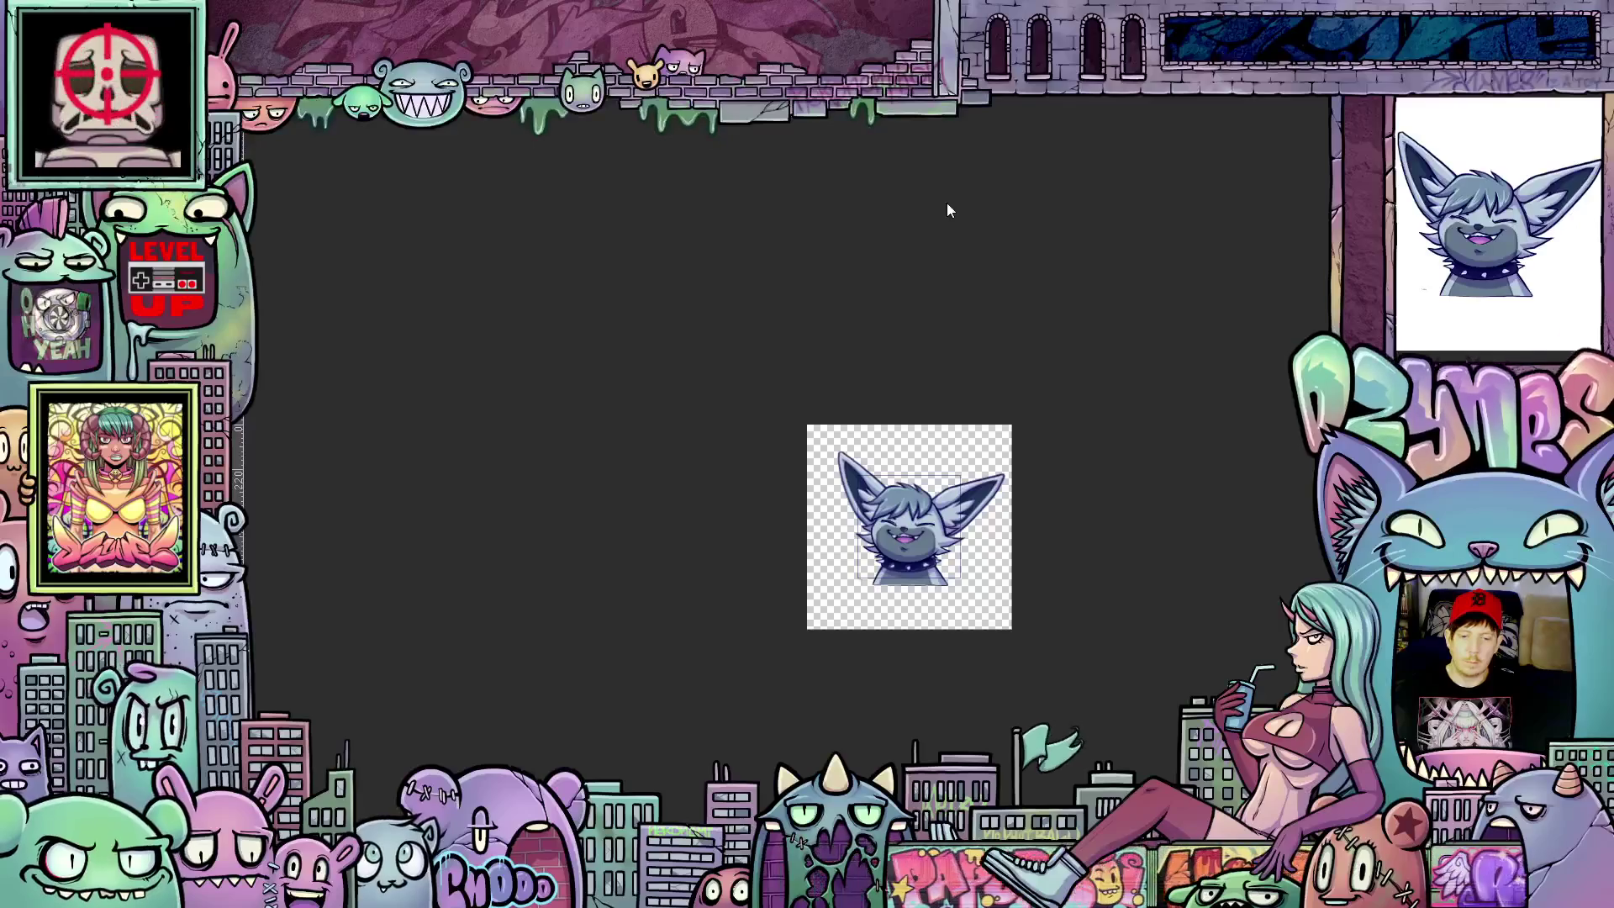
scroll(1137, 502, "up", 3)
scroll(1074, 377, "up", 2)
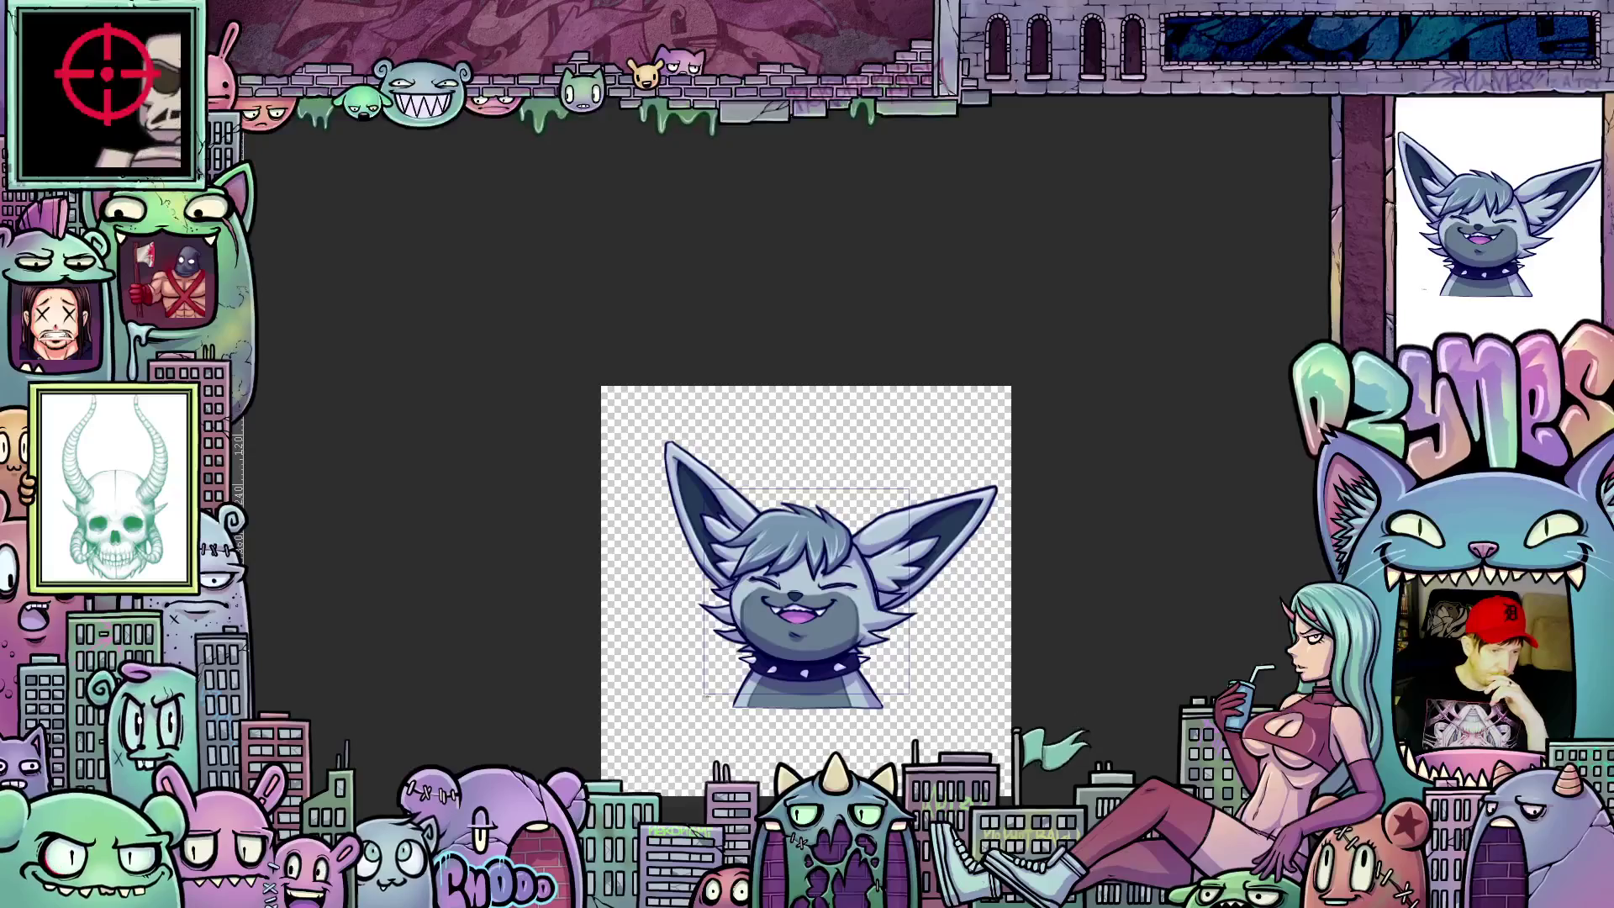
Step: Start a new file with Ctrl+N for the next emote
key("ctrl+n")
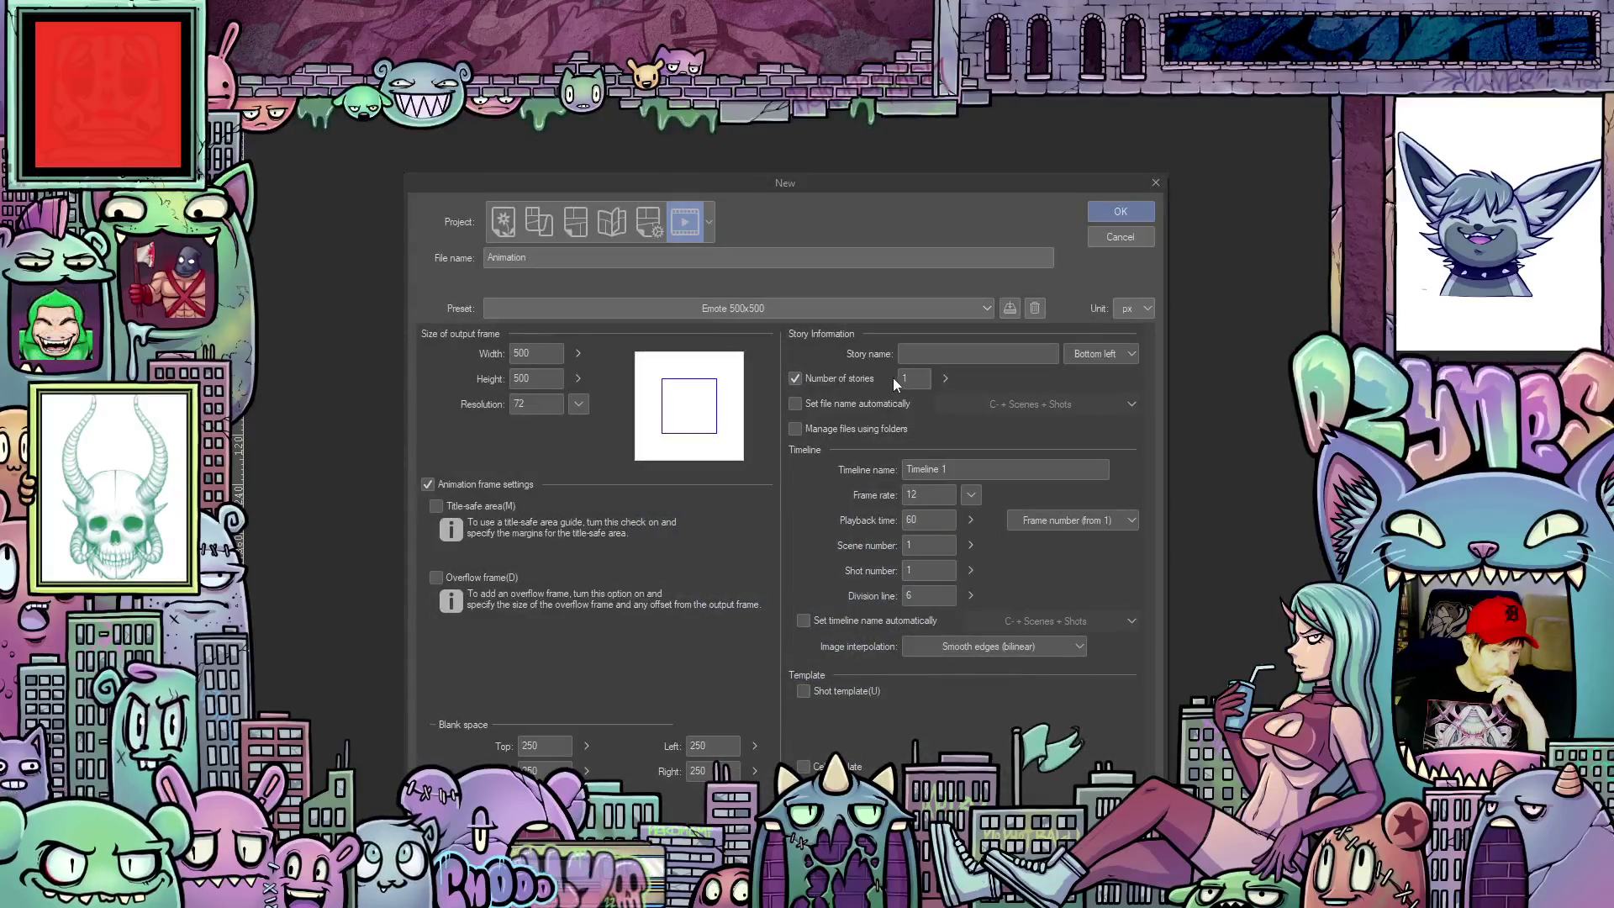
Step: Keep the Emote 500×500 animation preset and create the new canvas
left_click_drag(911, 175, 931, 147)
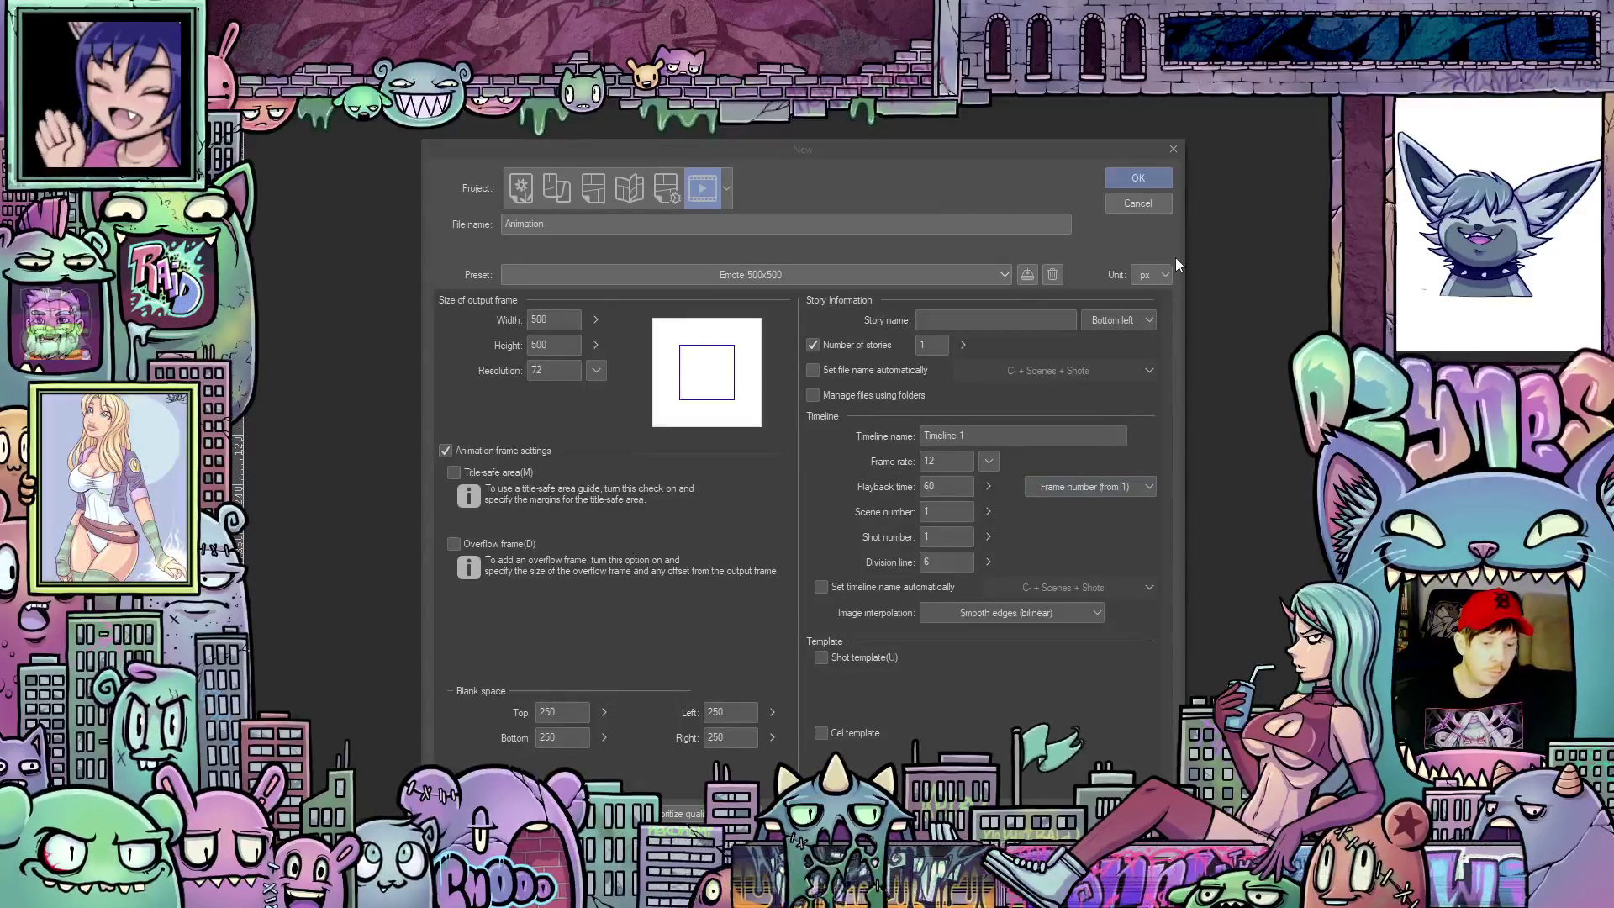
left_click(1157, 178)
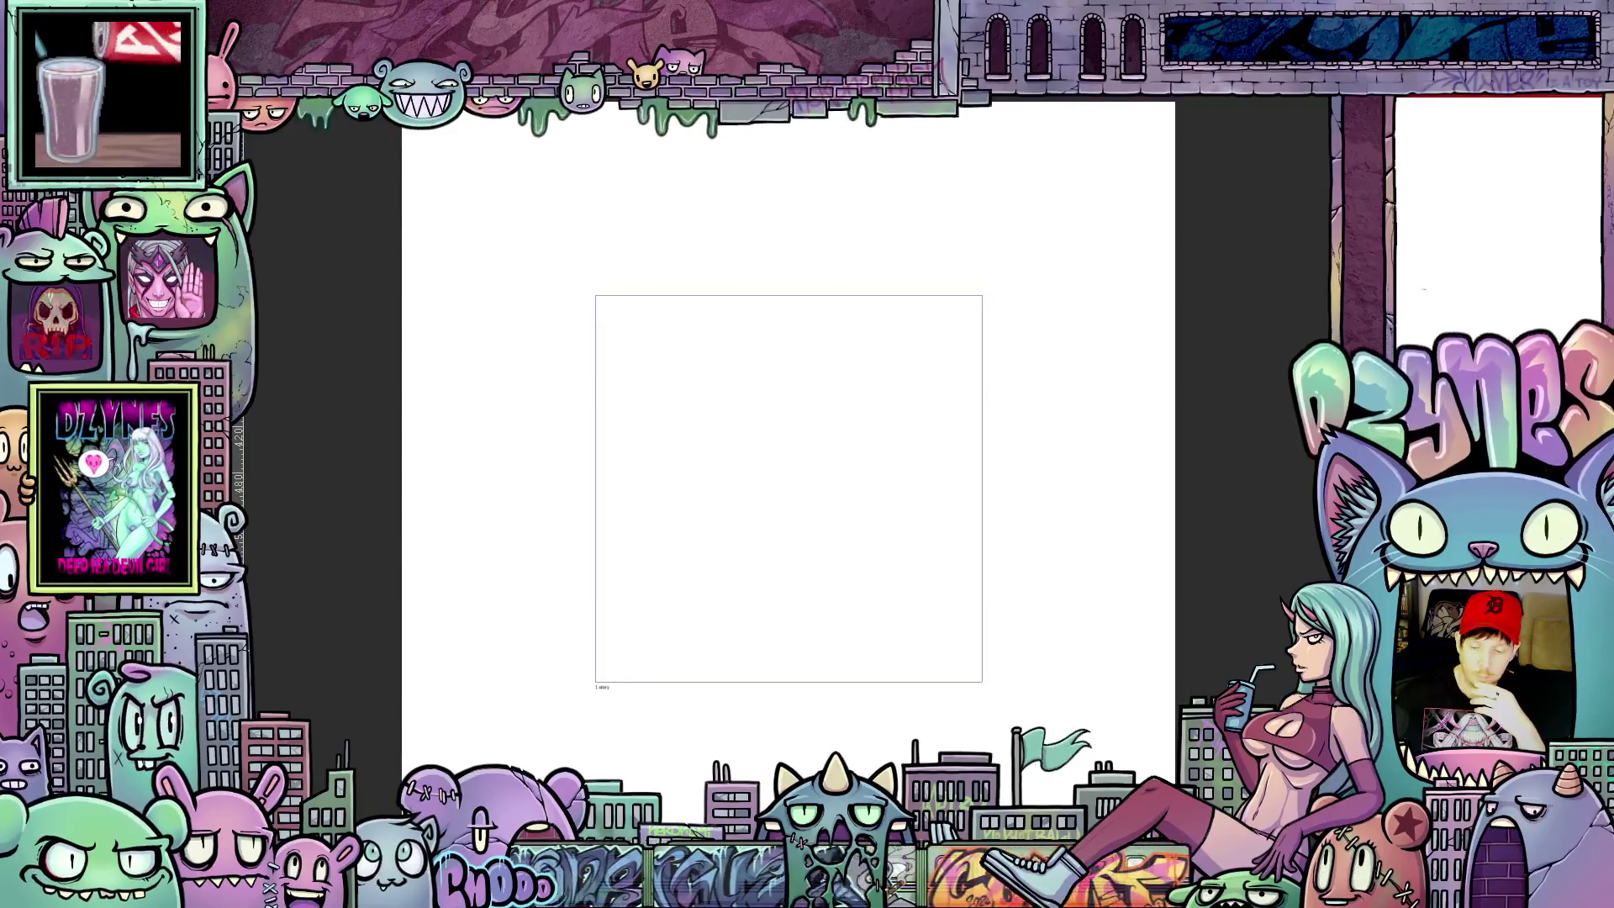
Step: Set the paper colour to neutral mid grey 9F9F9F and tilt the canvas for drawing
left_click(639, 495)
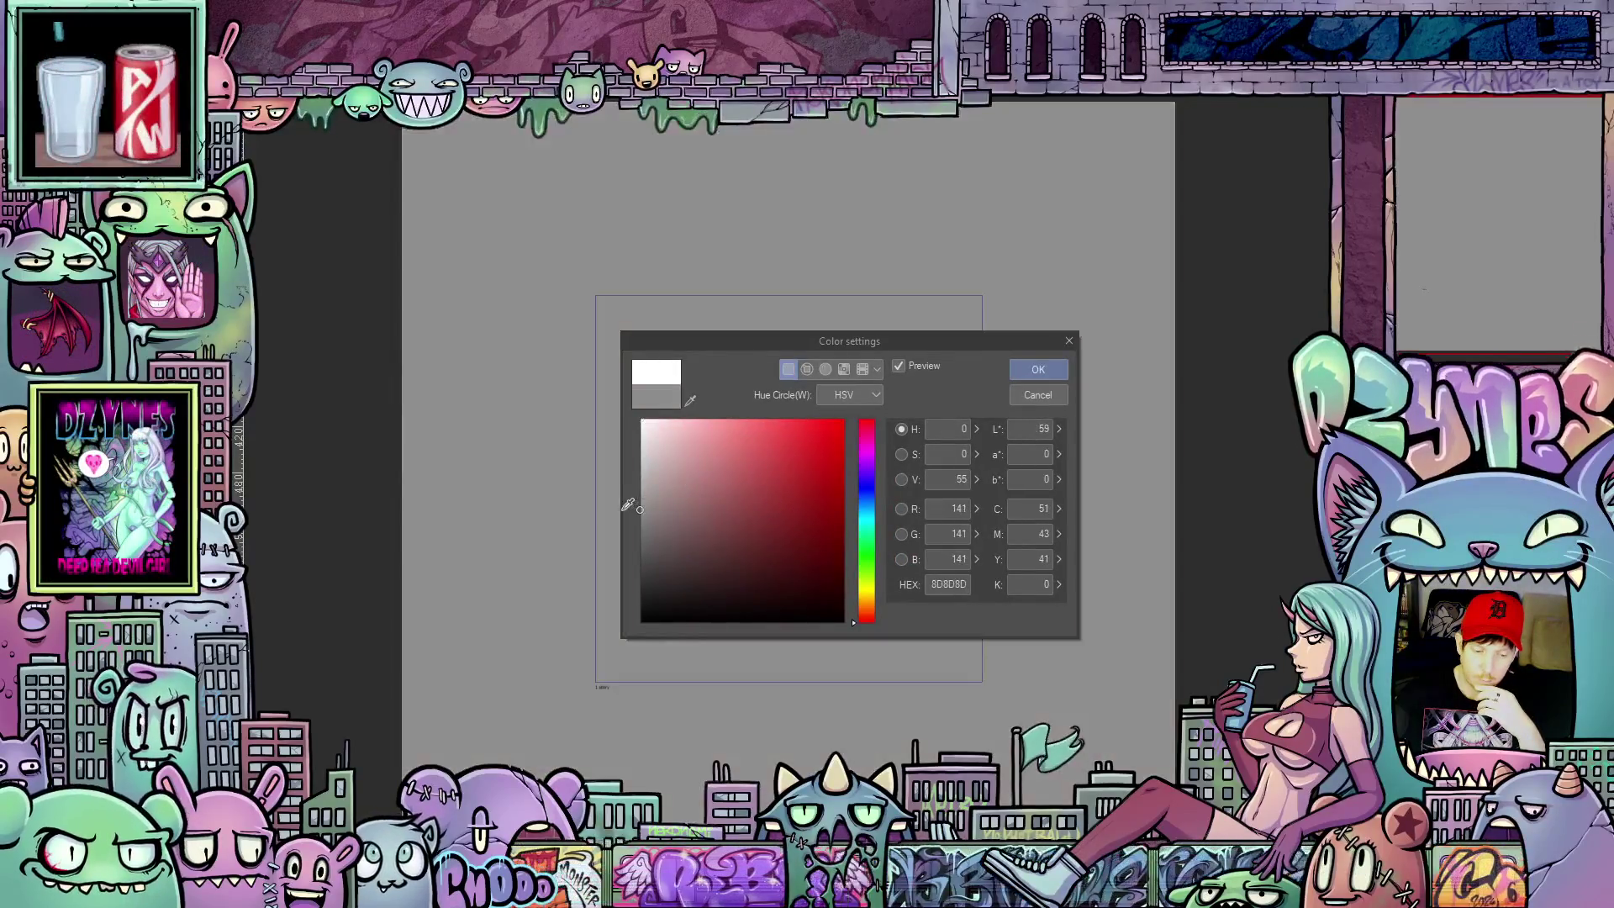
left_click(1038, 369)
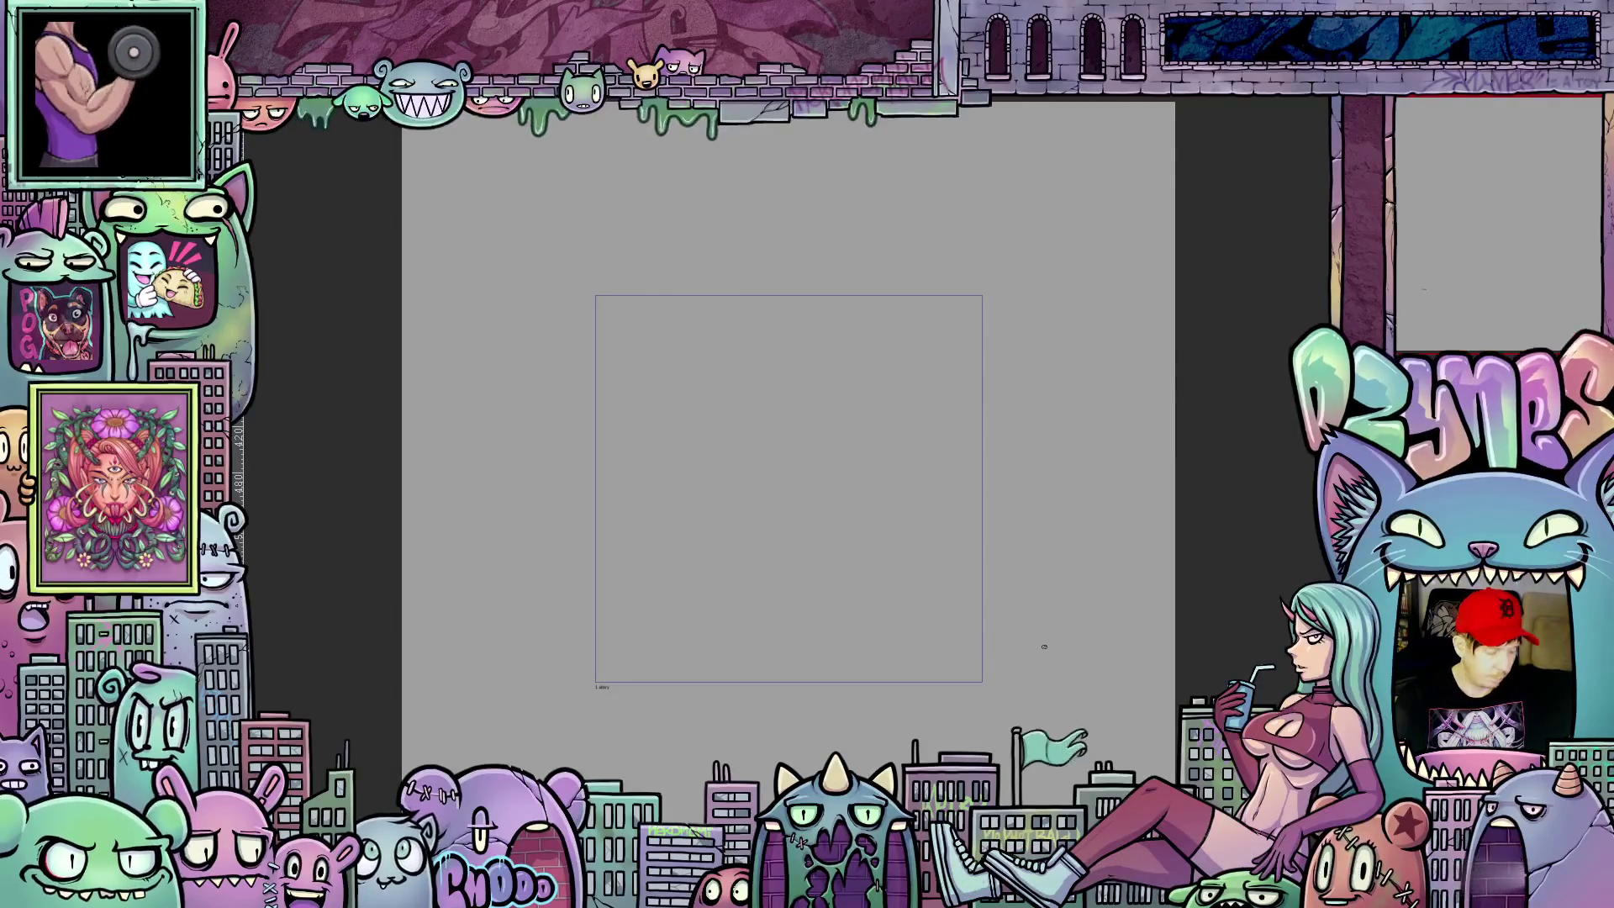
left_click_drag(1114, 665, 632, 647)
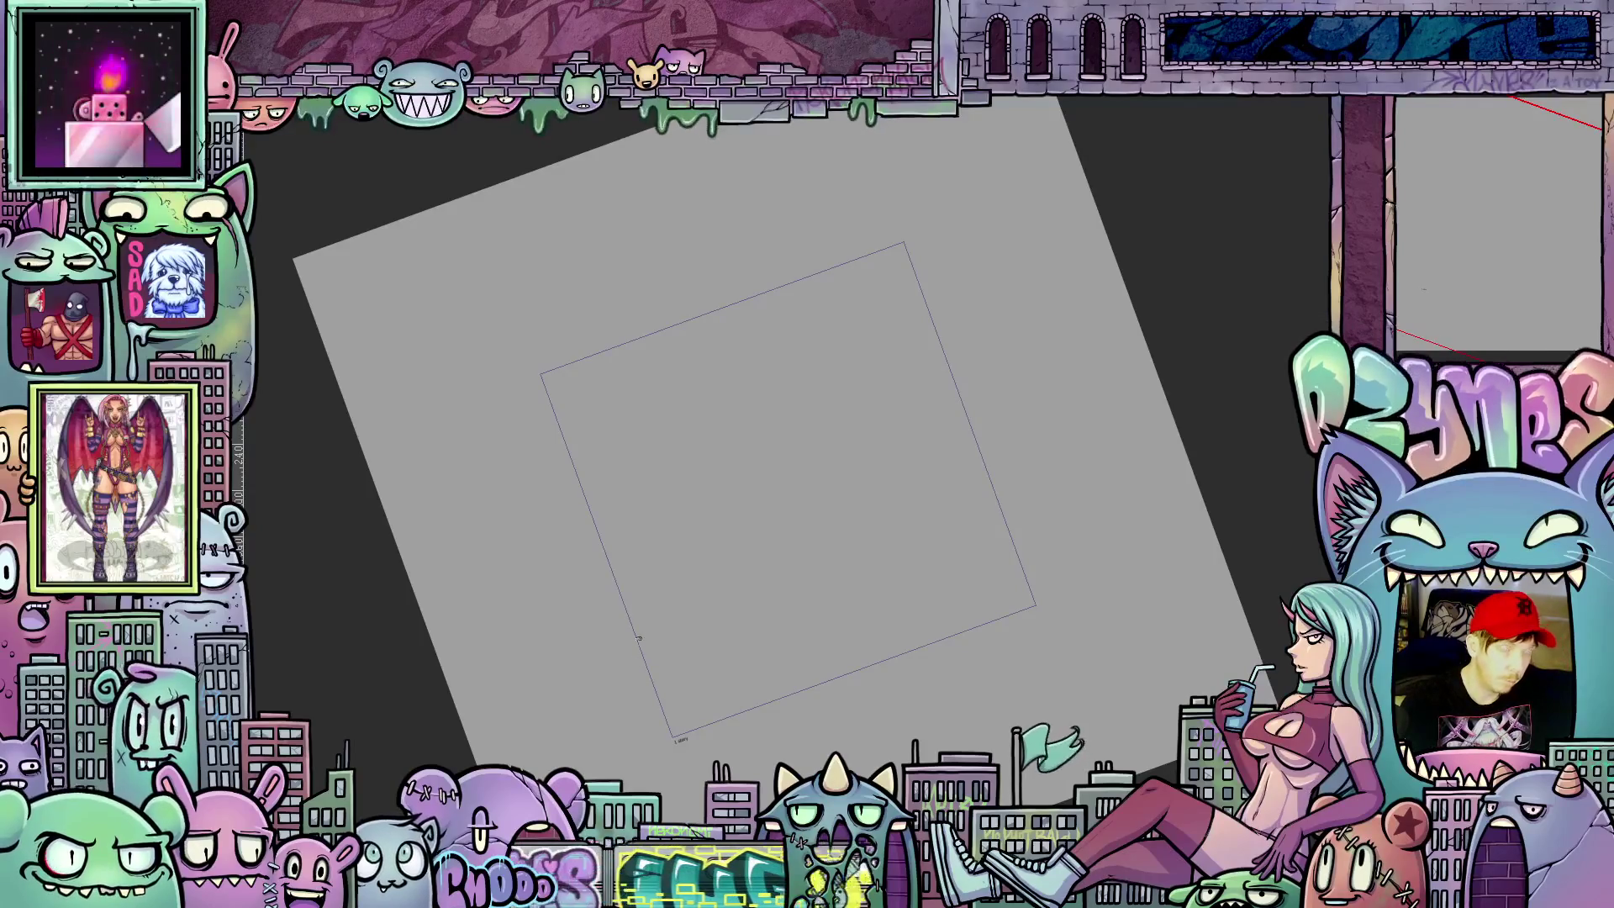
Step: Pencil the flame's curving left edge, sharp tip and two right-hand tongues
mouse_move(633, 694)
left_mouse_down()
mouse_move(678, 516)
mouse_move(839, 298)
left_mouse_up()
left_click_drag(839, 303, 814, 410)
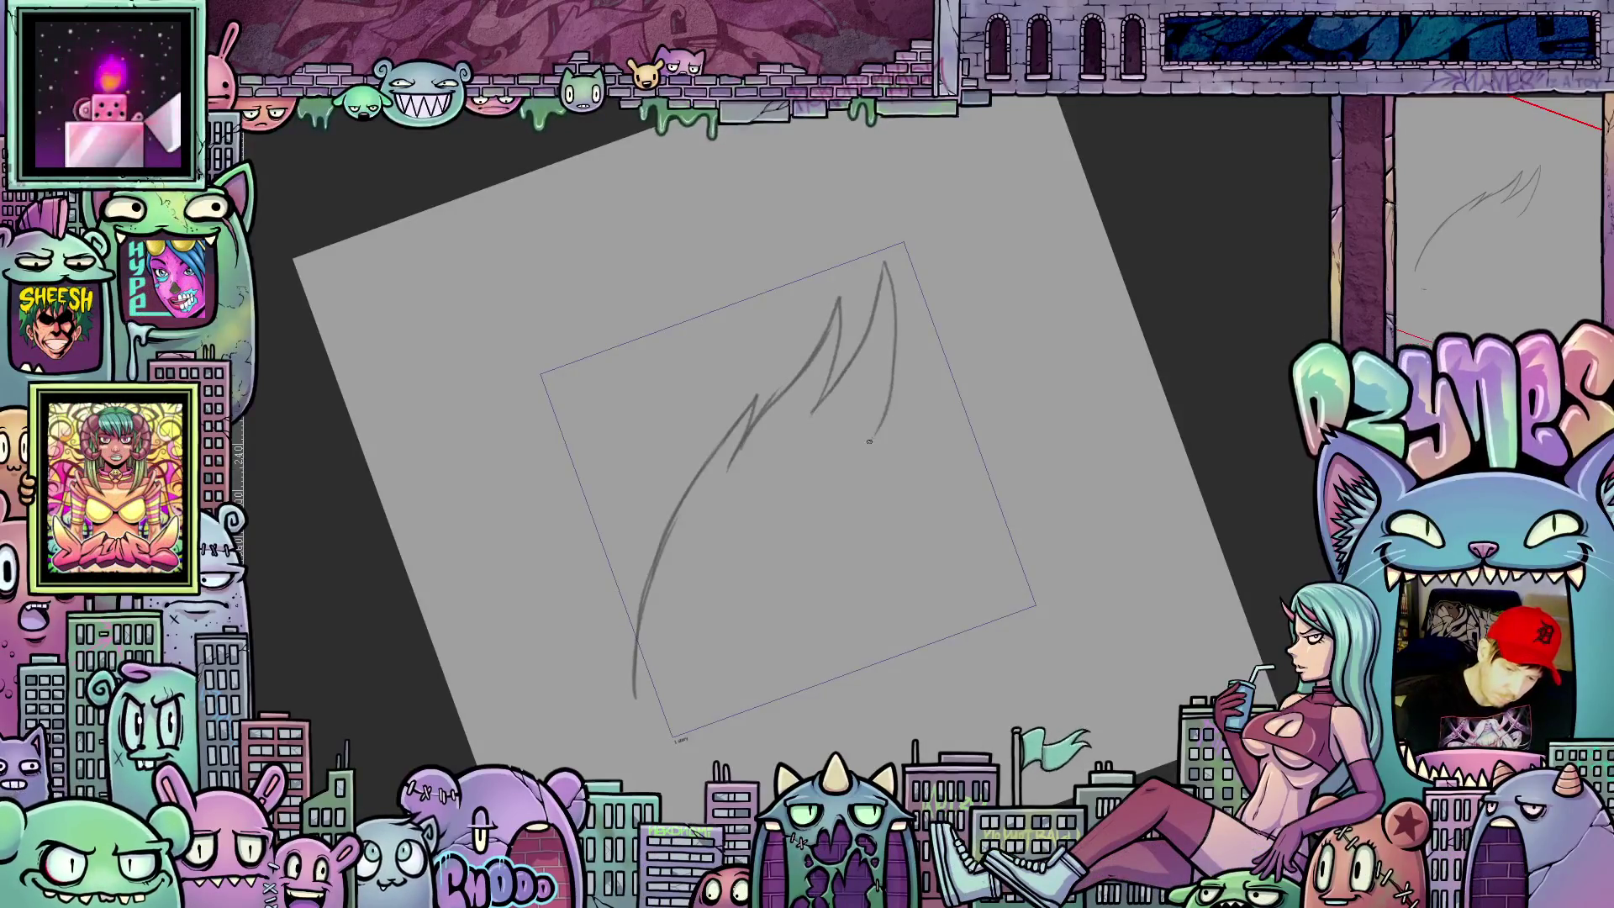
left_click_drag(871, 444, 914, 466)
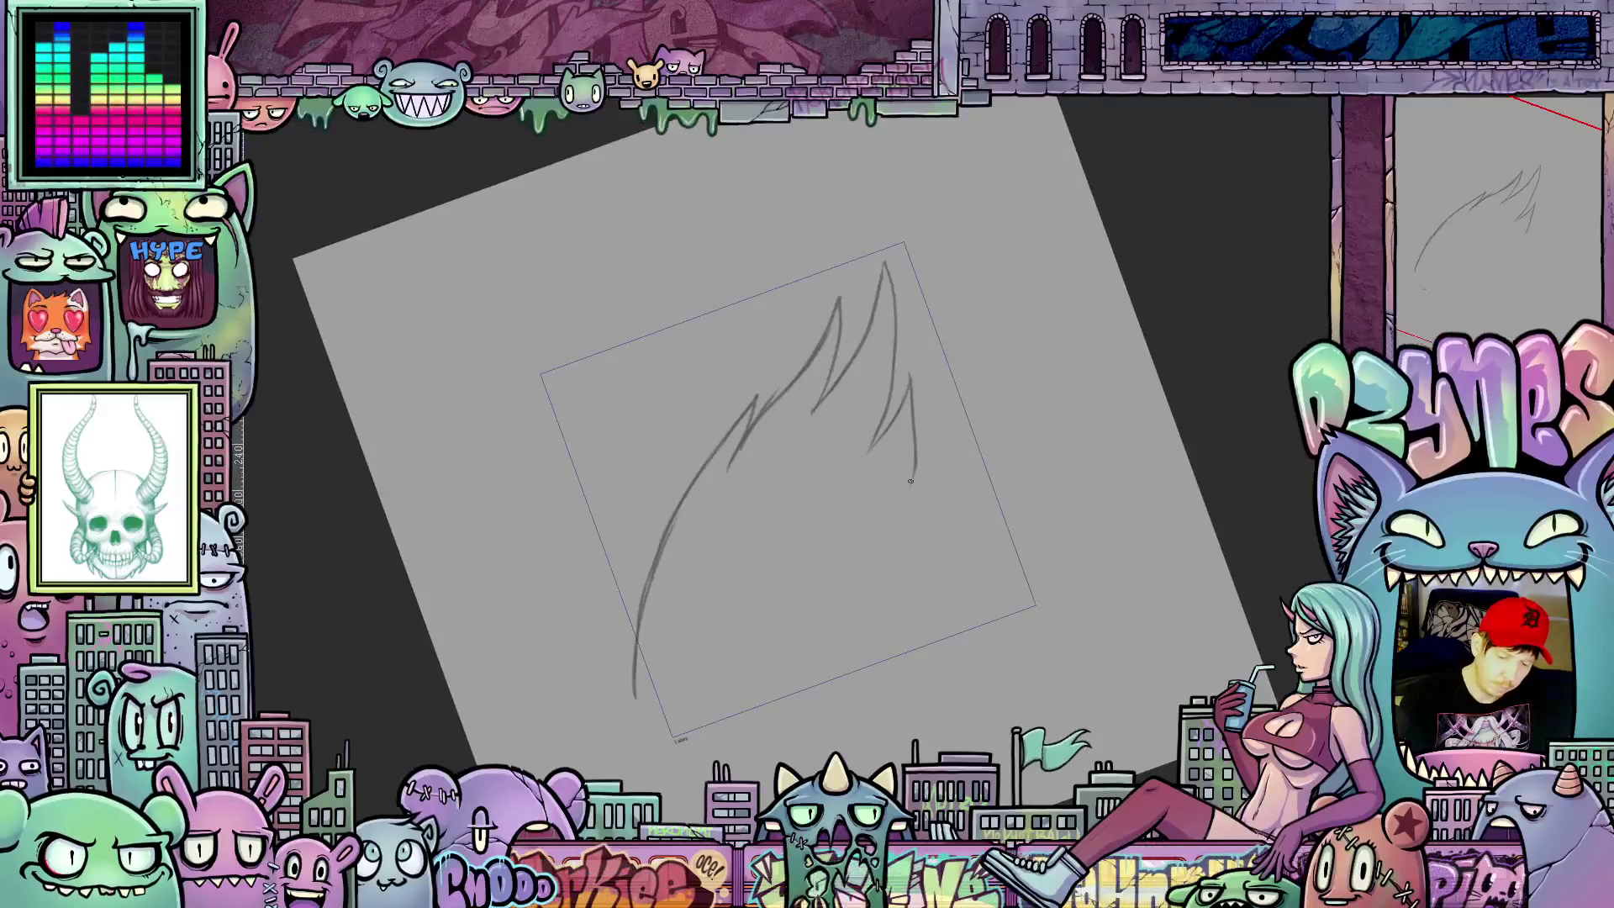
mouse_move(915, 470)
left_mouse_down()
mouse_move(940, 556)
mouse_move(877, 692)
left_mouse_up()
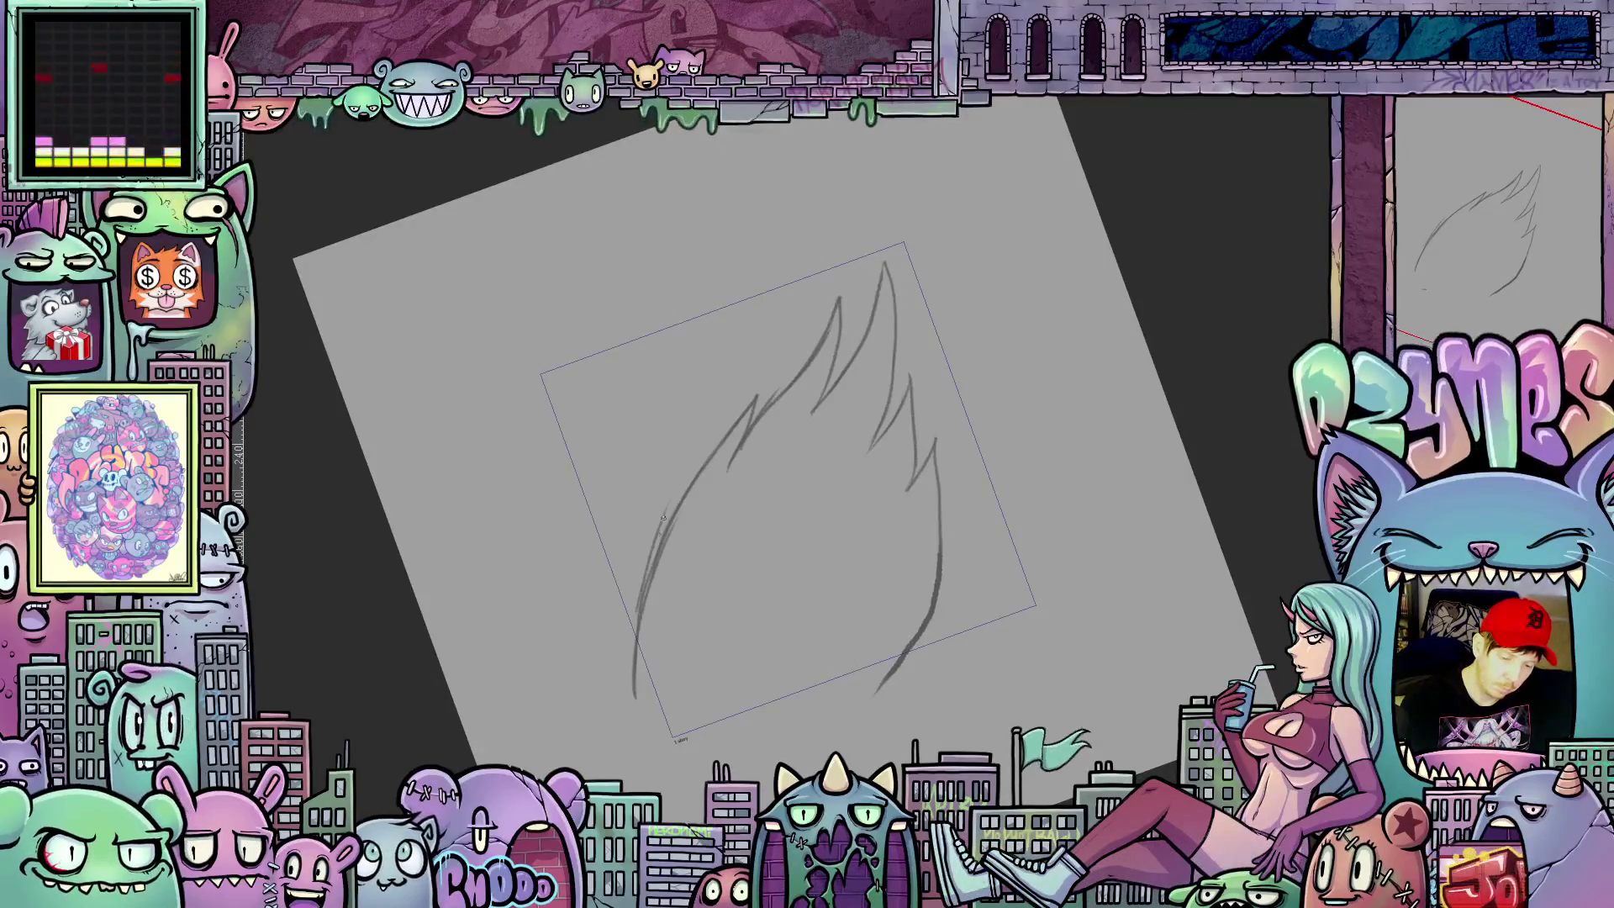
left_click_drag(663, 543, 754, 406)
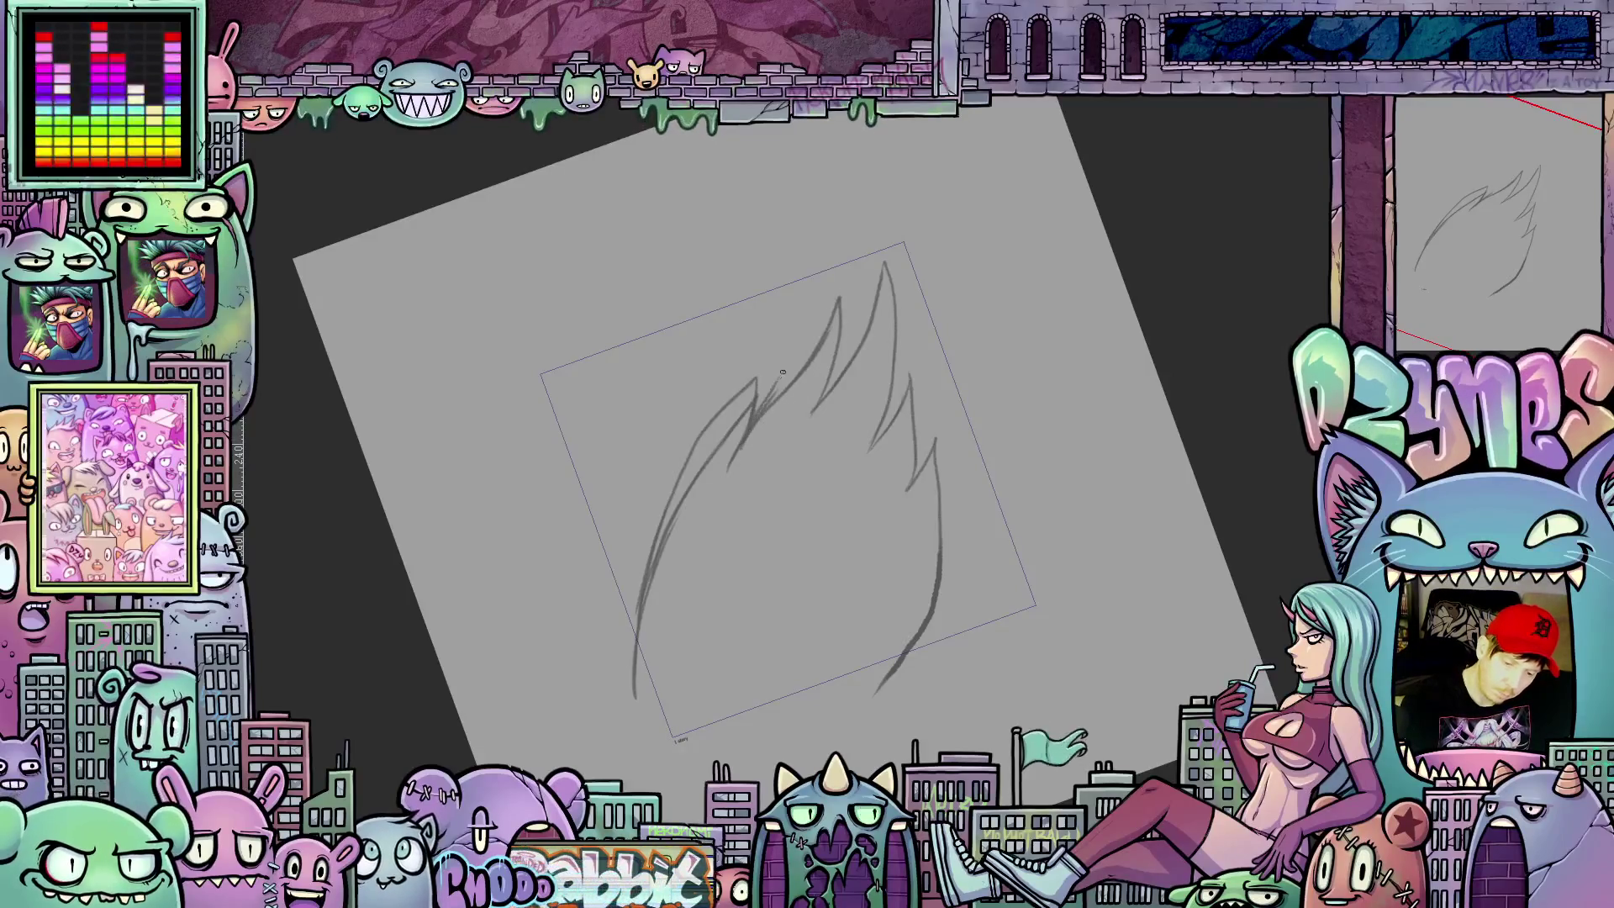
left_click_drag(761, 394, 822, 322)
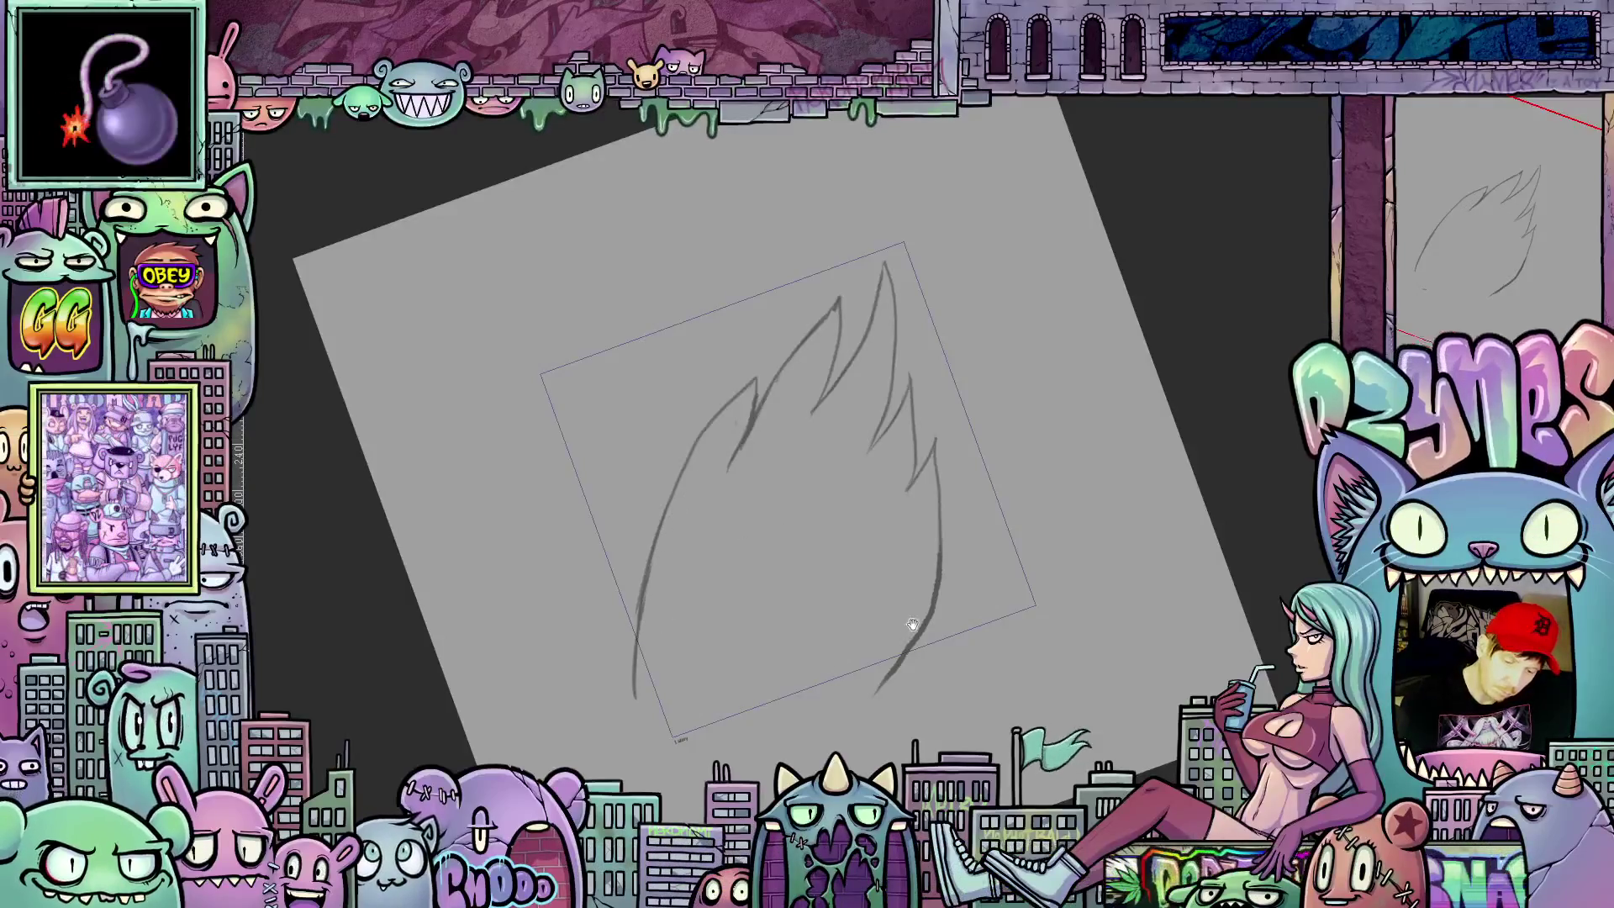
Step: Add short strokes at the flame's lower left, lower right and right edge
left_click_drag(912, 618, 633, 744)
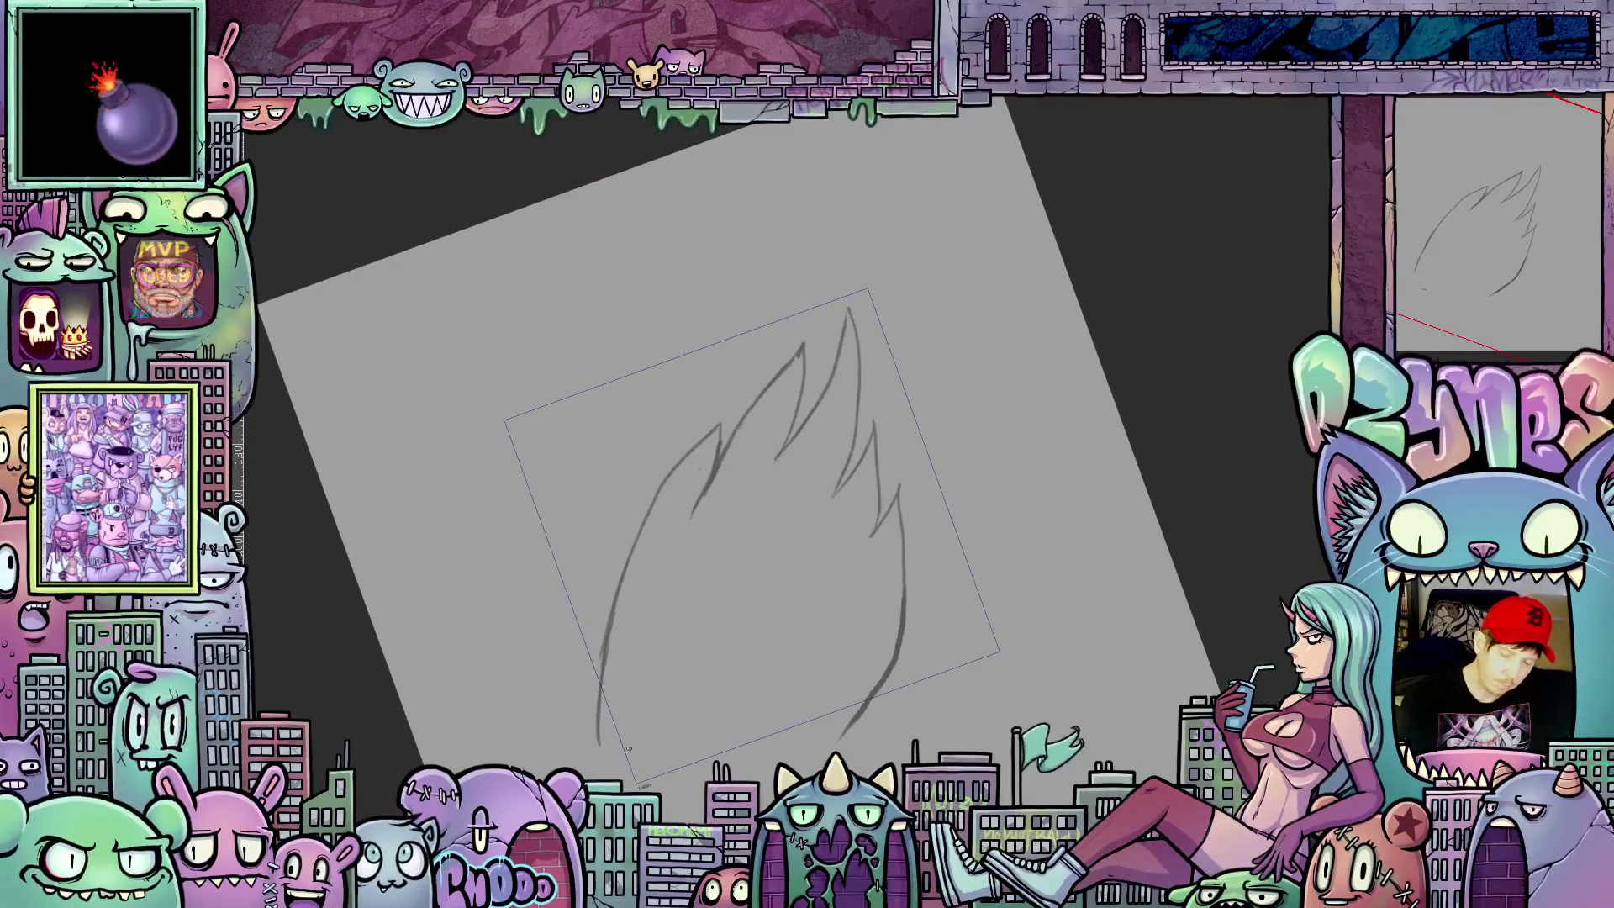
left_click_drag(594, 771, 629, 598)
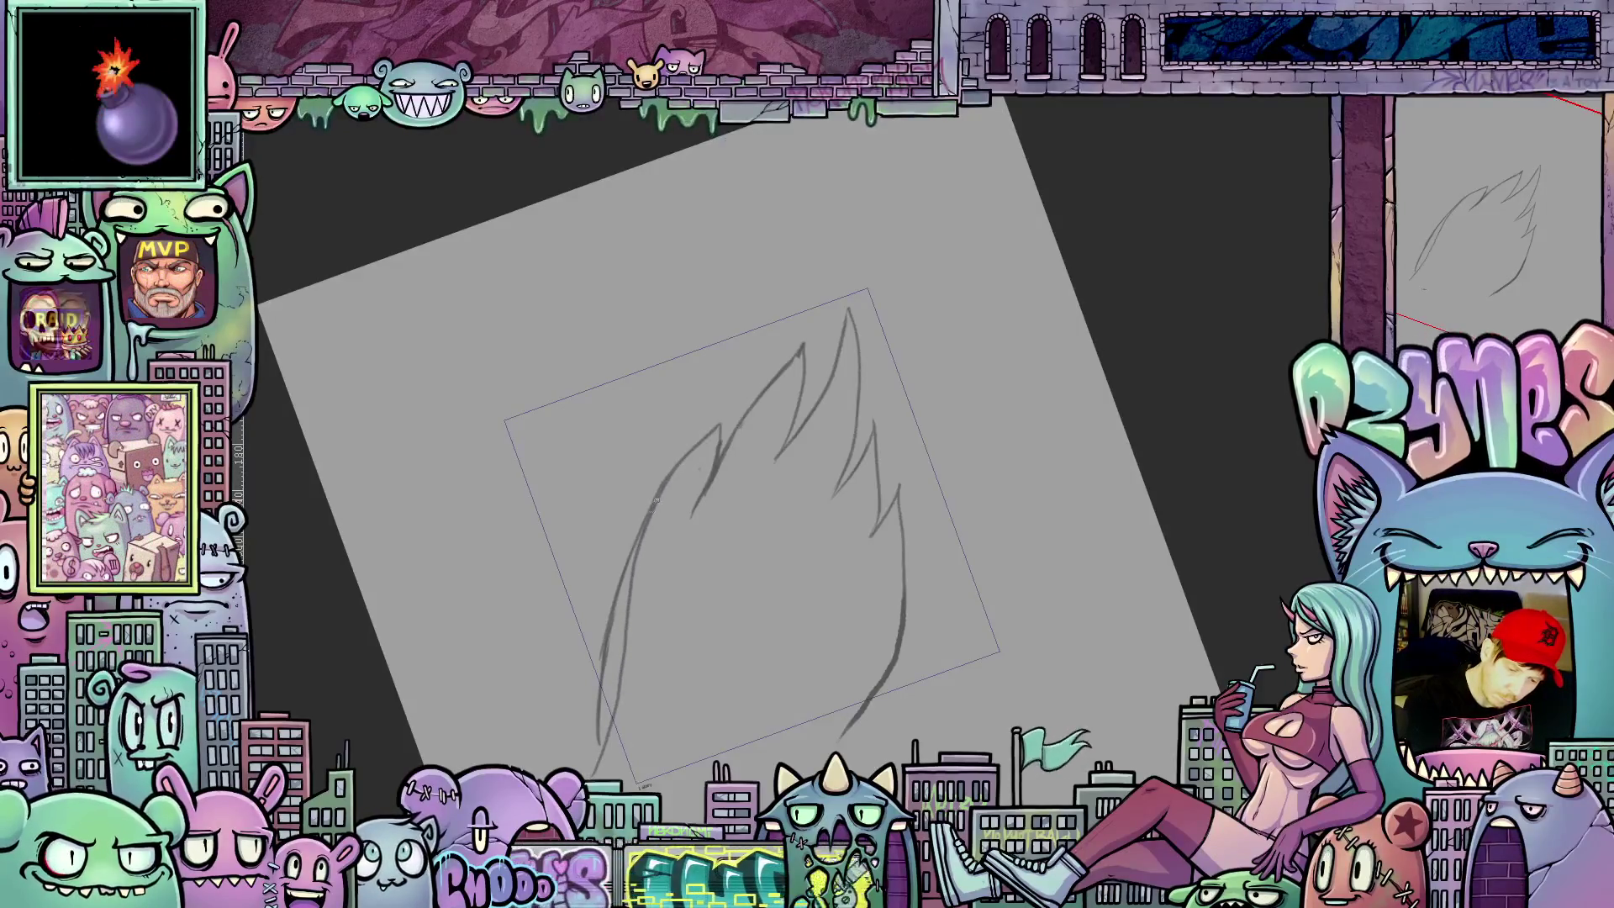
left_click_drag(886, 578, 951, 508)
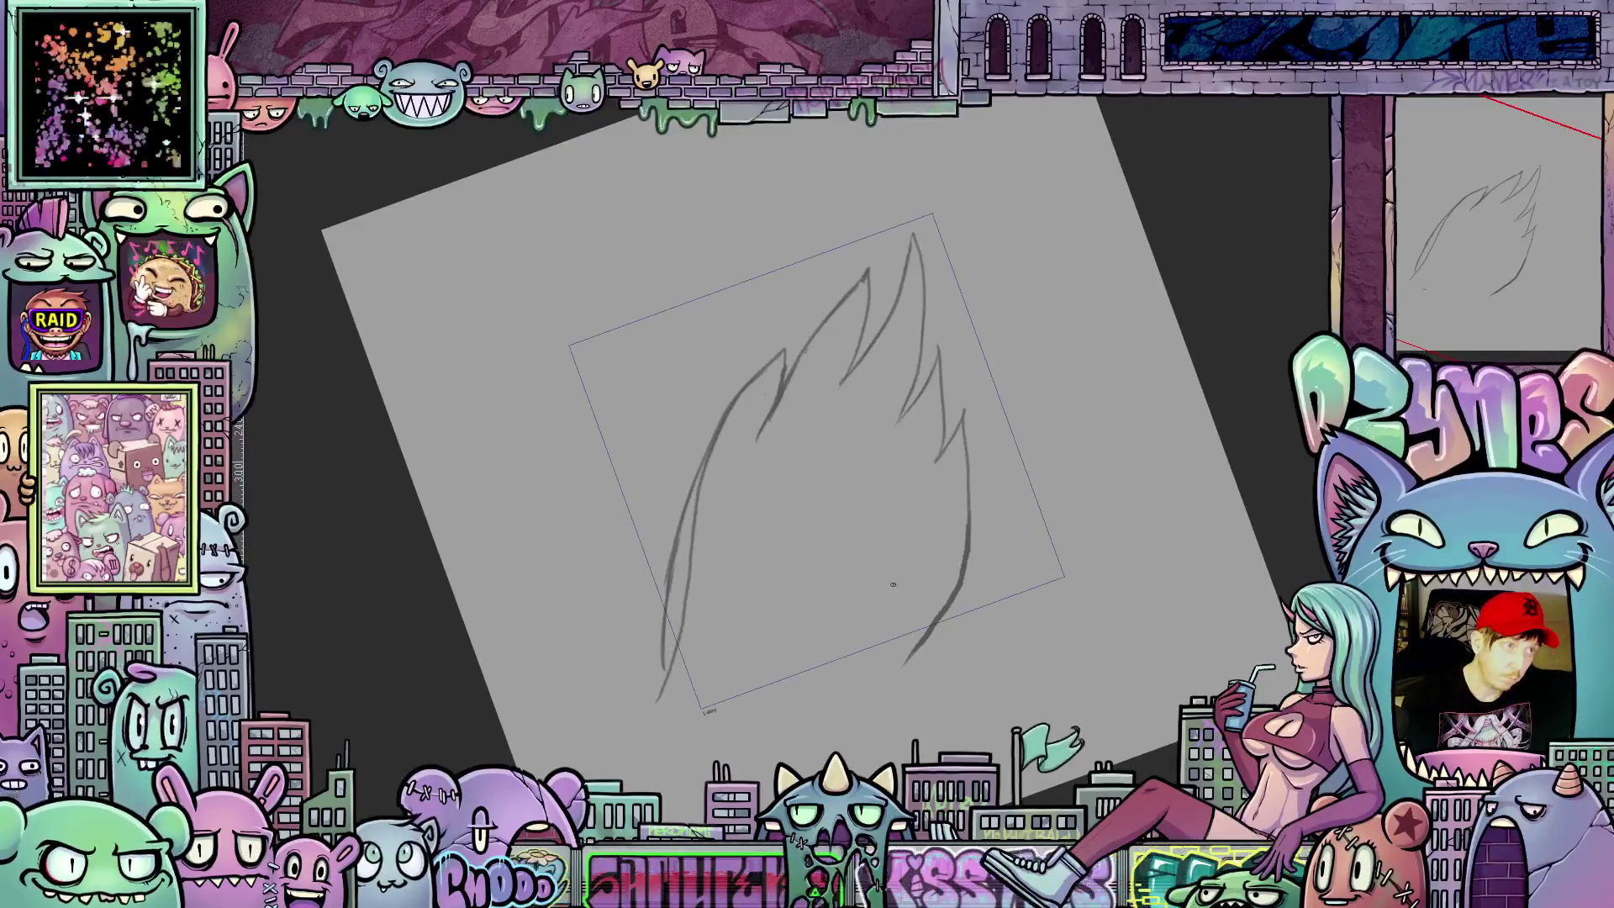
left_click_drag(858, 675, 903, 621)
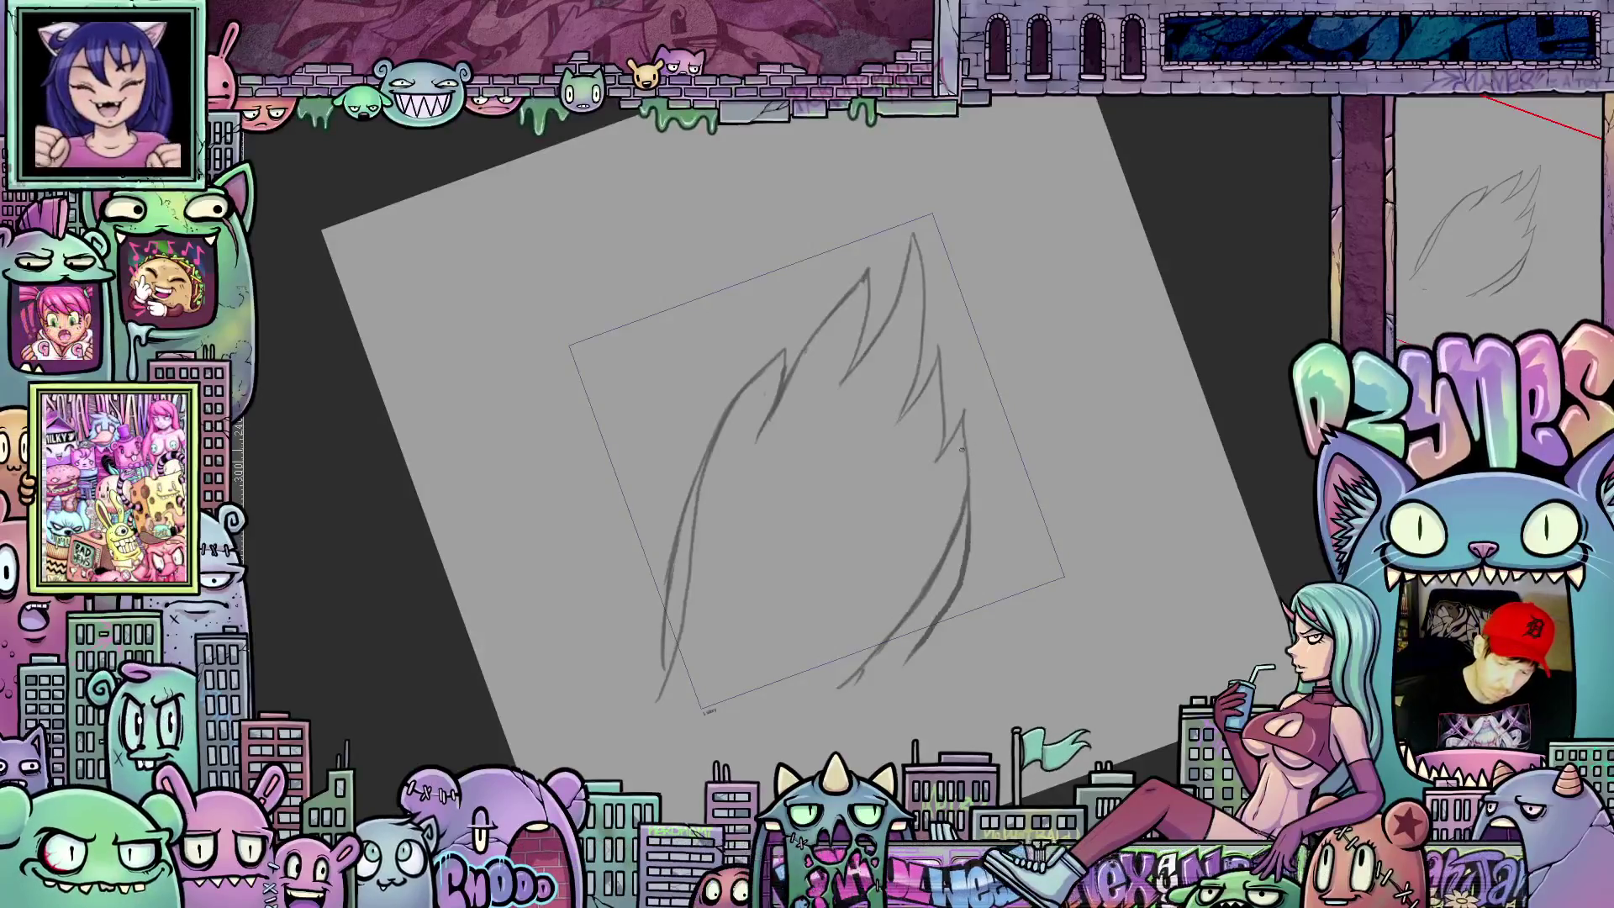
left_click_drag(969, 494, 977, 392)
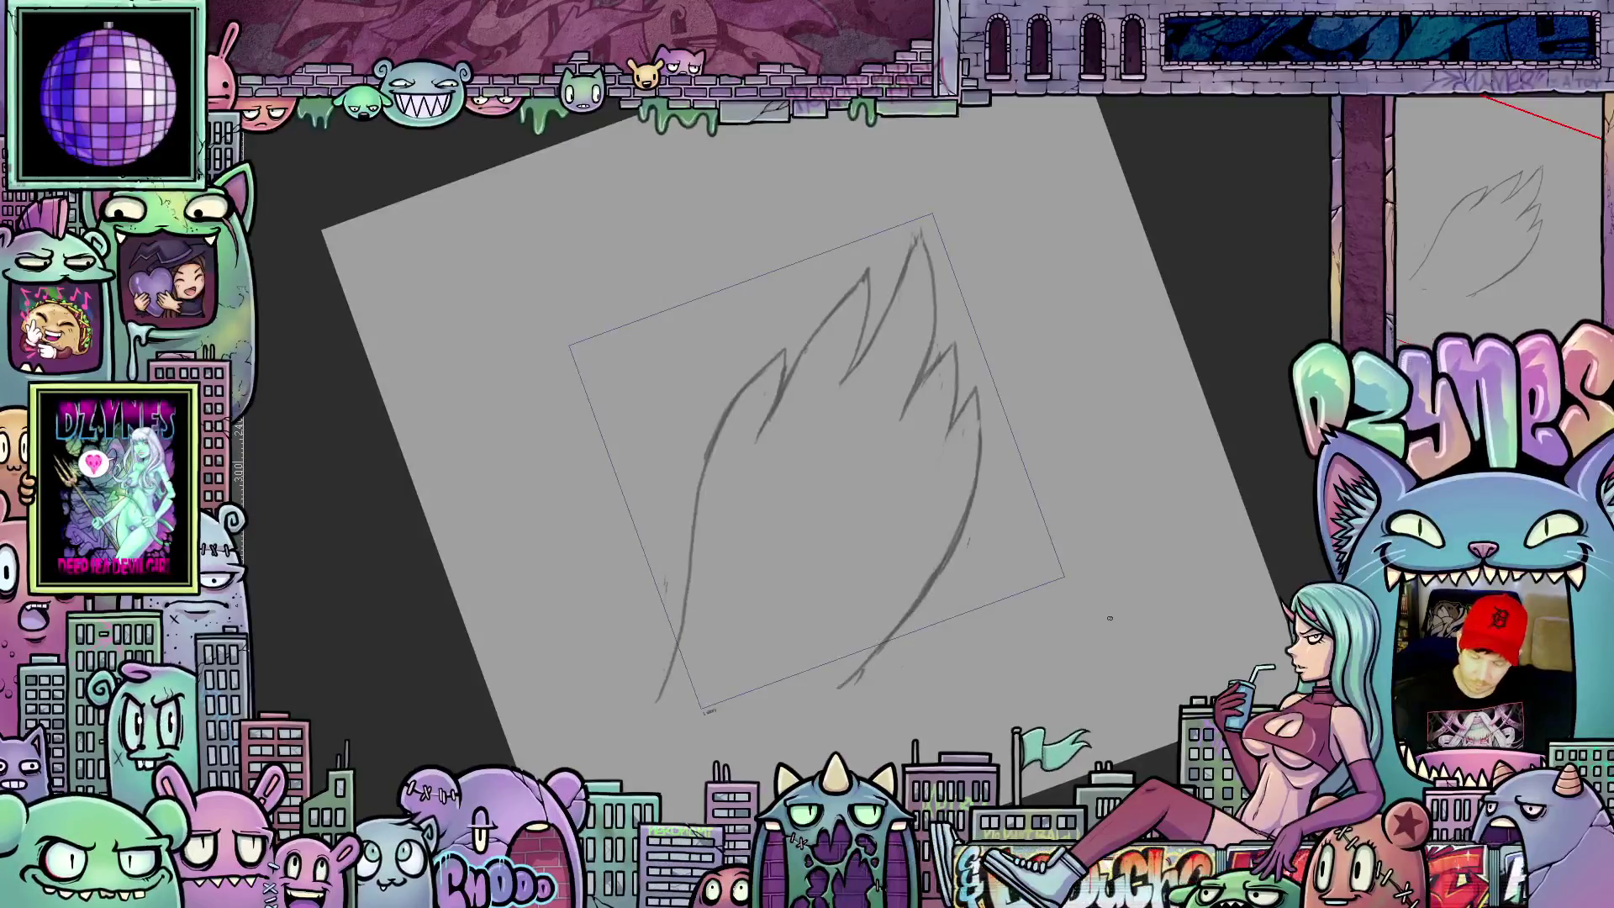
Step: Clear the flame sketch so the grey canvas is blank again
key("Delete")
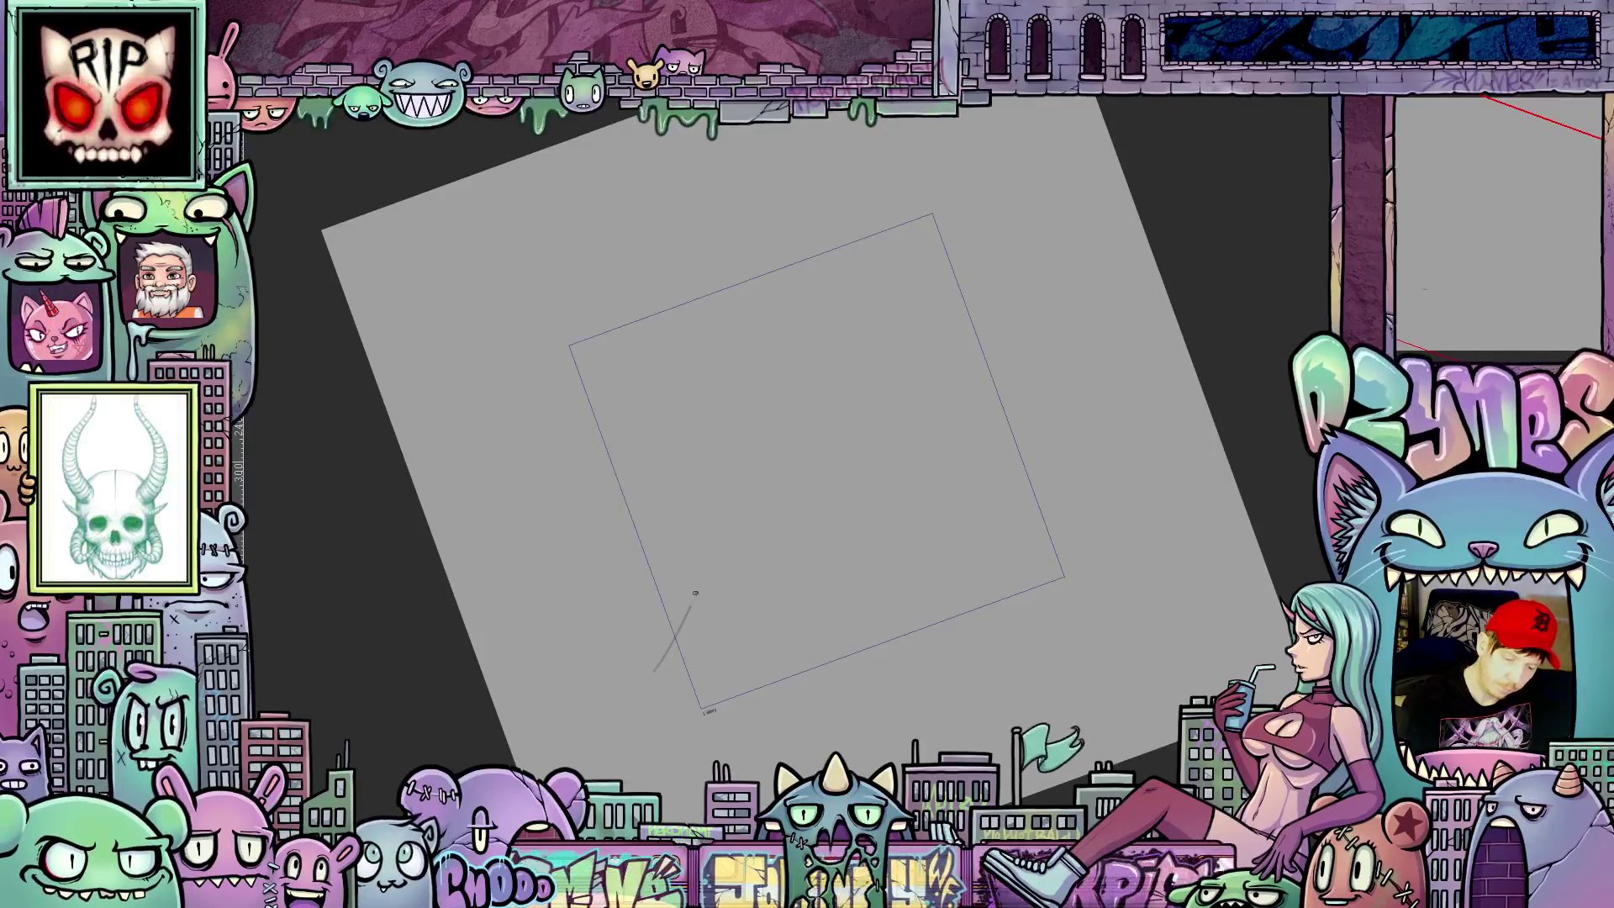
Step: Redraw a tall curving flame and darken its left curve with a heavier pencil line
mouse_move(653, 672)
left_mouse_down()
mouse_move(734, 465)
mouse_move(920, 249)
left_mouse_up()
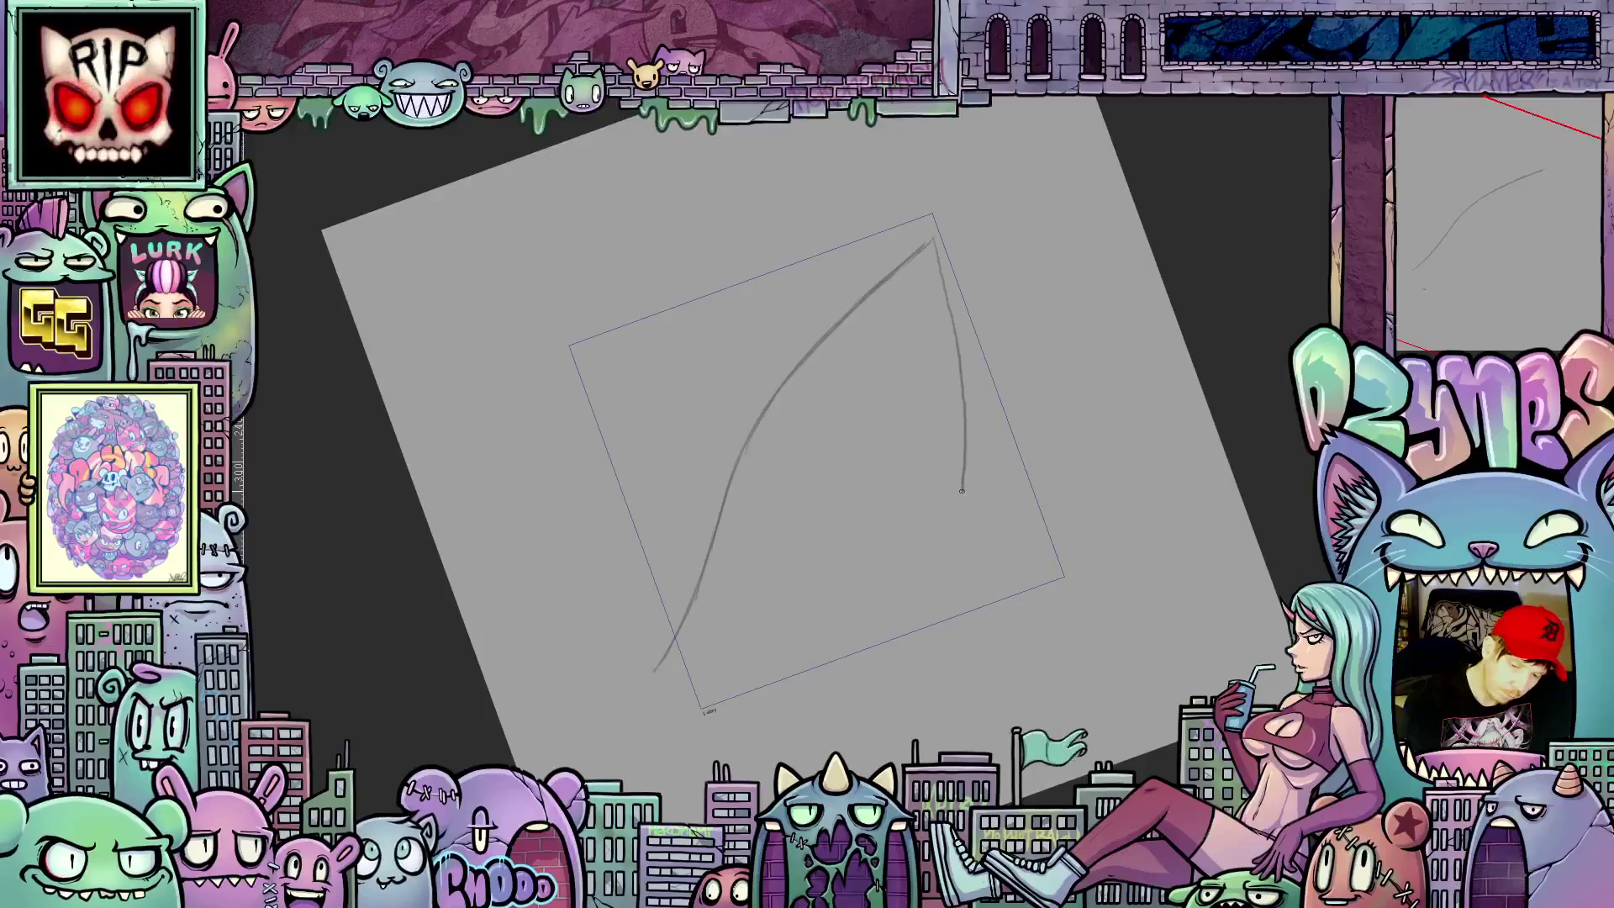
mouse_move(931, 574)
left_mouse_down()
mouse_move(883, 637)
mouse_move(763, 721)
left_mouse_up()
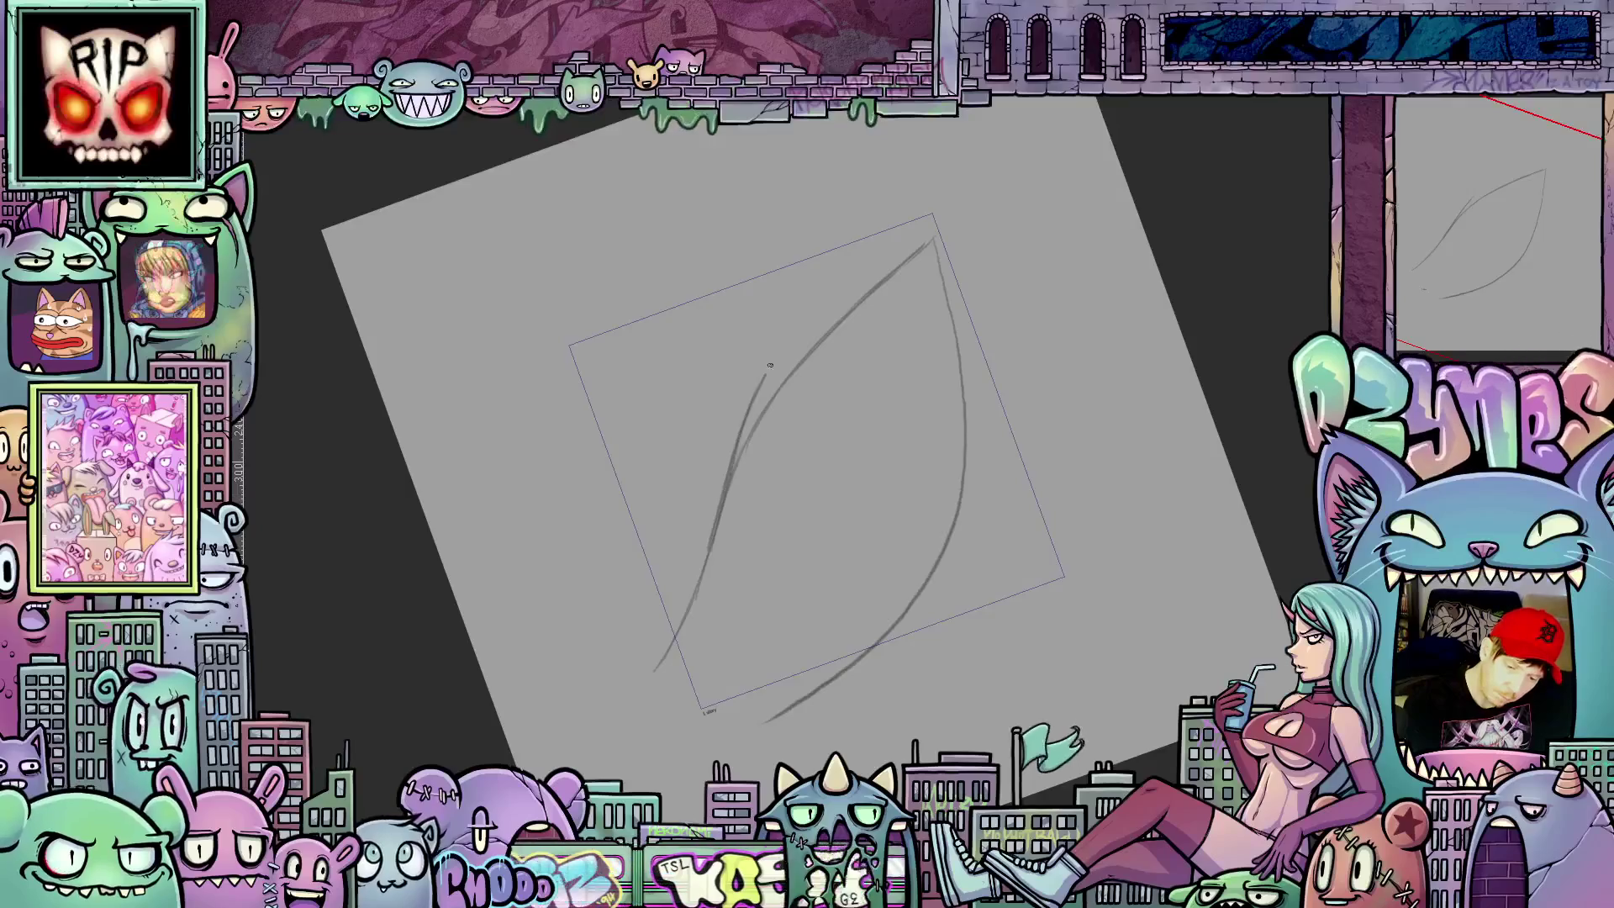
left_click_drag(745, 429, 821, 336)
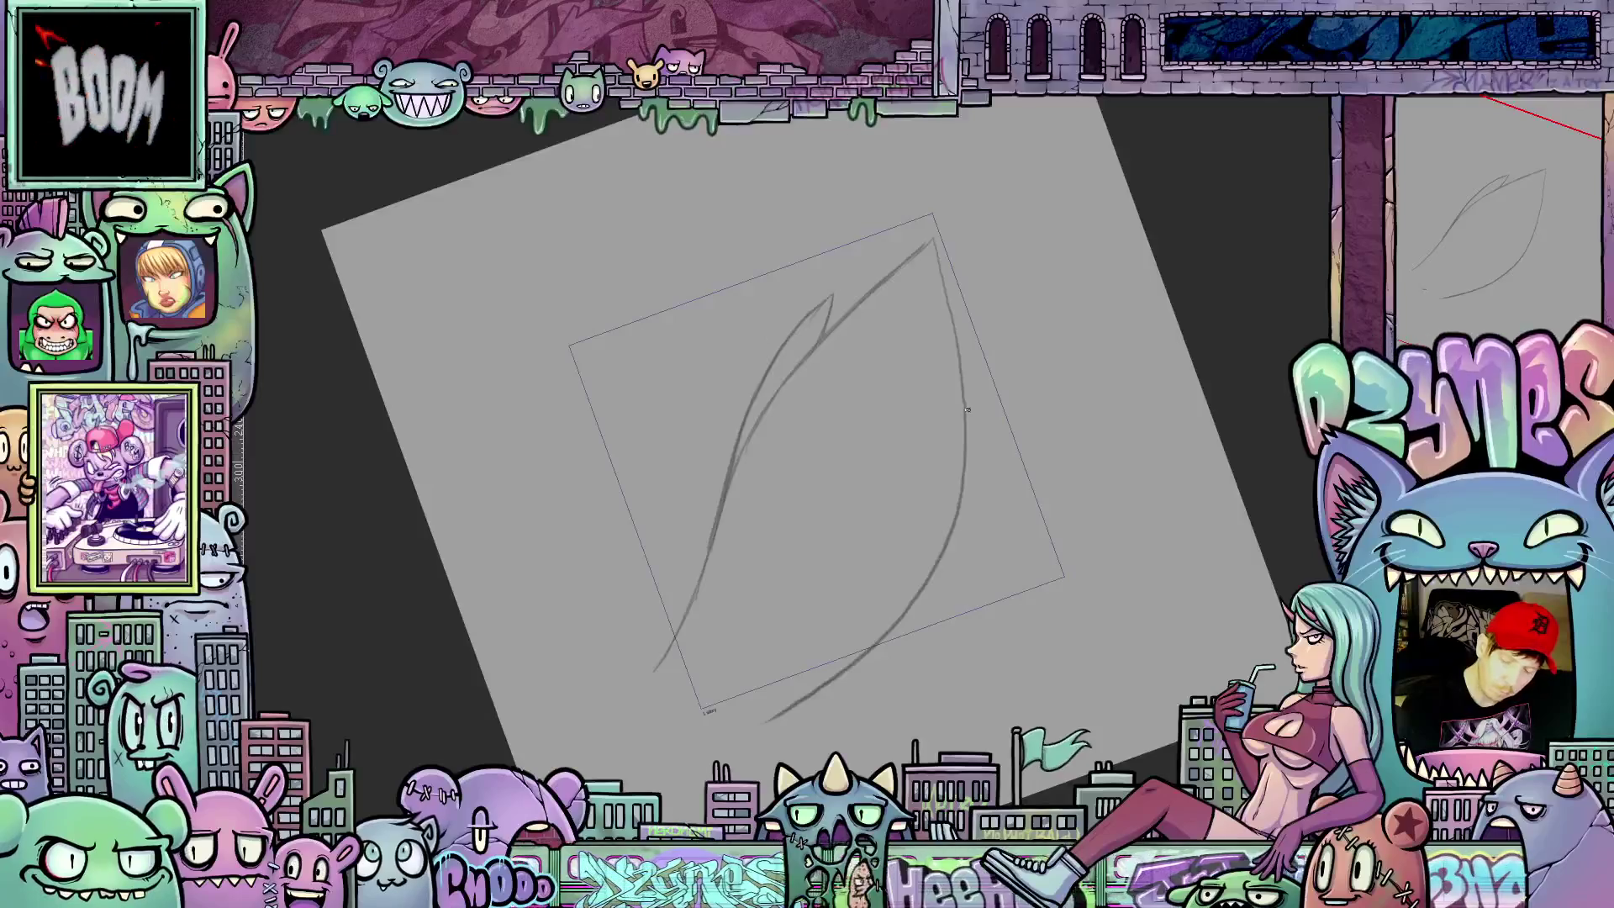
mouse_move(946, 417)
left_mouse_down()
mouse_move(975, 353)
mouse_move(961, 517)
left_mouse_up()
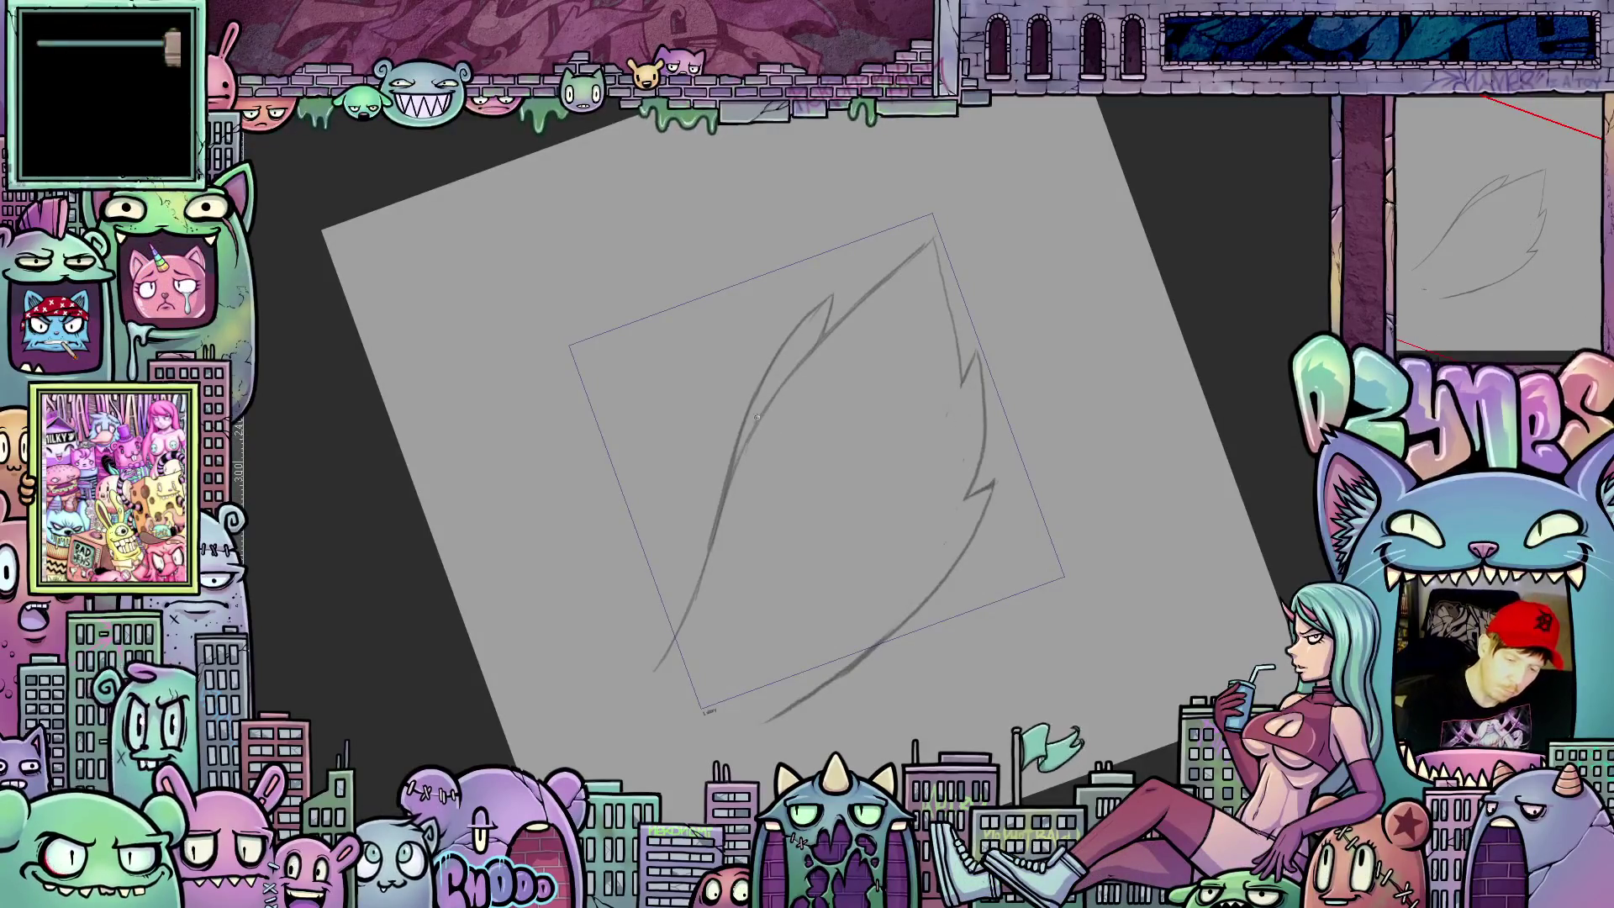
left_click_drag(758, 416, 729, 495)
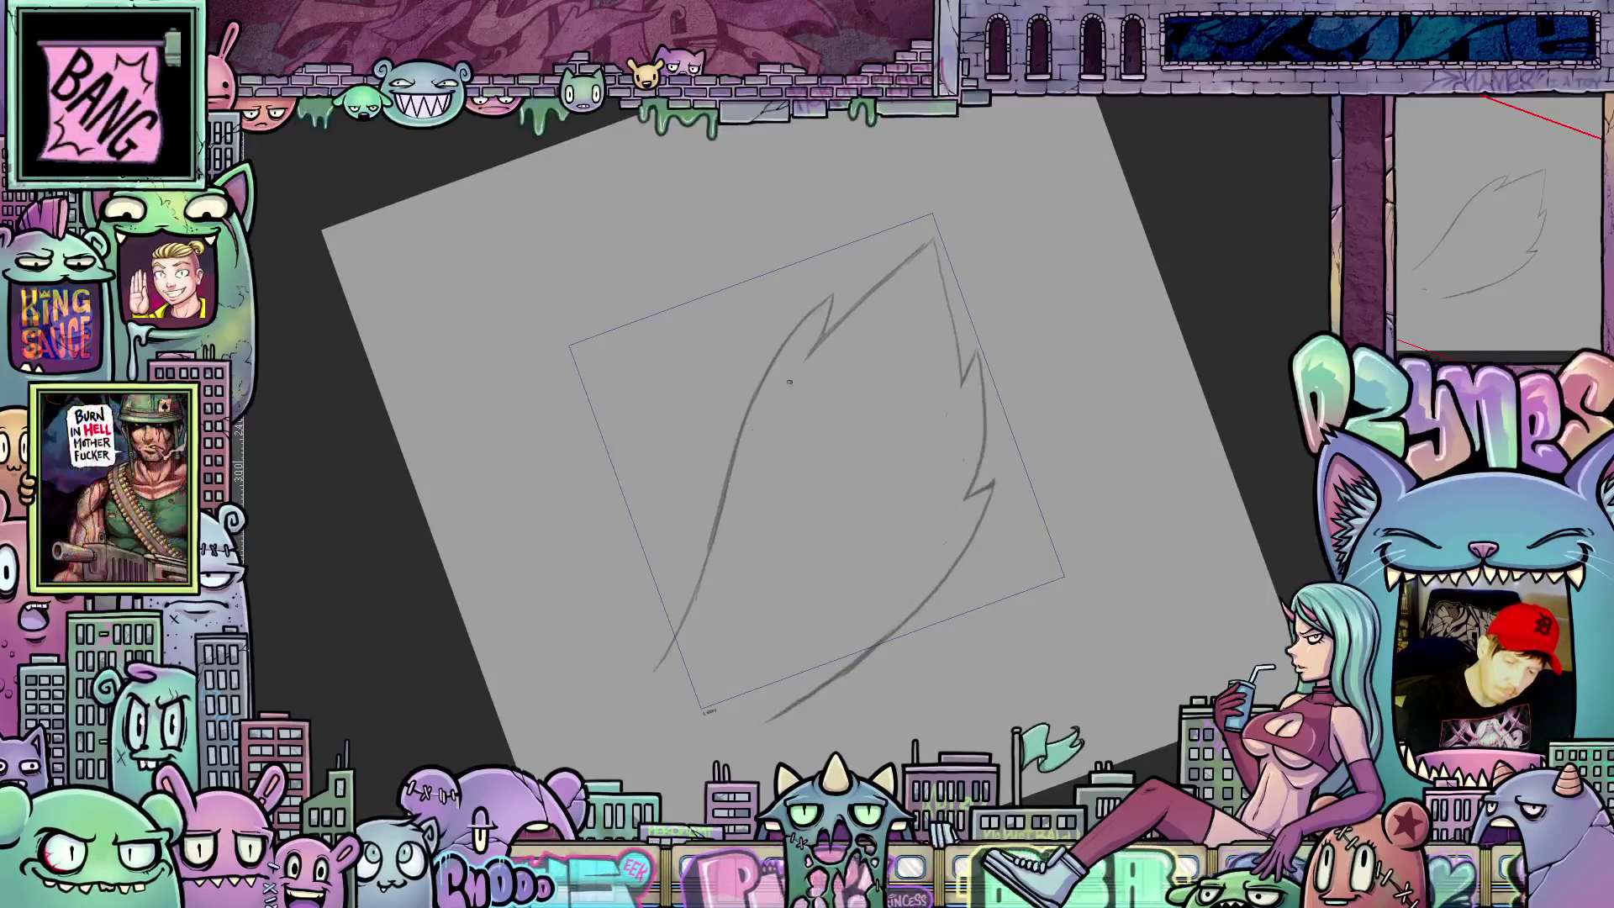
mouse_move(1160, 534)
left_mouse_down()
mouse_move(1164, 611)
mouse_move(1140, 635)
mouse_move(1187, 555)
left_mouse_up()
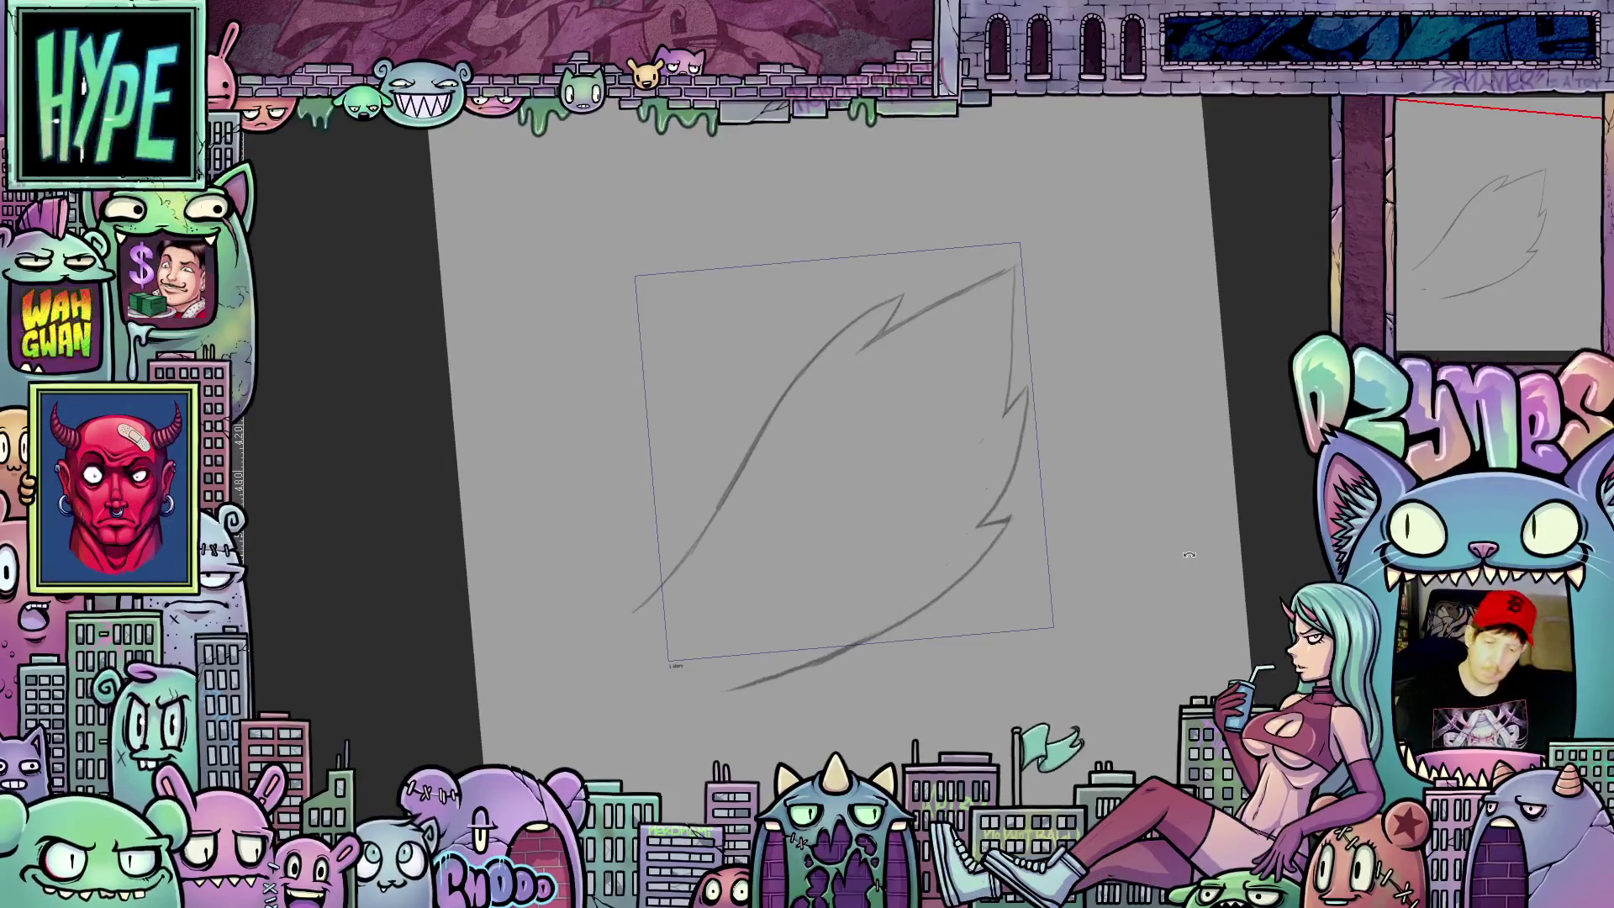
Step: Reset the view, clear the sketch and advance to an empty frame with the previous drawing as a faint guide
key("Escape")
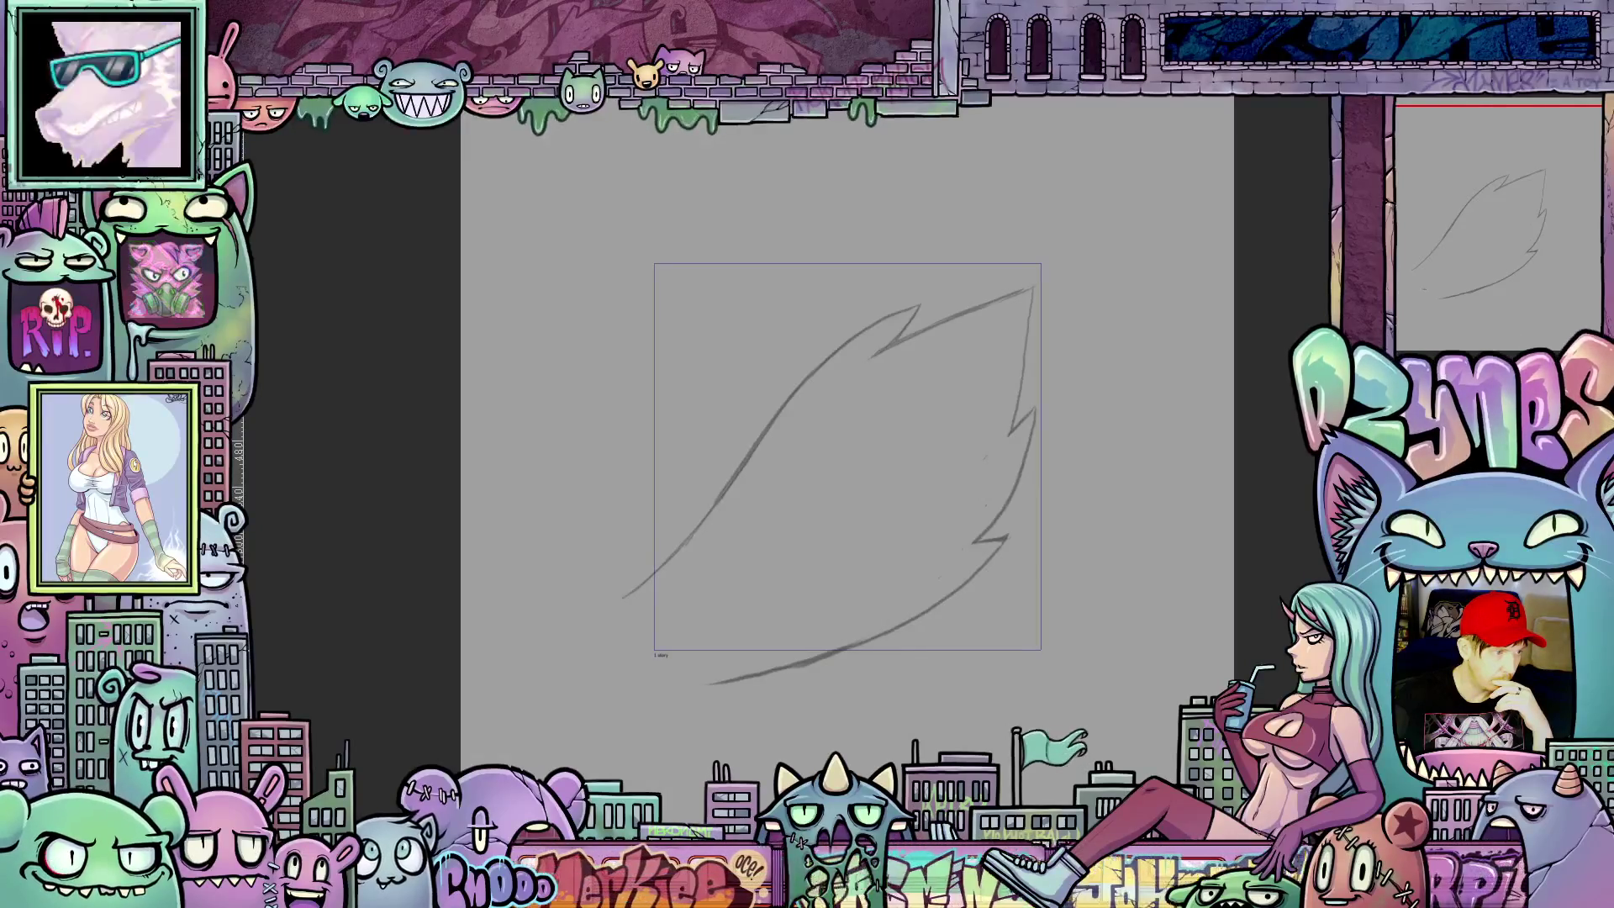
key("Delete")
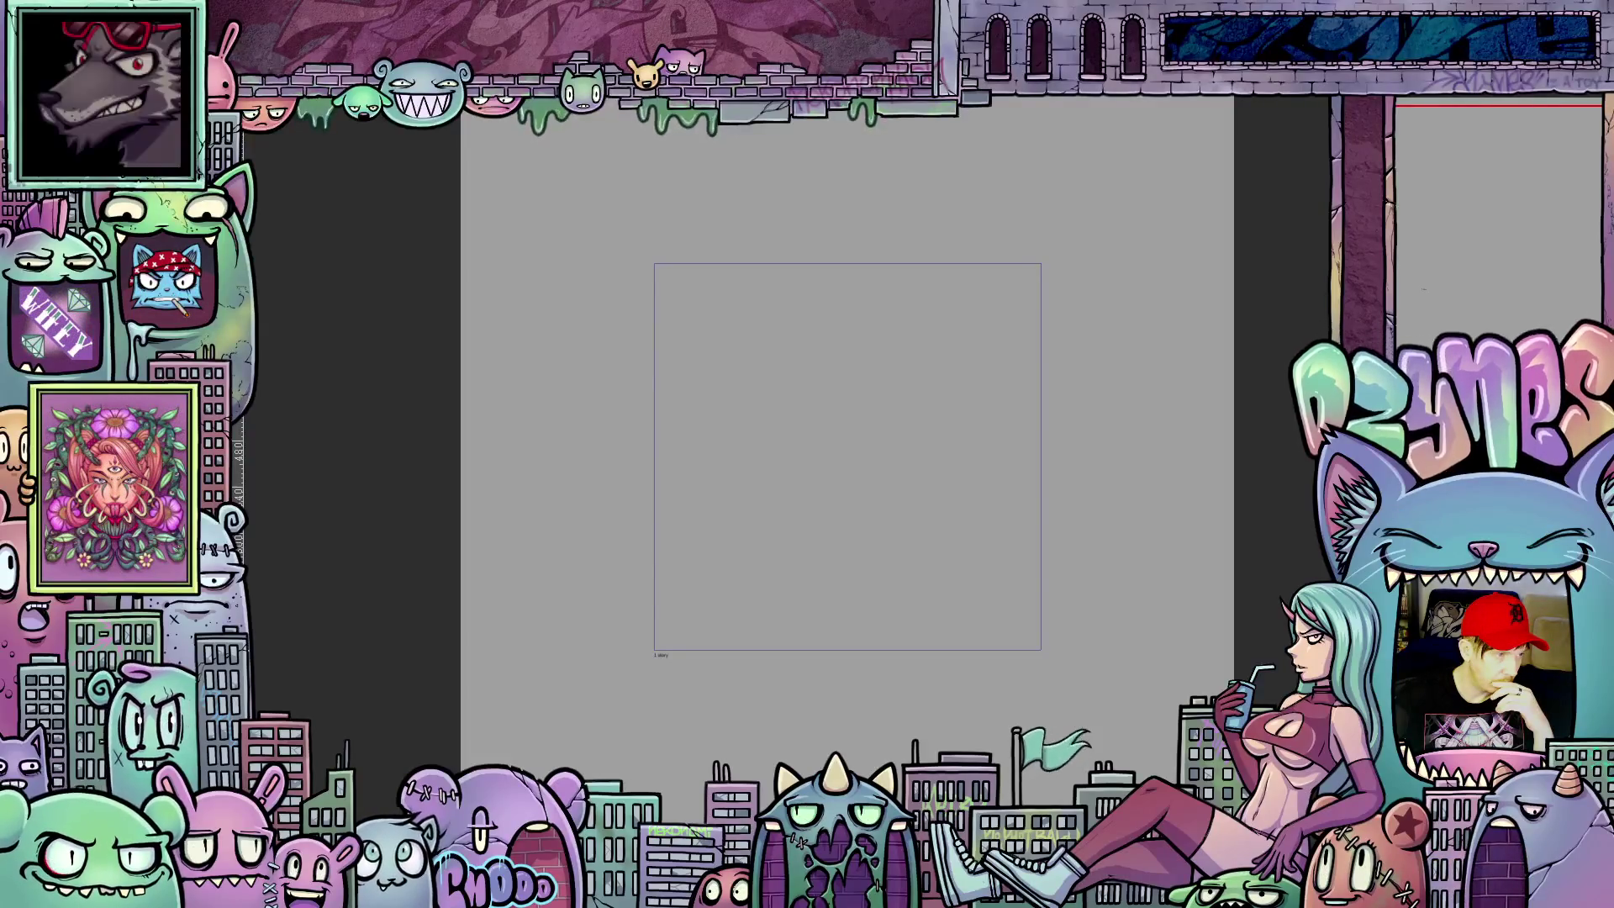
left_click_drag(625, 599, 713, 682)
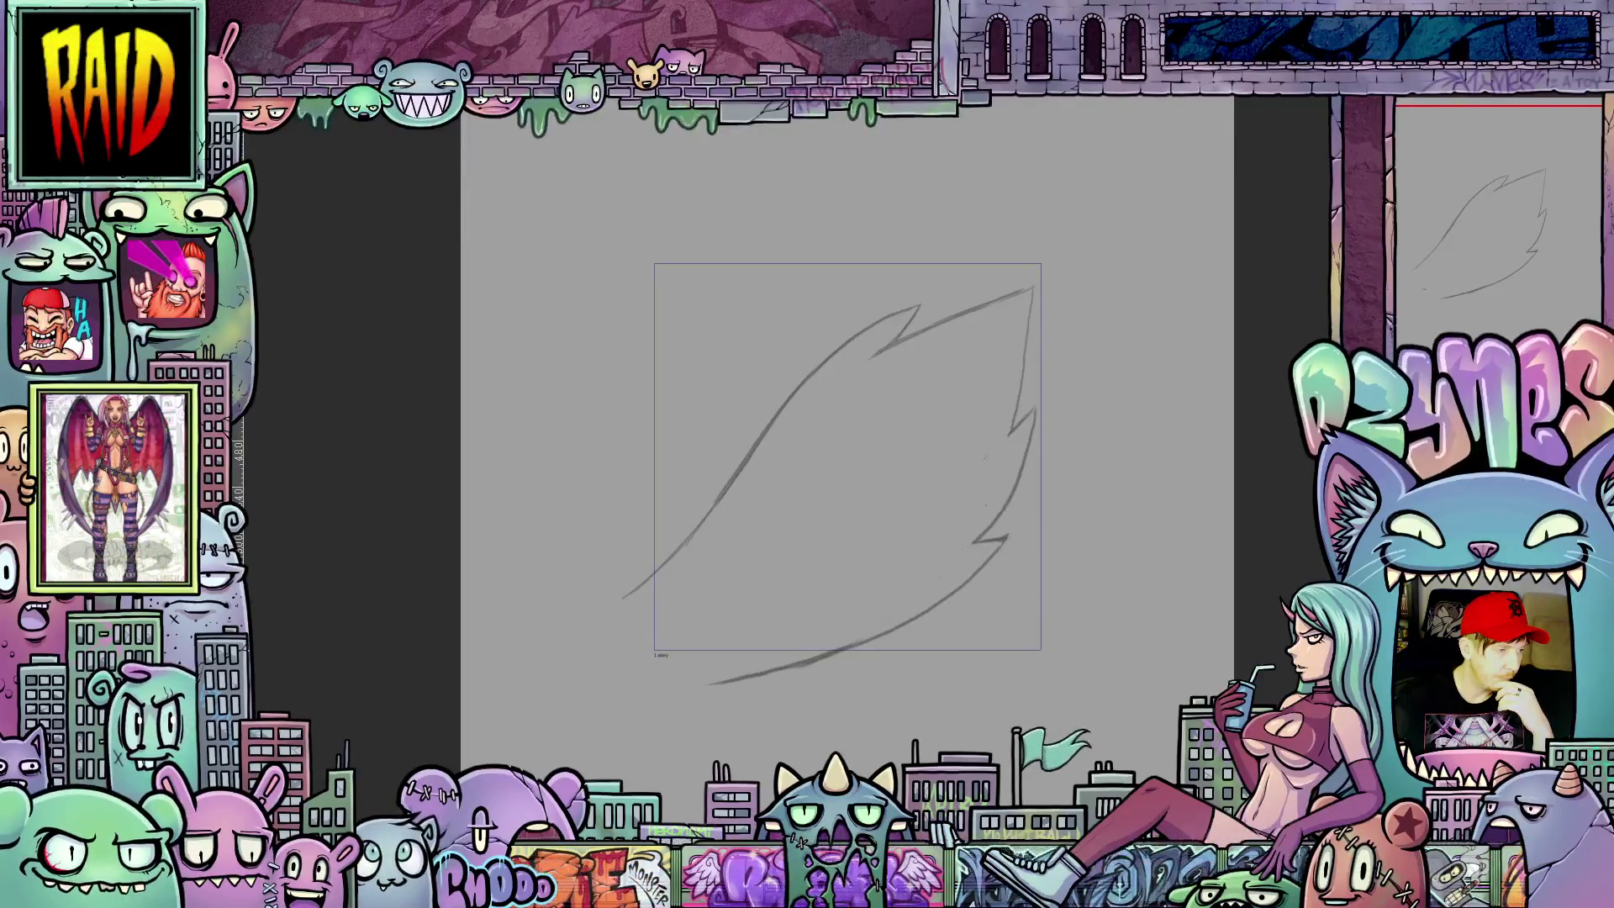
key("ctrl+z")
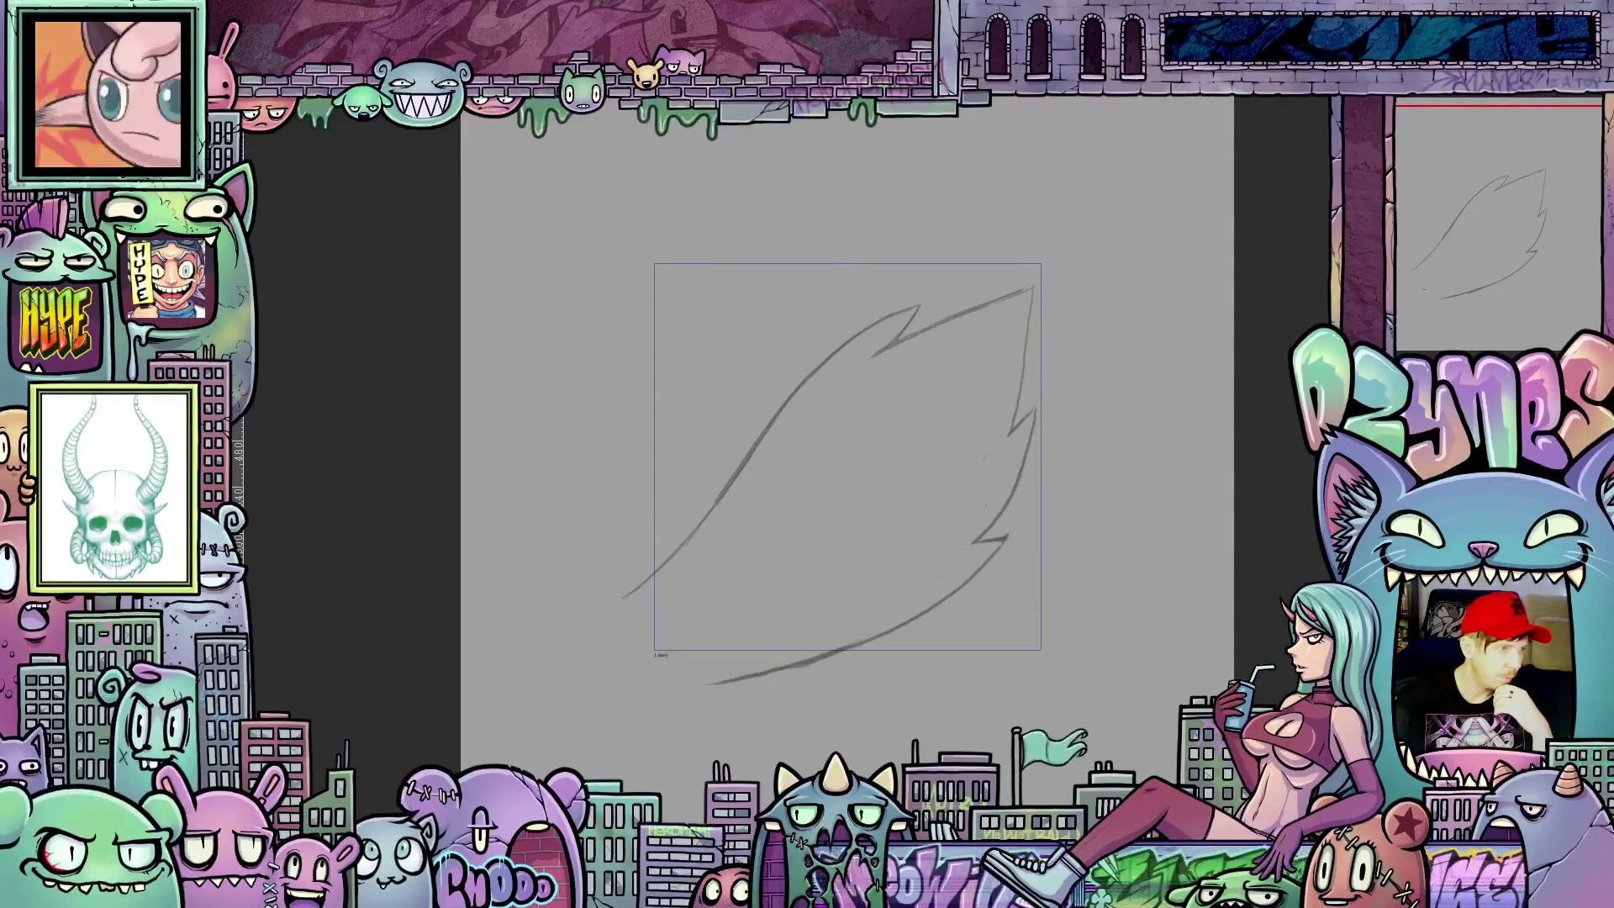
key("Delete")
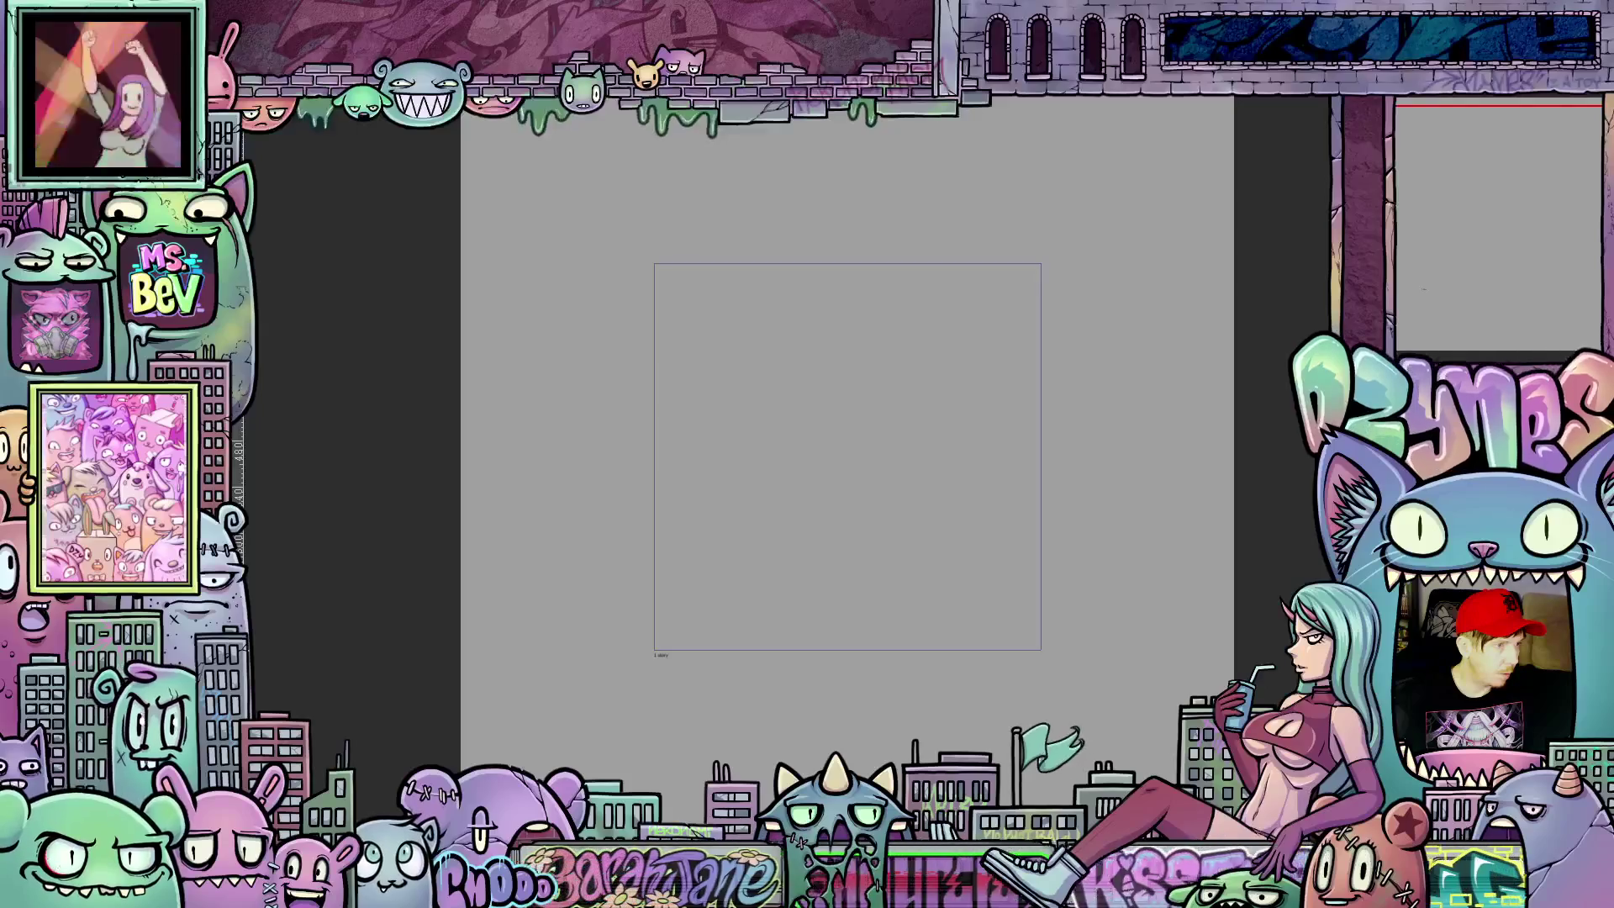
left_click_drag(721, 577, 1009, 289)
Step: Tilt the canvas, try and undo a couple of flame strokes, then fade the onion-skin guide
left_click_drag(632, 594, 782, 416)
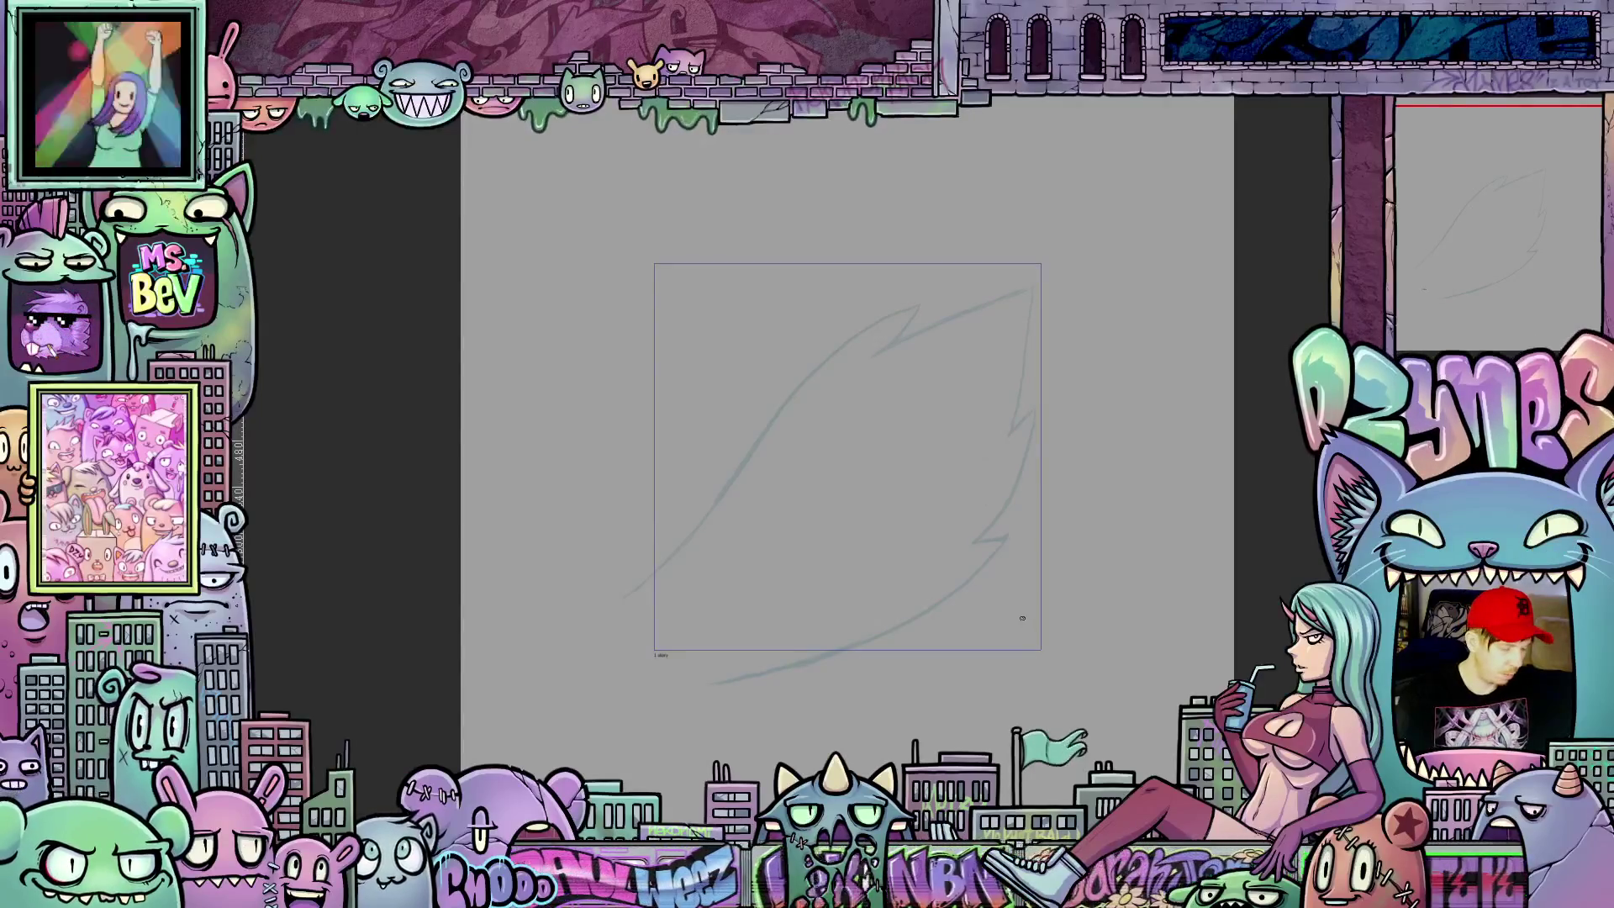
mouse_move(1081, 681)
left_mouse_down()
mouse_move(955, 668)
mouse_move(1016, 696)
mouse_move(1047, 685)
left_mouse_up()
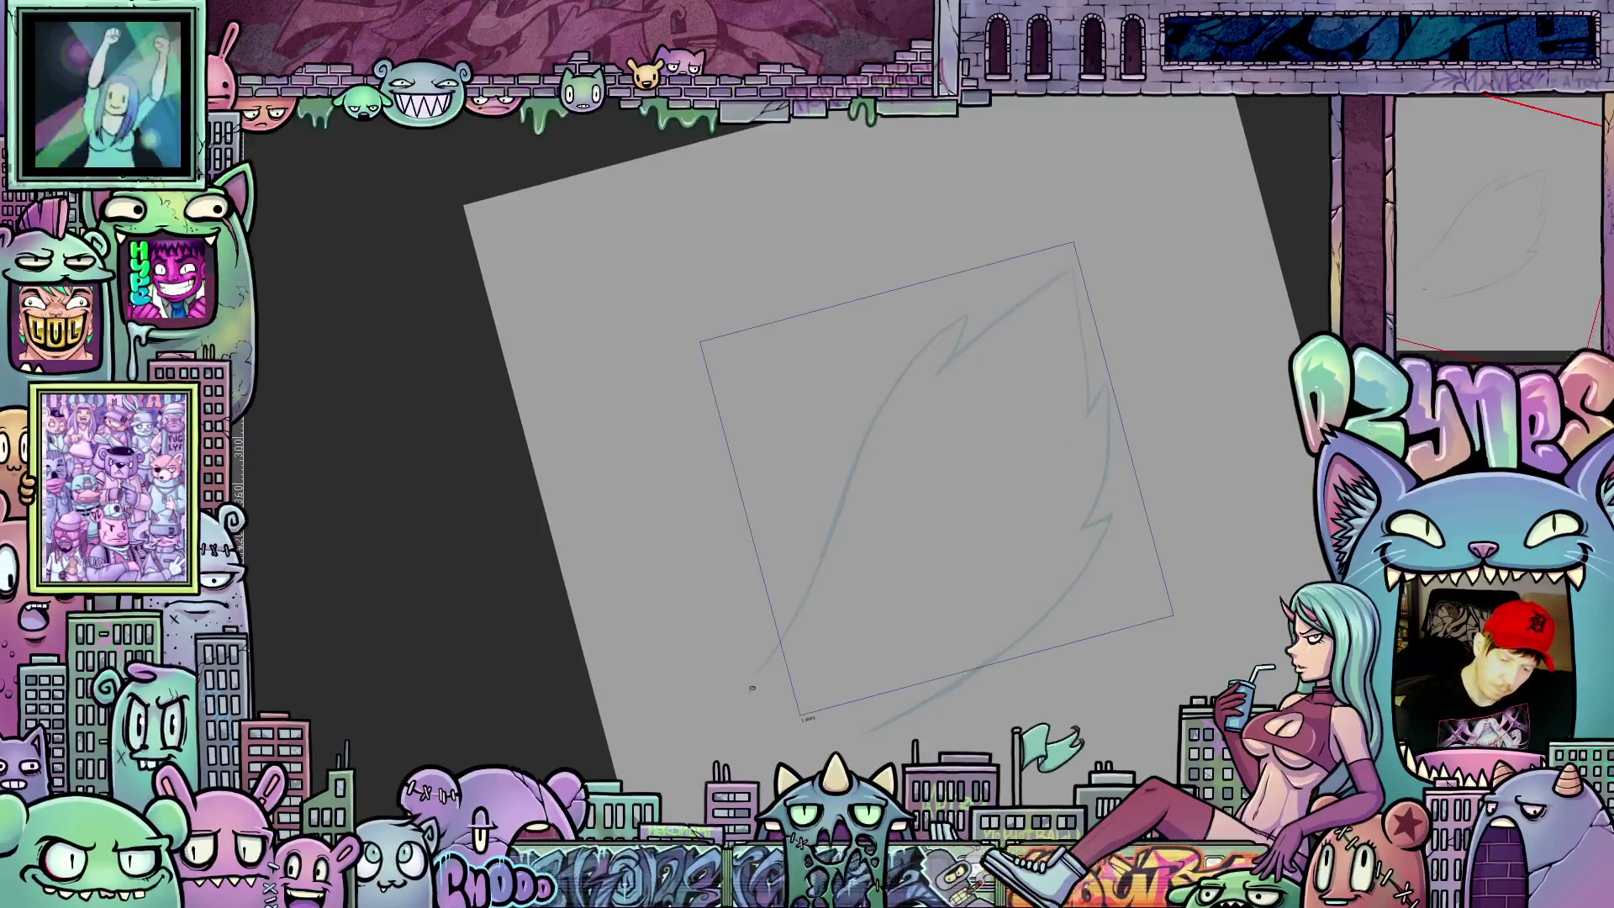
left_click_drag(804, 508, 834, 407)
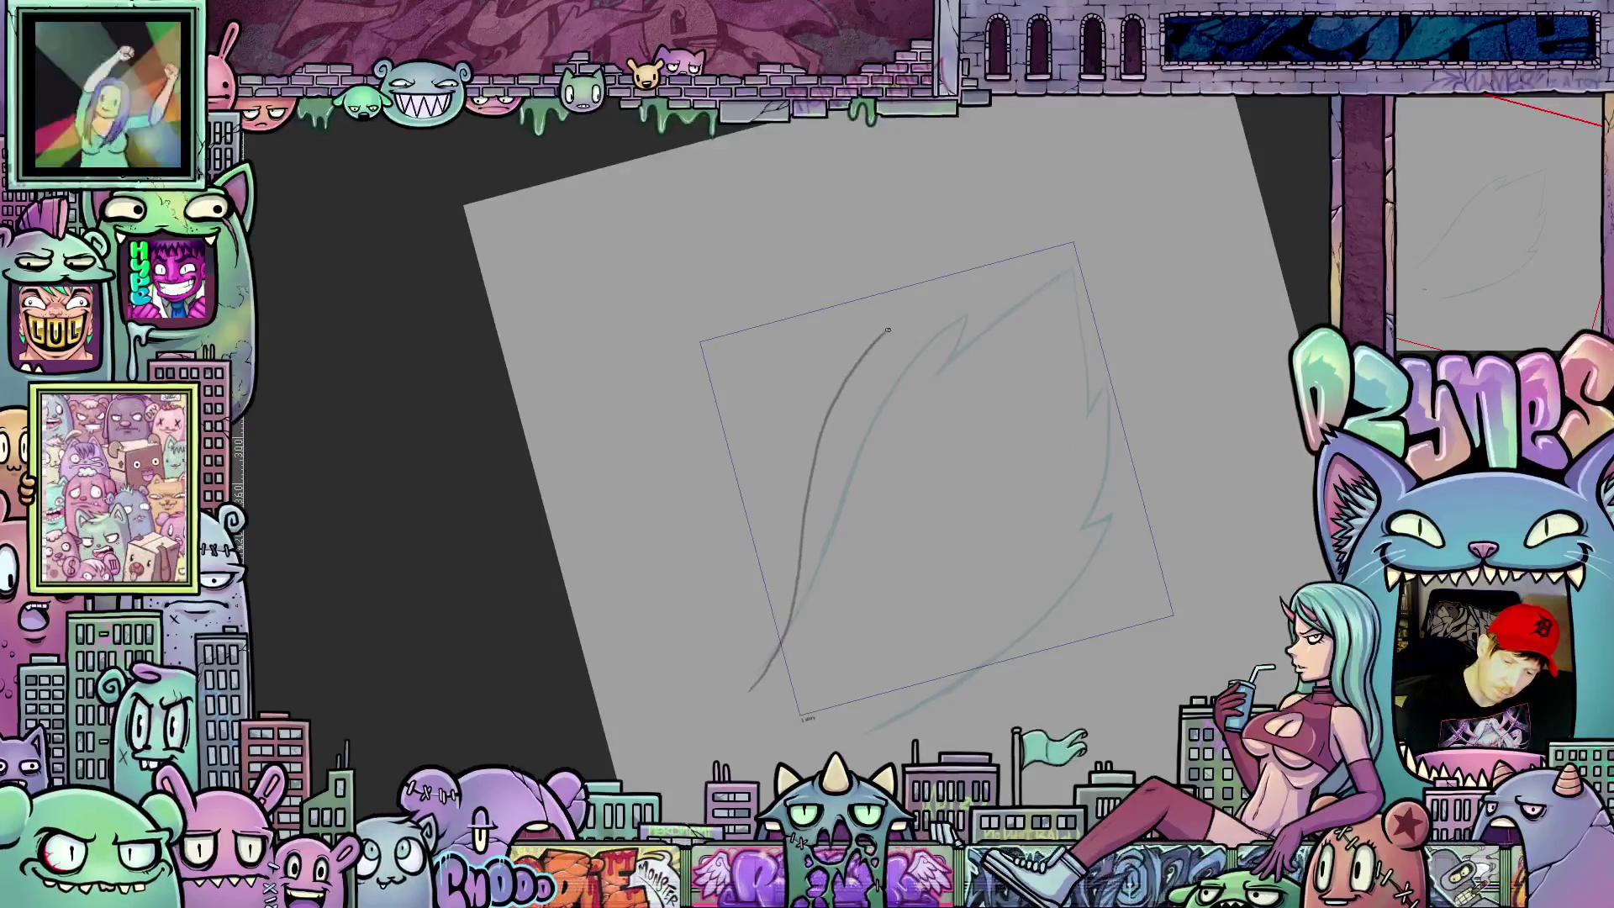
key("ctrl+z")
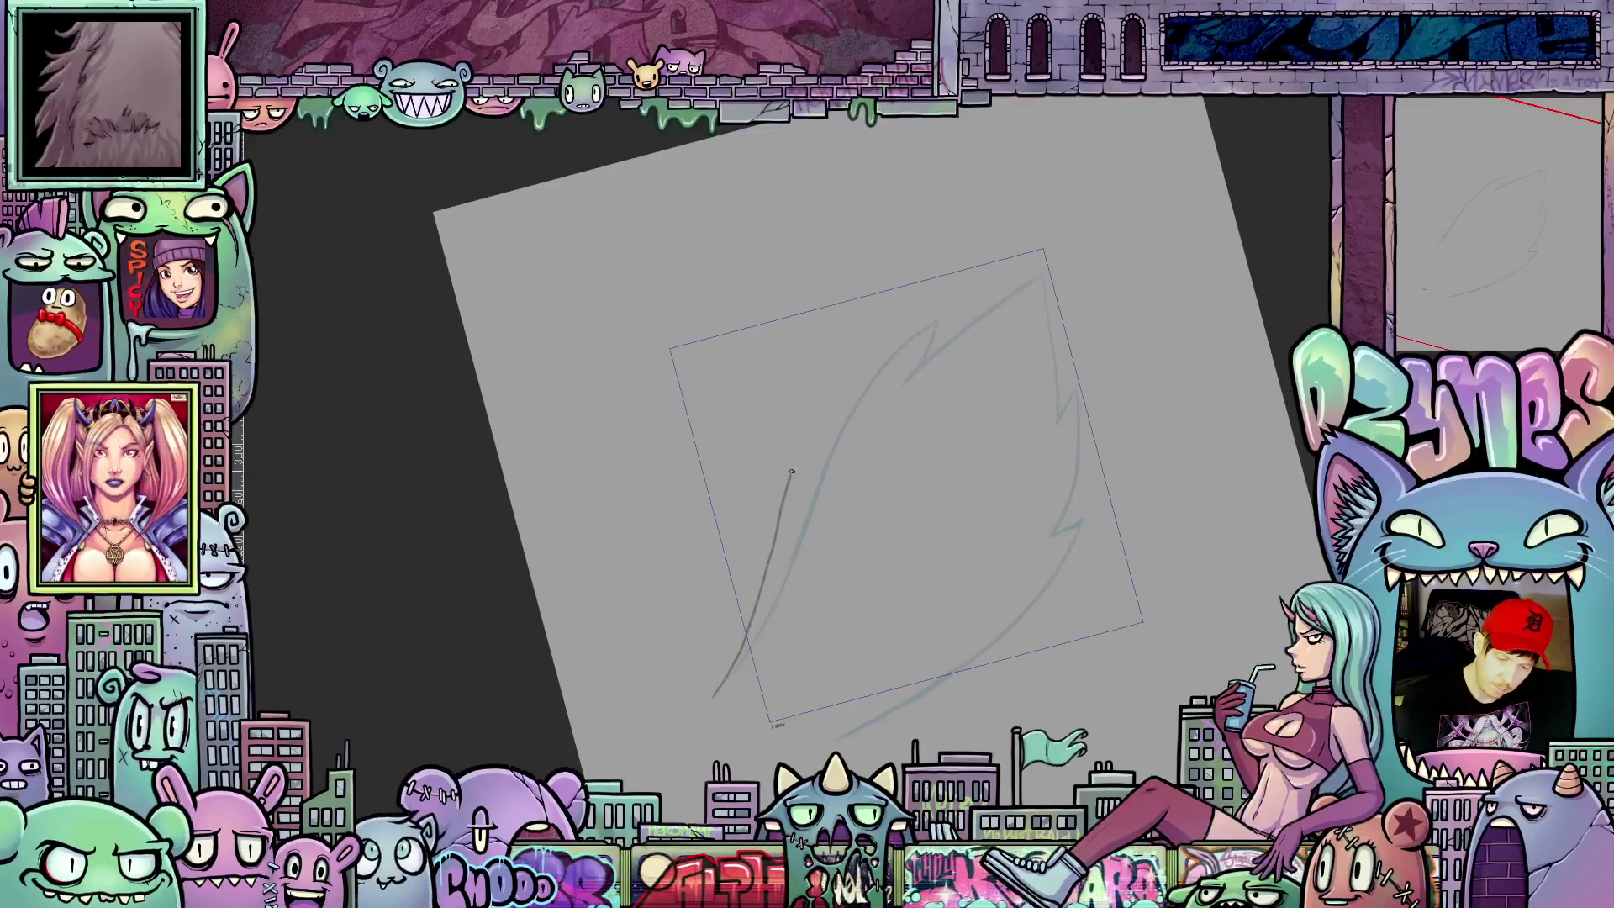
key("ctrl+z")
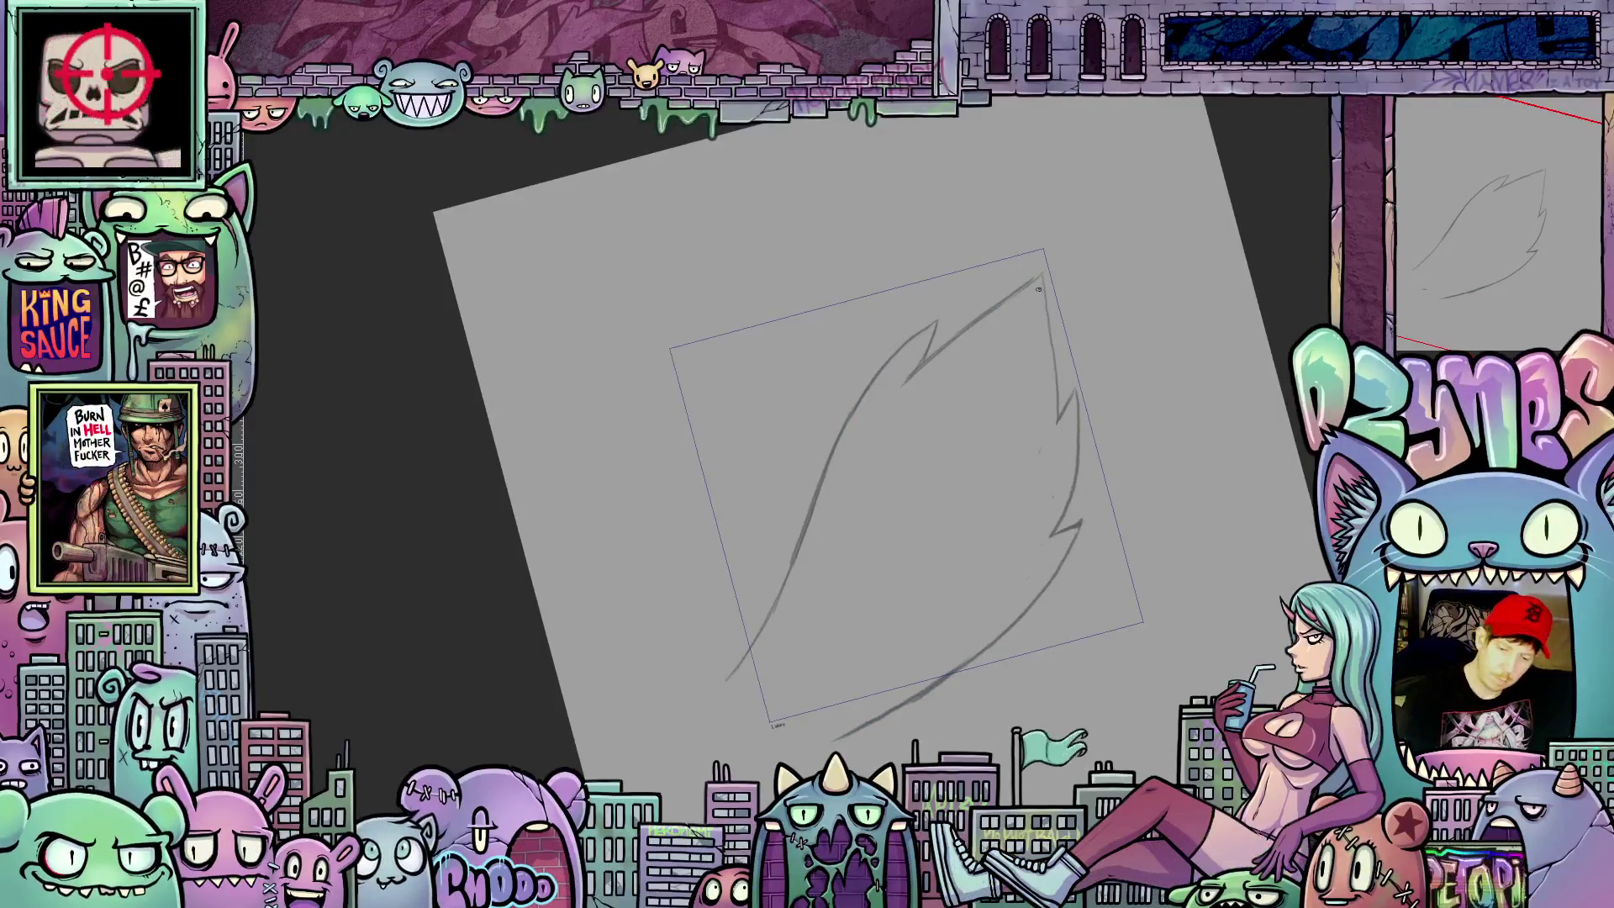
left_click_drag(1043, 280, 914, 561)
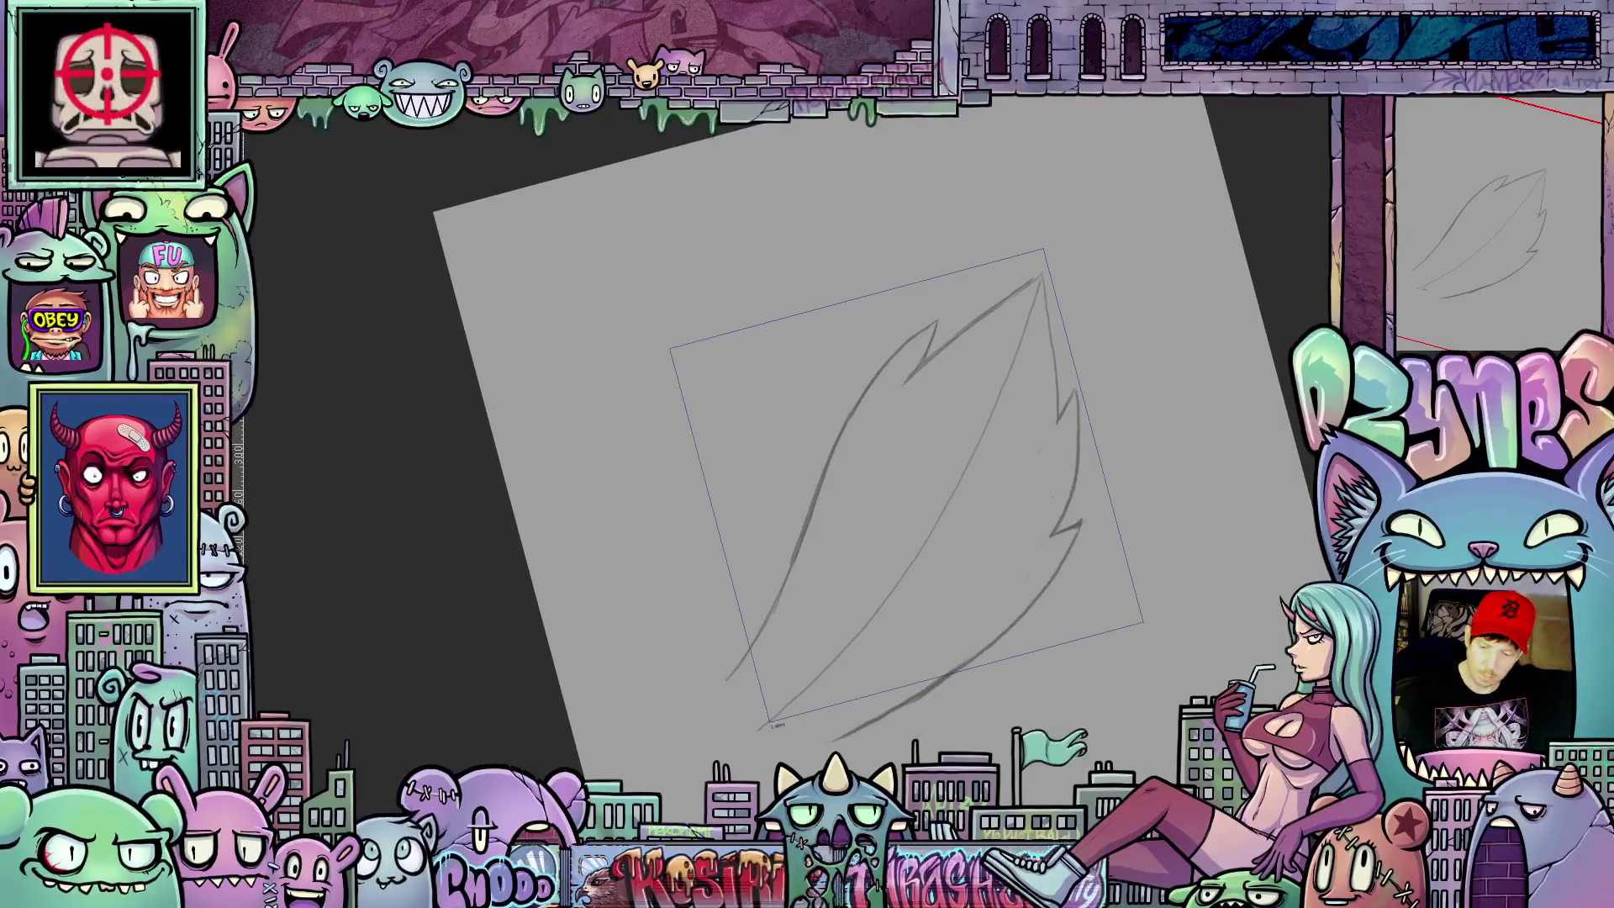
key("2")
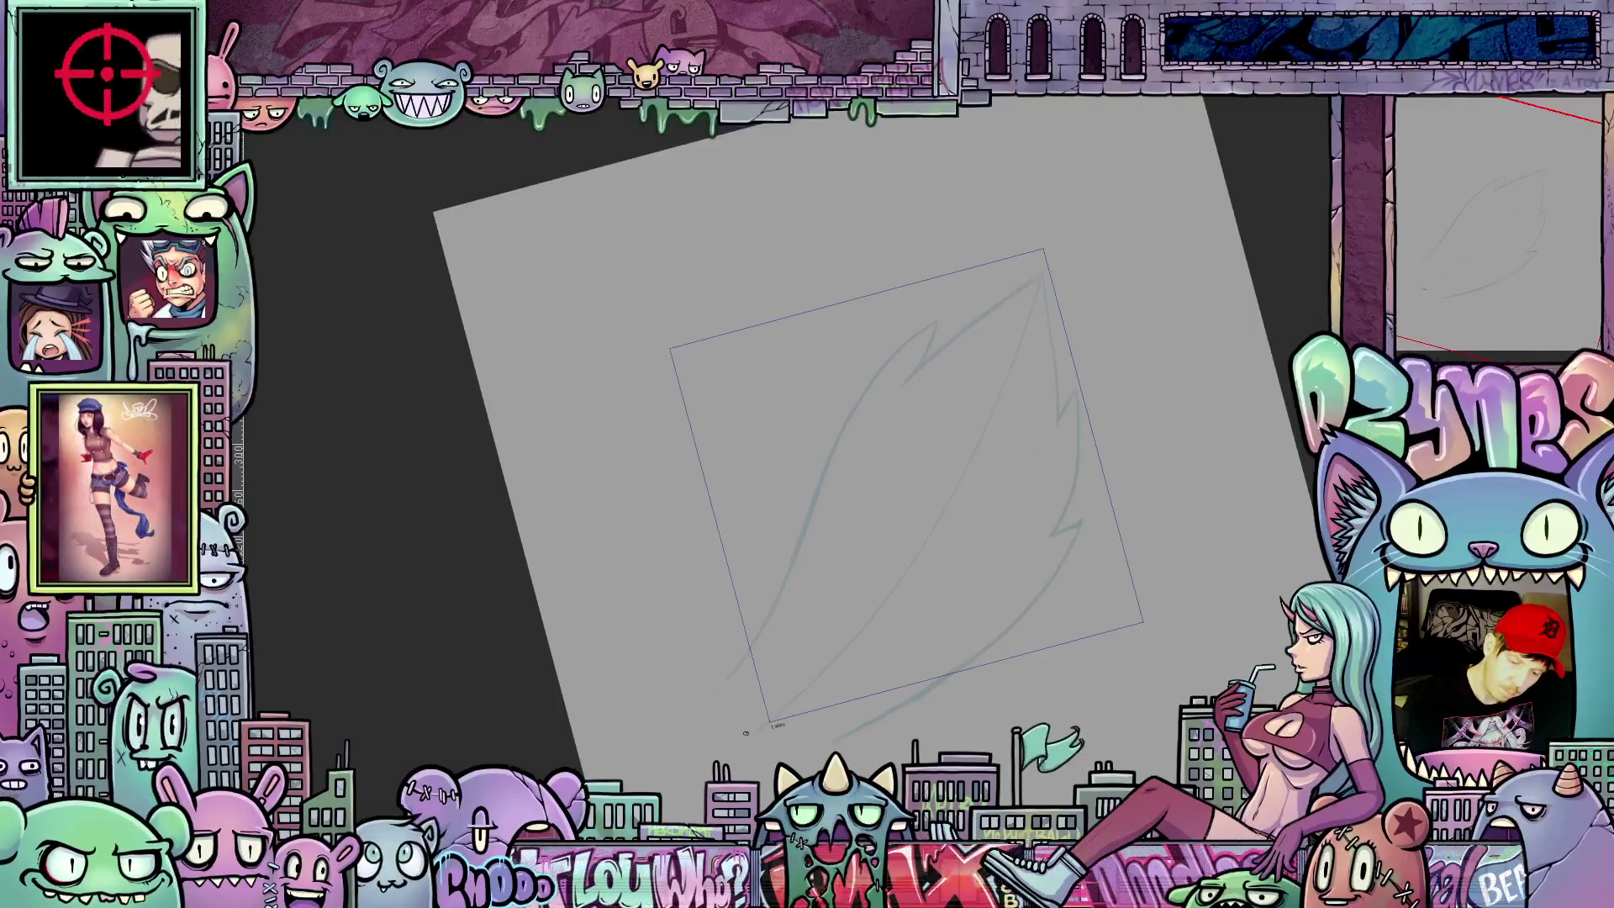
Step: Sketch a long rising arc and a thin inner flame curve over the faint guide
mouse_move(767, 726)
left_mouse_down()
mouse_move(868, 583)
mouse_move(902, 416)
left_mouse_up()
mouse_move(868, 309)
left_mouse_down()
mouse_move(903, 574)
mouse_move(975, 554)
left_mouse_up()
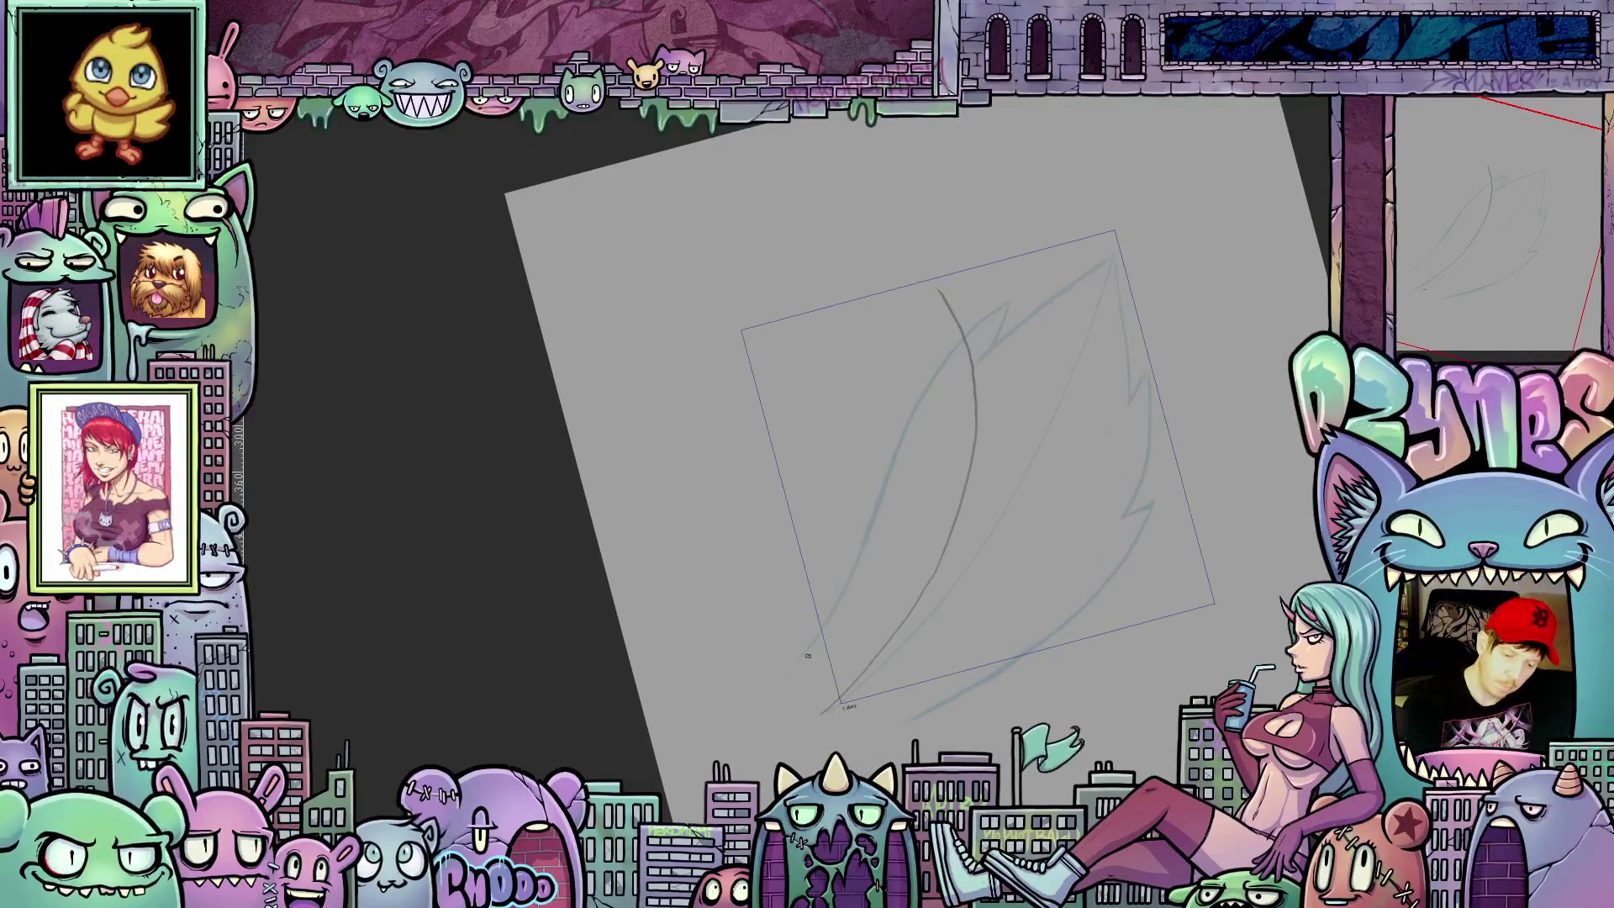
mouse_move(793, 675)
left_mouse_down()
mouse_move(857, 496)
mouse_move(891, 319)
left_mouse_up()
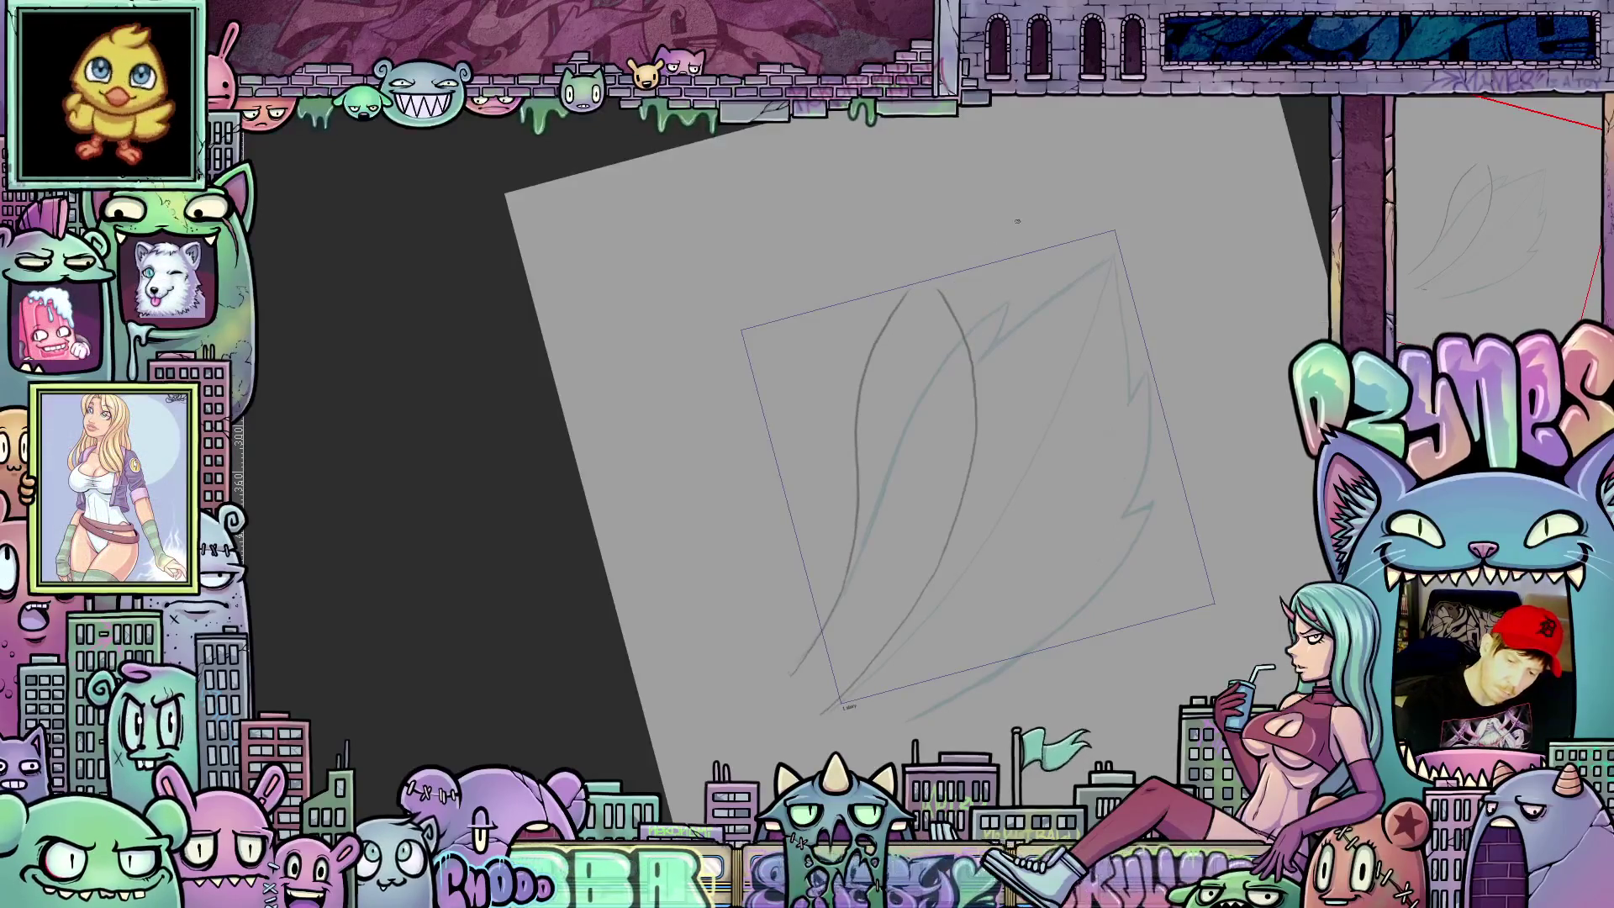
left_click_drag(934, 255, 970, 346)
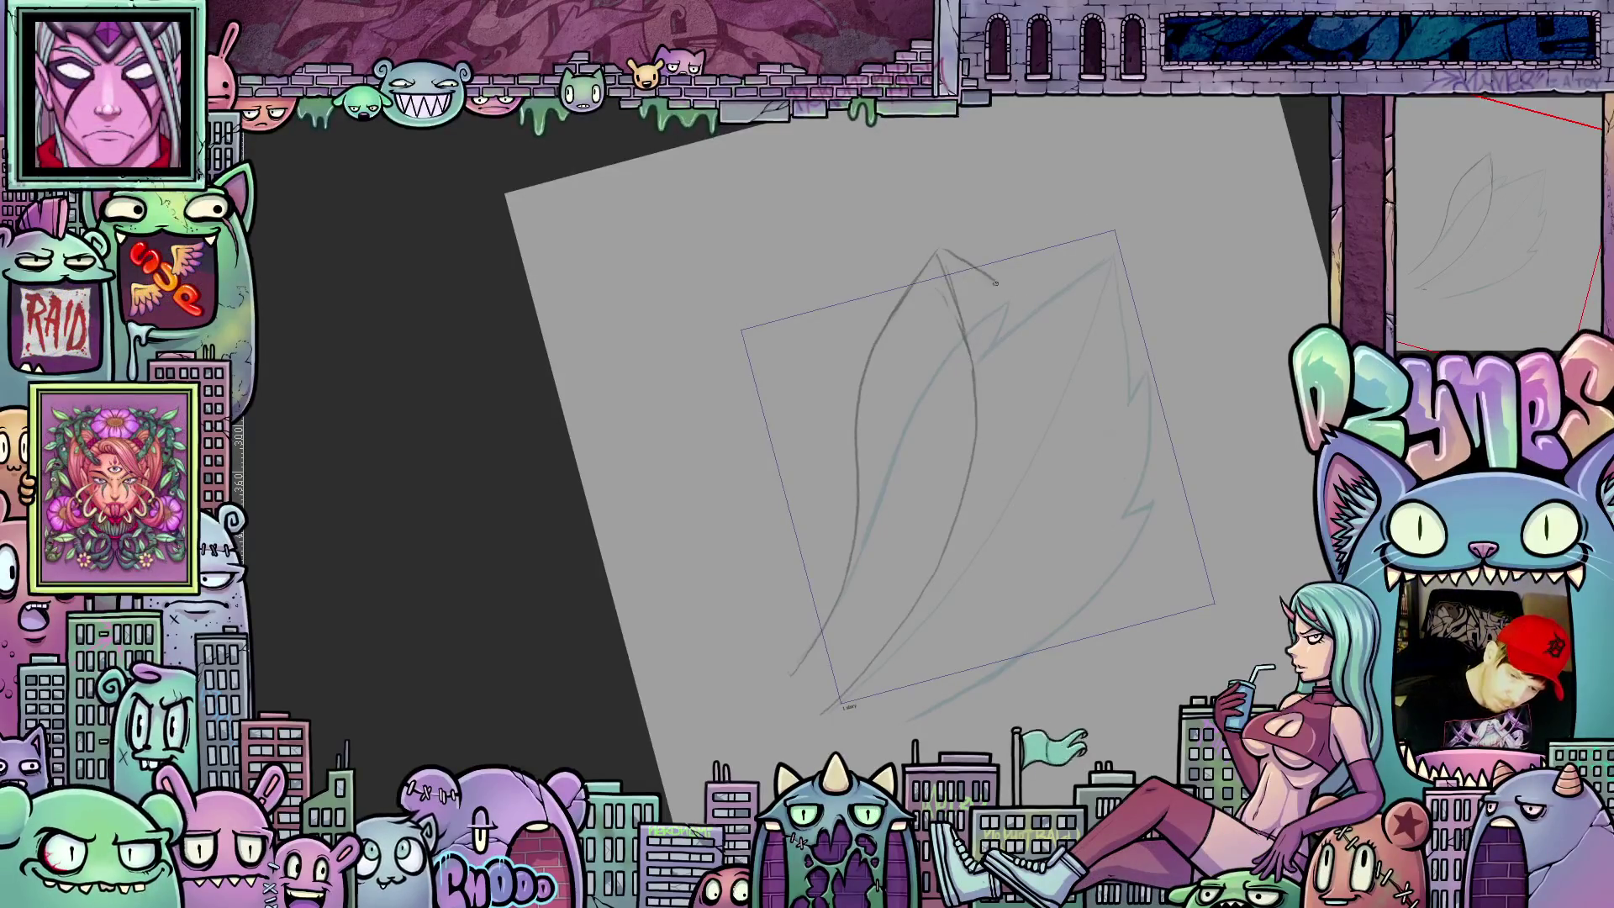
Step: Carry the right-hand curve down to the base and add thin strokes atop the left curve
left_click_drag(1053, 348, 1081, 432)
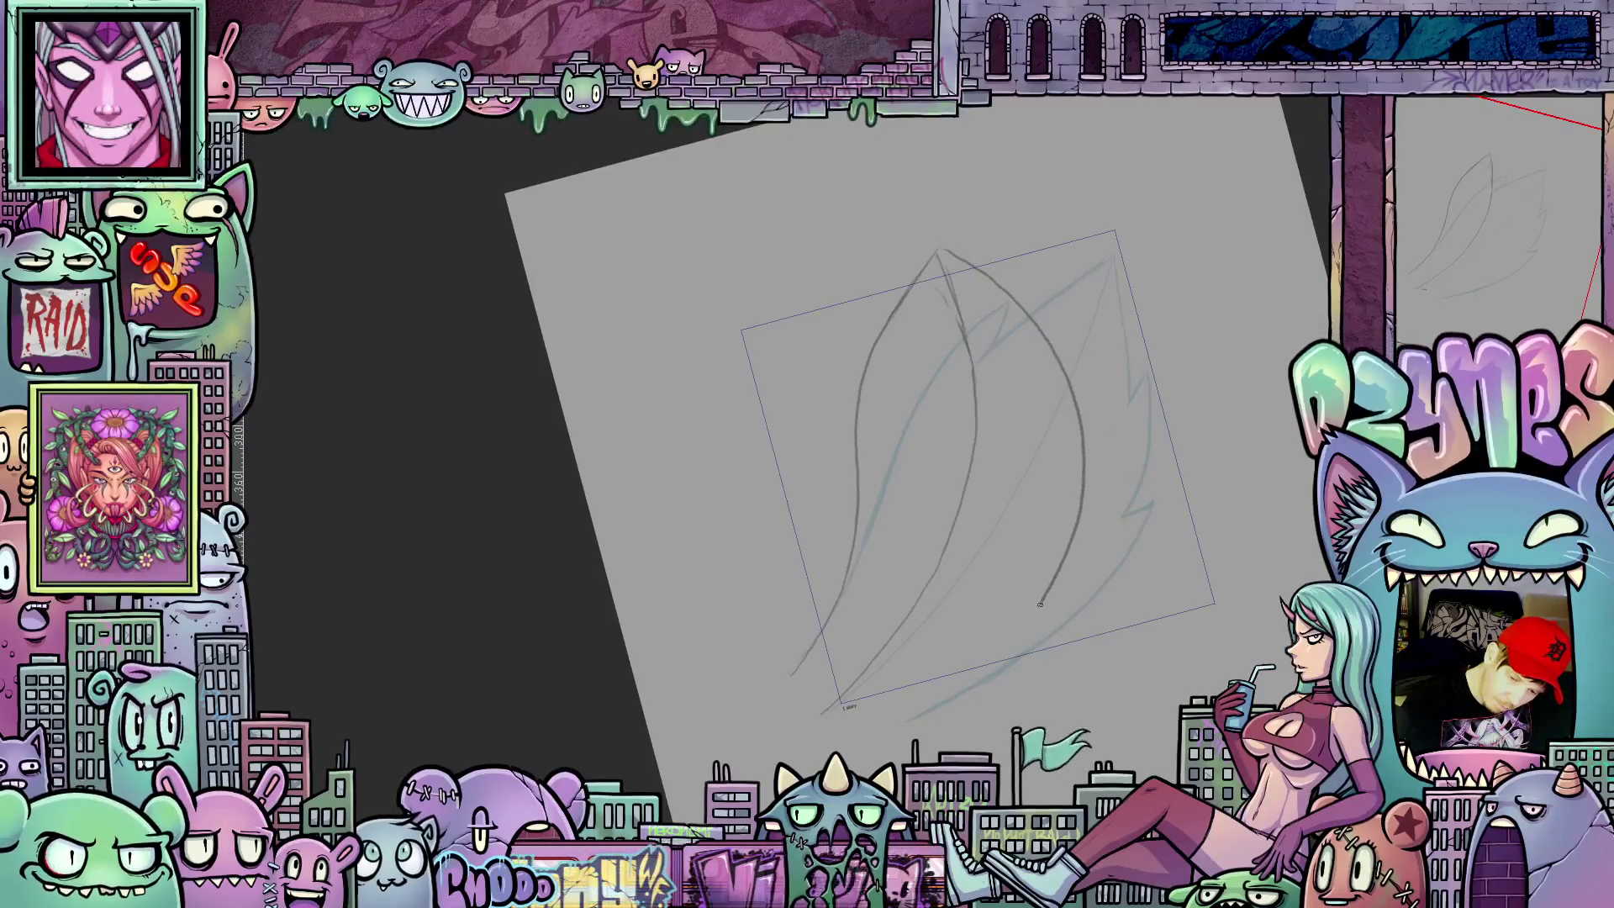
left_click_drag(997, 666, 956, 703)
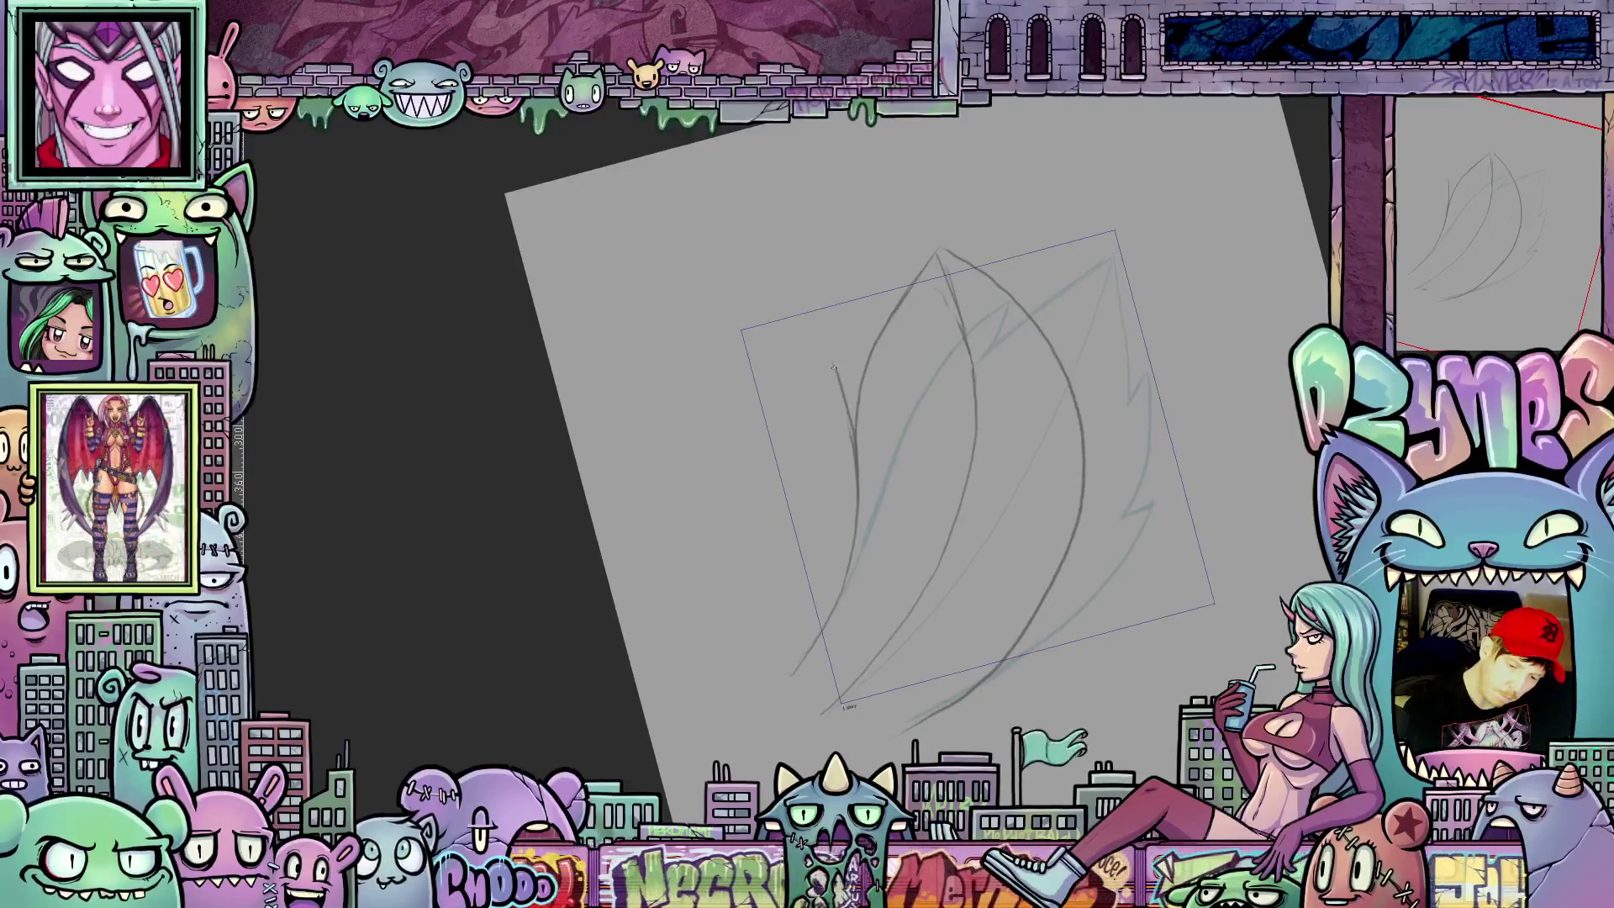
left_click_drag(824, 341, 868, 383)
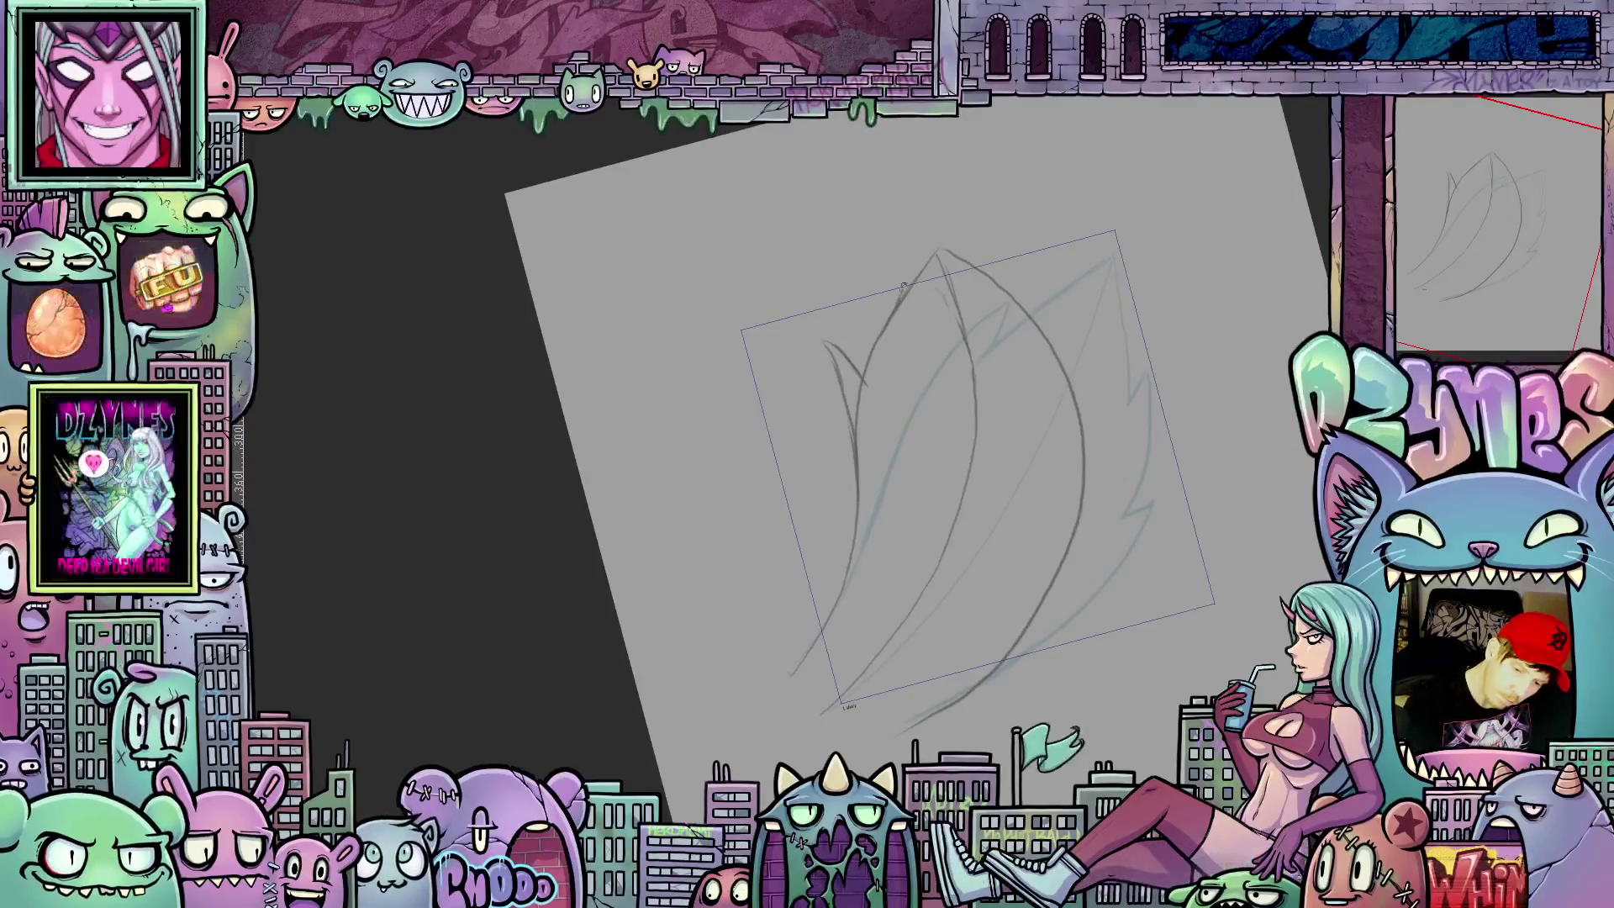
left_click_drag(903, 262, 869, 356)
left_click_drag(1190, 430, 1006, 398)
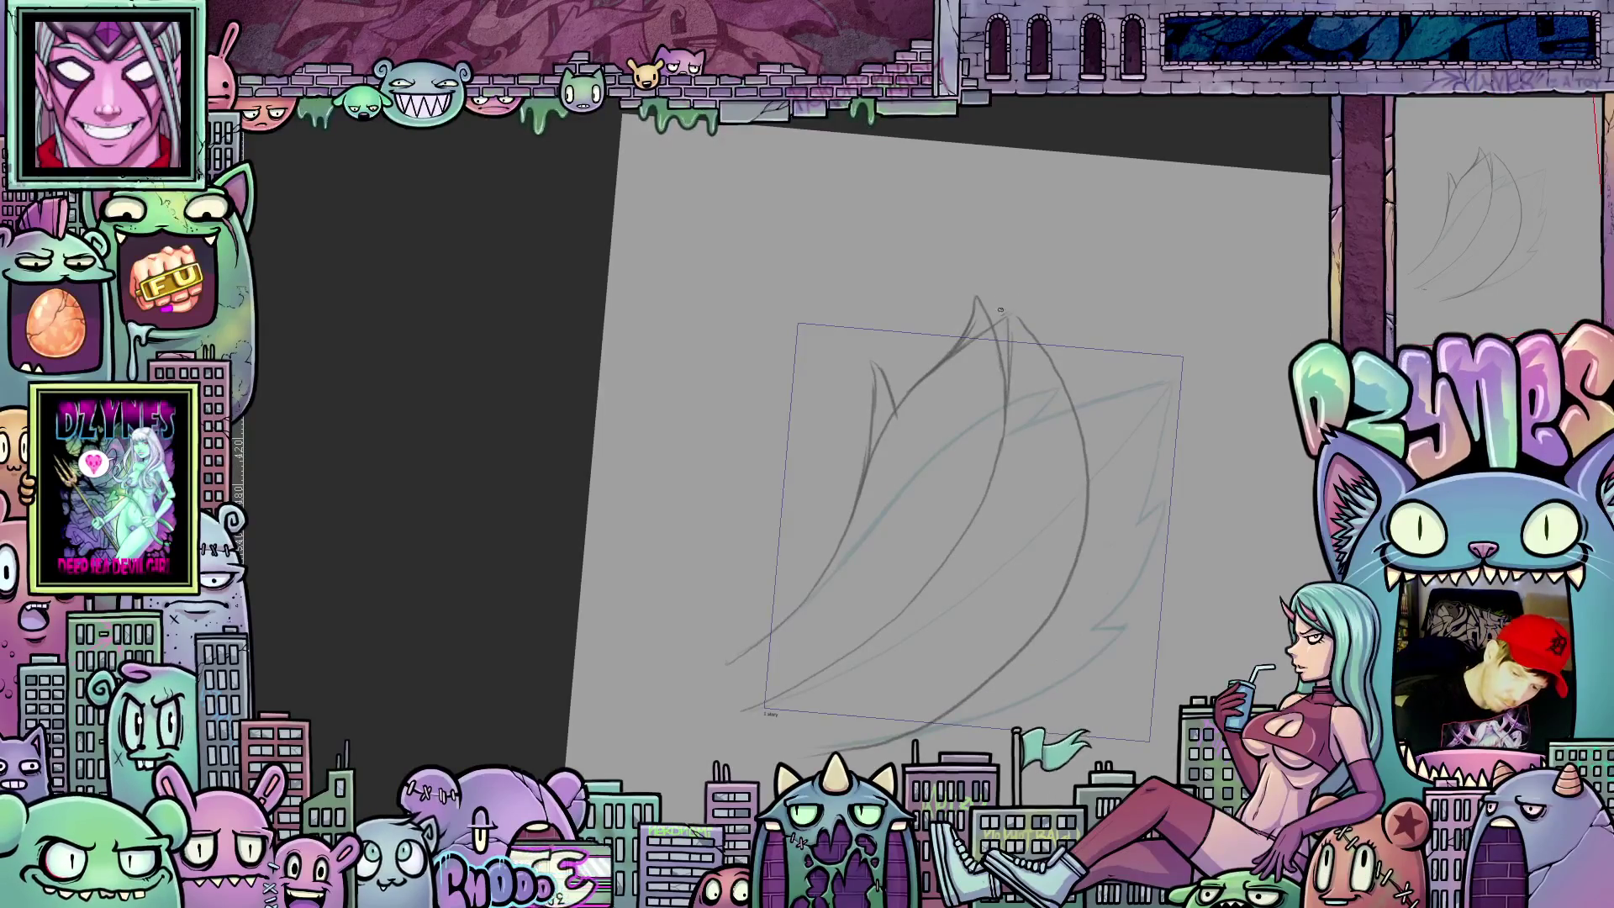
Step: Trace the flame's right side and add small pointed tongues at the top and upper-left tip
left_click_drag(1005, 310, 1085, 479)
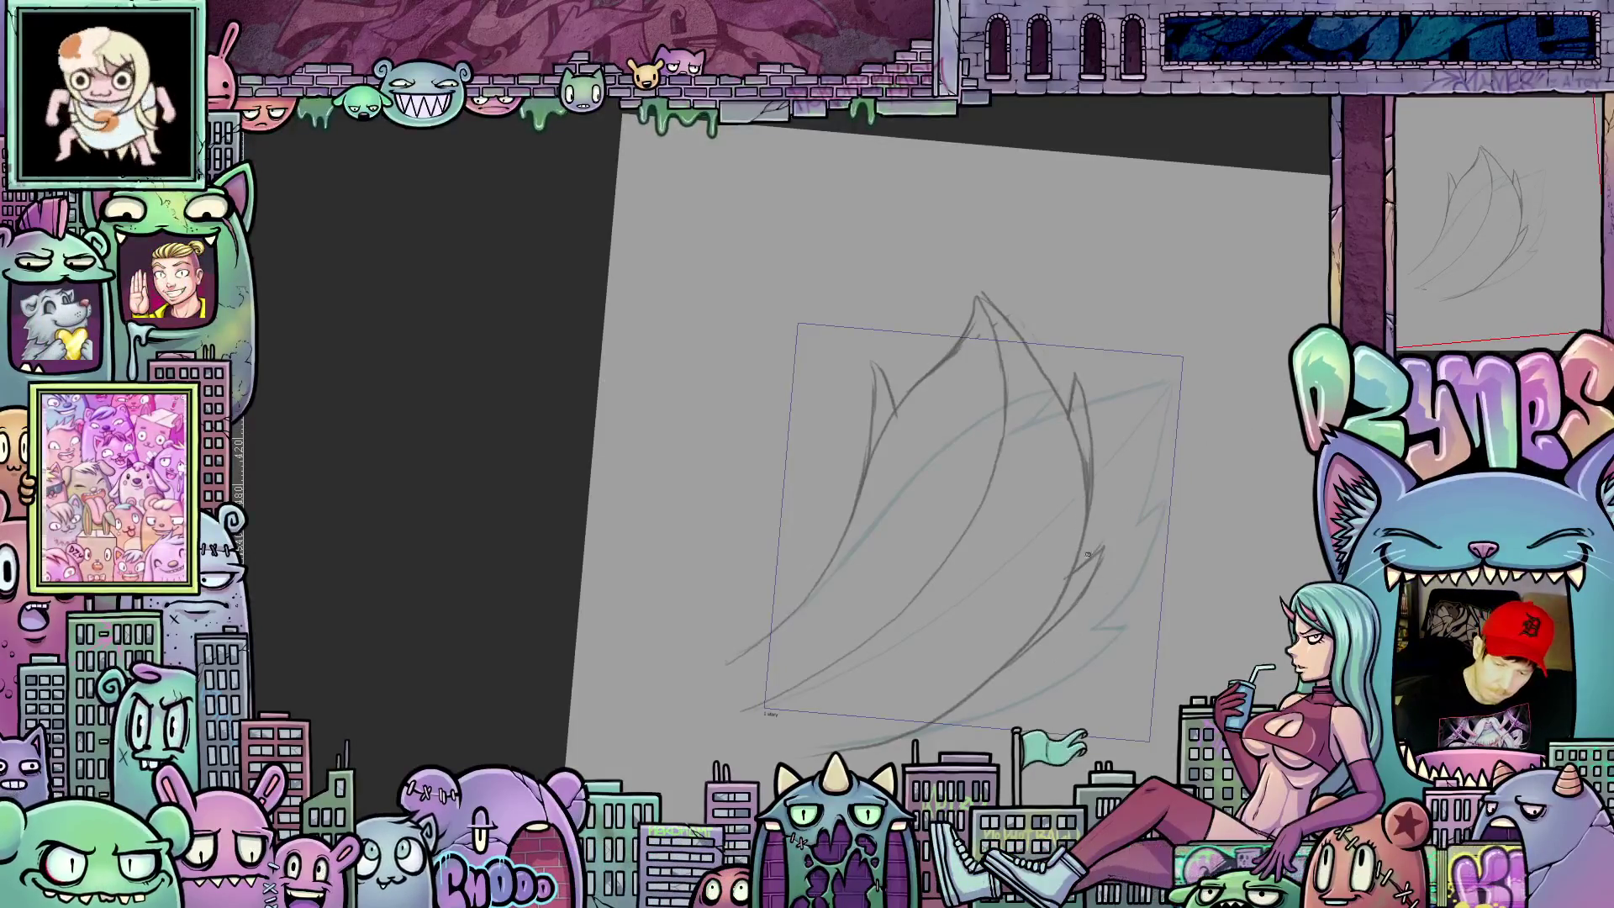
left_click_drag(1107, 540, 1072, 581)
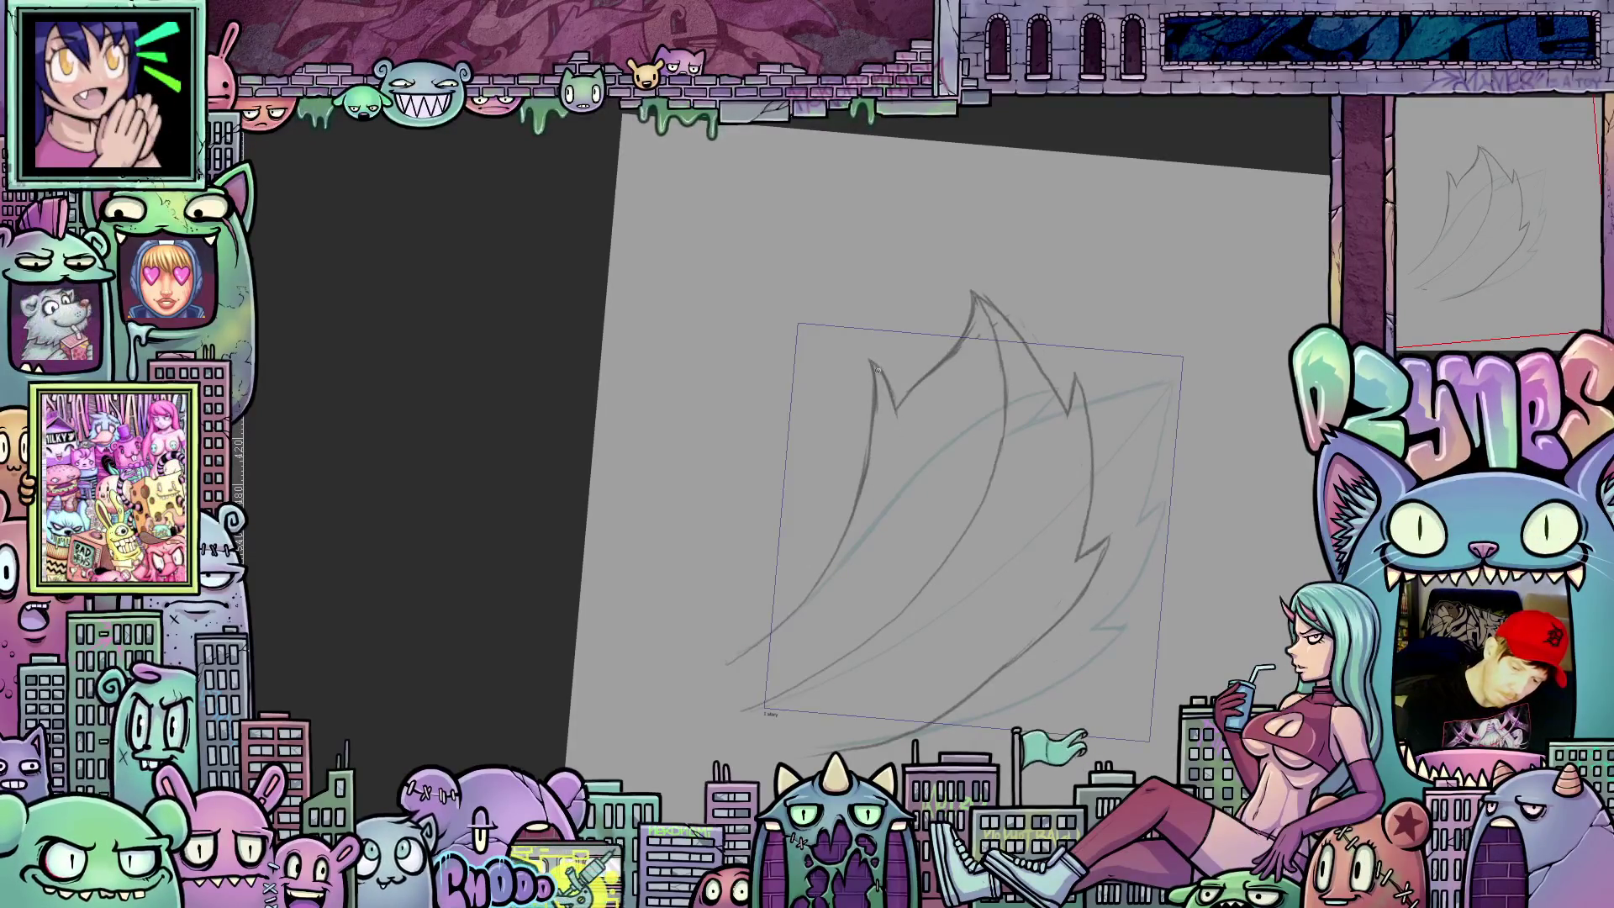
mouse_move(922, 437)
left_mouse_down()
mouse_move(1181, 617)
mouse_move(1175, 568)
left_mouse_up()
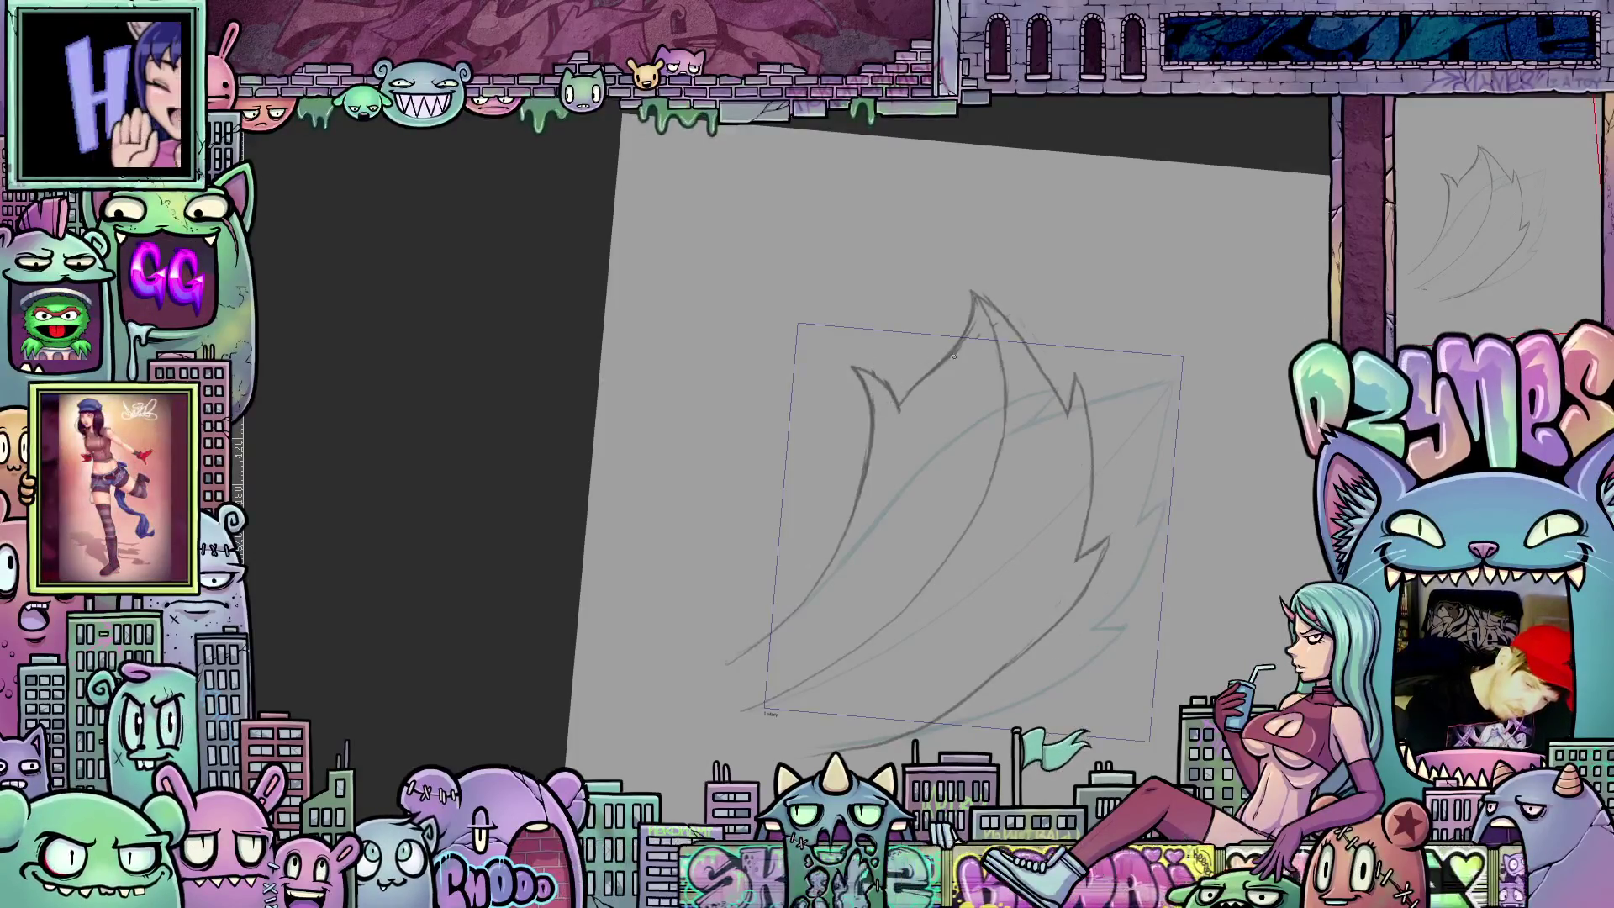
left_click_drag(945, 360, 938, 295)
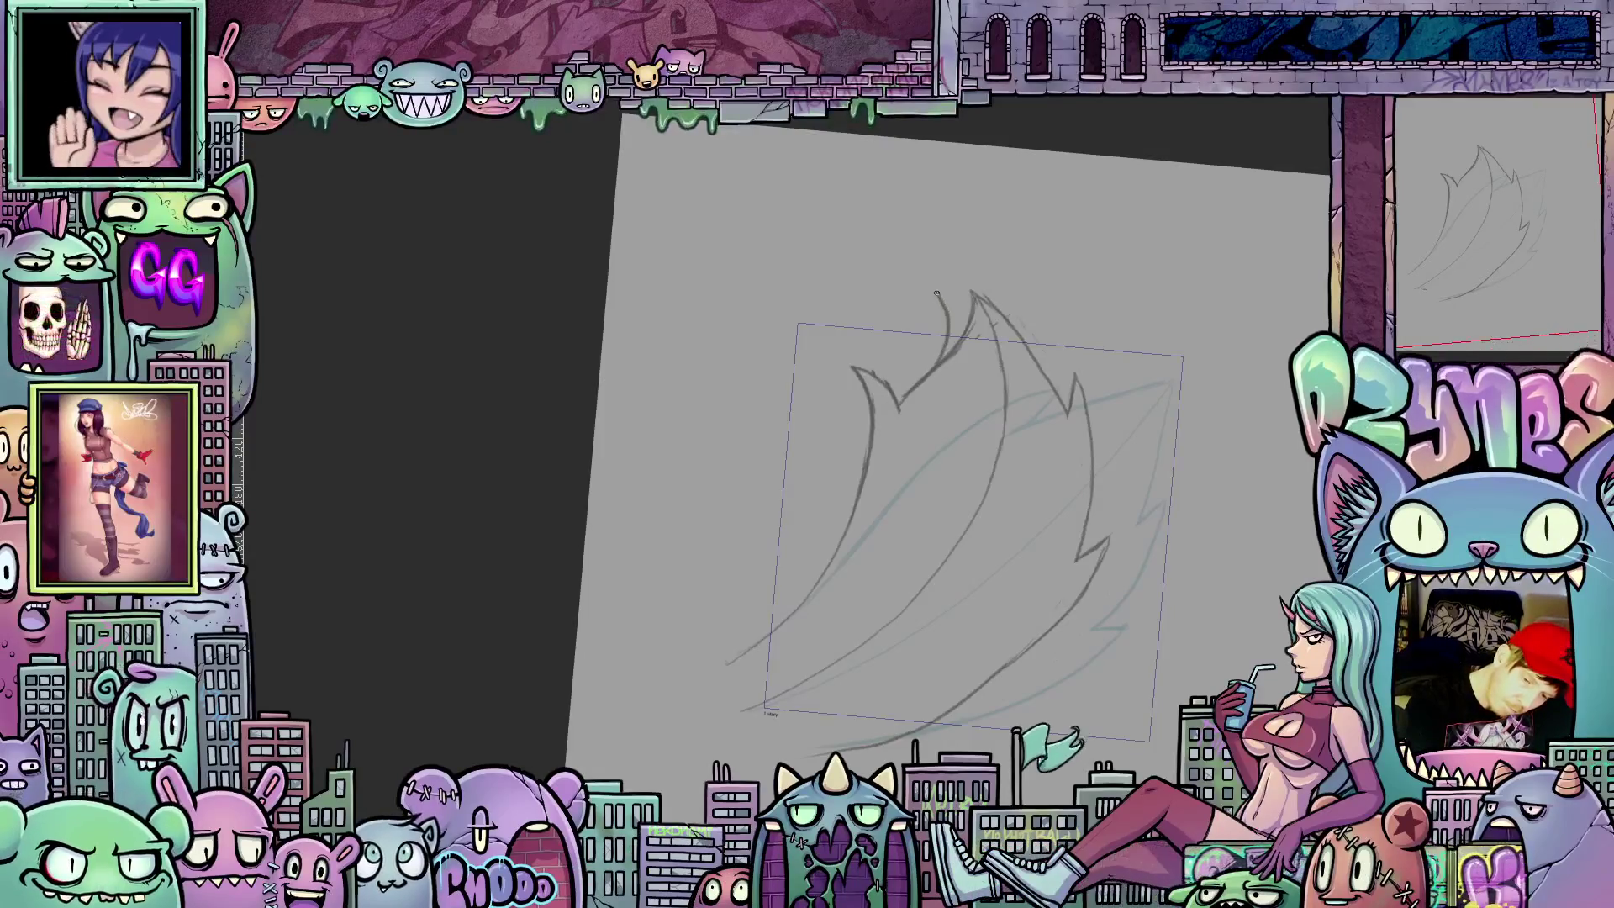
left_click_drag(1053, 362, 1067, 517)
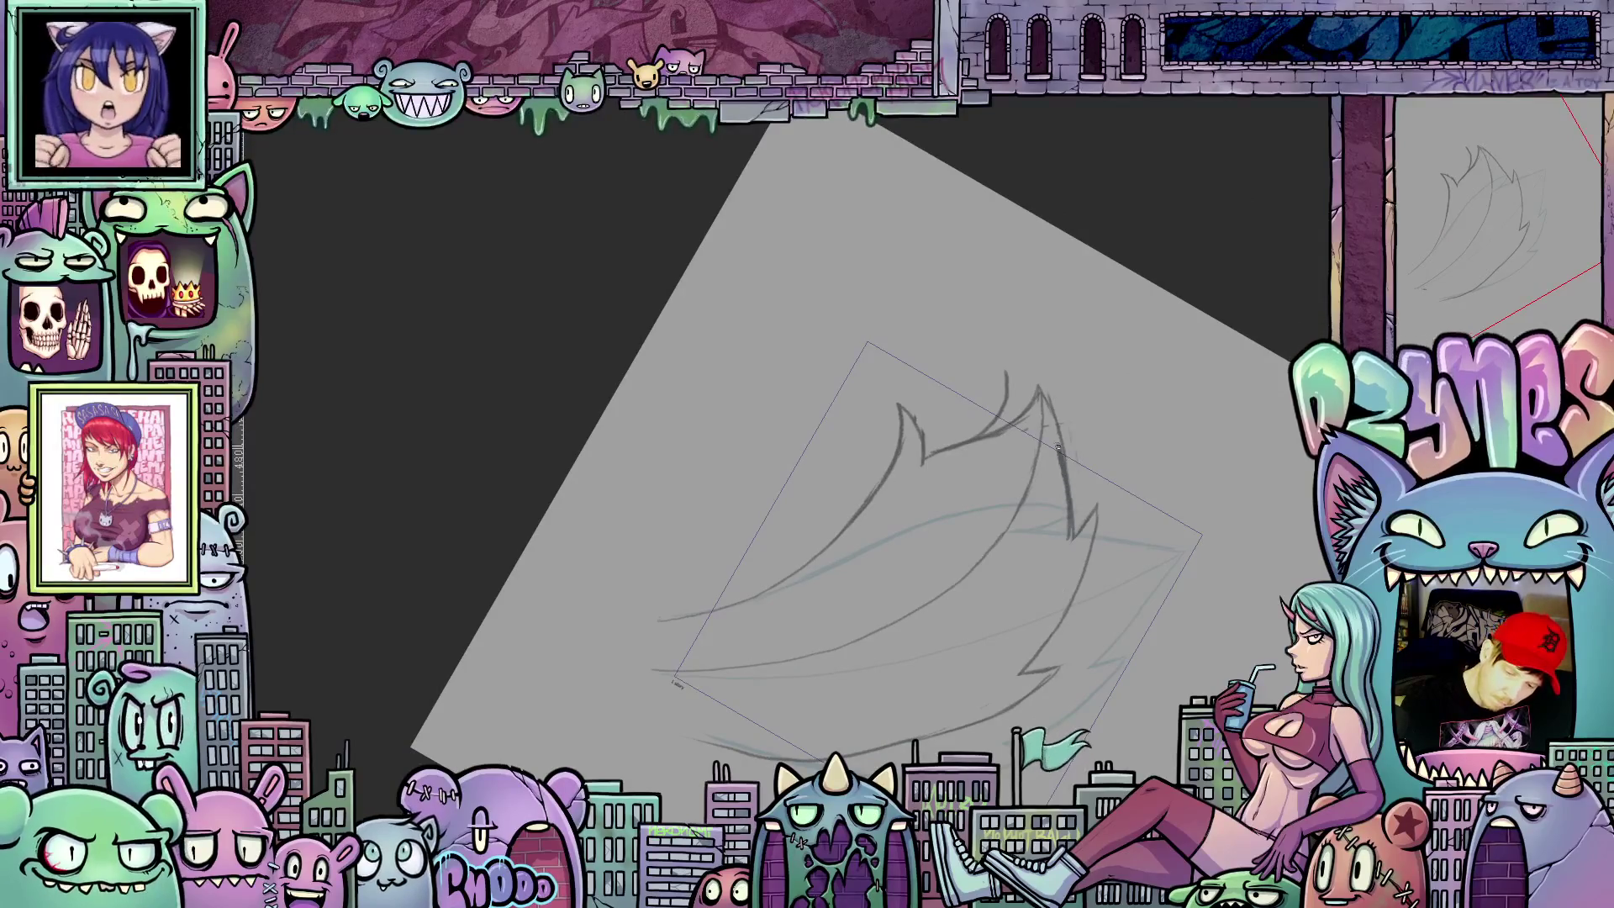
Step: Add a final stroke at the top tip, level the view and flip frames to preview the motion
left_click_drag(1037, 401, 1013, 371)
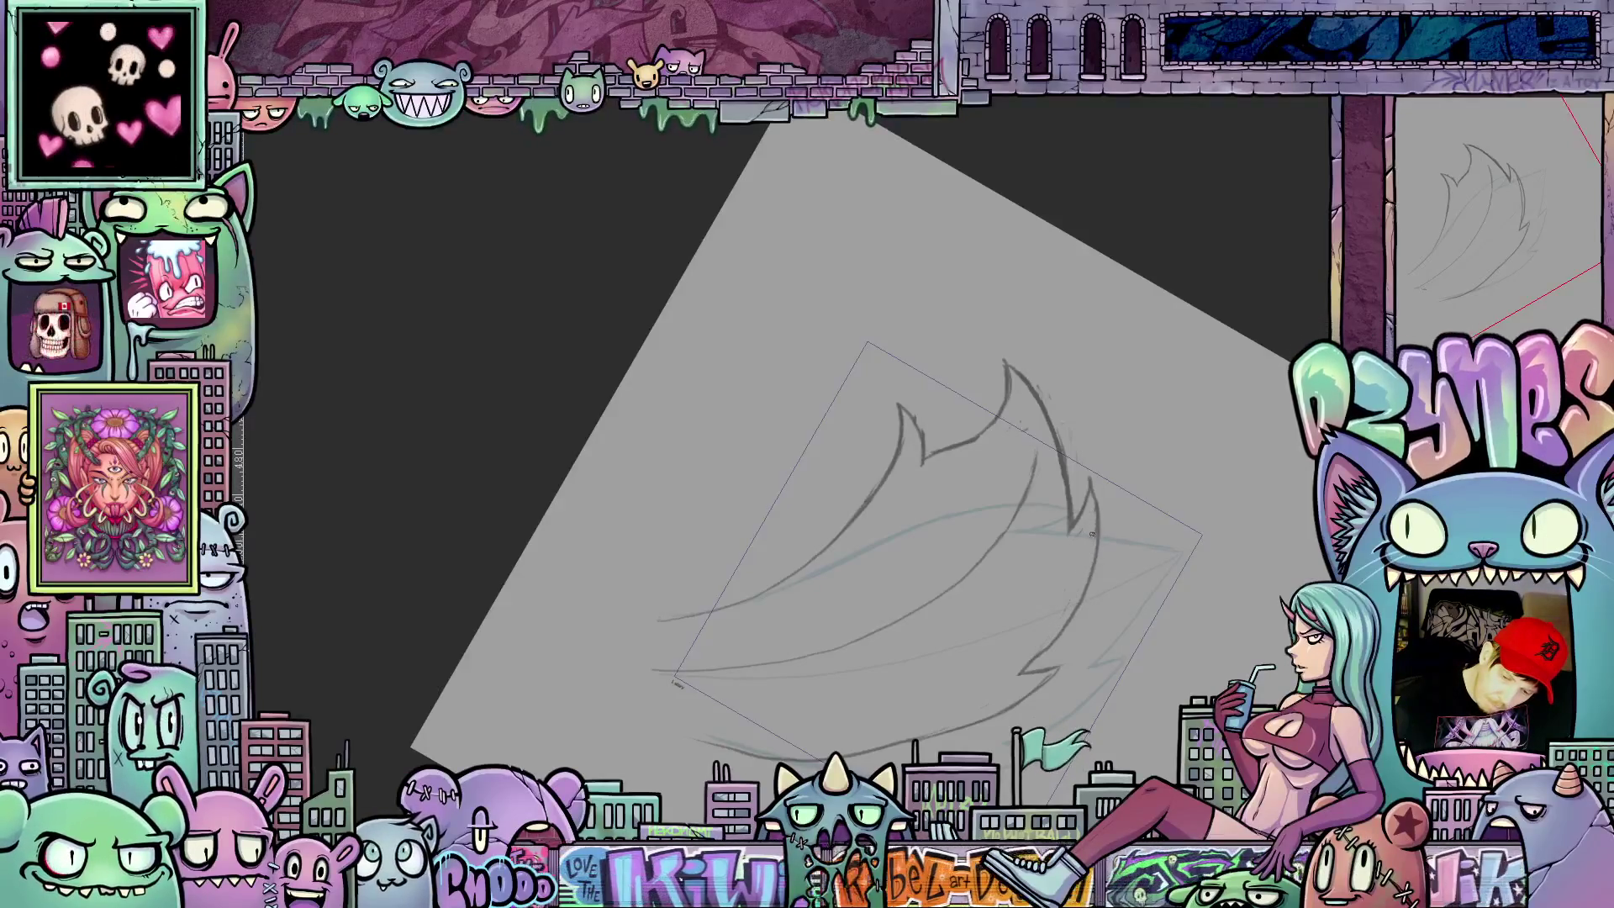
left_click_drag(1088, 470, 1159, 524)
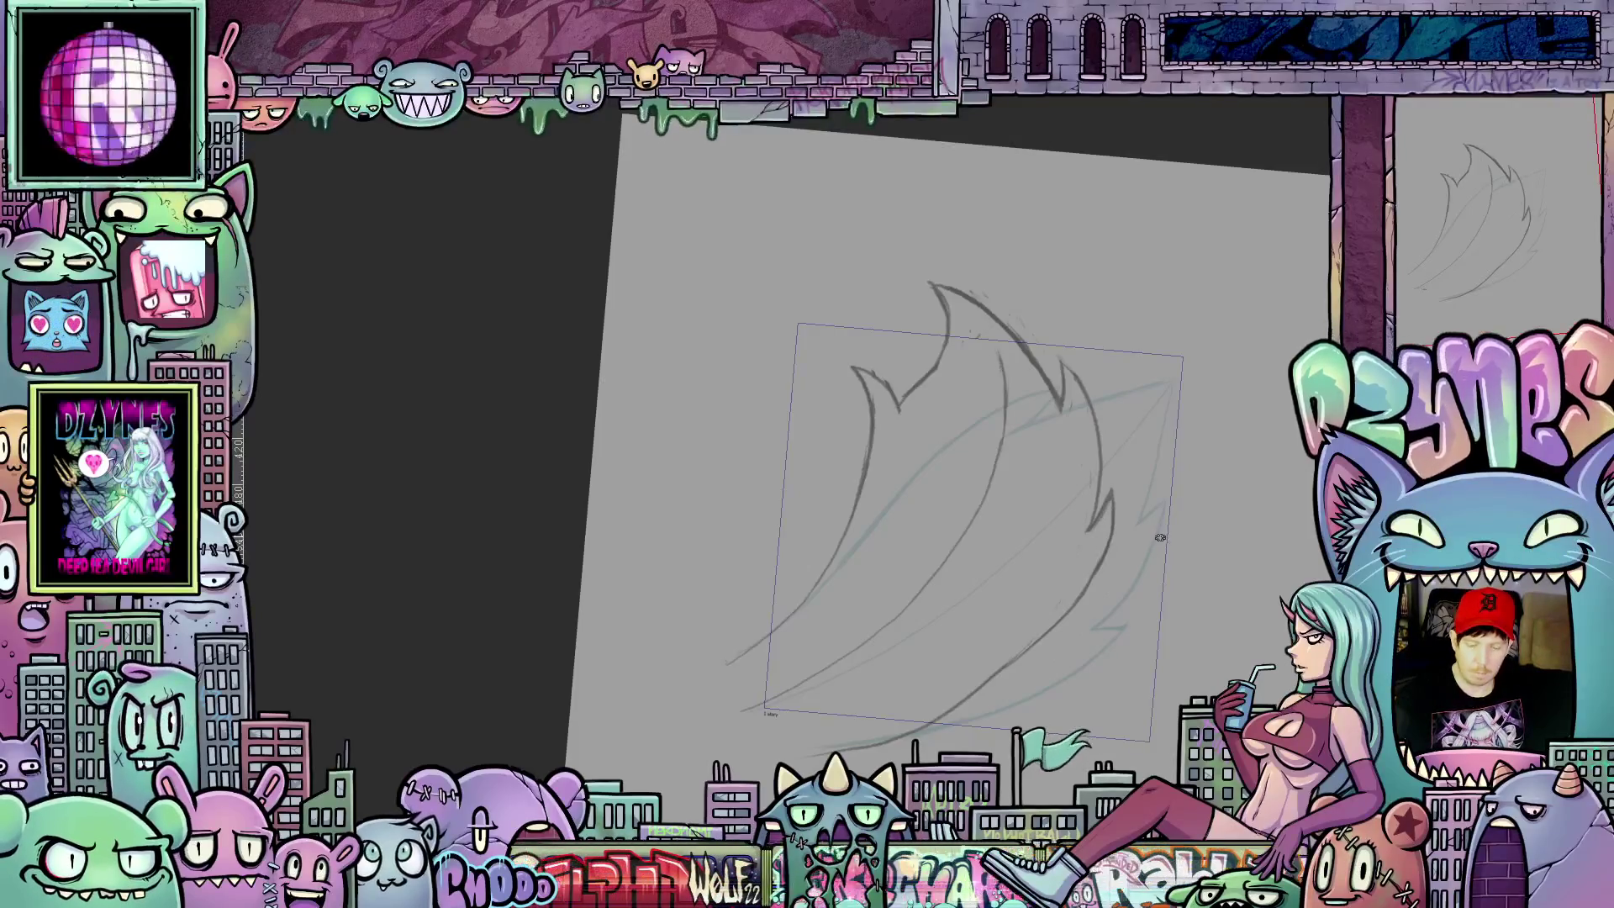
key("ctrl+shift+z")
key("ctrl+z")
key("ctrl+shift+z")
key("ctrl+z")
key("ctrl+shift+z")
Step: Step back and forth between the leaf and flame frames to compare the animation
key("Left")
key("Right")
key("Left")
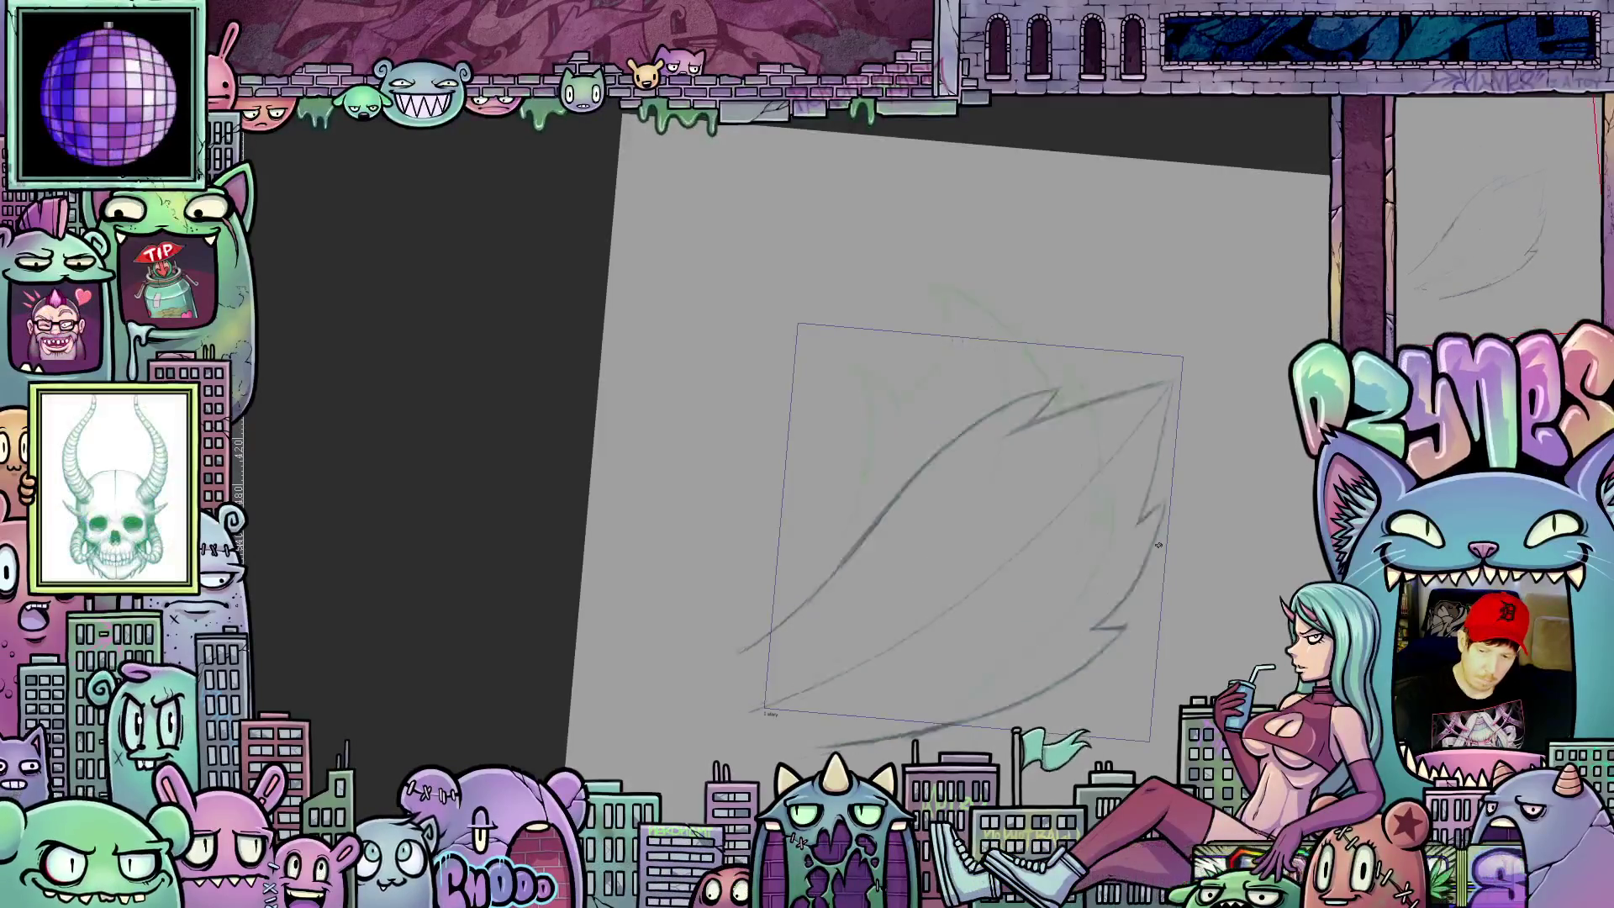
key("ctrl+z")
key("Right")
key("Left")
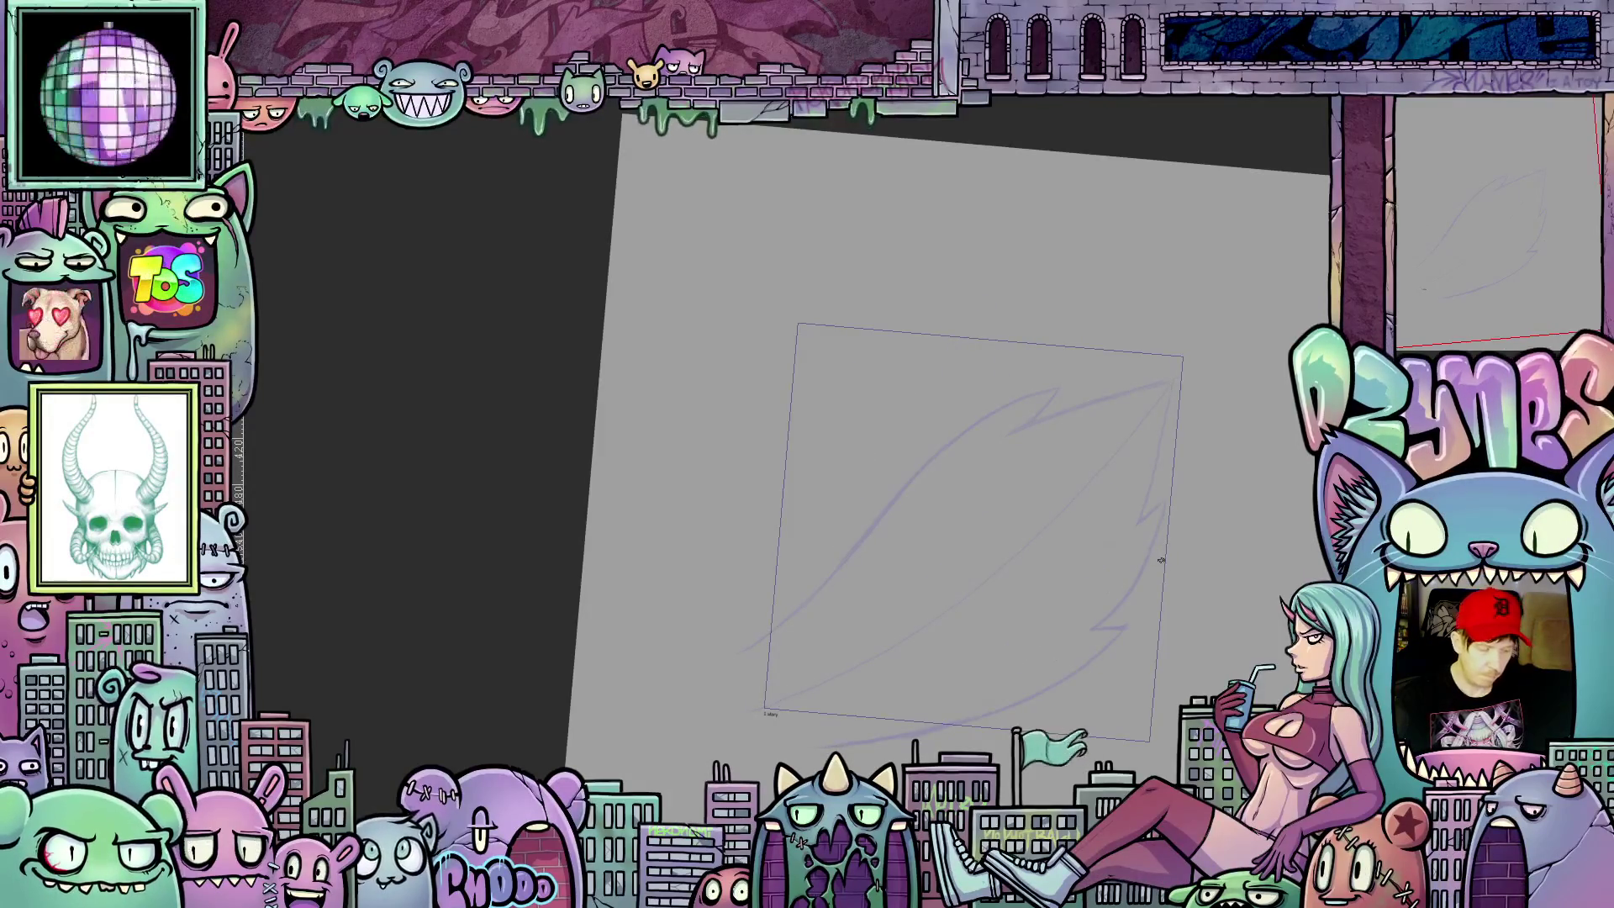
Step: Tilt the canvas and draw the flame's long lower edge sweeping up and to the right
left_click_drag(1164, 571, 1187, 540)
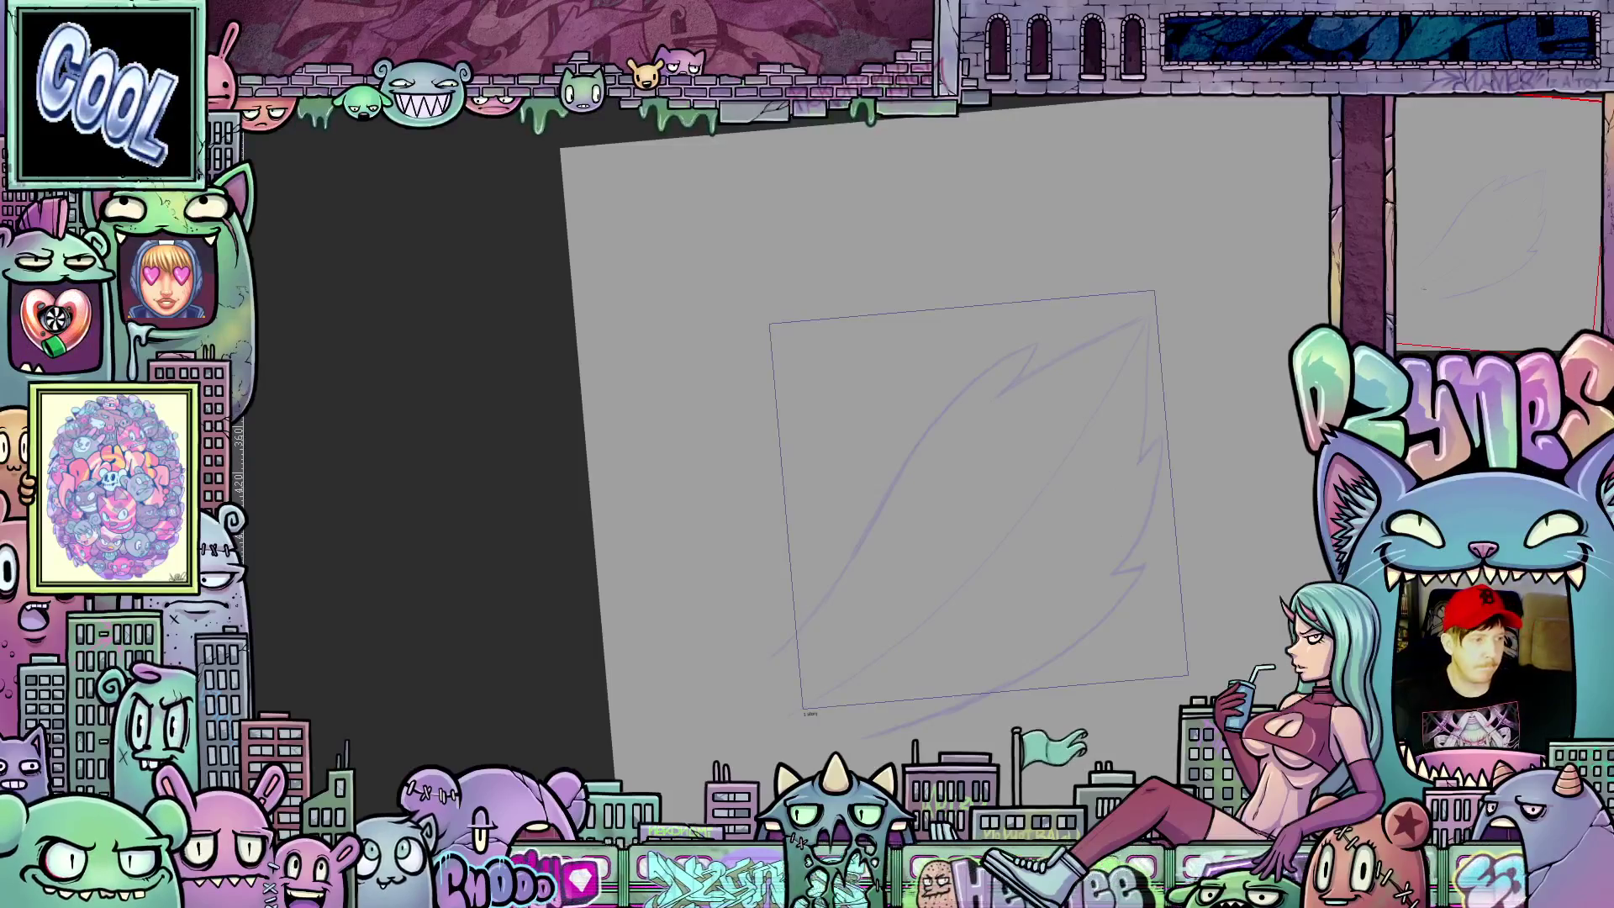
mouse_move(1249, 606)
left_mouse_down()
mouse_move(1271, 548)
mouse_move(984, 670)
left_mouse_up()
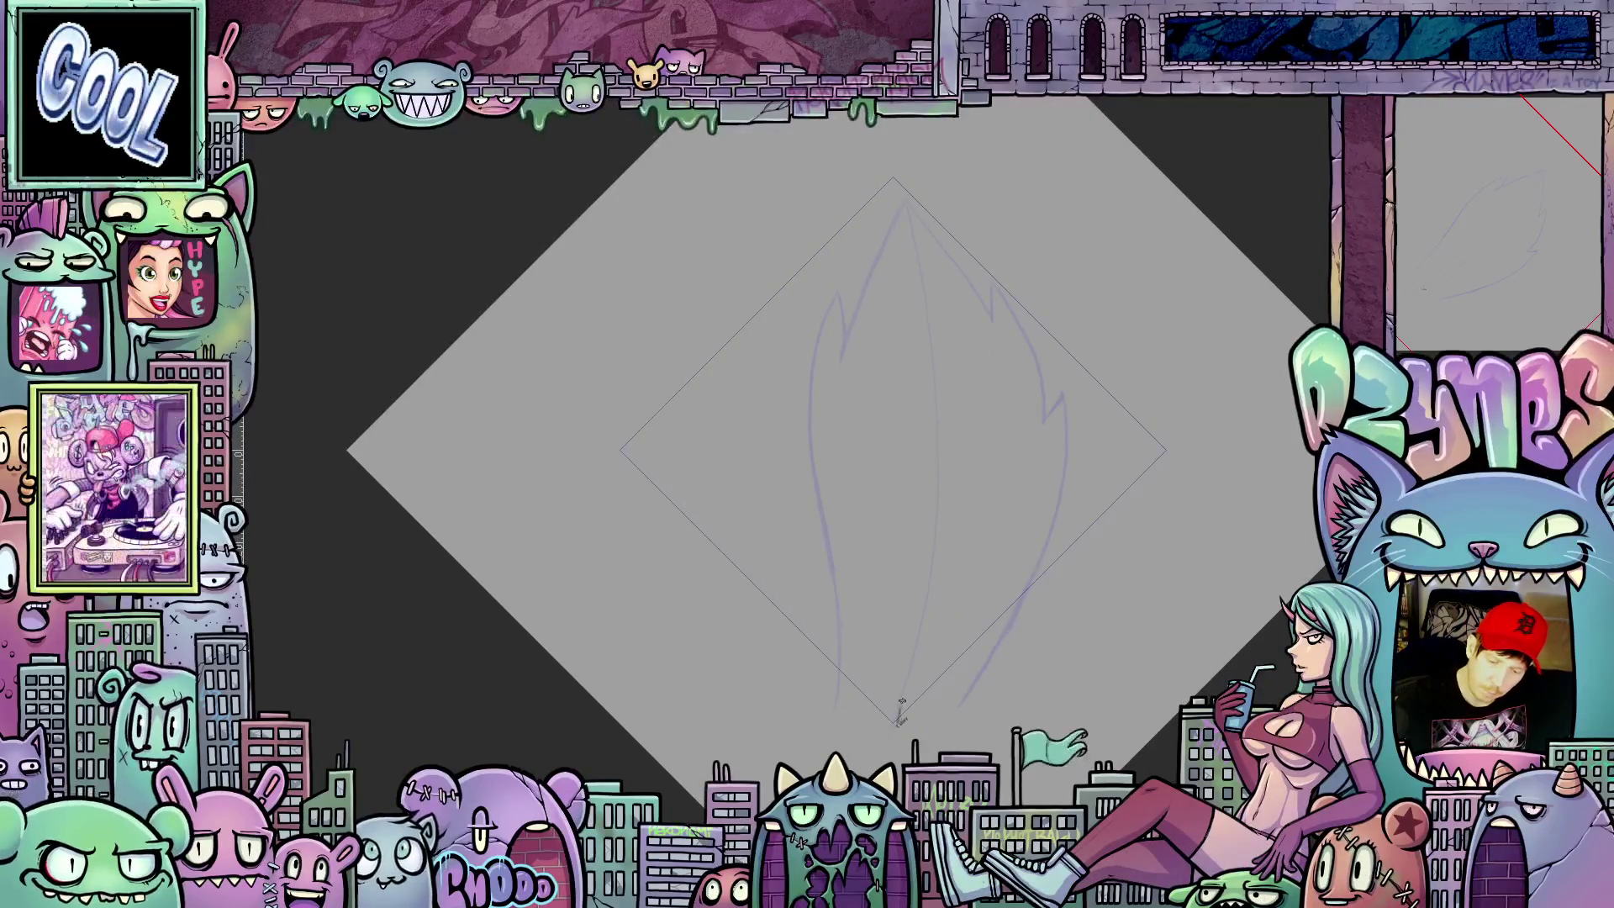
left_click_drag(959, 512, 1142, 338)
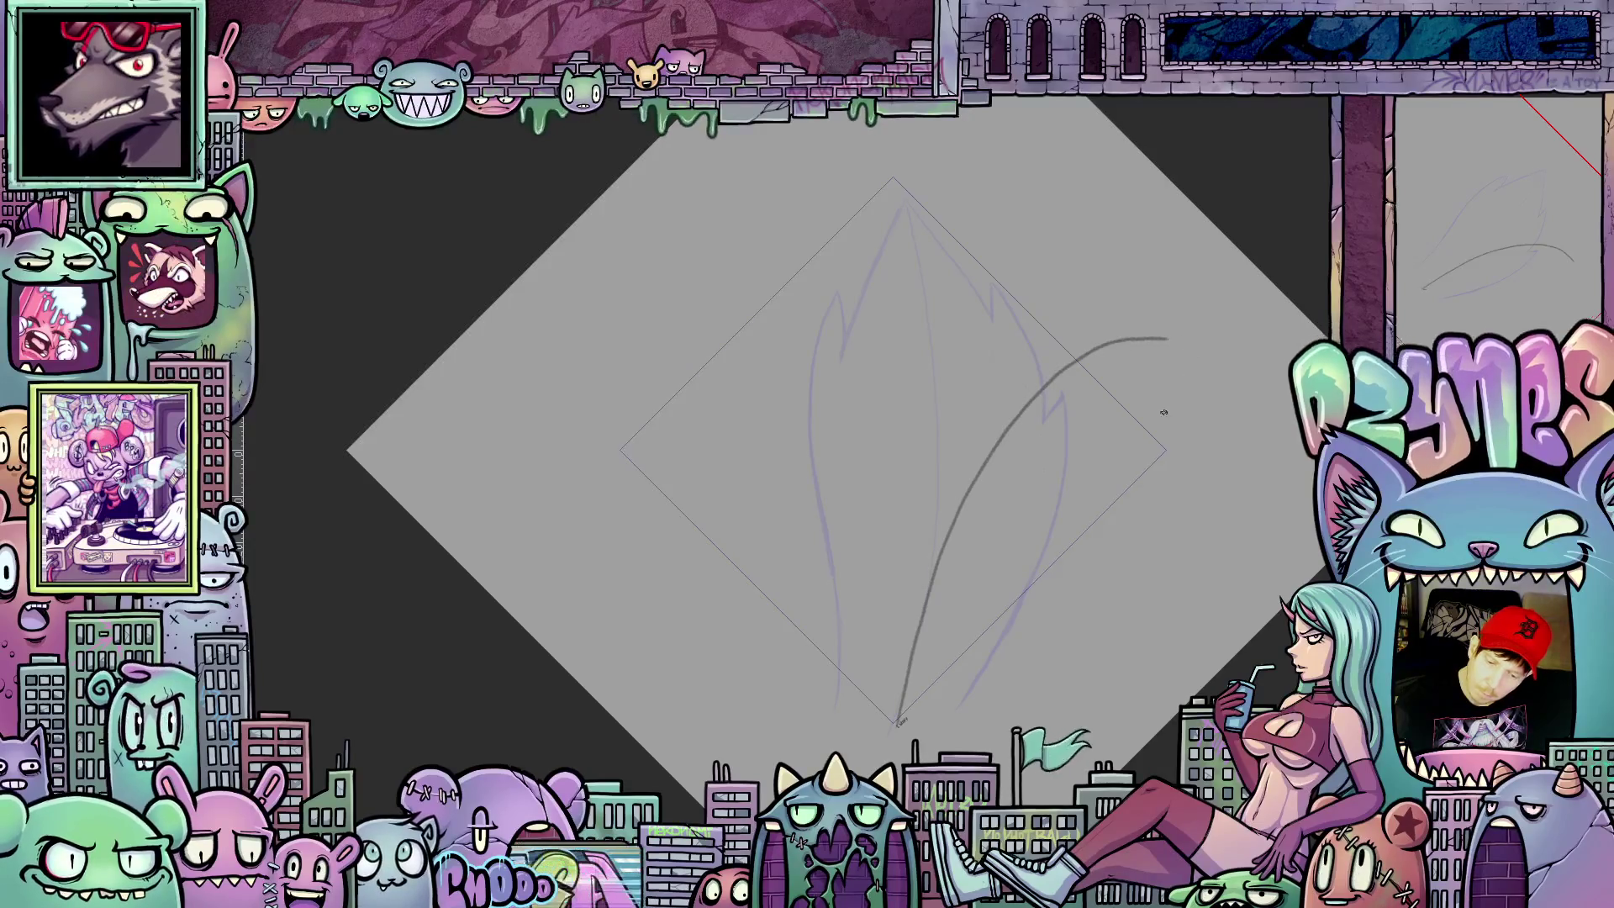
left_click_drag(1017, 657, 993, 660)
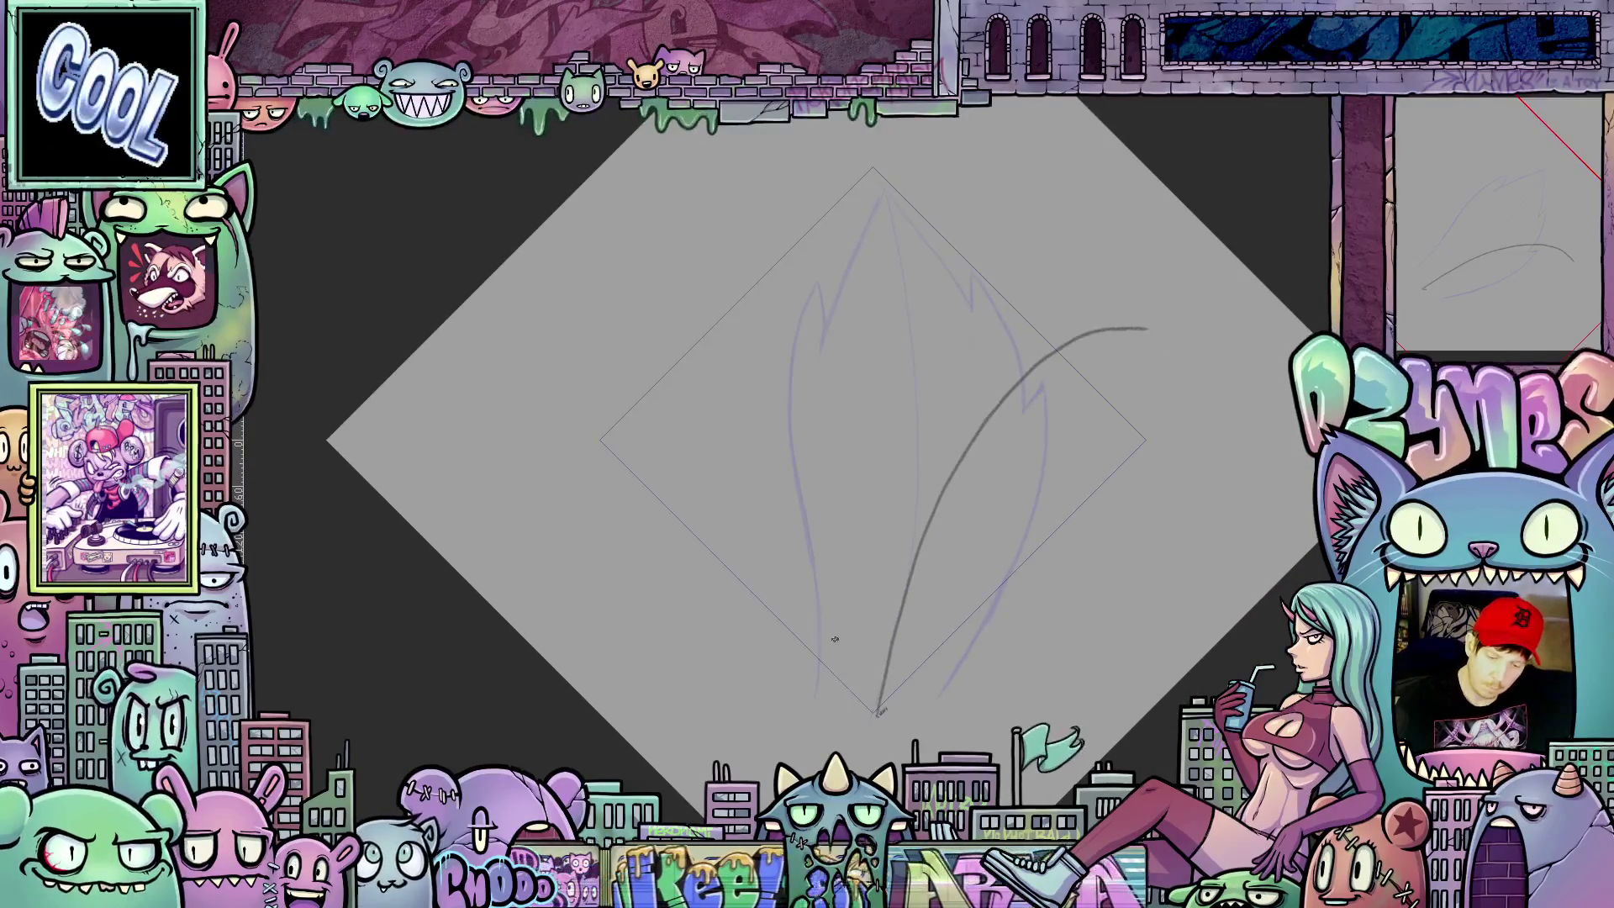
mouse_move(821, 692)
left_mouse_down()
mouse_move(844, 510)
mouse_move(955, 343)
mouse_move(1167, 337)
left_mouse_up()
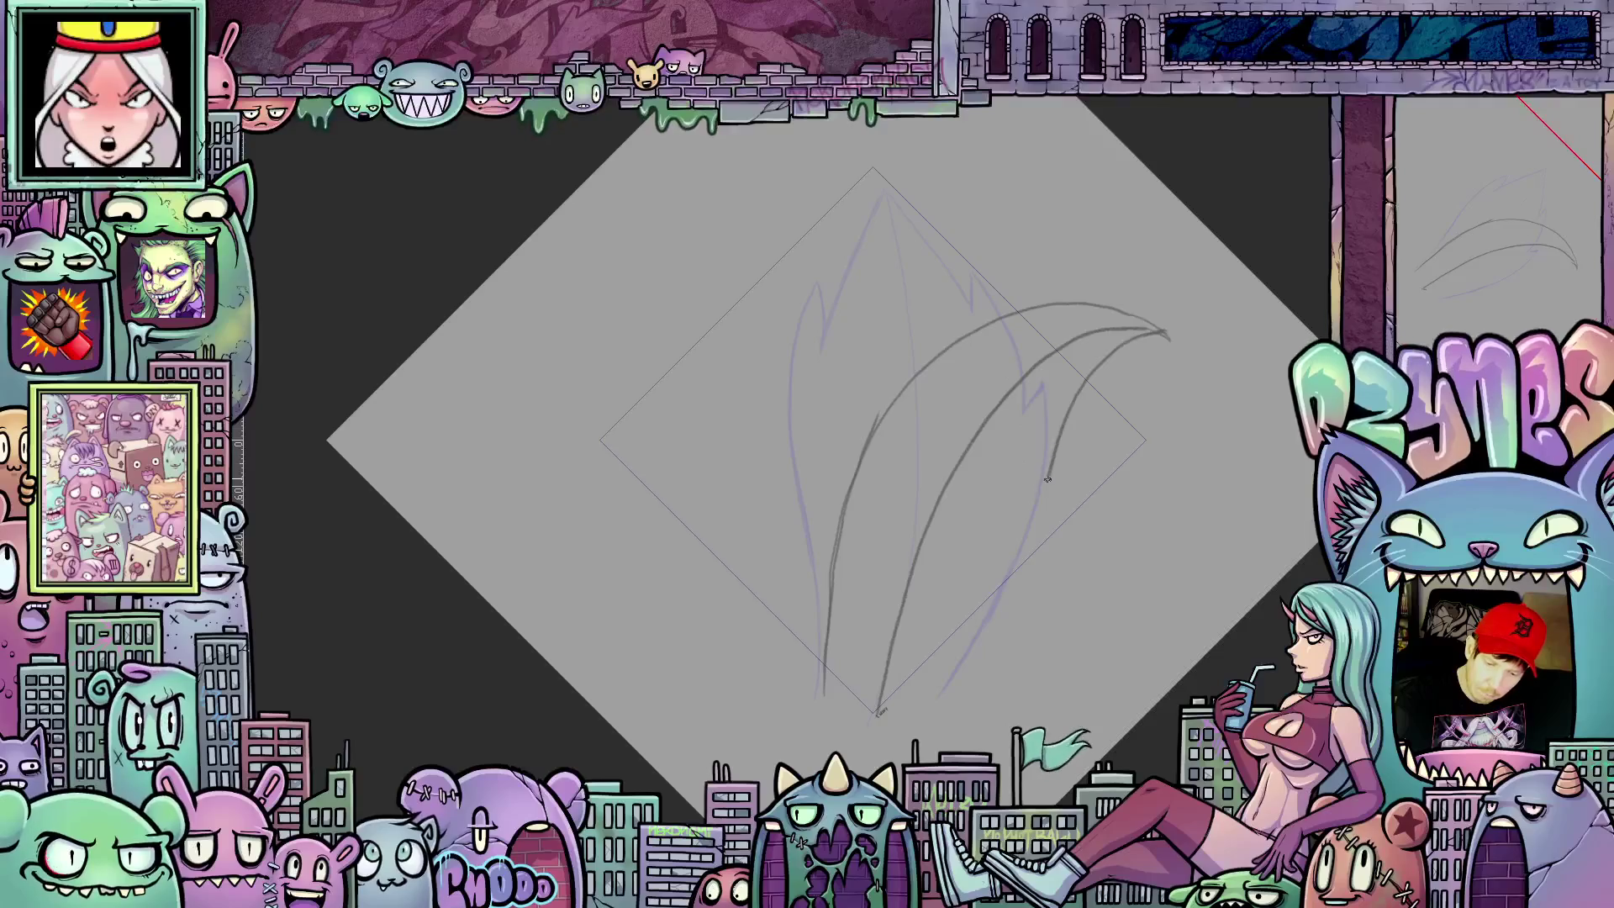
Step: Add two more sweeping jagged tongues, then flip to the other flame frame to compare
left_click_drag(1023, 580, 906, 719)
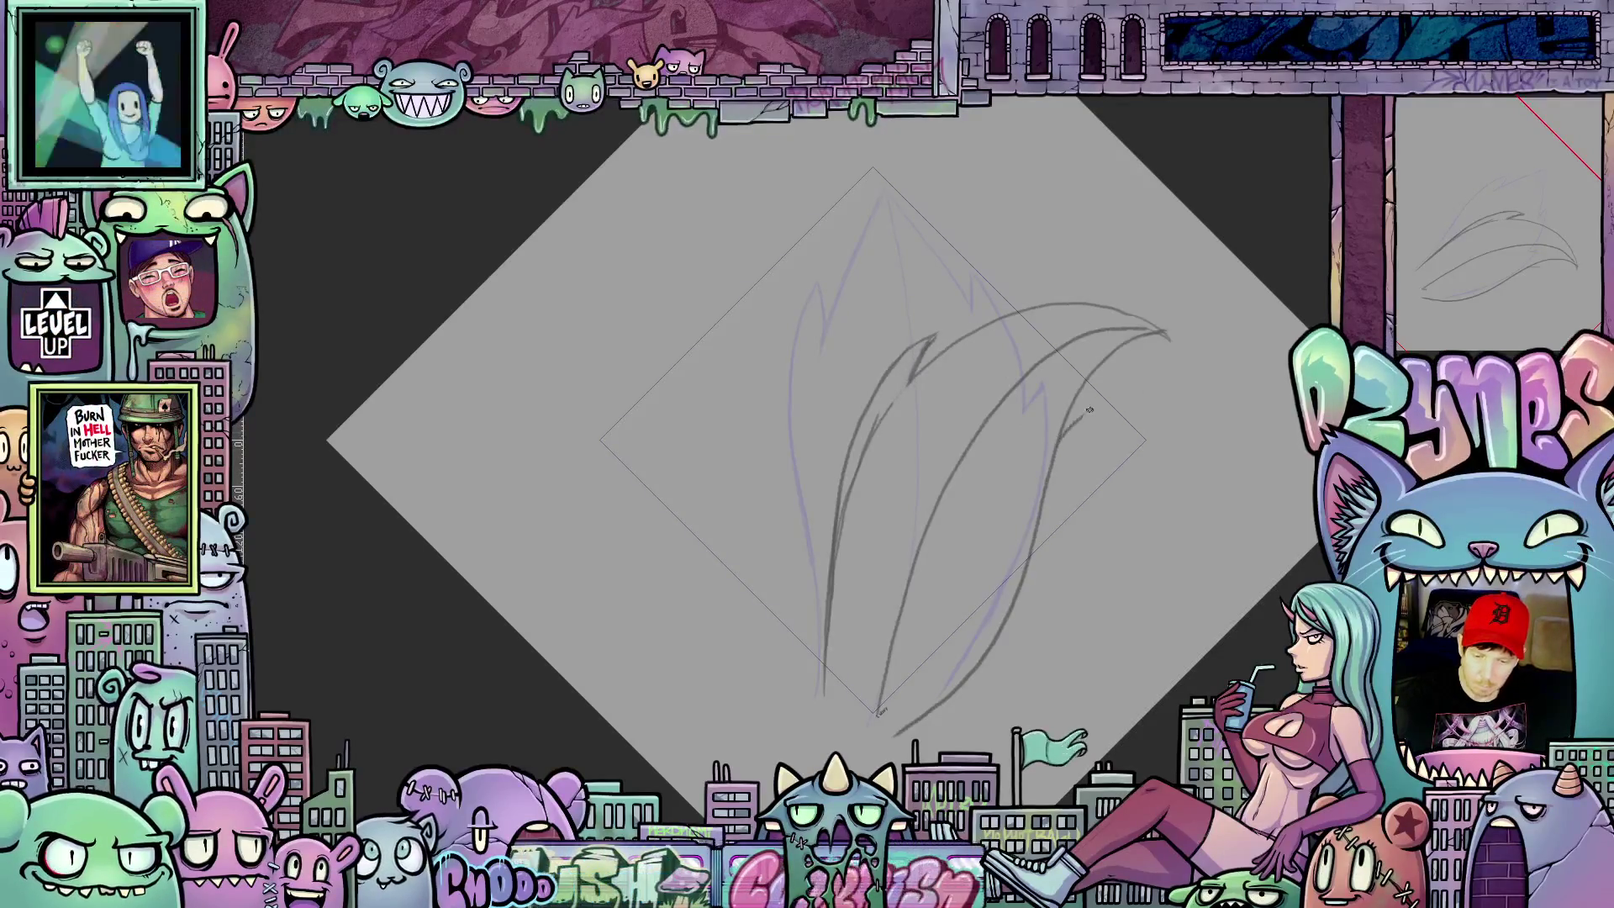
mouse_move(1114, 410)
left_mouse_down()
mouse_move(1052, 473)
mouse_move(1016, 590)
left_mouse_up()
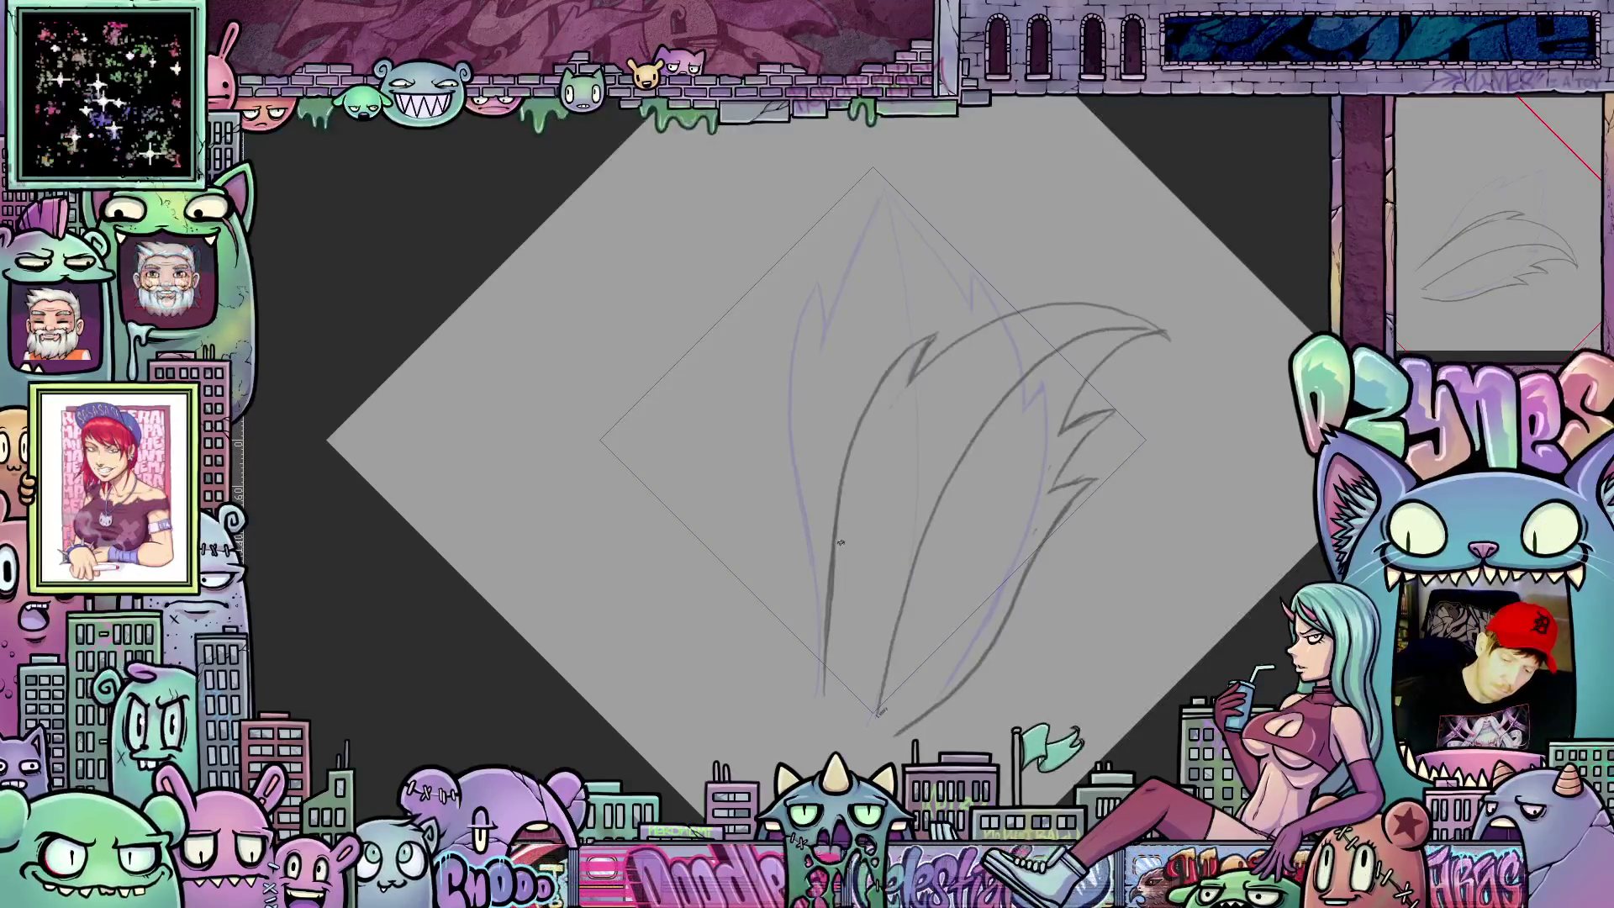
left_click_drag(1077, 501, 1015, 608)
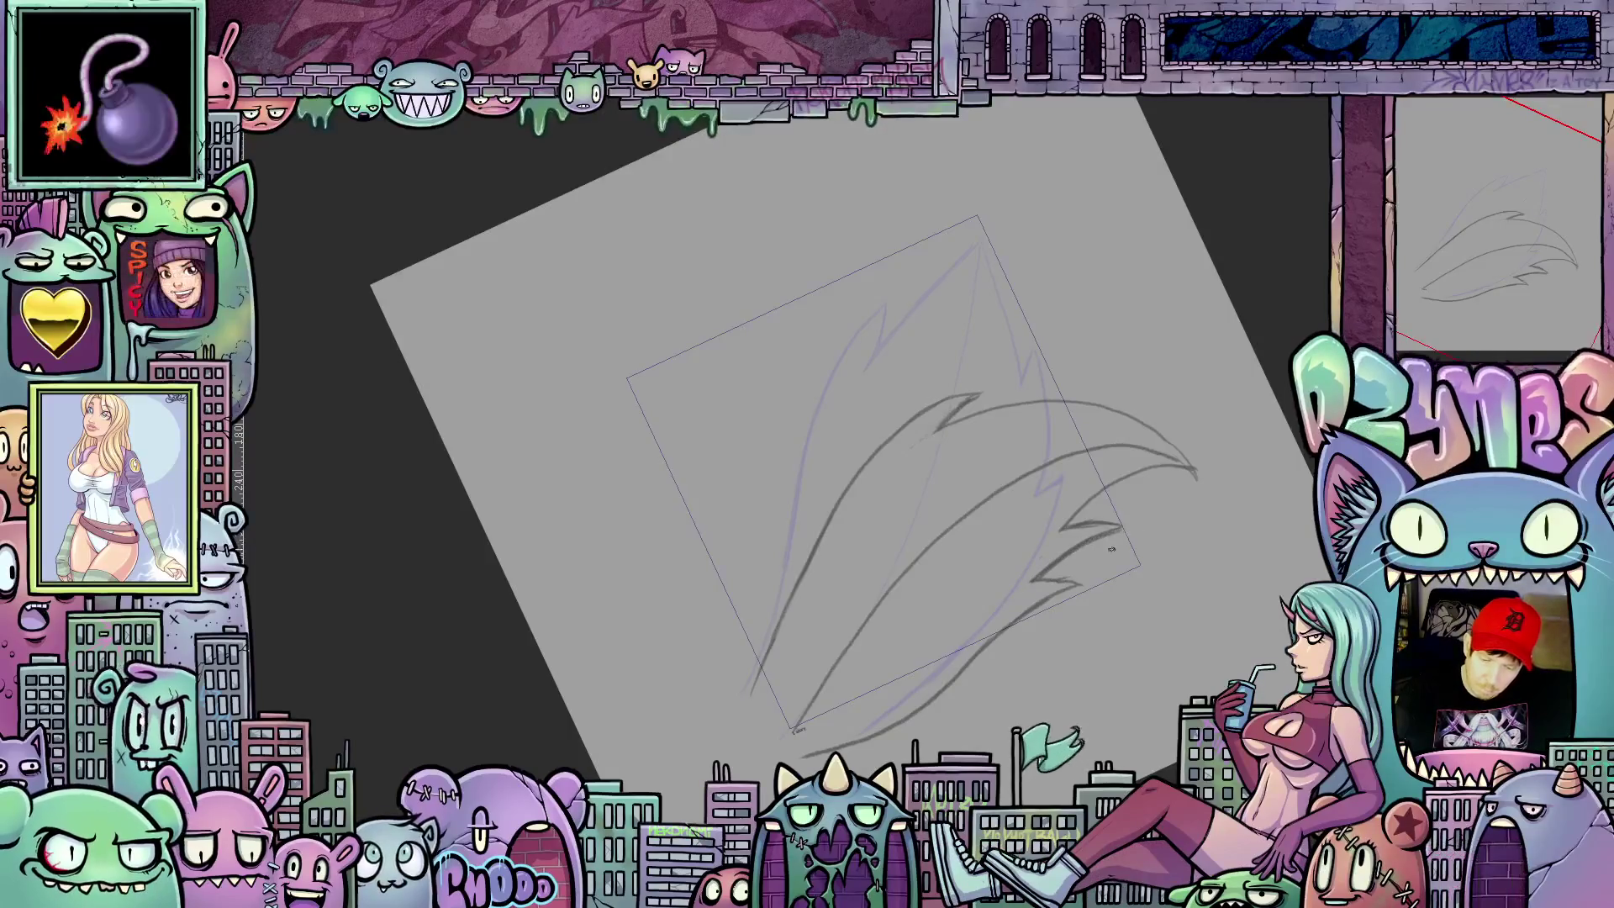
left_click_drag(1071, 584, 1132, 586)
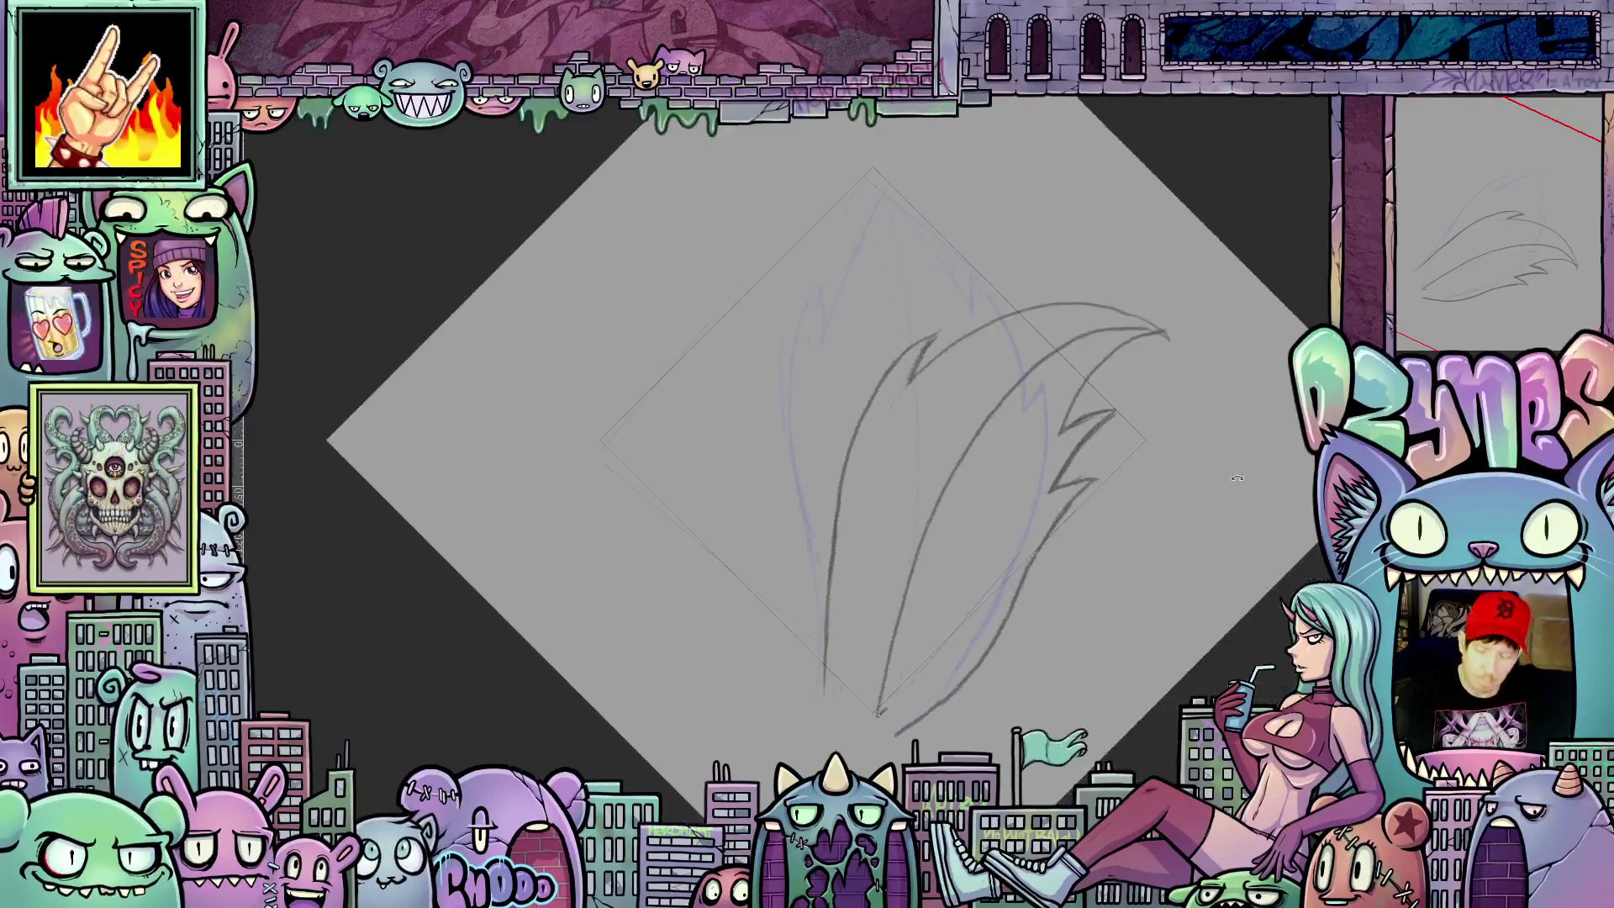
key("ctrl+shift+z")
Step: Flip between the upright and sideways flame frames to check the motion, returning to the sideways flame
key("ctrl+z")
key("ctrl+shift+z")
key("ctrl+z")
key("ctrl+shift+z")
key("ctrl+z")
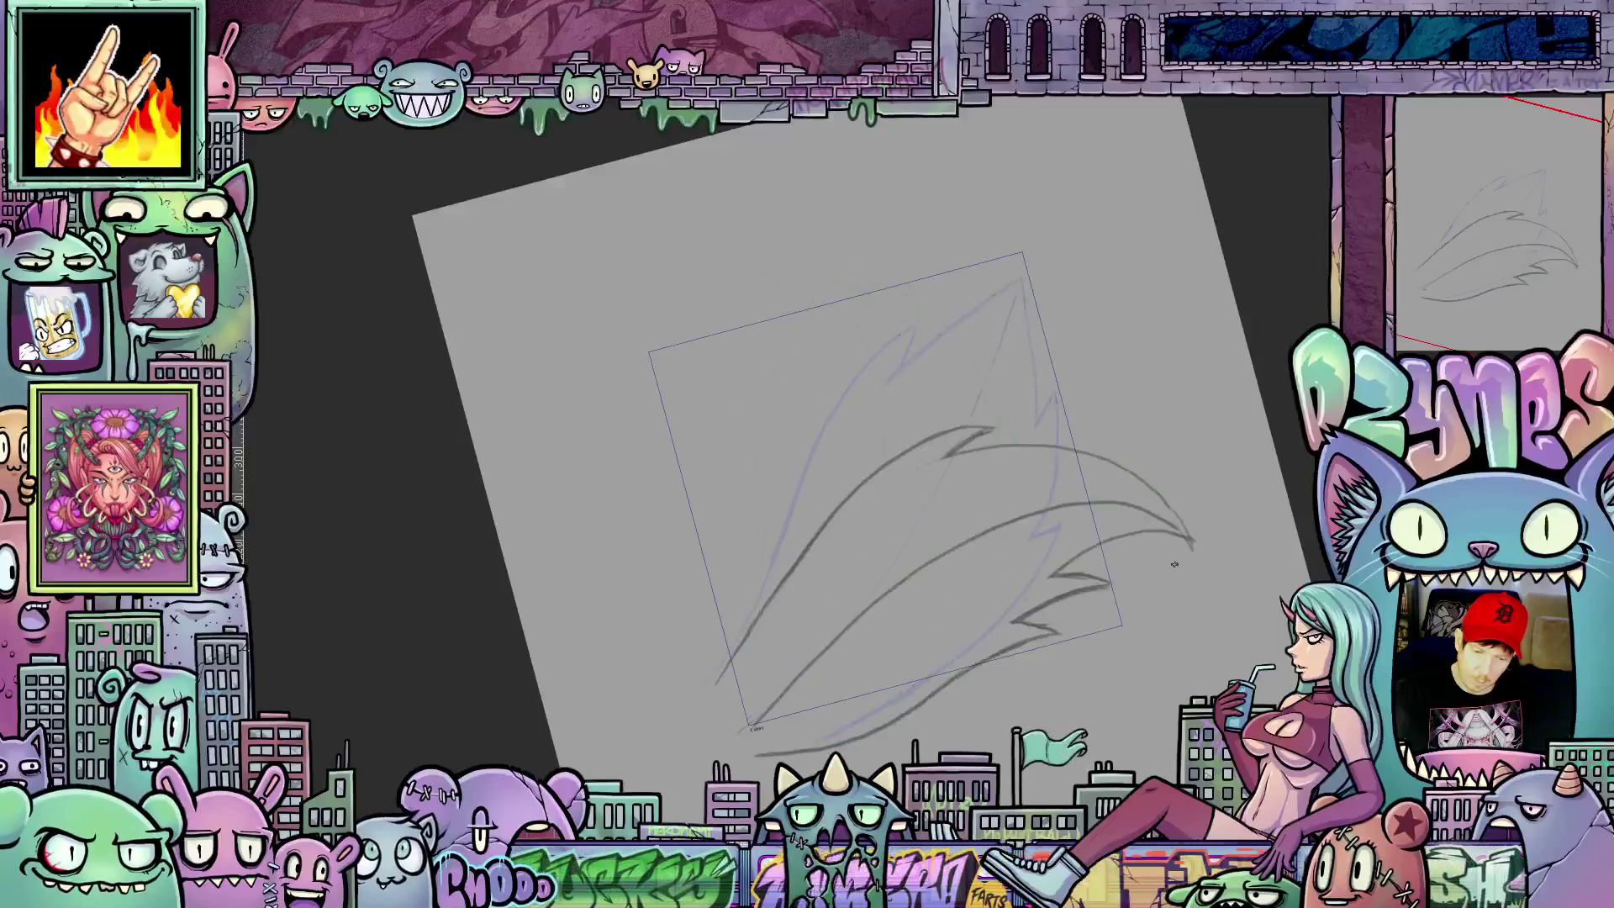
key("ctrl+shift+z")
key("ctrl+z")
key("ctrl+shift+z")
key("ctrl+z")
key("ctrl+shift+z")
key("ctrl+z")
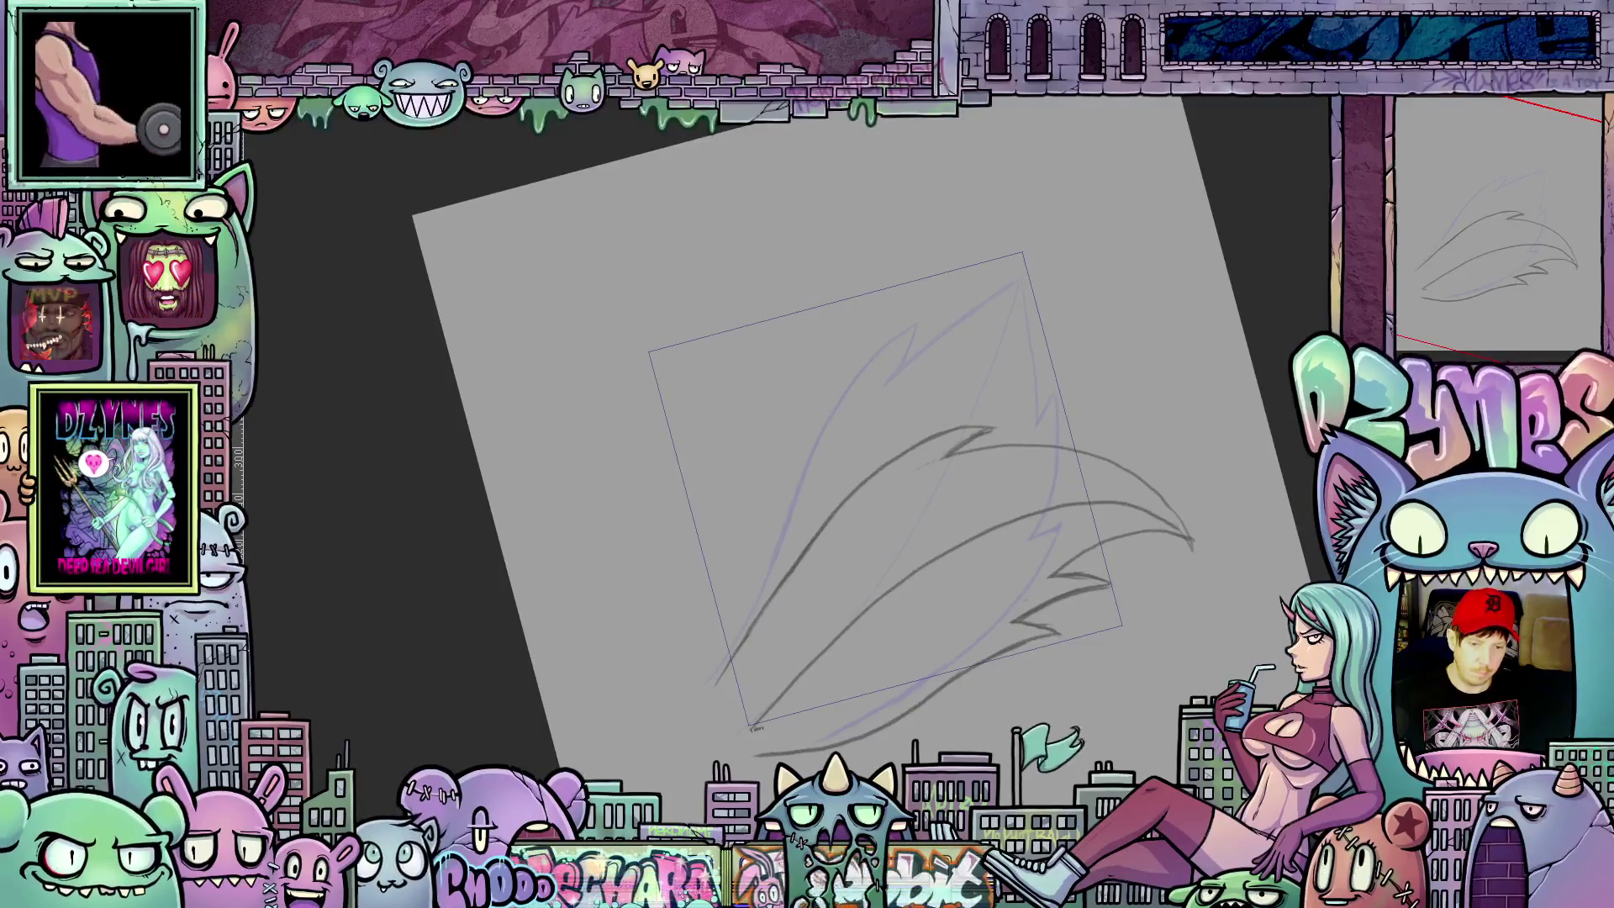
Step: Flip the two flame frames again several times, ending on the sideways flame with onion skin hidden
key("ctrl+shift+z")
key("ctrl+z")
key("ctrl+shift+z")
key("ctrl+z")
key("ctrl+shift+z")
key("ctrl+z")
key("ctrl+shift+z")
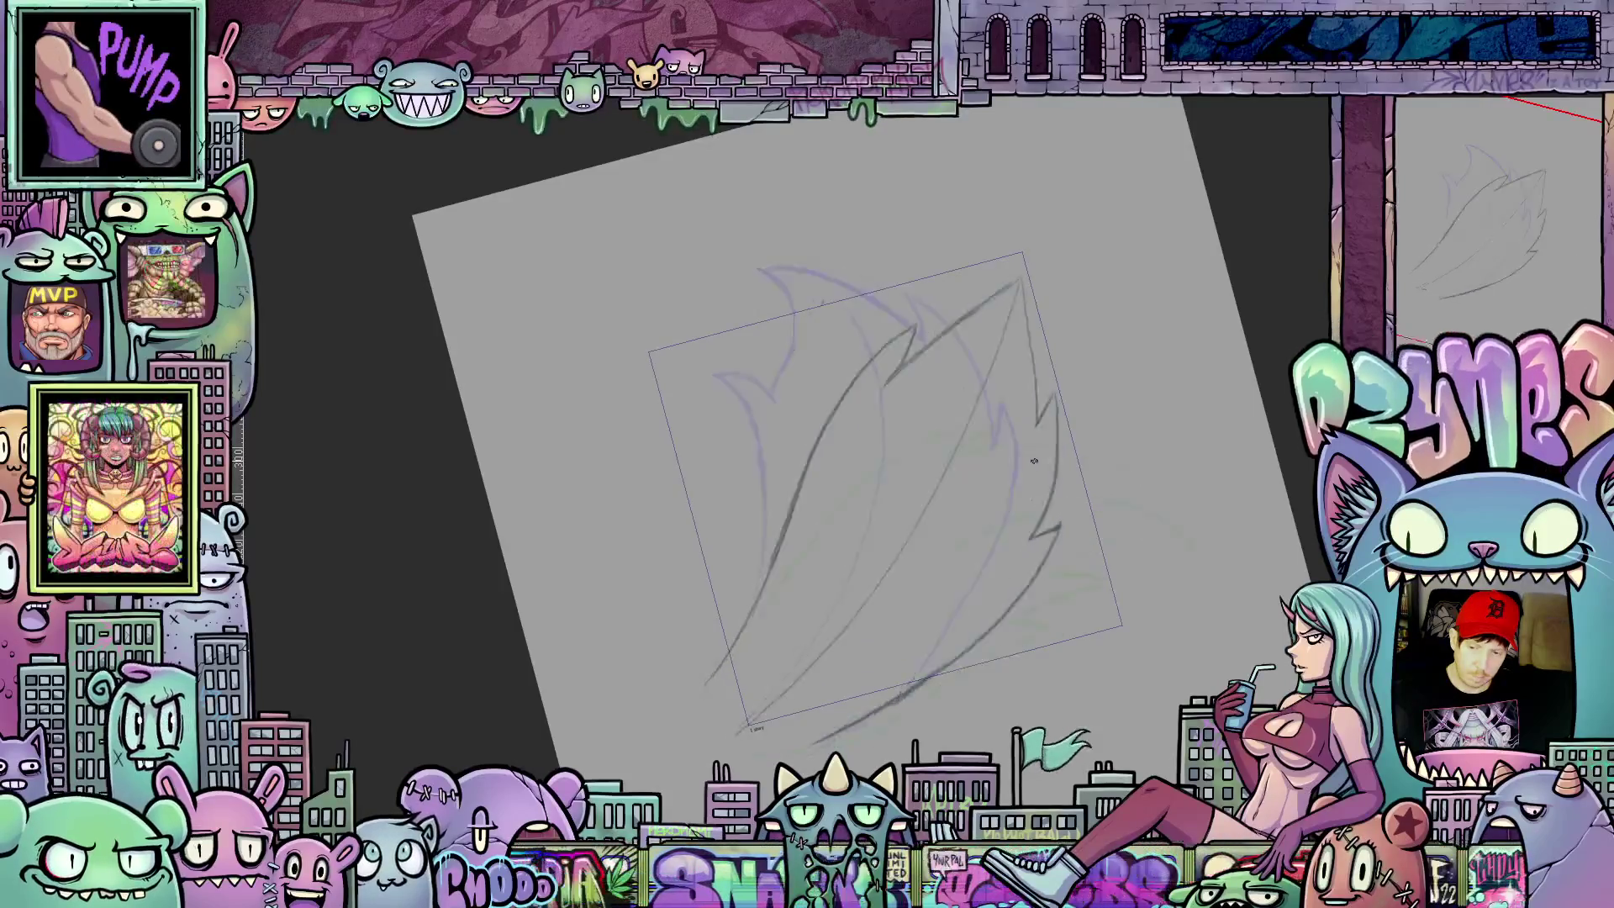
key("ctrl+z")
key("ctrl+shift+z")
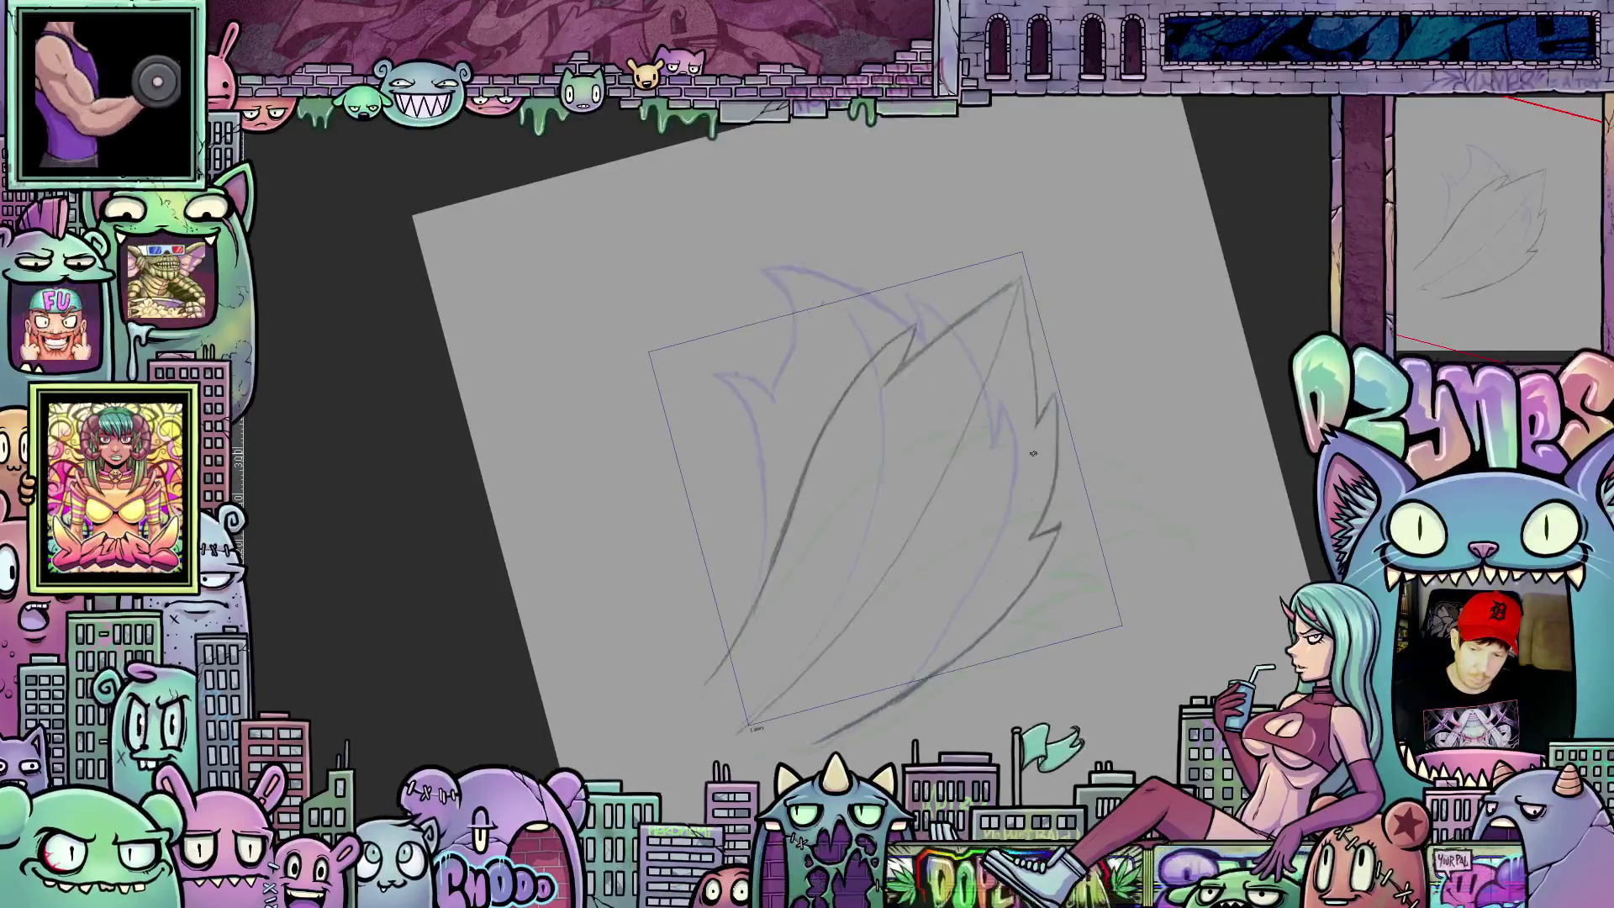
key("ctrl+z")
key("ctrl+shift+z")
scroll(1057, 393, "down", 2)
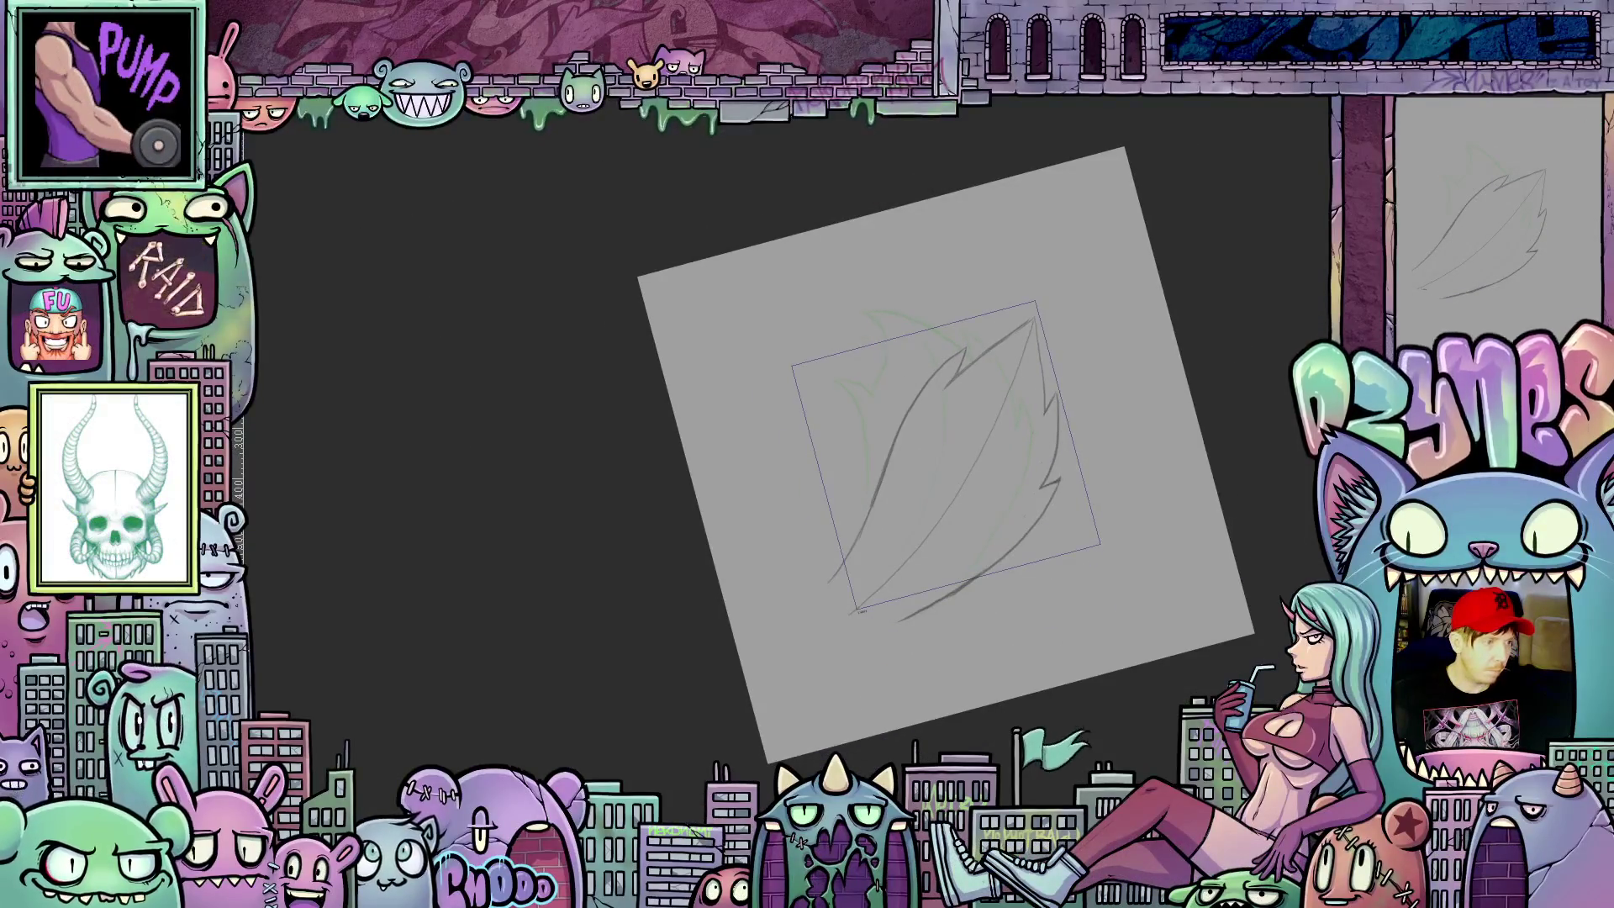
key("ctrl+z")
key("ctrl+shift+z")
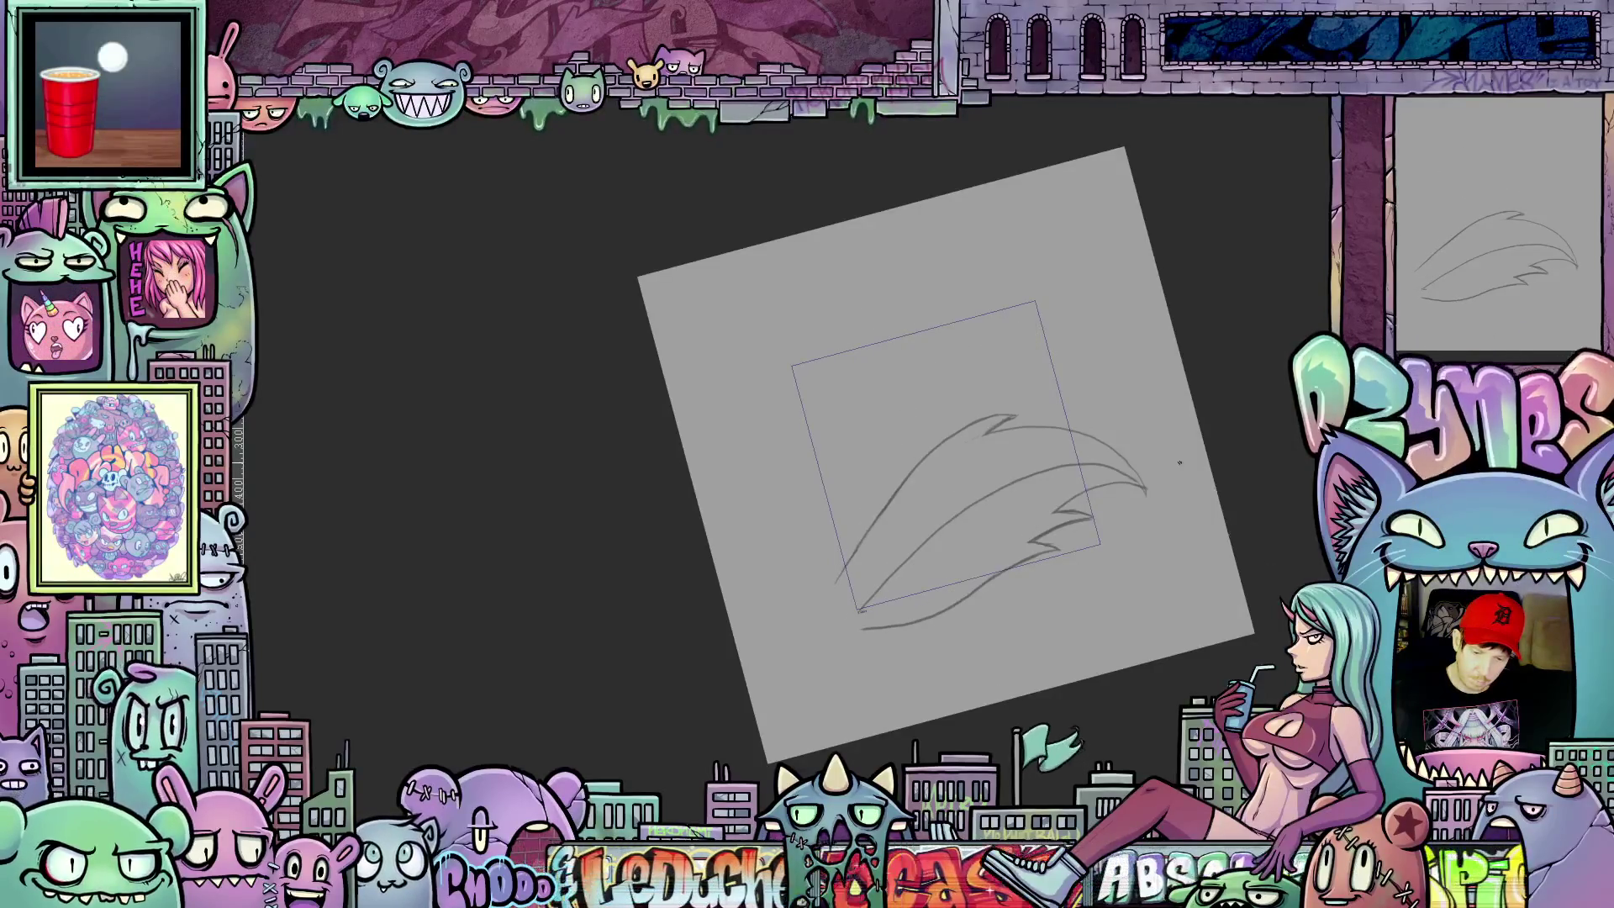
scroll(1182, 463, "up", 2)
scroll(1167, 482, "up", 1)
Step: Rotate the canvas view to about 45 degrees, then back counterclockwise
left_click_drag(1120, 510, 997, 706)
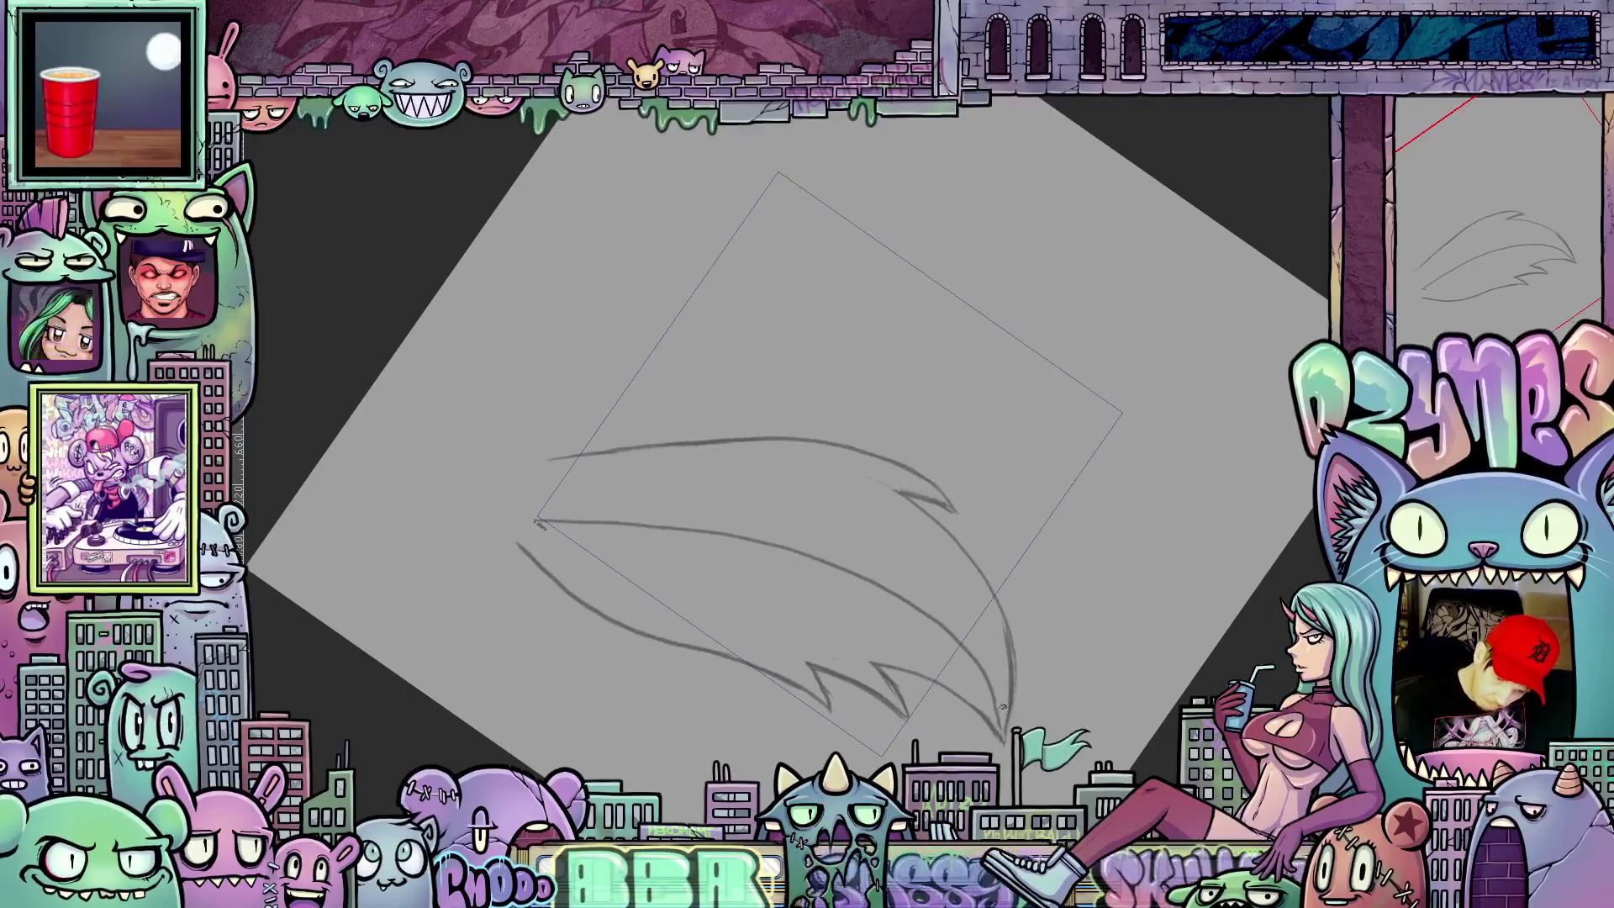
left_click_drag(538, 520, 1117, 624)
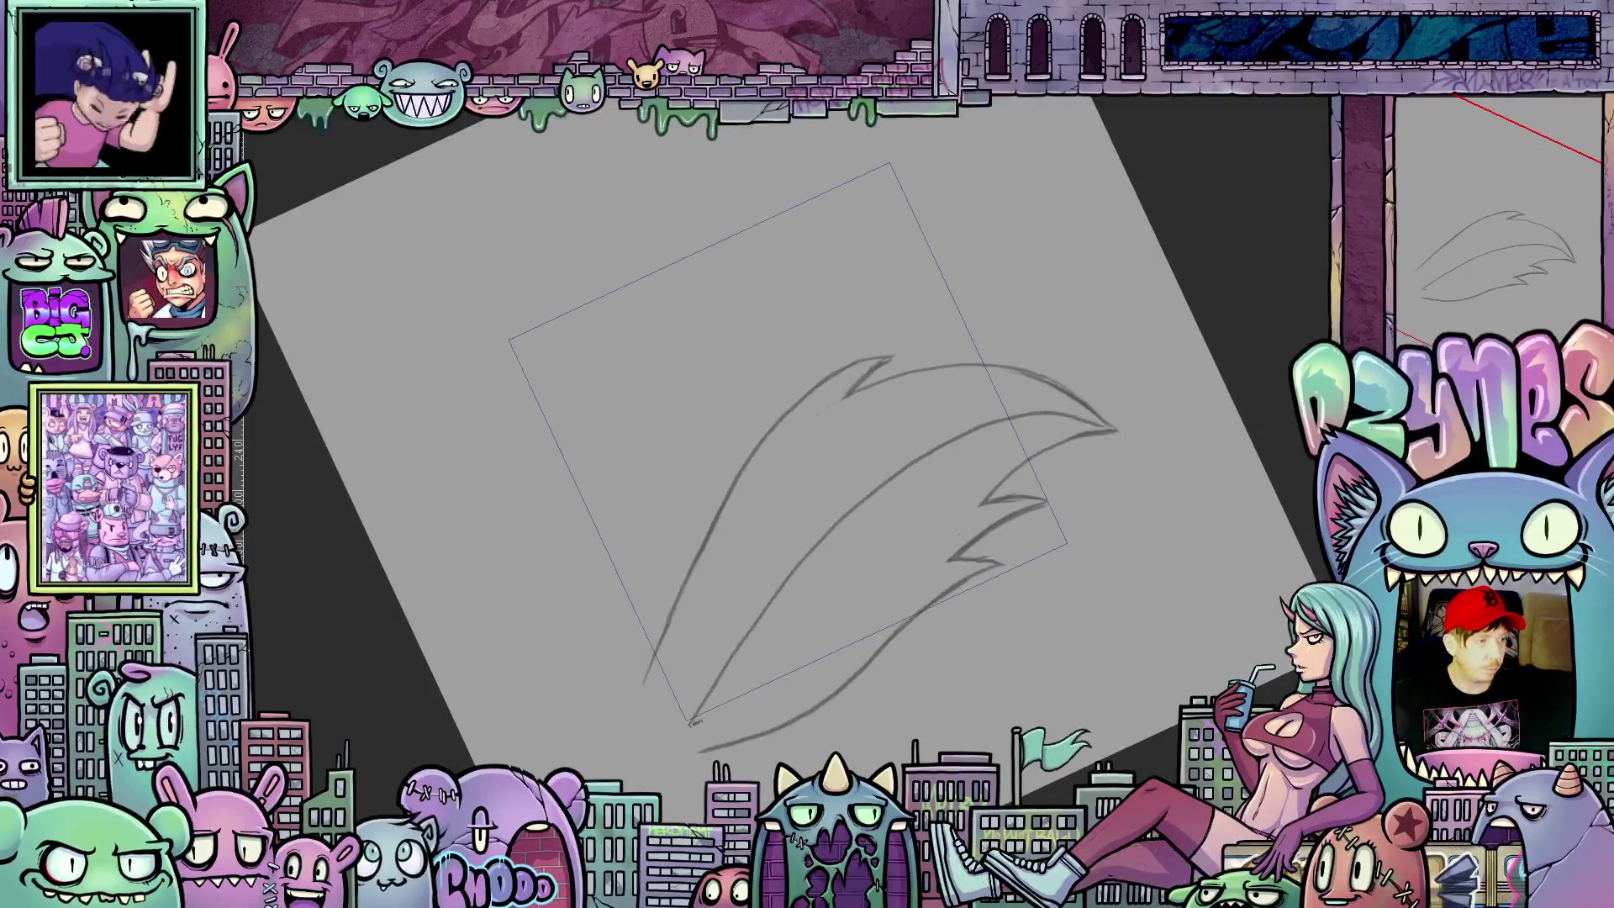
Step: Start a new blank frame with onion-skin guides and pencil the flame's left edge up into a hook
key("ctrl+z")
key("Delete")
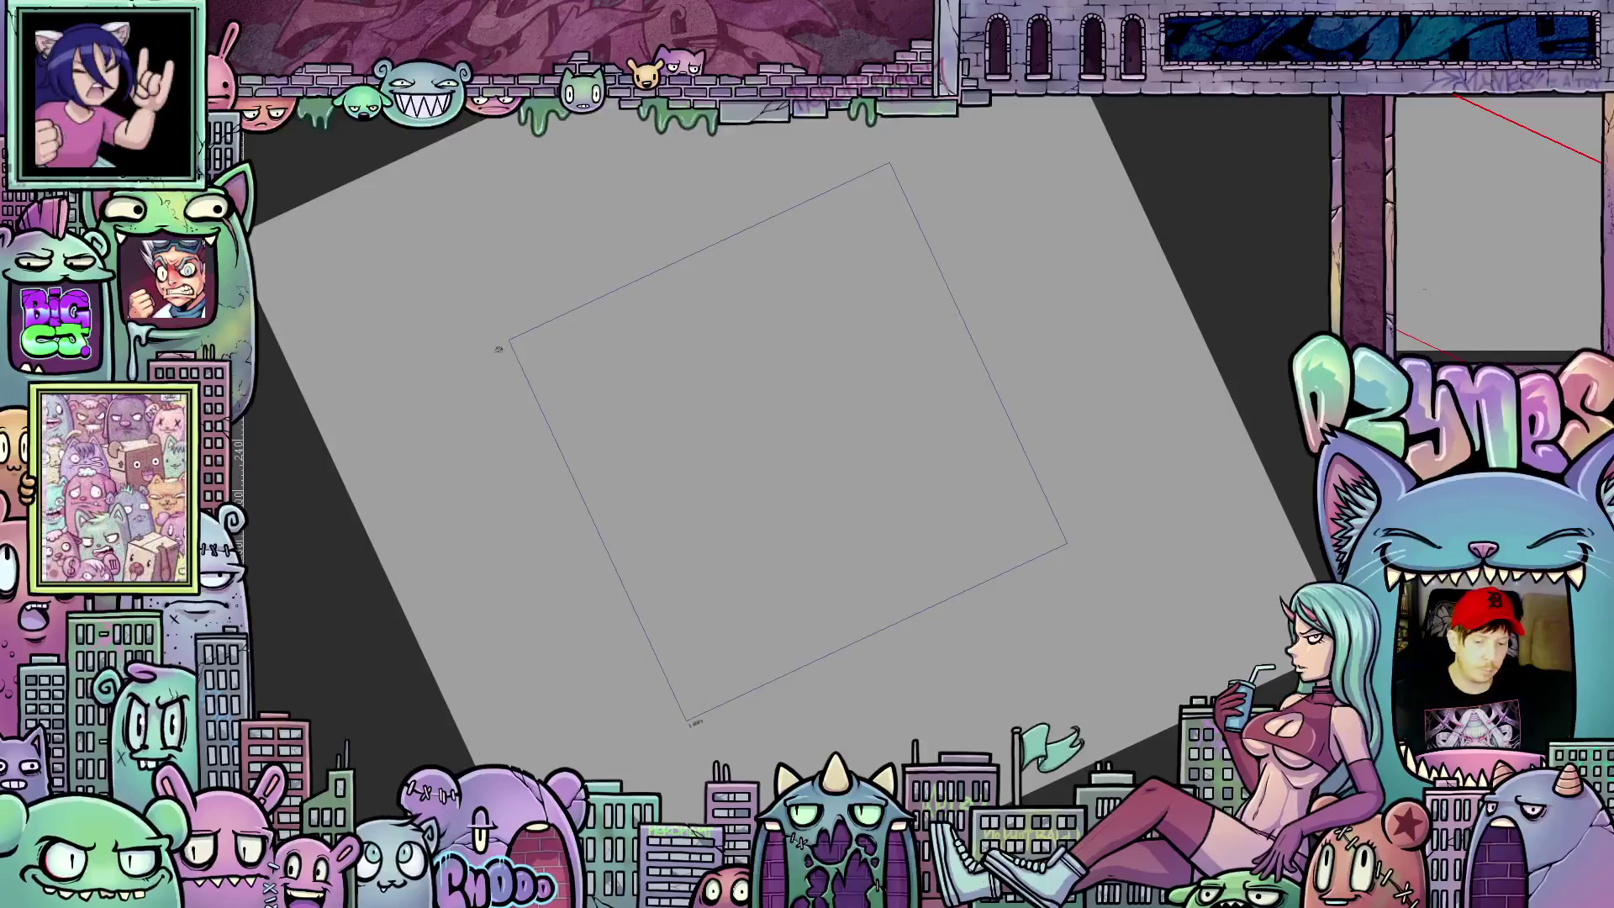
key("ctrl+z")
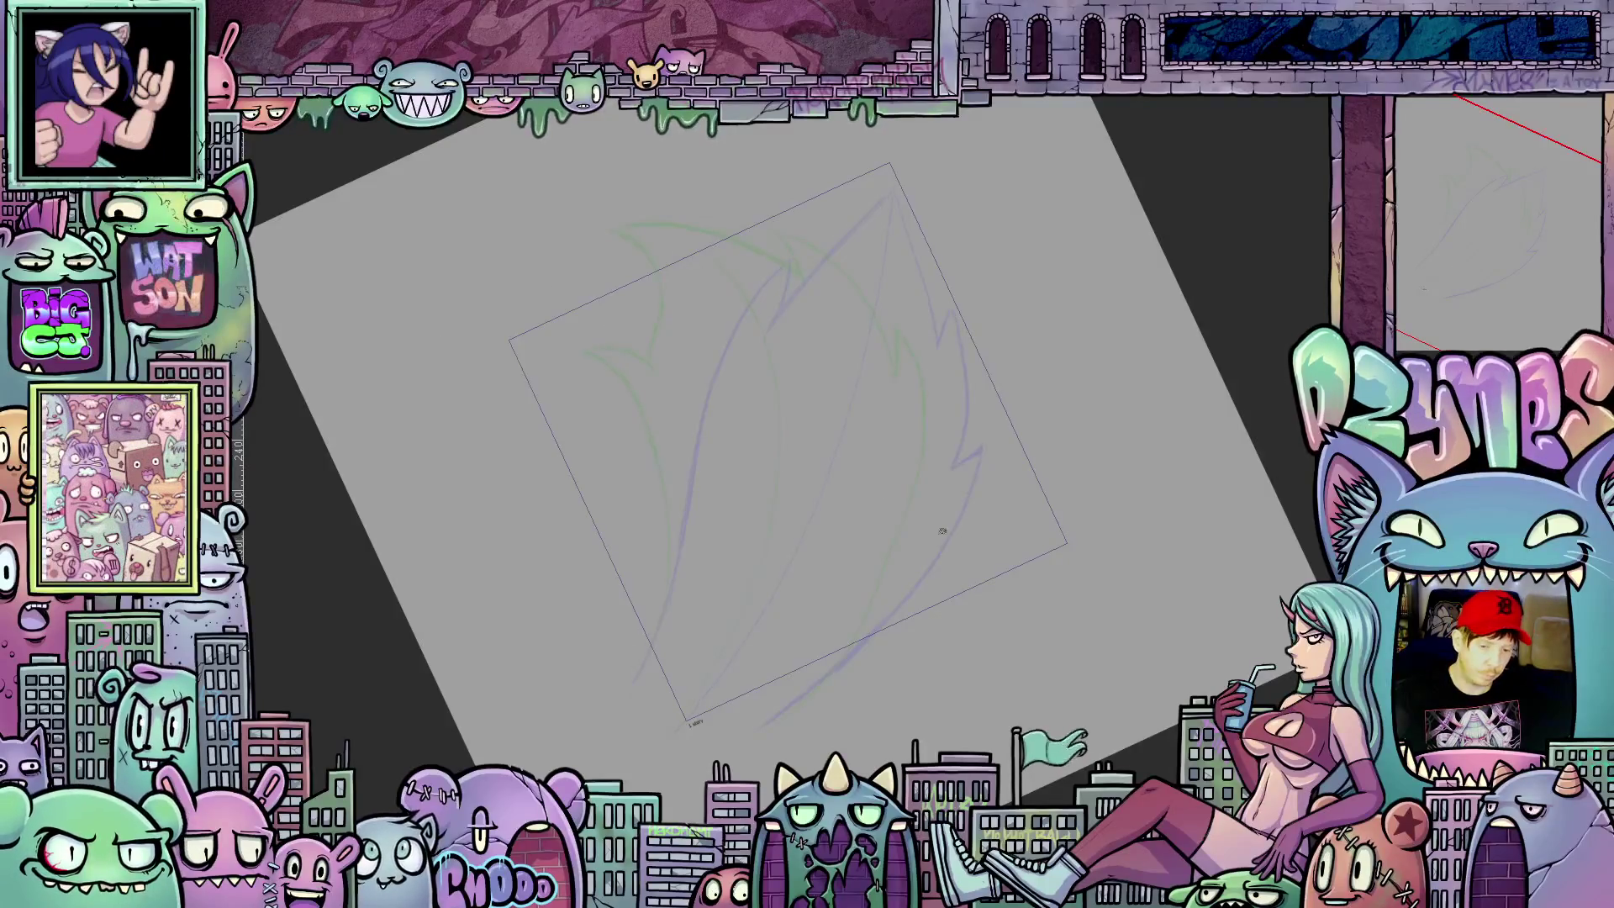
left_click_drag(743, 576, 894, 605)
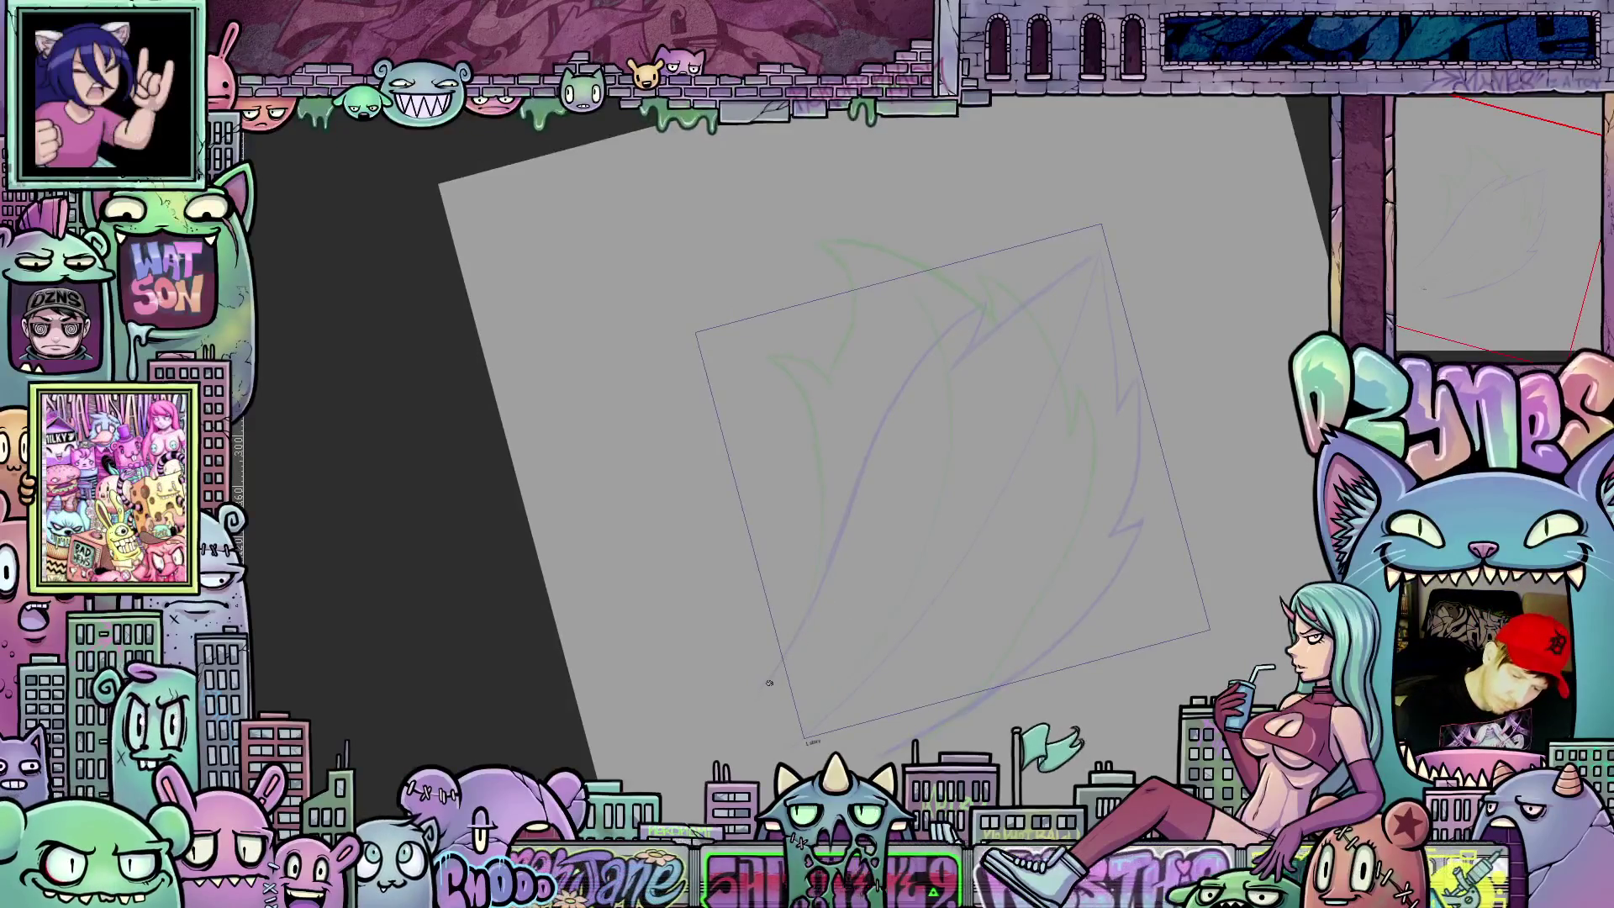
left_click_drag(763, 685, 835, 493)
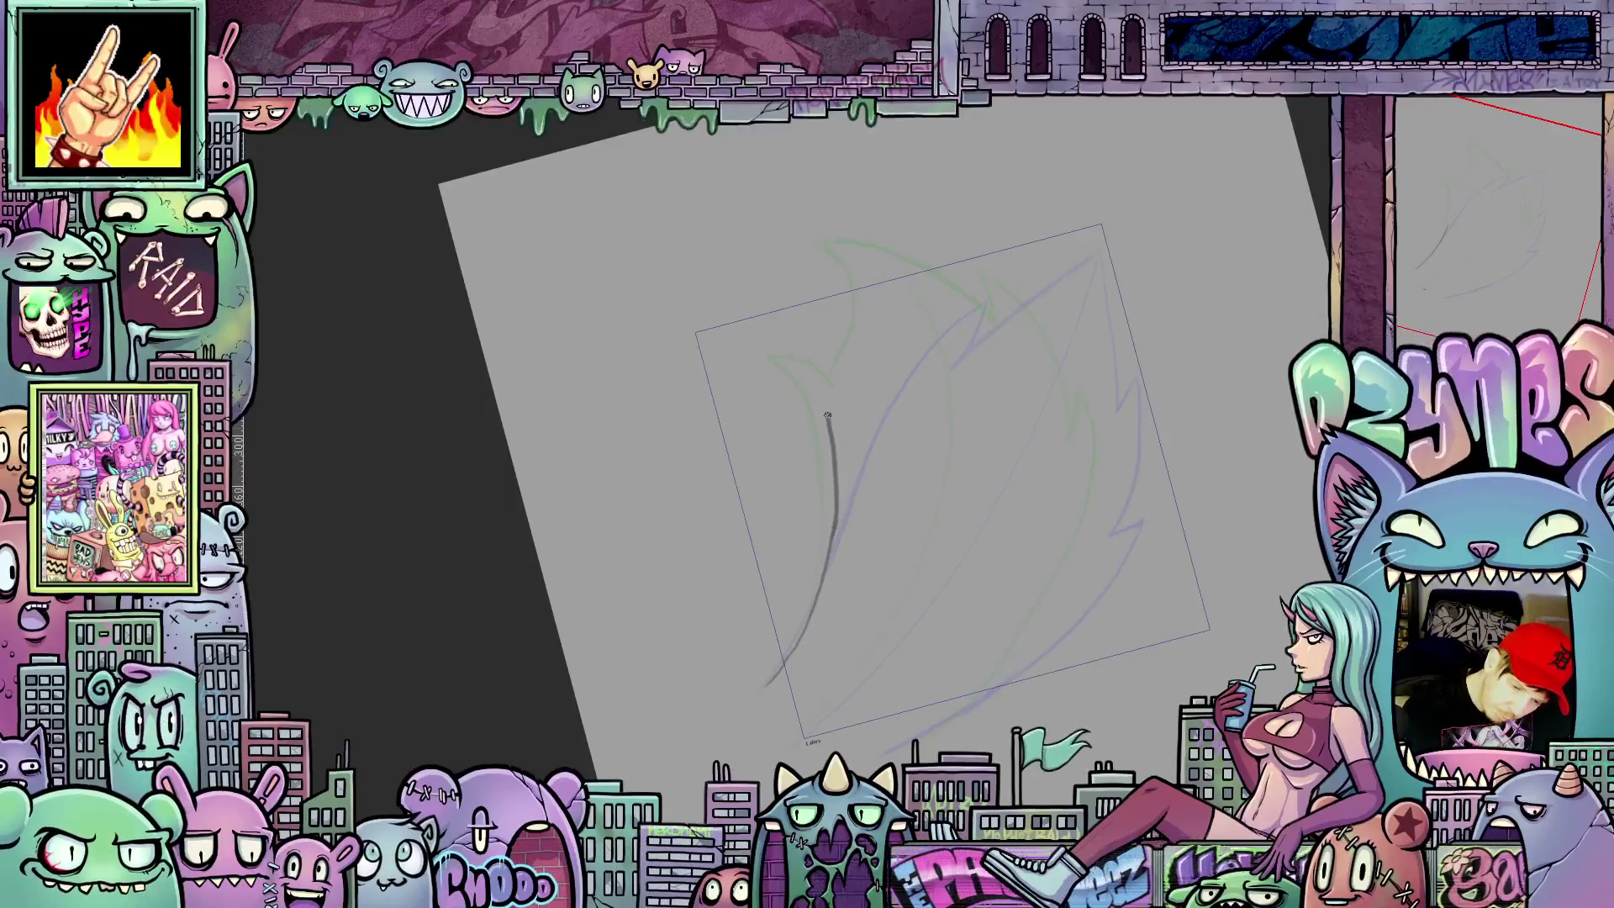
mouse_move(828, 417)
left_mouse_down()
mouse_move(795, 339)
mouse_move(842, 381)
left_mouse_up()
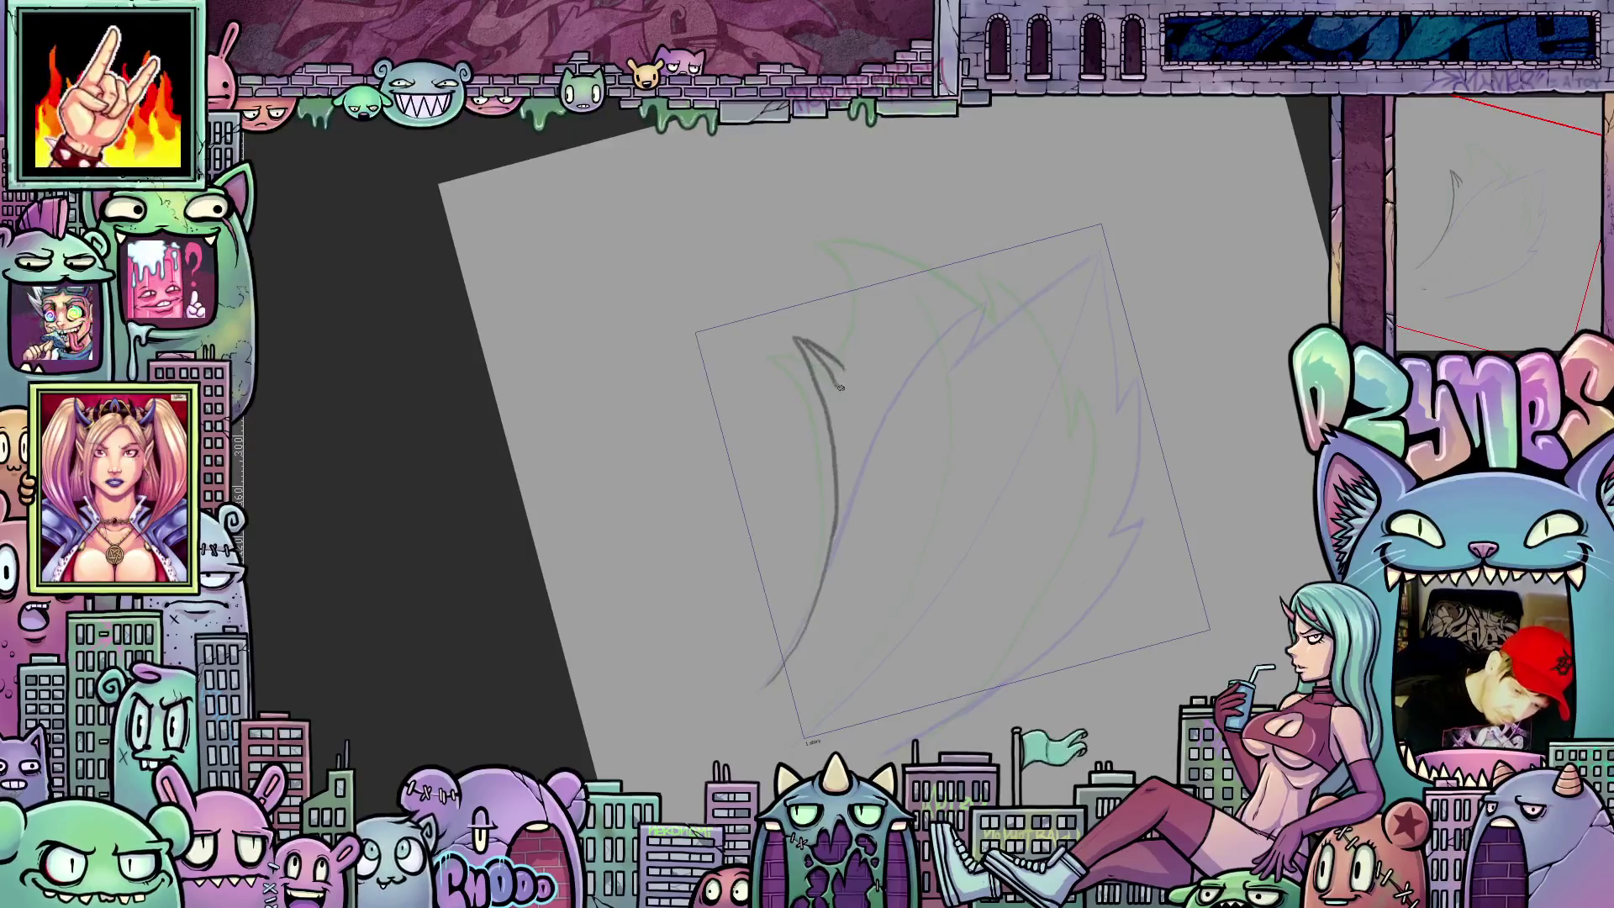
scroll(882, 404, "up", 2)
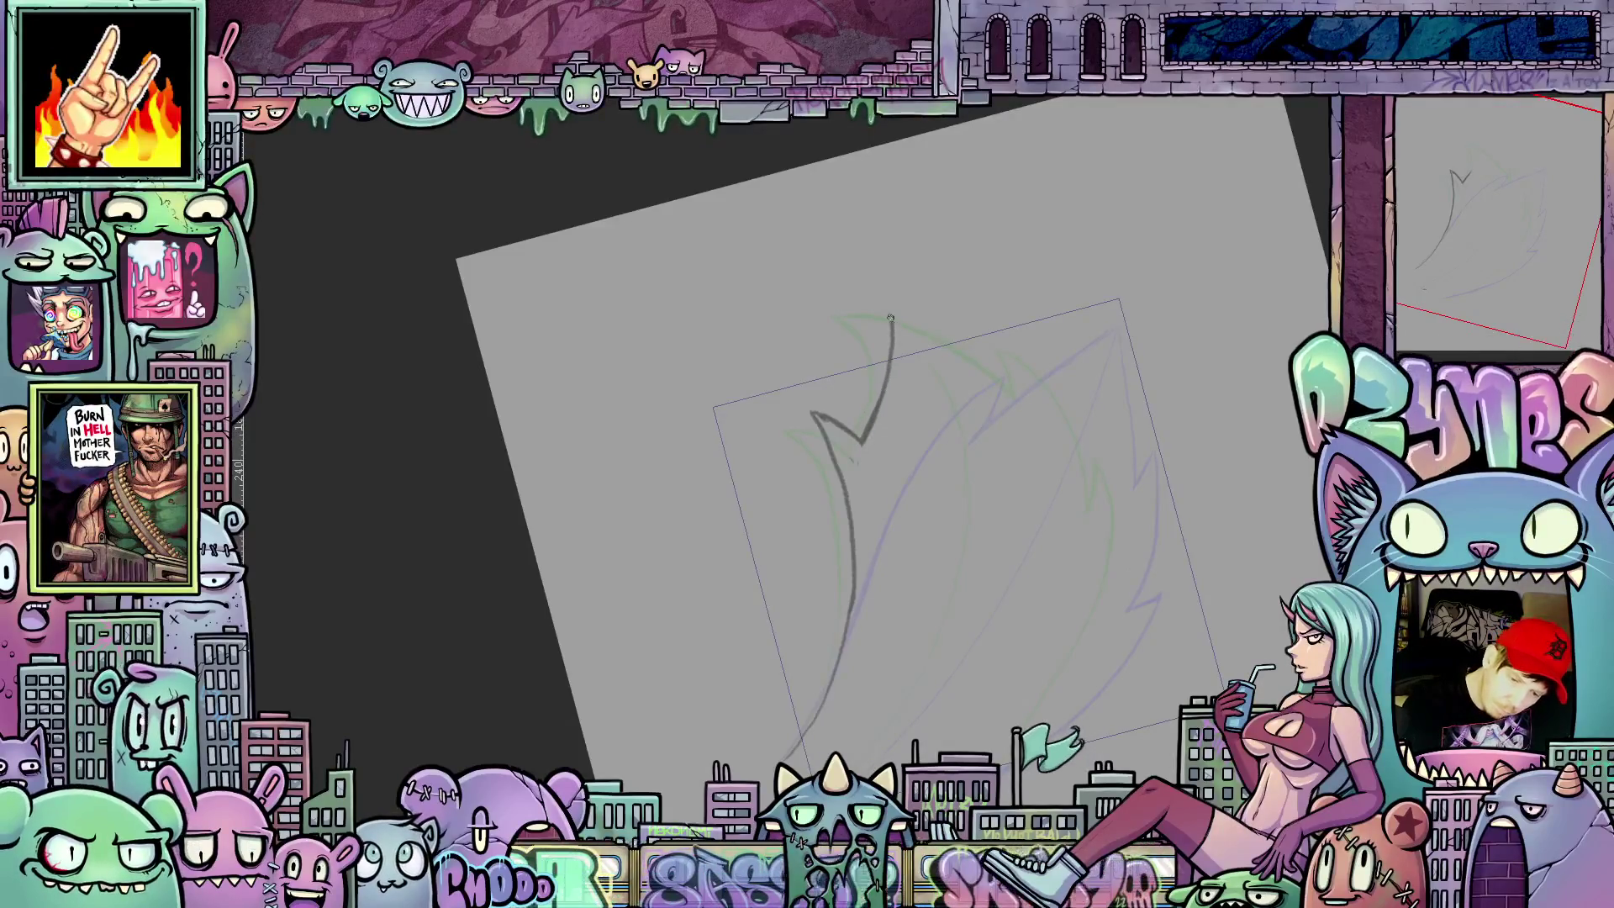
Step: Pencil the flame's right side down from the peak with a second peak and zigzag, reinforcing the edge
left_click_drag(891, 318, 1066, 376)
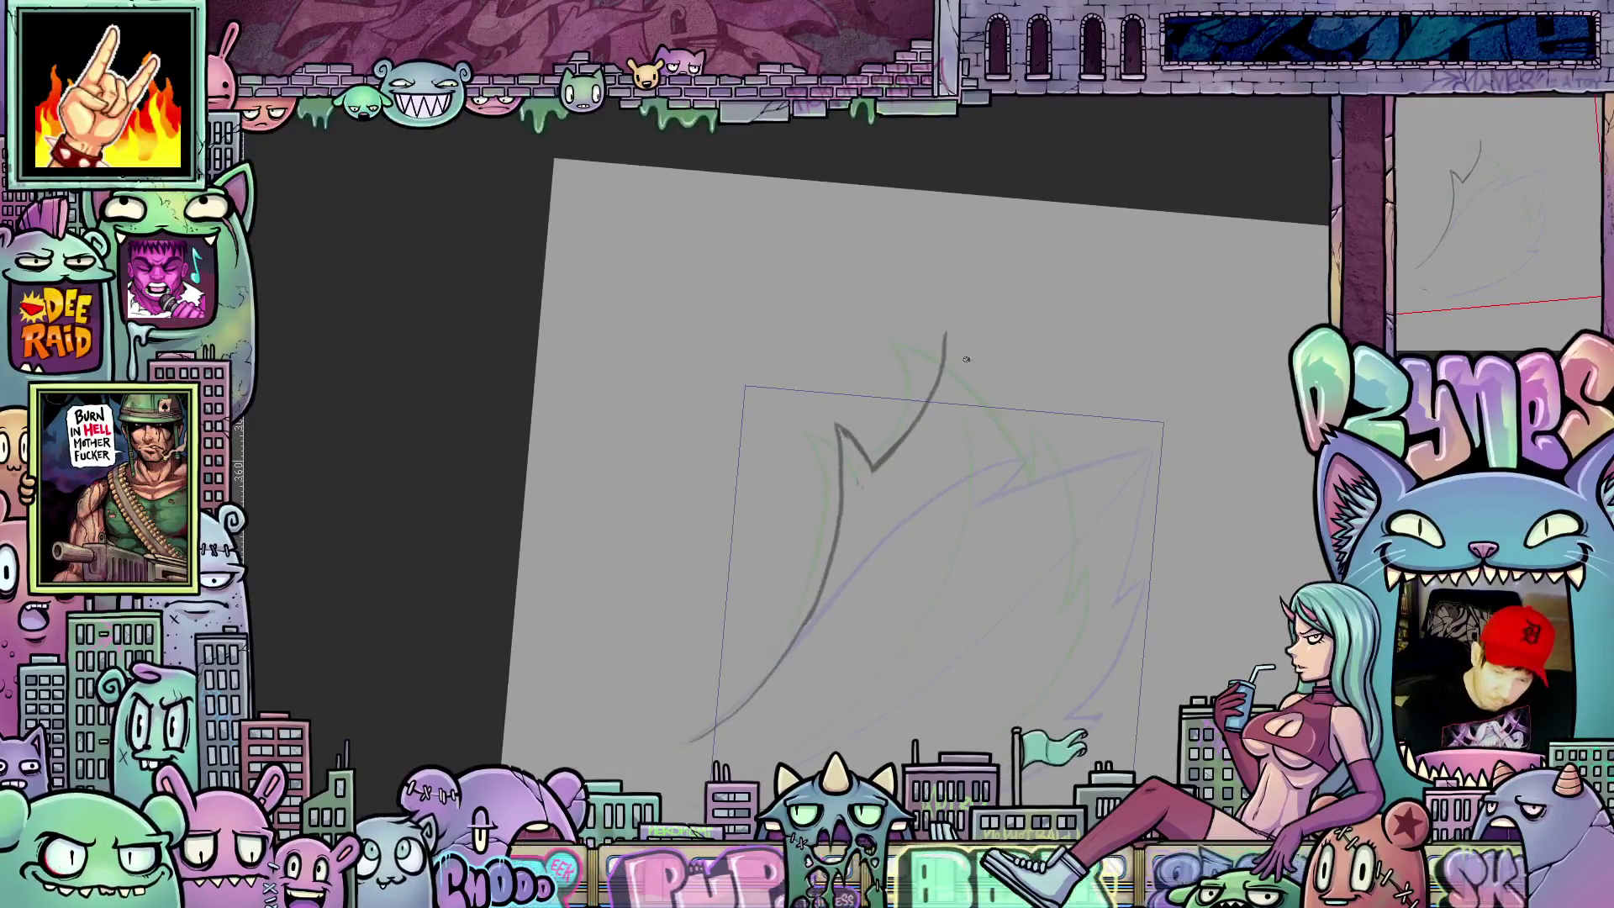
left_click_drag(946, 336, 1027, 473)
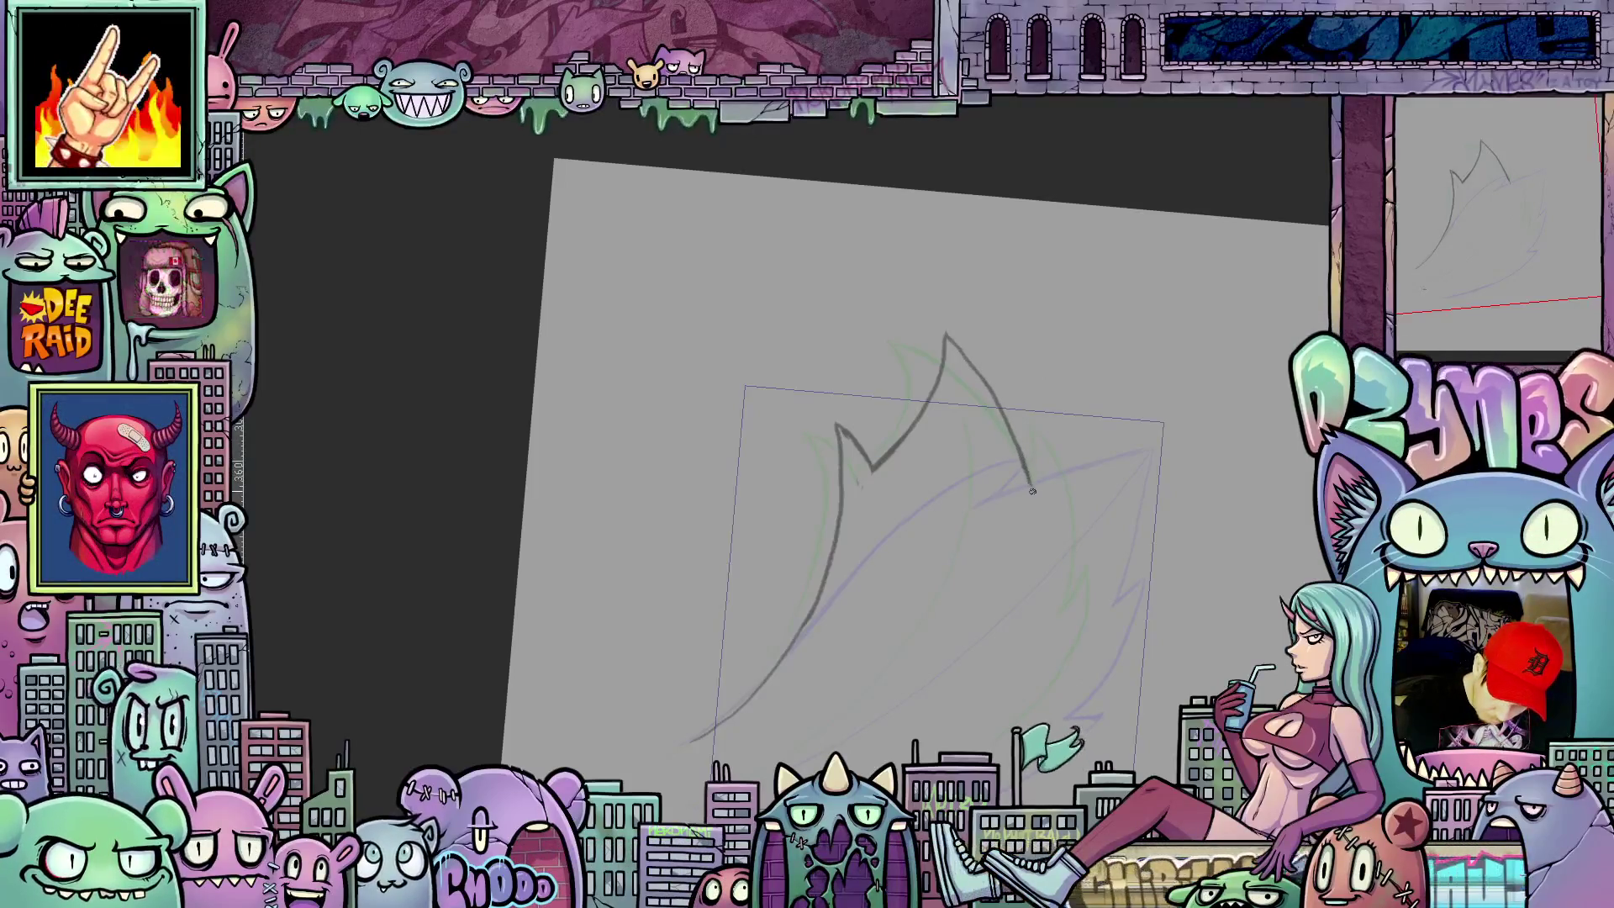
mouse_move(1031, 483)
left_mouse_down()
mouse_move(1057, 434)
mouse_move(1063, 610)
left_mouse_up()
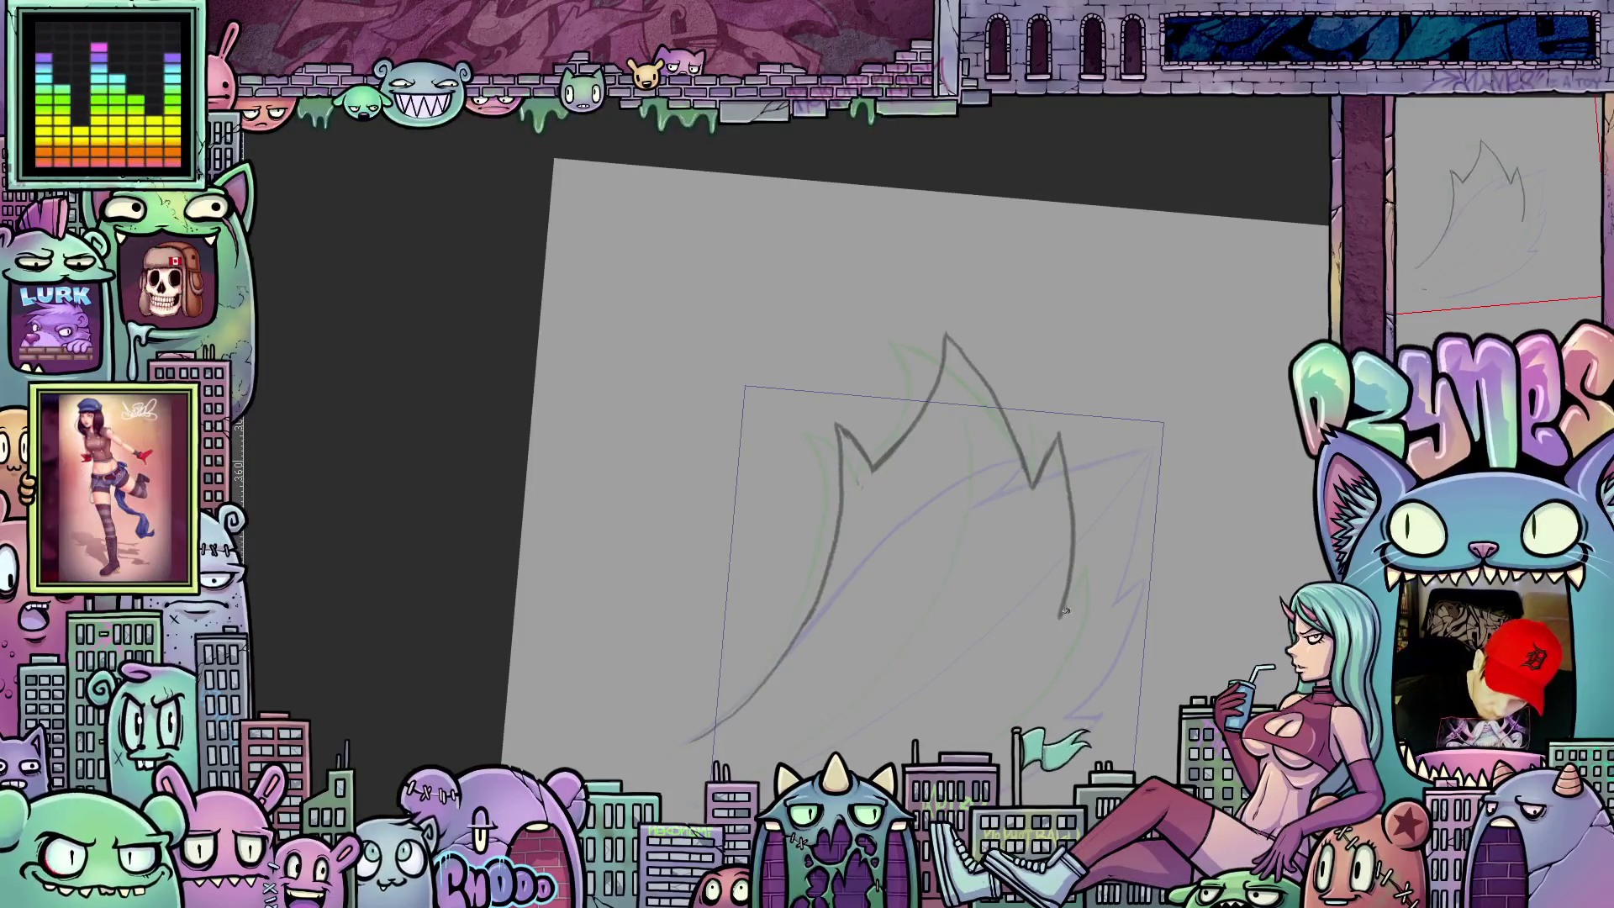
left_click_drag(1084, 590, 1087, 675)
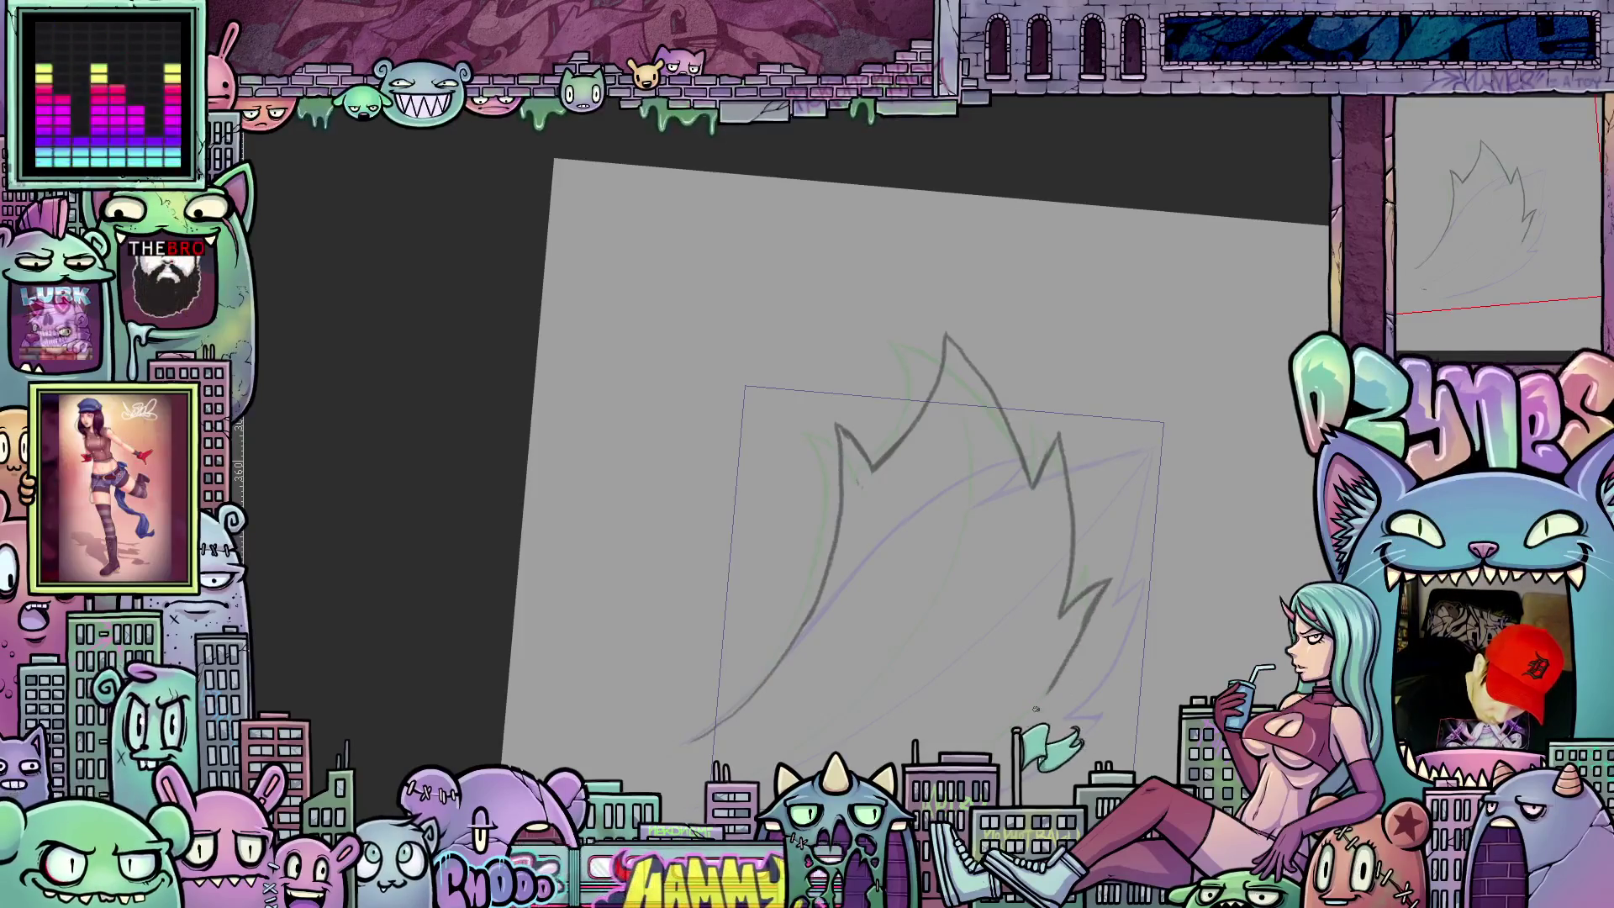
left_click_drag(1150, 618, 1116, 477)
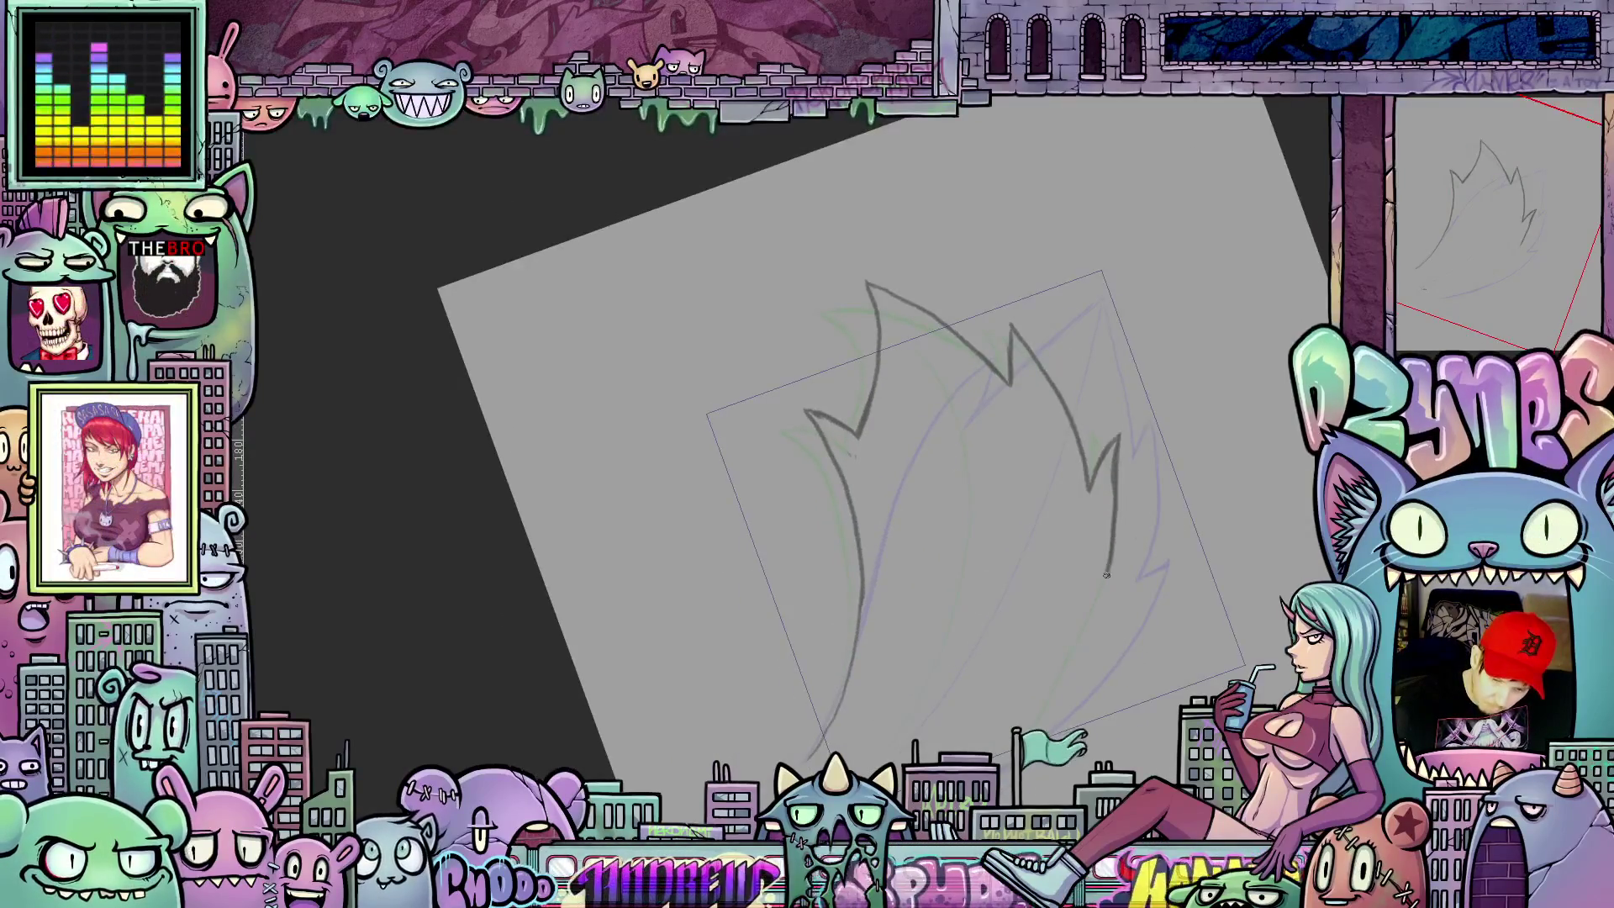
left_click_drag(1078, 647, 1038, 717)
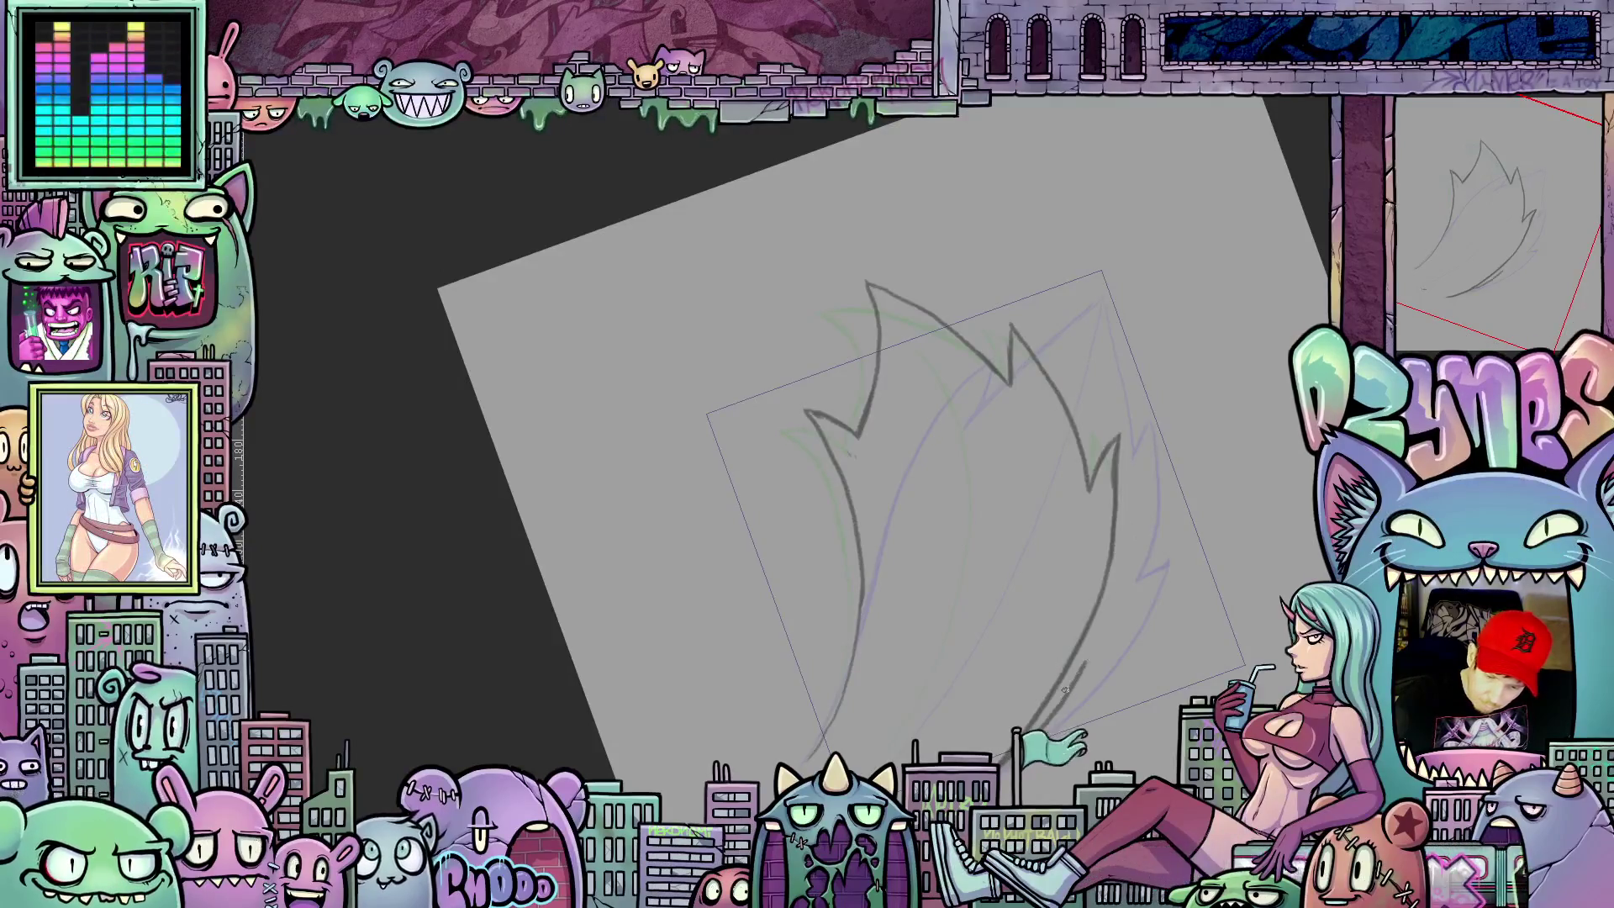
left_click_drag(1119, 560, 1120, 473)
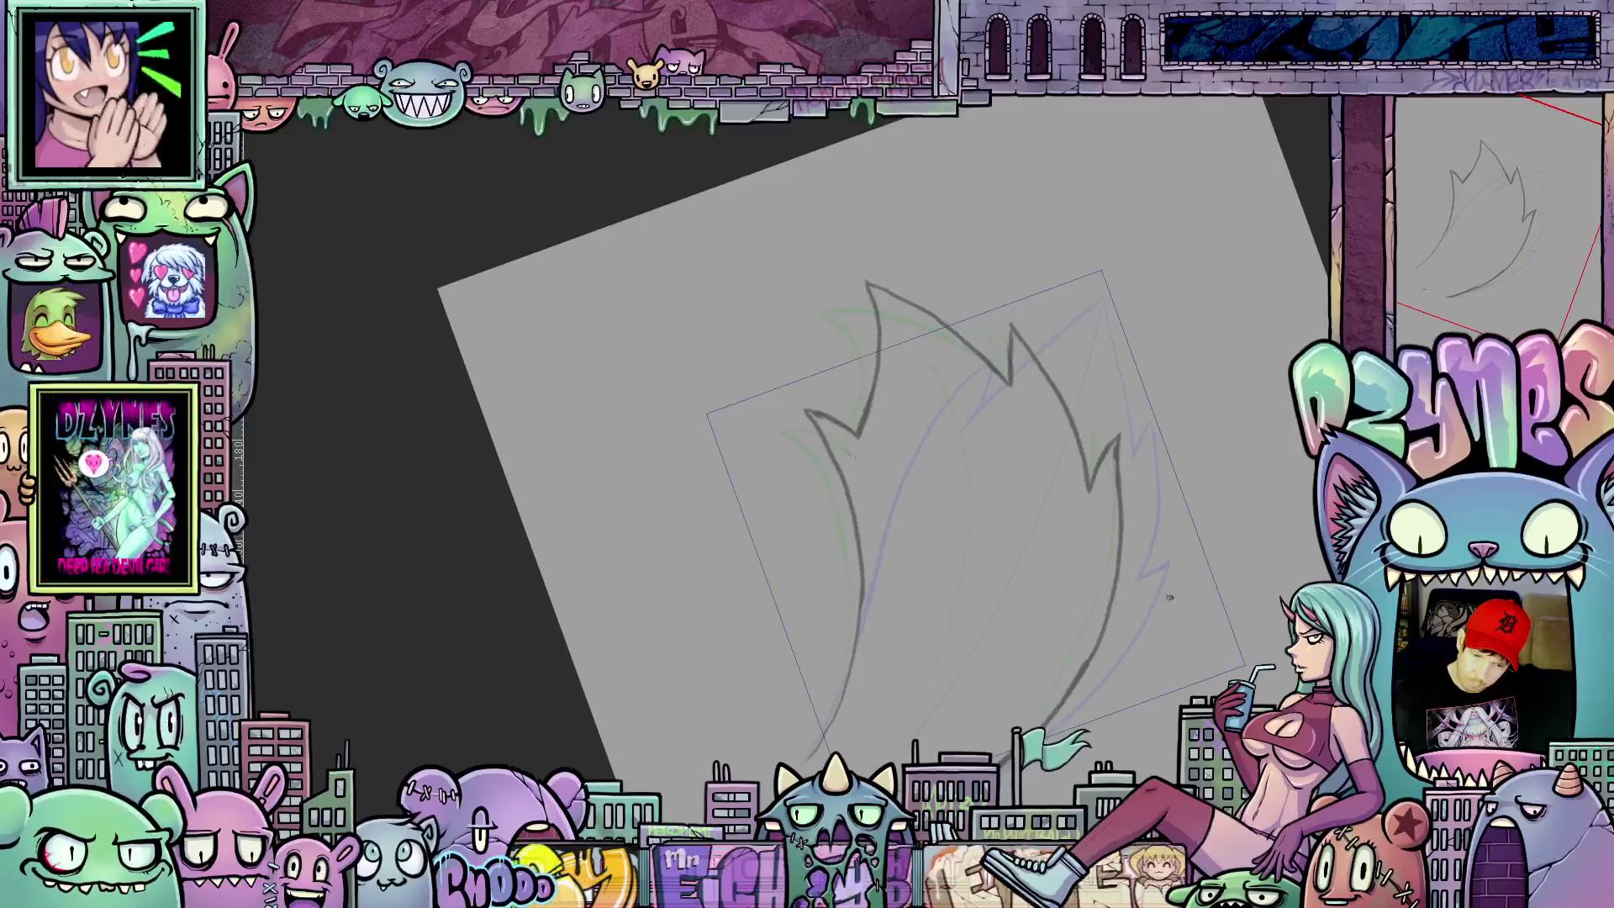
mouse_move(1185, 652)
left_mouse_down()
mouse_move(1148, 698)
mouse_move(1201, 623)
left_mouse_up()
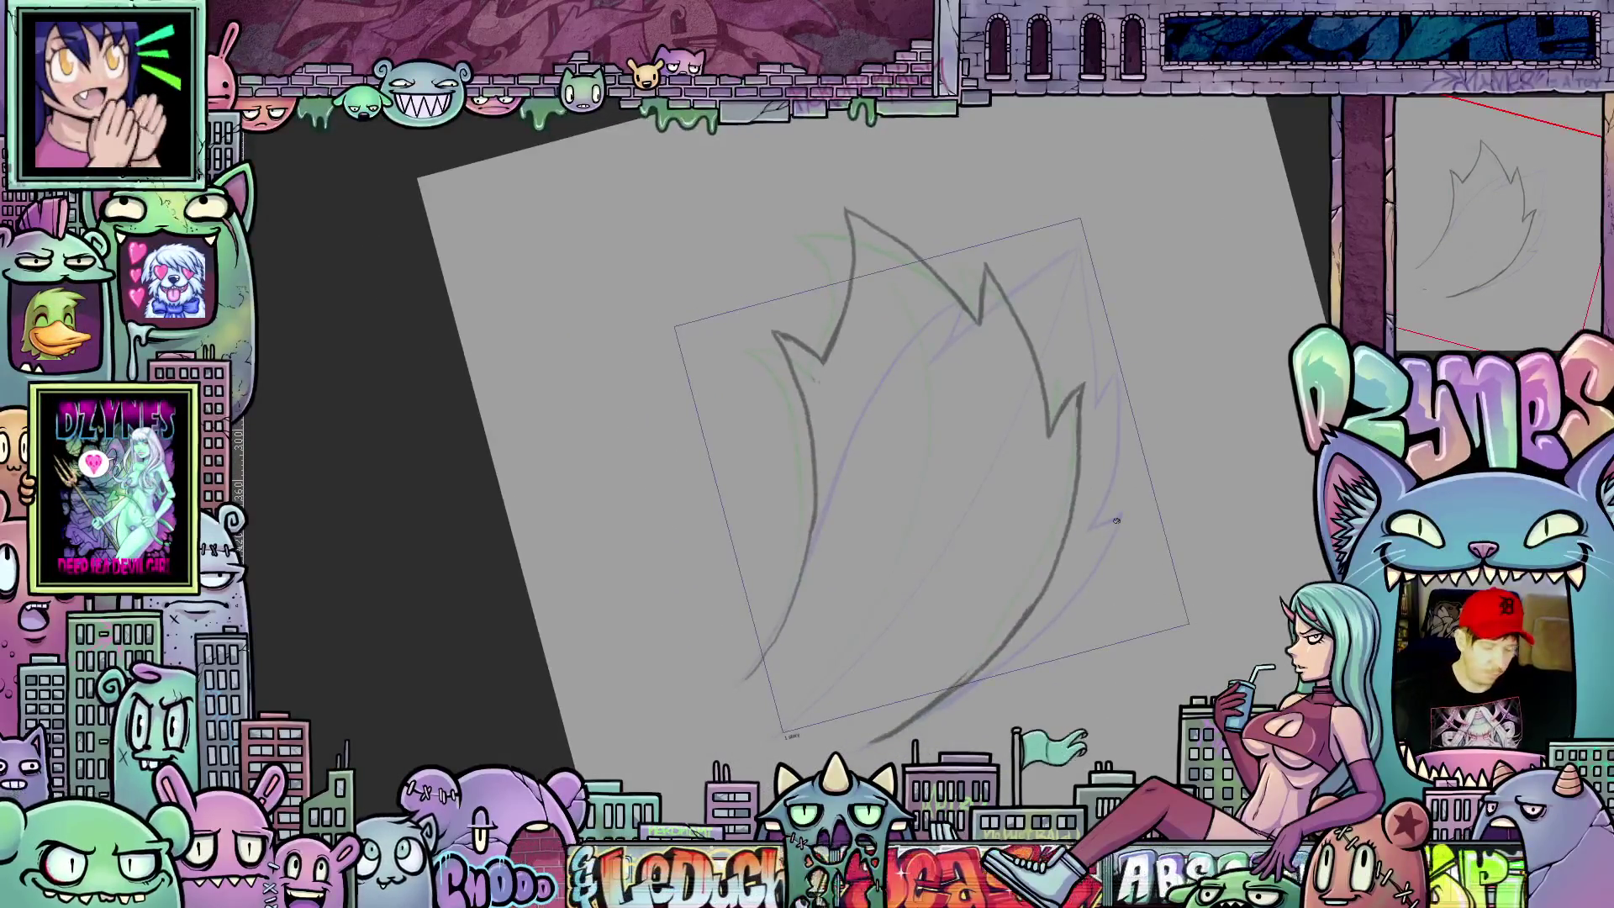
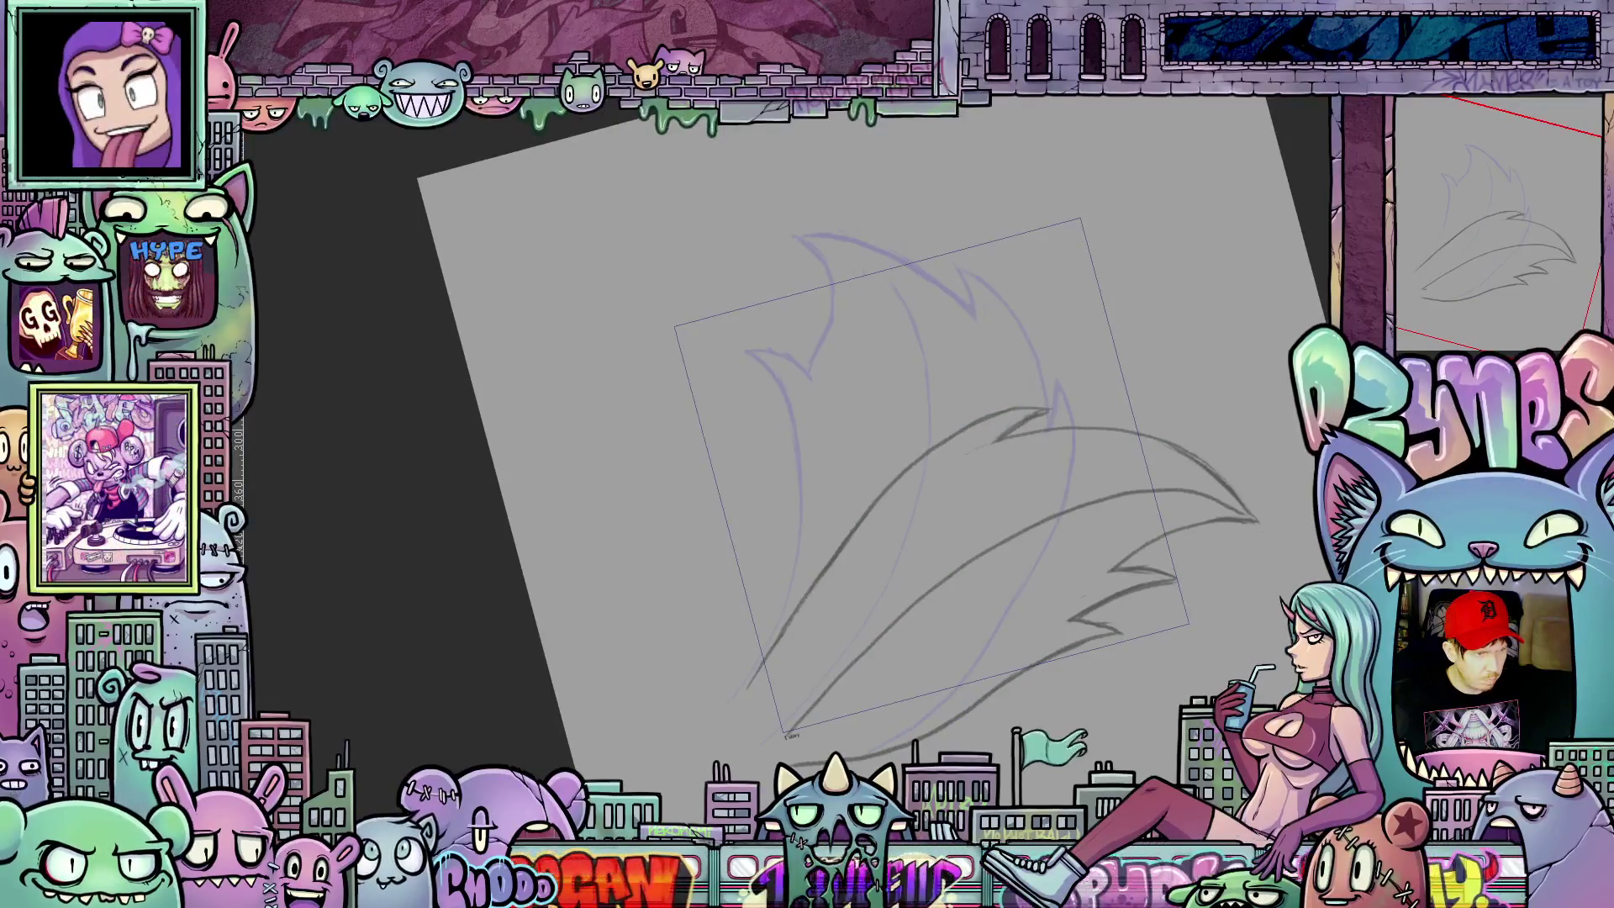
Step: Step to the empty next frame and tilt the canvas to a comfortable drawing angle
key("Left")
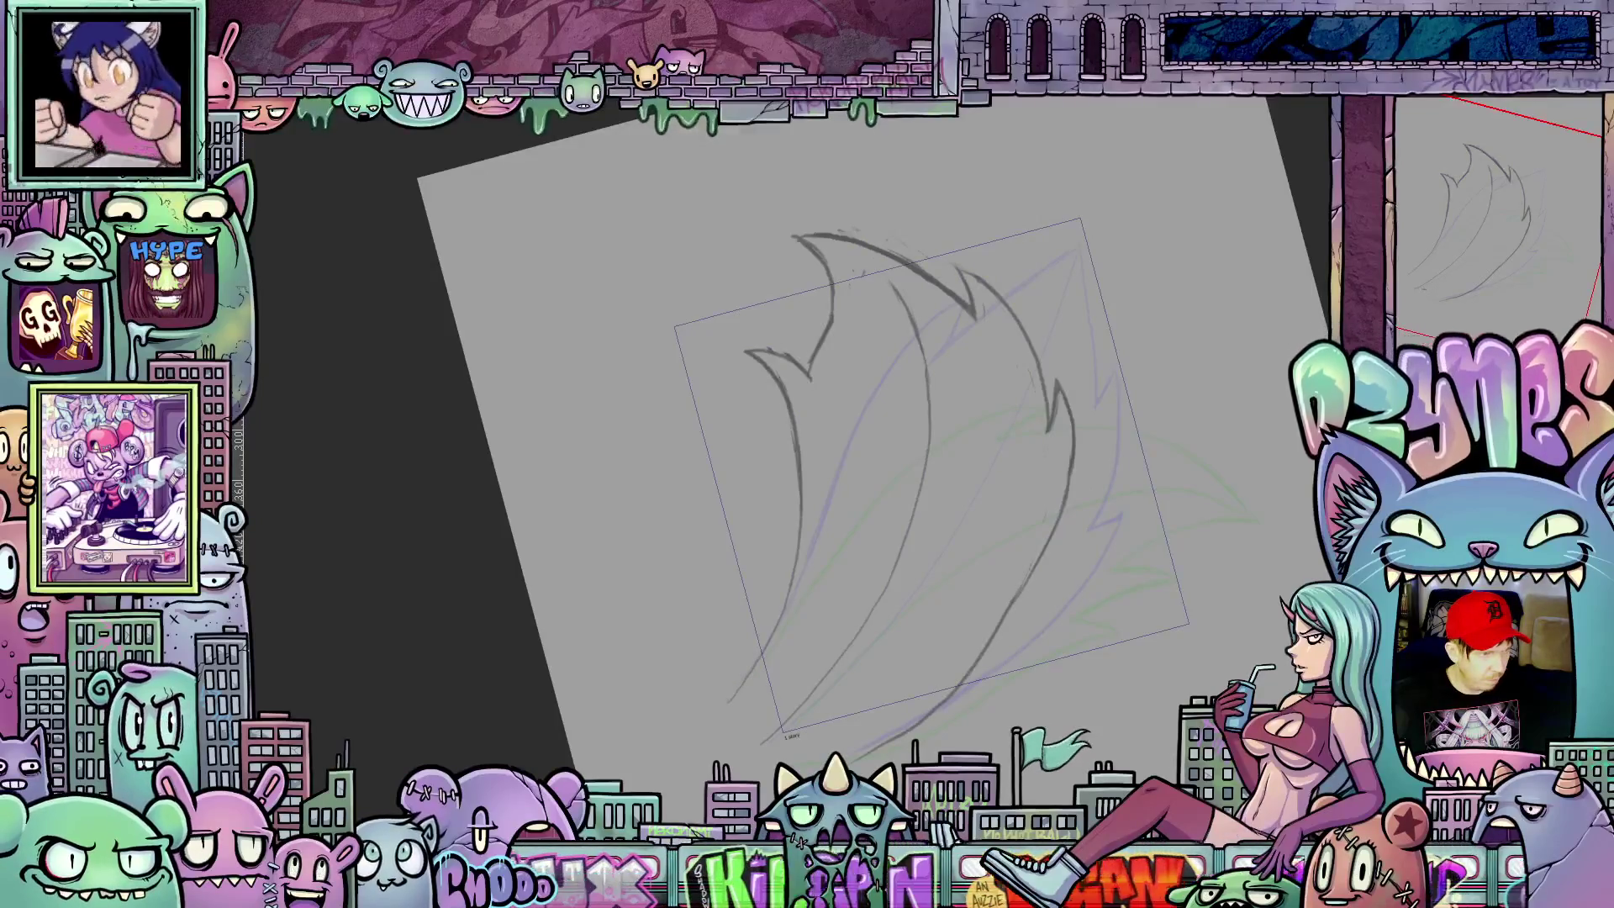
key("Right")
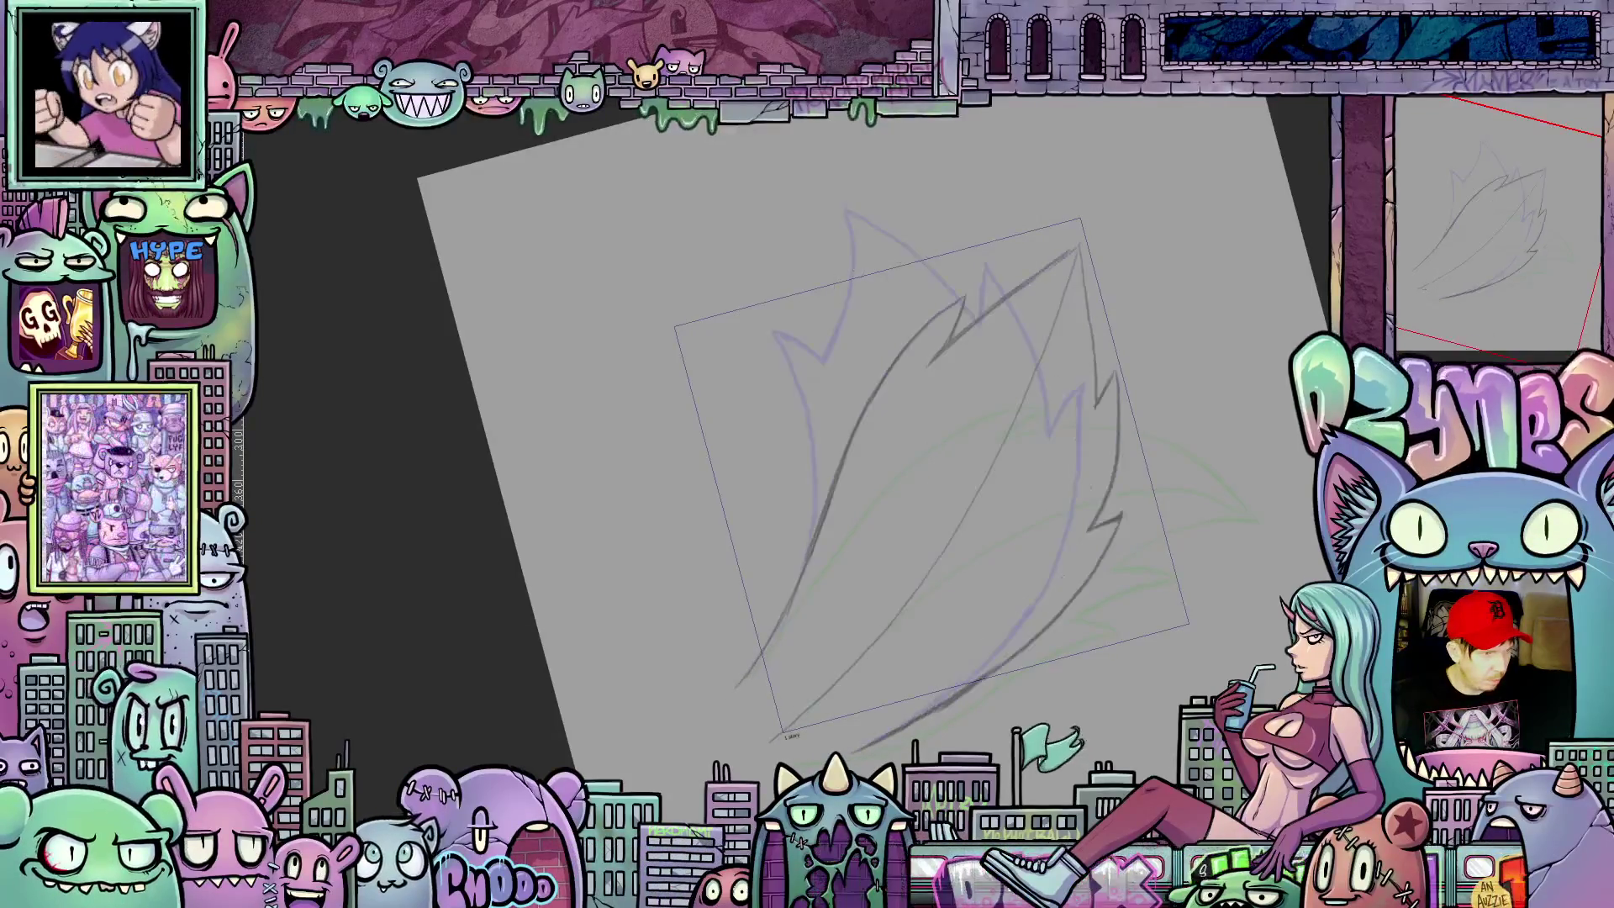
key("Right")
left_click_drag(778, 471, 980, 615)
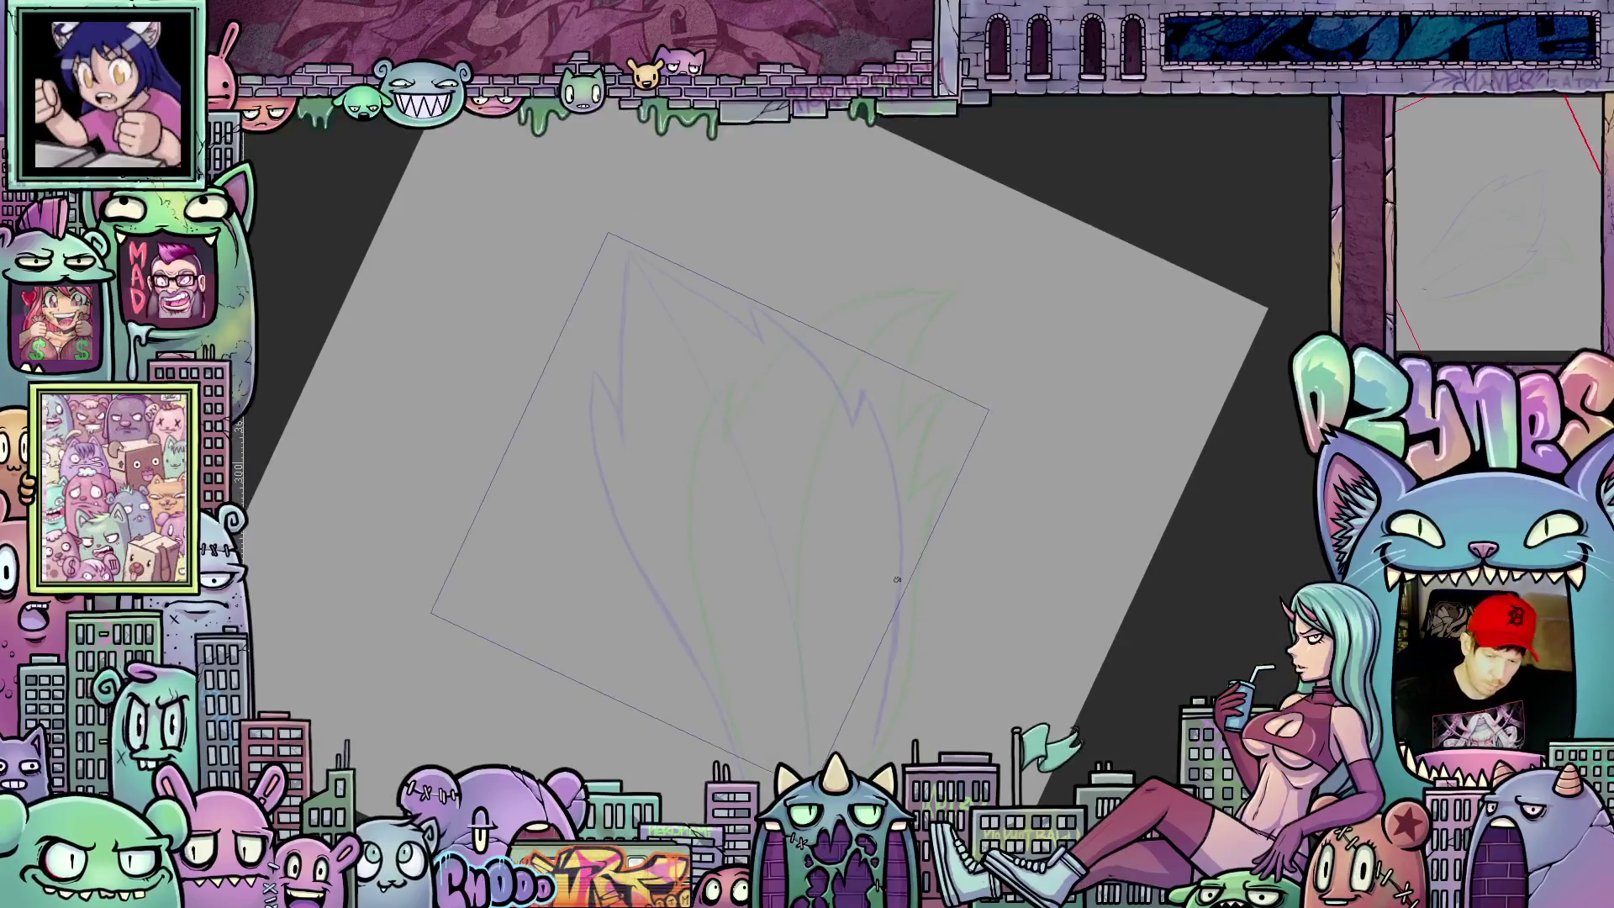
left_click_drag(980, 616, 947, 668)
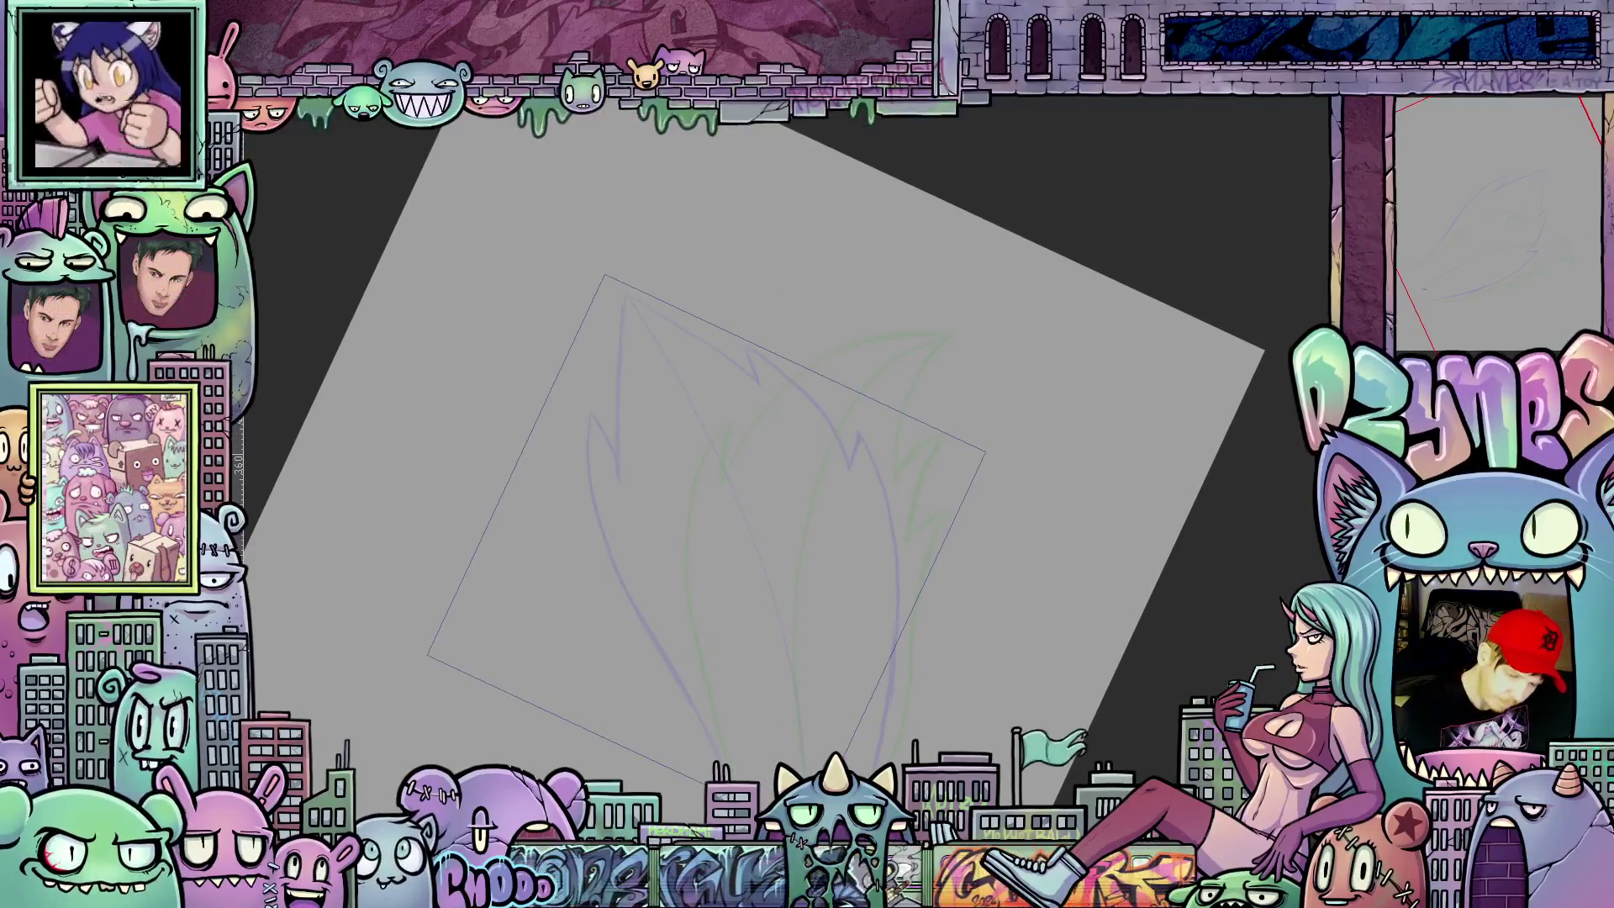
Step: Pencil the new flame's left edge, rising tip, hooked tip and right edge down to the base
left_click_drag(720, 763, 694, 426)
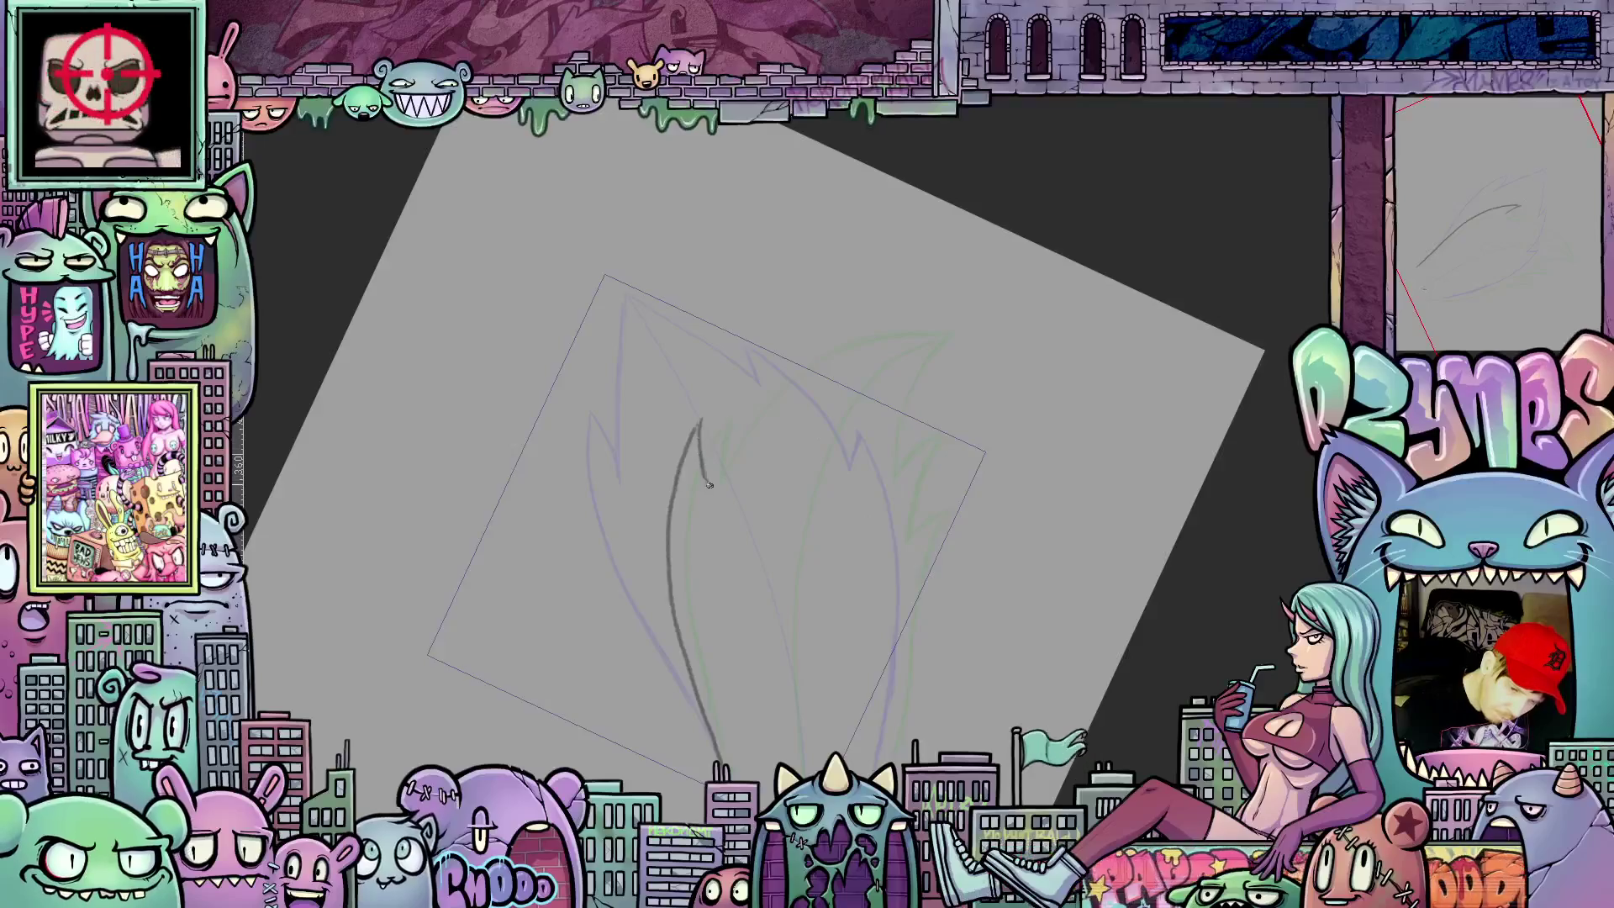
left_click_drag(716, 473, 810, 349)
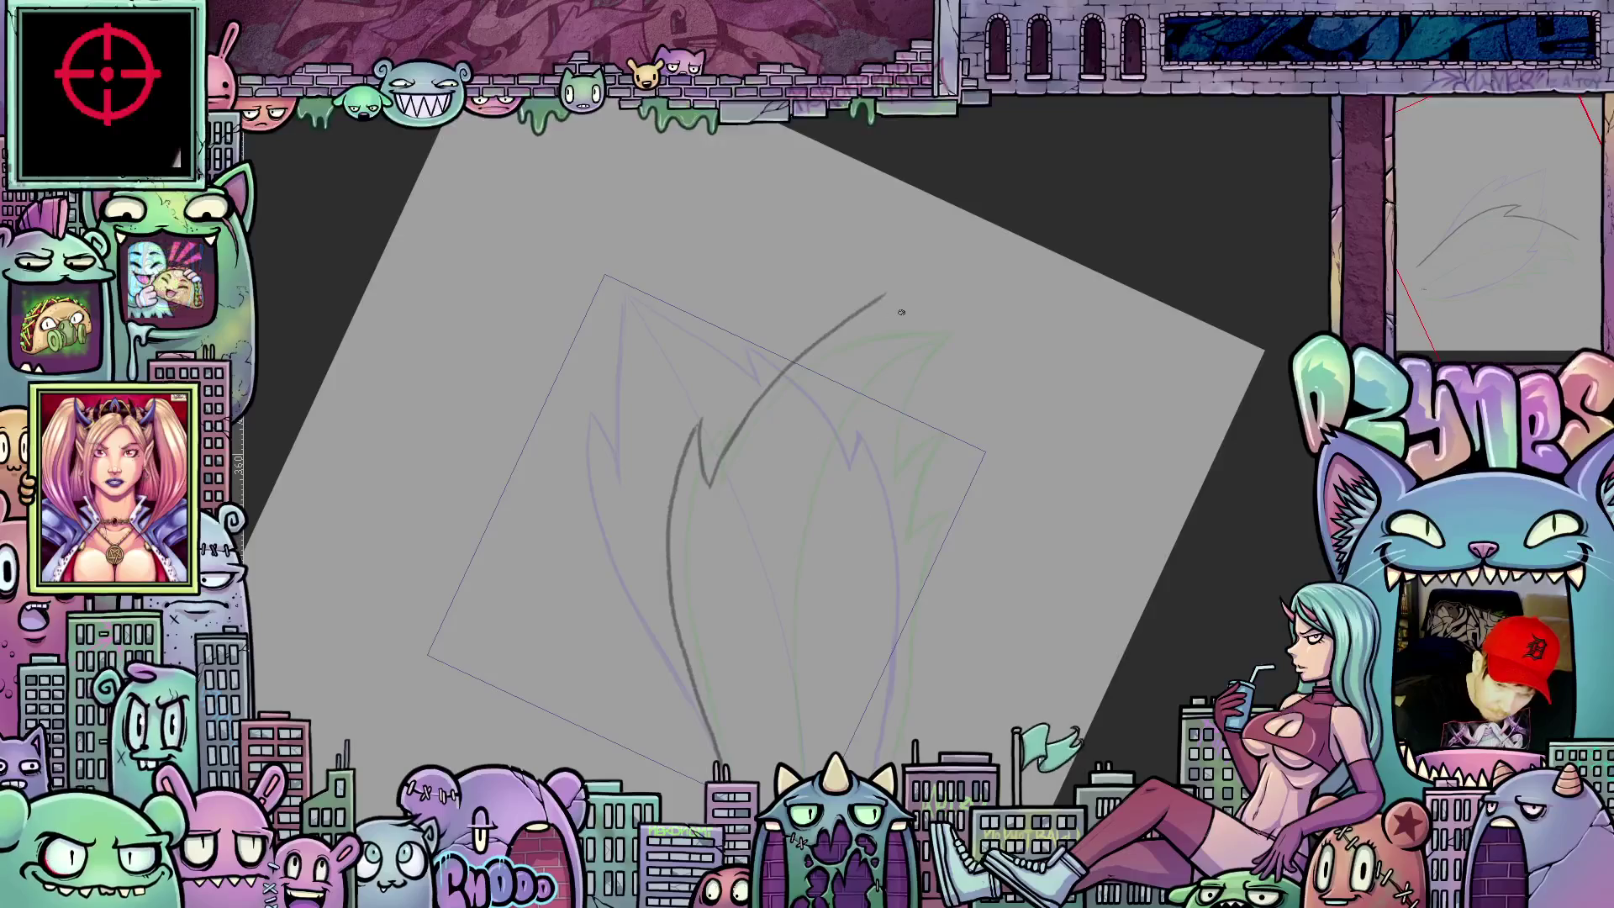
left_click_drag(1134, 527, 755, 396)
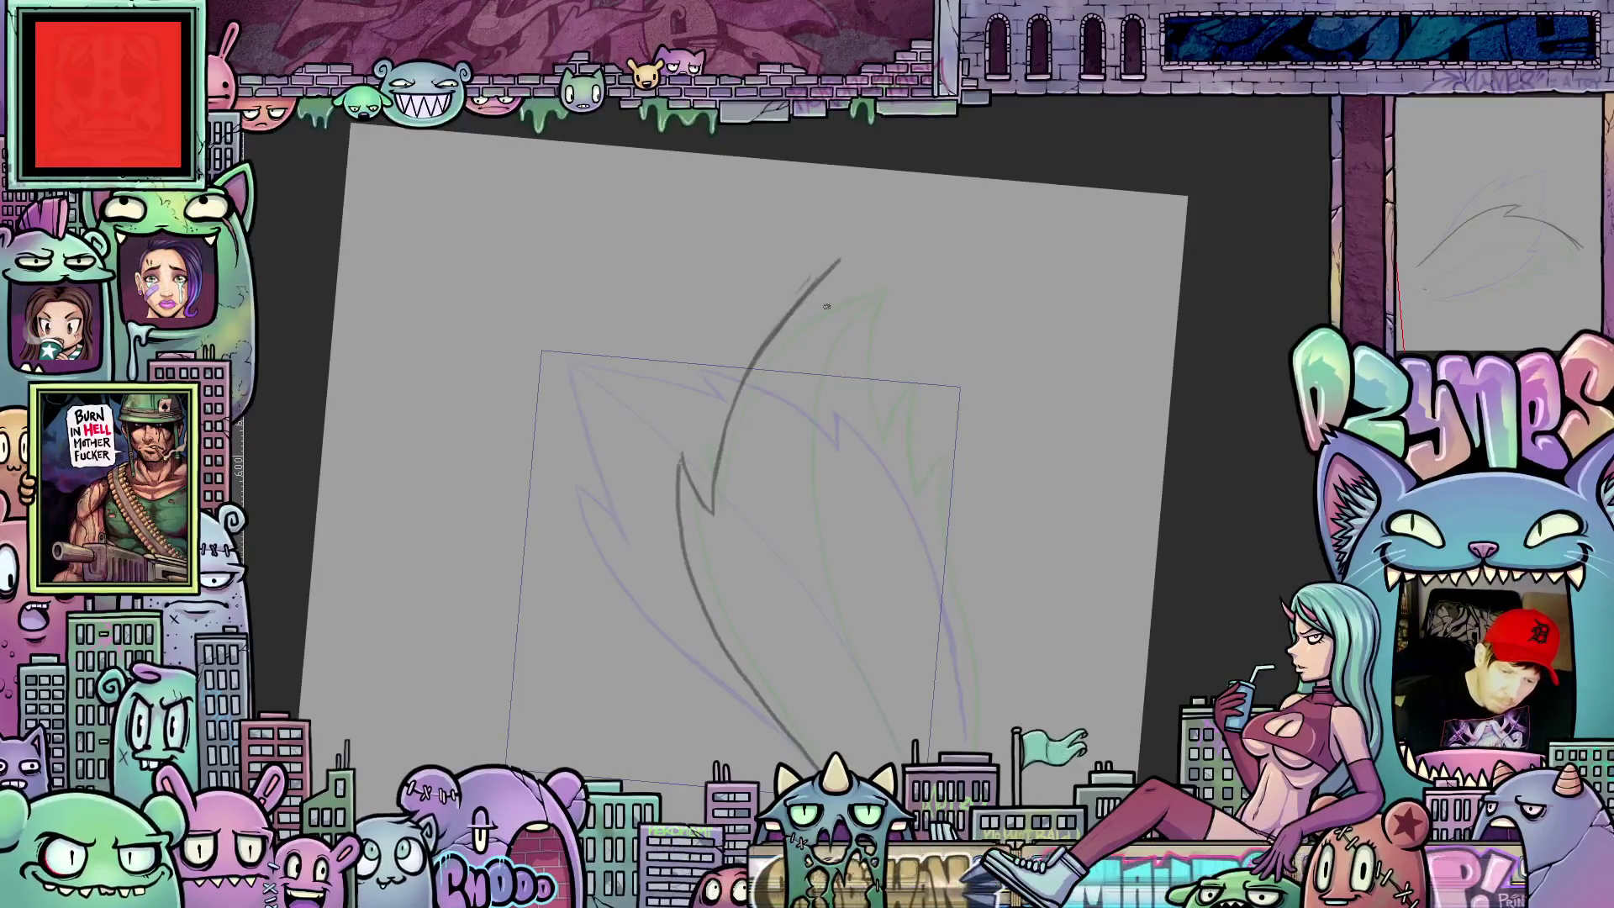
left_click_drag(835, 292, 961, 374)
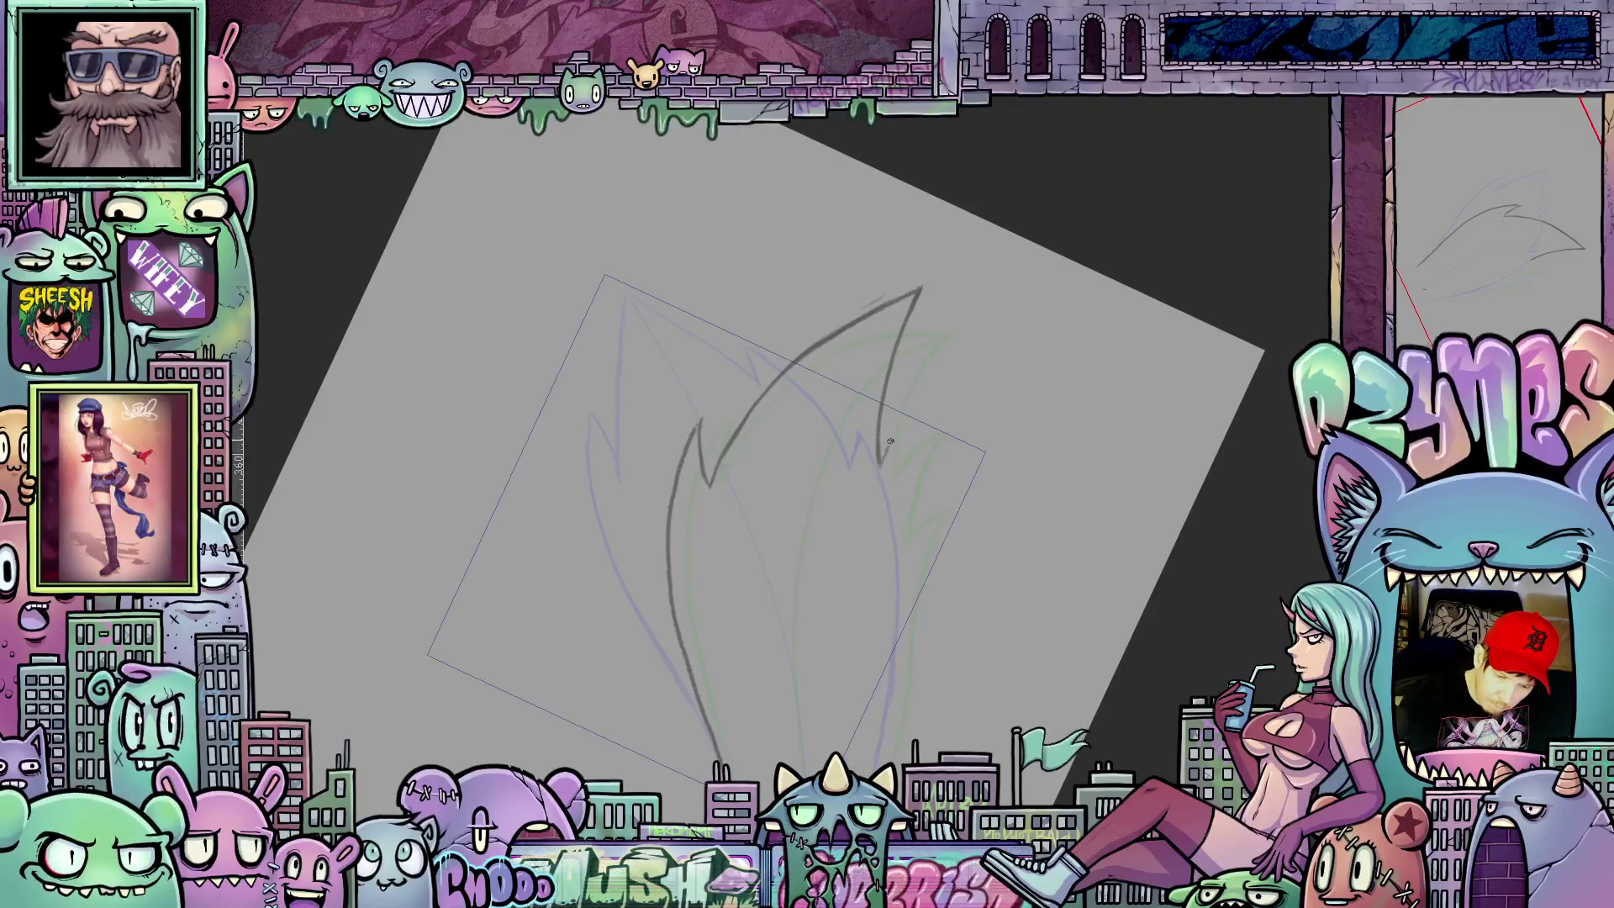
left_click_drag(883, 465, 913, 412)
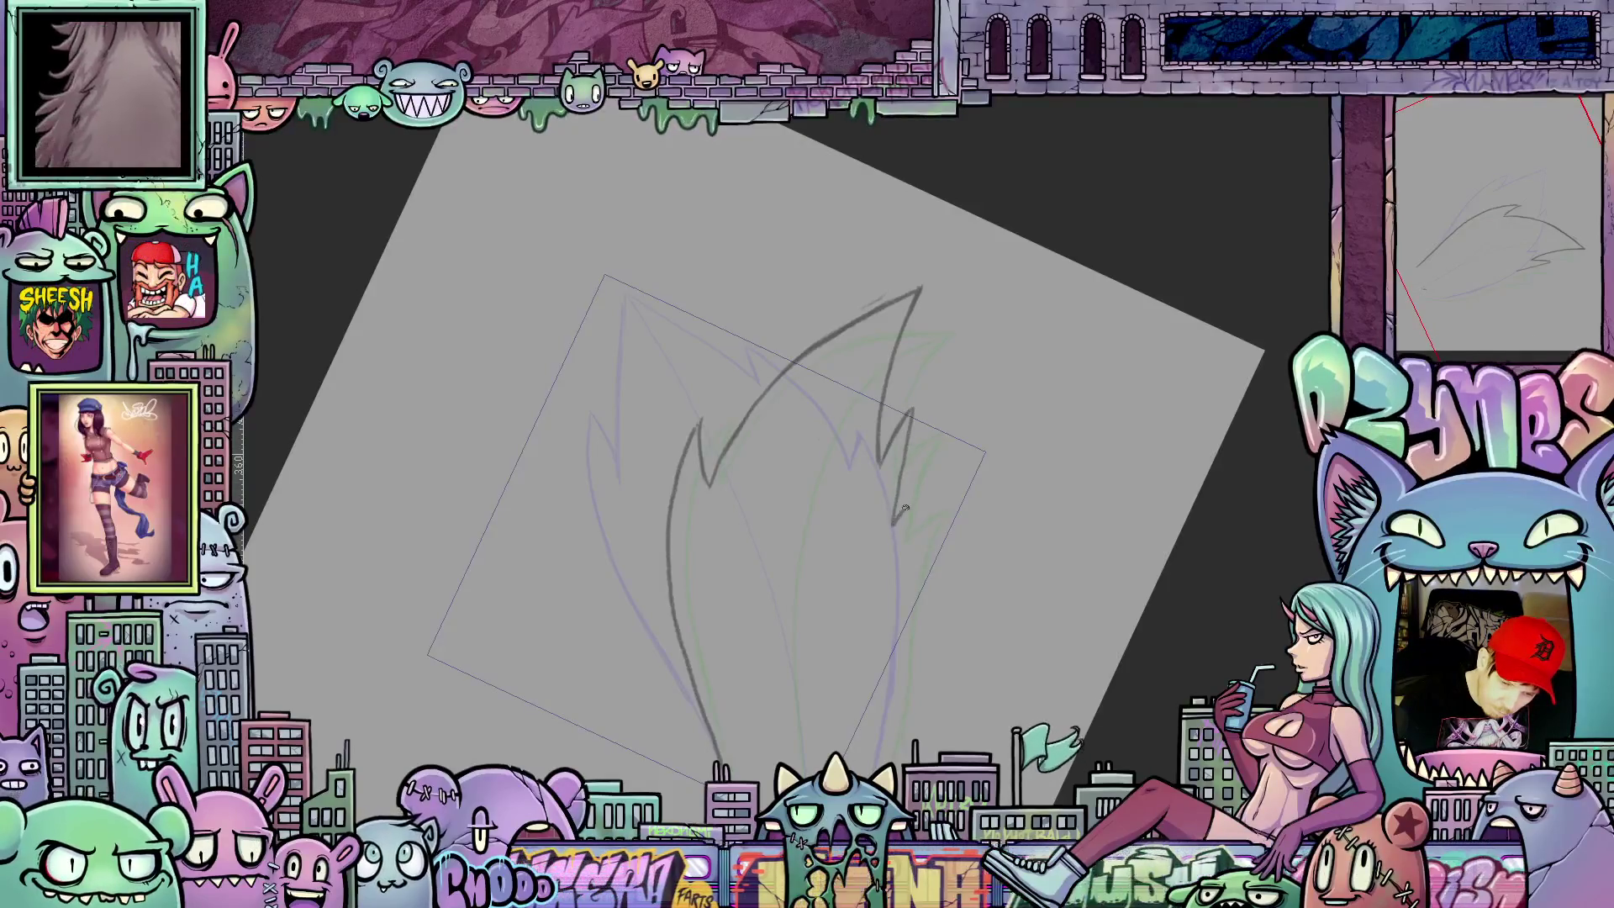
left_click_drag(921, 492, 910, 552)
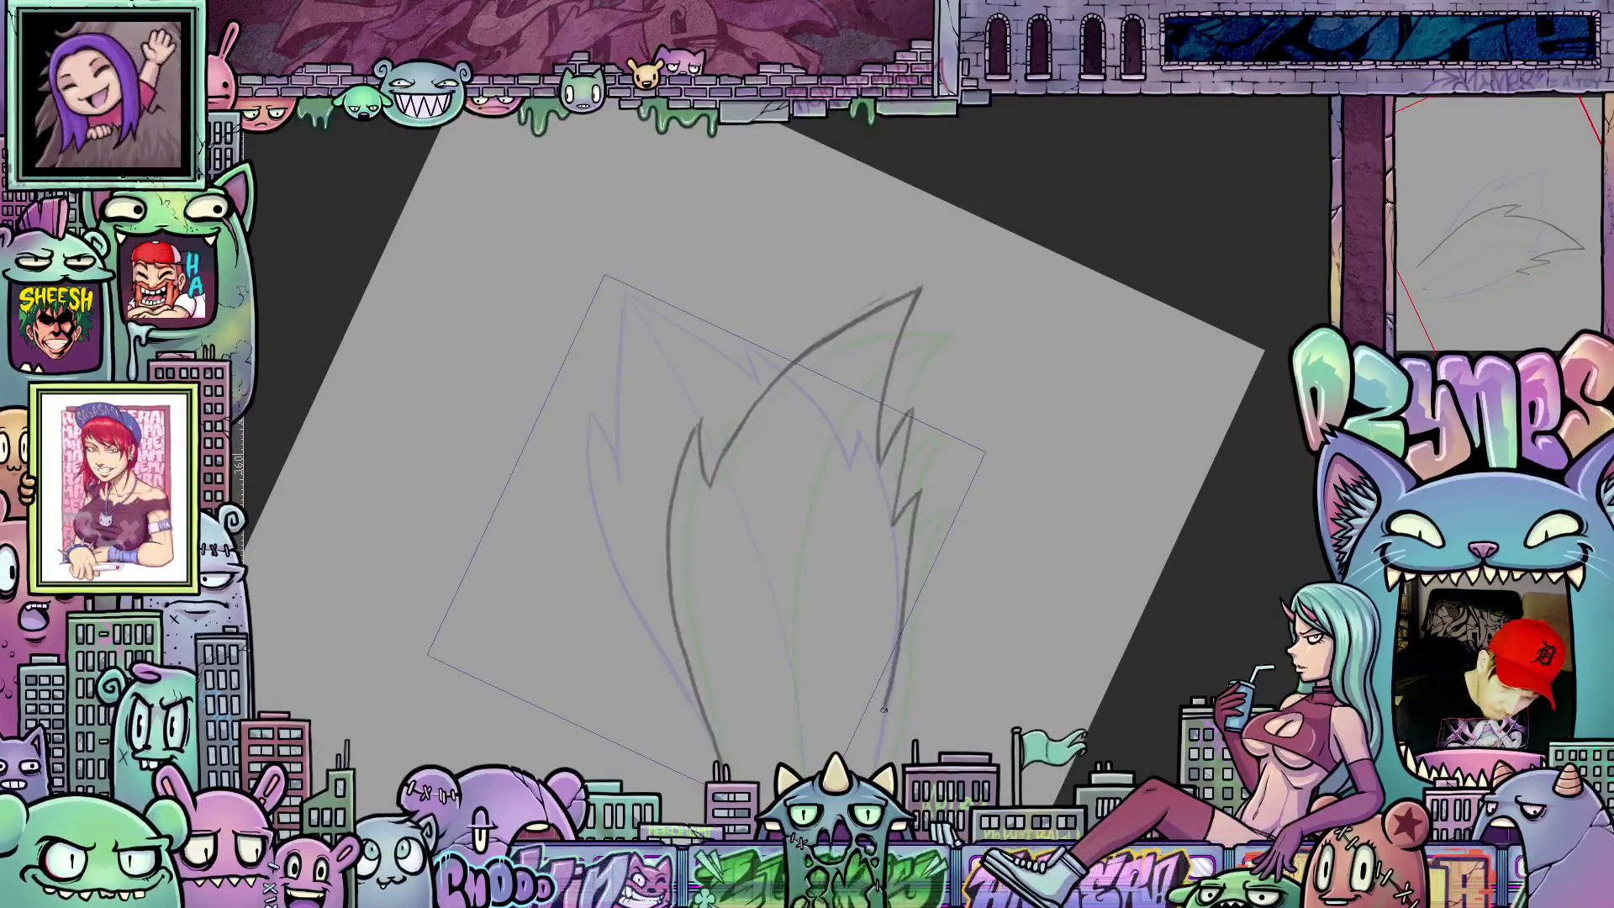
key("6")
key("6")
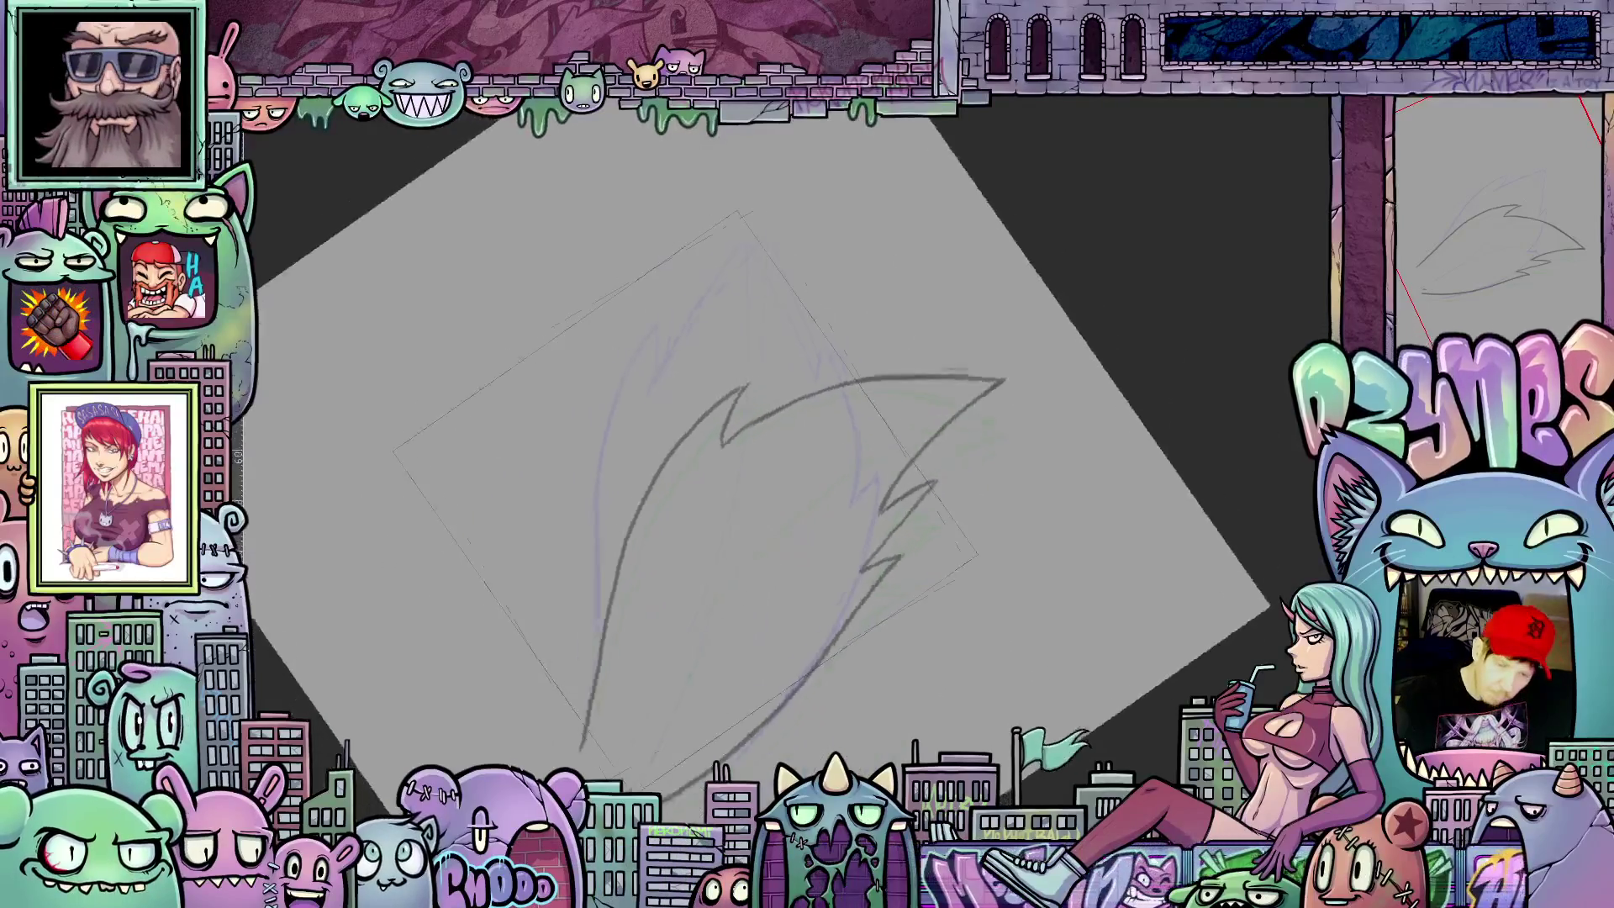
Step: Preview the flame animation, stop playback, straighten the canvas and reach the Animation menu
key("6")
key("6")
key("4")
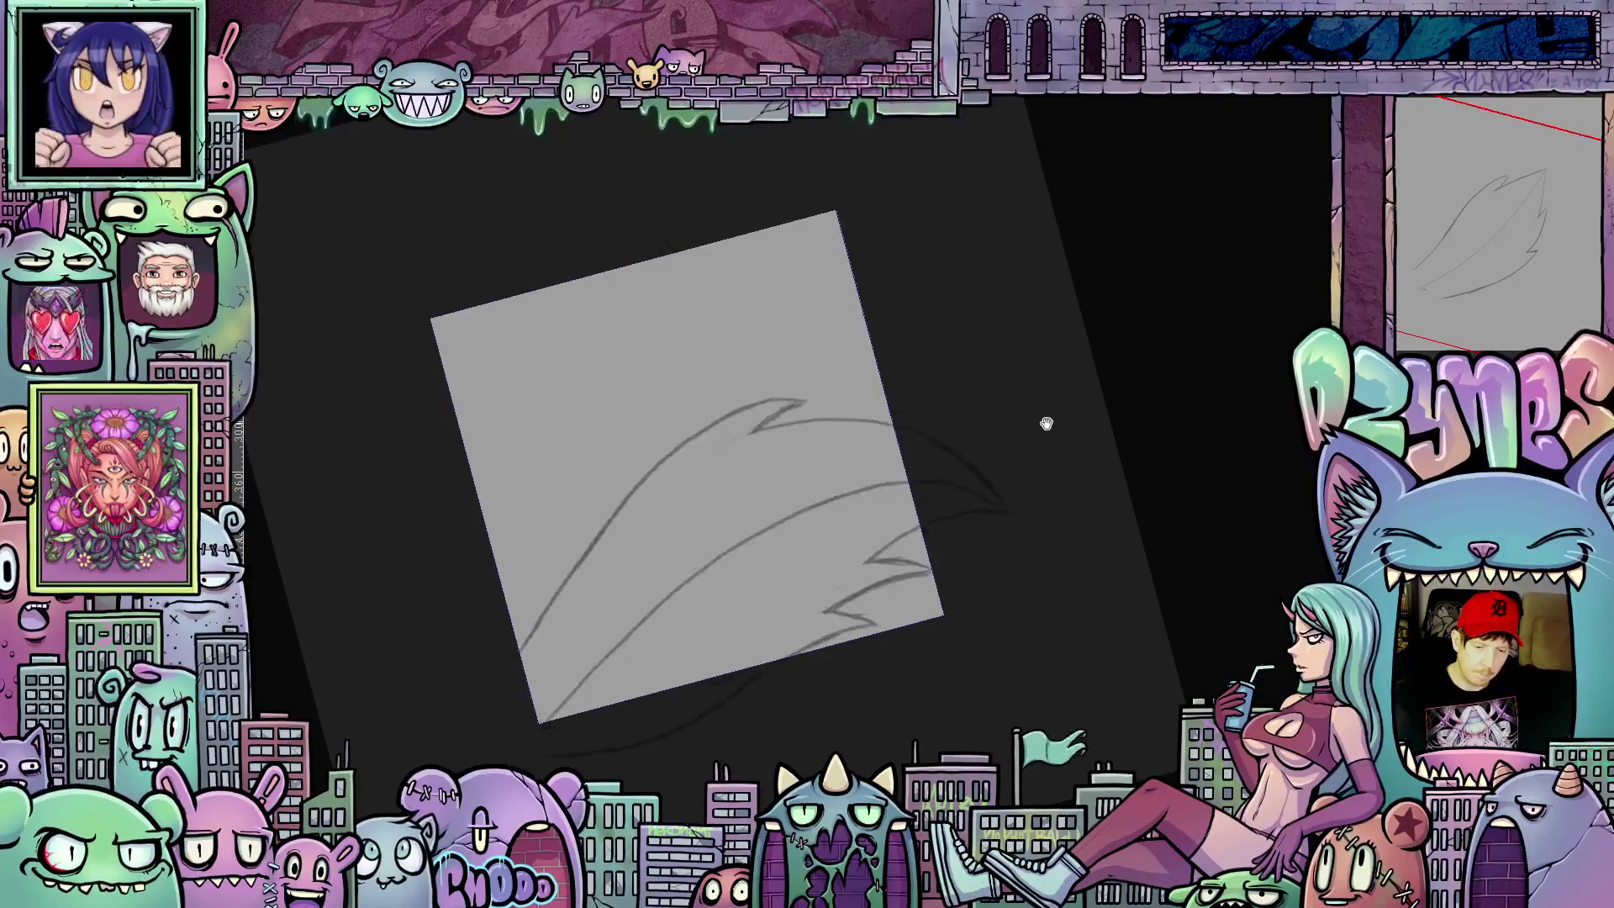
scroll(1046, 421, "down", 2)
scroll(1057, 412, "down", 1)
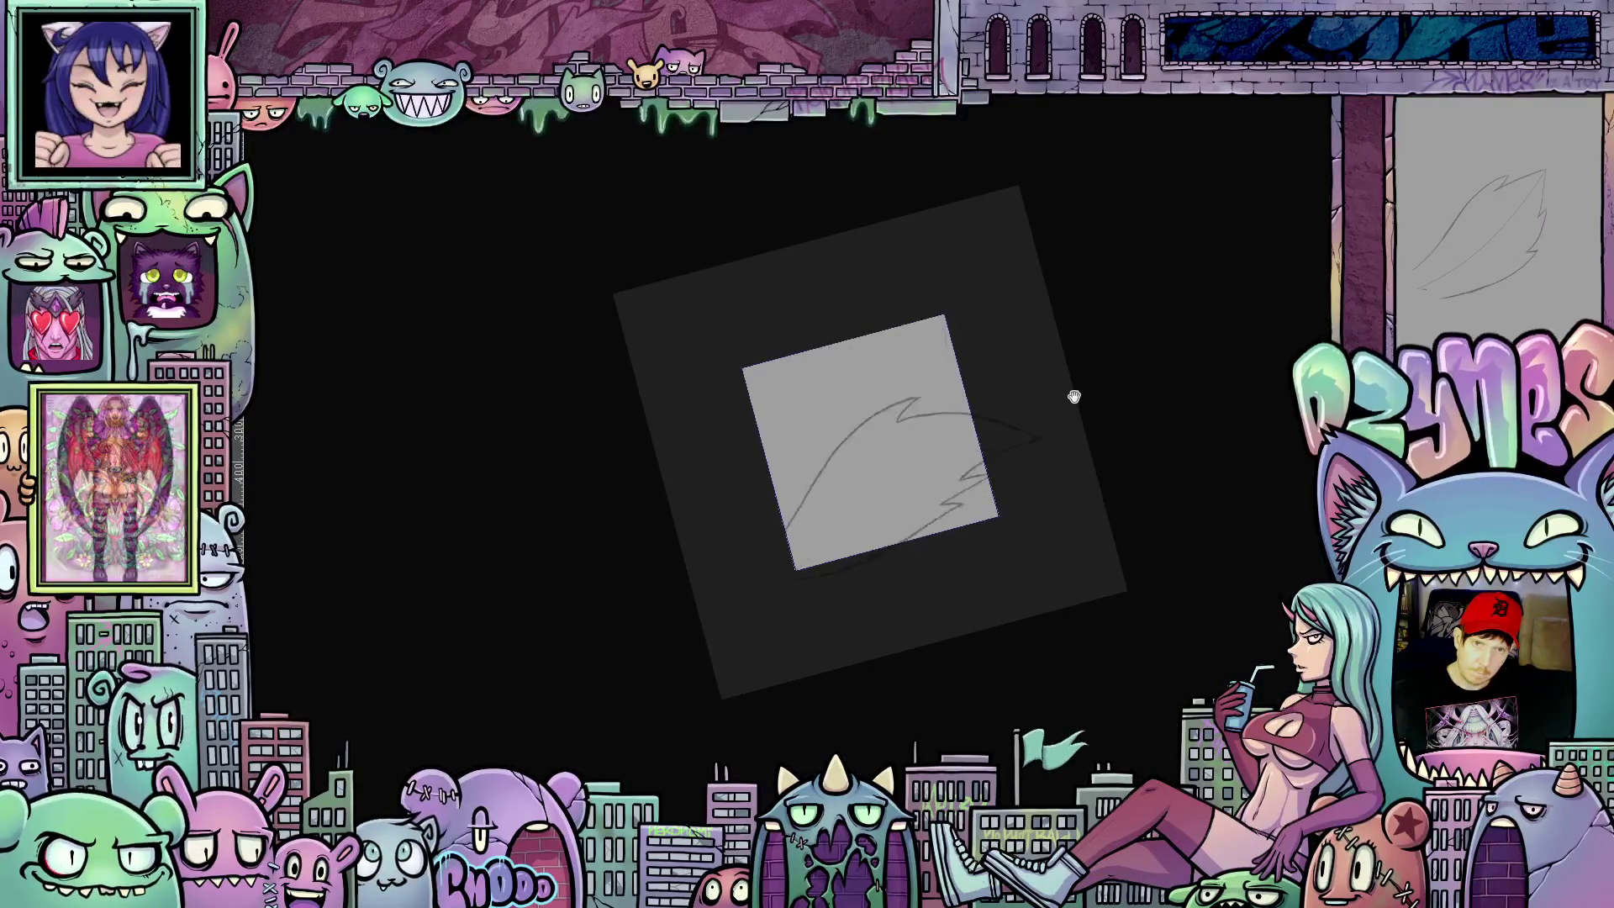
scroll(1098, 382, "down", 1)
scroll(1105, 366, "down", 1)
mouse_move(1114, 361)
left_mouse_down()
mouse_move(1144, 498)
mouse_move(995, 453)
left_mouse_up()
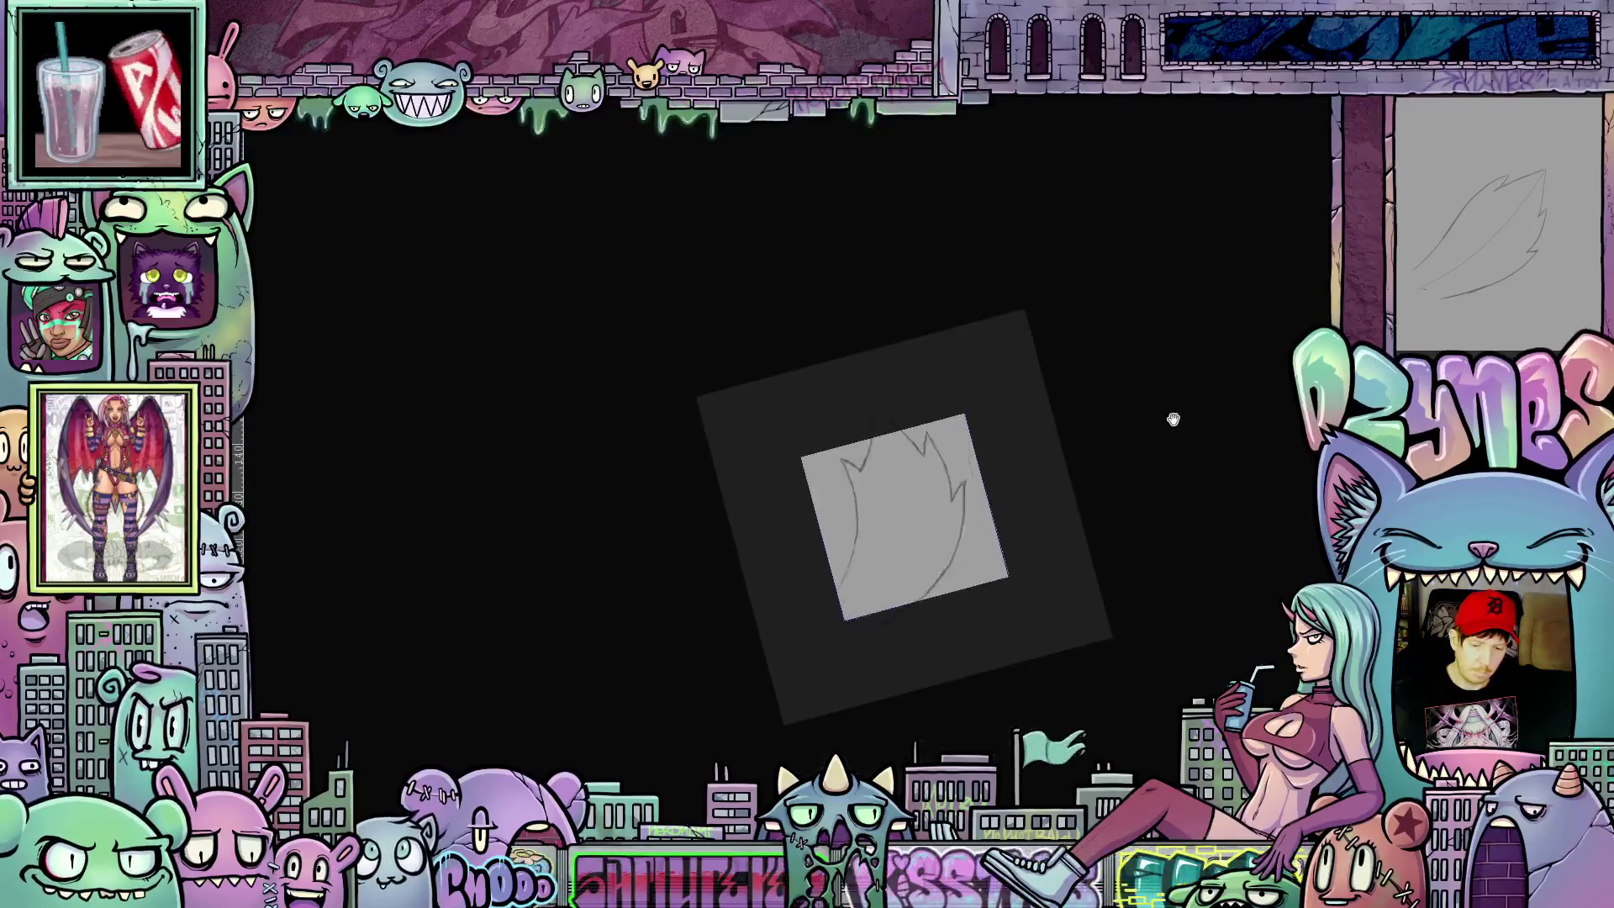
key("space")
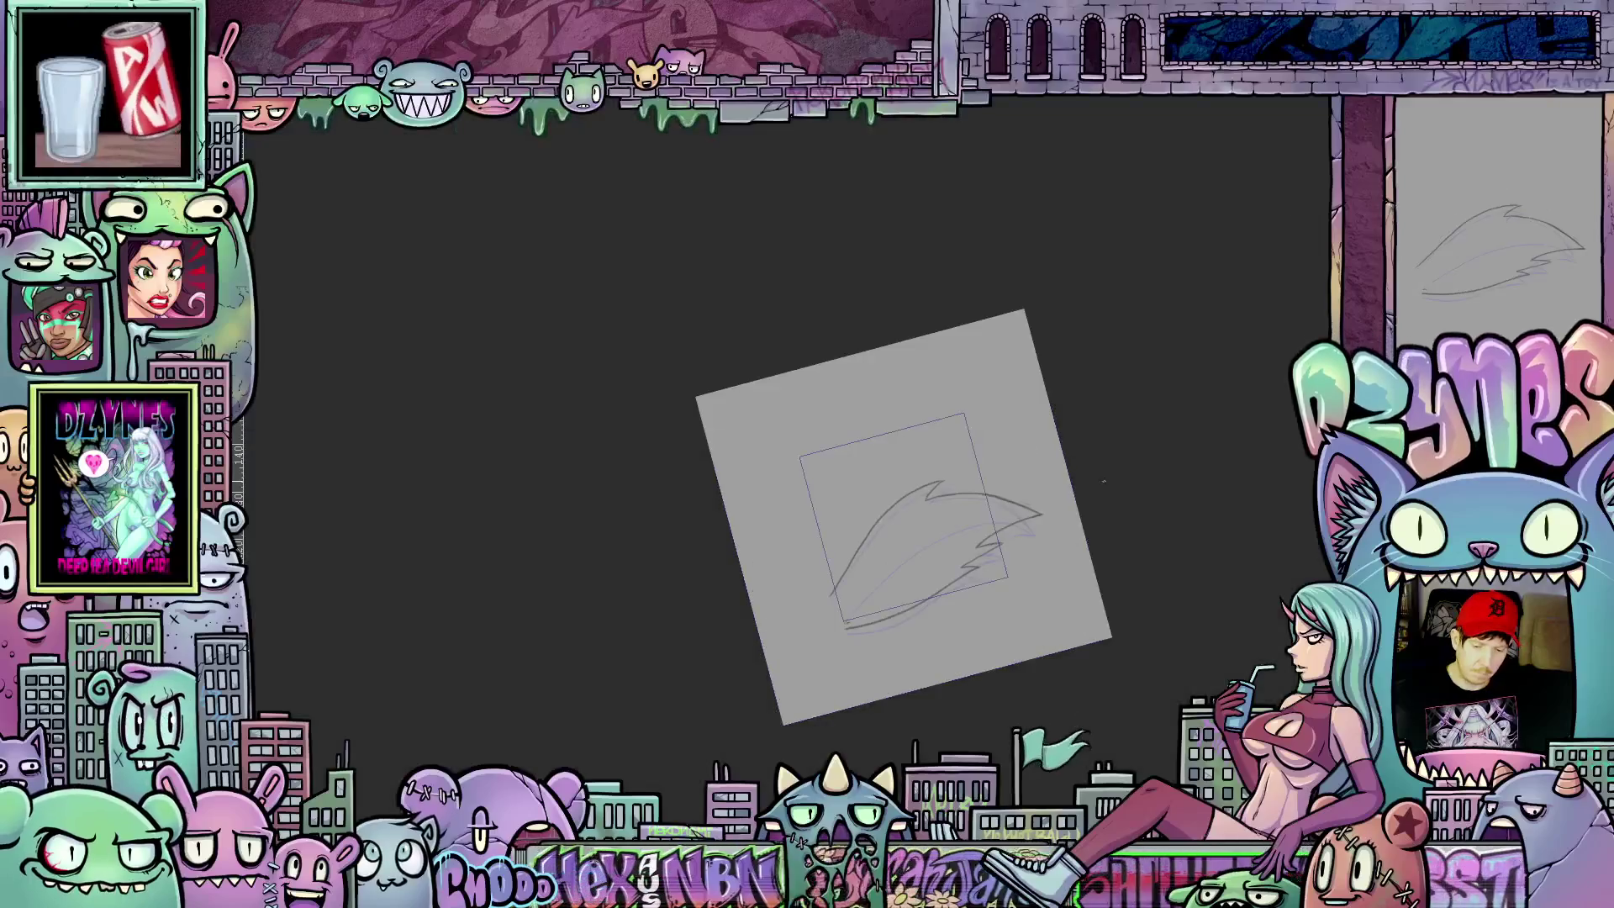
mouse_move(1165, 463)
left_mouse_down()
mouse_move(1099, 510)
mouse_move(1089, 488)
left_mouse_up()
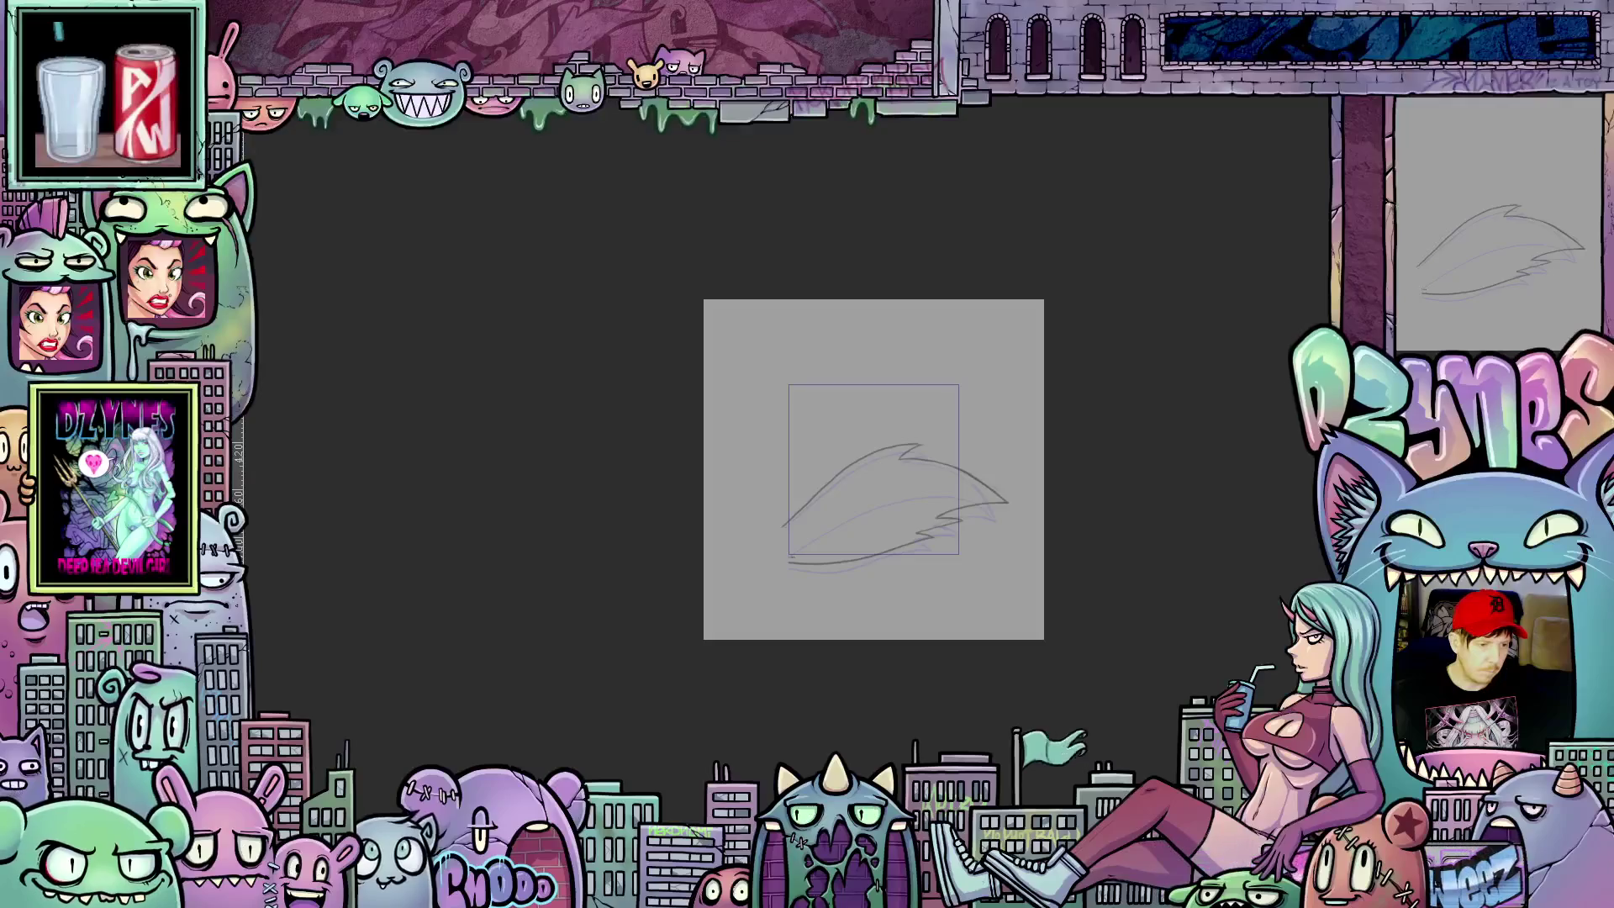
key("alt+f")
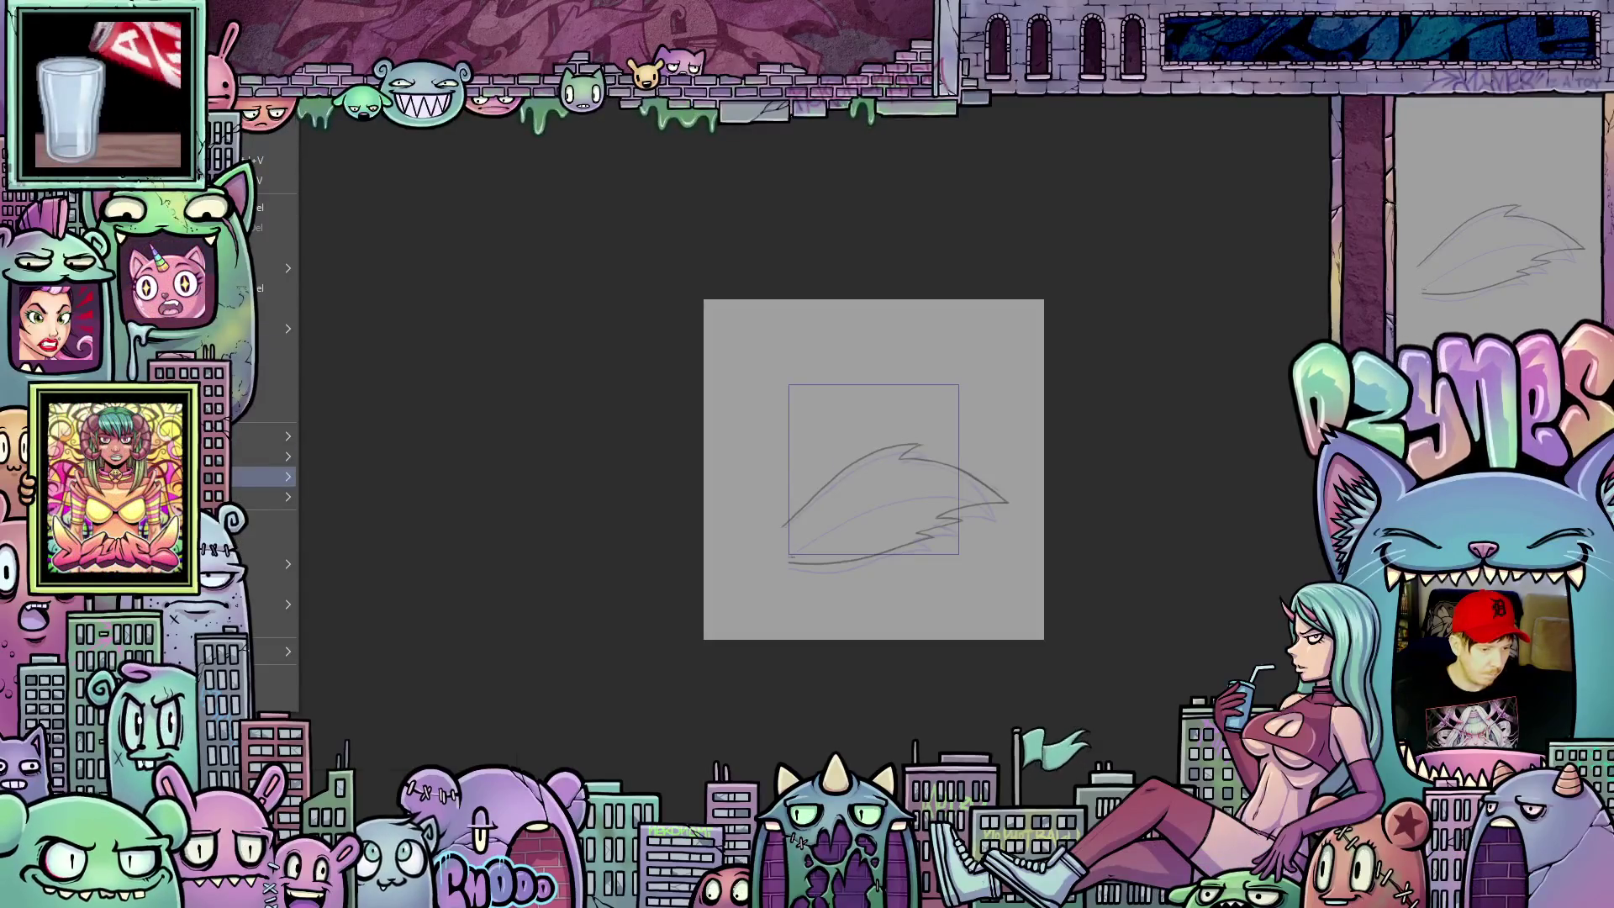
key("Return")
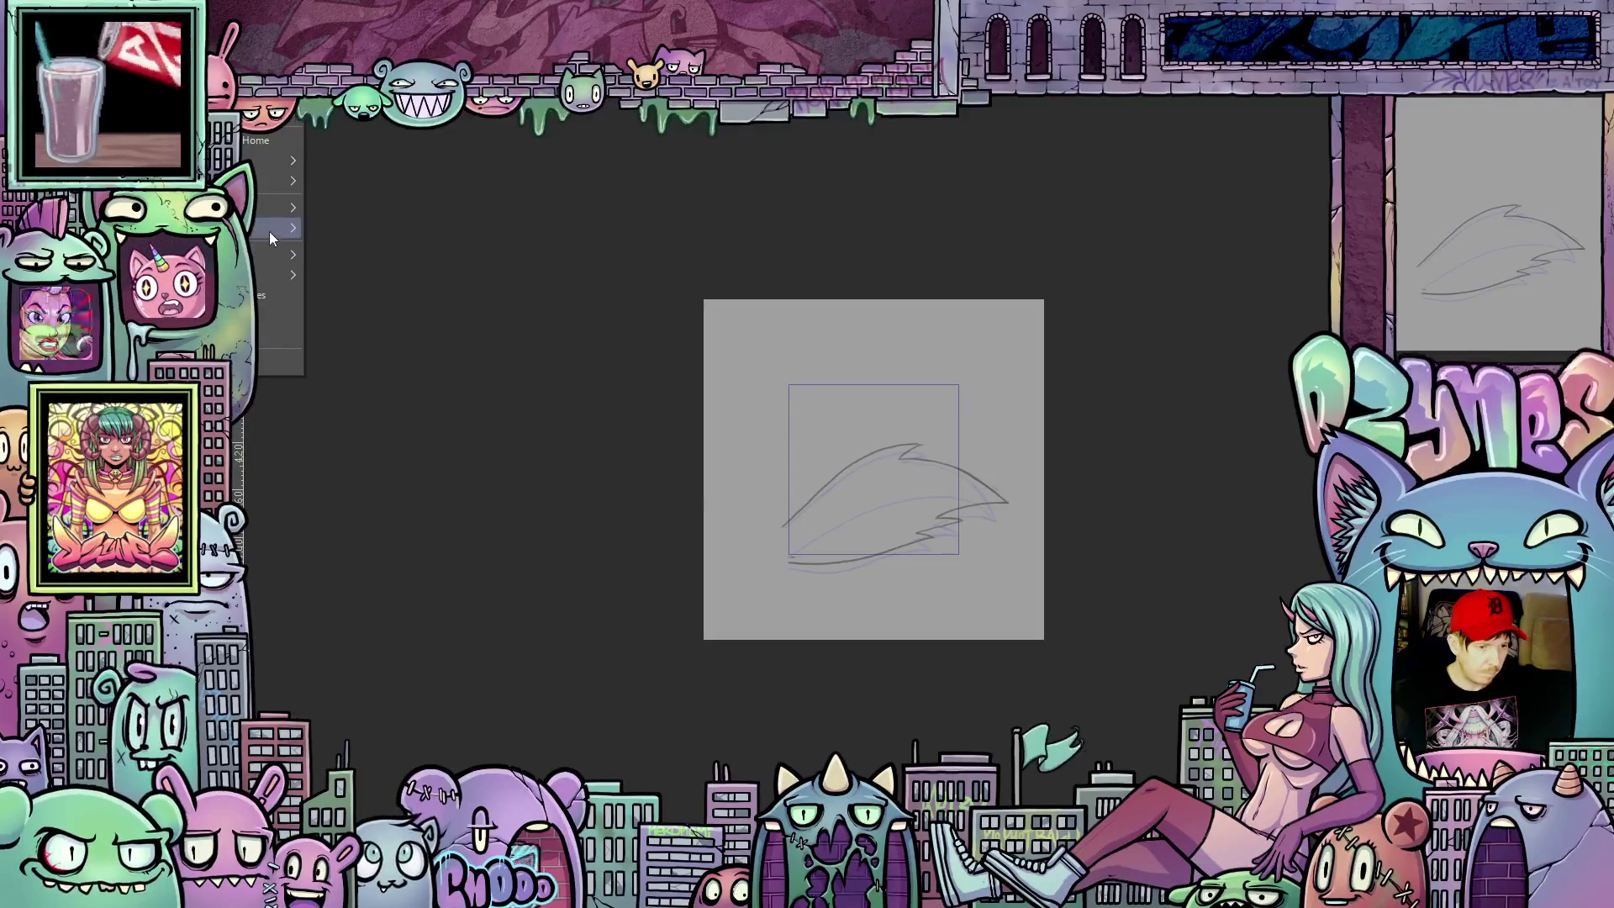
Step: Set the animation frame rate to 18 and confirm
mouse_move(269, 229)
left_click(422, 335)
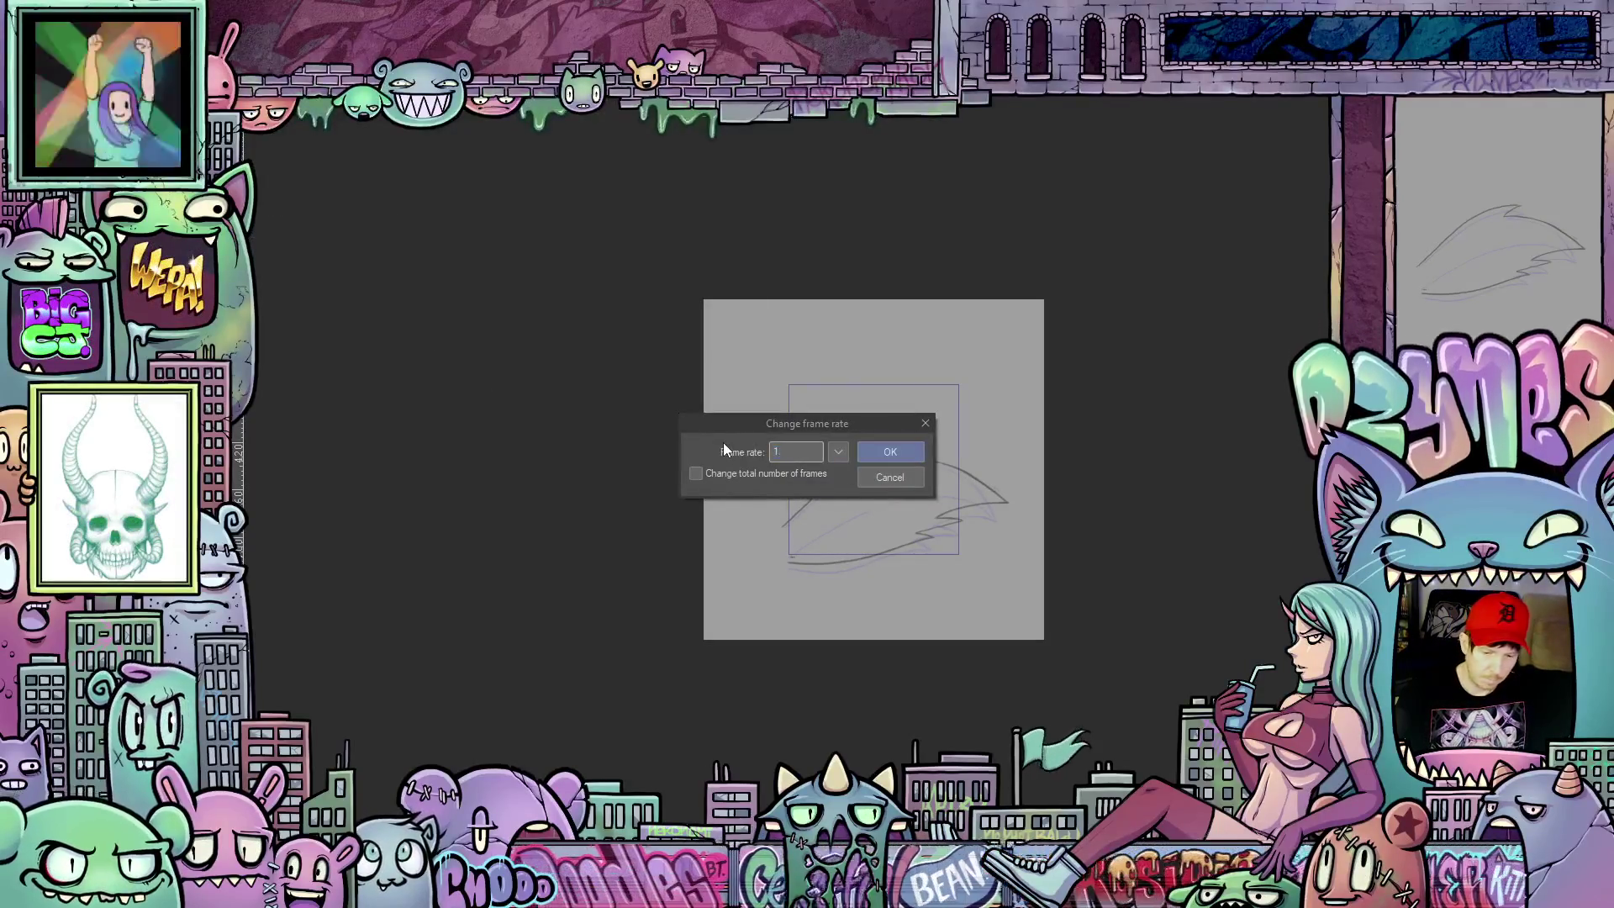
type("18")
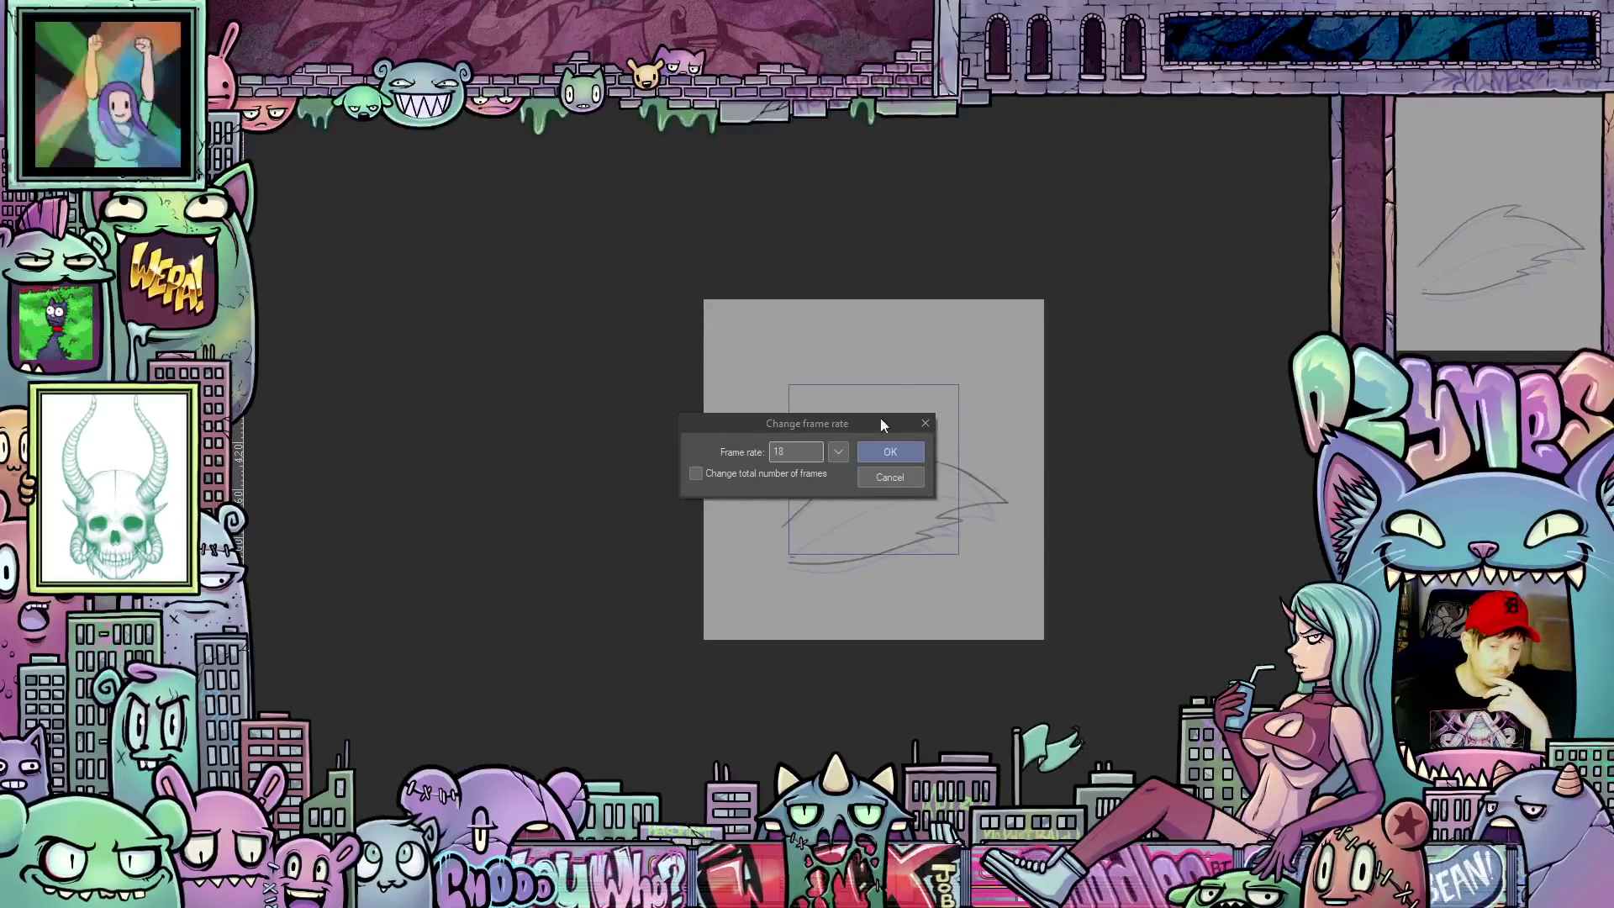
left_click(890, 450)
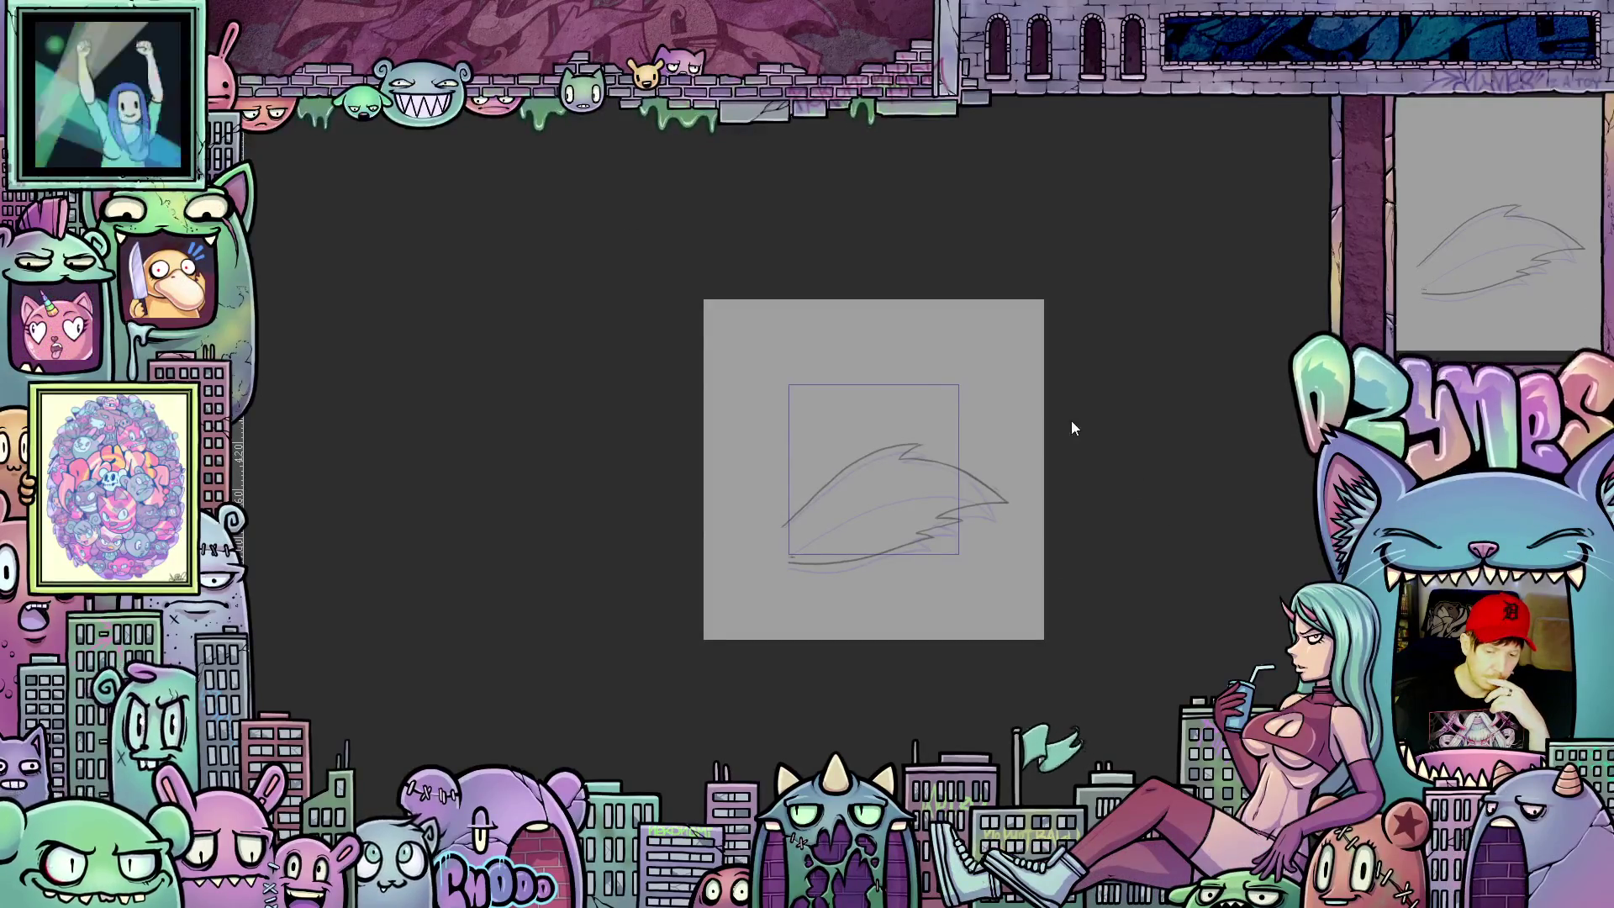
scroll(1046, 449, "up", 2)
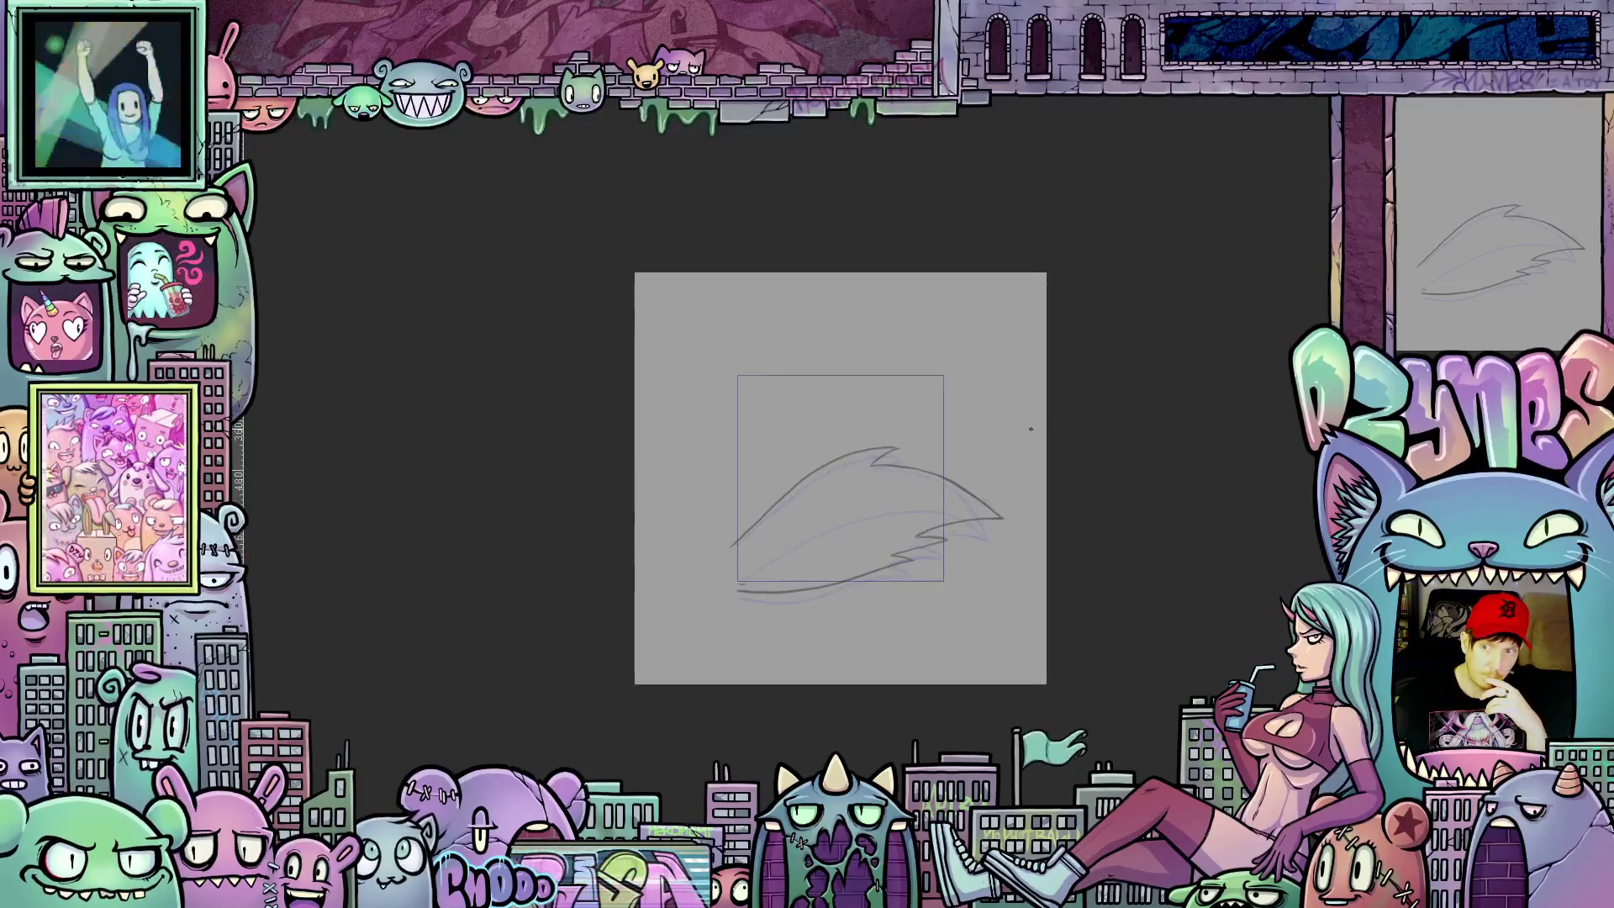
scroll(1031, 429, "up", 1)
scroll(1030, 429, "up", 1)
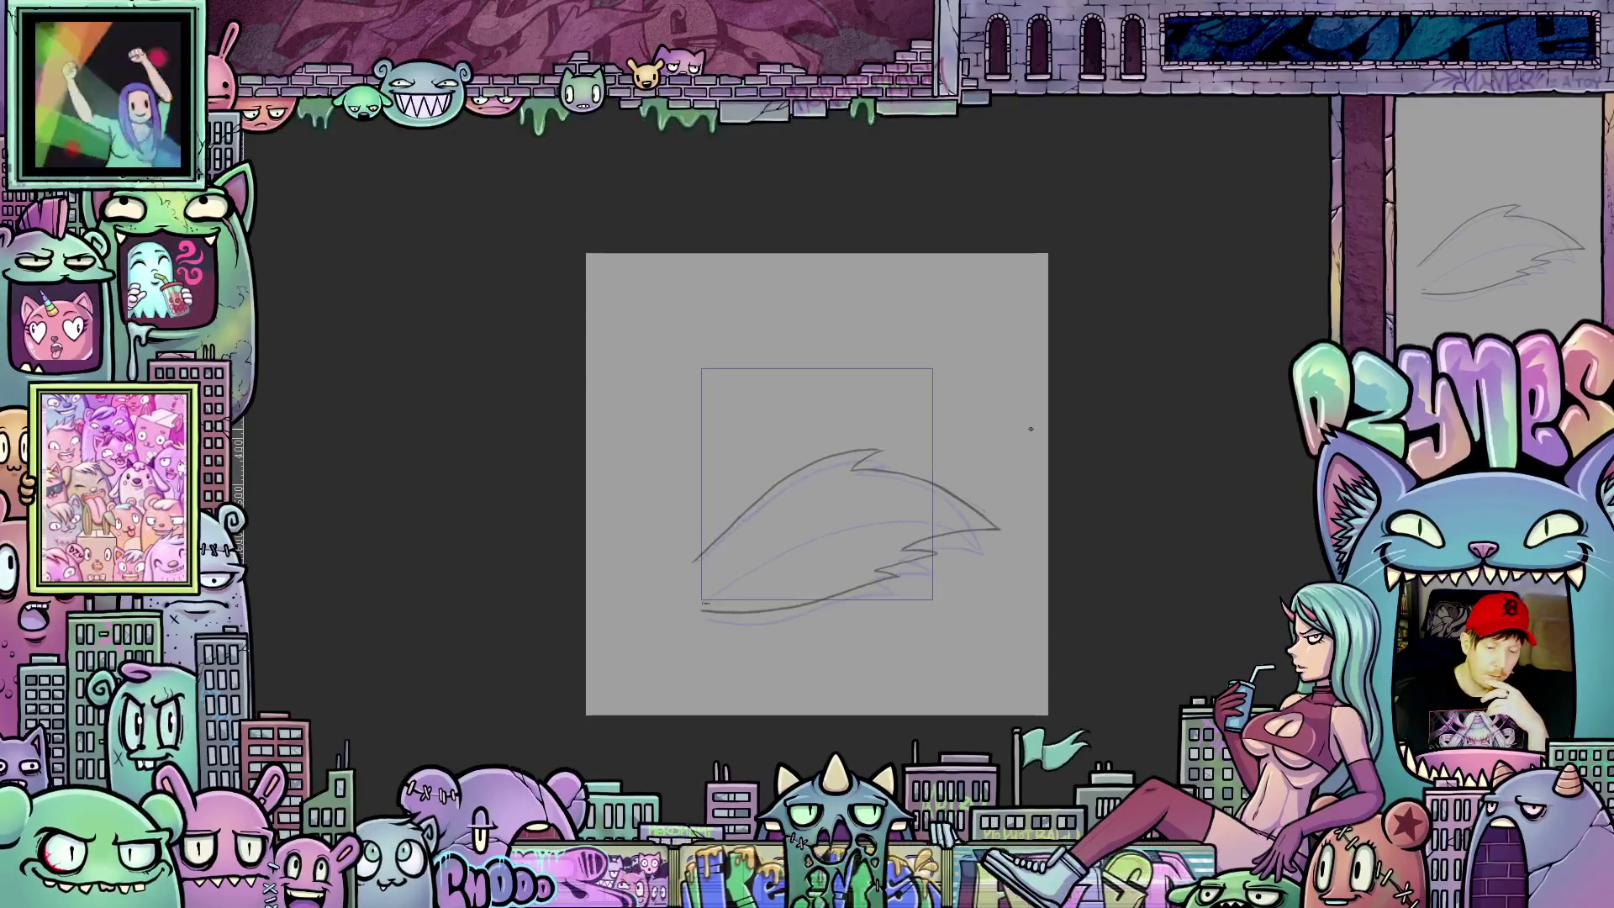
scroll(1031, 428, "up", 1)
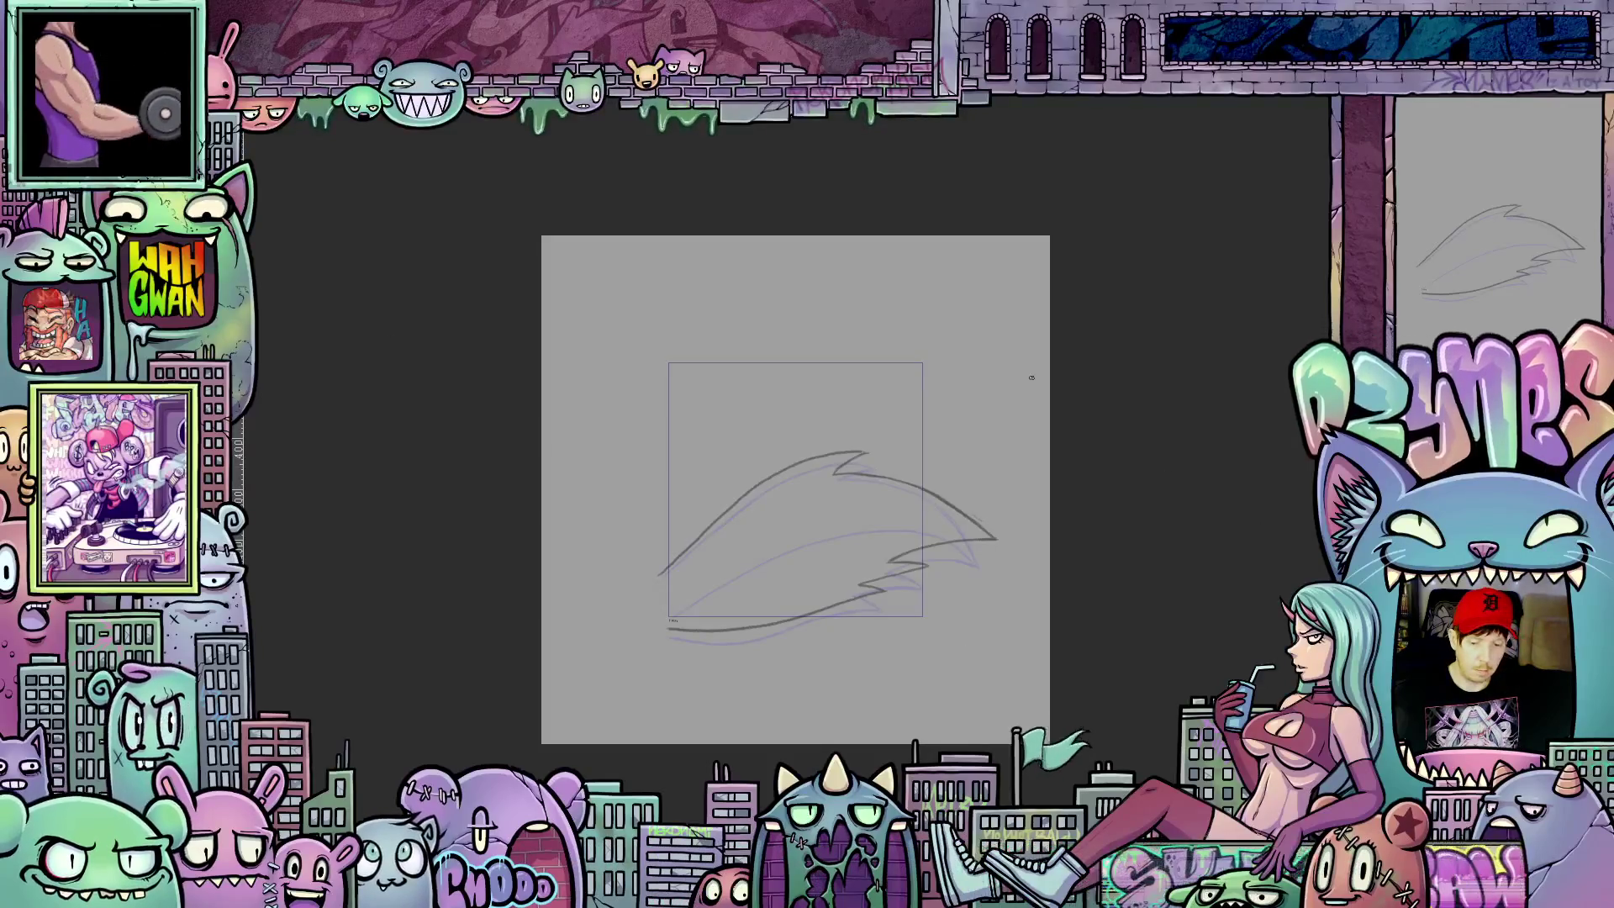
Step: Reach the upward flame frame and start a transform on its sketch
key("space")
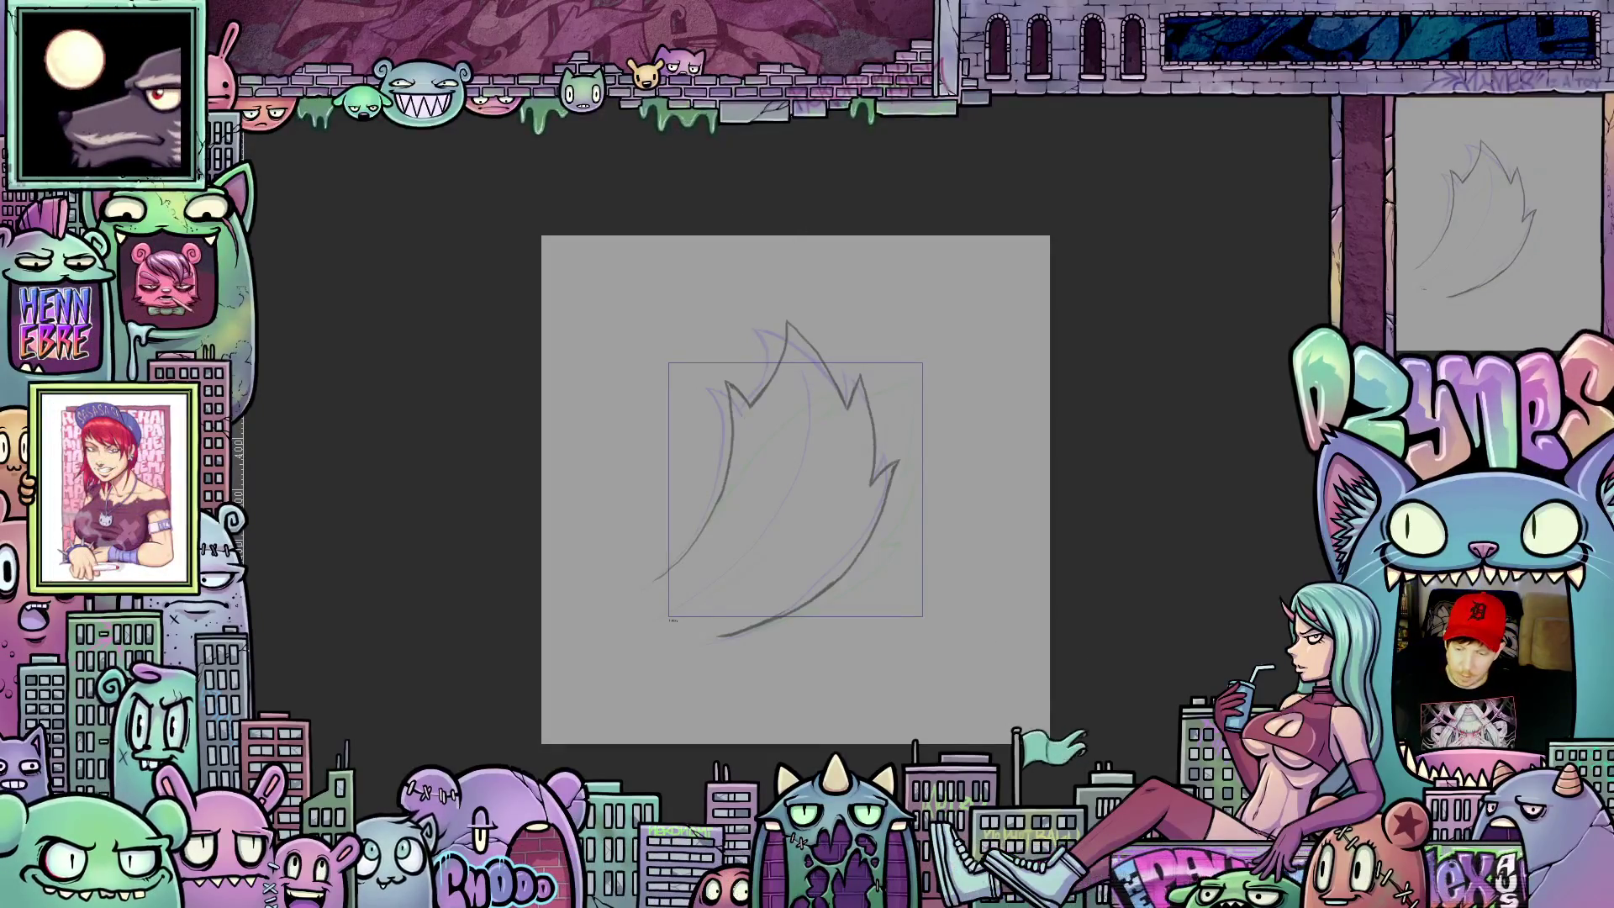
key("ctrl+t")
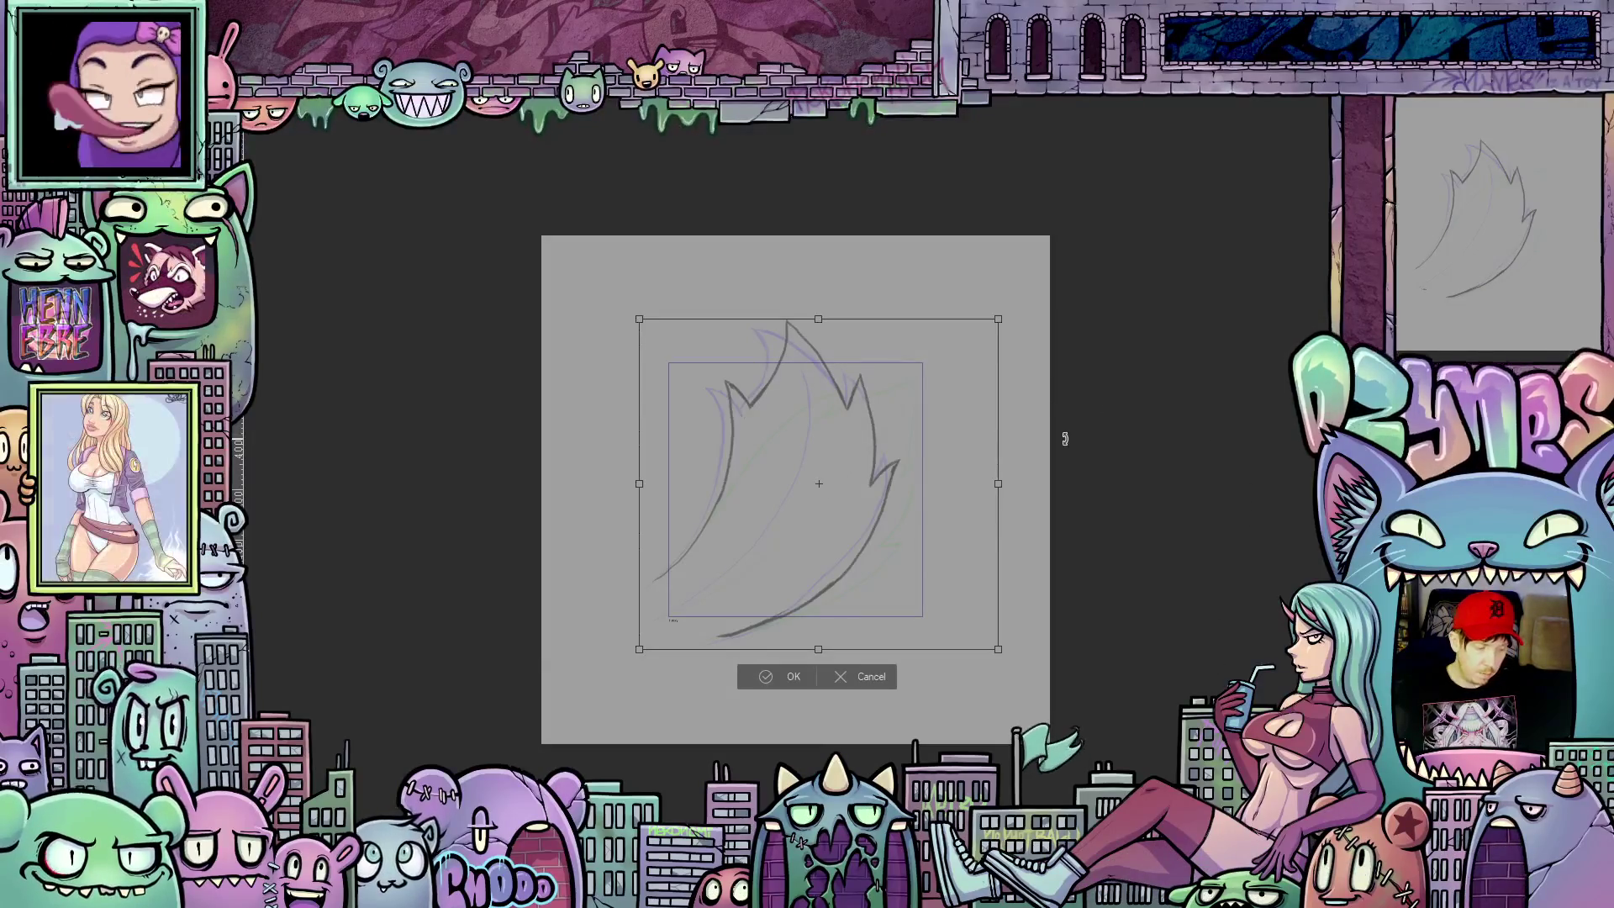
Step: Shrink the upward flame sketch toward its lower-left corner and apply the transform
left_click_drag(998, 320, 948, 364)
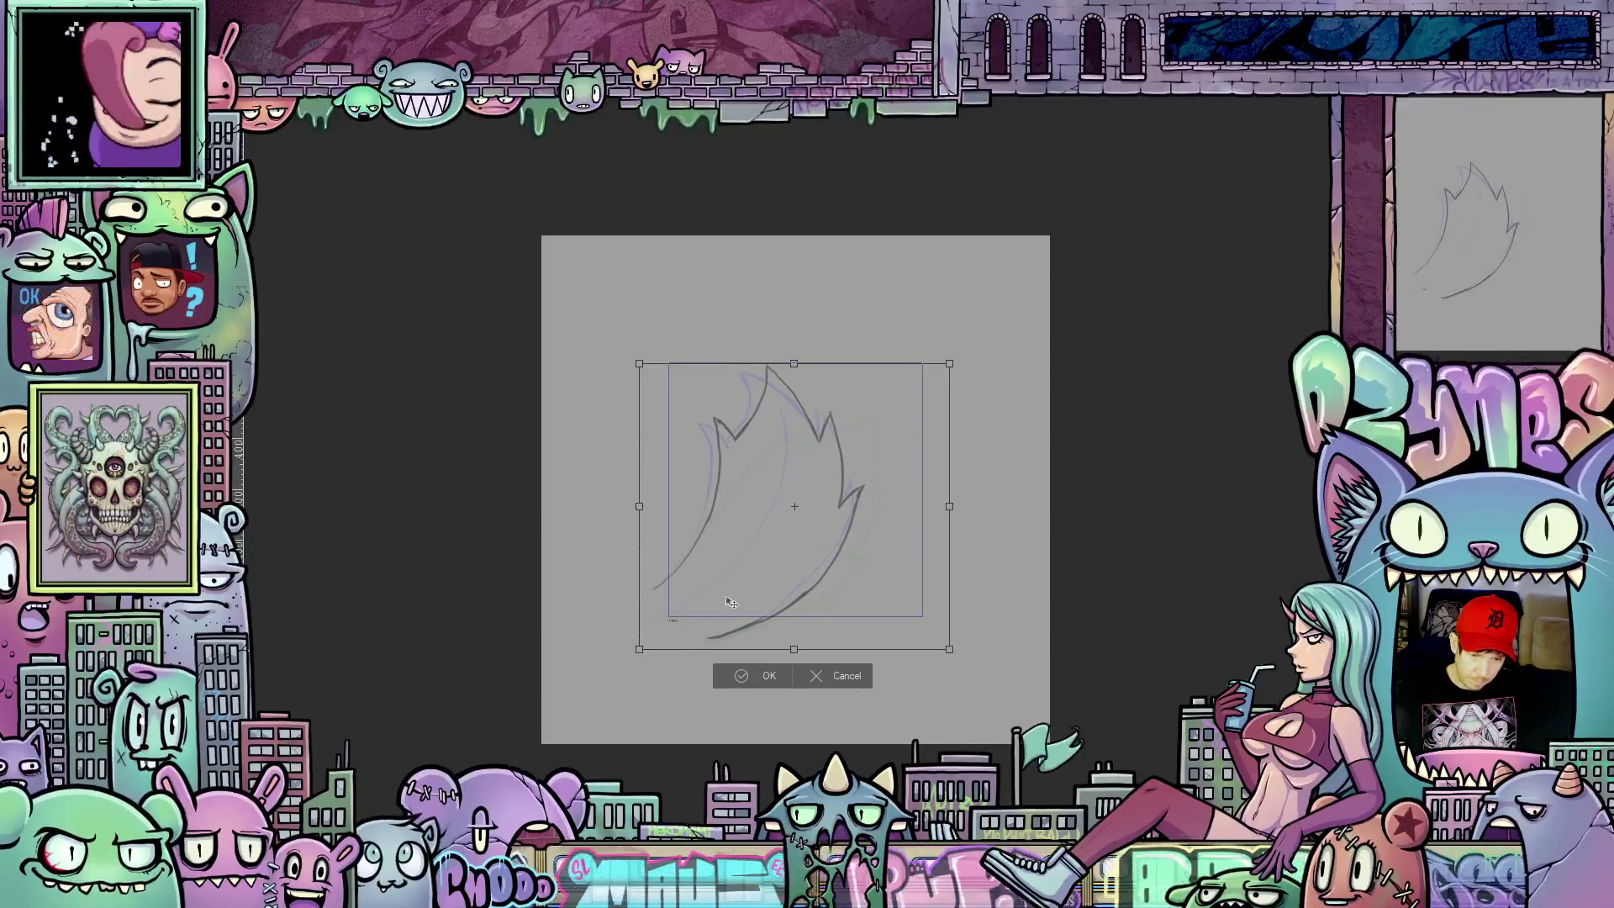
left_click(770, 677)
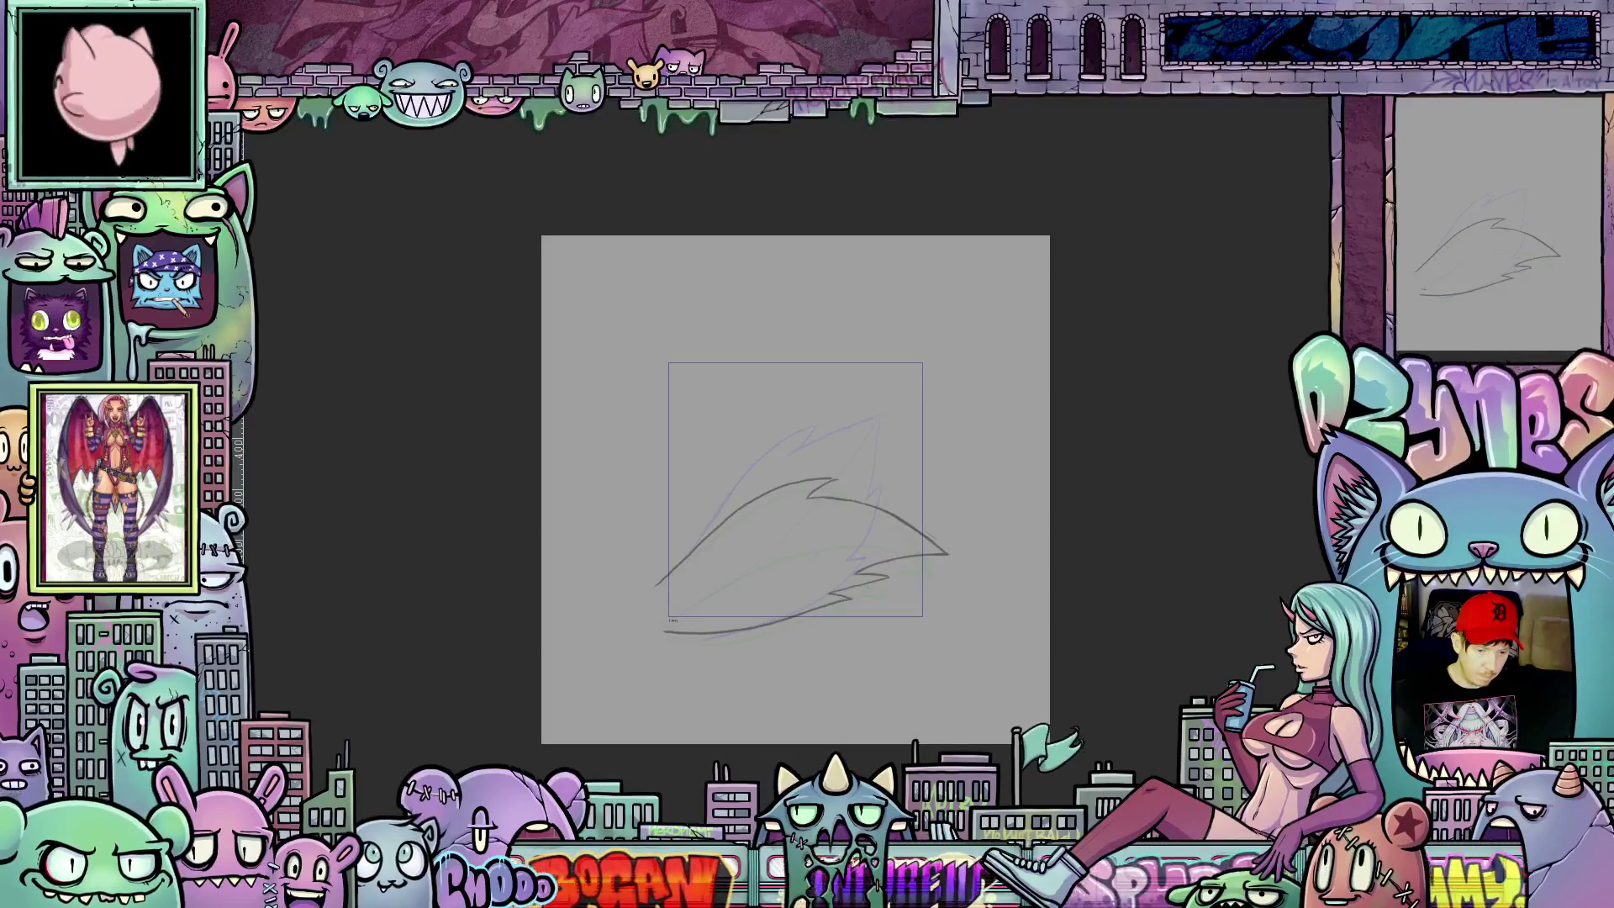
Step: Nudge the sketch left, commit it, and leave the next frame as a clean blue sketch guide
left_click_drag(794, 542, 780, 543)
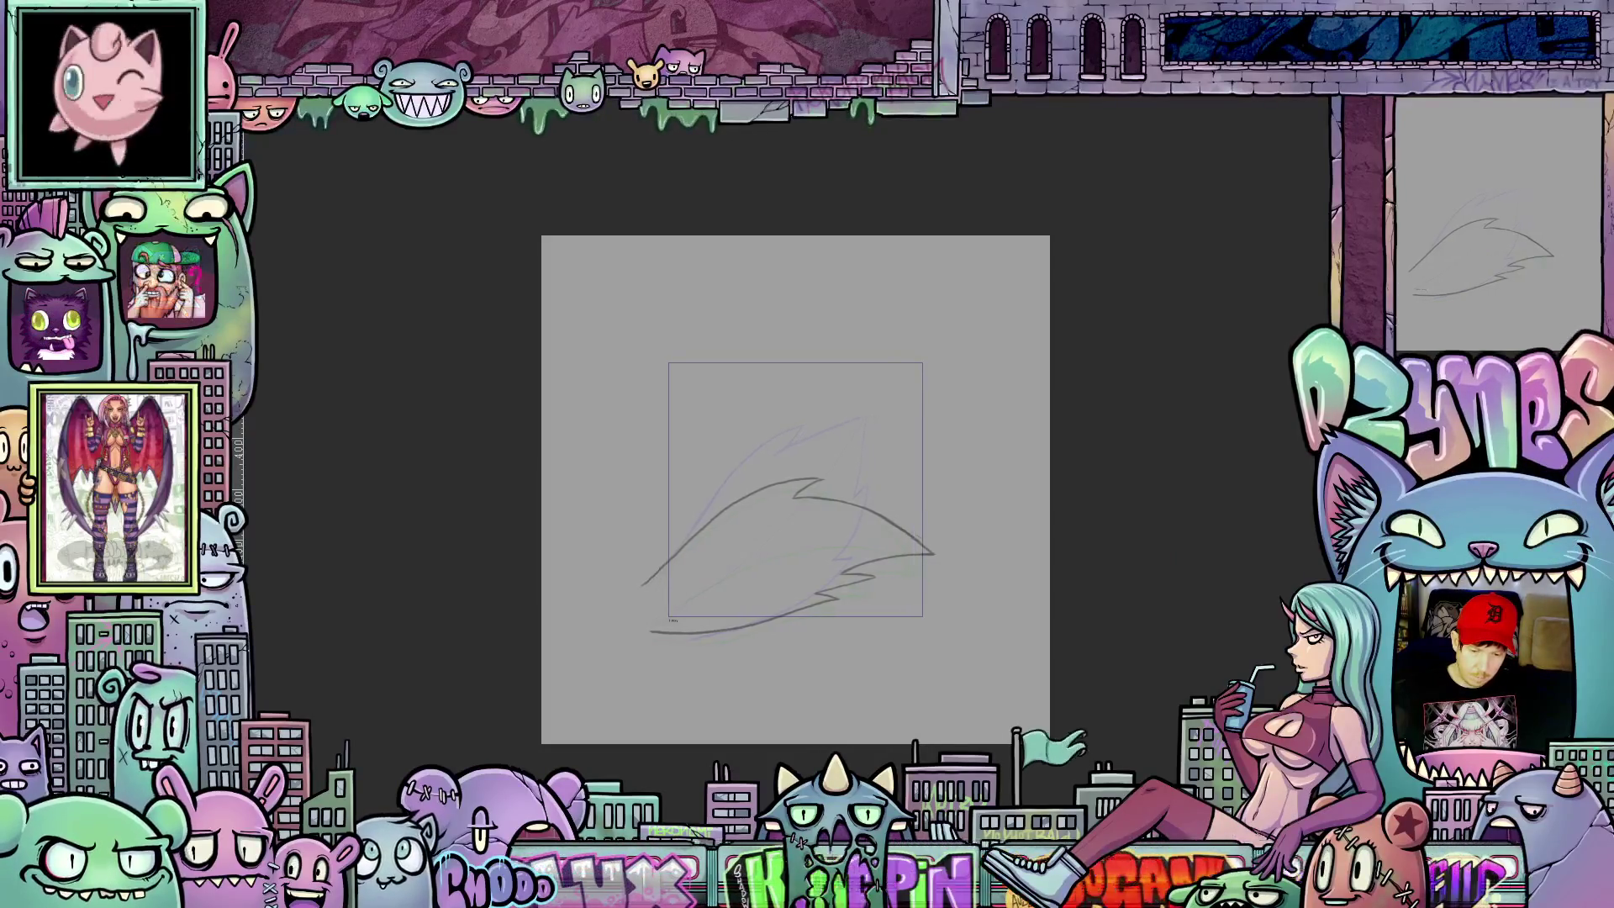
key("Return")
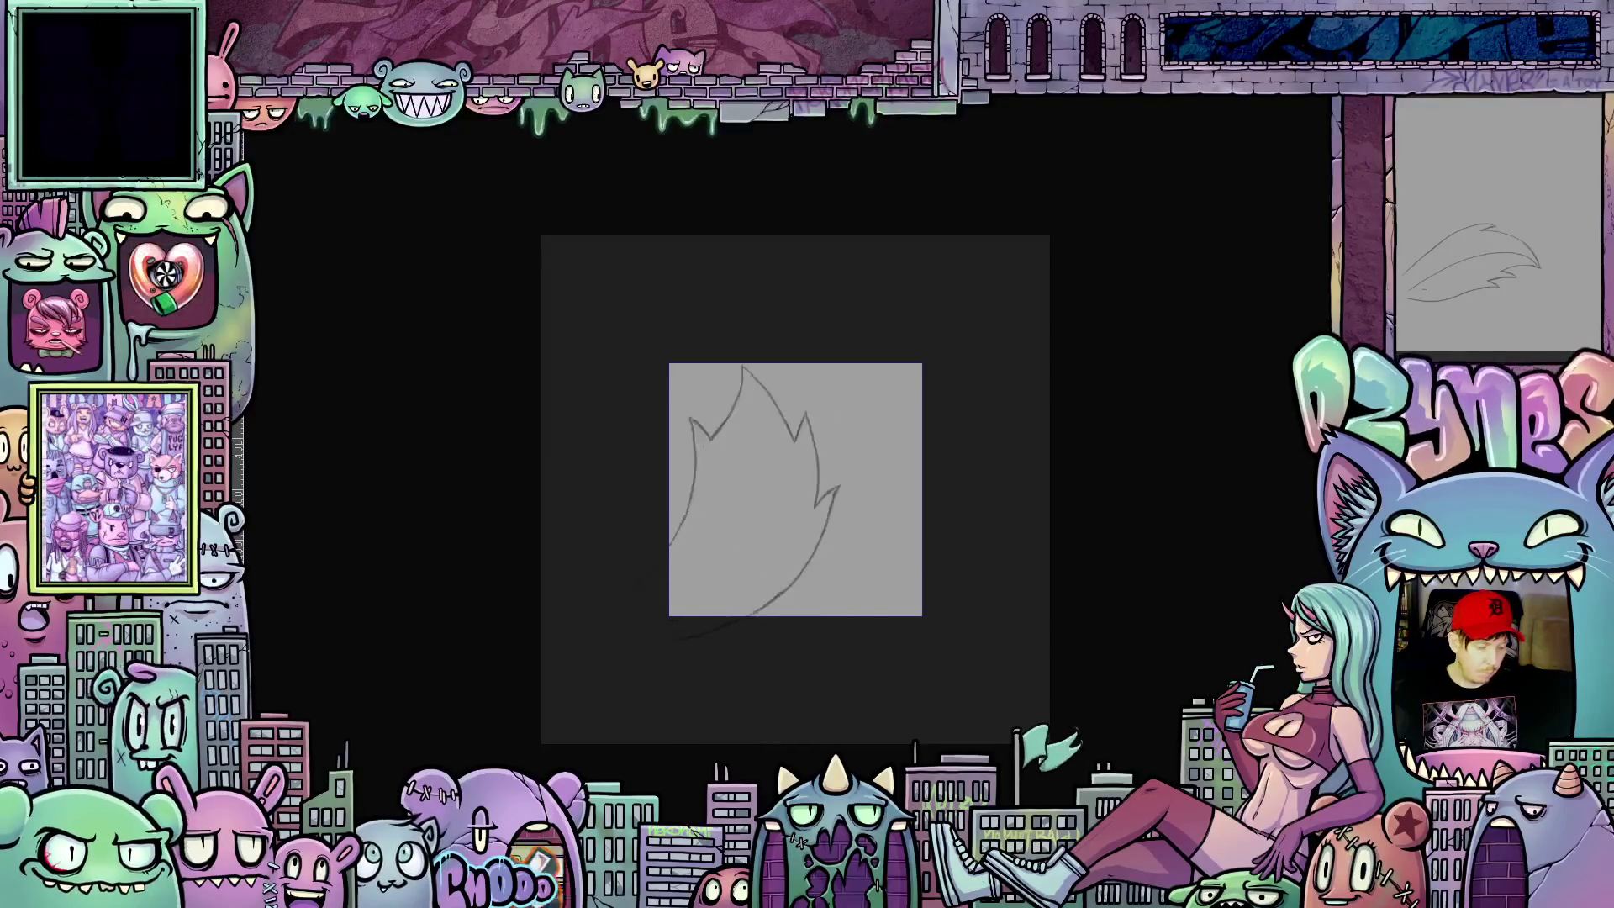
key("ctrl+t")
scroll(939, 657, "up", 1)
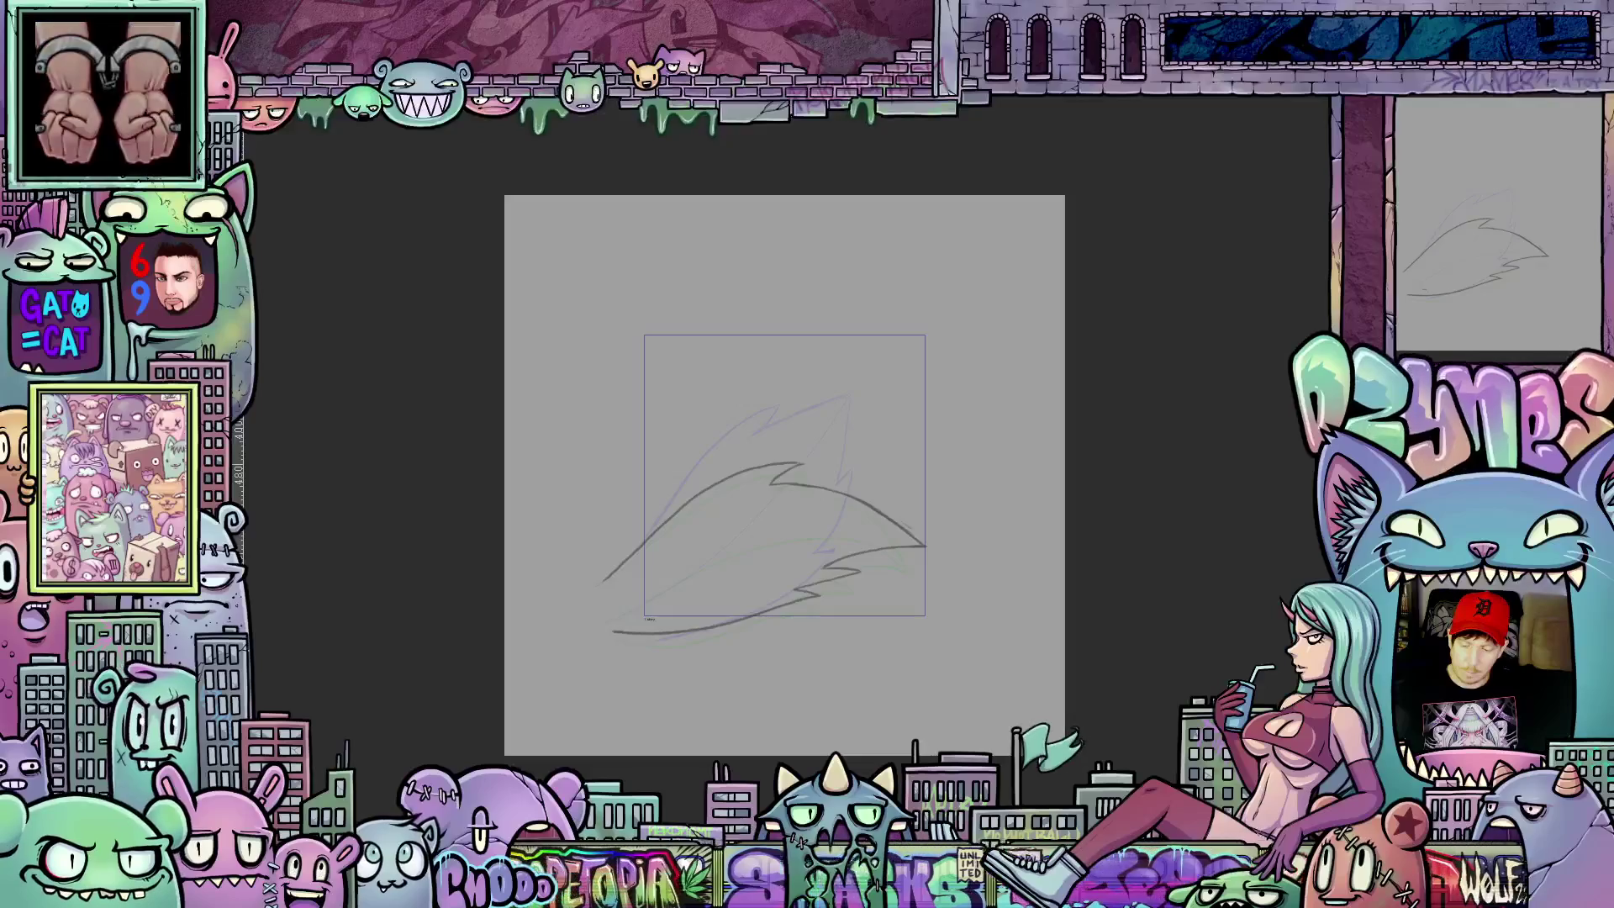
key("ctrl+z")
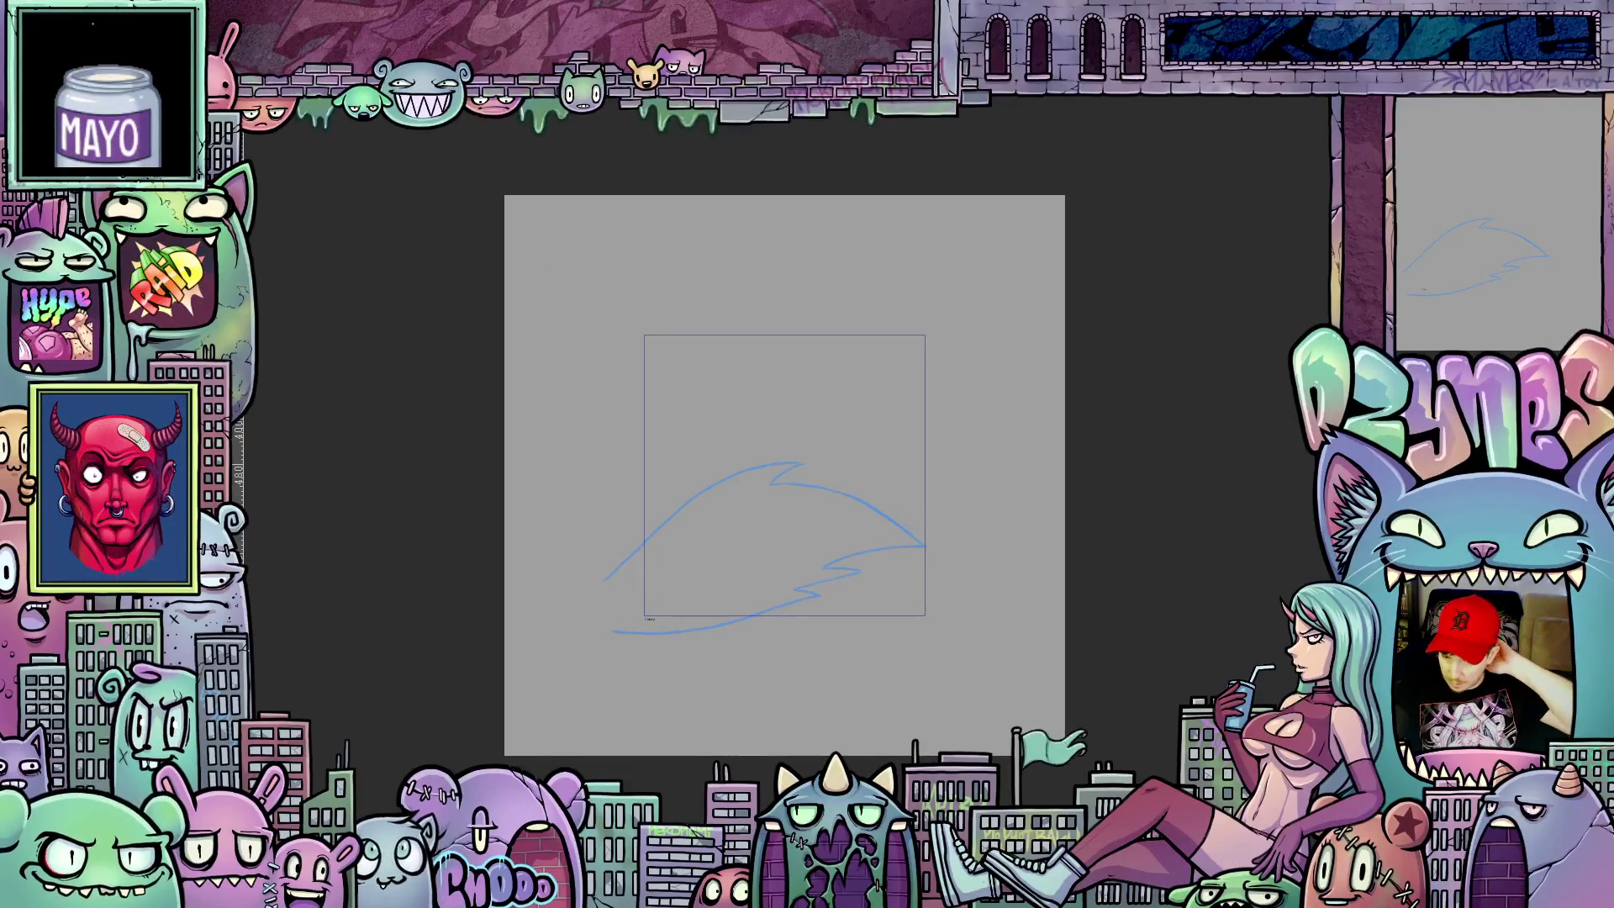
scroll(746, 537, "up", 1)
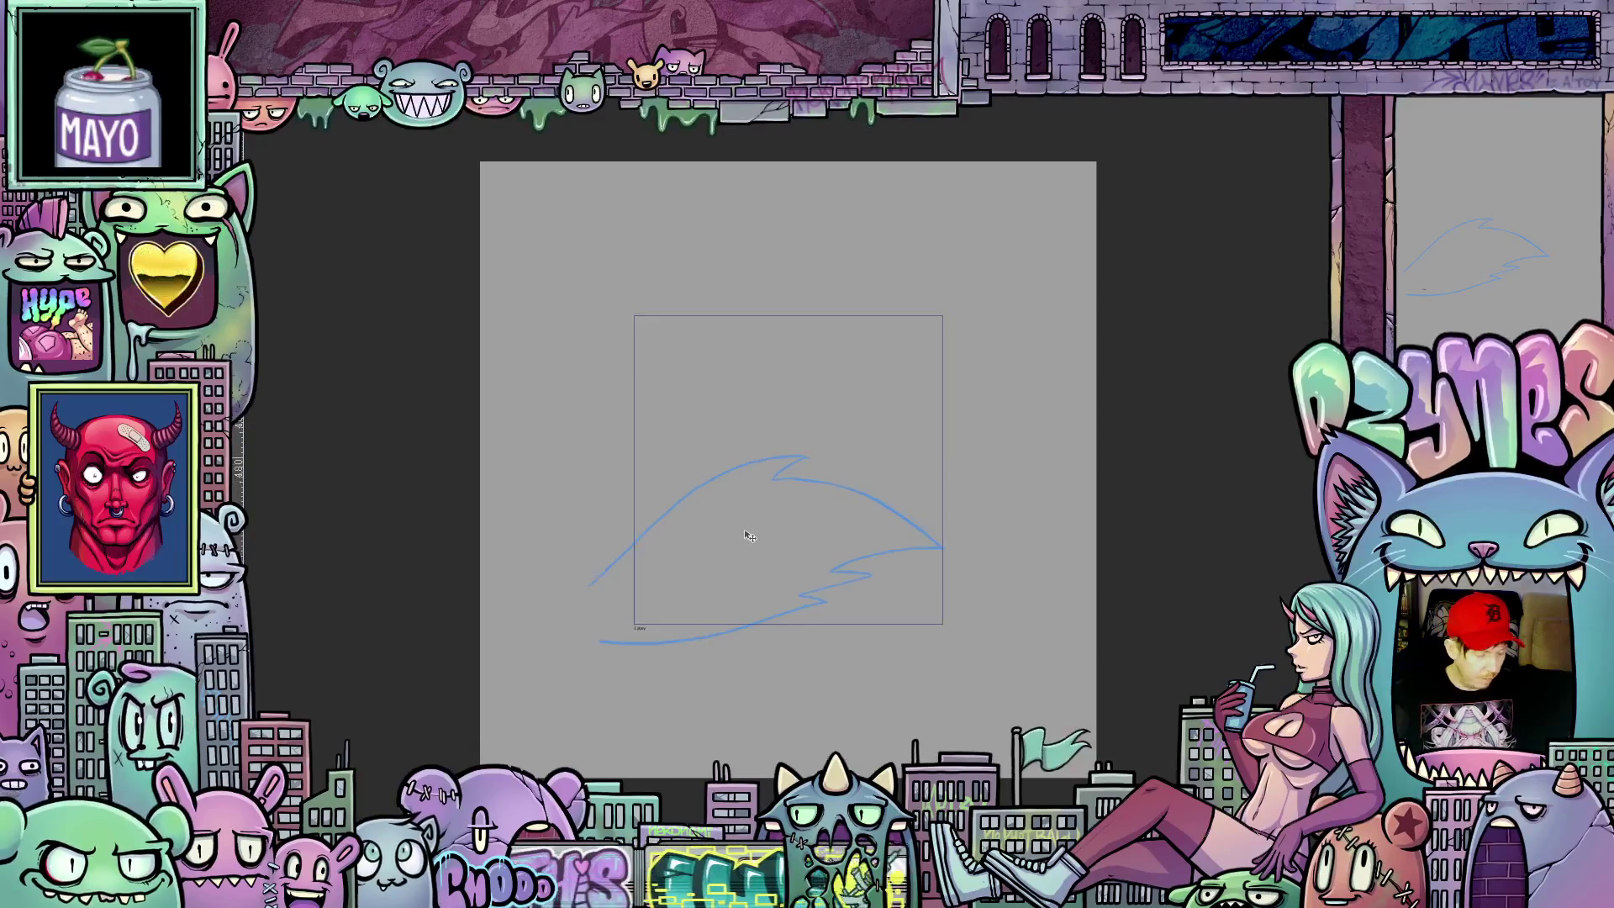
scroll(745, 537, "up", 1)
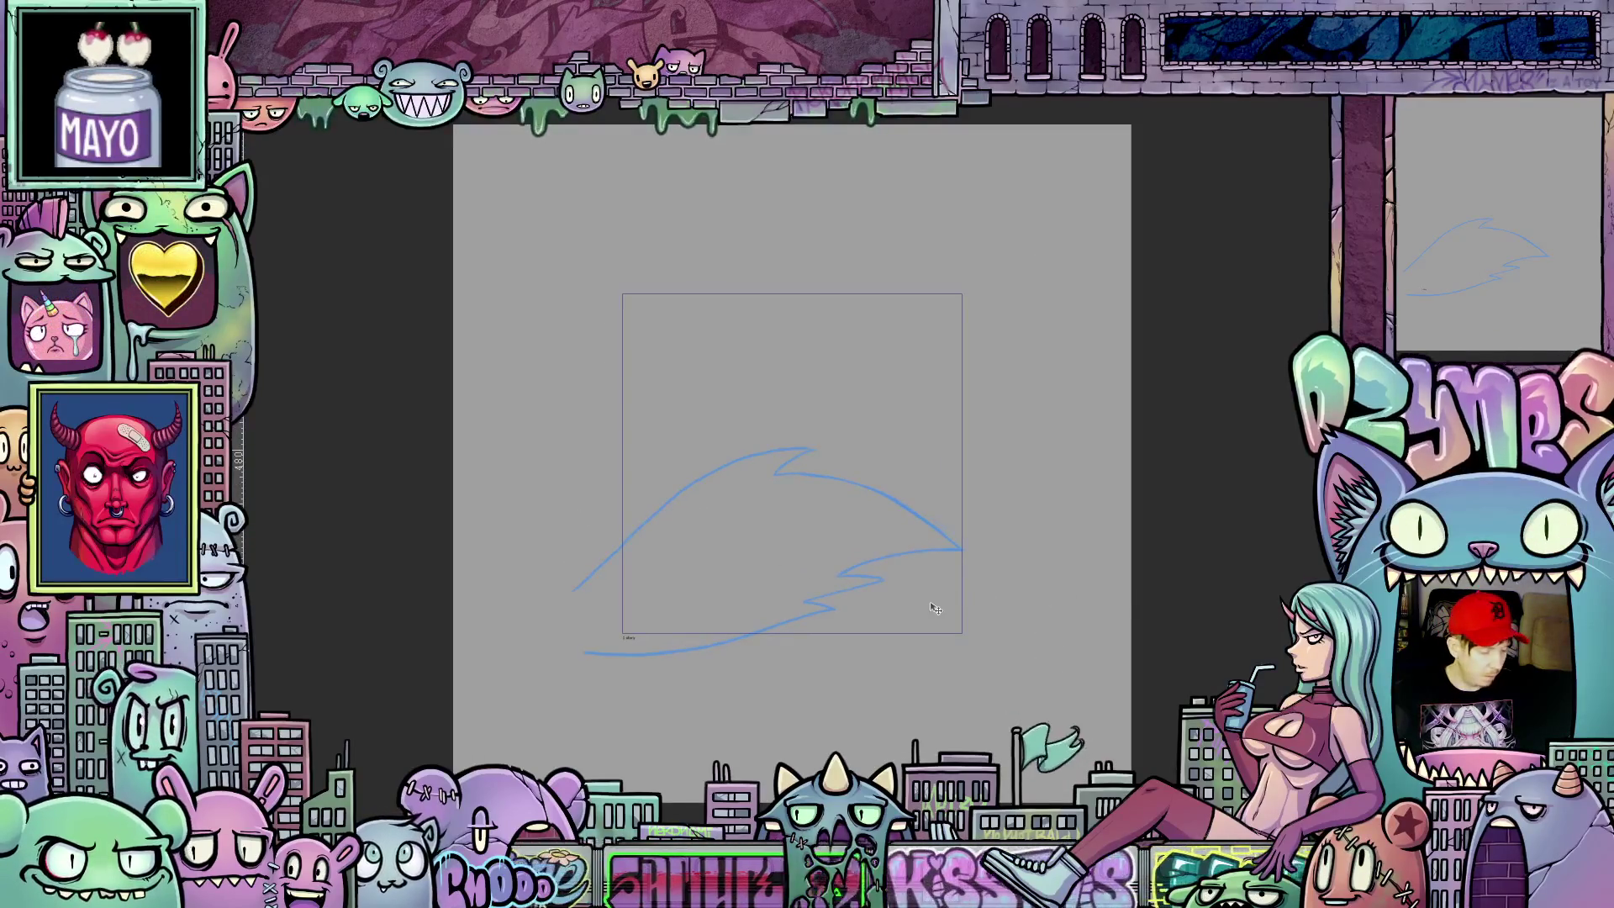
scroll(866, 569, "up", 1)
scroll(866, 569, "up", 1)
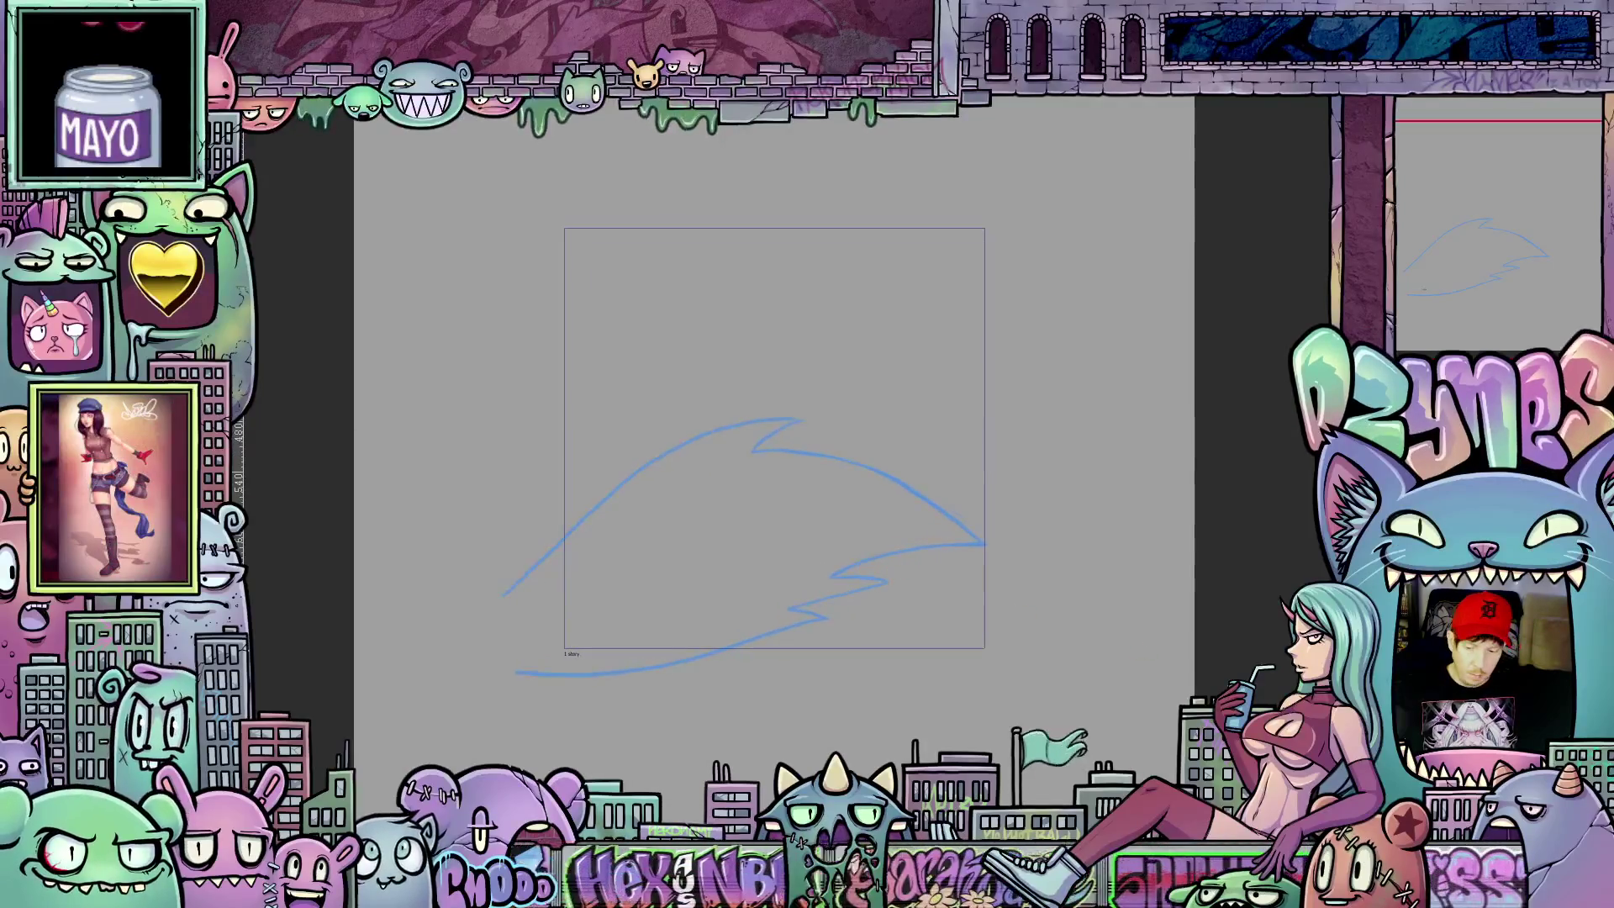
Step: Rotate the blue flame sketch counter-clockwise to point up-right and tilt the view for inking
left_click_drag(984, 543, 870, 322)
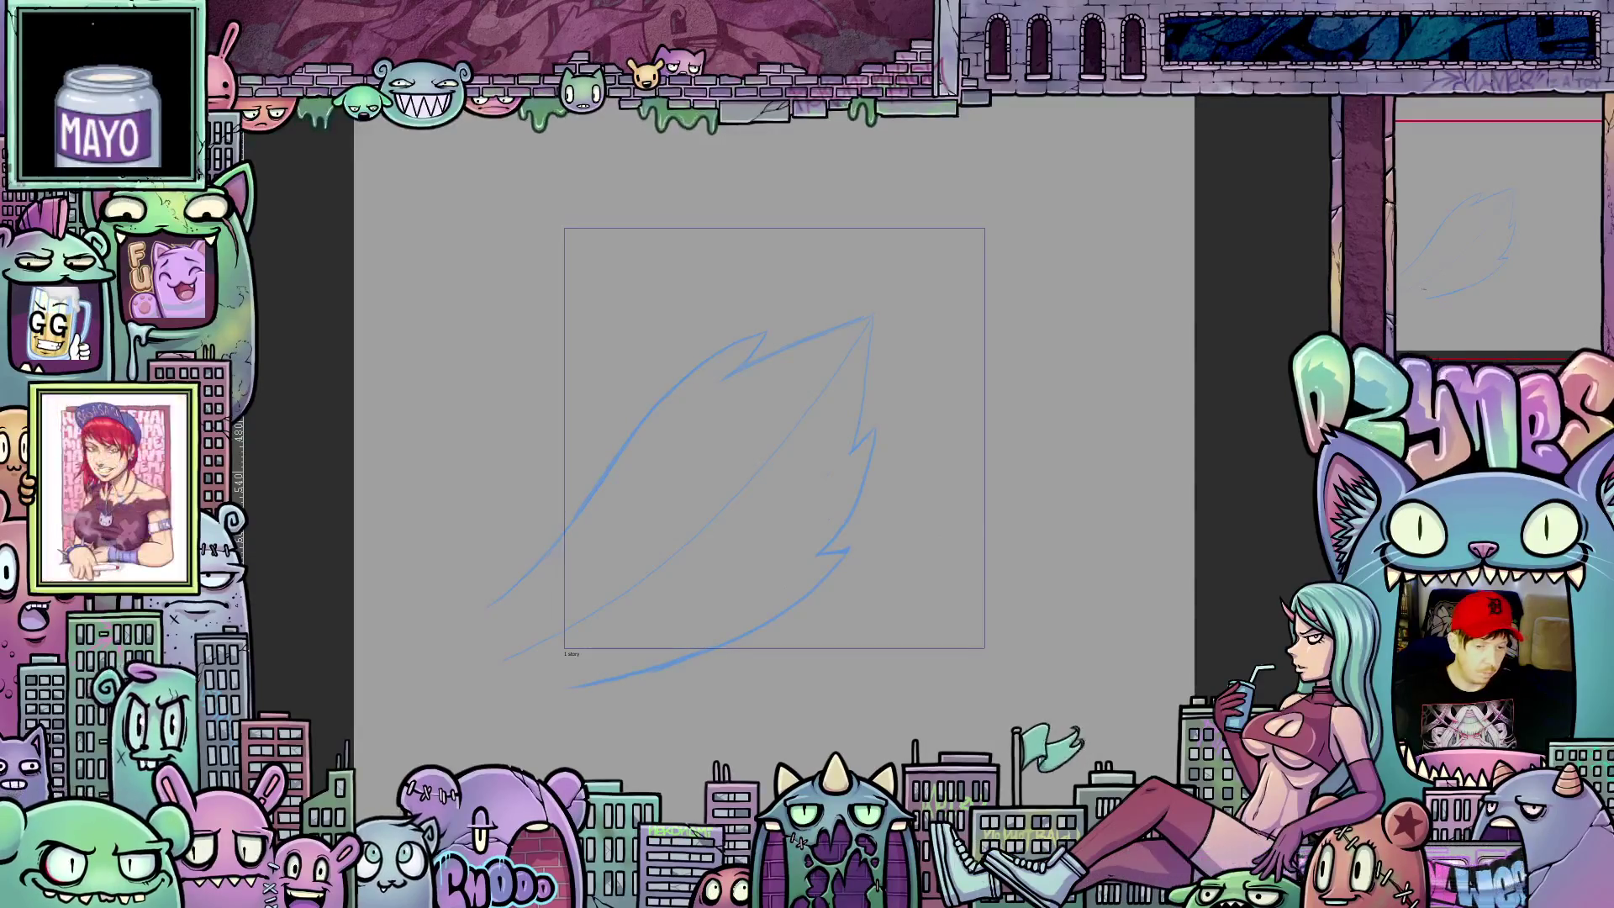
left_click_drag(616, 537, 779, 538)
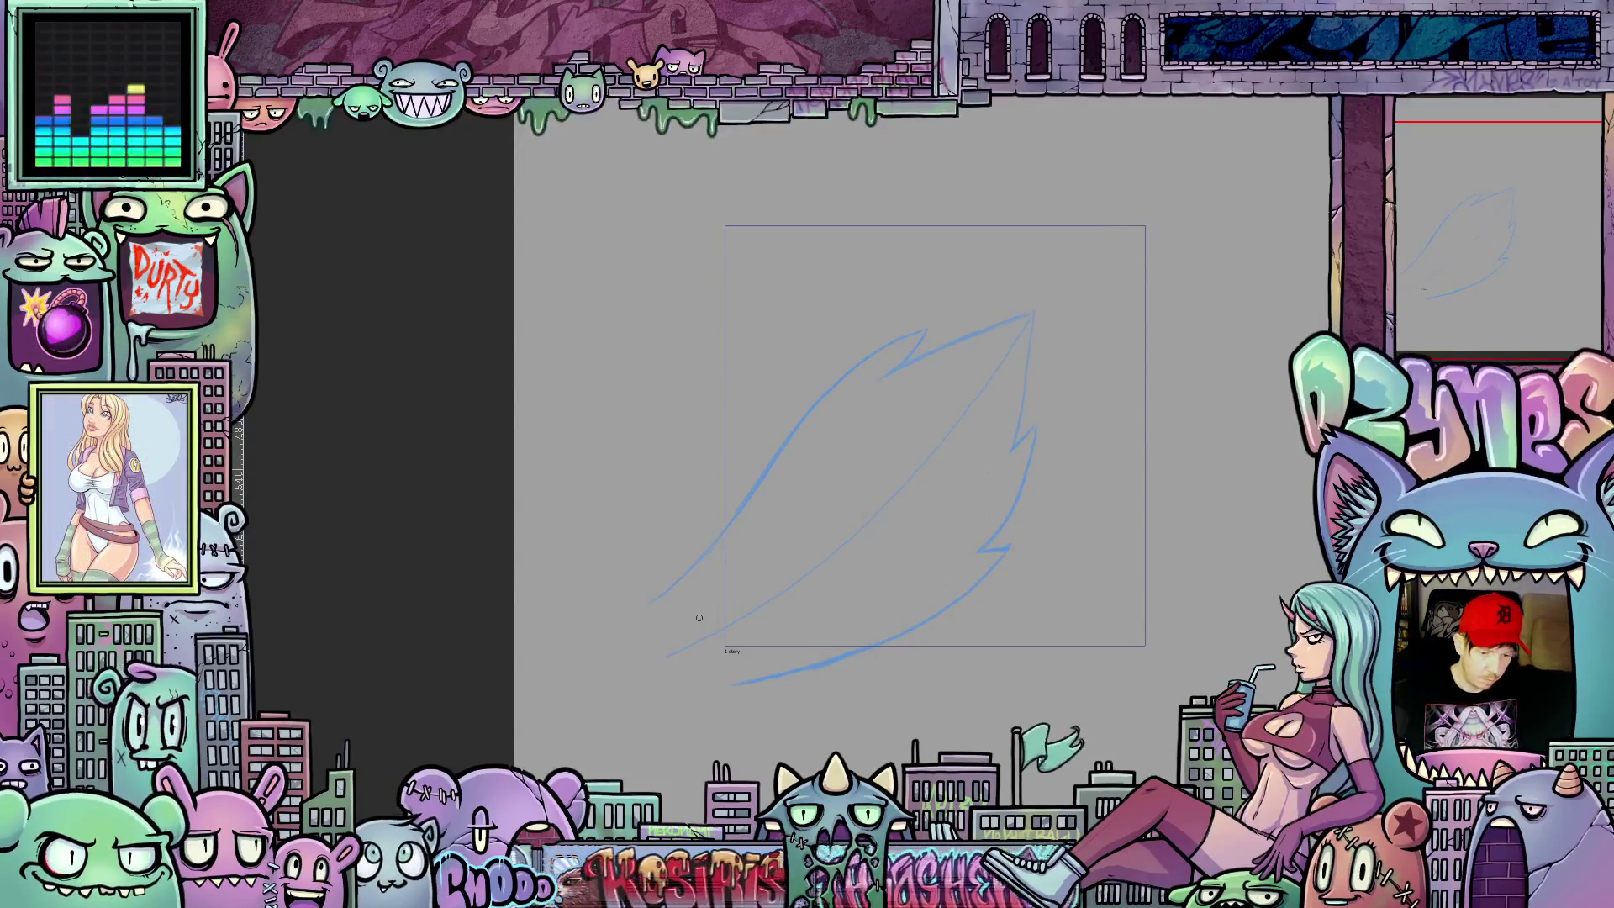
left_click_drag(700, 617, 973, 685)
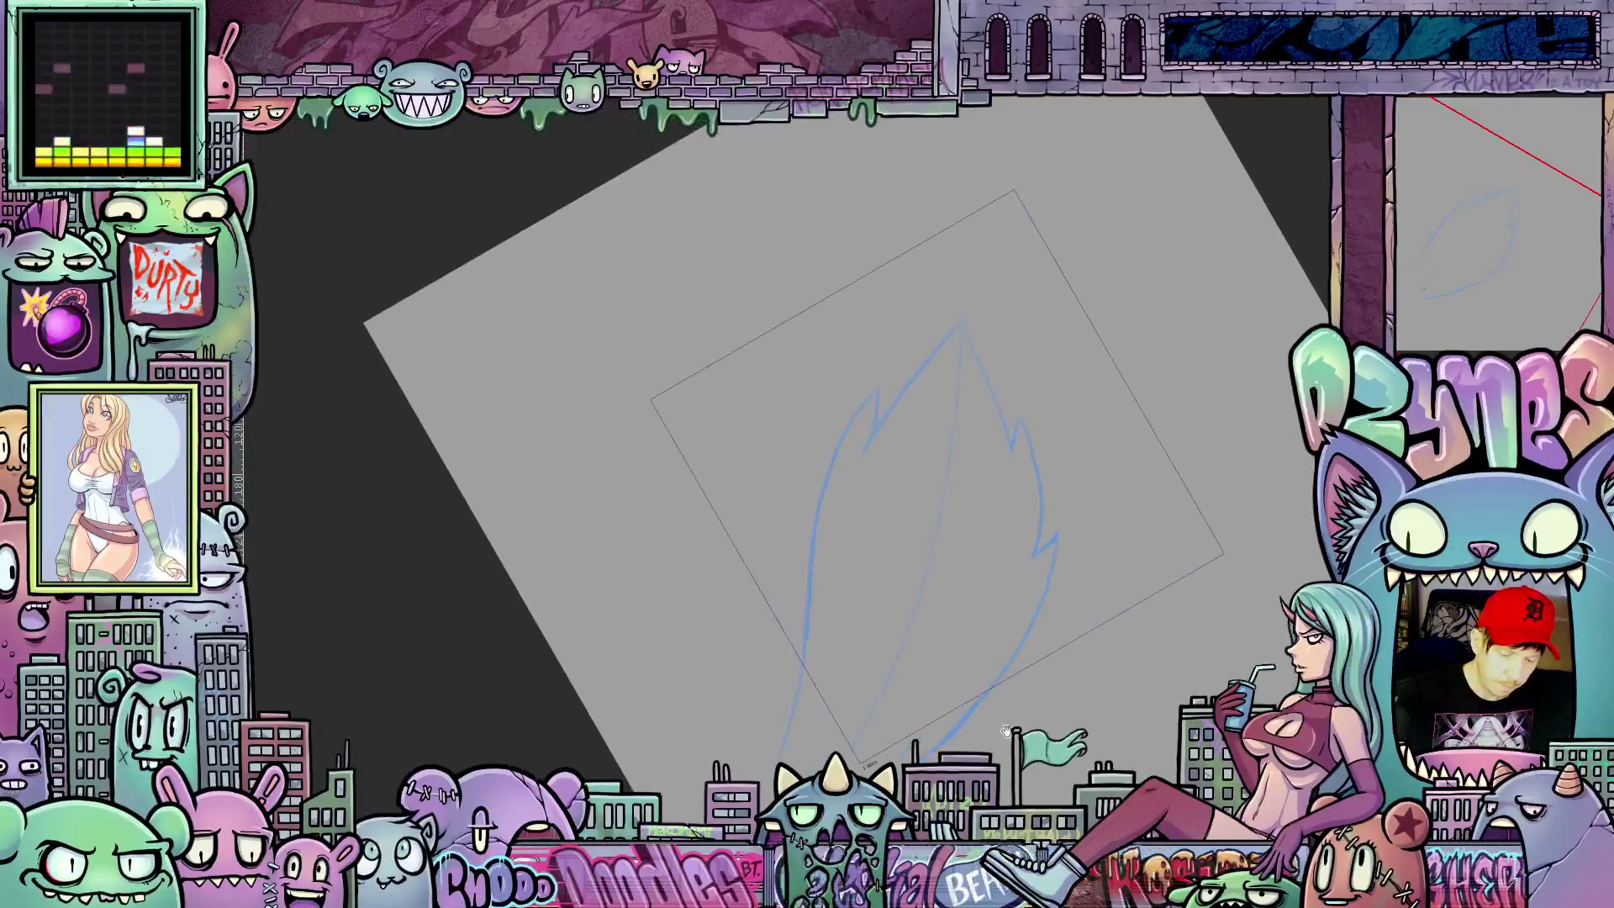
Step: Ink the flame's left edge, both tips and the right edge down toward the base
left_click_drag(876, 398, 918, 353)
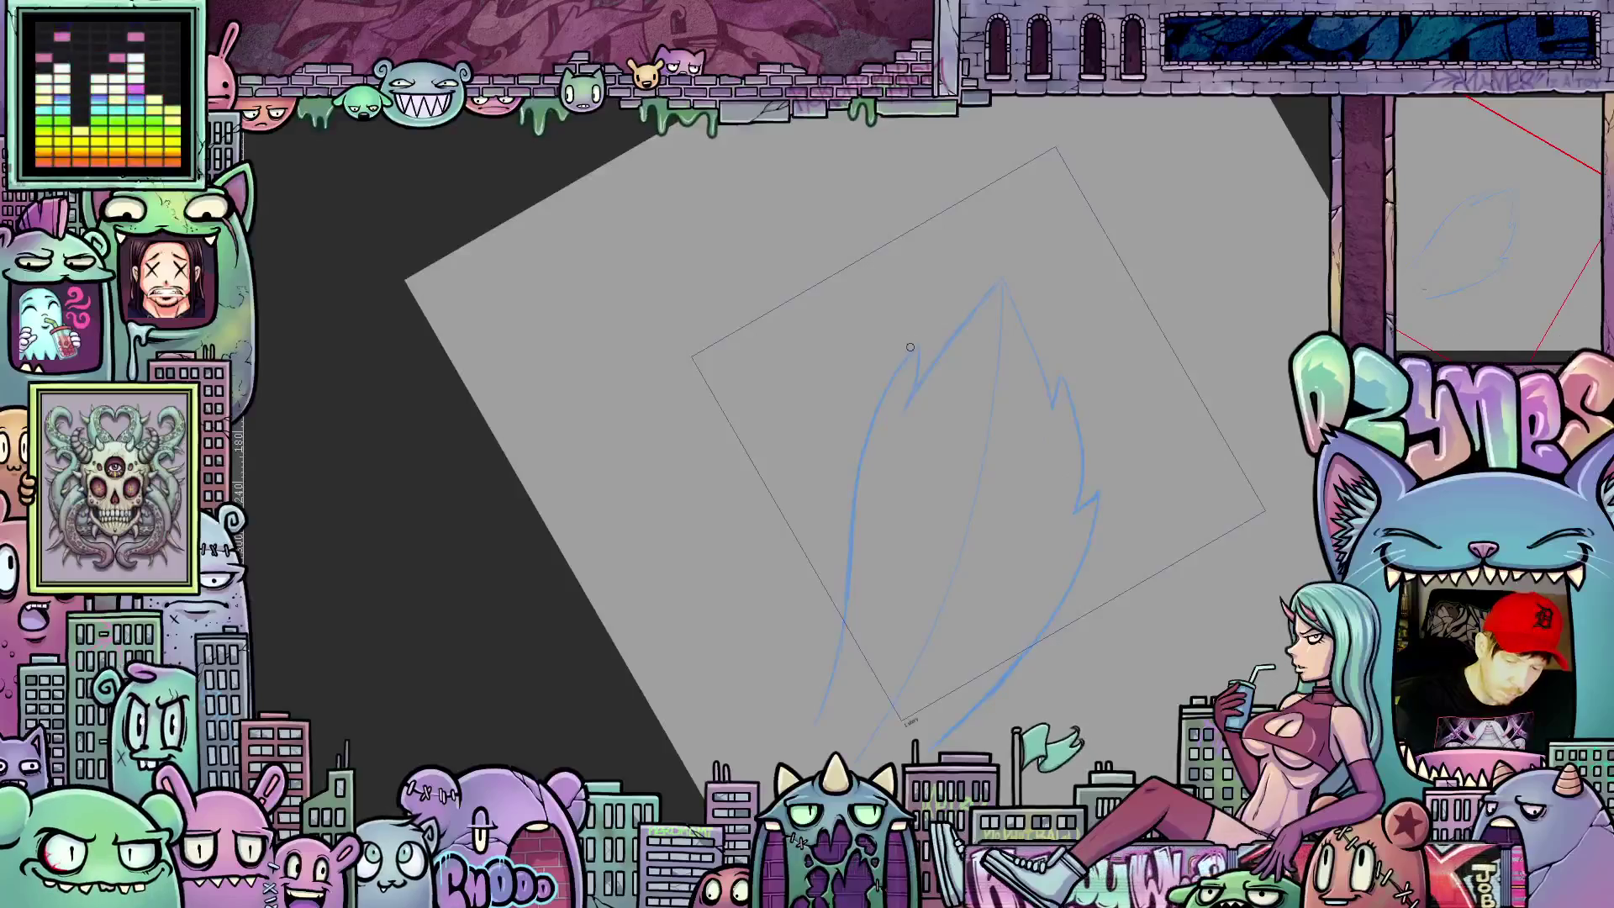
mouse_move(919, 336)
left_mouse_down()
mouse_move(859, 458)
mouse_move(831, 686)
left_mouse_up()
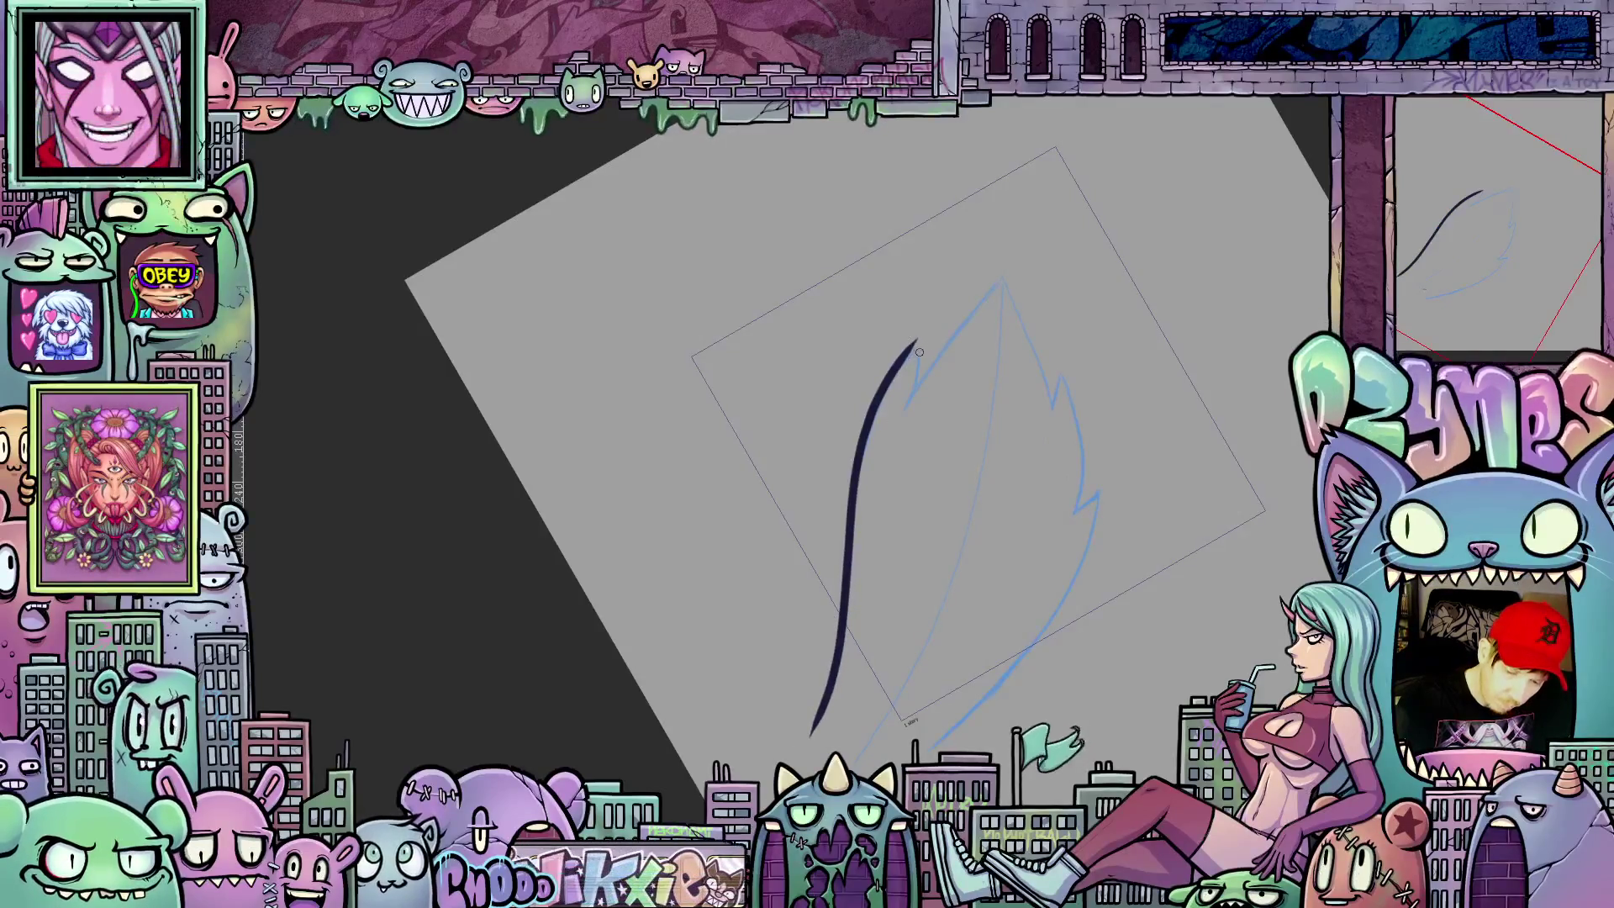
mouse_move(903, 379)
left_mouse_down()
mouse_move(925, 336)
mouse_move(909, 406)
left_mouse_up()
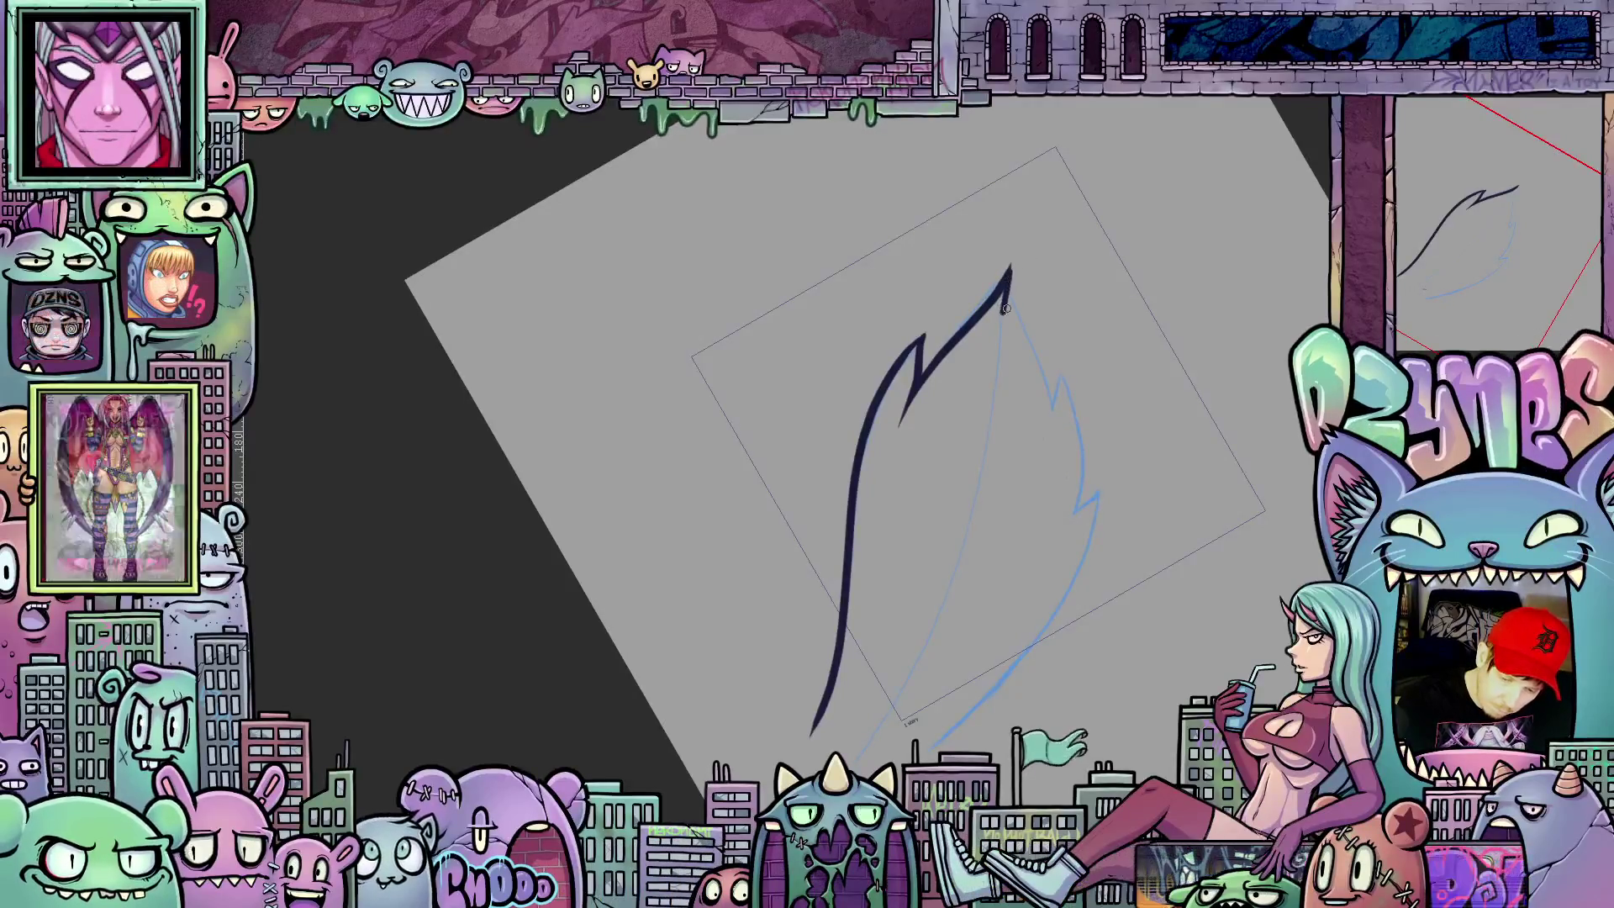
left_click_drag(1011, 267, 1017, 297)
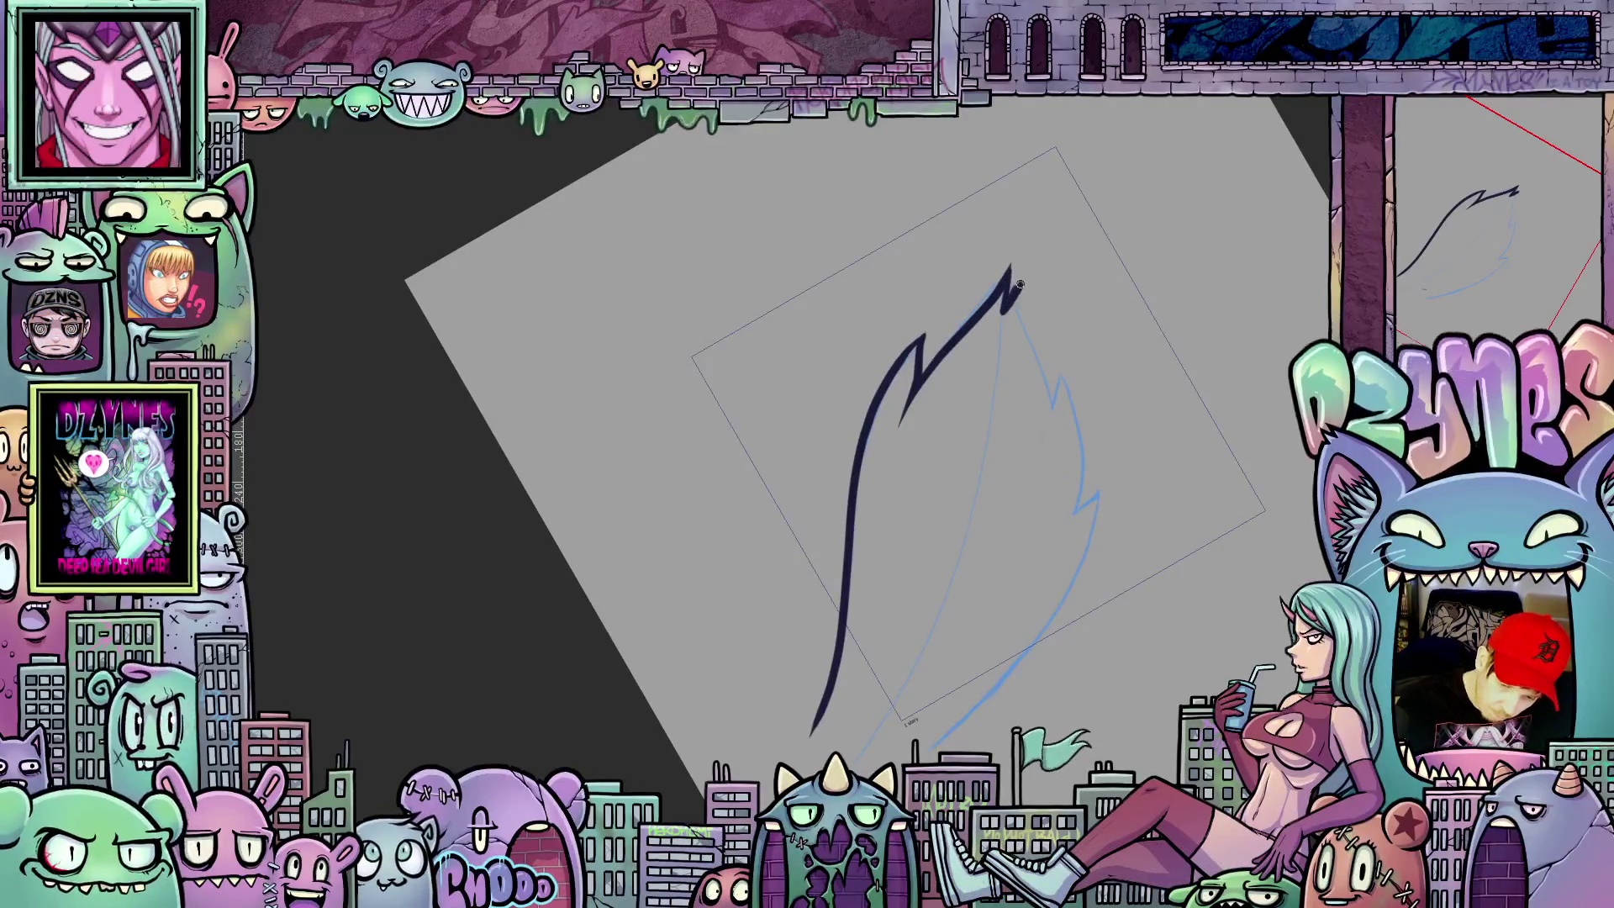
left_click_drag(1054, 401, 1066, 406)
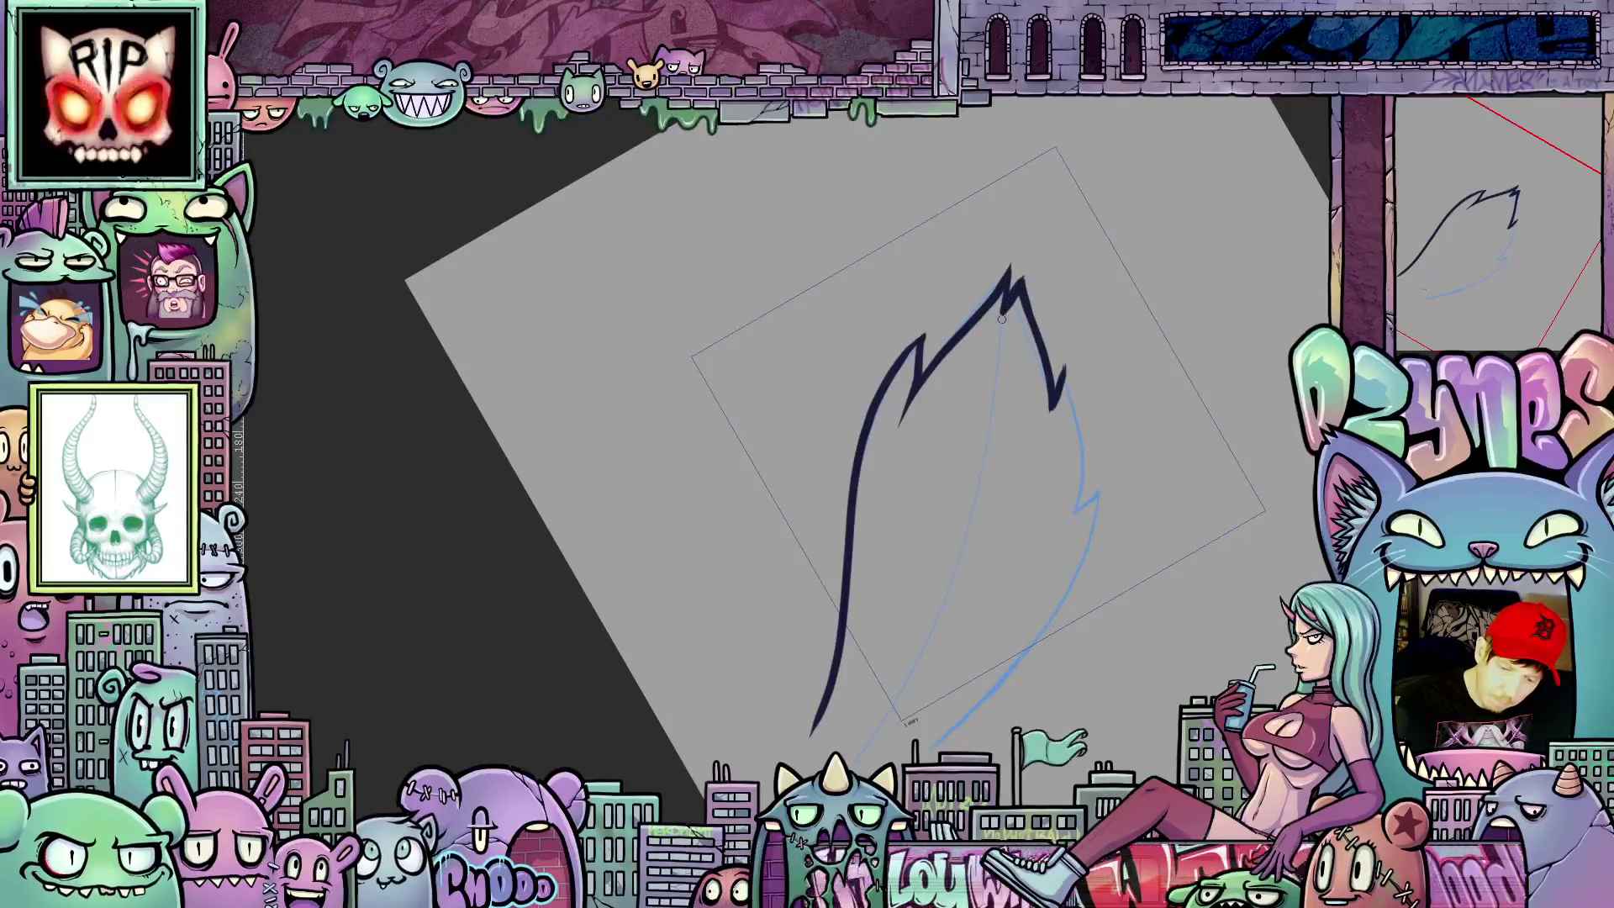
mouse_move(1065, 391)
left_mouse_down()
mouse_move(968, 353)
mouse_move(989, 470)
left_mouse_up()
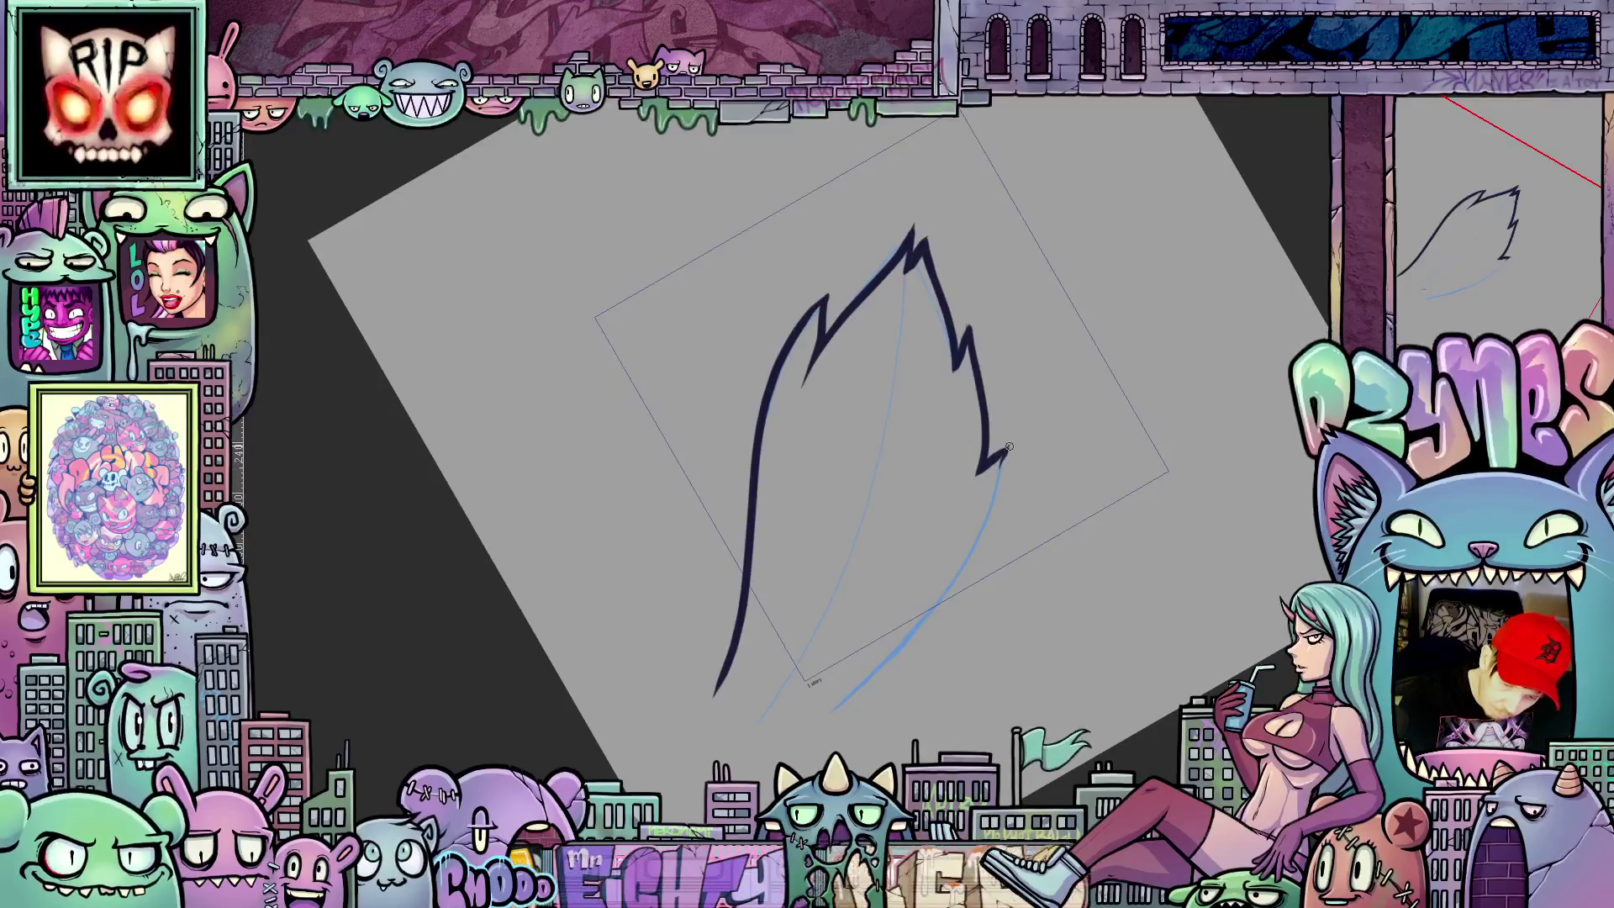
mouse_move(998, 496)
left_mouse_down()
mouse_move(919, 631)
mouse_move(818, 718)
left_mouse_up()
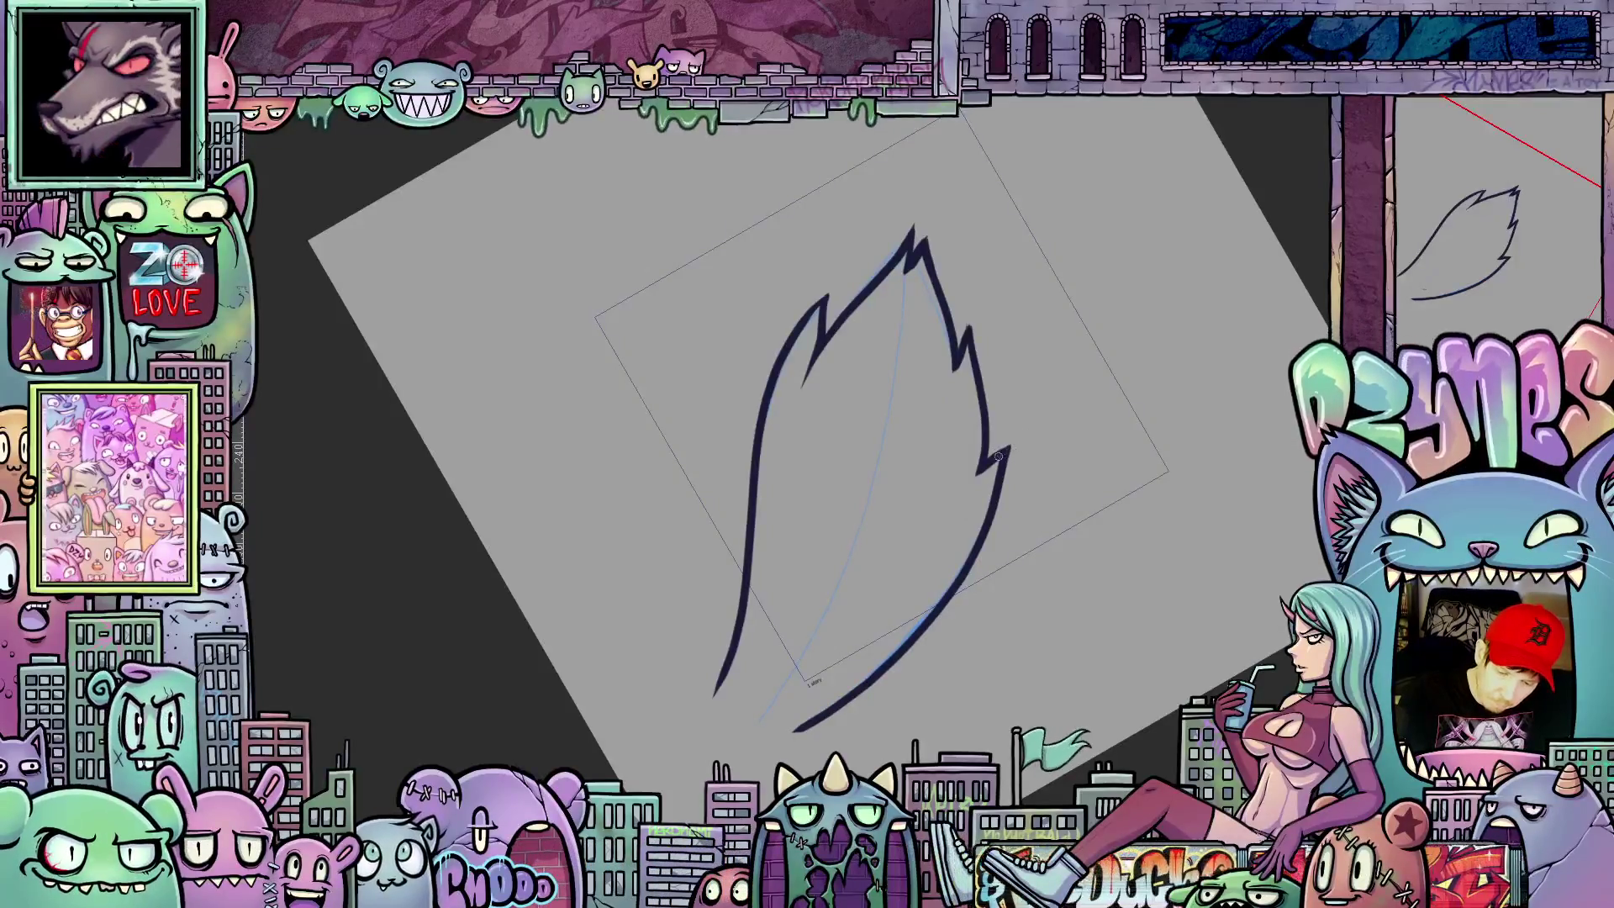
Step: Straighten the canvas view and advance to the next frame with its blue sketch guide
key("6")
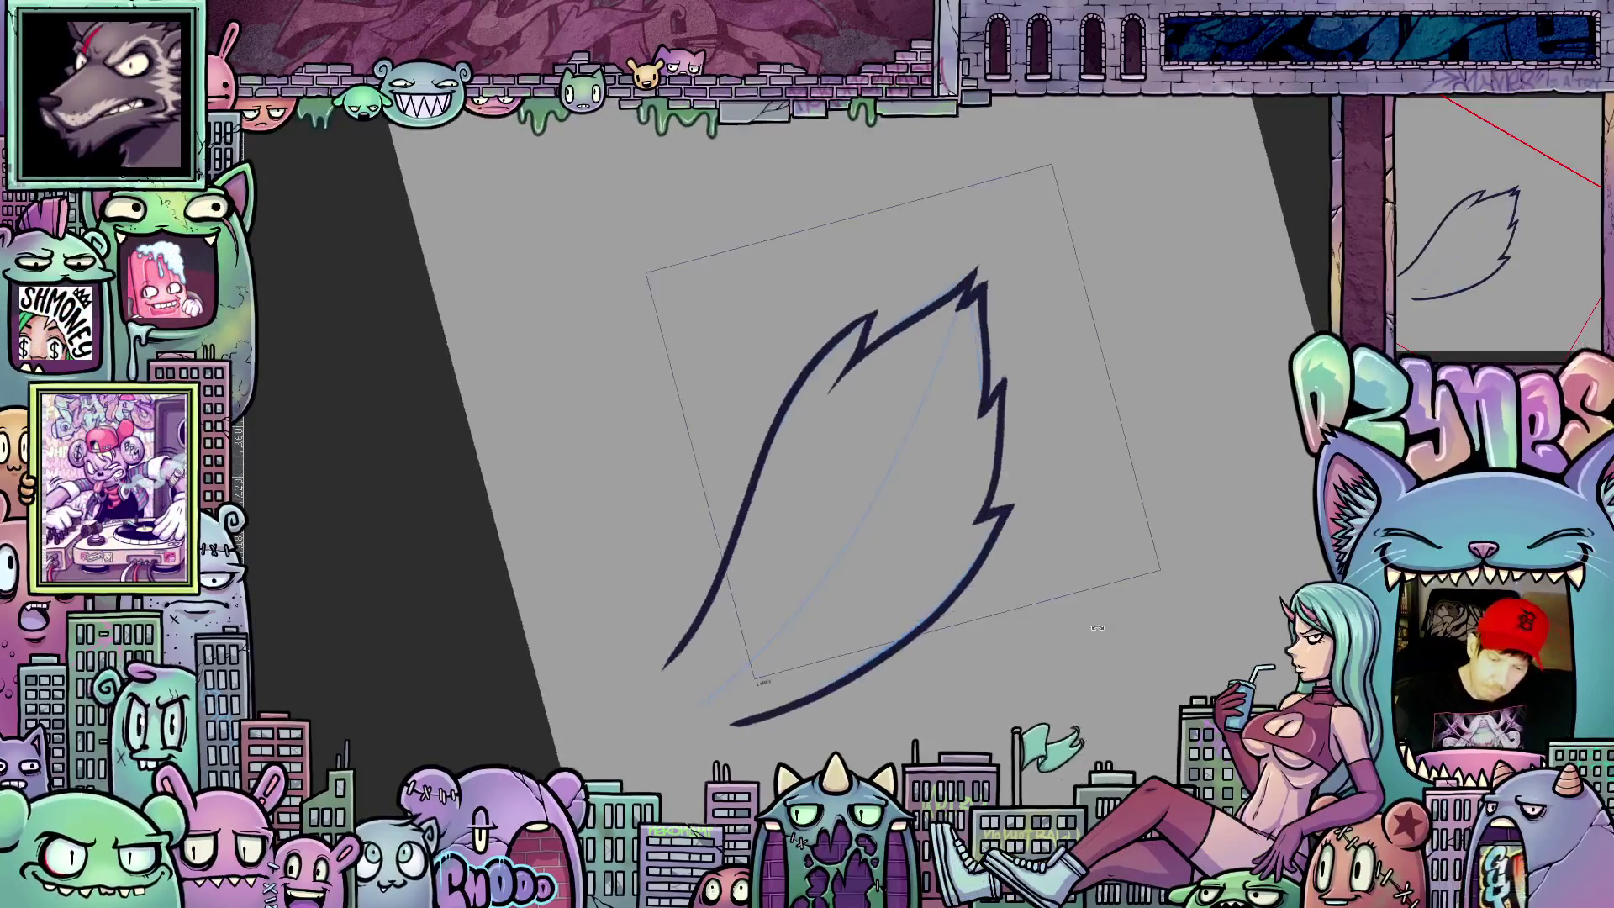
key("6")
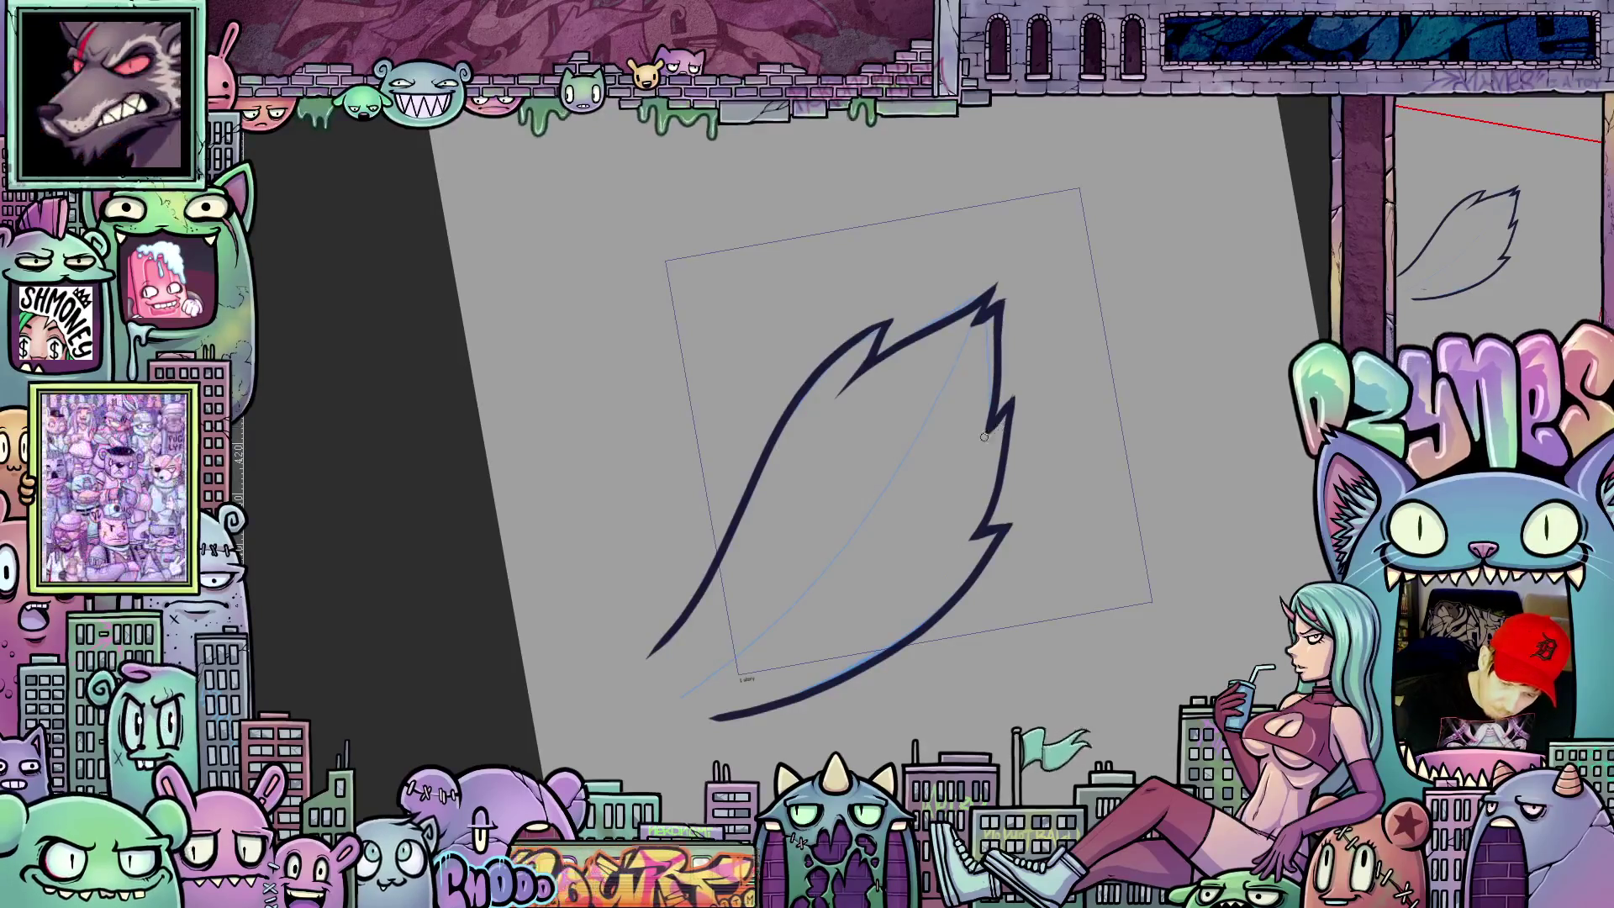
mouse_move(1016, 585)
left_mouse_down()
mouse_move(1112, 524)
mouse_move(1053, 587)
left_mouse_up()
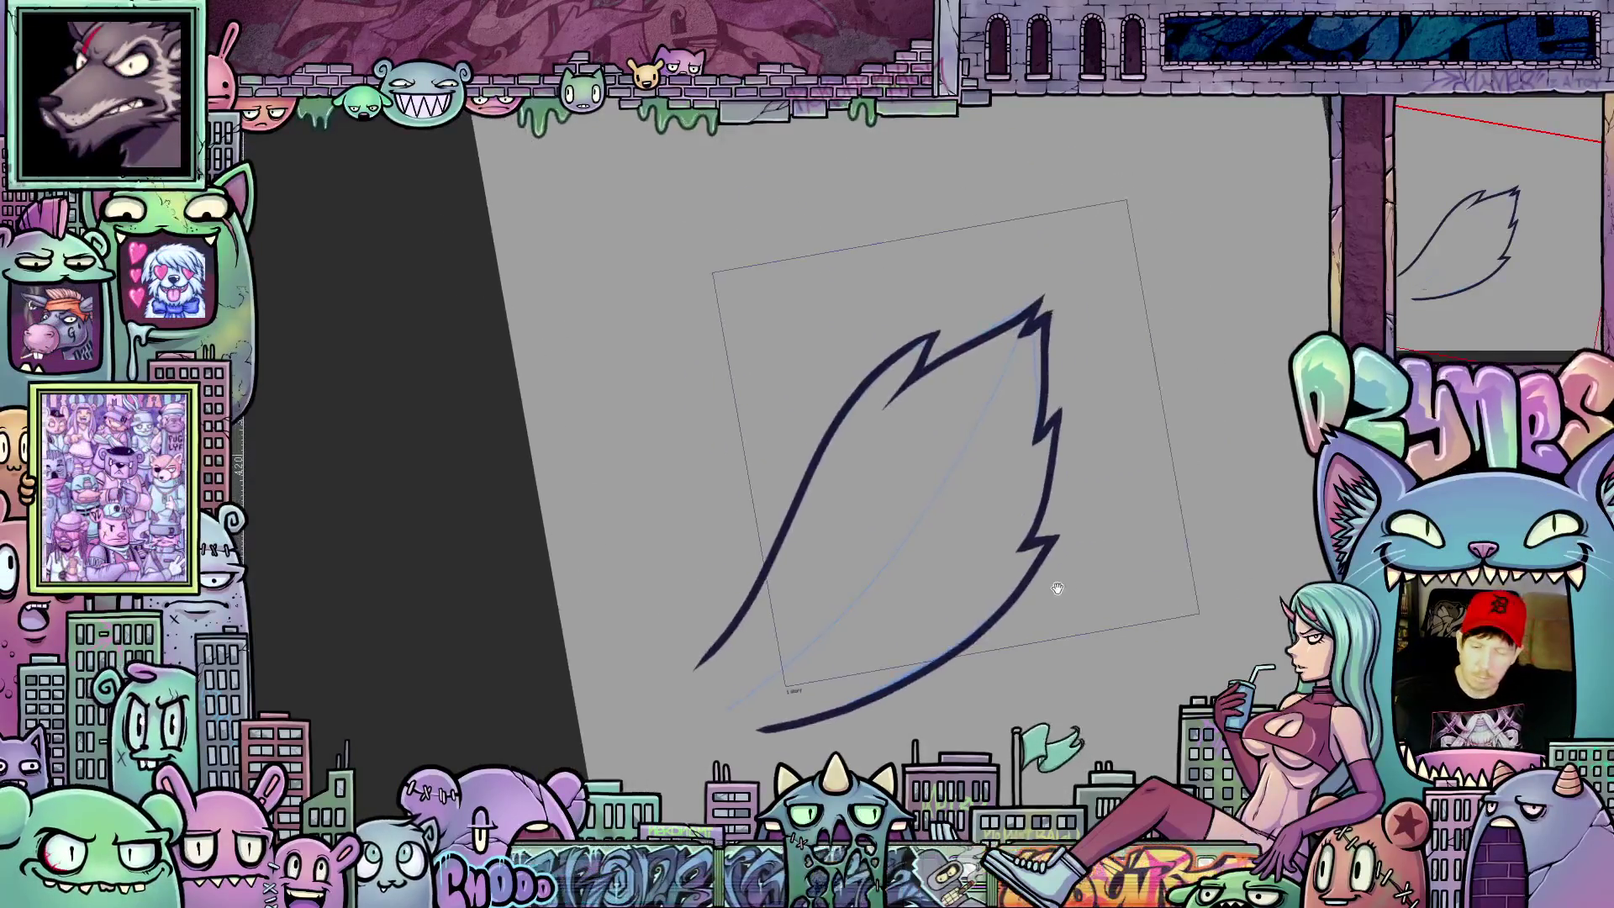
key("6")
mouse_move(1106, 508)
left_mouse_down()
mouse_move(1131, 603)
mouse_move(1073, 568)
mouse_move(1119, 727)
mouse_move(942, 413)
left_mouse_up()
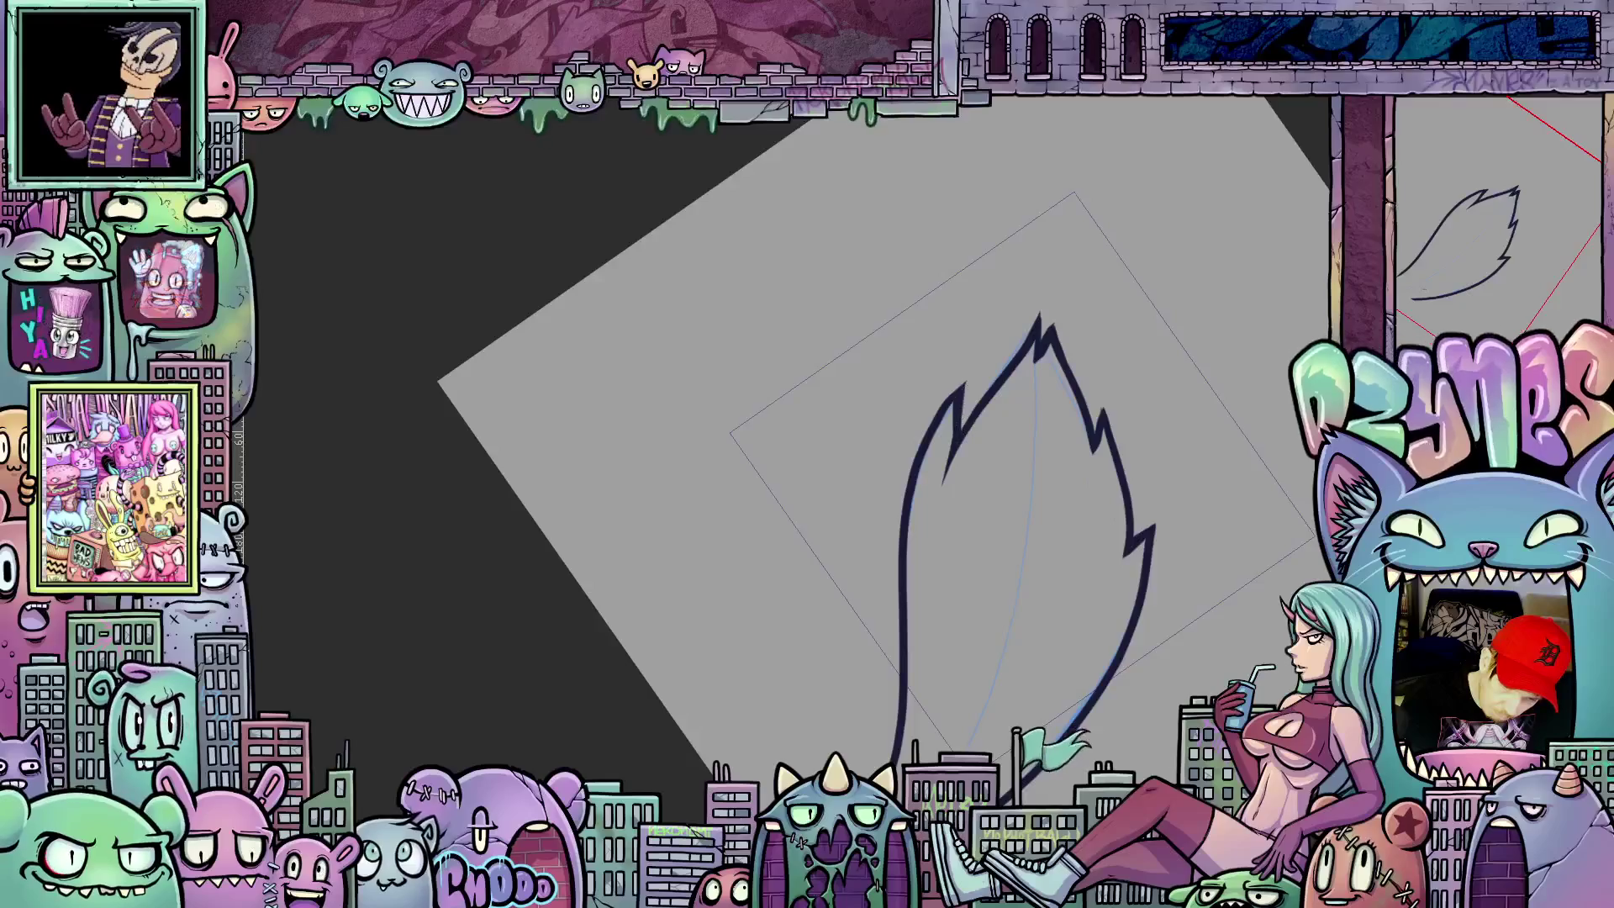
left_click_drag(1144, 482, 1197, 607)
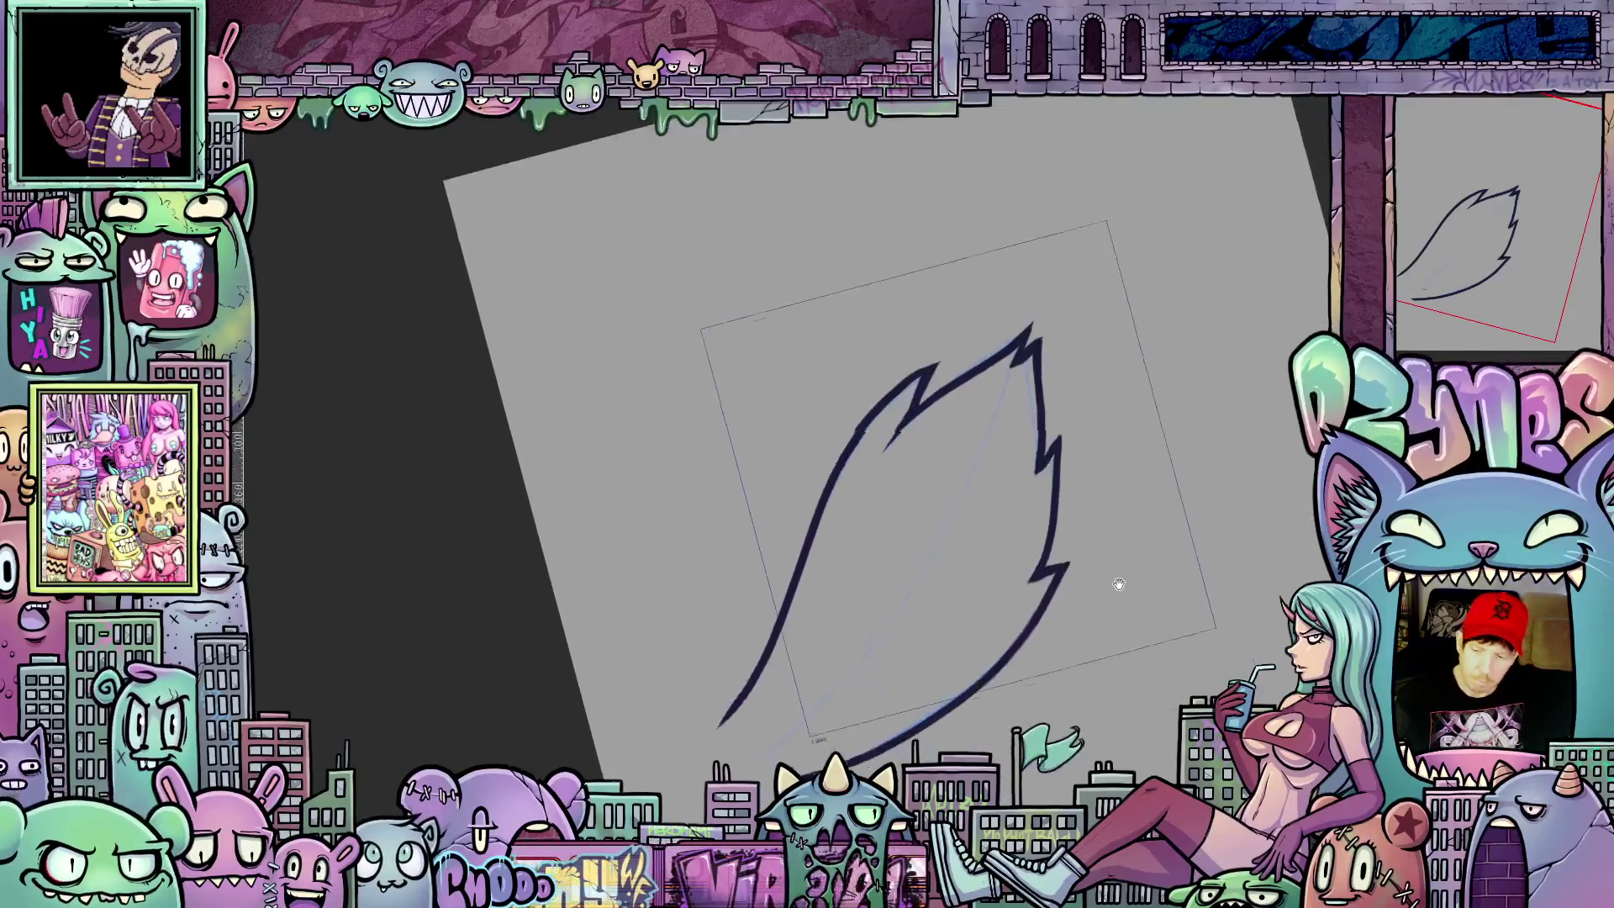
left_click_drag(1182, 597, 1113, 491)
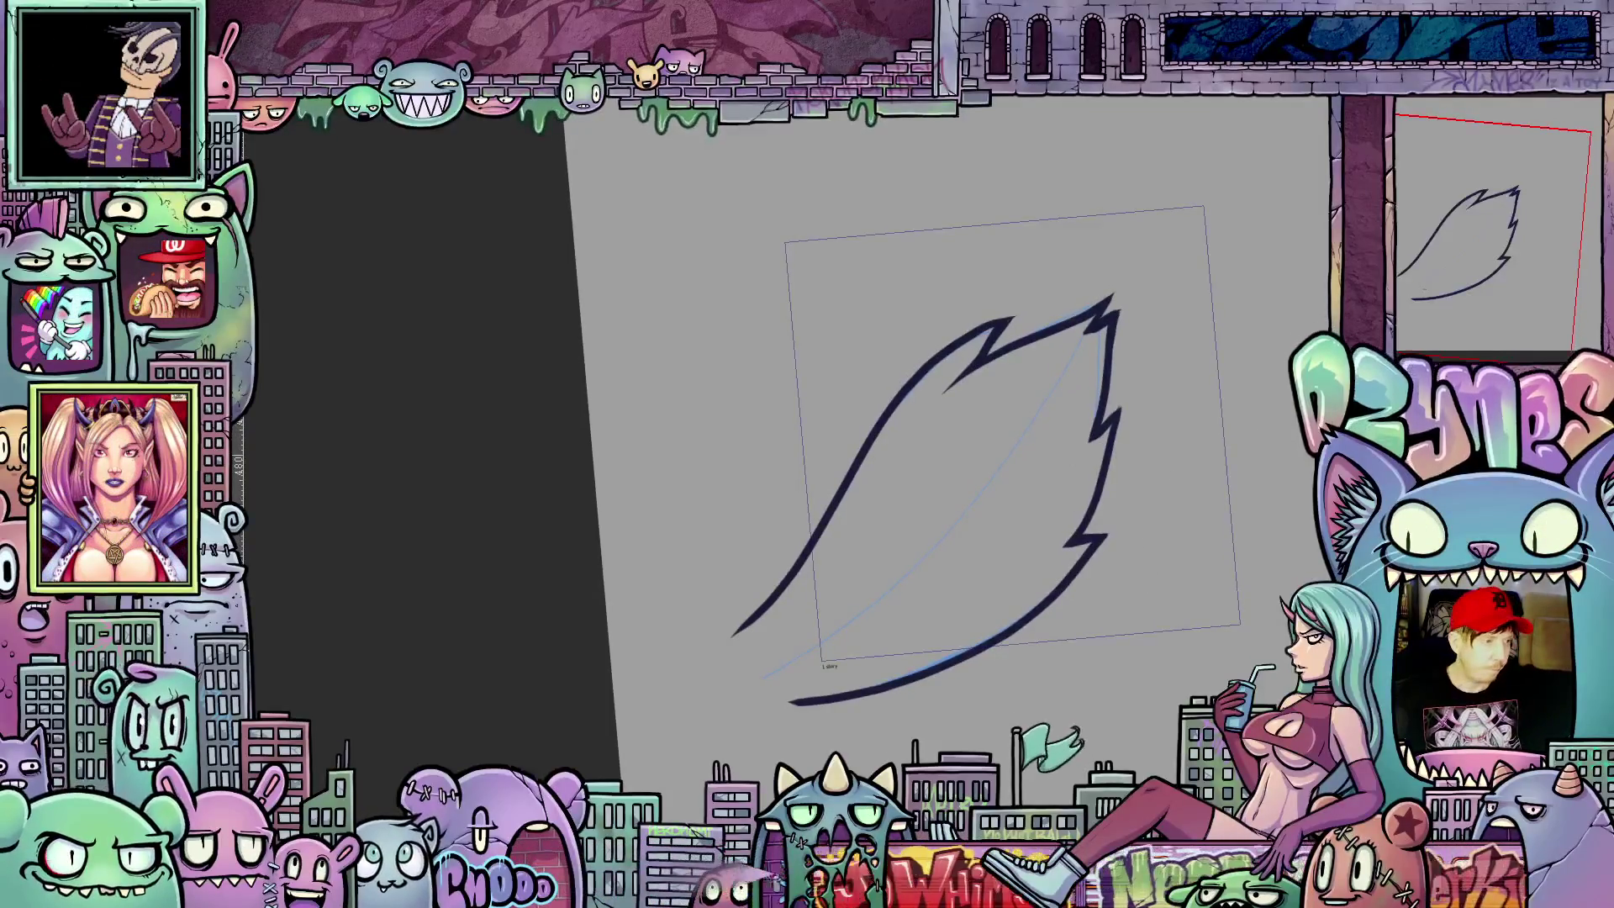
key("ctrl+z")
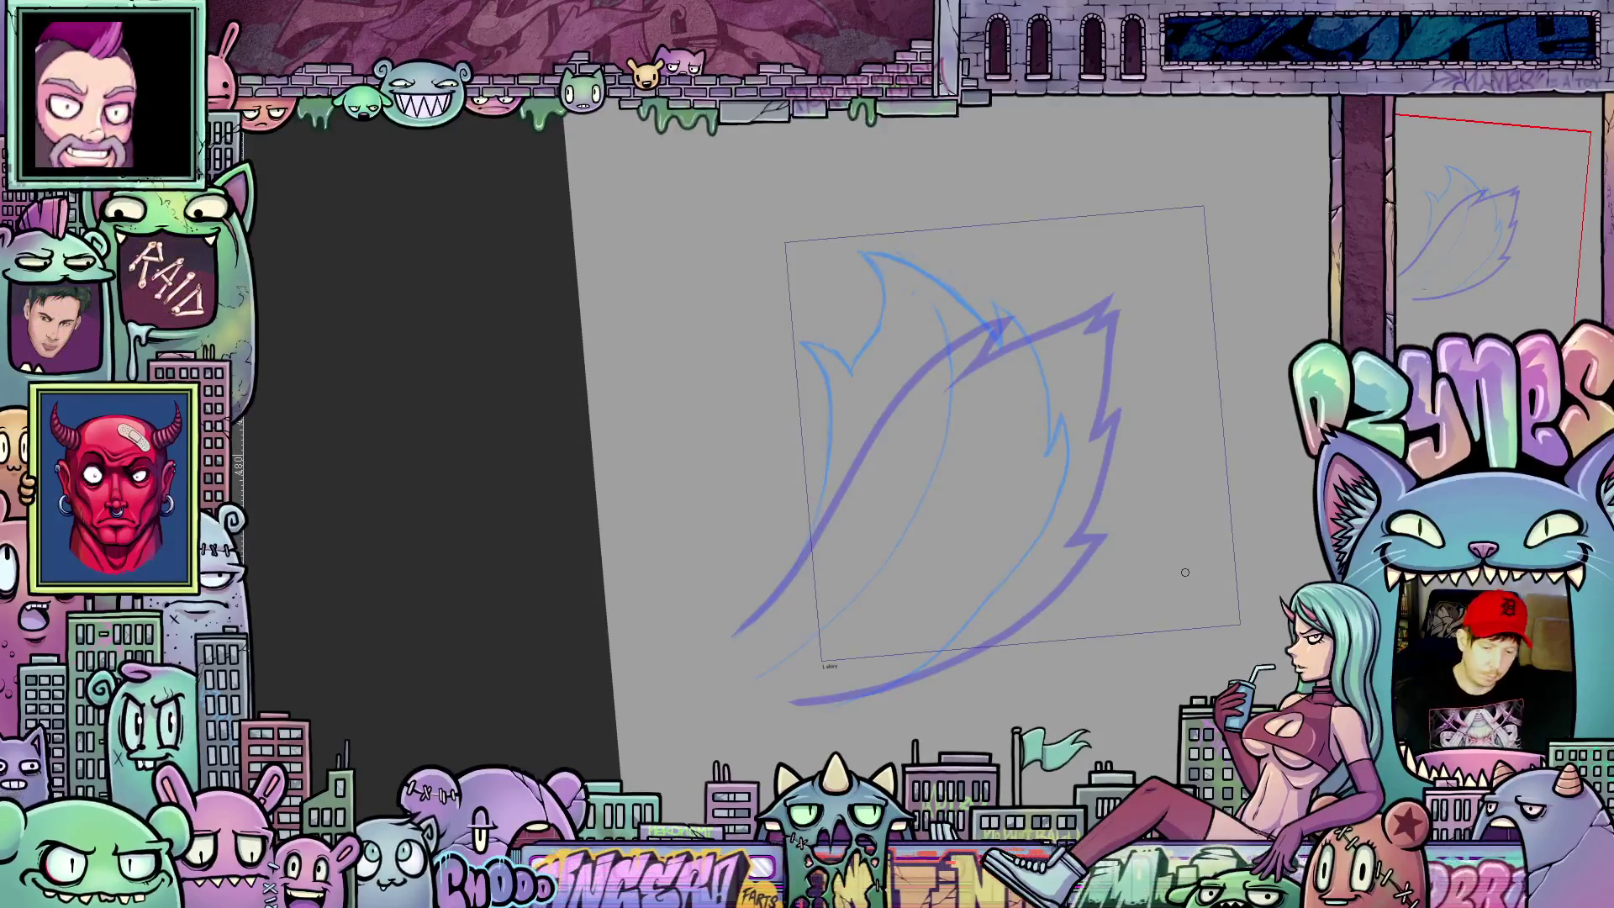
Step: Ink the new flame's upper-left edge down toward the base and thicken its top hook
left_click_drag(968, 610, 1011, 666)
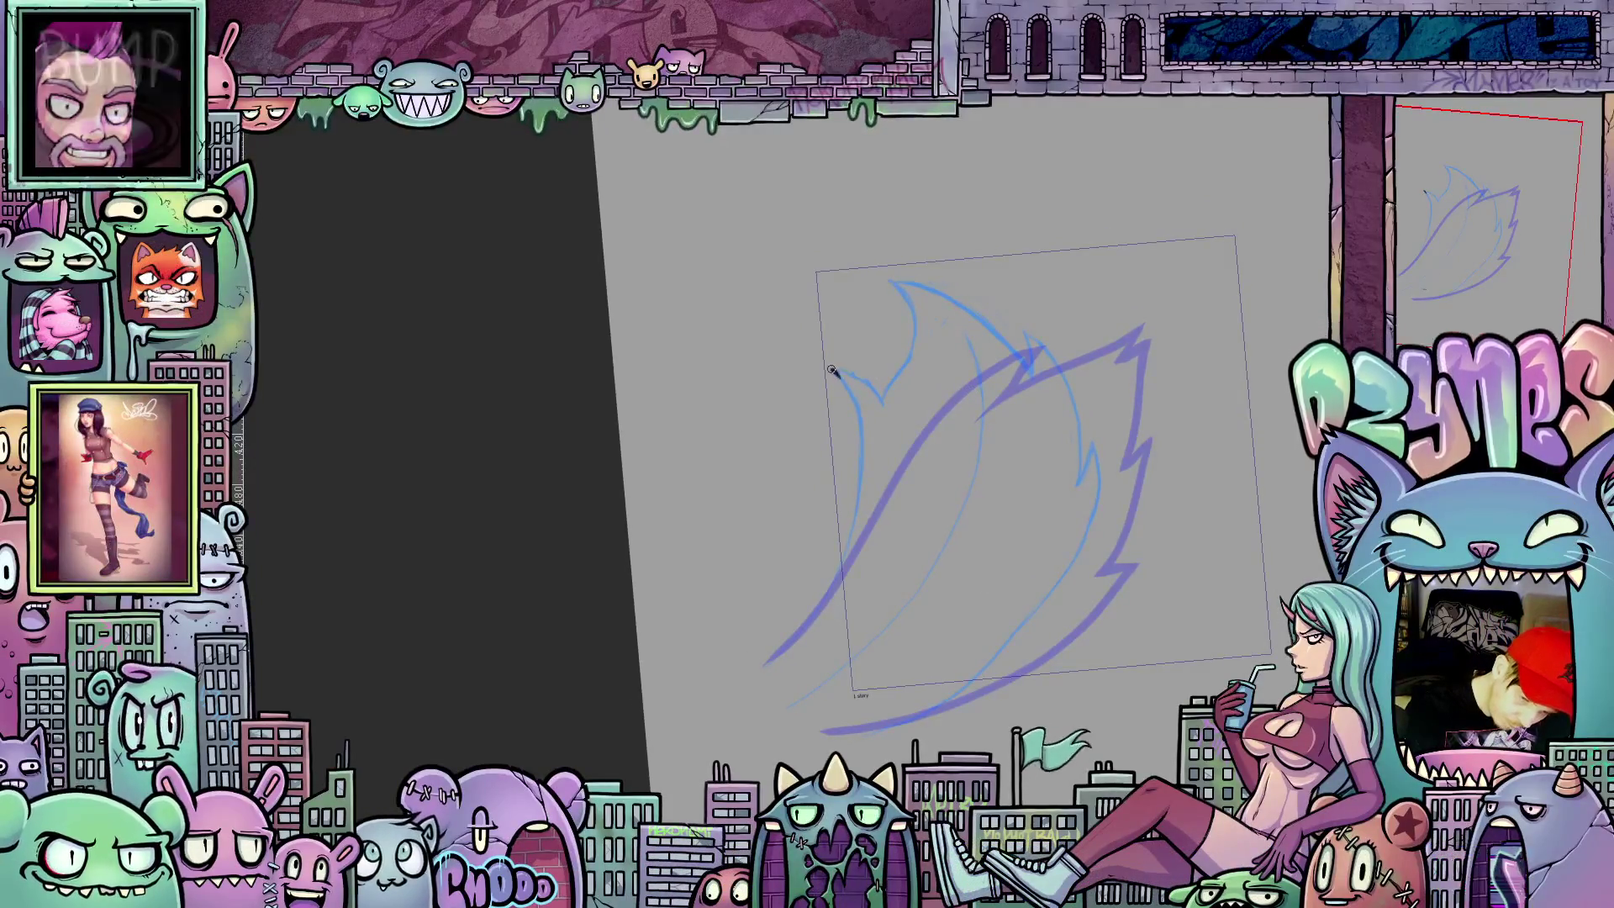
left_click_drag(849, 388, 865, 465)
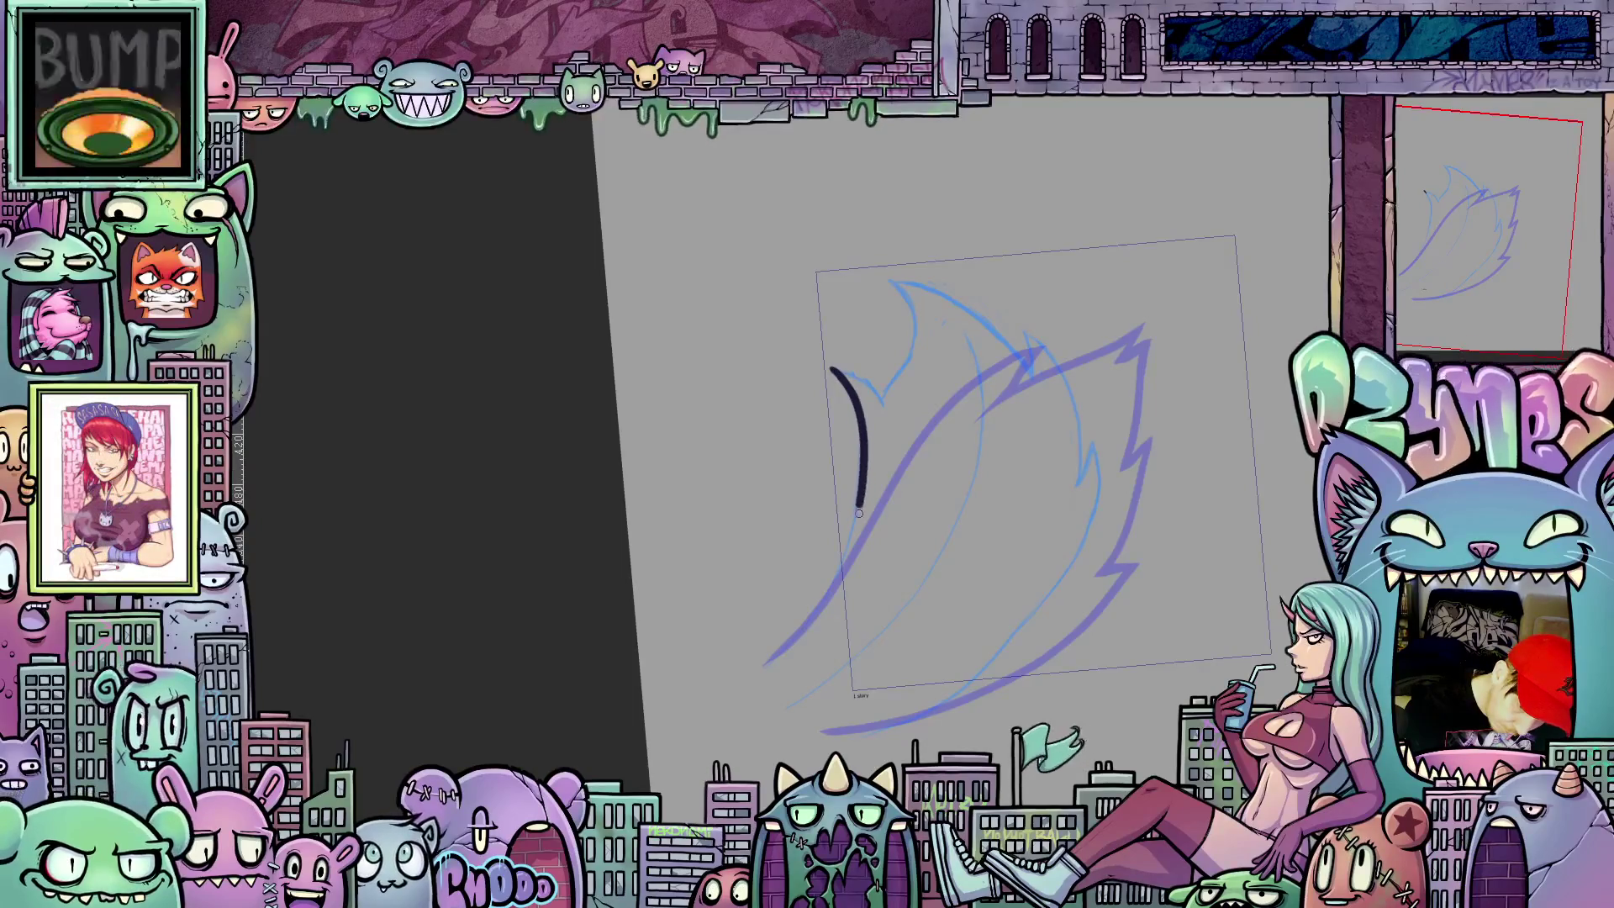
left_click_drag(845, 552, 764, 659)
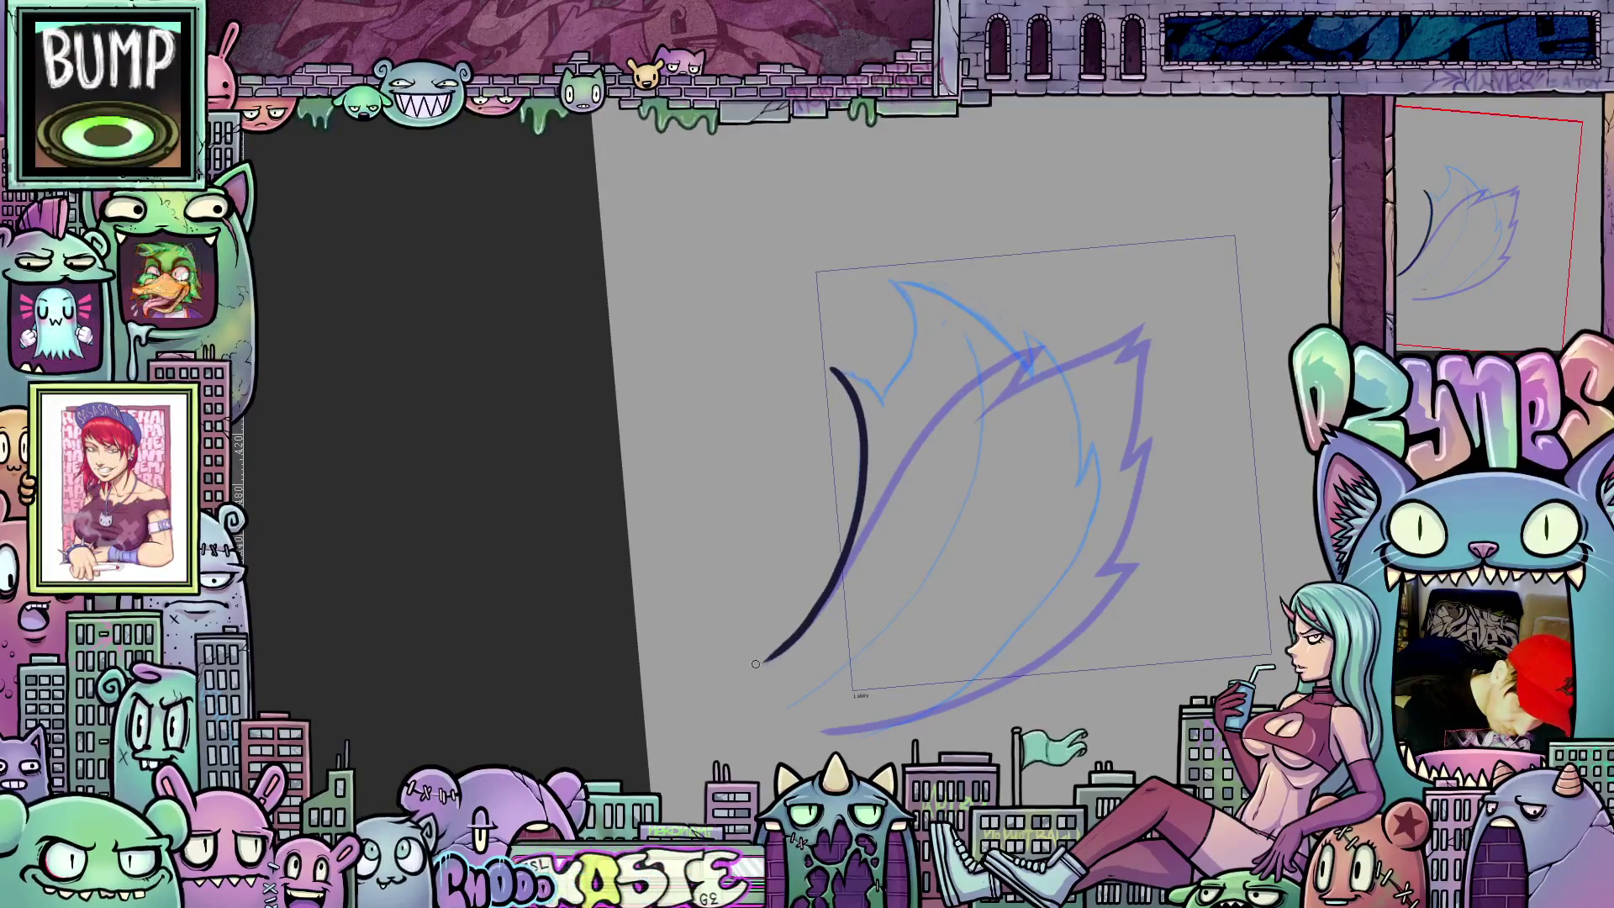
left_click_drag(981, 535, 901, 429)
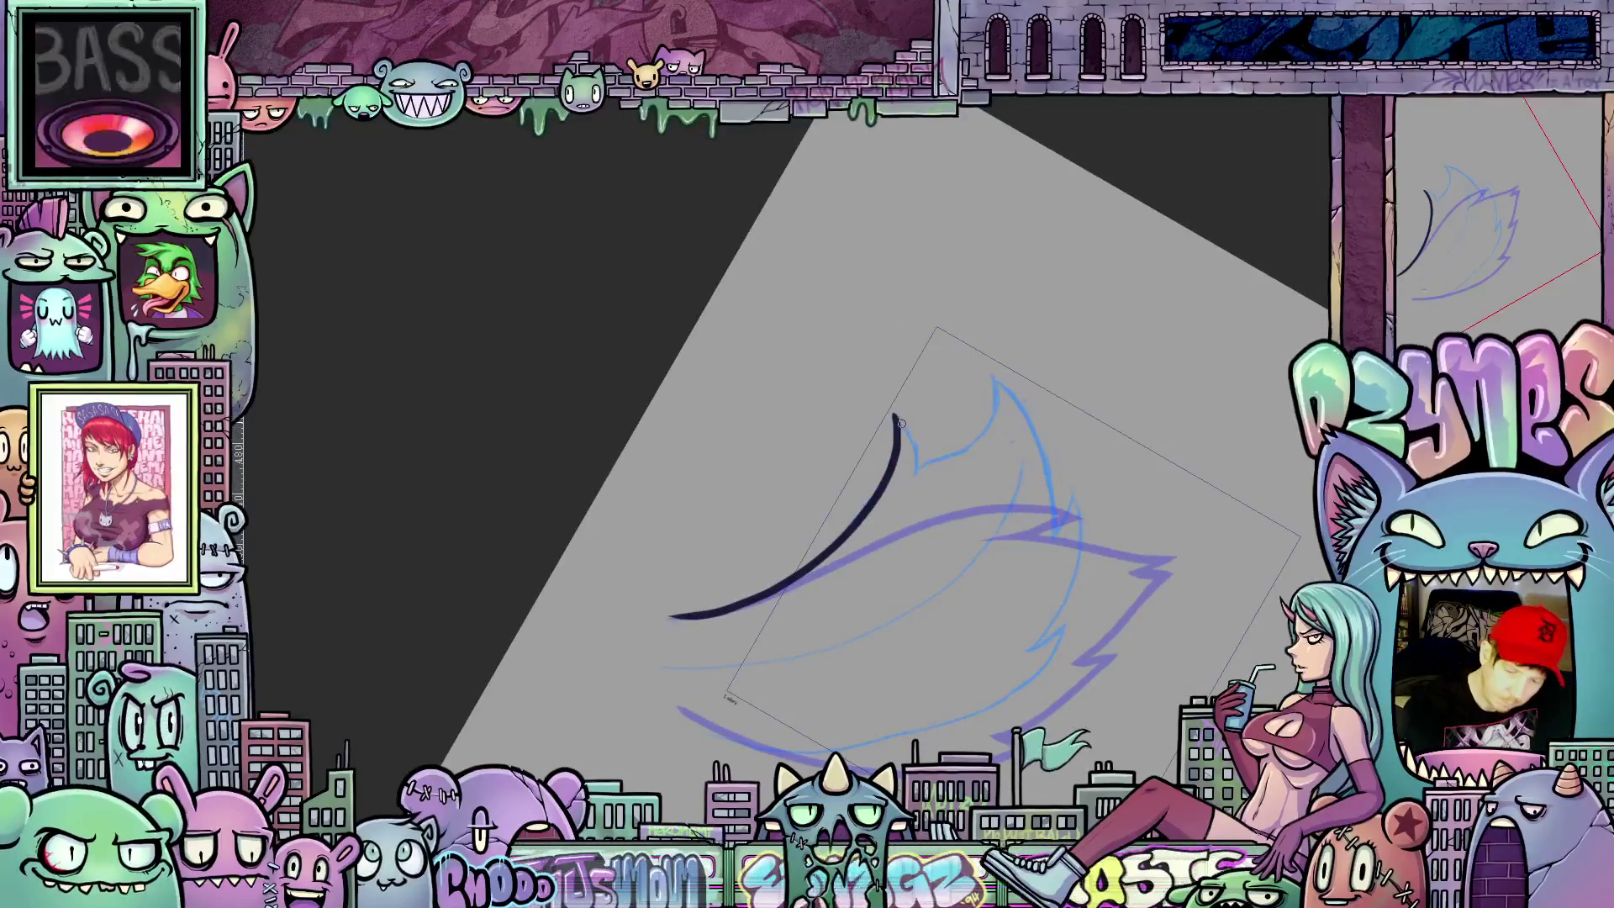
left_click_drag(921, 487, 895, 412)
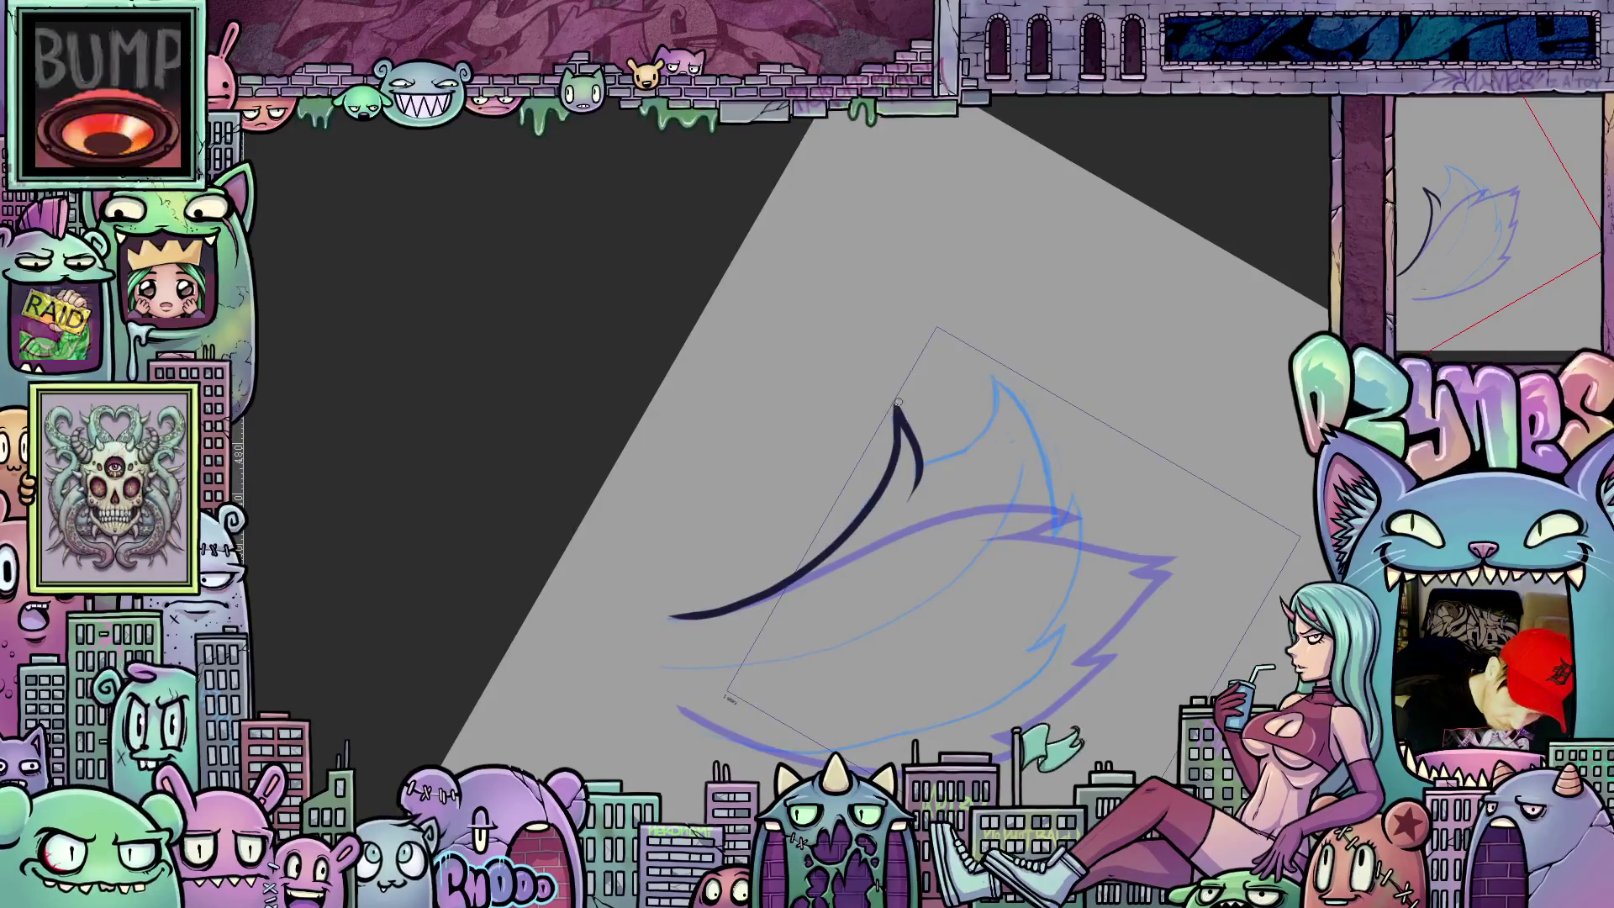
Step: Extend the ink line further down the flame, turning the canvas between tilts as needed
mouse_move(917, 426)
left_mouse_down()
mouse_move(1094, 388)
mouse_move(1075, 290)
left_mouse_up()
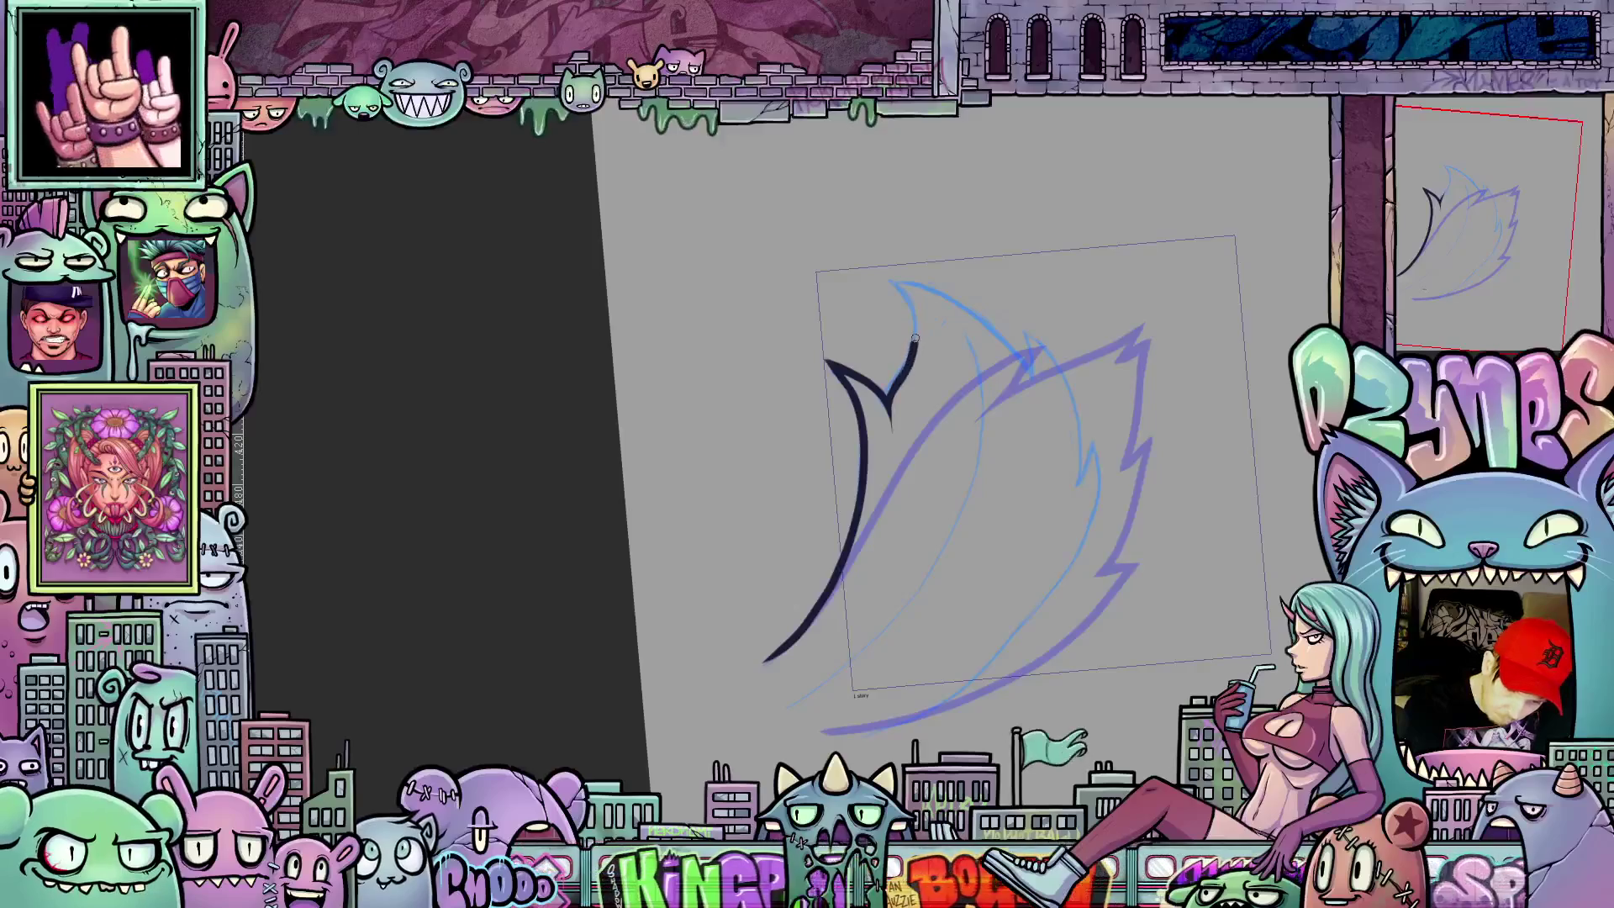
left_click_drag(914, 338, 1033, 510)
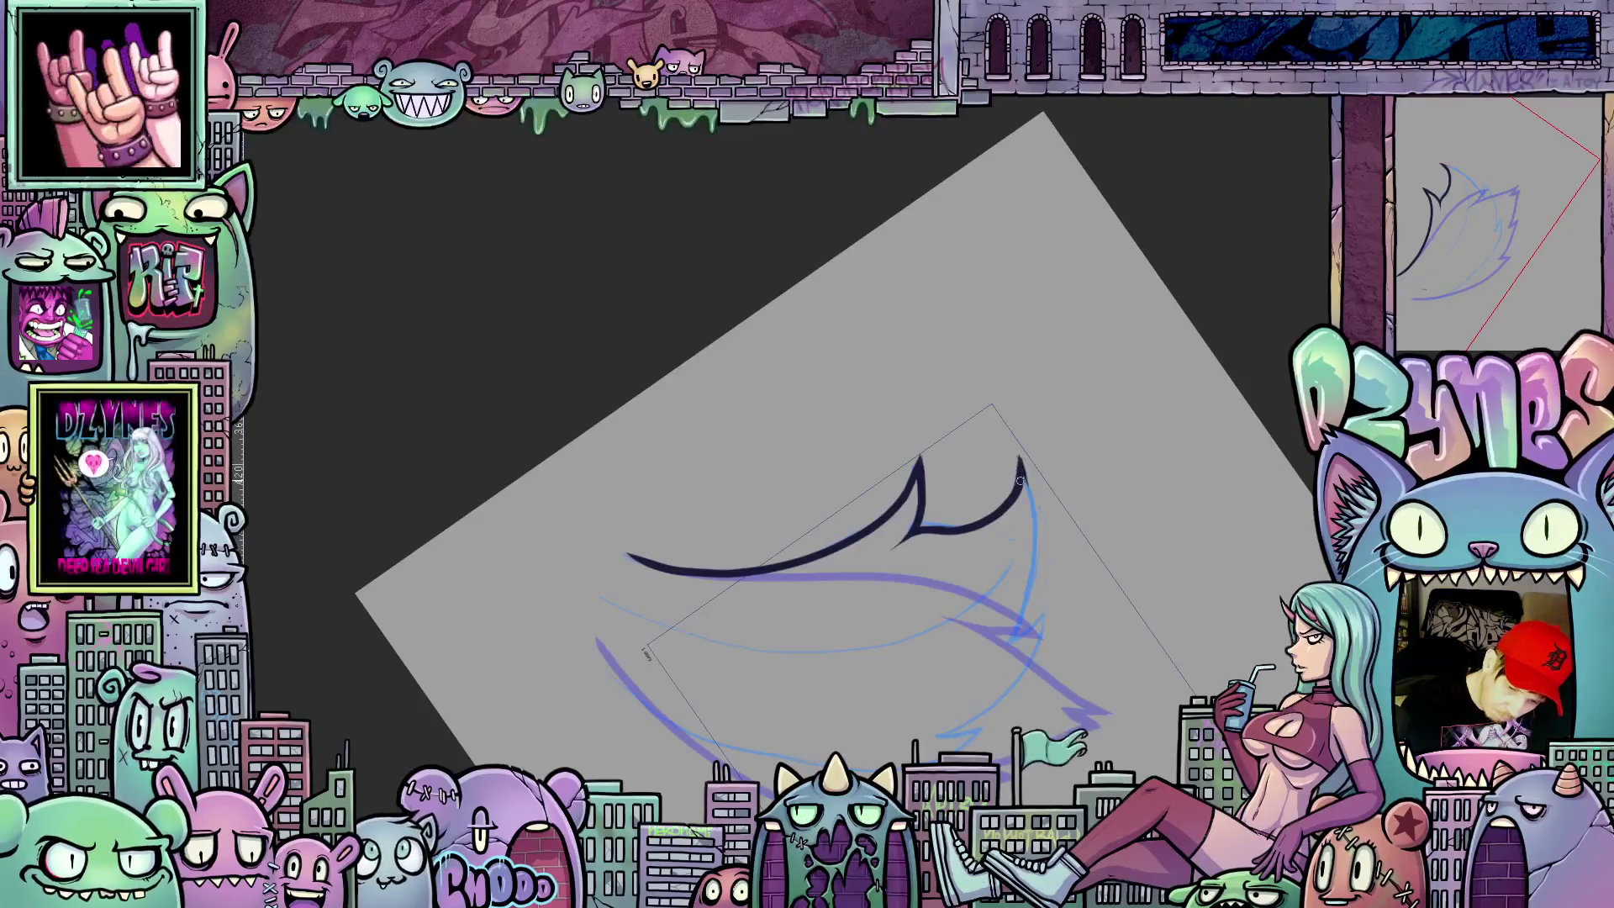
mouse_move(1026, 477)
left_mouse_down()
mouse_move(1039, 570)
mouse_move(1211, 448)
left_mouse_up()
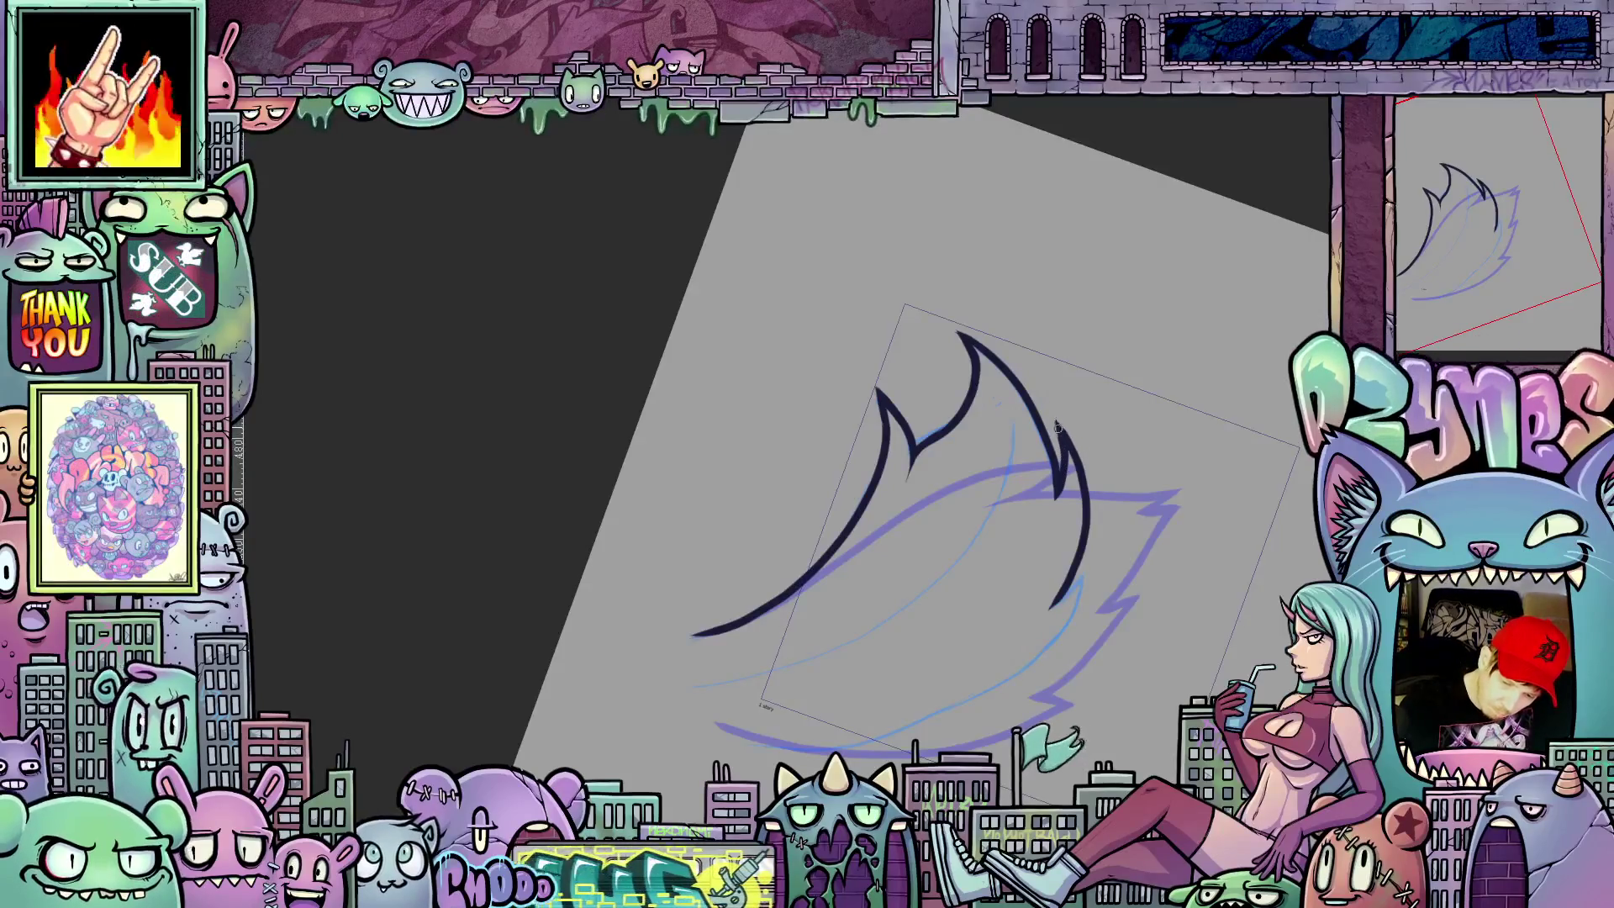
mouse_move(1072, 447)
left_mouse_down()
mouse_move(1197, 495)
mouse_move(1063, 681)
left_mouse_up()
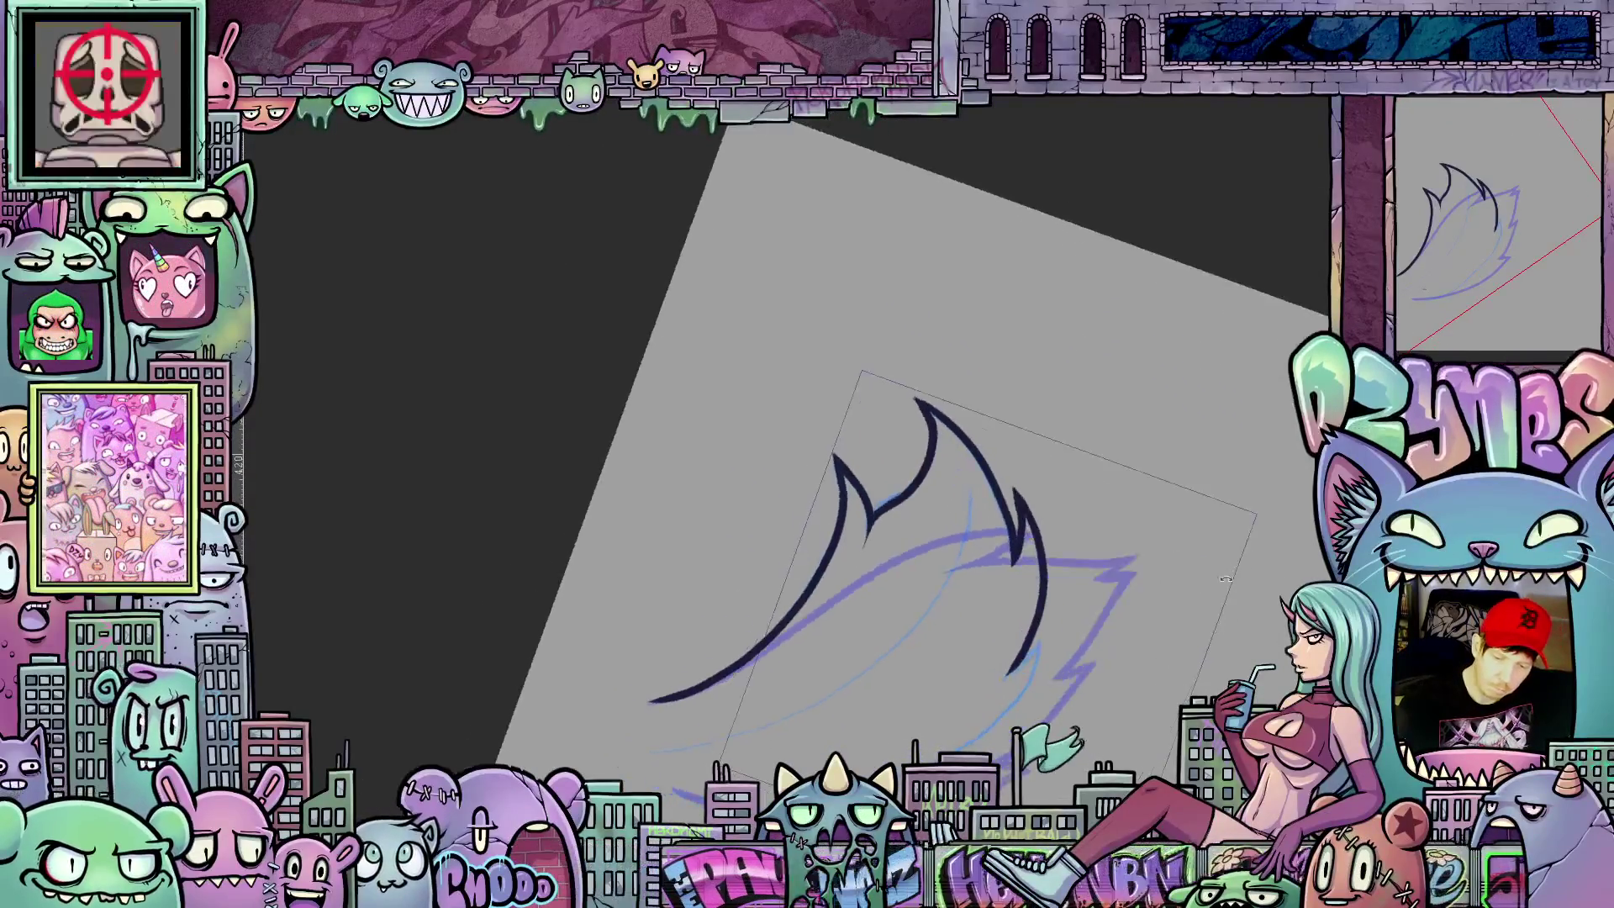
left_click_drag(1189, 655, 935, 508)
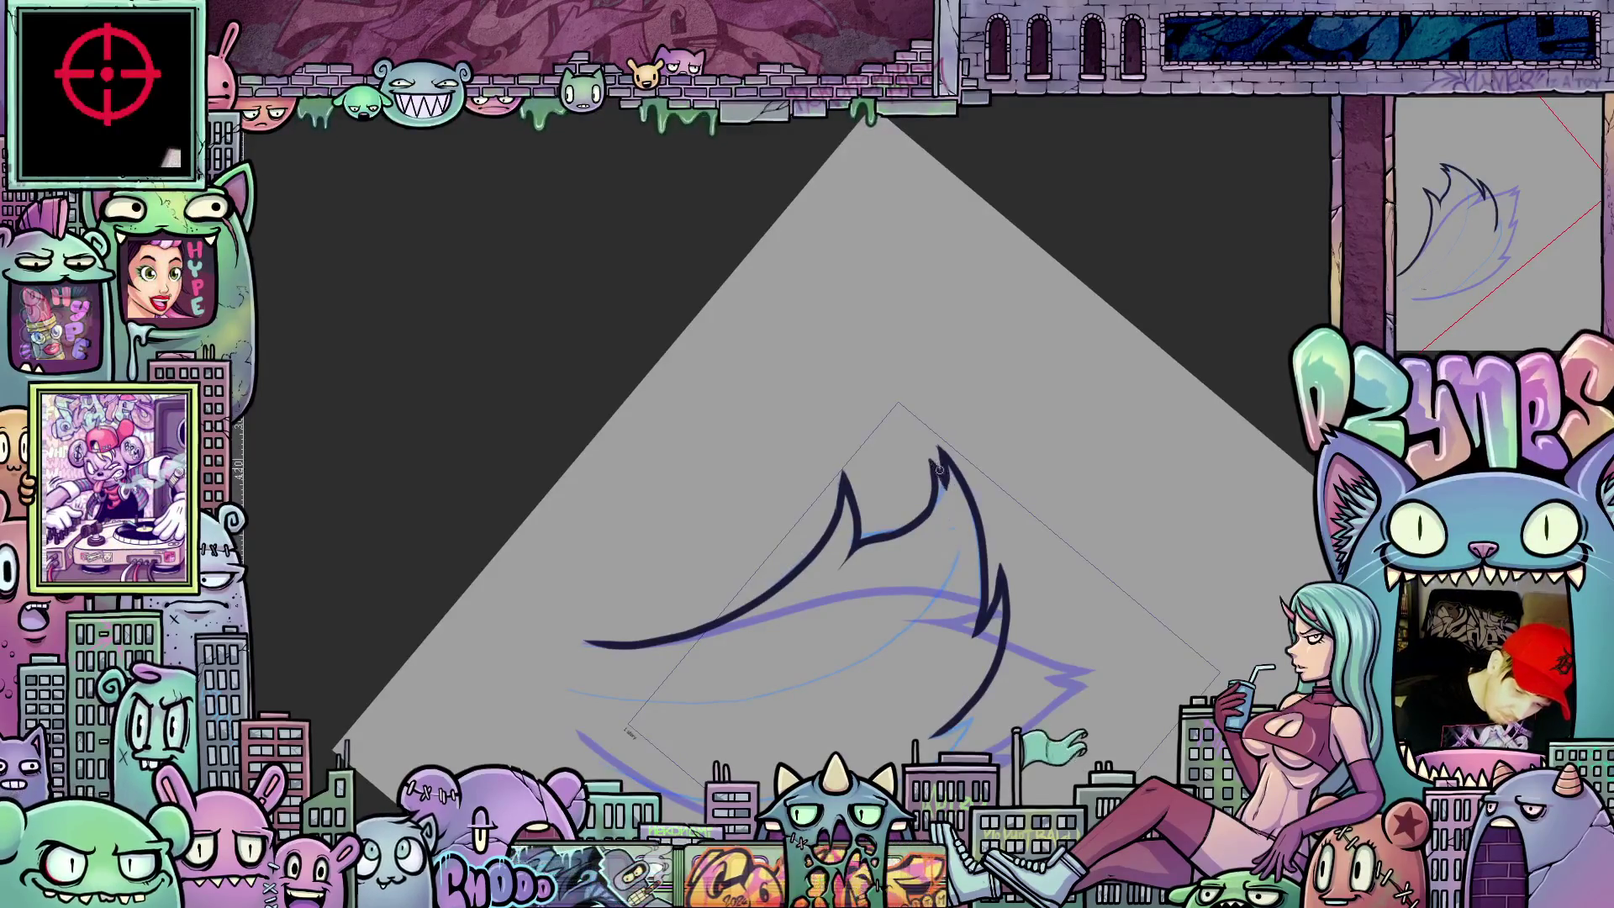
mouse_move(929, 461)
left_mouse_down()
mouse_move(1164, 520)
mouse_move(1090, 556)
mouse_move(875, 448)
left_mouse_up()
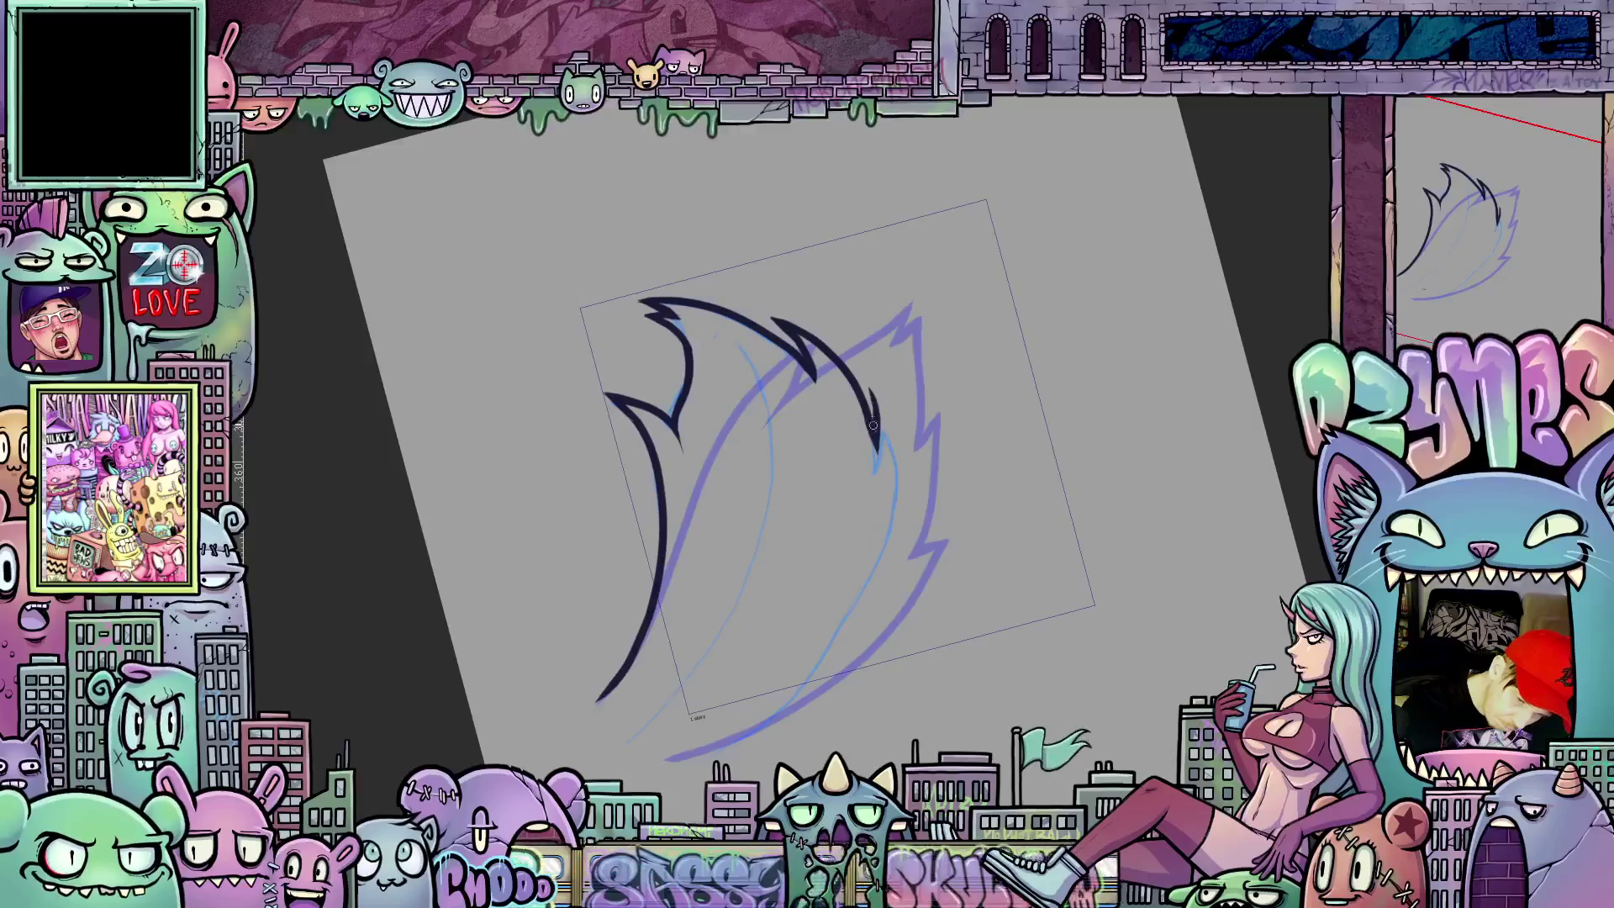
Step: Carry the right ink outline down to the flame's base and re-tilt the canvas
mouse_move(895, 456)
left_mouse_down()
mouse_move(899, 522)
mouse_move(839, 644)
mouse_move(744, 734)
mouse_move(672, 760)
mouse_move(980, 688)
left_mouse_up()
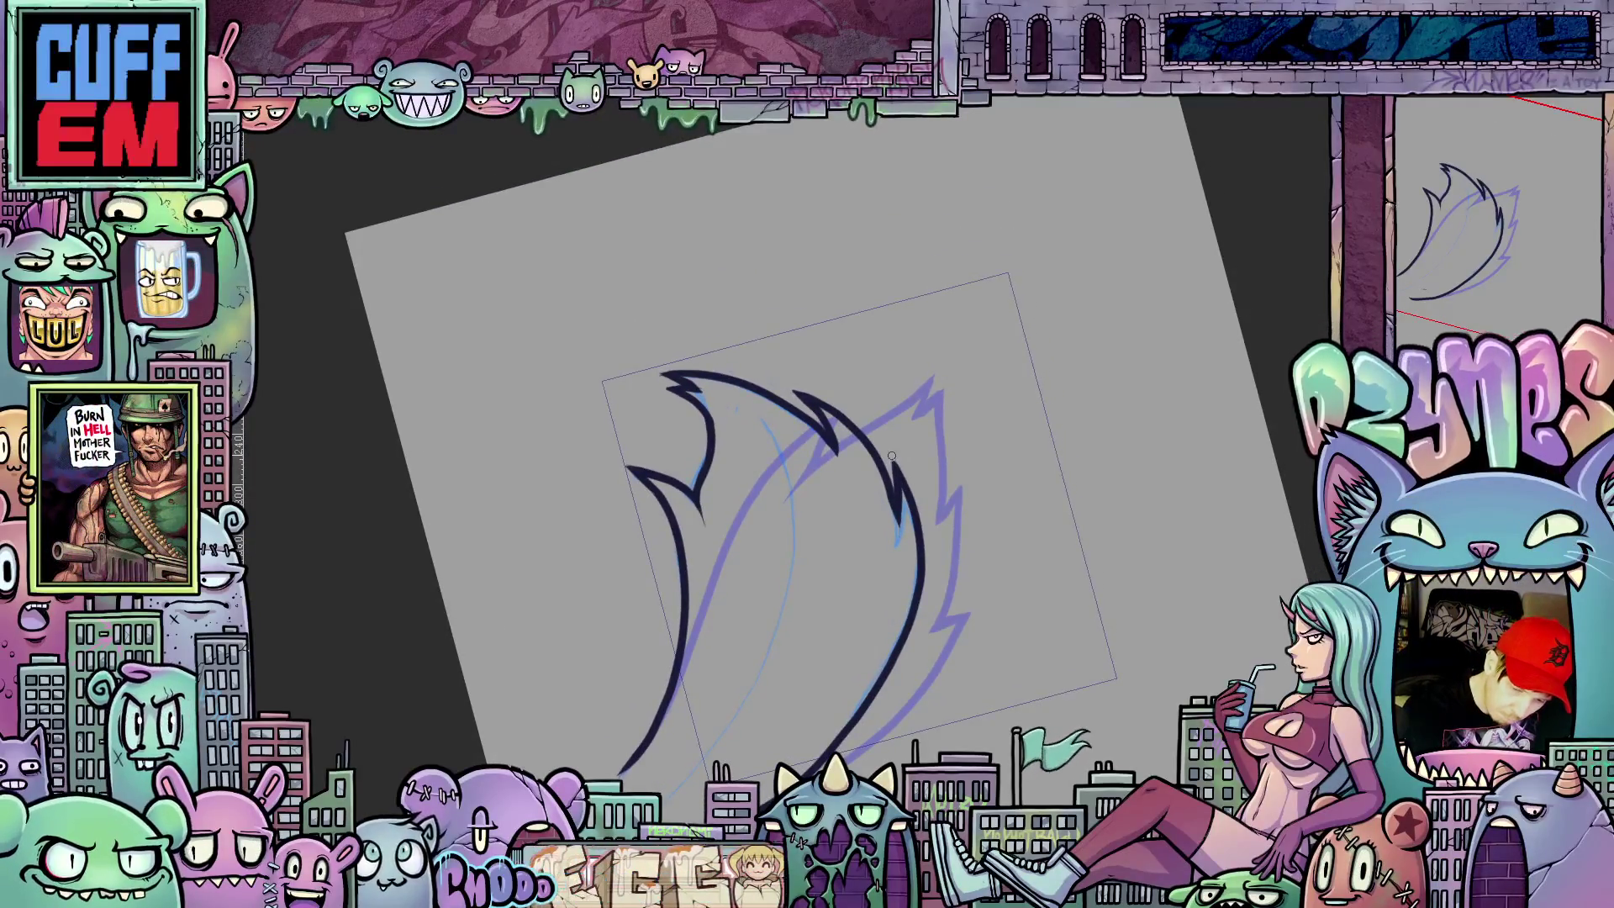
mouse_move(909, 480)
left_mouse_down()
mouse_move(1085, 533)
mouse_move(1070, 547)
left_mouse_up()
Step: Flip back and forth between the inked flame frames to preview the motion
key("period")
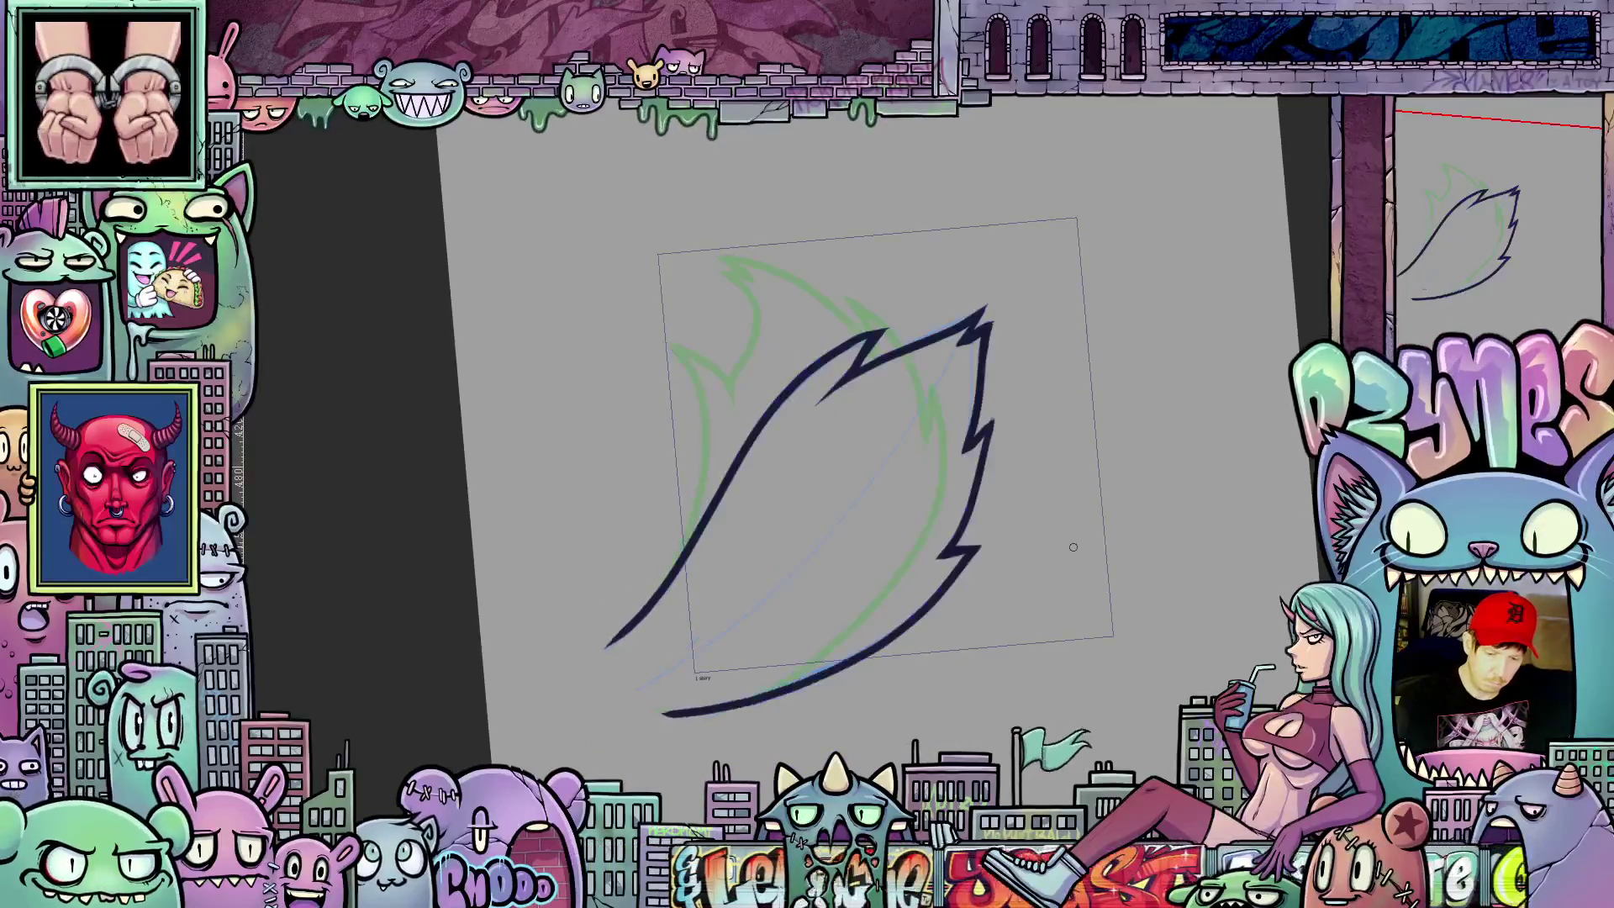
key("comma")
key("period")
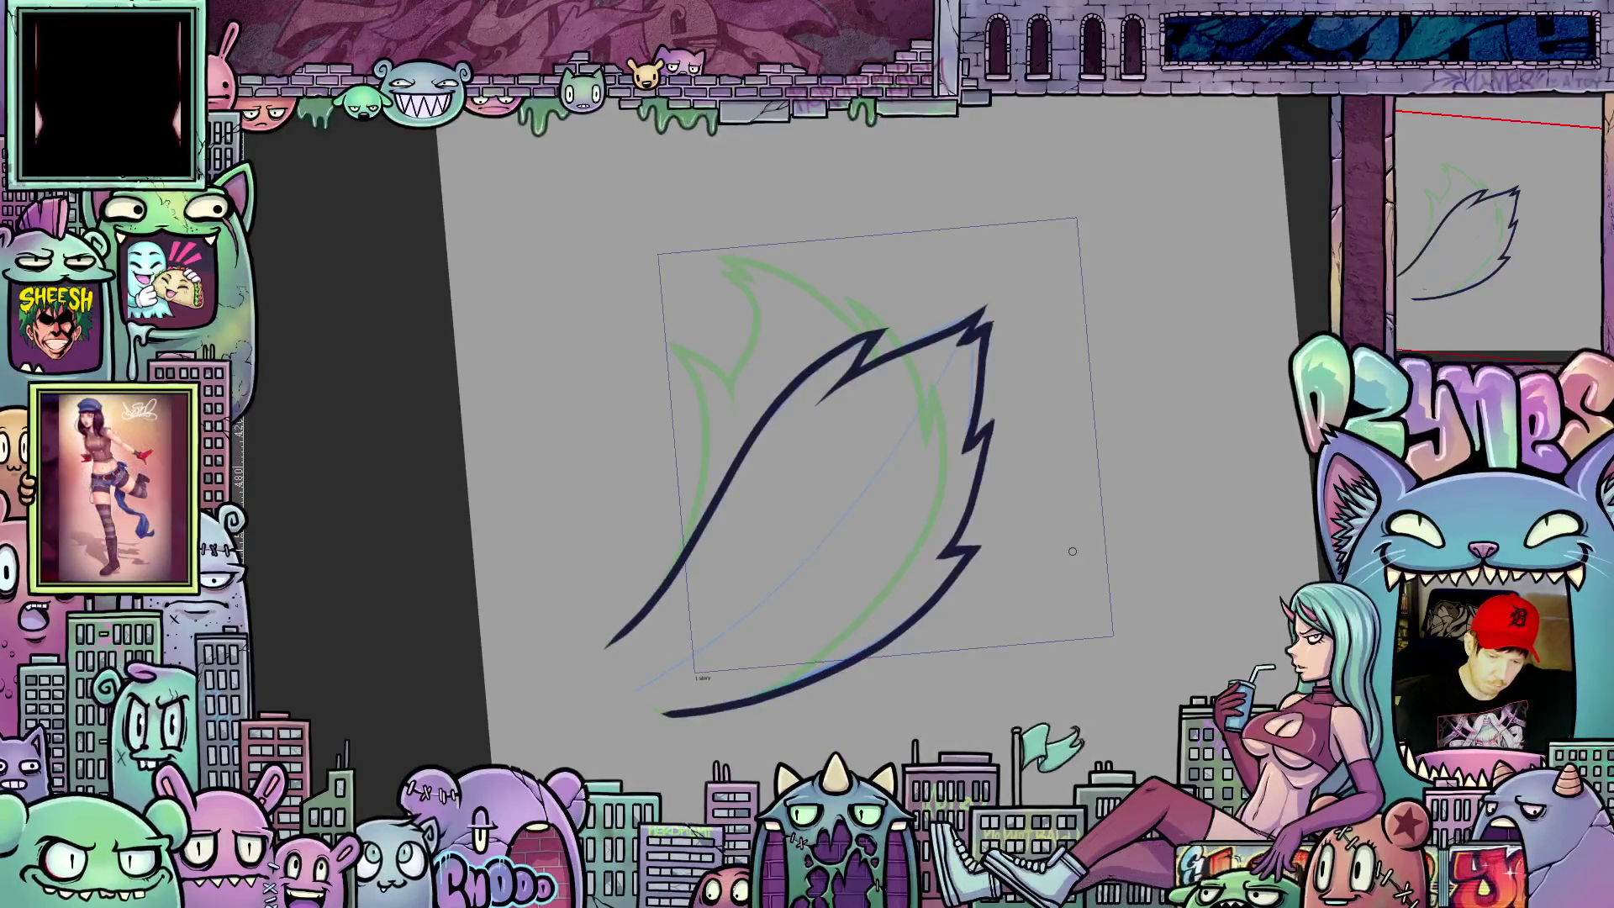
key("comma")
key("period")
key("comma")
key("period")
key("comma")
key("period")
key("comma")
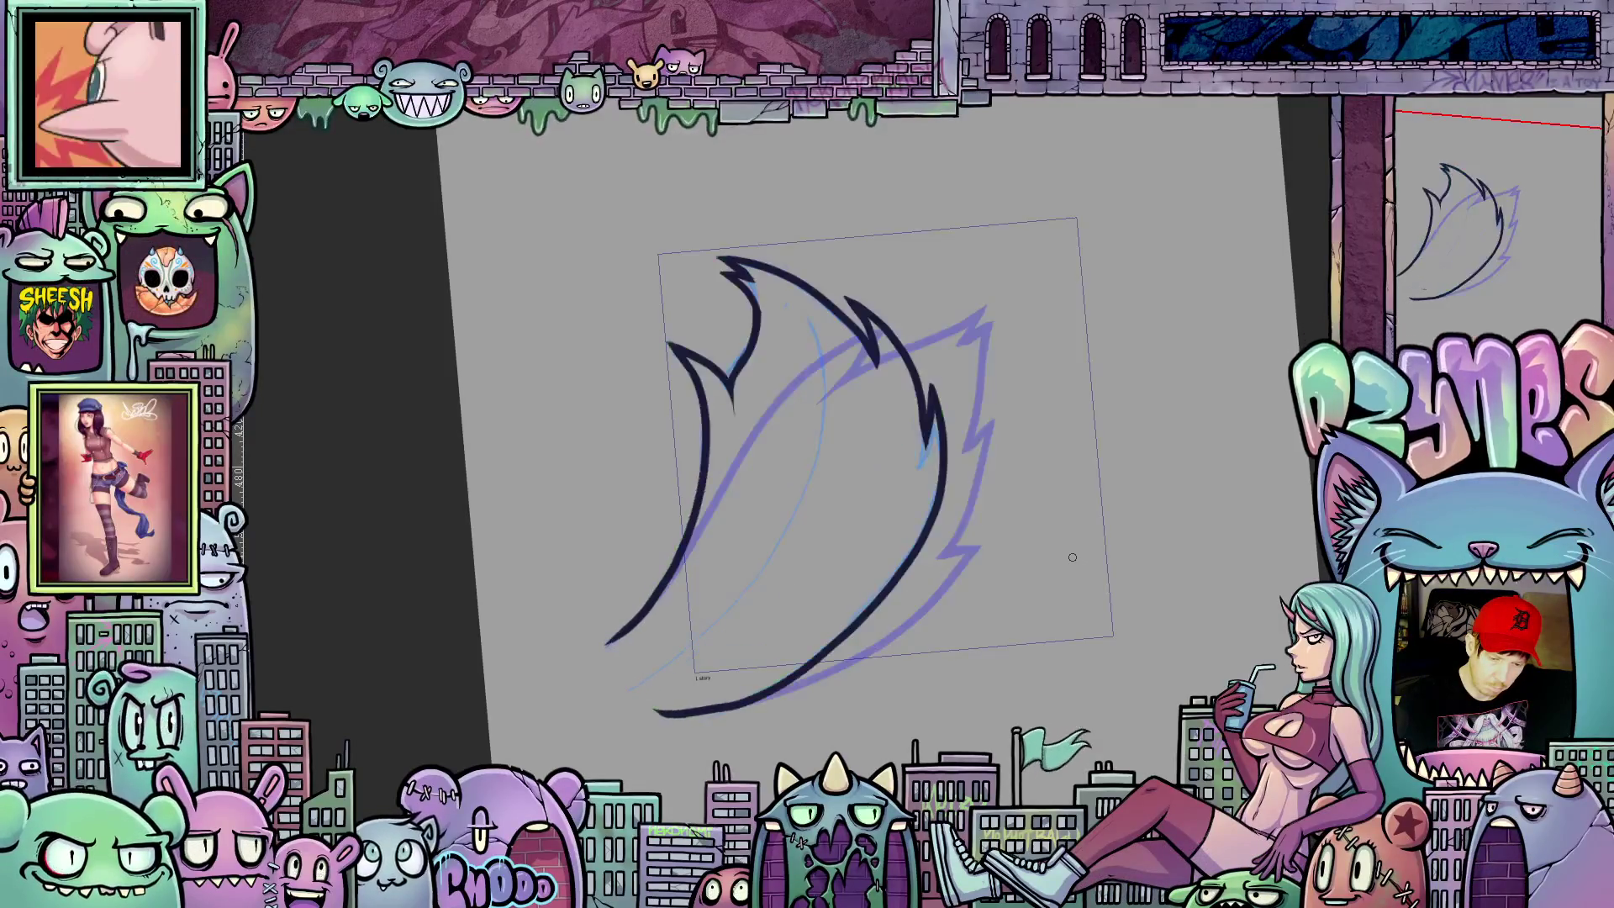
key("period")
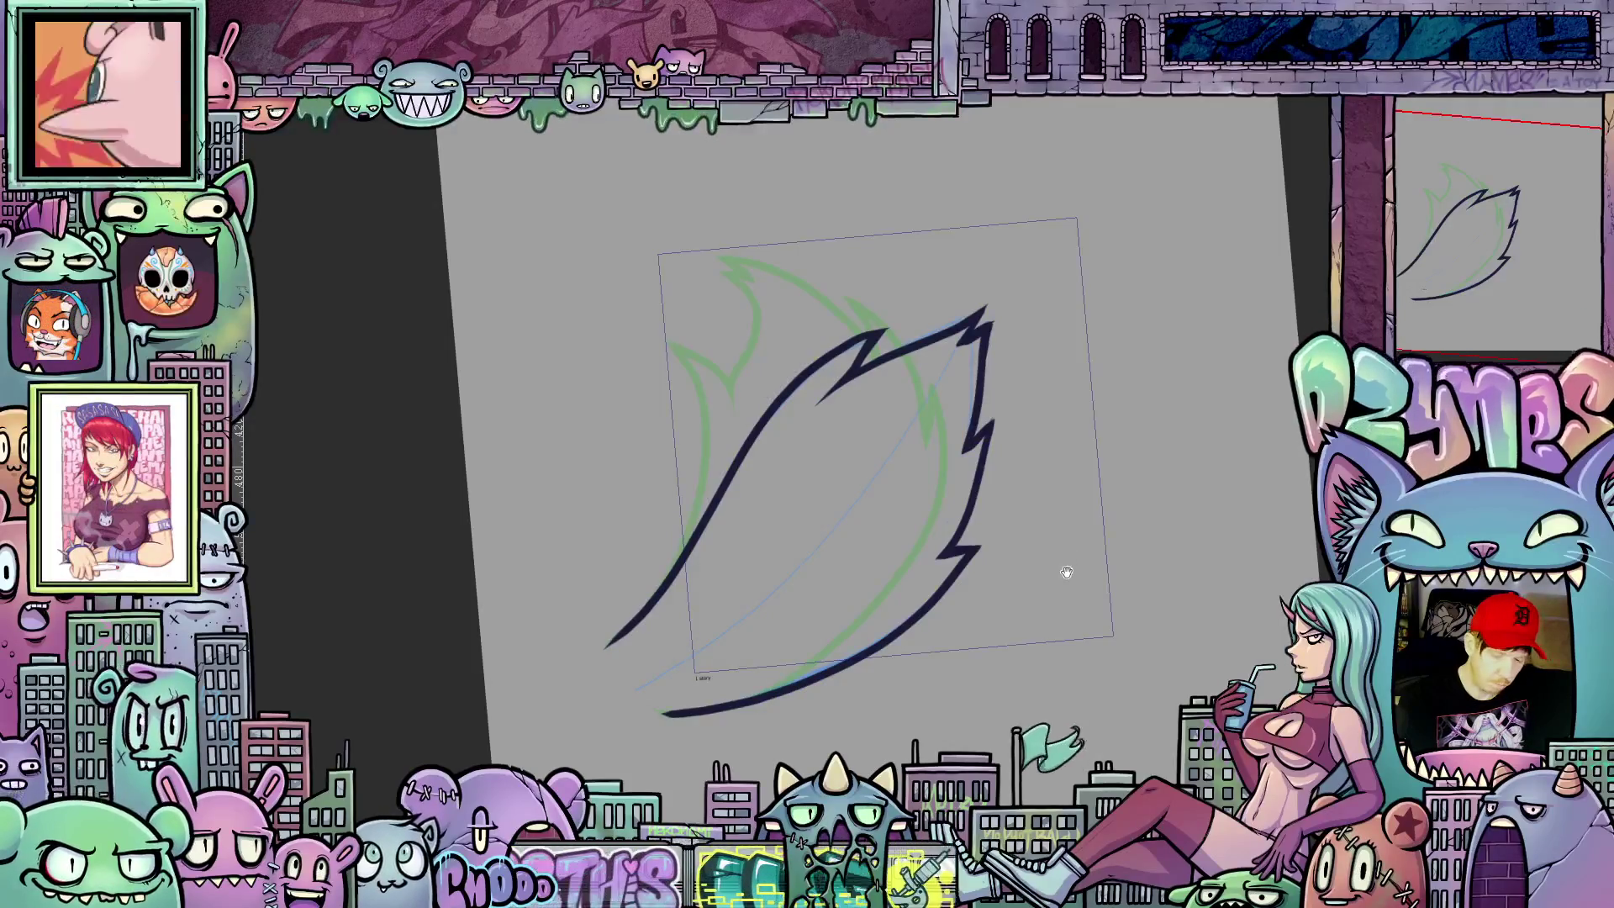
left_click_drag(1068, 567, 1049, 578)
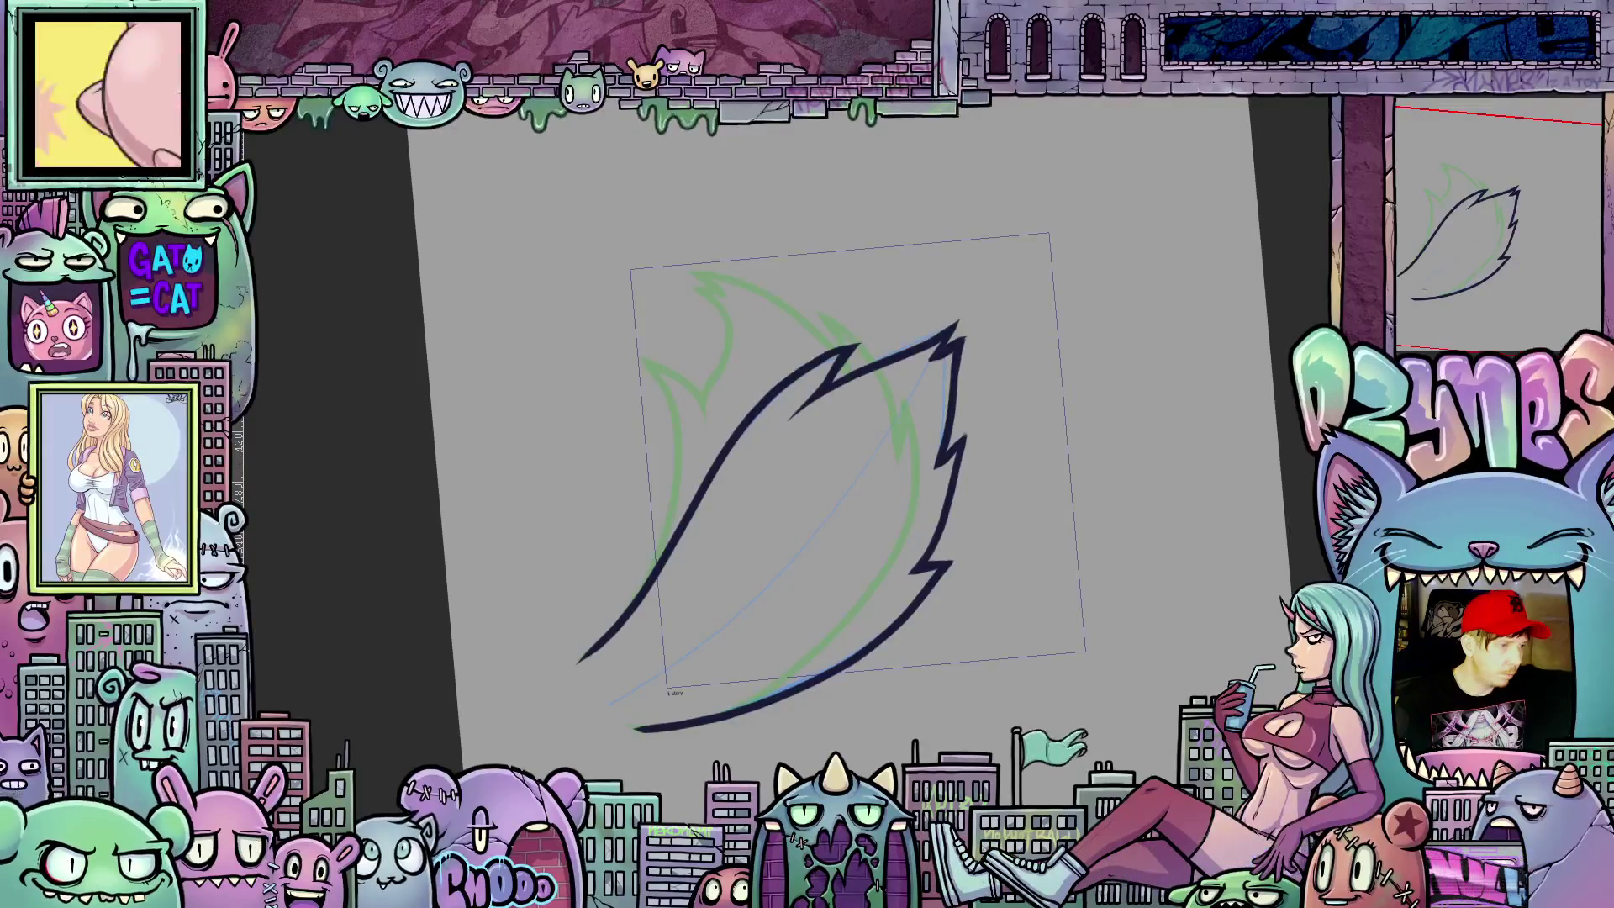
Step: Rough in the next flame shape in light blue on the following frame, then step to a new empty cel
key("Right")
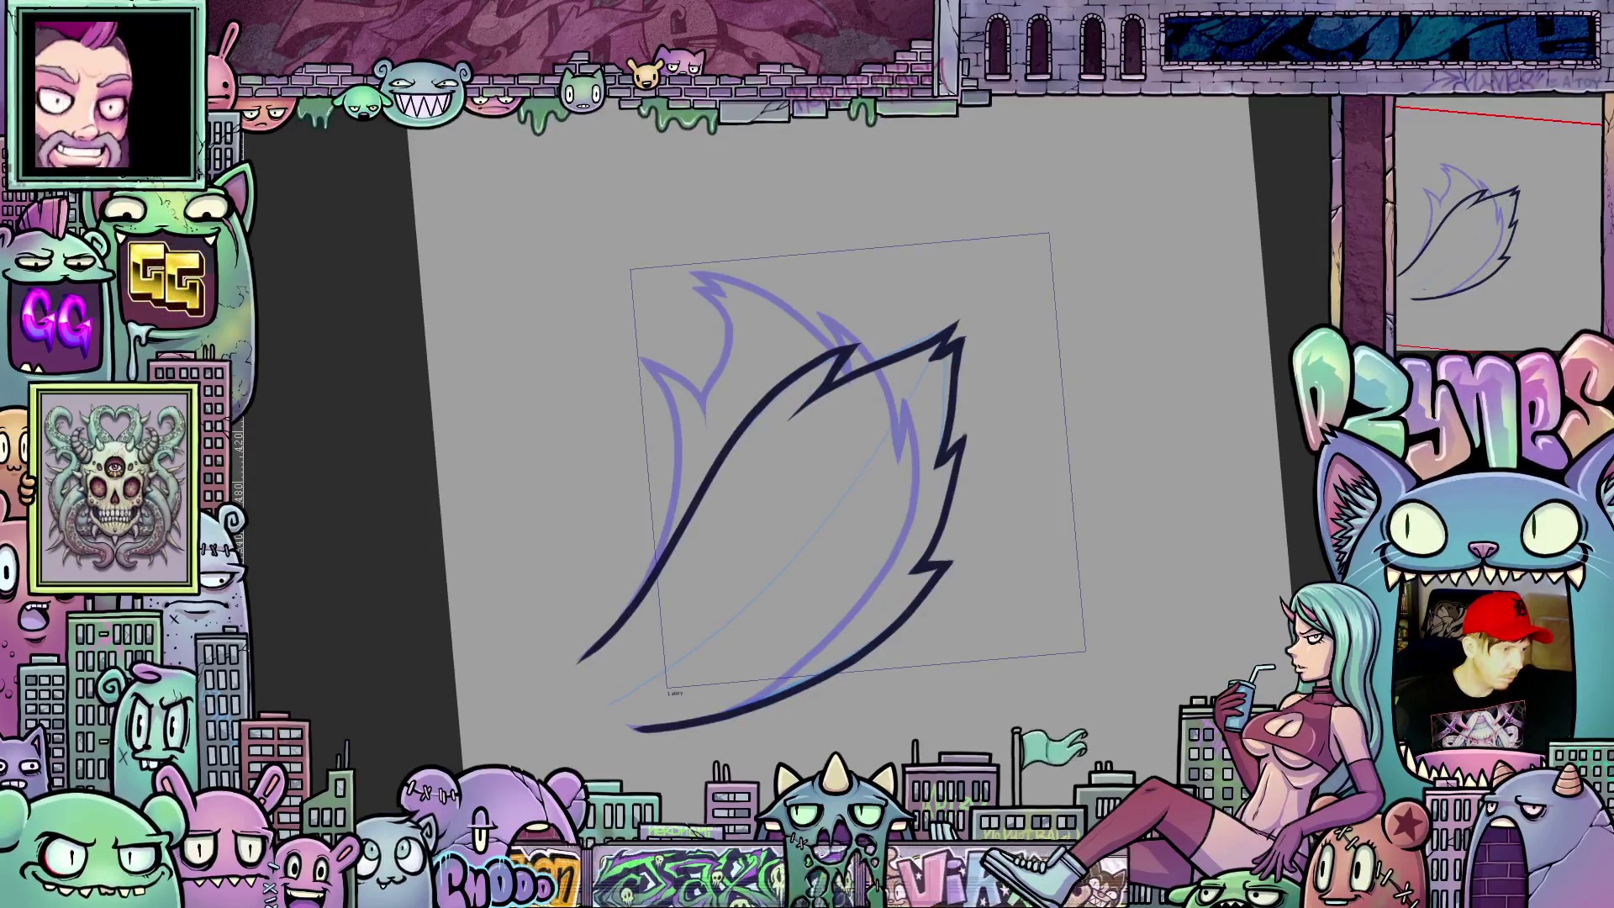
left_click_drag(808, 687, 977, 621)
left_click_drag(687, 650, 1054, 587)
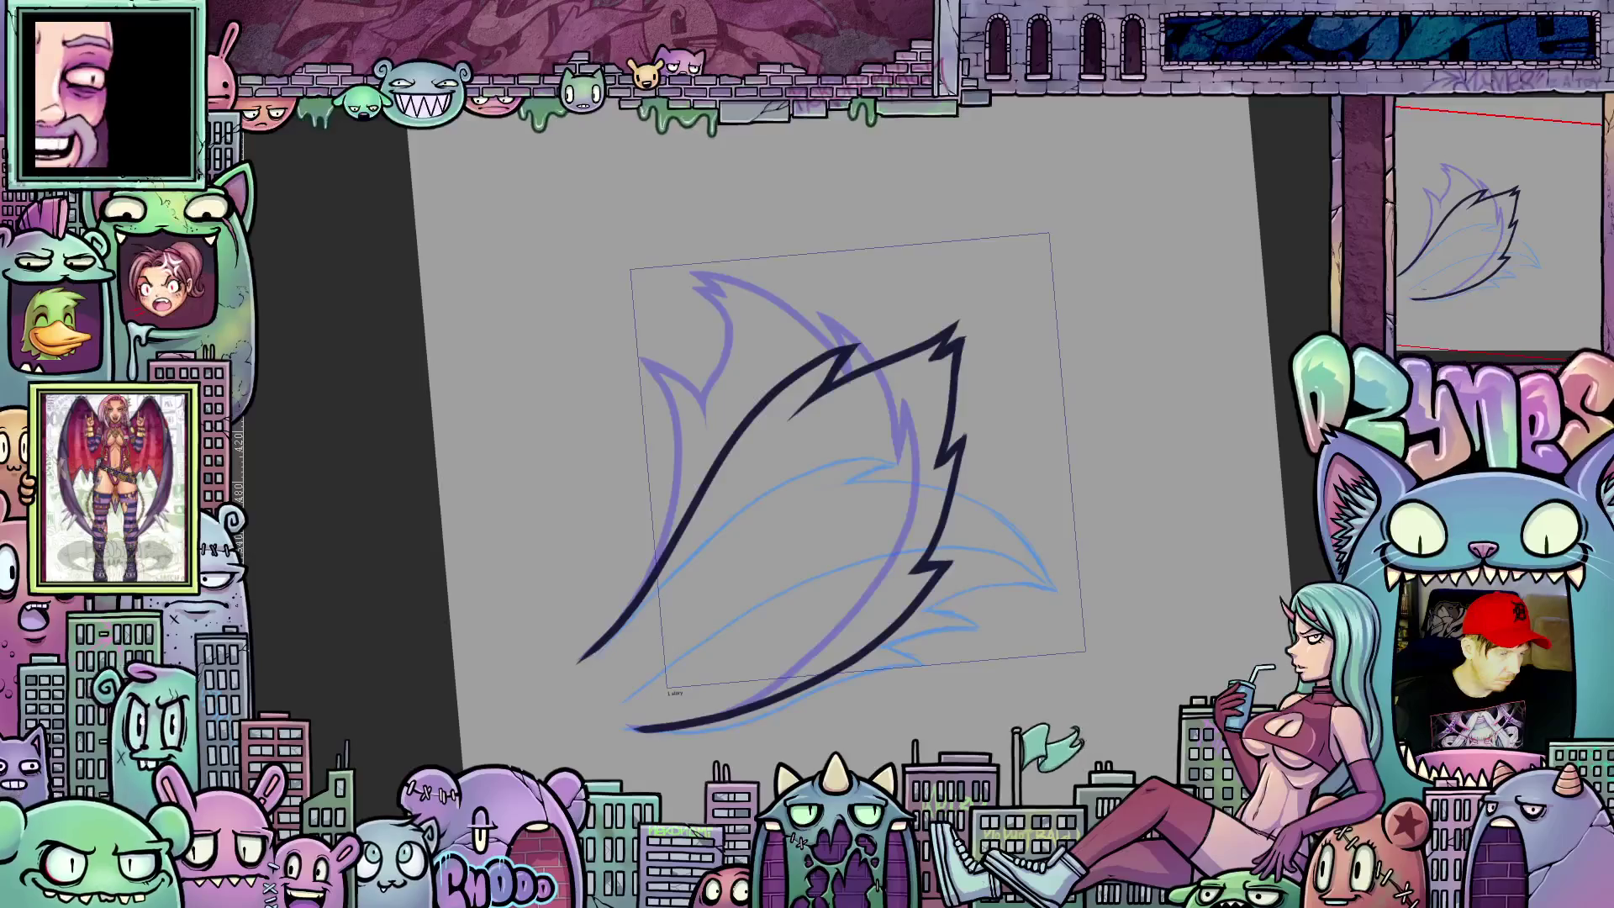
key("Right")
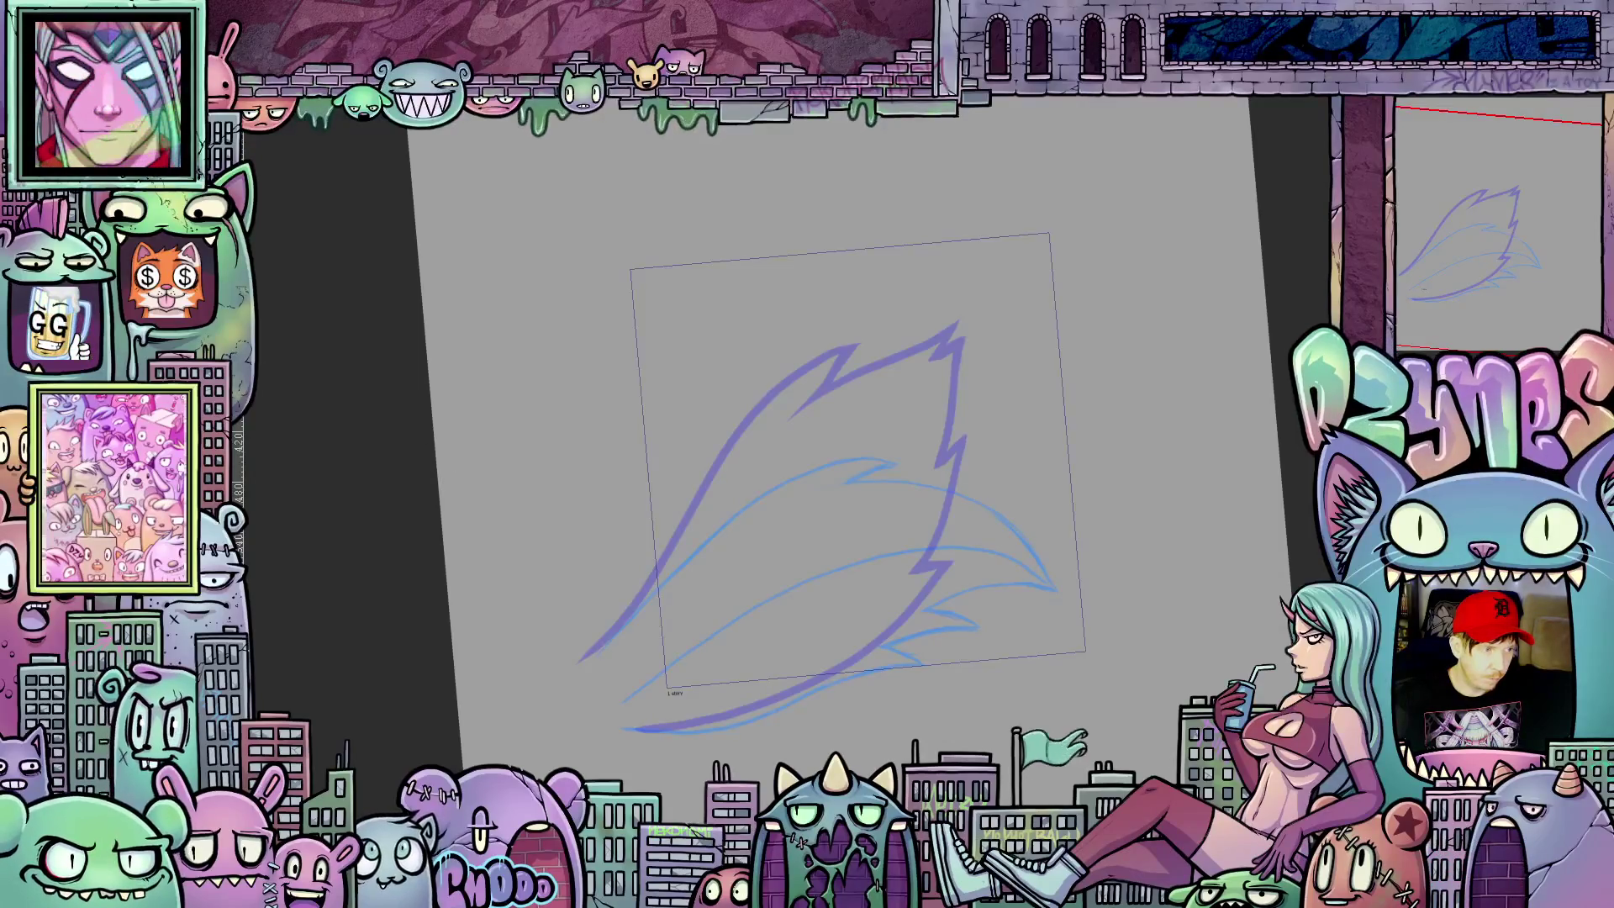
scroll(892, 584, "up", 1)
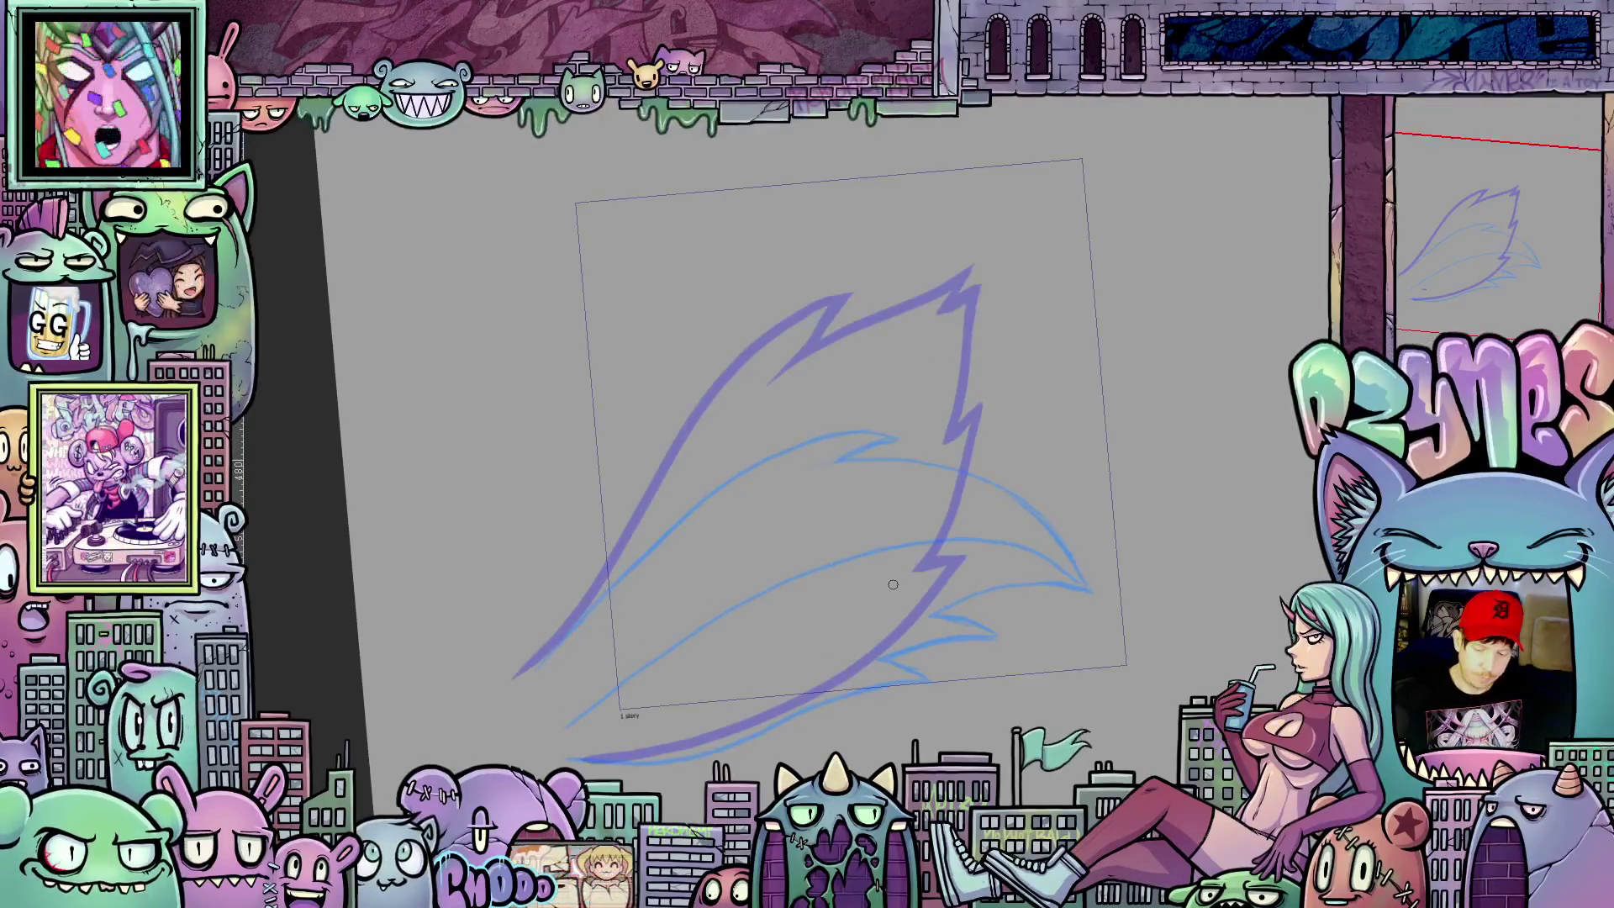
Step: Ink the new flame's left outline from base to upper curve over the blue sketch
mouse_move(892, 584)
left_mouse_down()
mouse_move(1043, 558)
mouse_move(1092, 468)
mouse_move(1105, 522)
left_mouse_up()
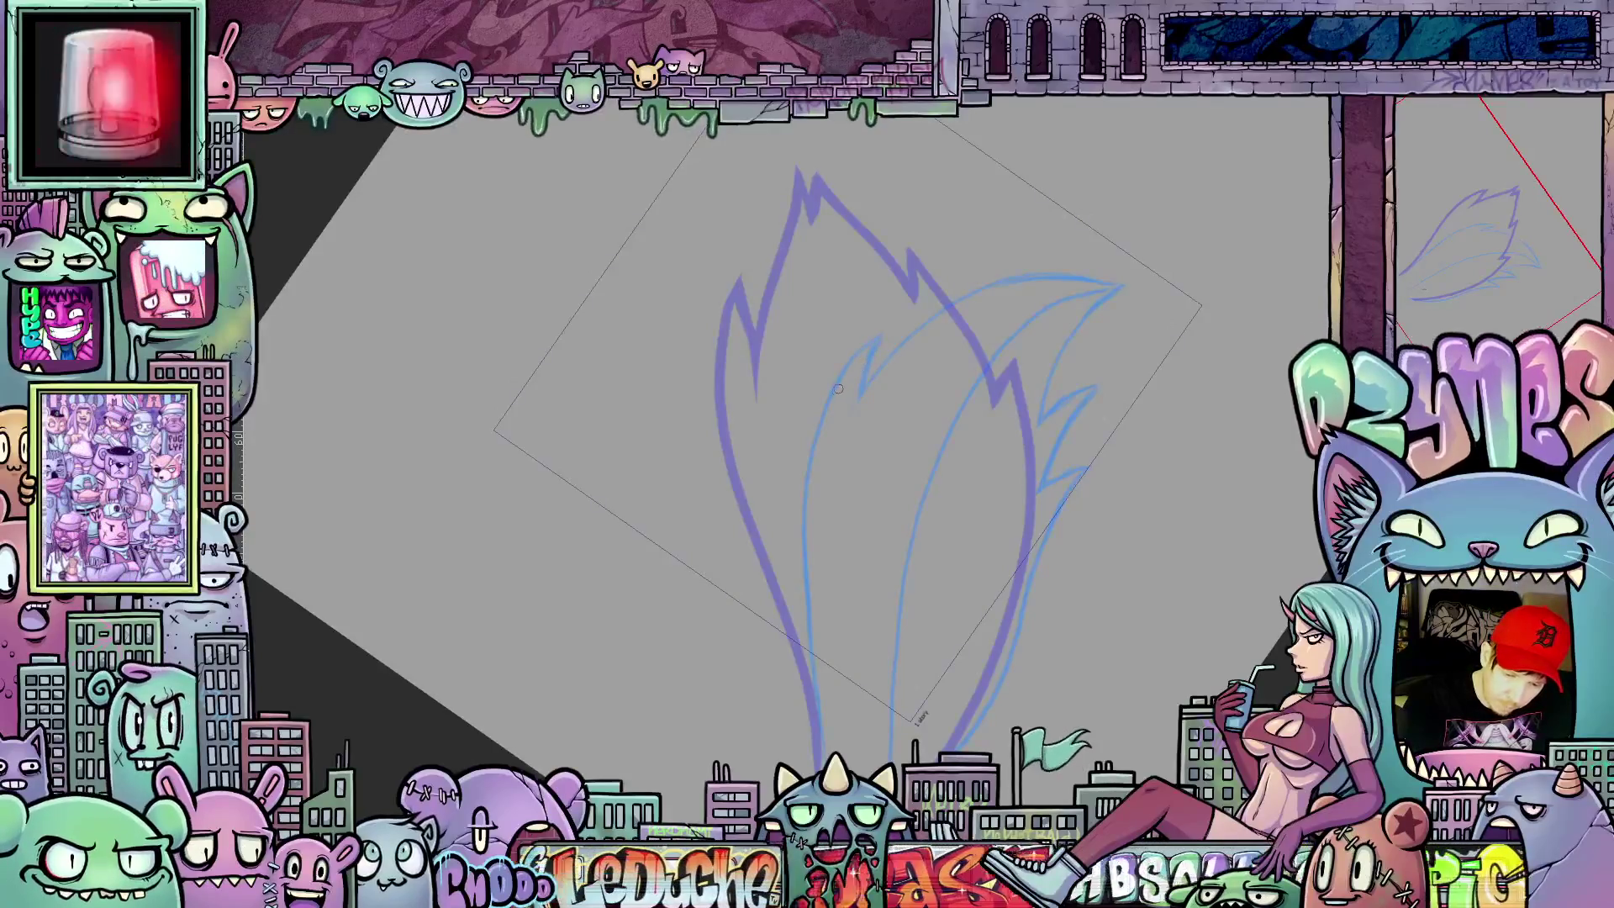
left_click_drag(831, 400, 899, 331)
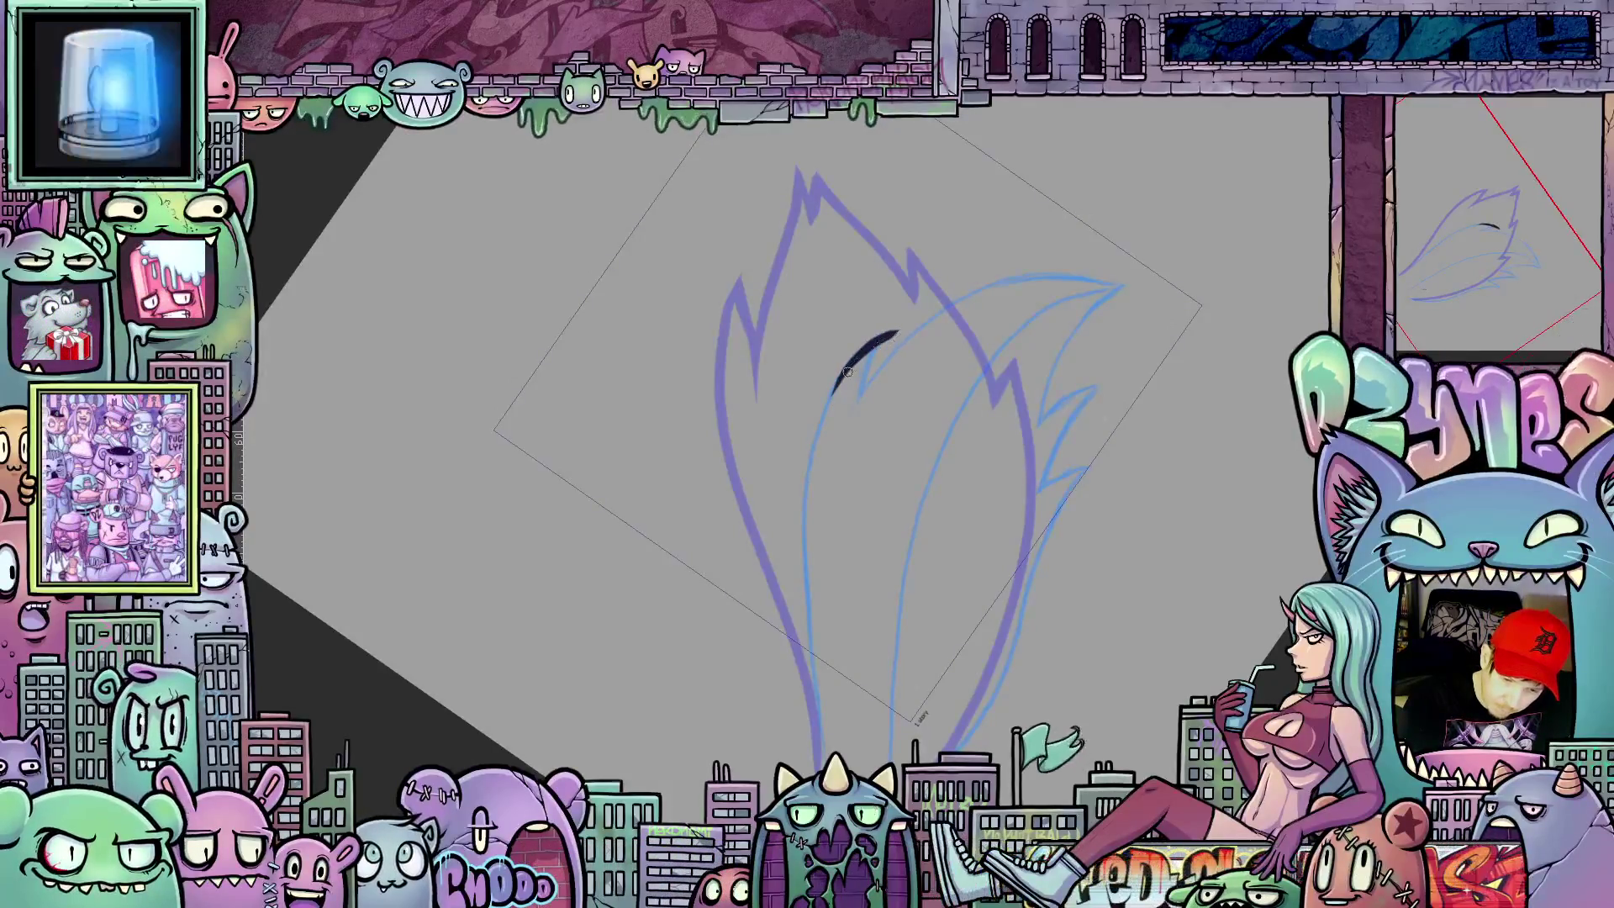
left_click_drag(815, 455, 820, 672)
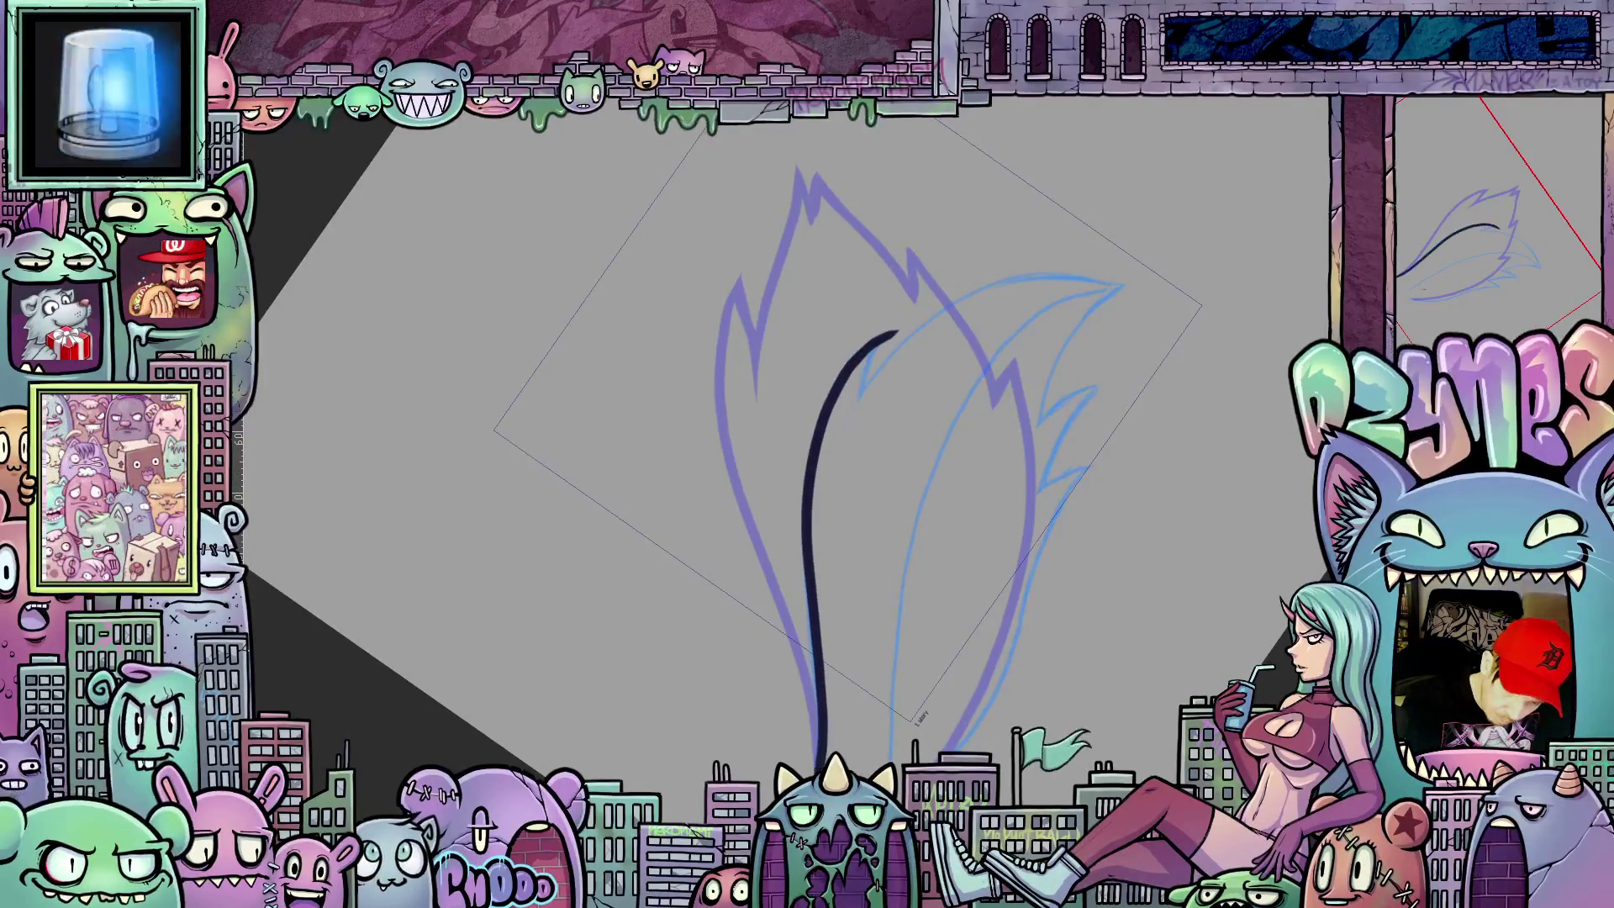
scroll(832, 447, "up", 2)
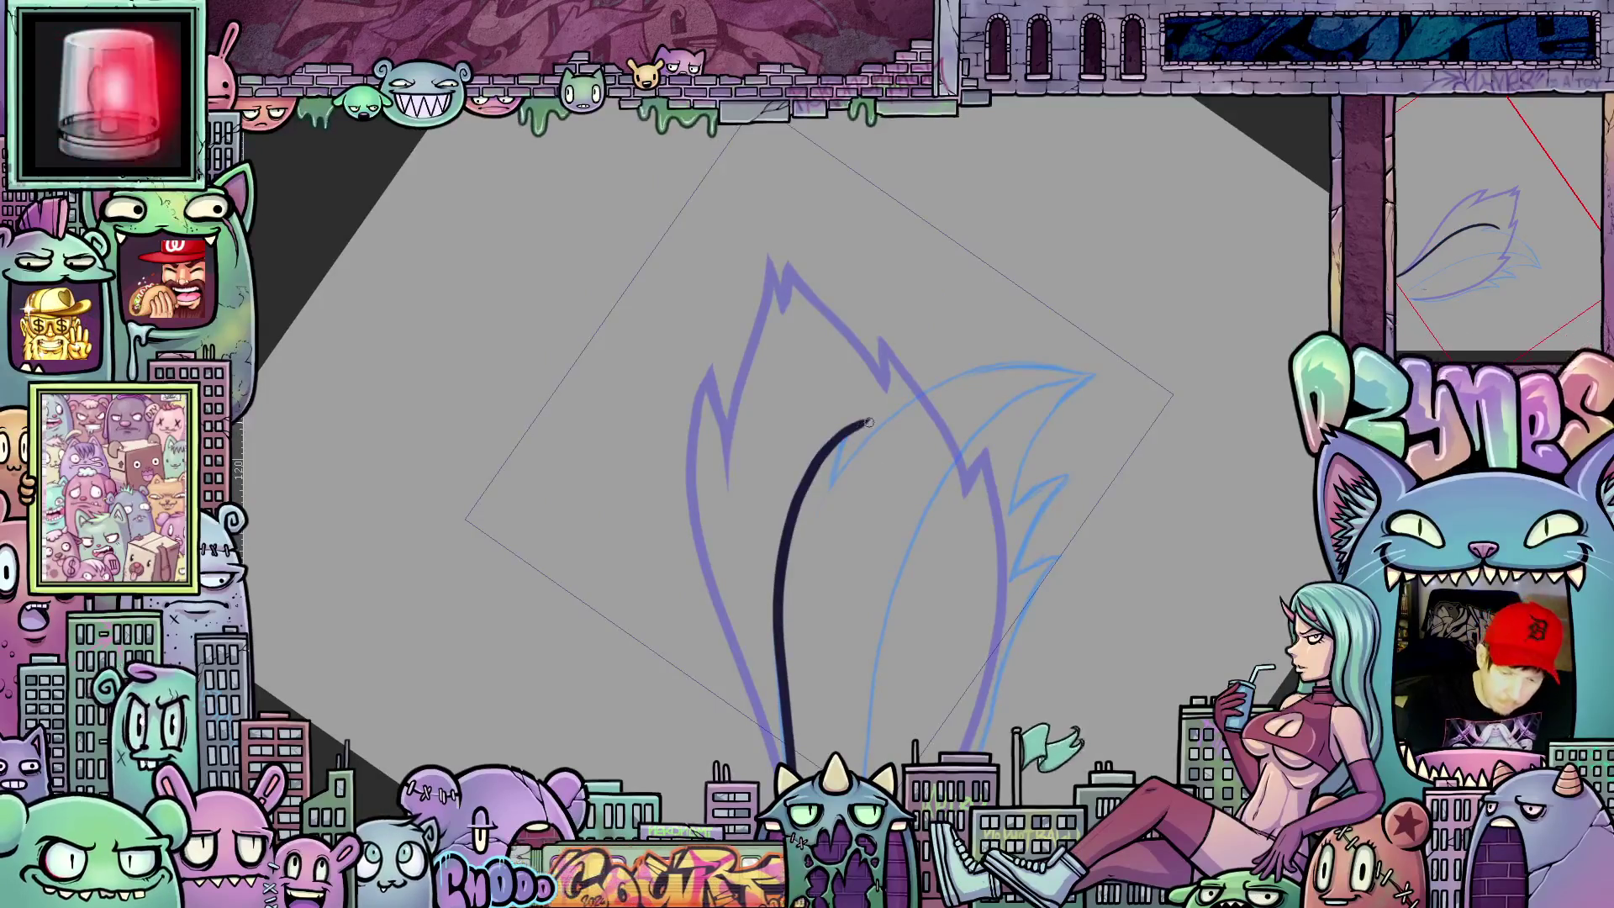
mouse_move(862, 427)
left_mouse_down()
mouse_move(837, 477)
mouse_move(868, 433)
mouse_move(826, 414)
left_mouse_up()
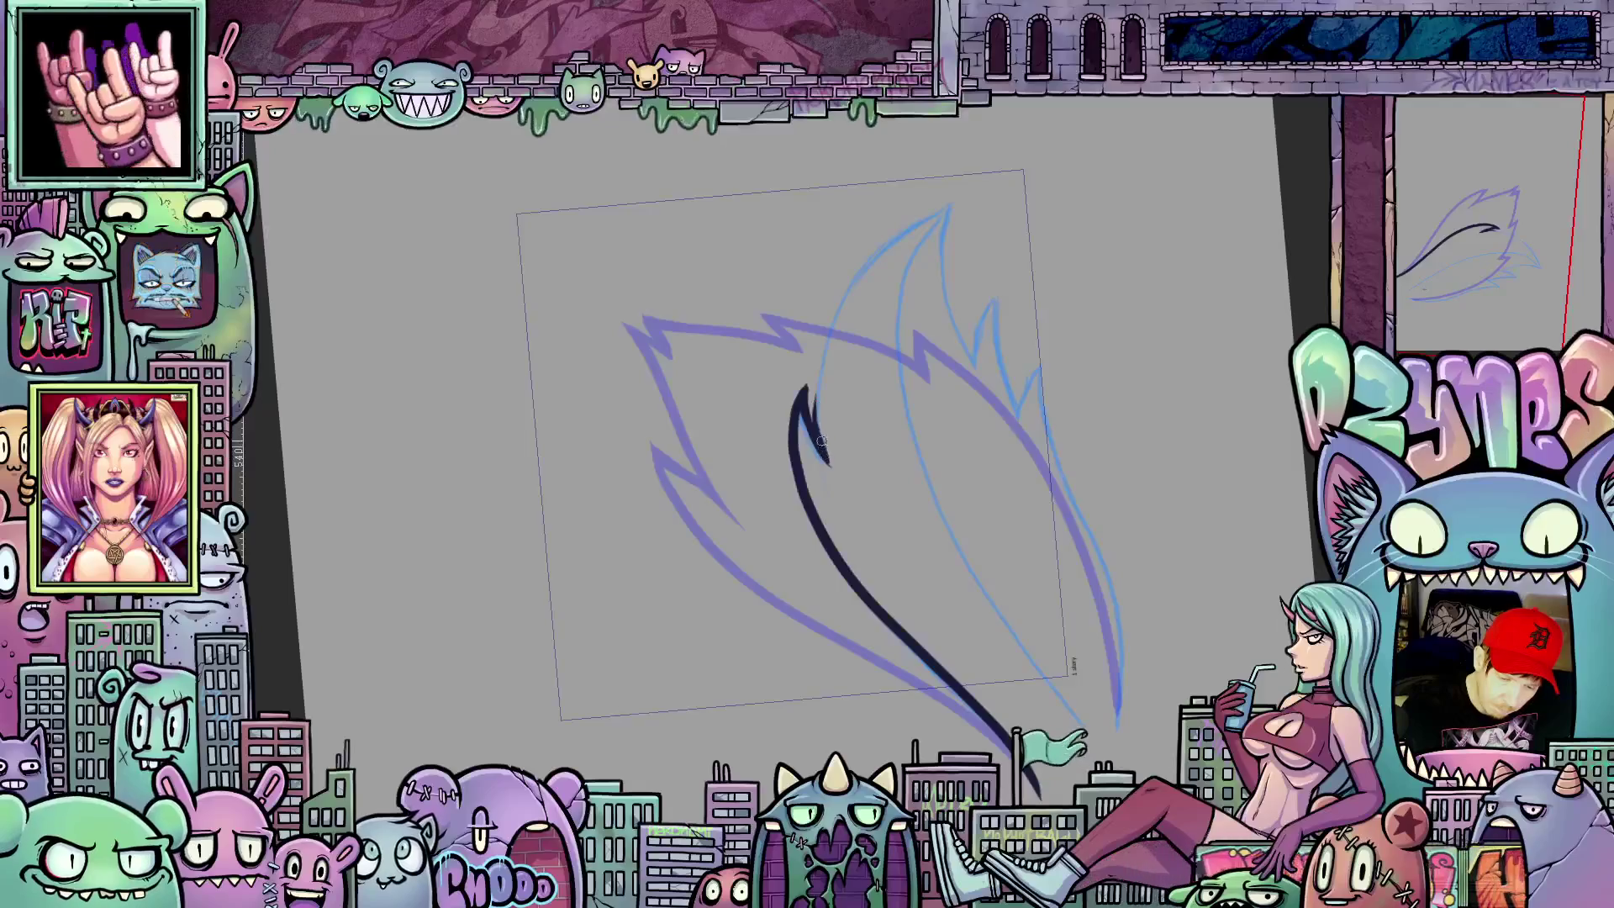
left_click_drag(818, 413, 820, 373)
mouse_move(842, 303)
left_mouse_down()
mouse_move(883, 248)
mouse_move(935, 222)
left_mouse_up()
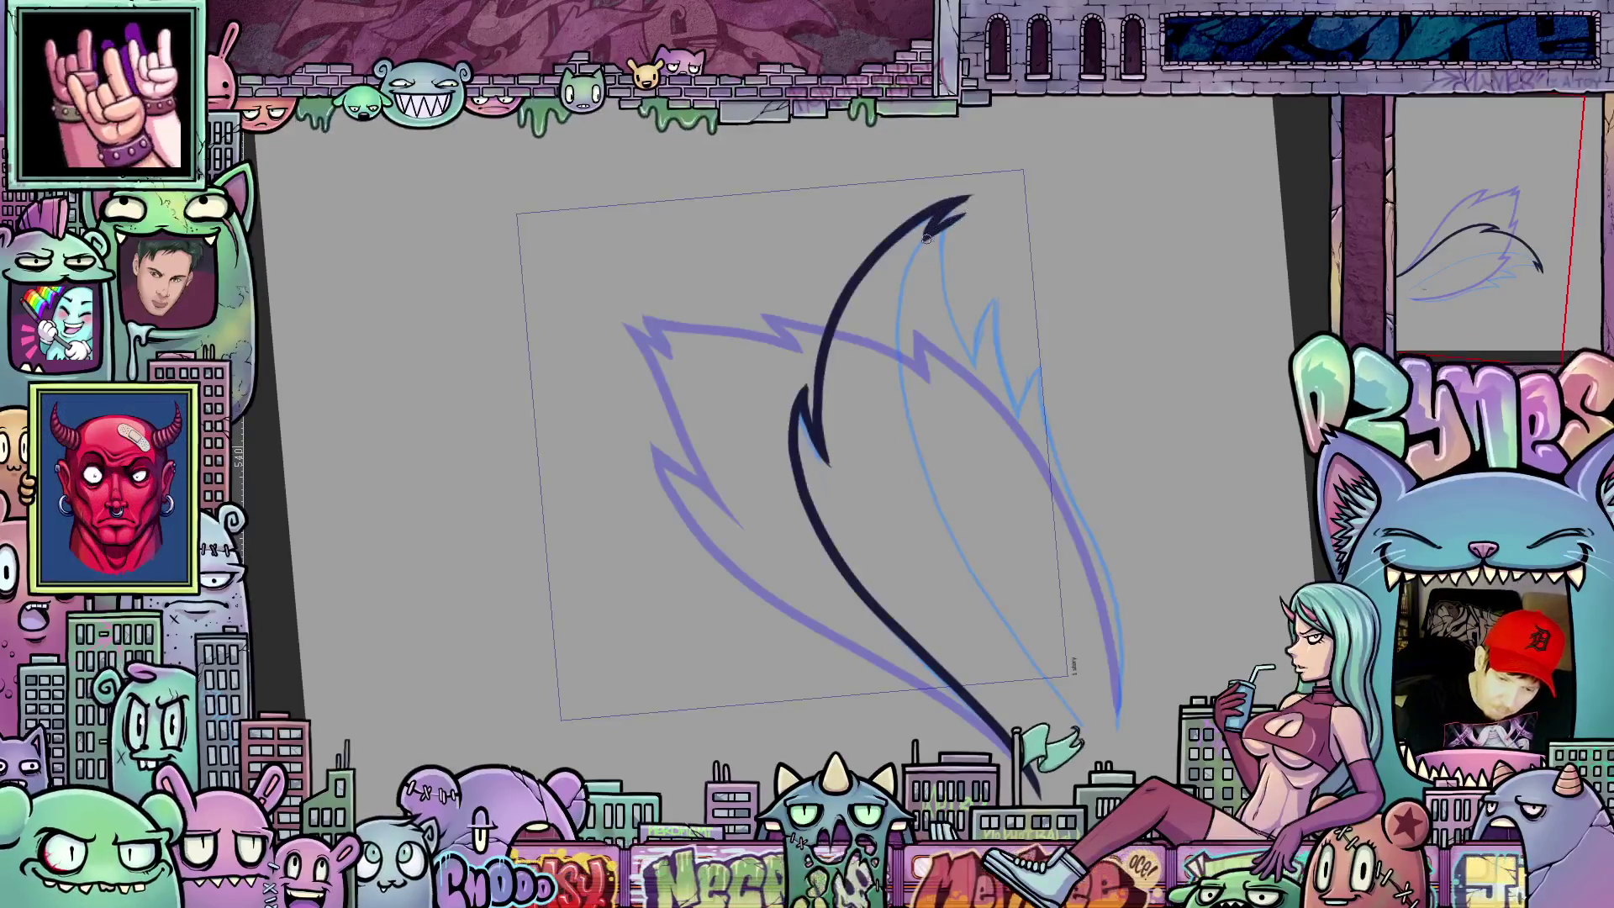
Step: Ink the jagged upper, middle and lower tips down the flame's right side
mouse_move(933, 235)
left_mouse_down()
mouse_move(1011, 266)
mouse_move(980, 310)
mouse_move(984, 362)
left_mouse_up()
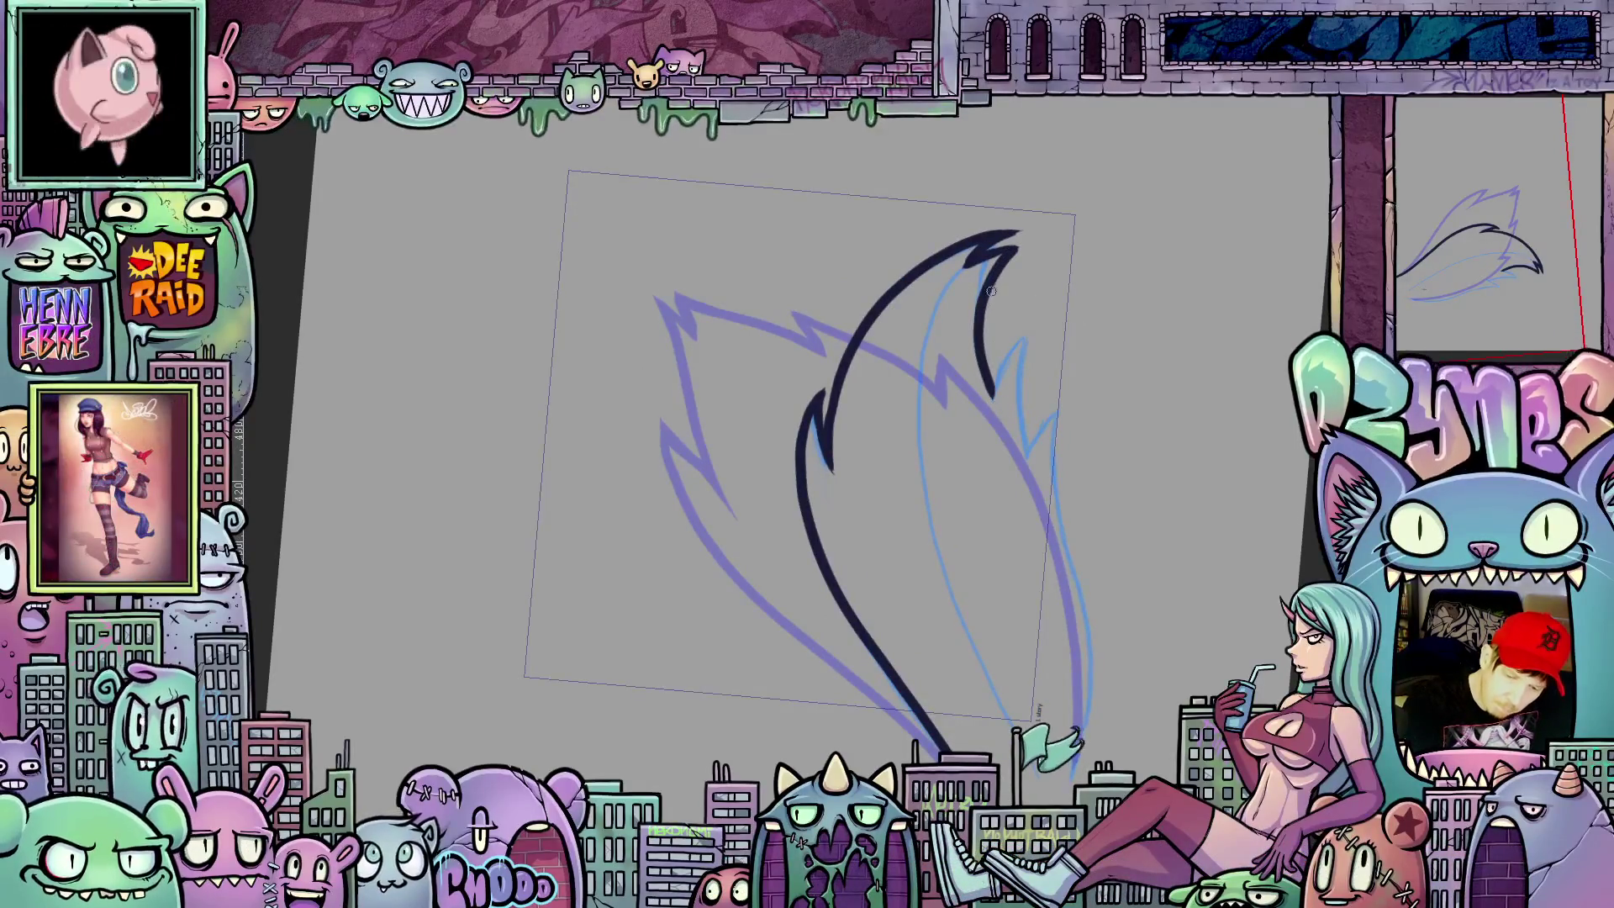
left_click_drag(1003, 248, 1027, 244)
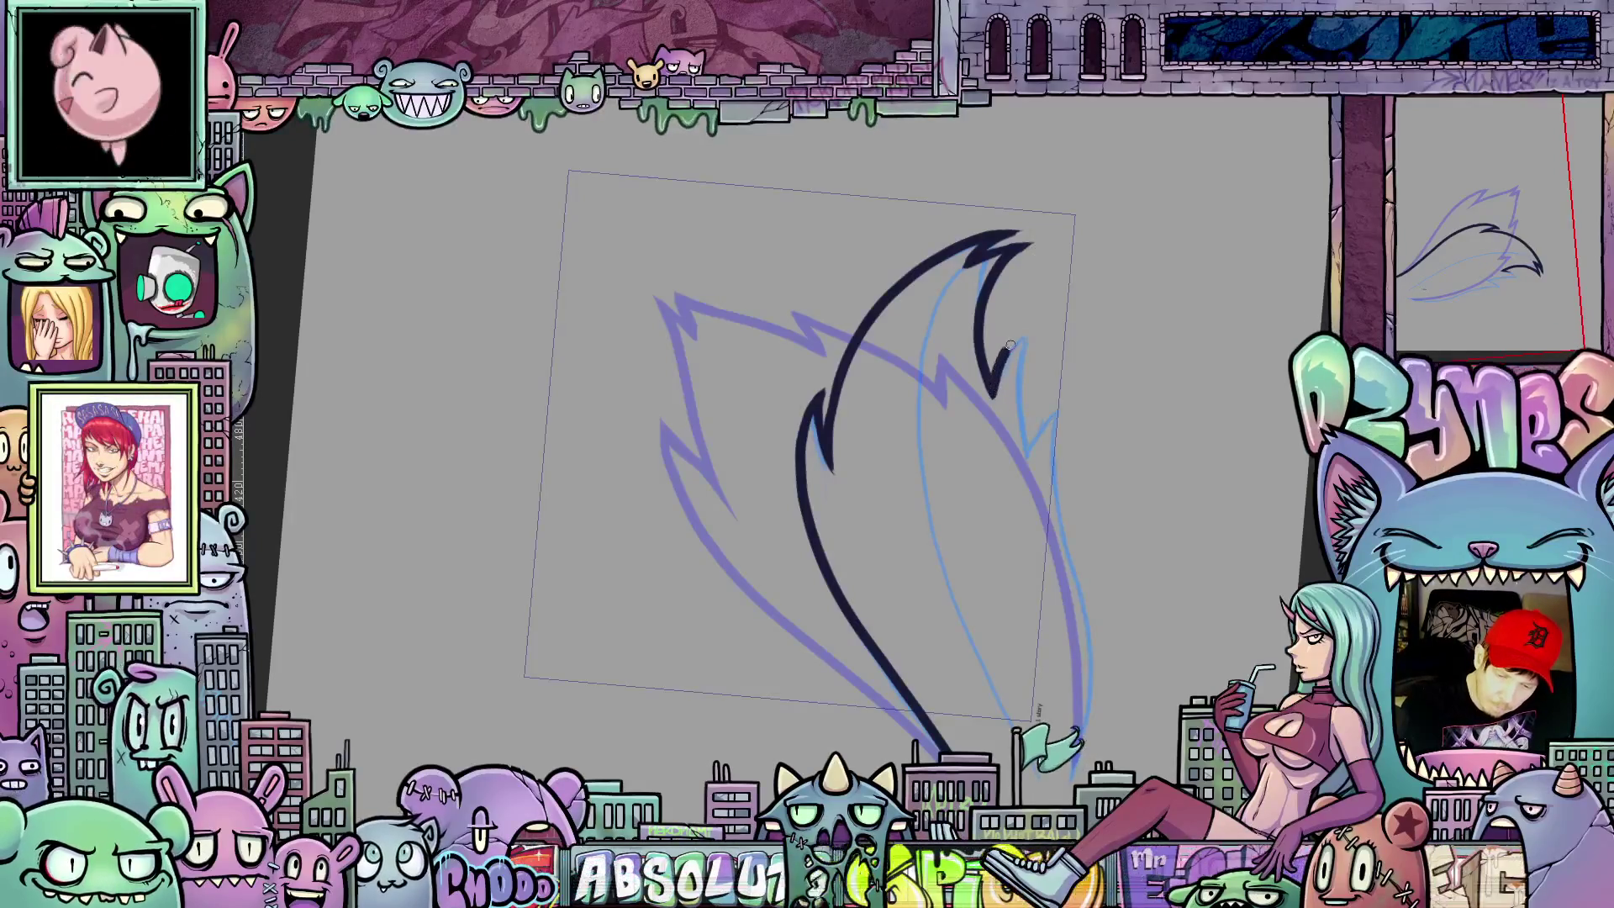
left_click_drag(1009, 347, 1034, 326)
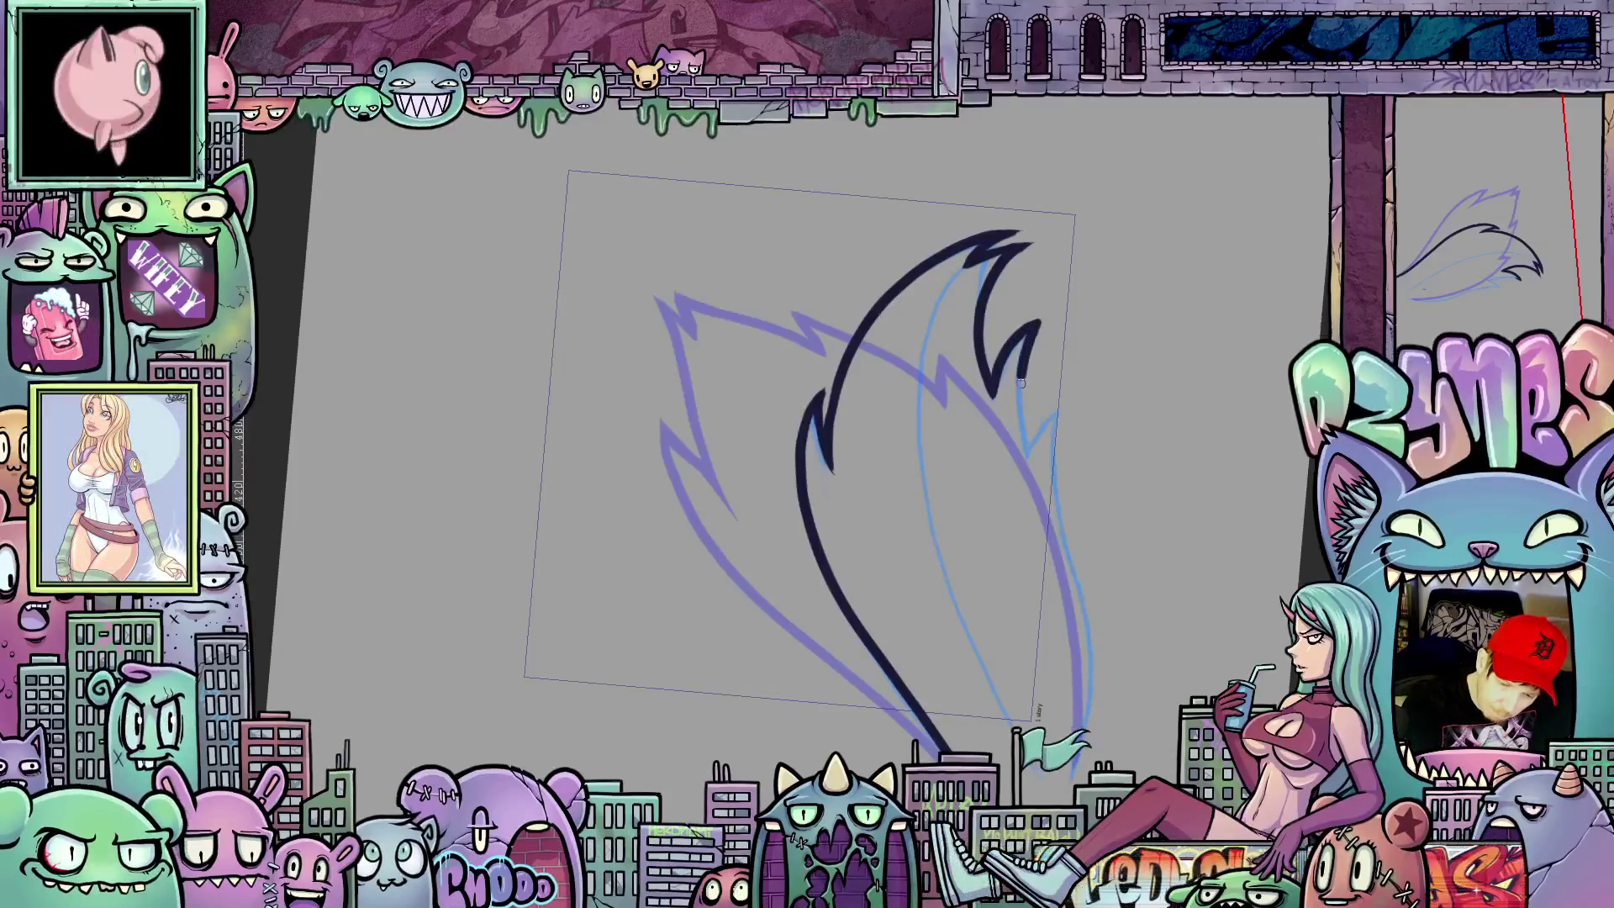
mouse_move(1024, 465)
left_mouse_down()
mouse_move(1028, 476)
mouse_move(1055, 401)
left_mouse_up()
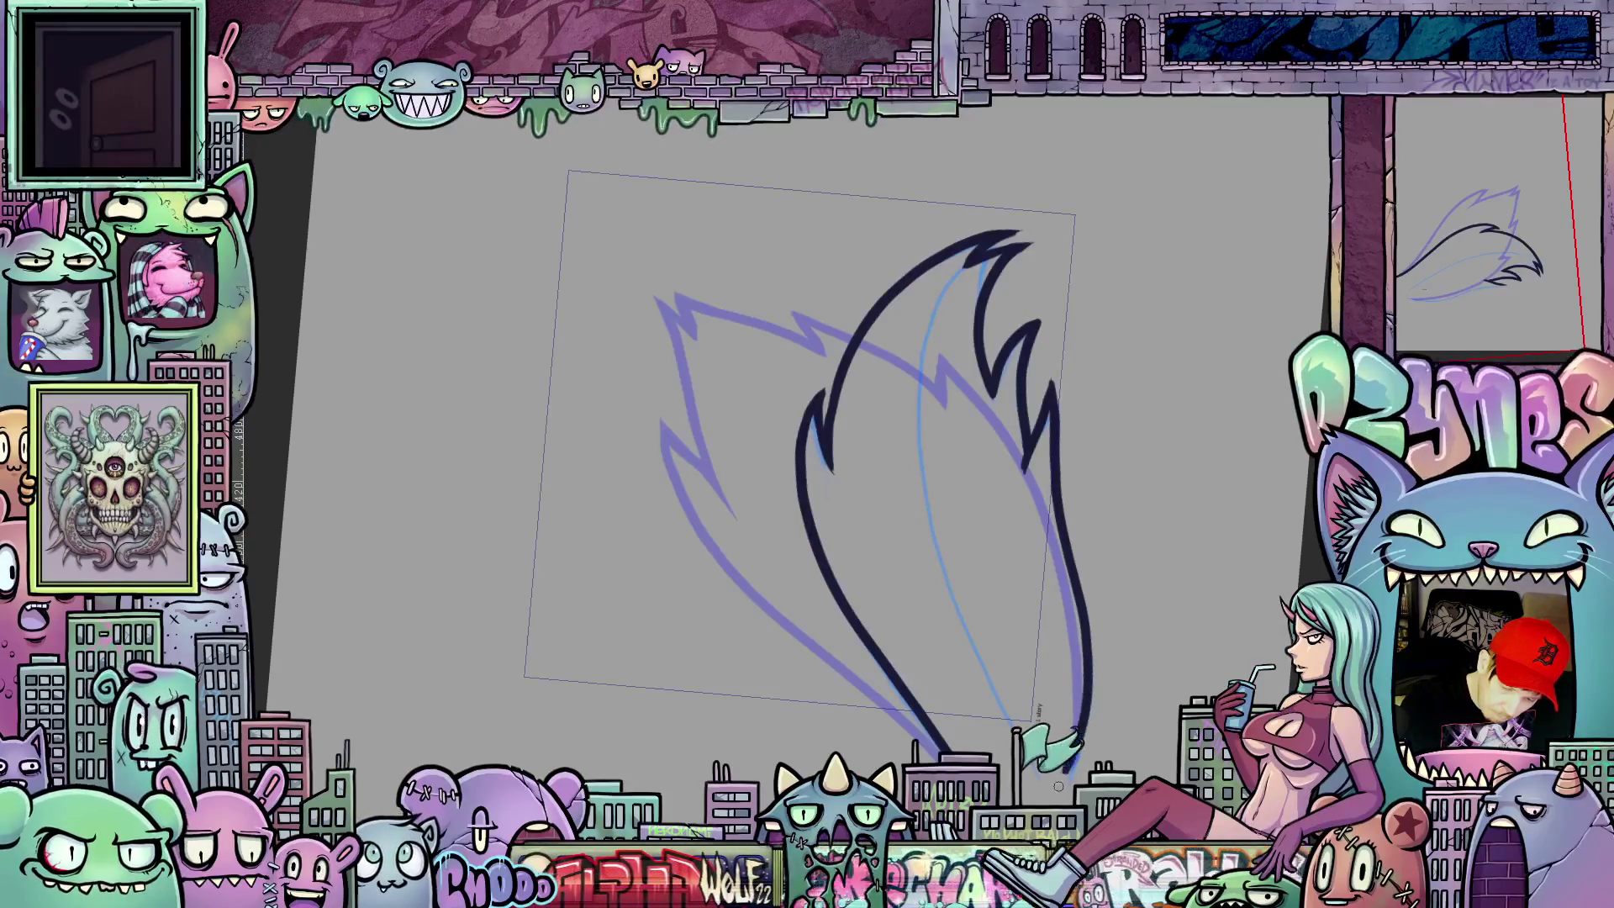
left_click_drag(1085, 644, 1080, 650)
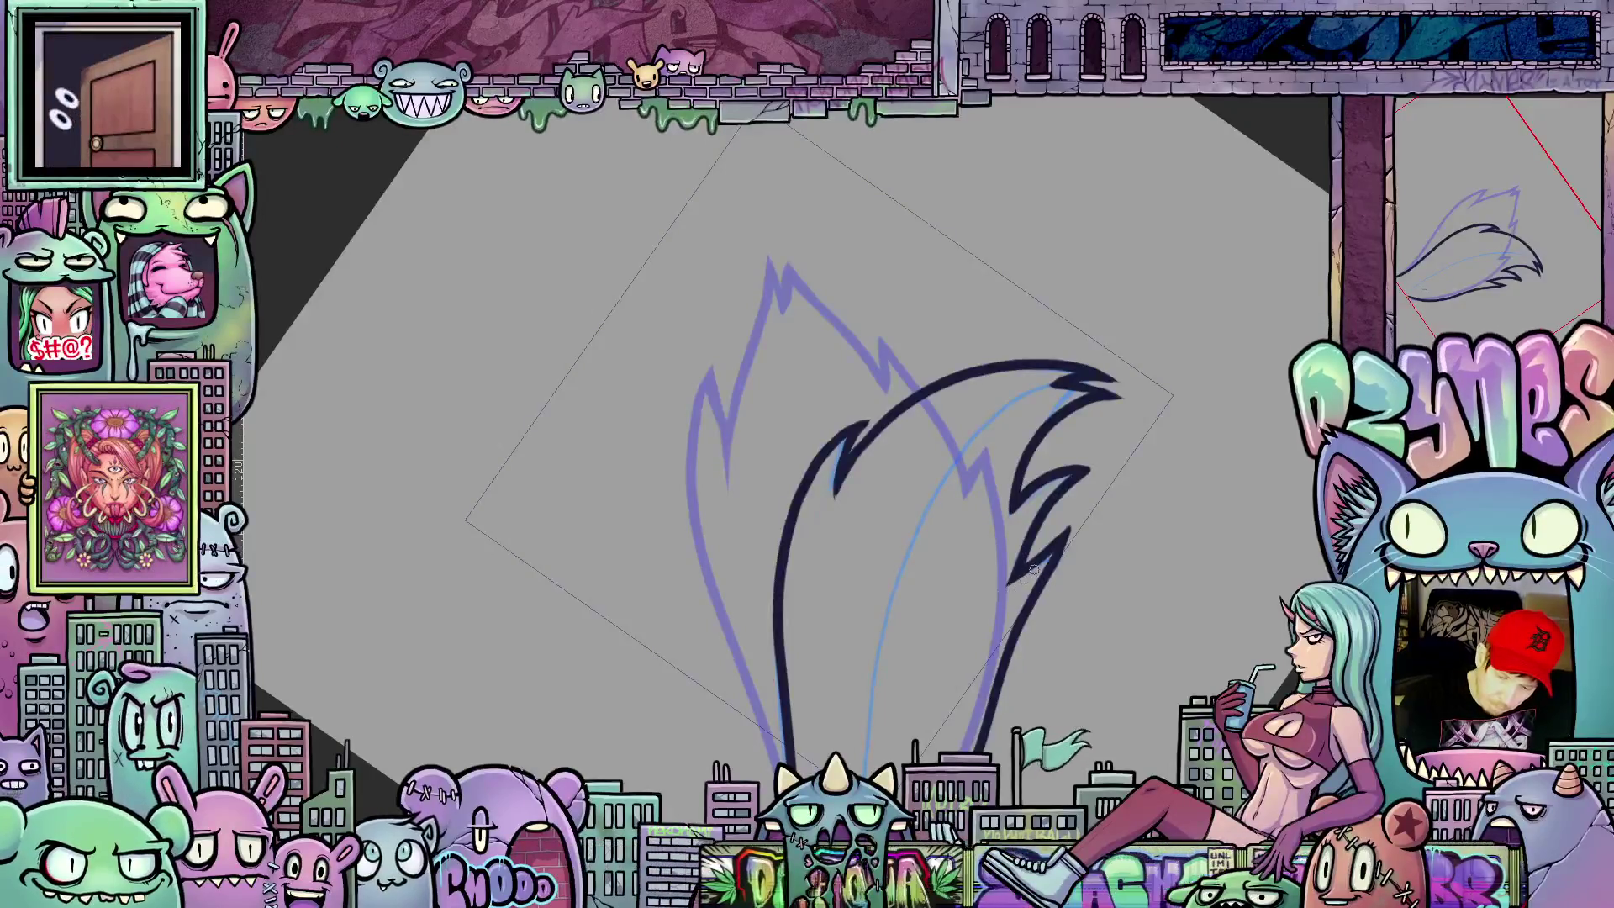
Step: Rotate the canvas through working angles to finish the outline, then step to another frame
mouse_move(1075, 534)
left_mouse_down()
mouse_move(1148, 538)
mouse_move(1078, 419)
left_mouse_up()
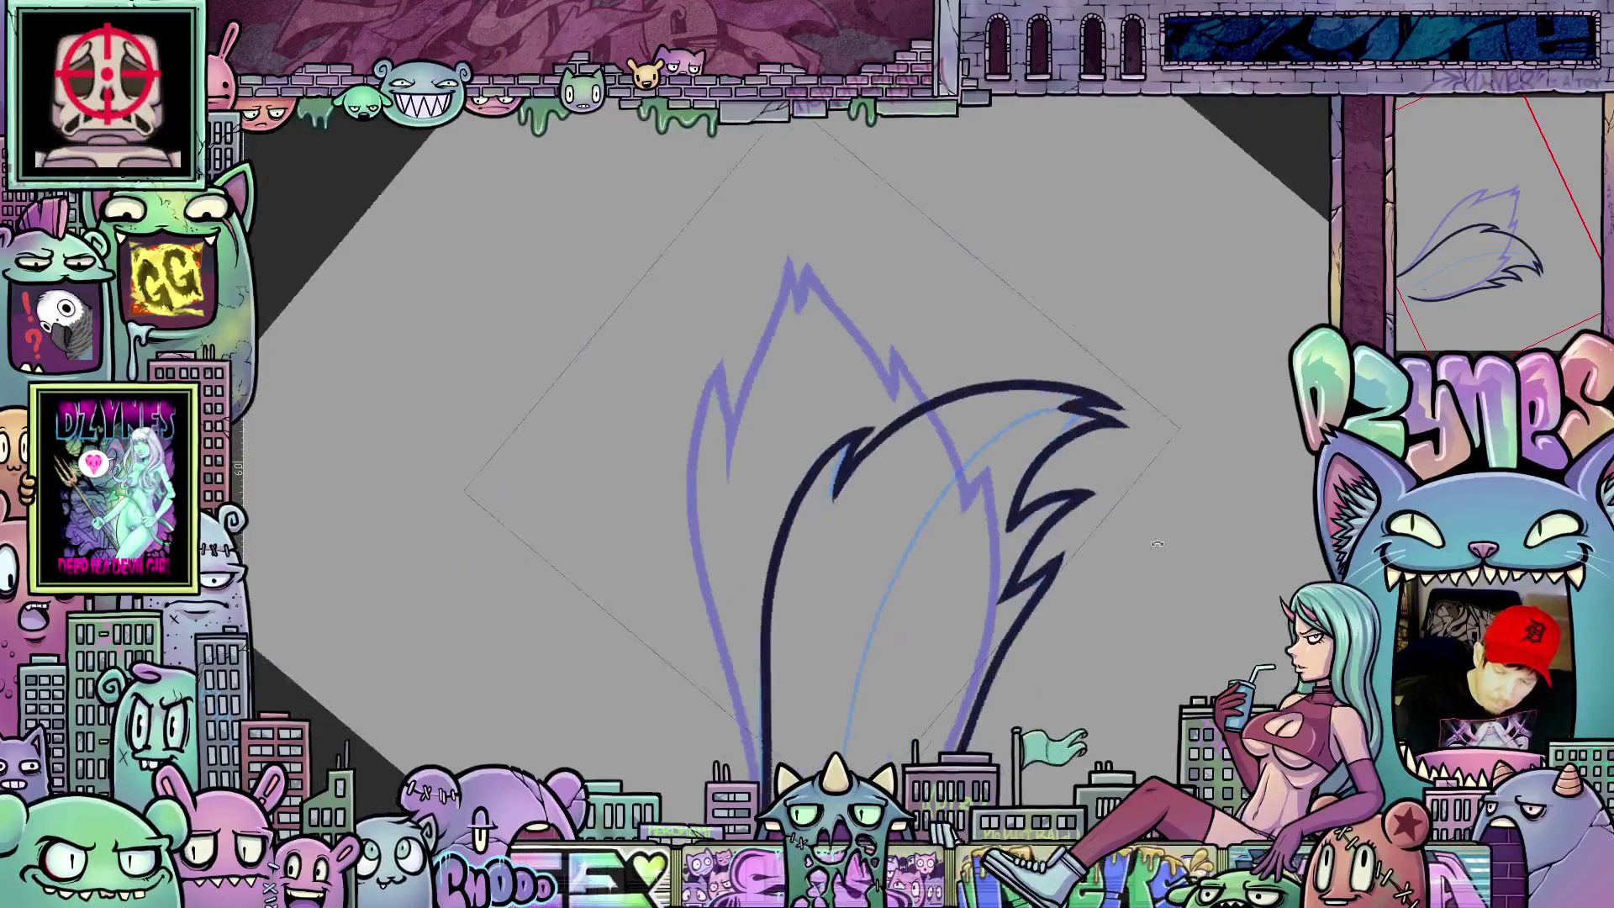
left_click_drag(1074, 438, 930, 723)
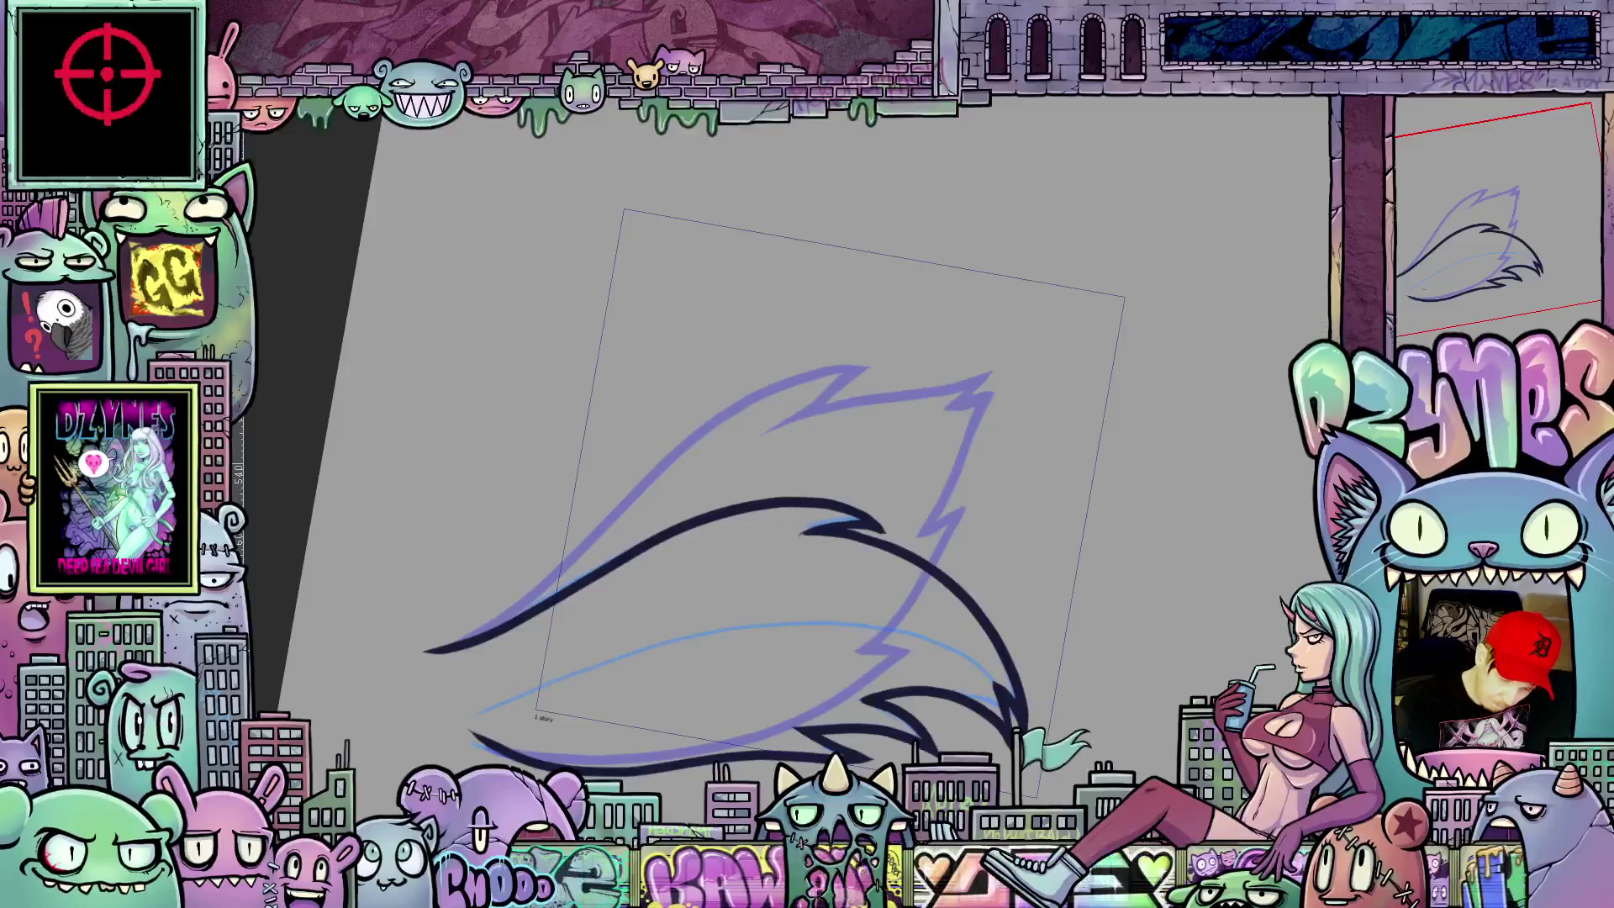
scroll(1095, 596, "down", 5)
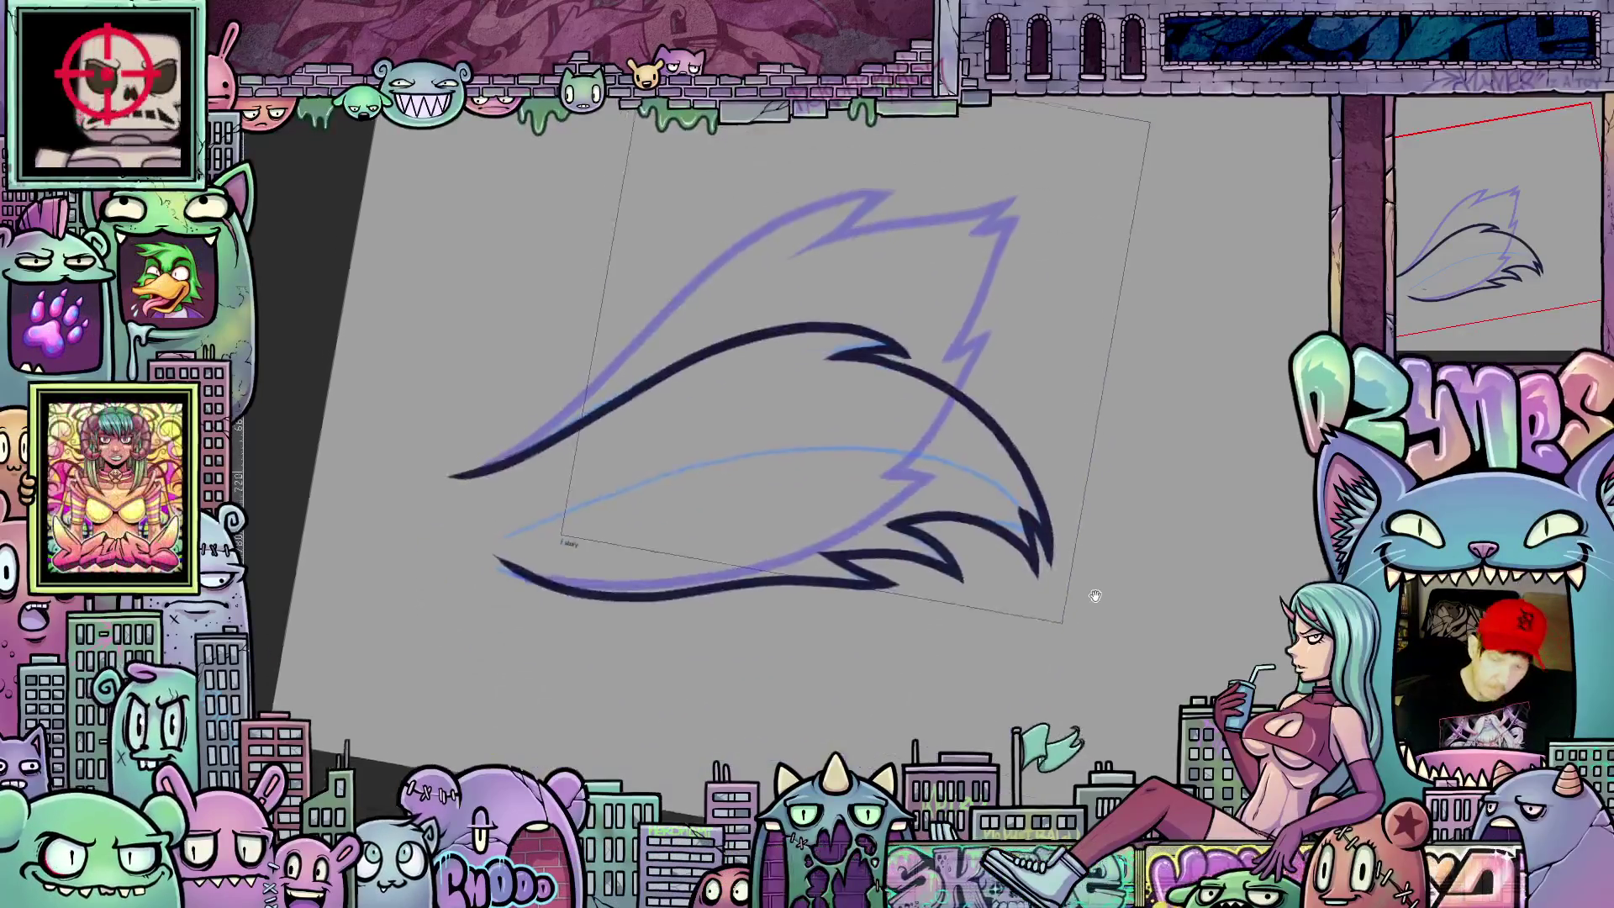
left_click_drag(1095, 595, 1006, 580)
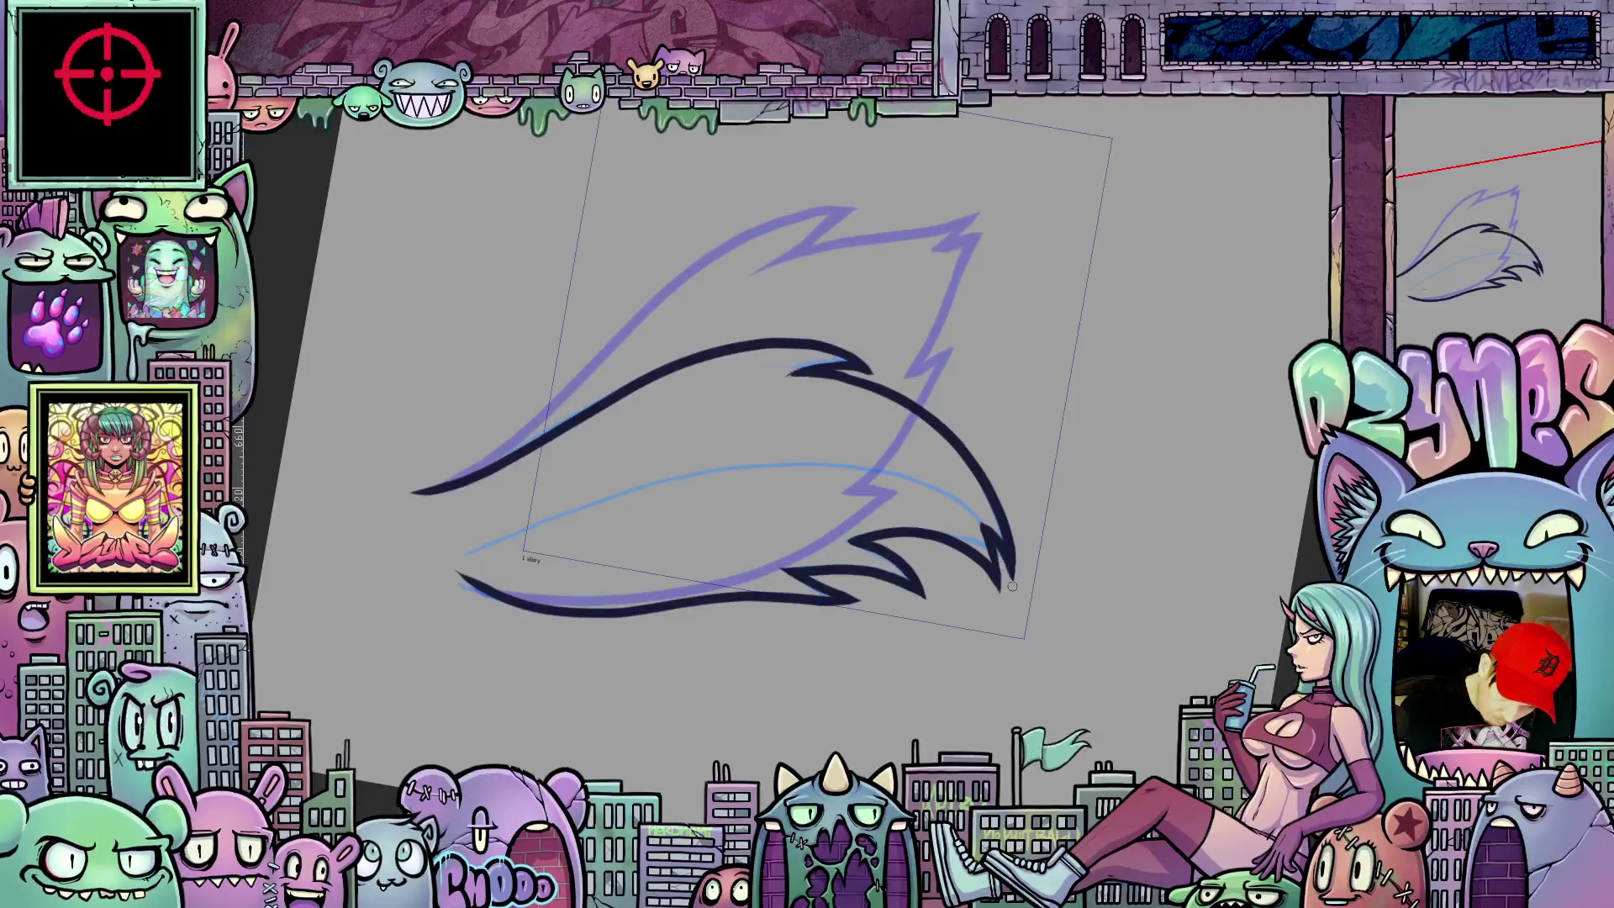
left_click_drag(1122, 634, 925, 641)
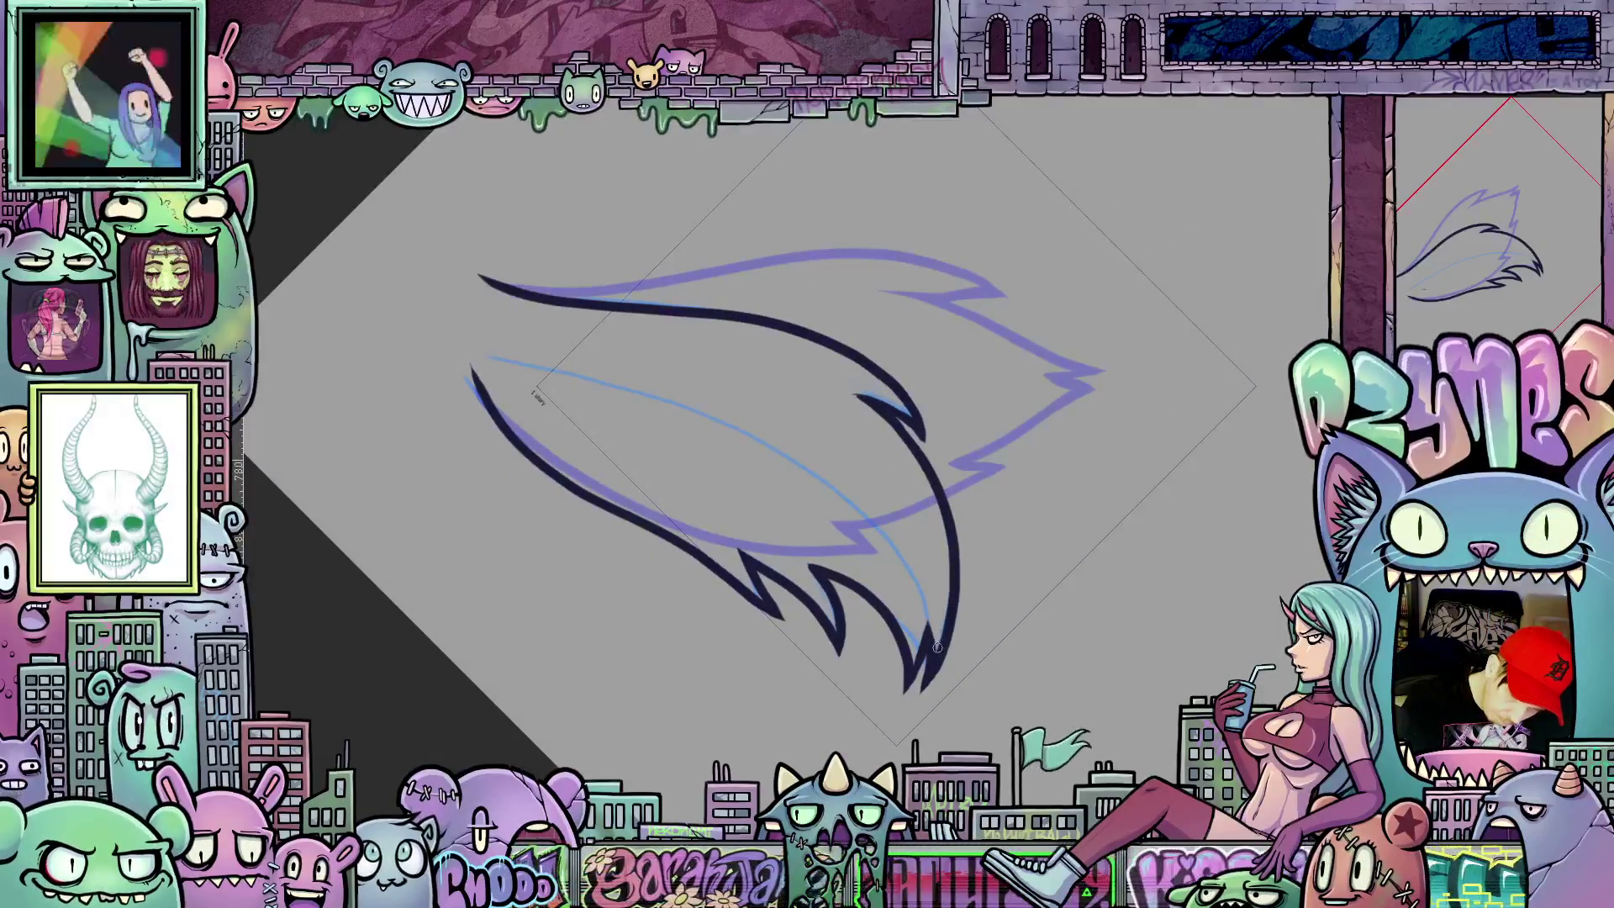
left_click_drag(939, 656, 921, 613)
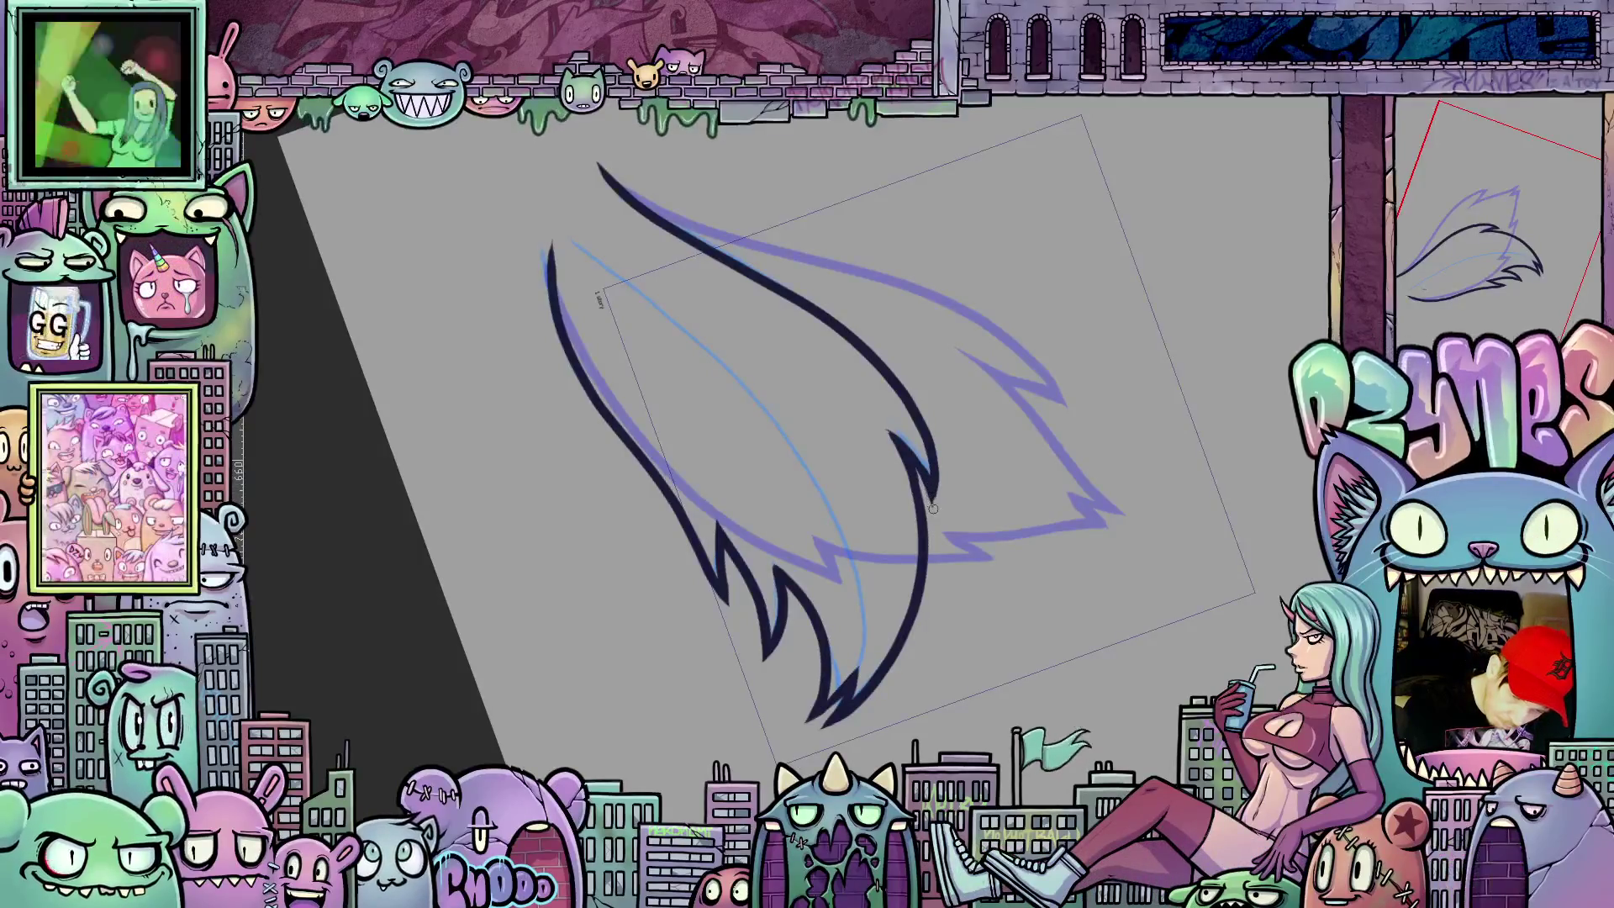
mouse_move(1058, 621)
left_mouse_down()
mouse_move(1118, 420)
mouse_move(1262, 639)
mouse_move(1063, 428)
left_mouse_up()
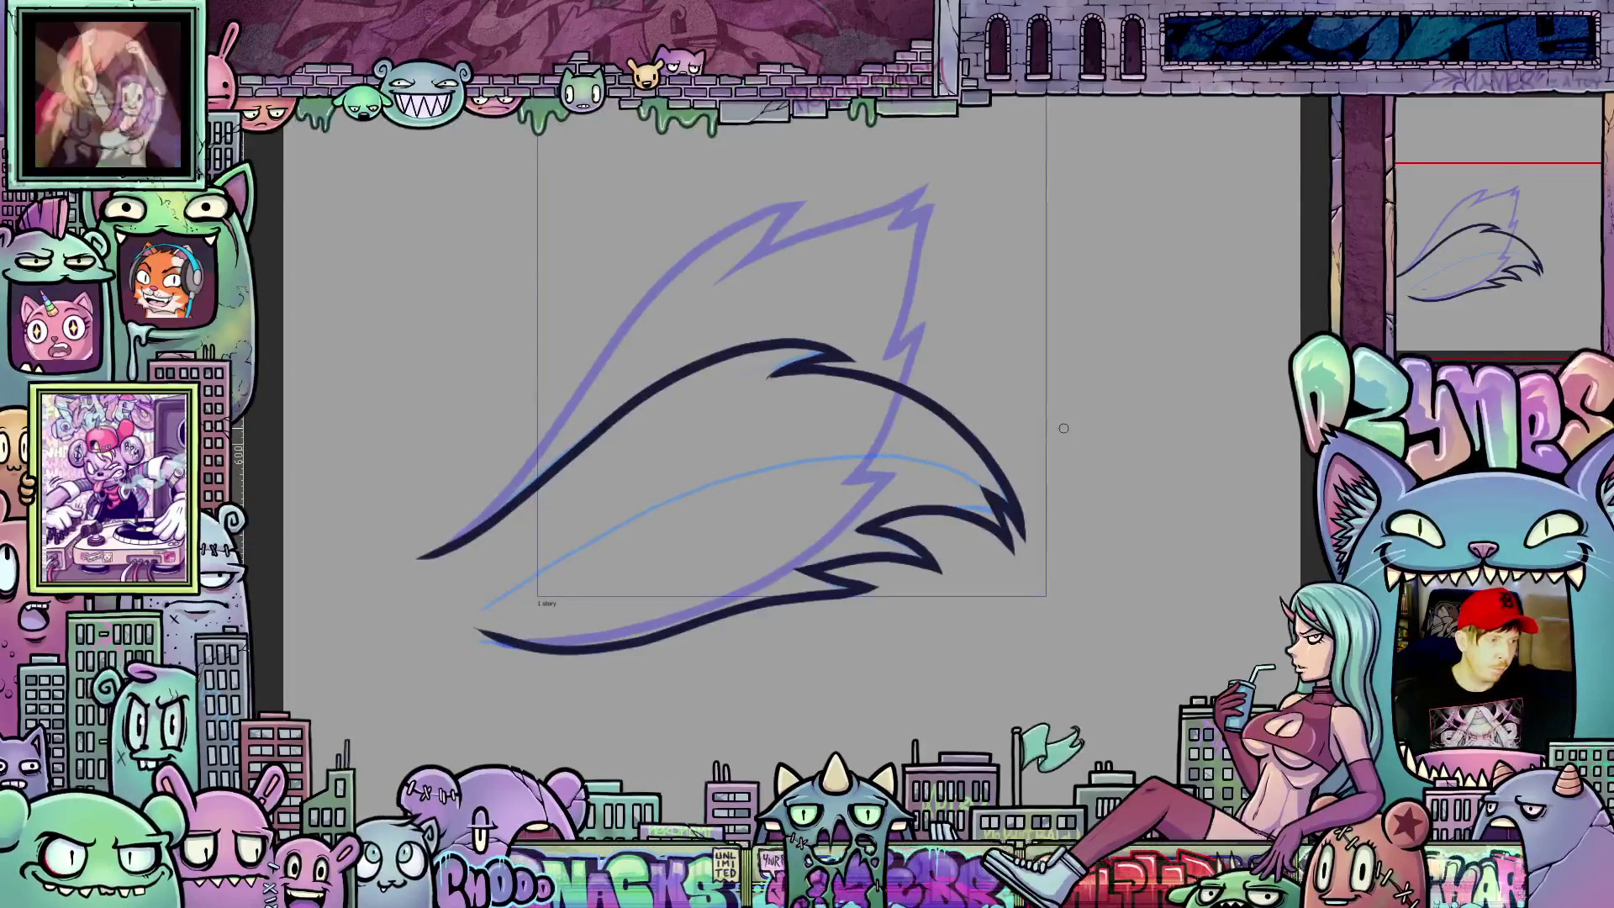
key("Left")
key("Left")
Step: Step through the flame frames and play back the animation to check it
key("Right")
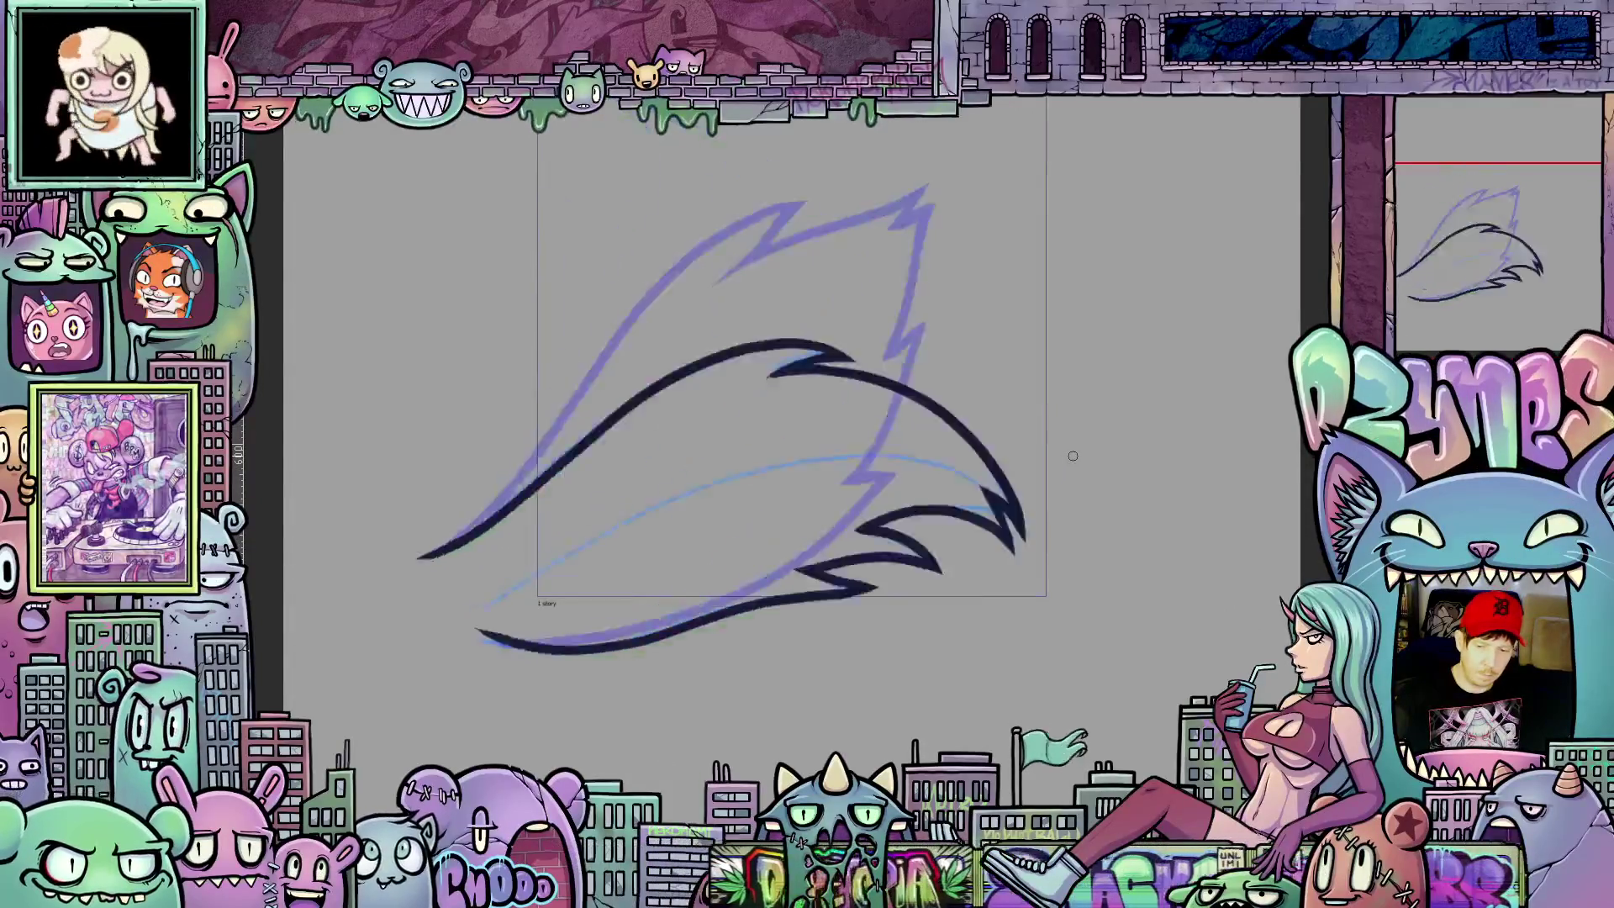
key("Left")
key("Right")
key("Right")
key("Right")
key("Right")
scroll(1074, 436, "down", 3)
key("Right")
left_click_drag(1098, 404, 1092, 469)
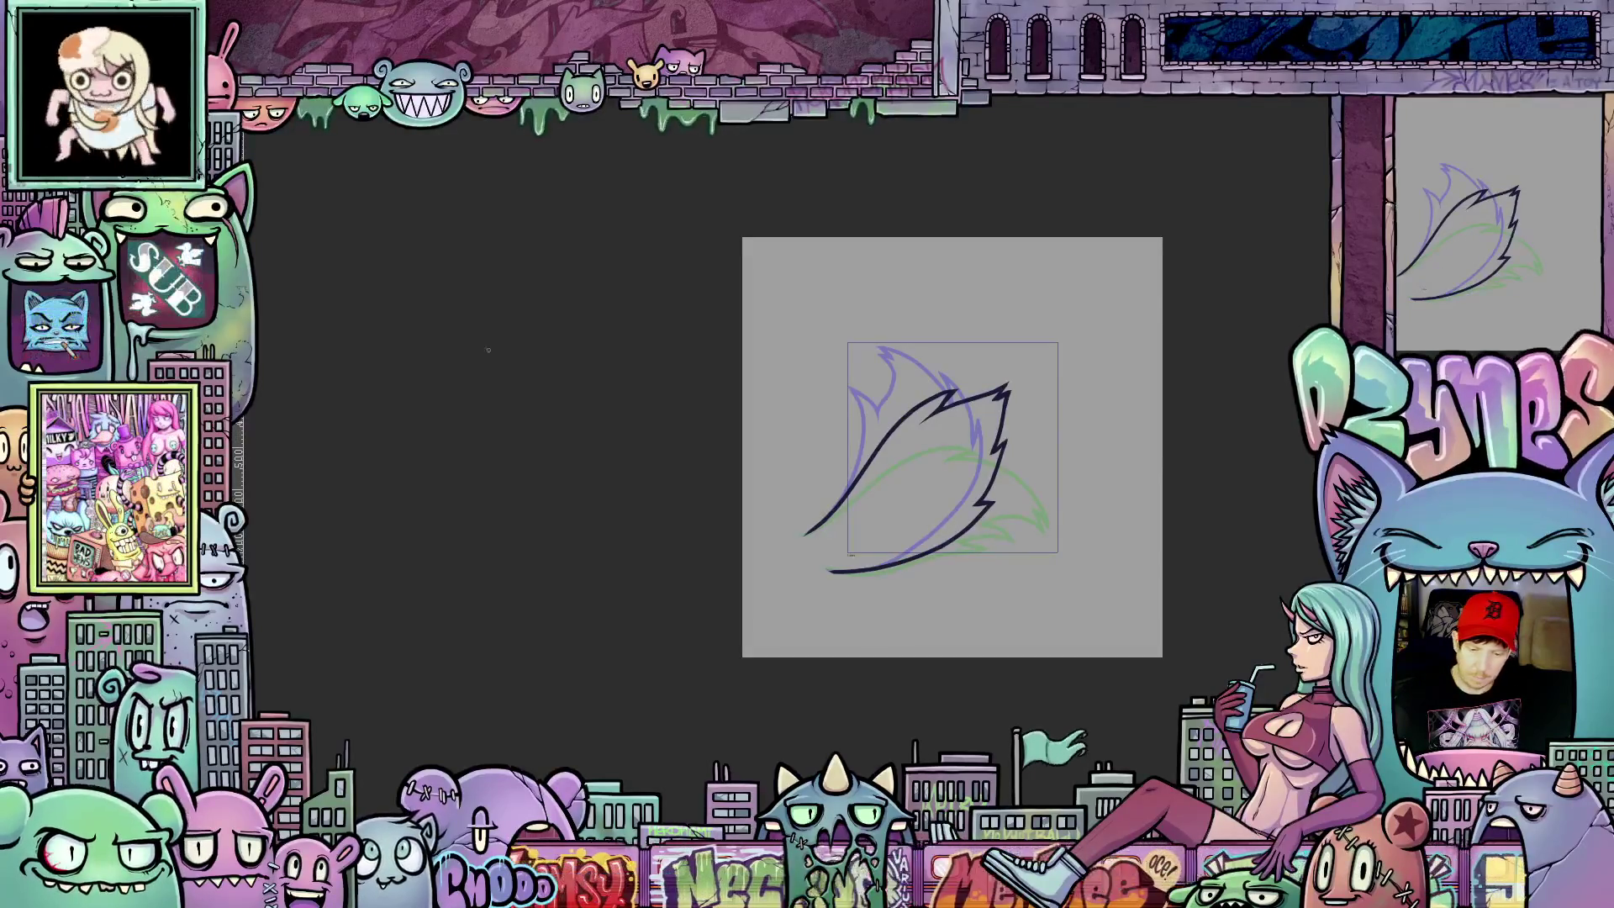
key("space")
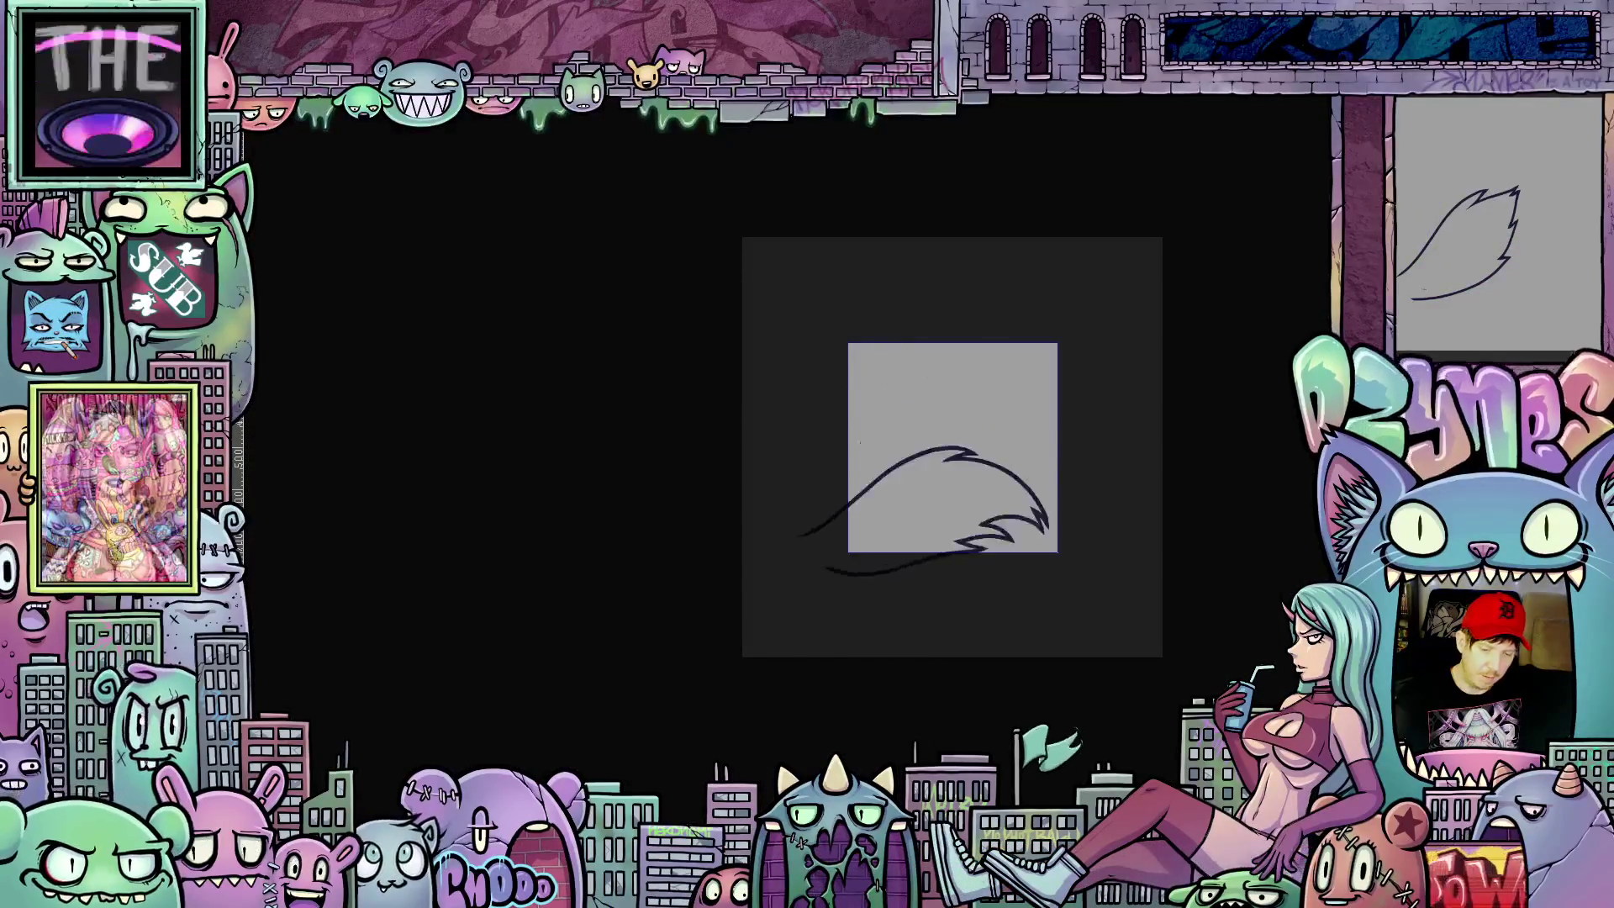
key("space")
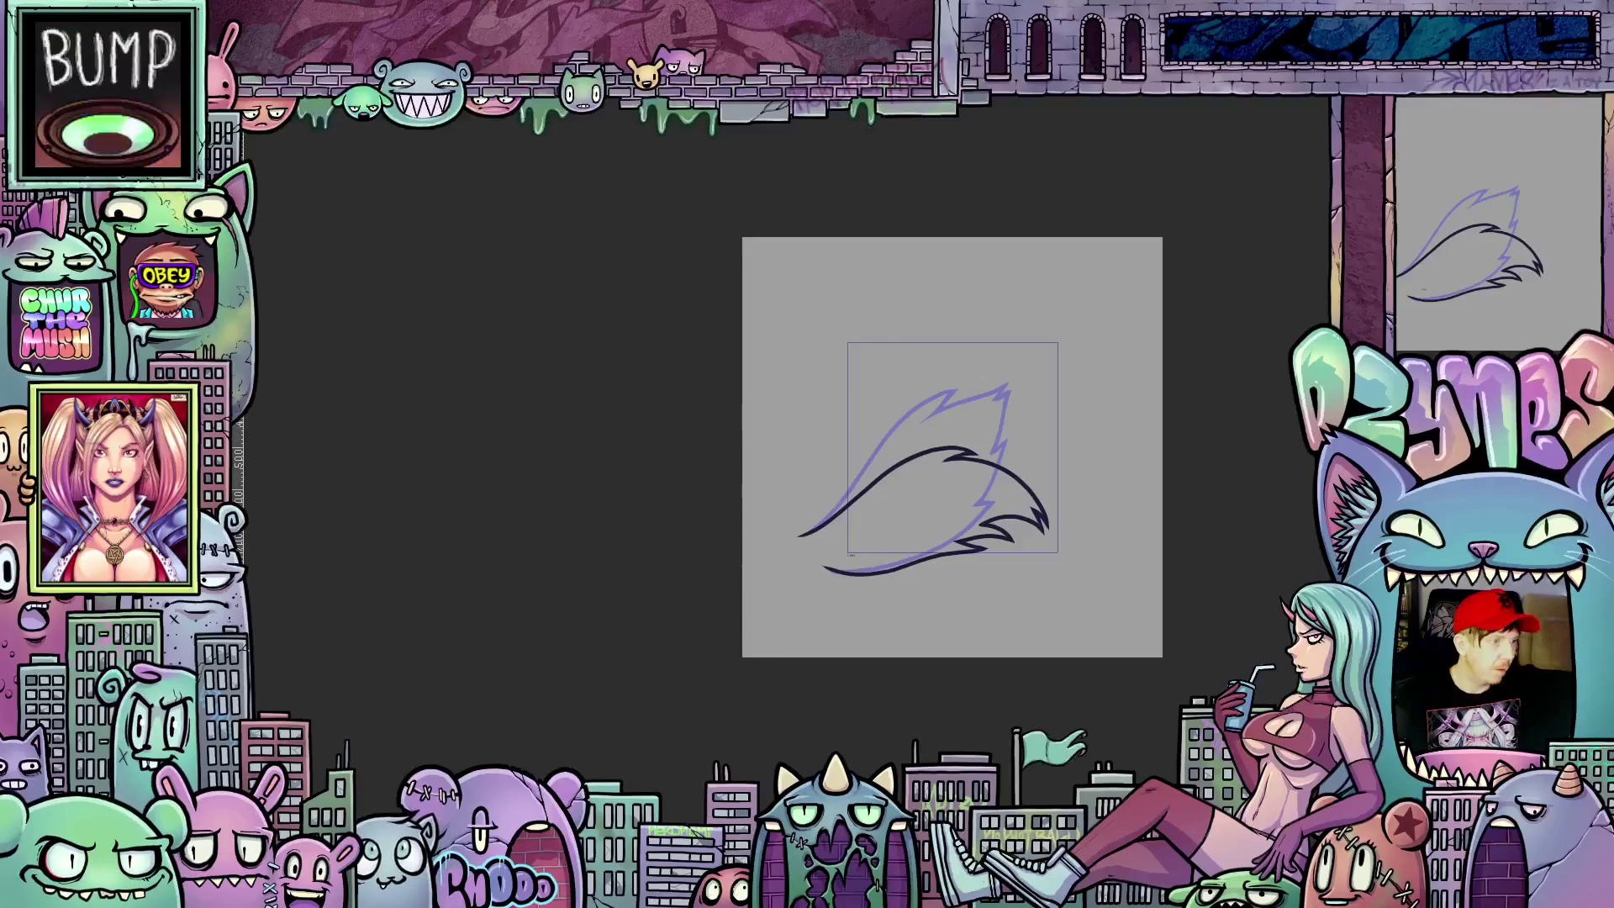
Step: Move to the next empty cel and pan to its drawing area
key("Left")
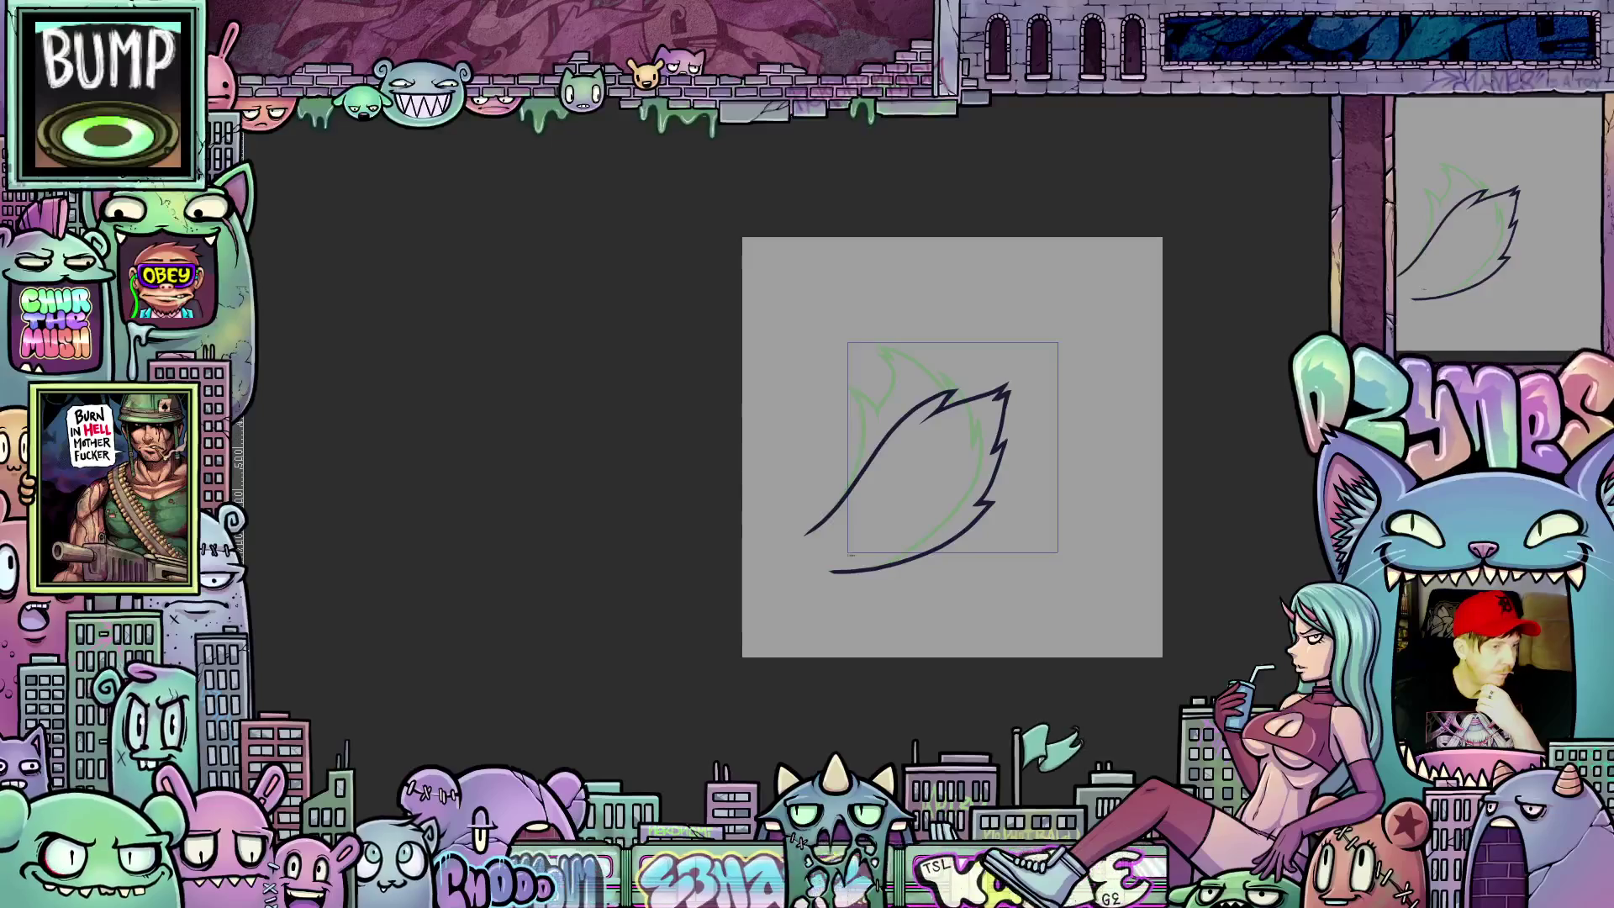
key("Right")
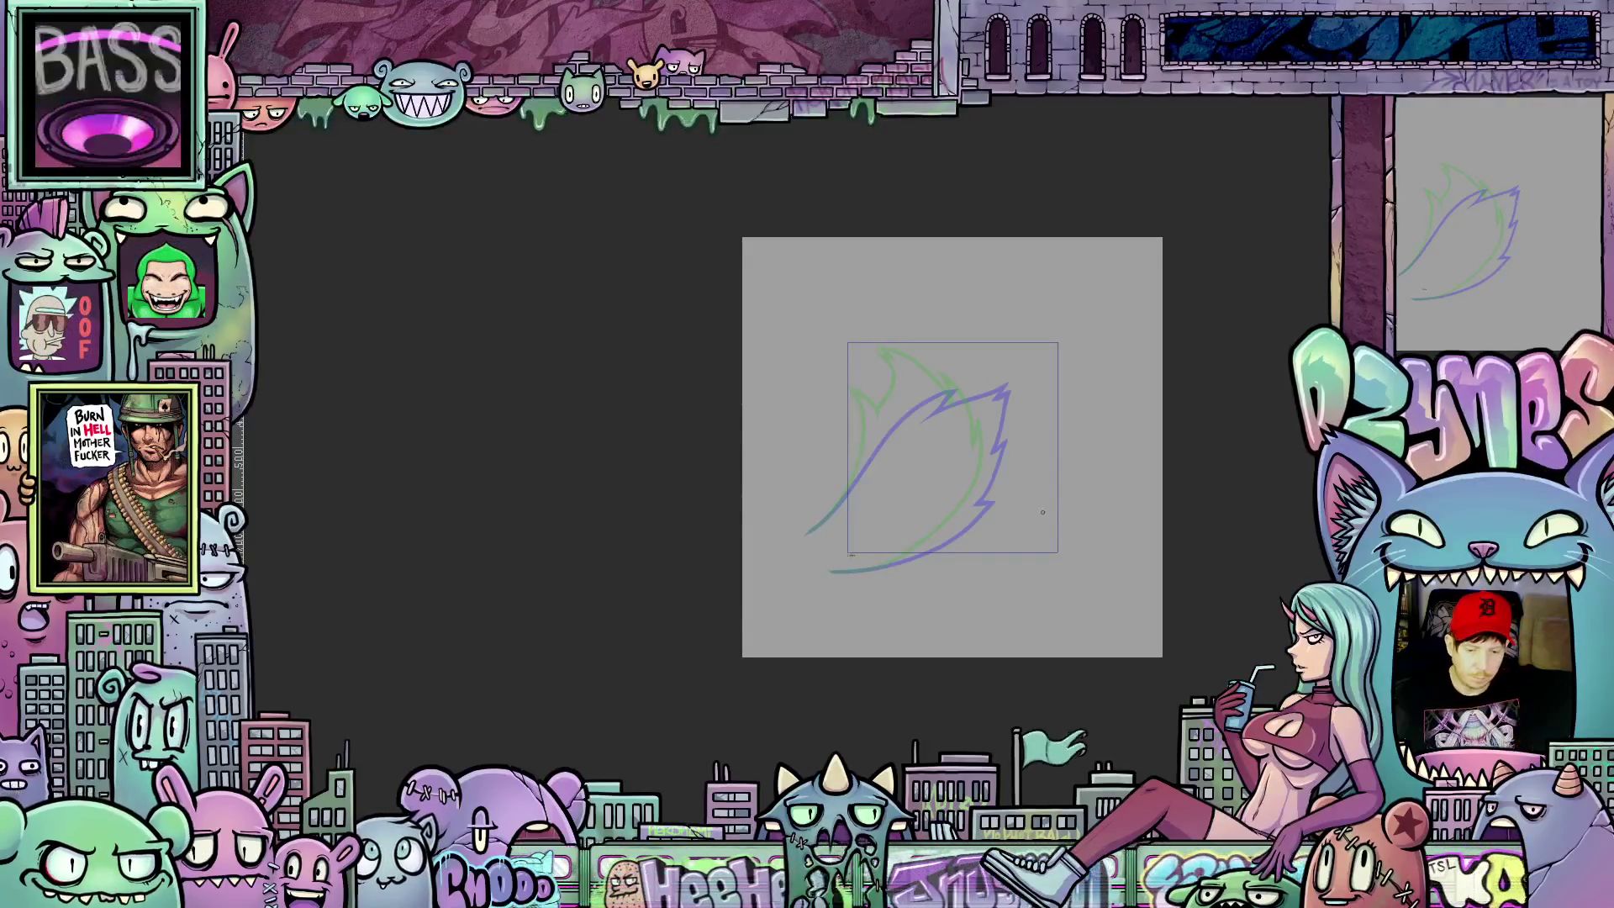
scroll(936, 404, "up", 1)
scroll(936, 404, "up", 1)
mouse_move(841, 172)
left_mouse_down()
mouse_move(731, 452)
mouse_move(1081, 566)
left_mouse_up()
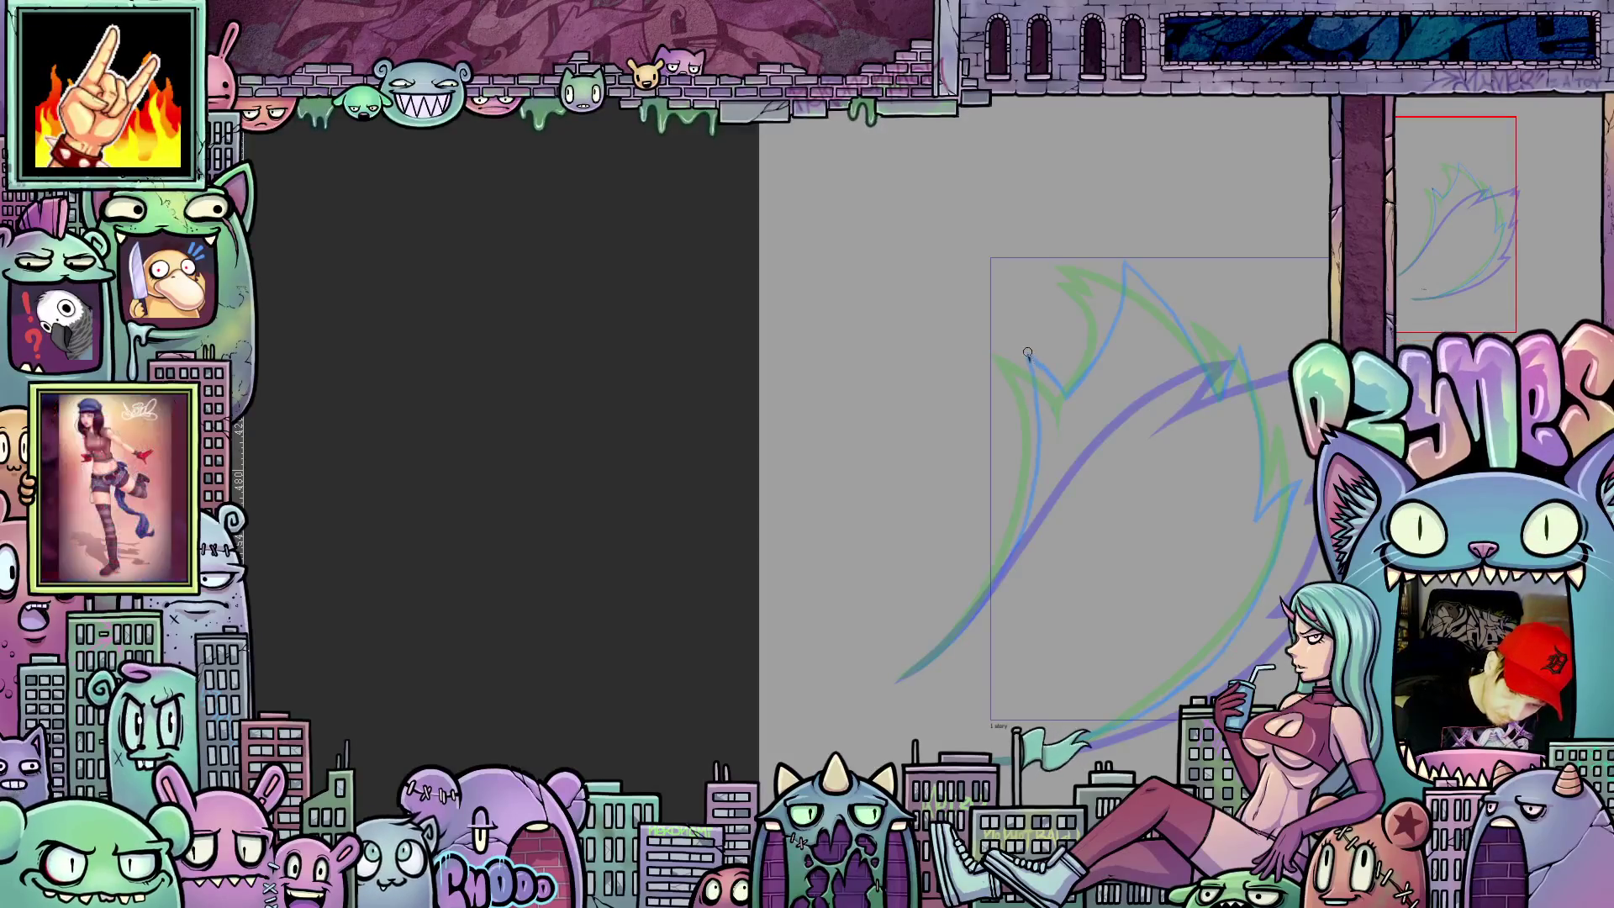
Step: Ink the new flame's left edge and its two jagged tips over the onion skins
left_click_drag(1036, 426, 987, 593)
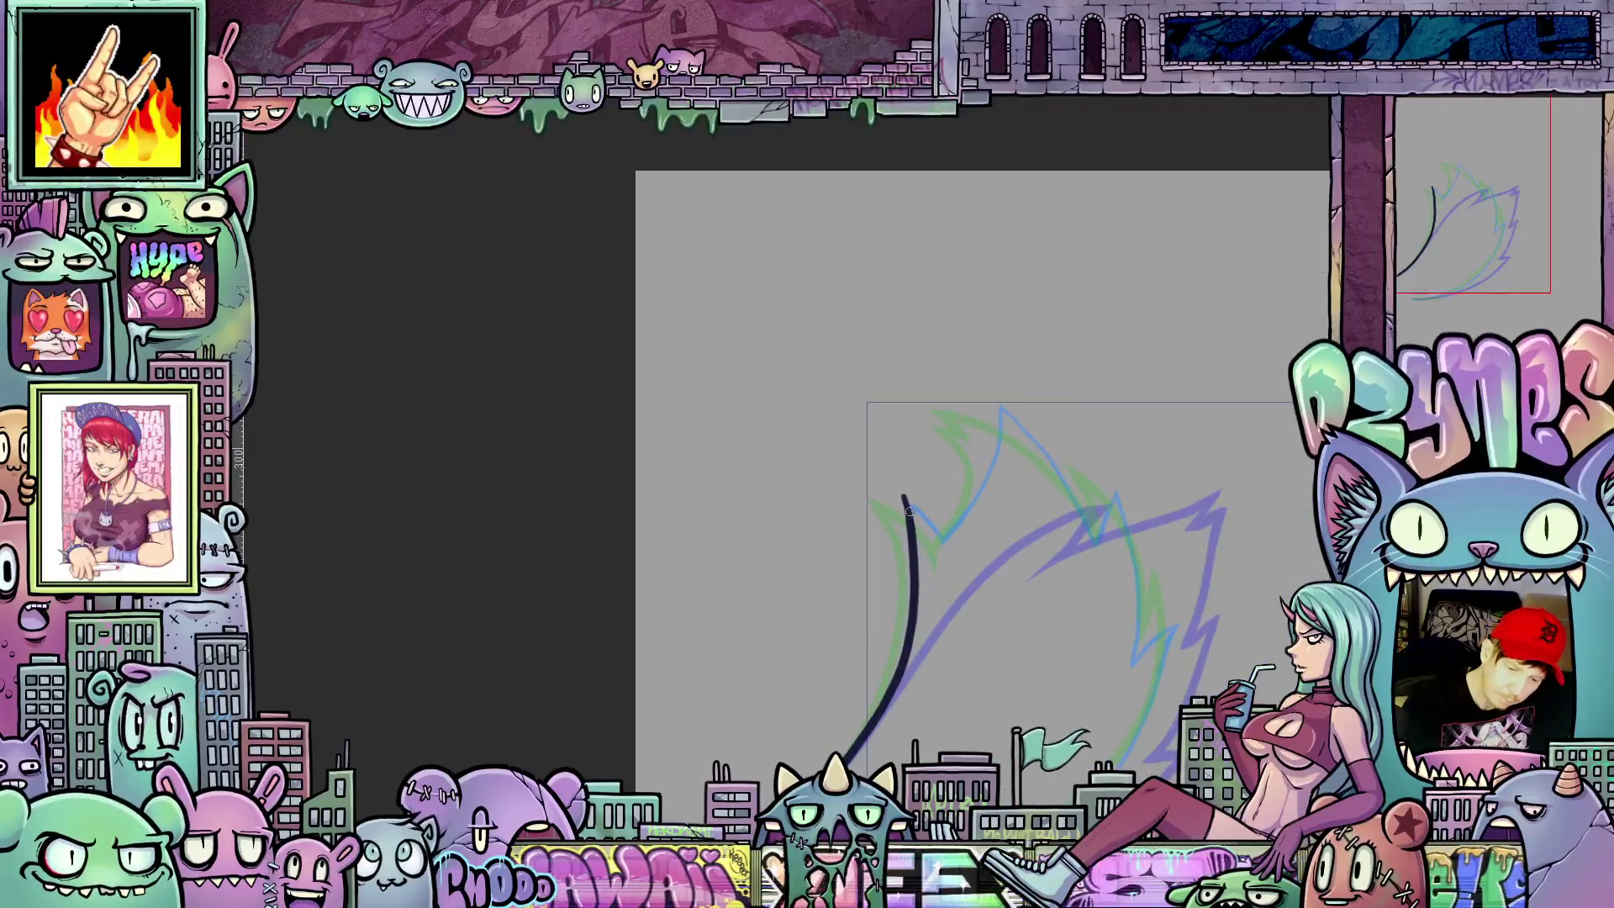
key("6")
key("6")
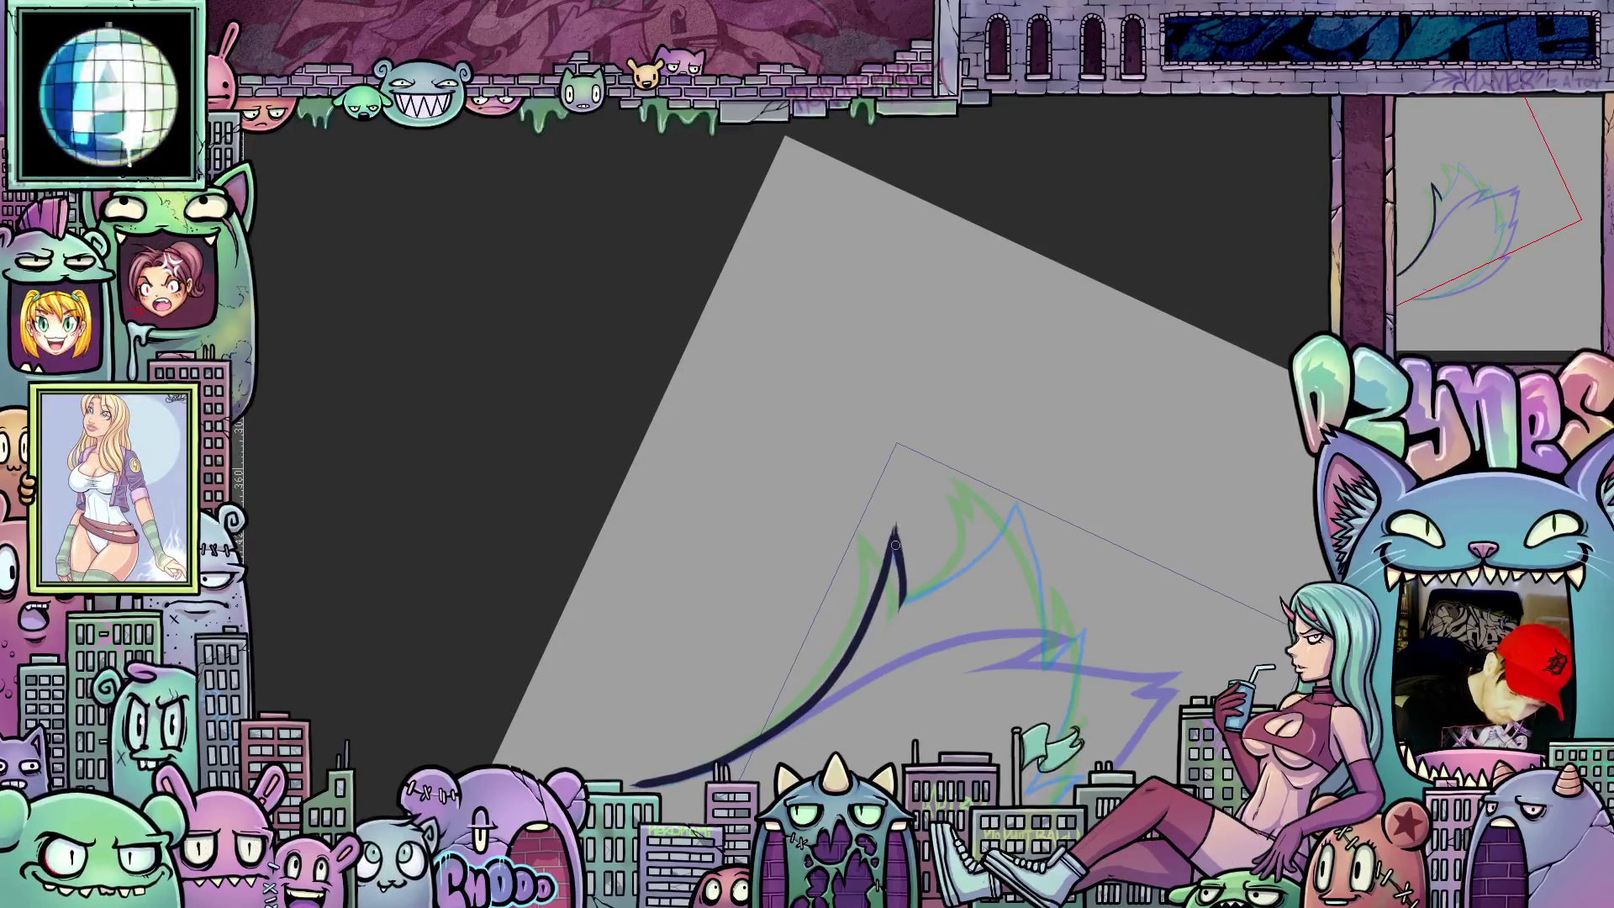
left_click_drag(898, 568, 948, 511)
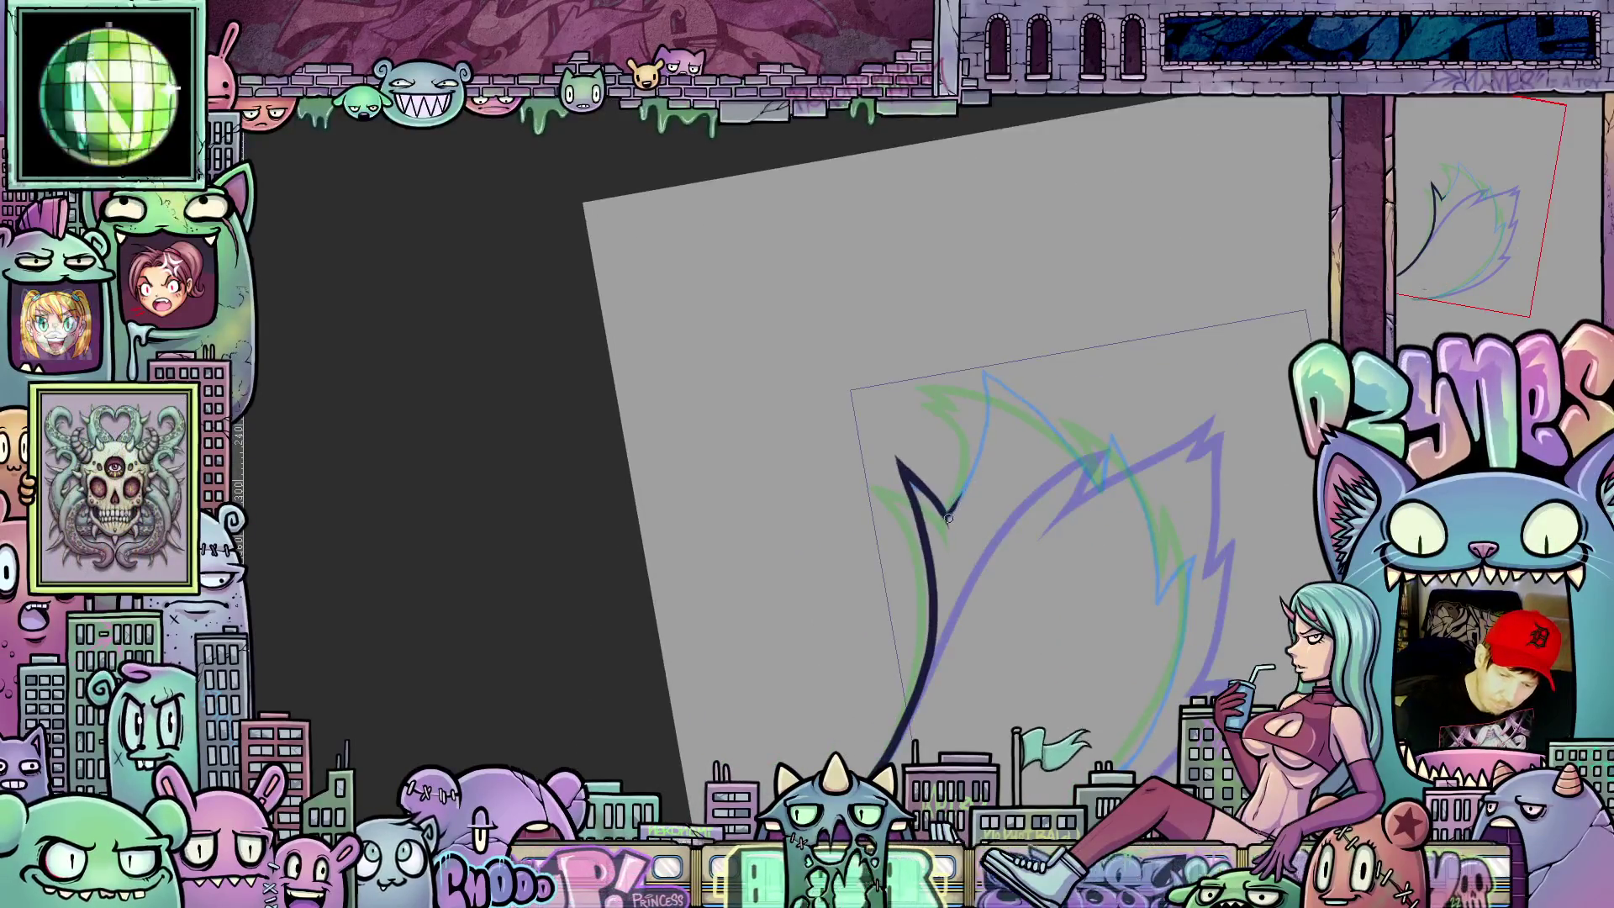
left_click_drag(948, 511, 984, 428)
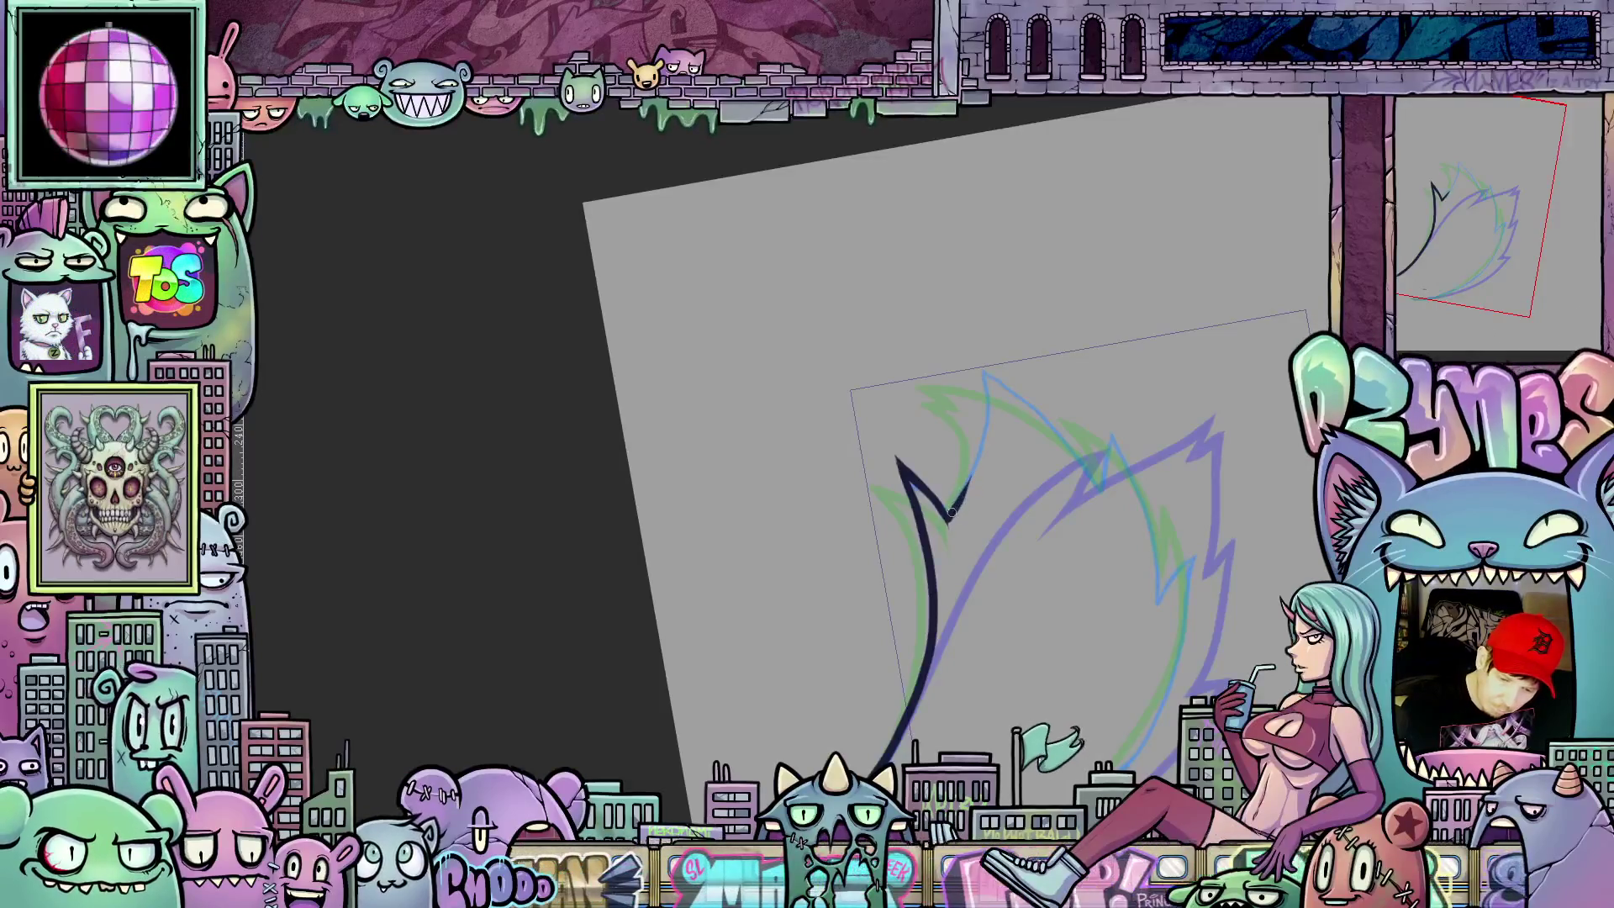
left_click_drag(987, 428, 1037, 502)
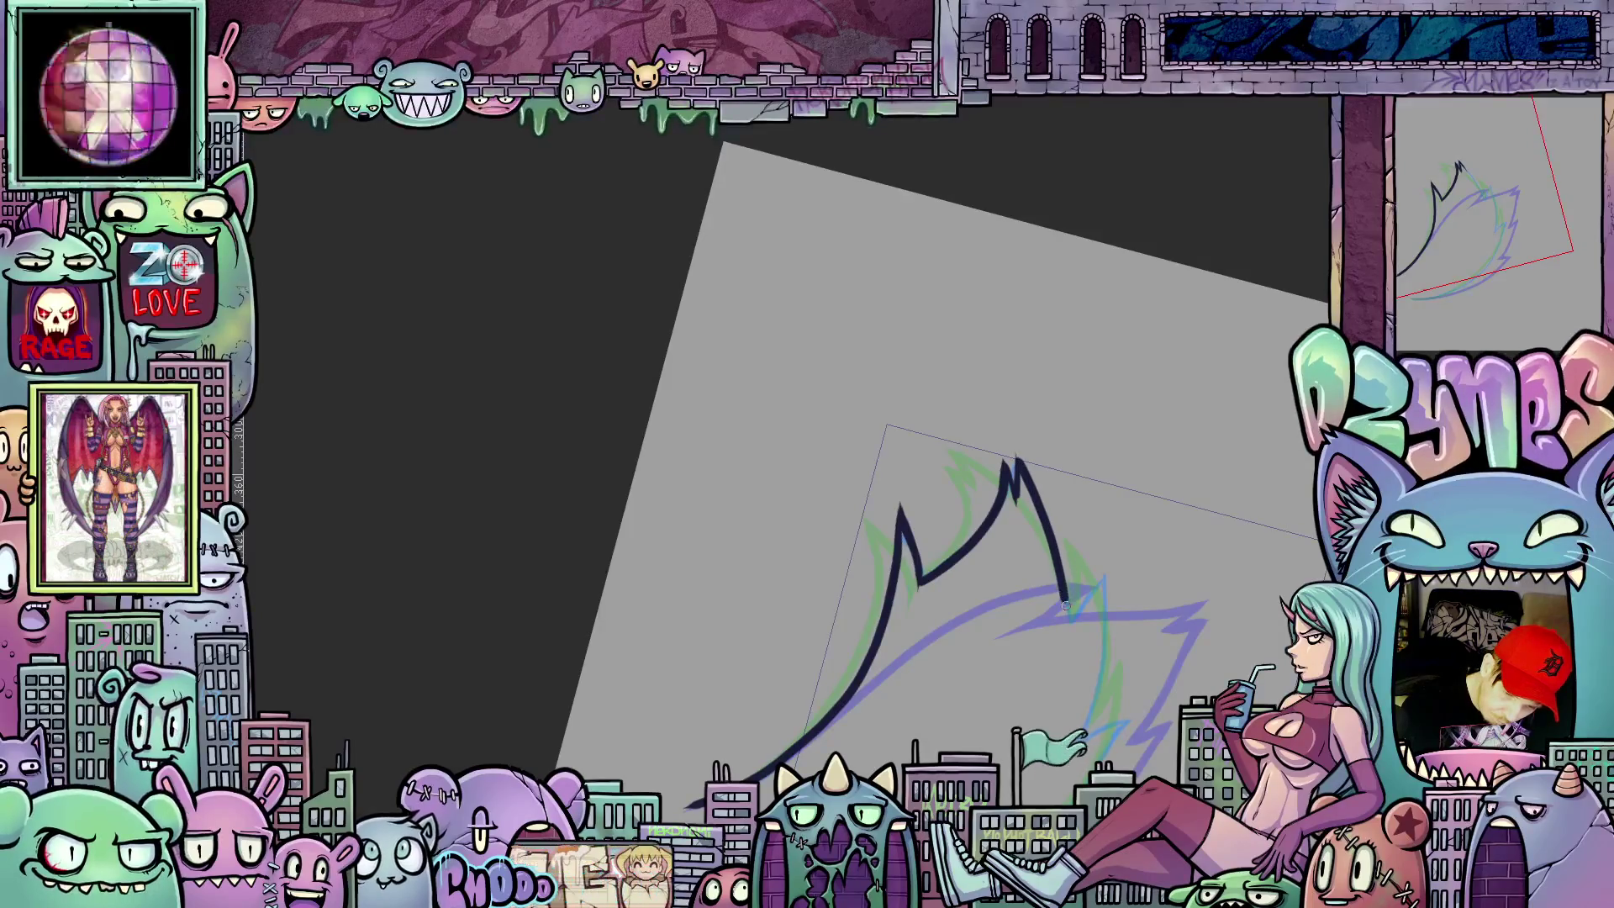
left_click_drag(1057, 560, 1069, 631)
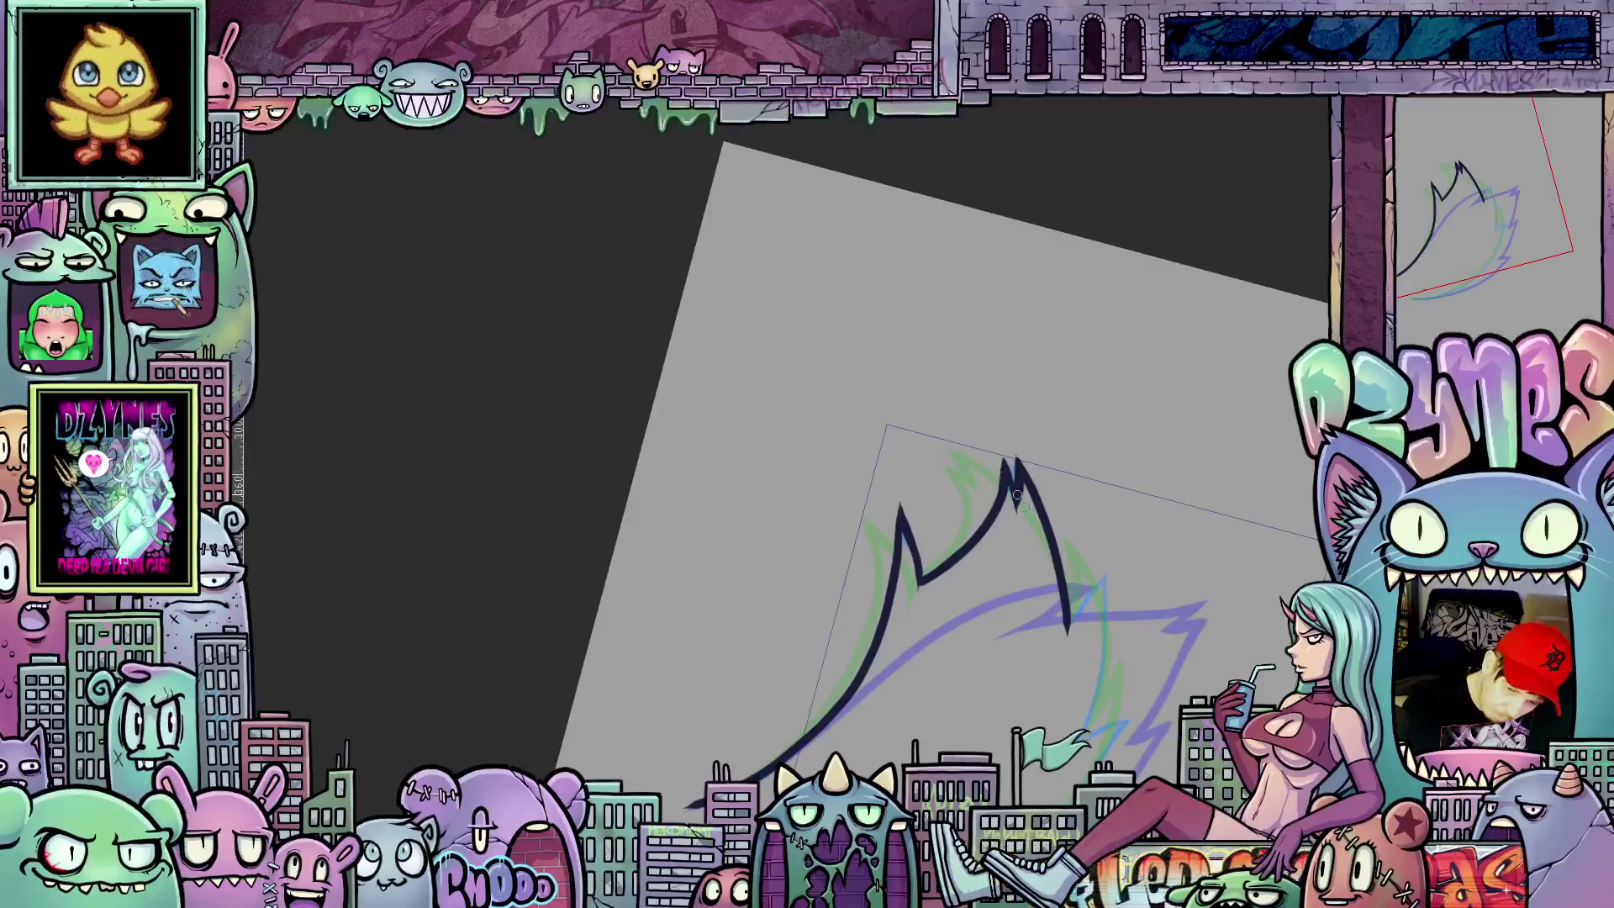
Step: Ink the flame's inner edge down from the tip, rotating the canvas as needed
key("5")
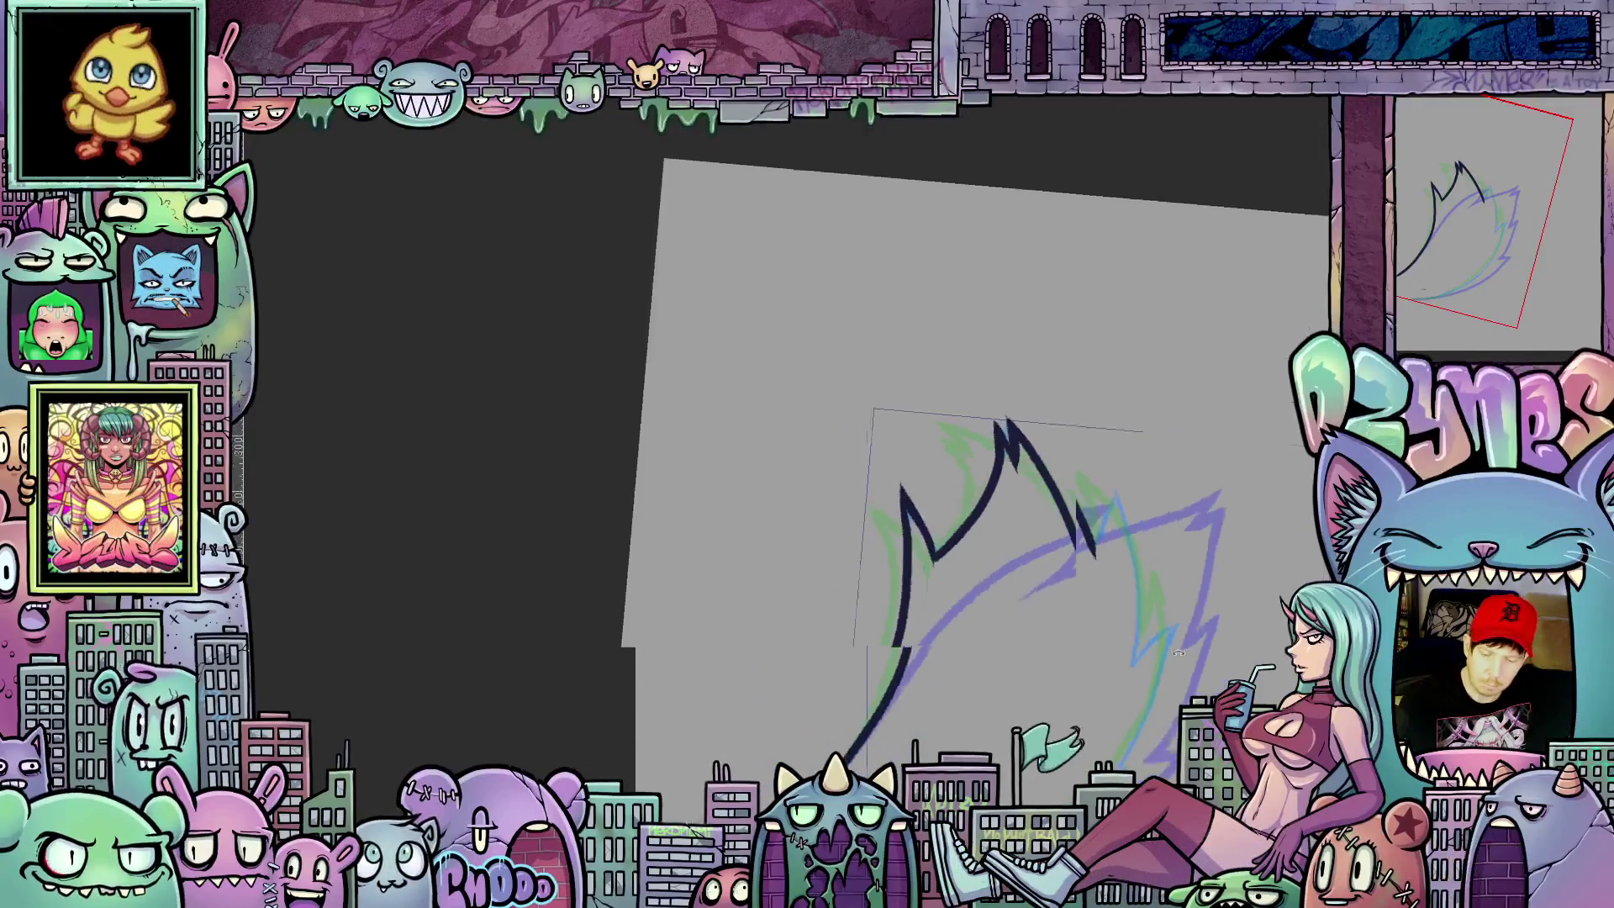
mouse_move(1186, 643)
left_mouse_down()
mouse_move(1005, 563)
mouse_move(1040, 501)
left_mouse_up()
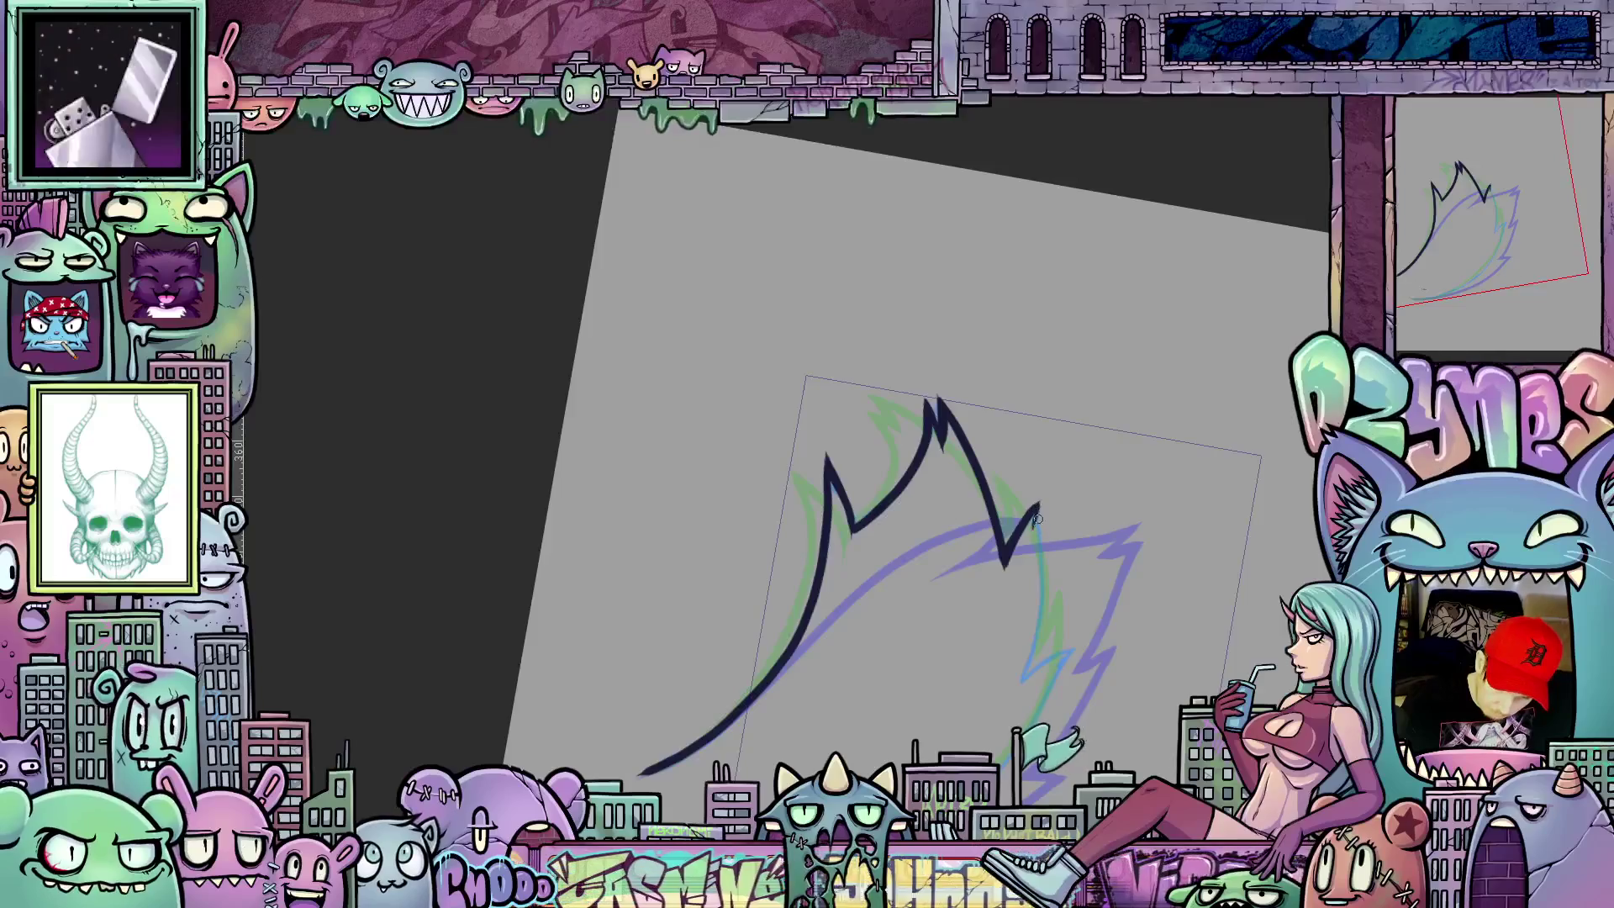
left_click_drag(1037, 518, 1016, 696)
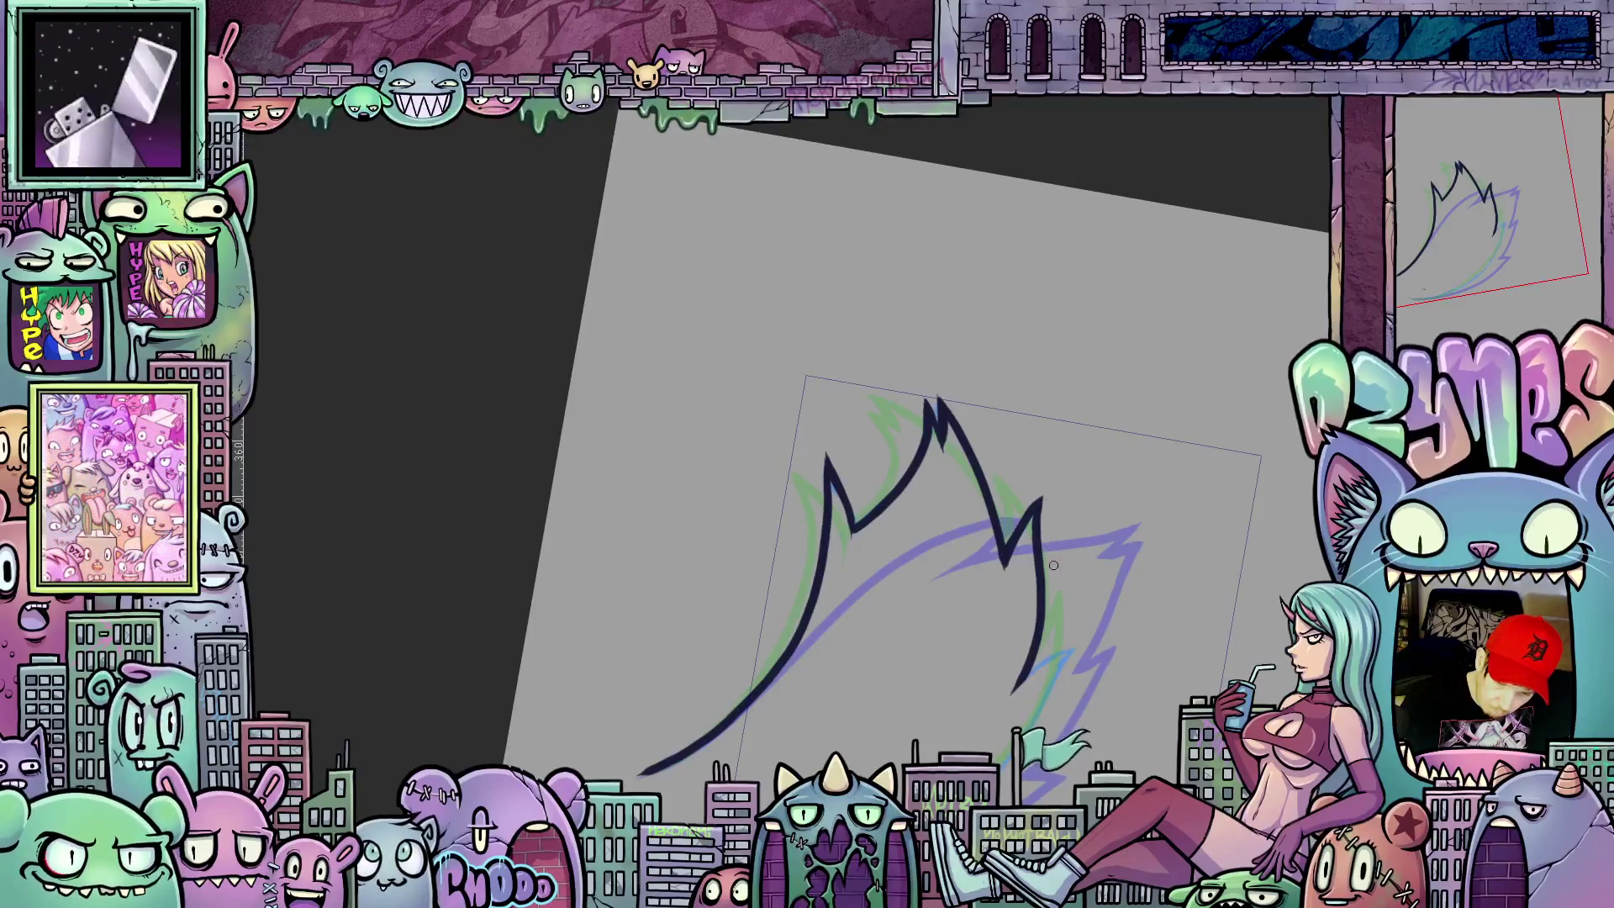
key("4")
key("4")
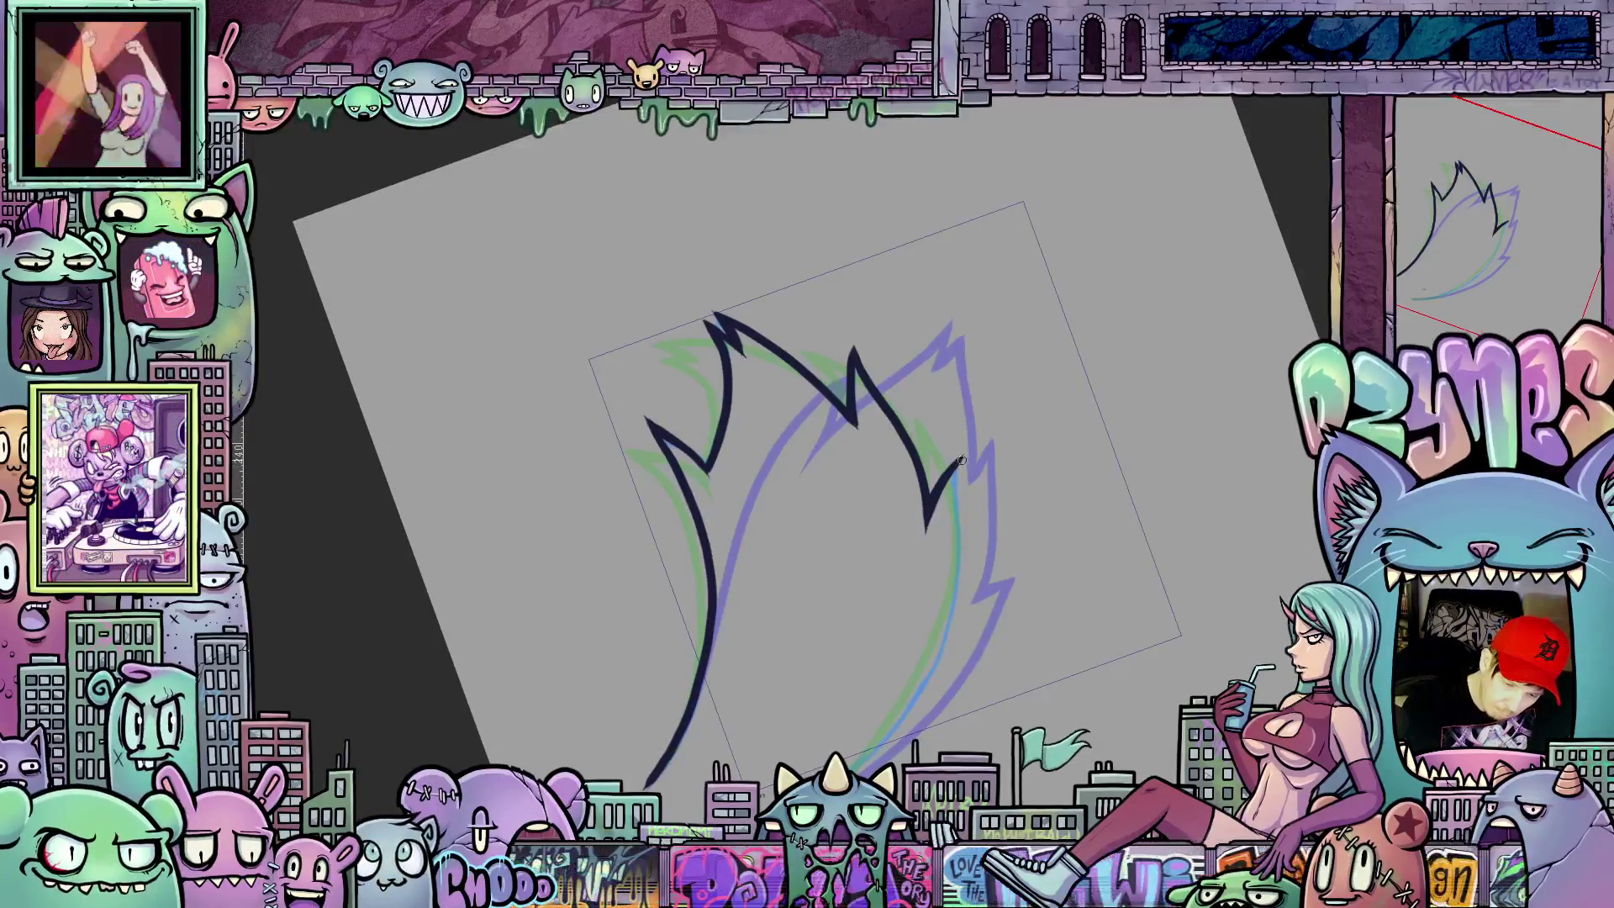
Step: Extend the flame's right edge down to the base and return the canvas to upright
mouse_move(958, 495)
left_mouse_down()
mouse_move(927, 691)
mouse_move(904, 729)
left_mouse_up()
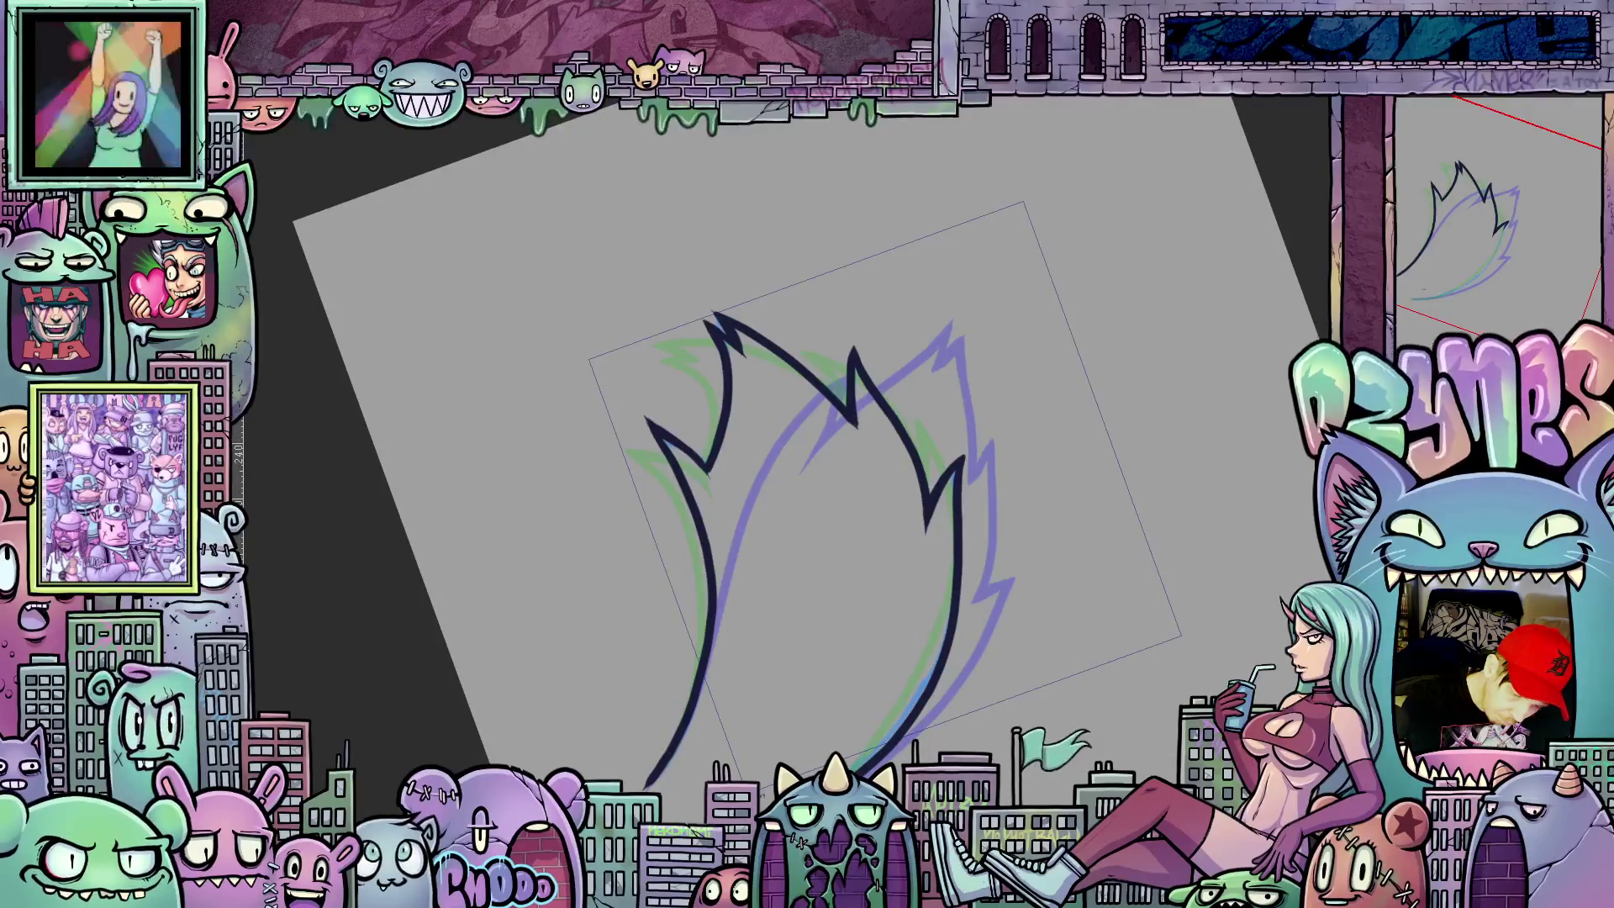
left_click_drag(691, 798, 883, 656)
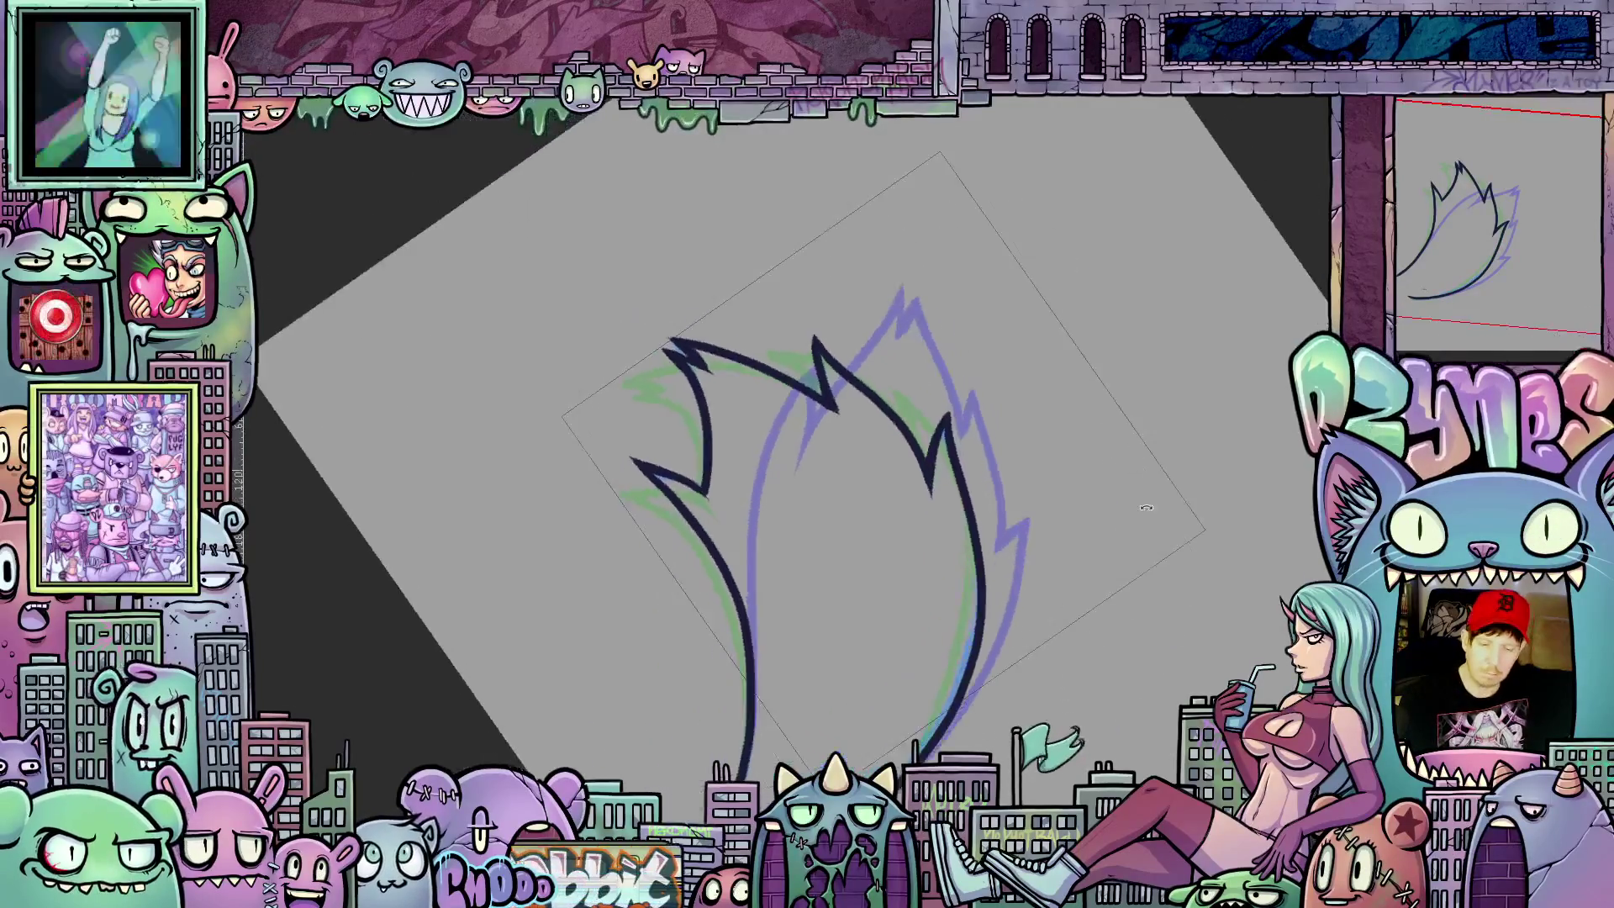
left_click_drag(1094, 744, 1110, 717)
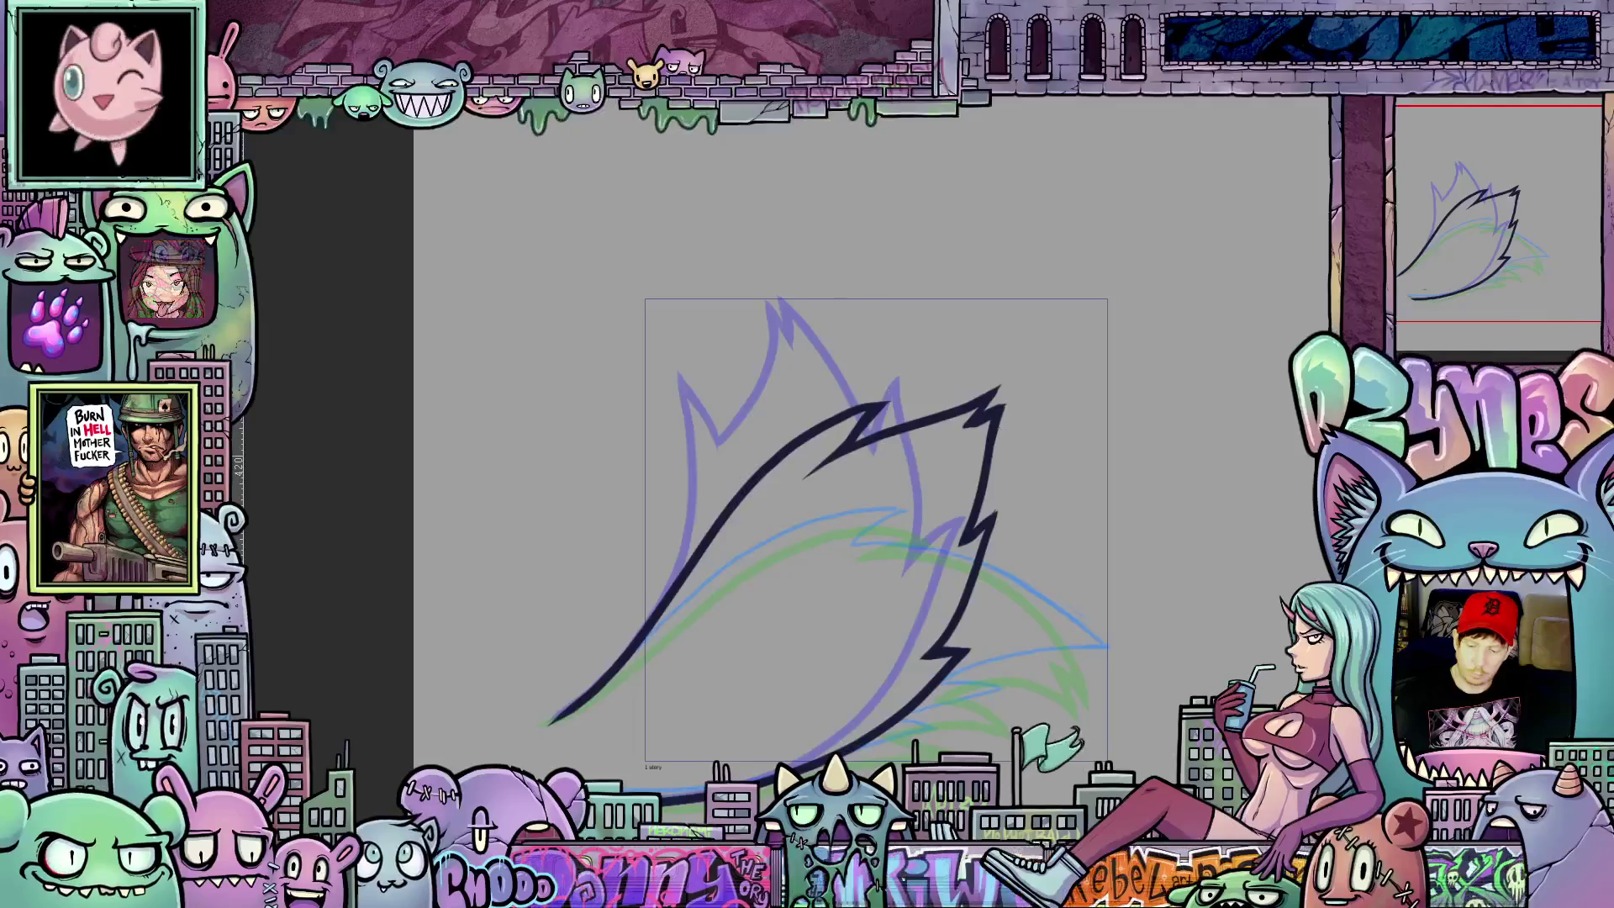
Step: Check the cels, stop on the blank one, hide the palettes and rotate the canvas 45 degrees
key("Right")
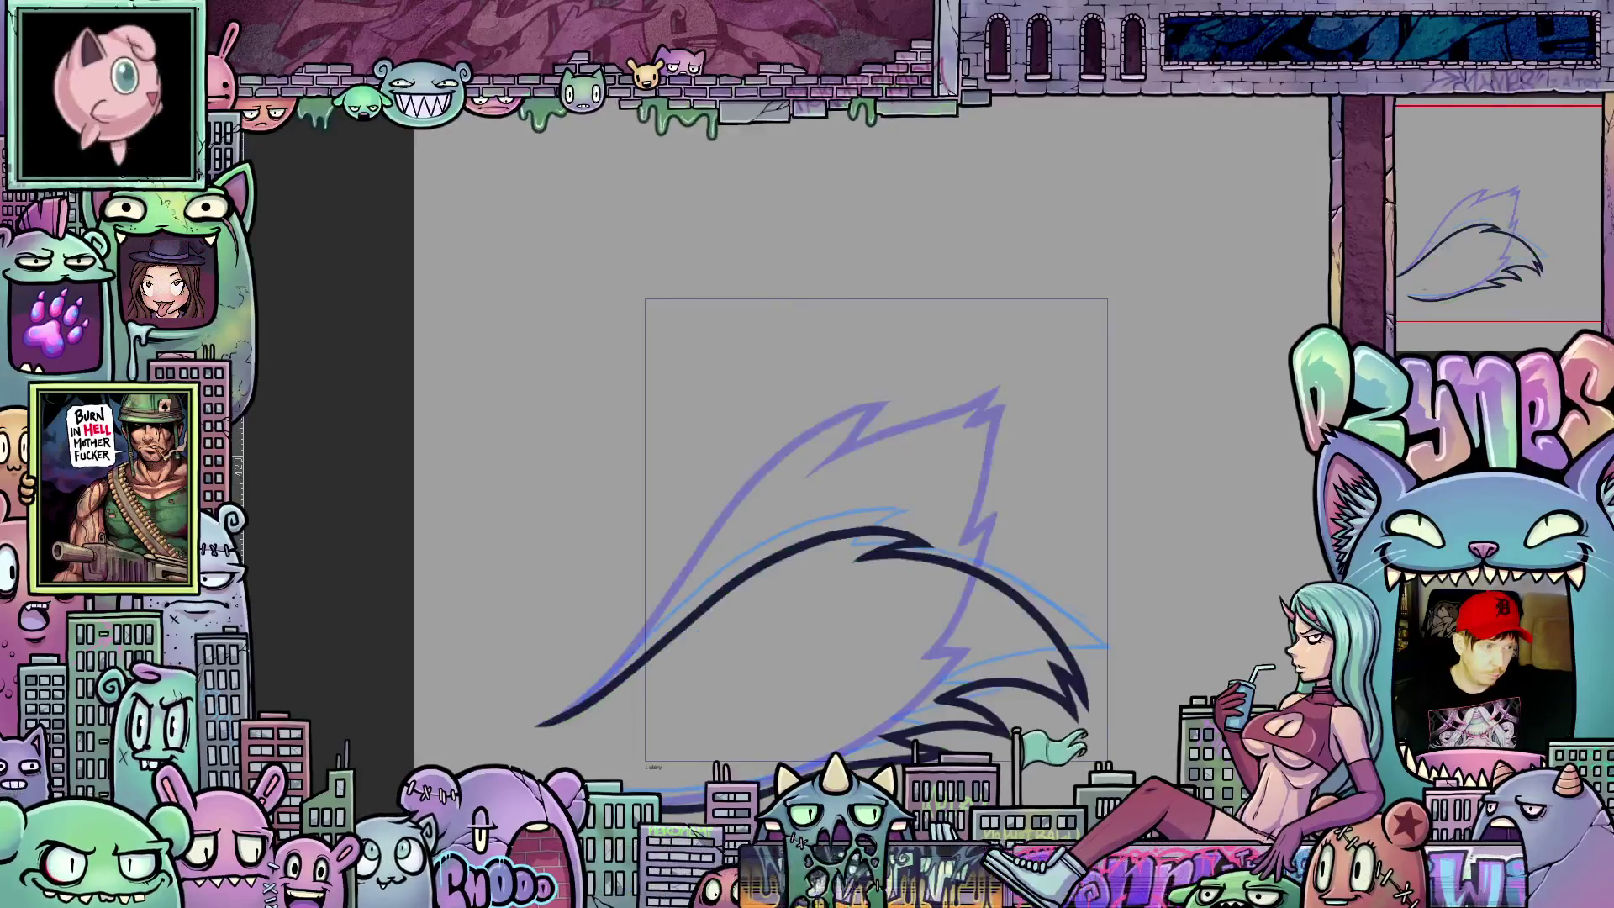
key("Right")
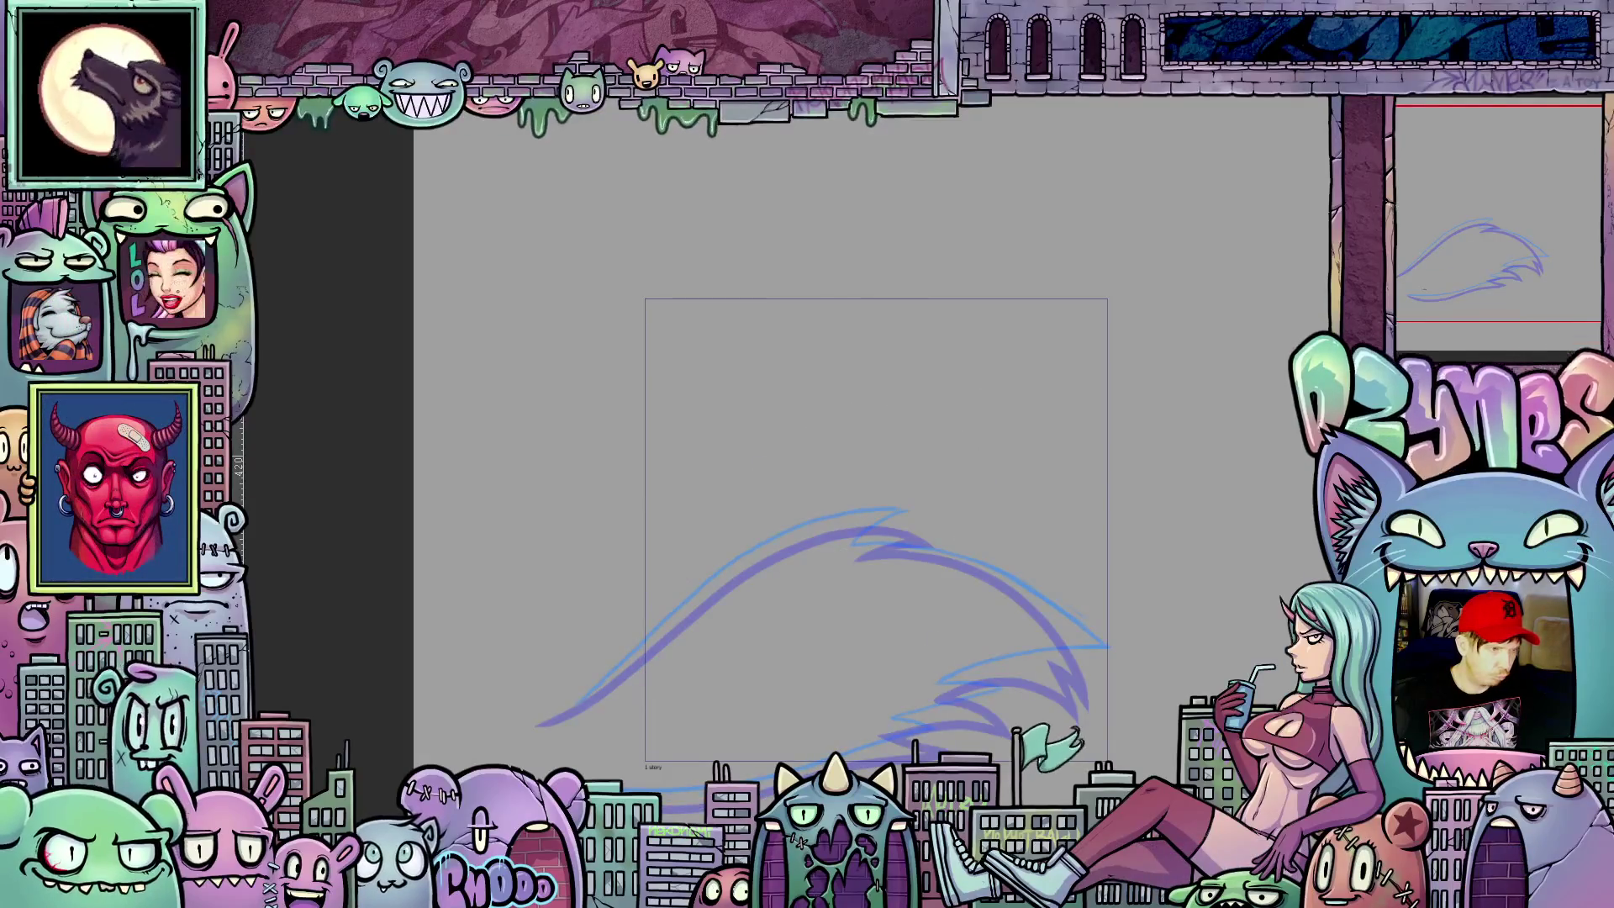
key("Right")
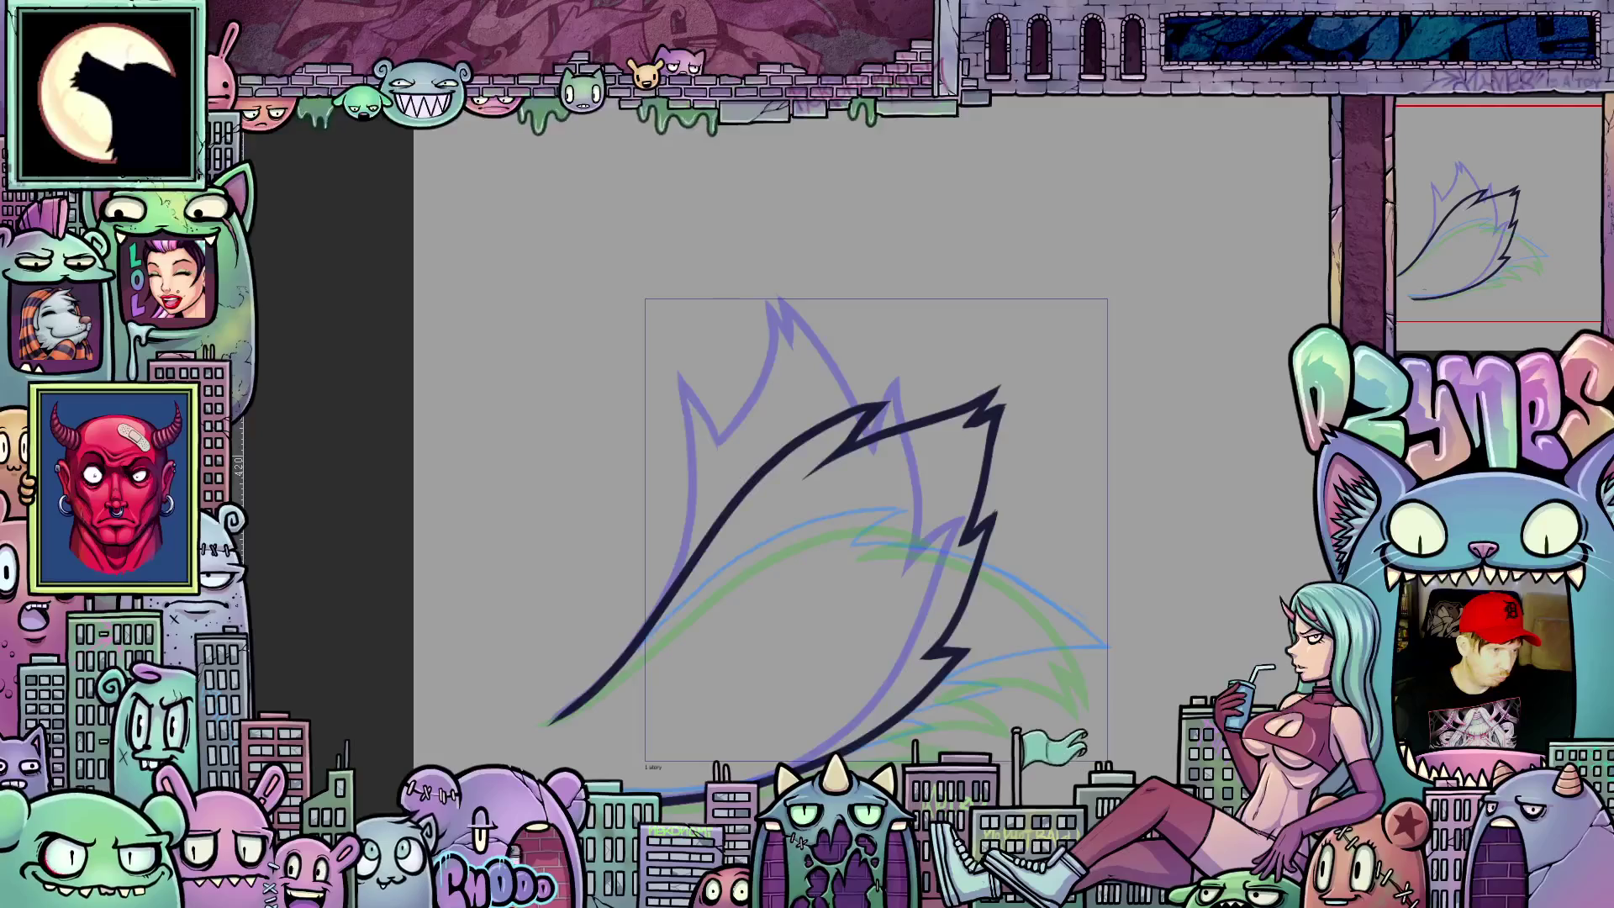
key("Right")
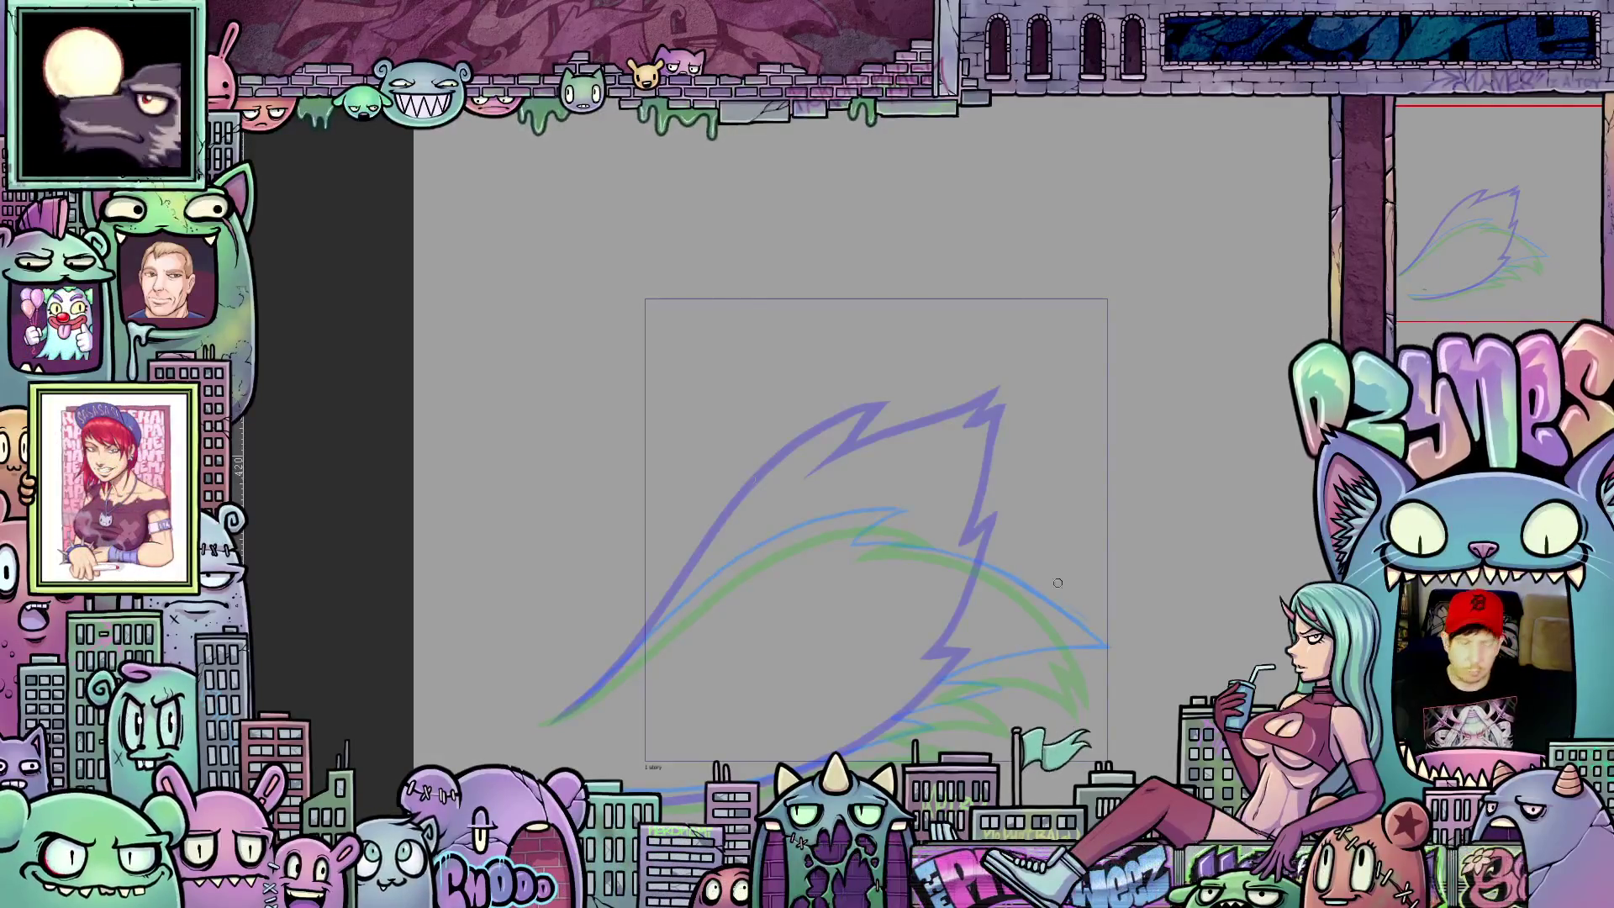
key("Tab")
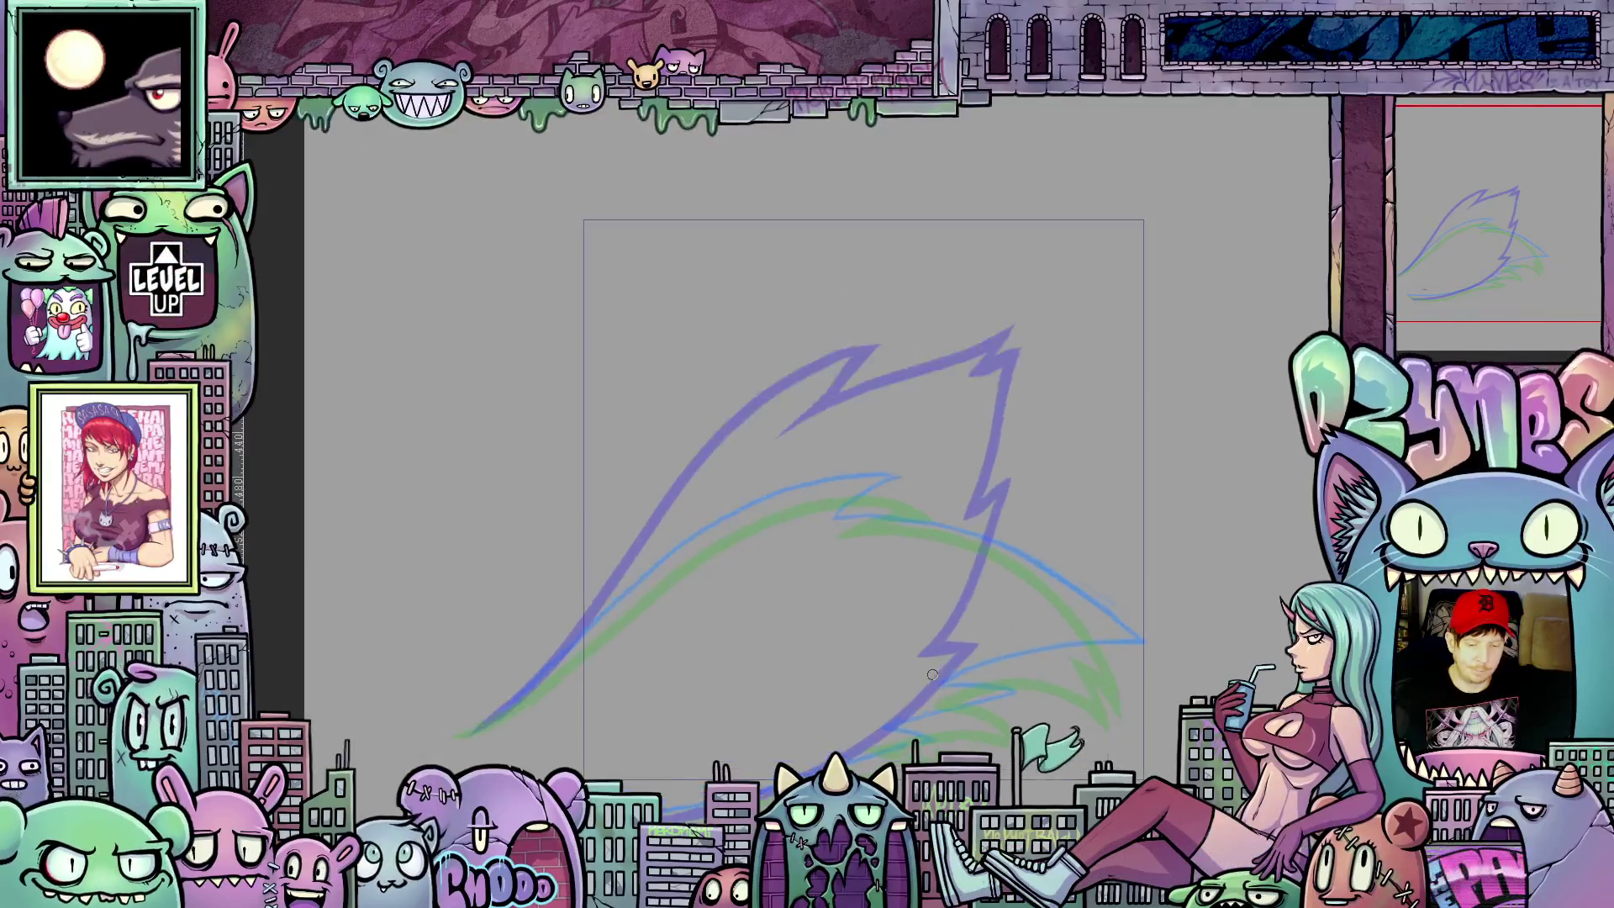
scroll(936, 678, "up", 2)
mouse_move(935, 677)
left_mouse_down()
mouse_move(1109, 511)
mouse_move(1097, 555)
left_mouse_up()
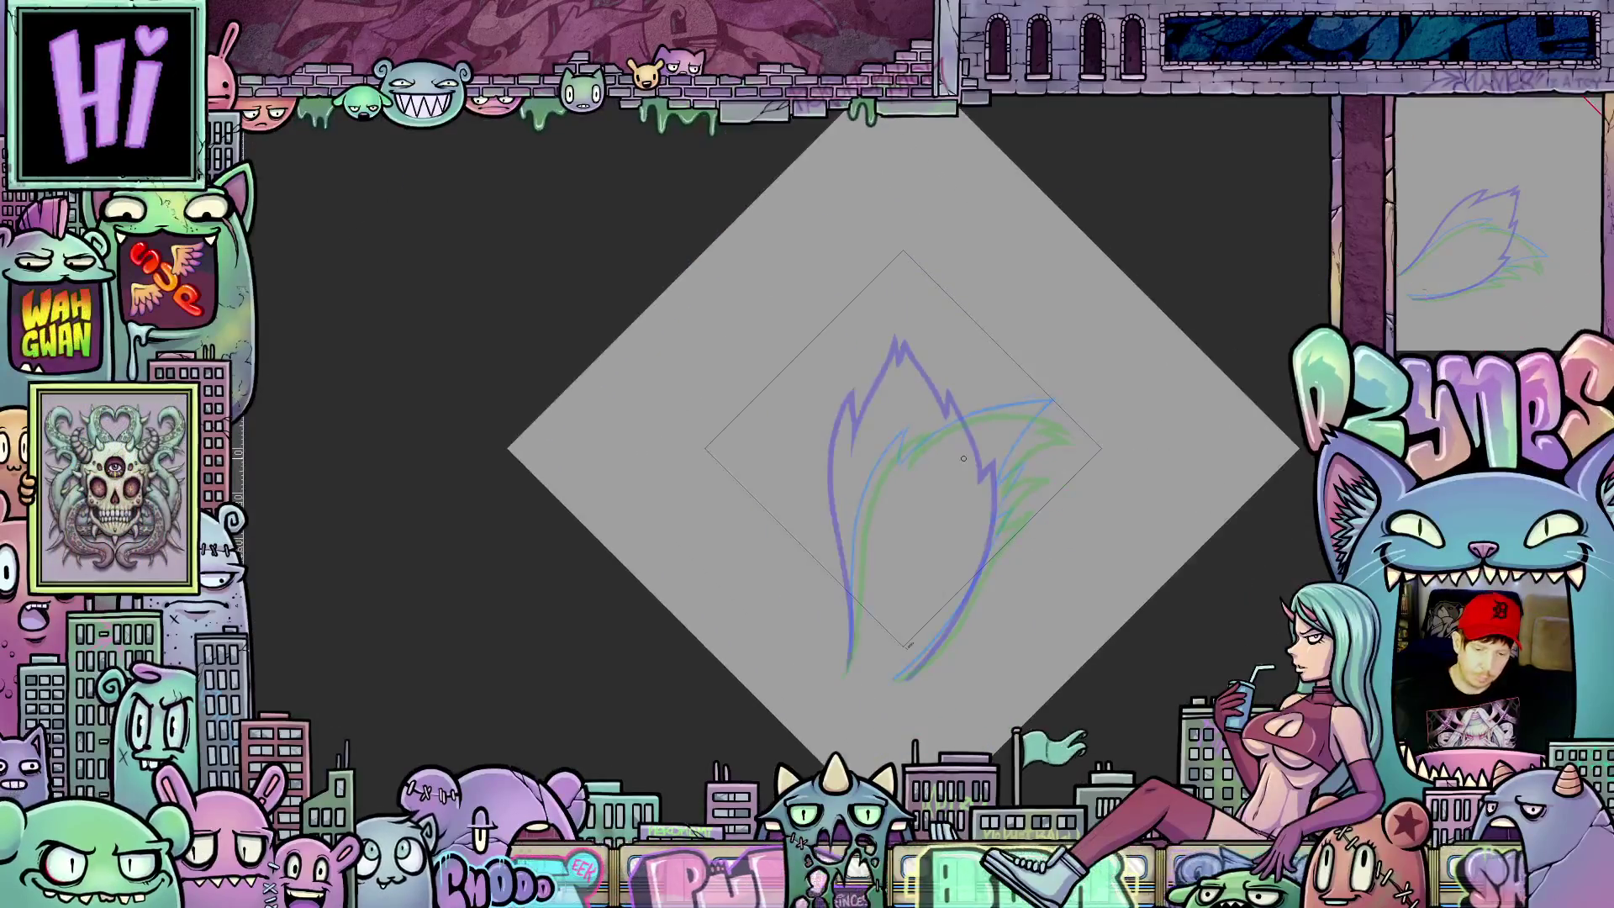
Step: Adjust the canvas view, then switch to the monkey GIF in Windows Photos
left_click_drag(962, 459, 848, 692)
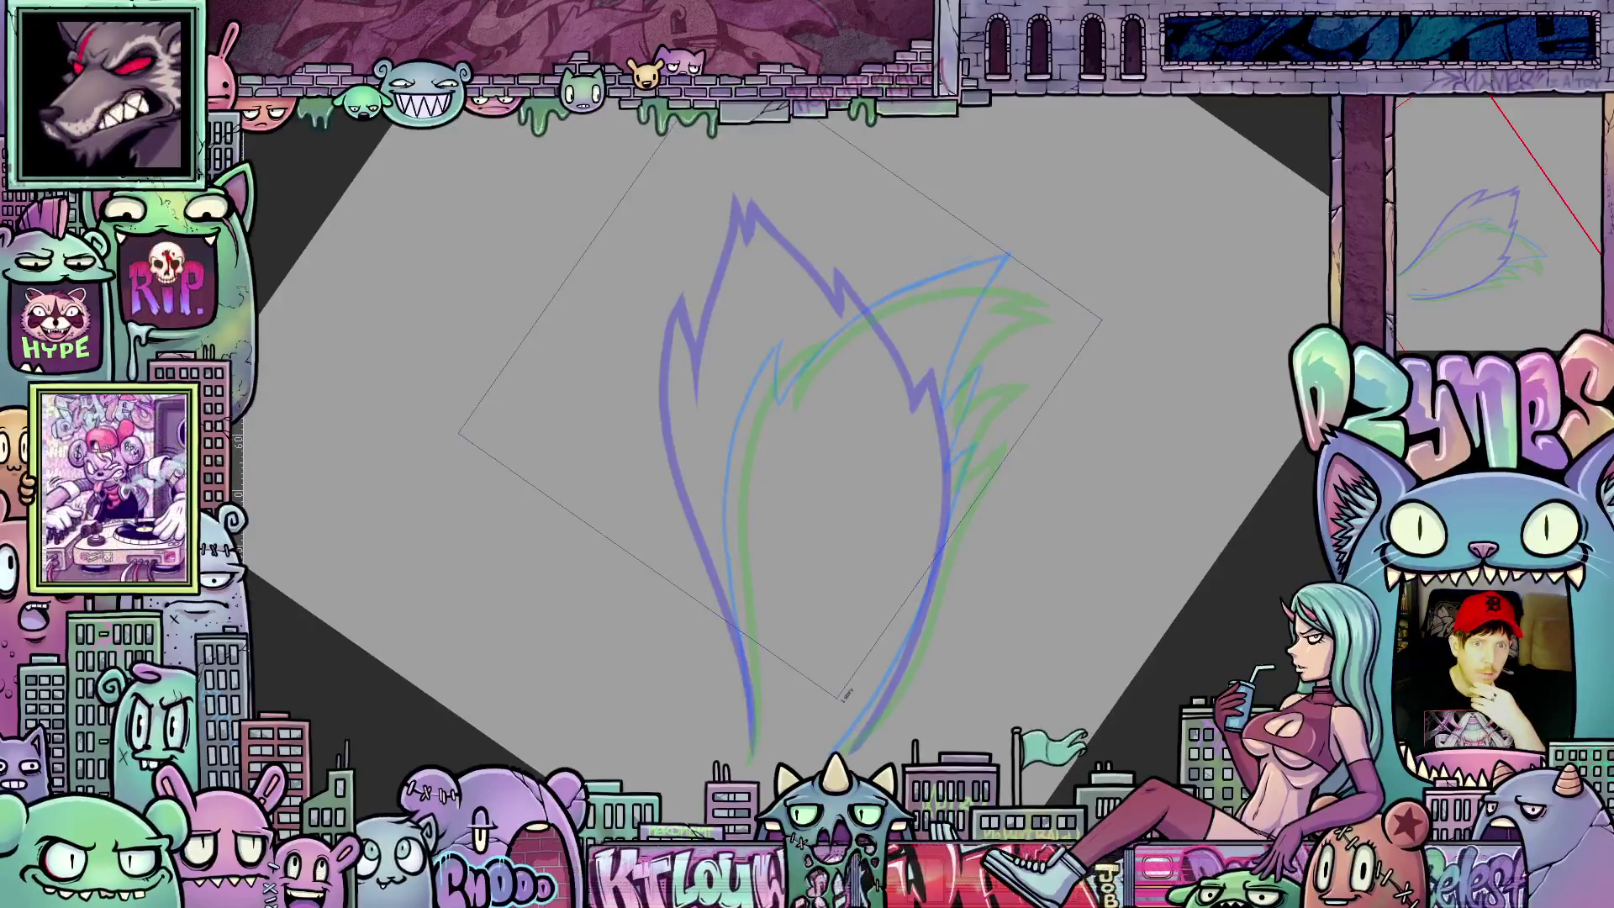
key("alt+Tab")
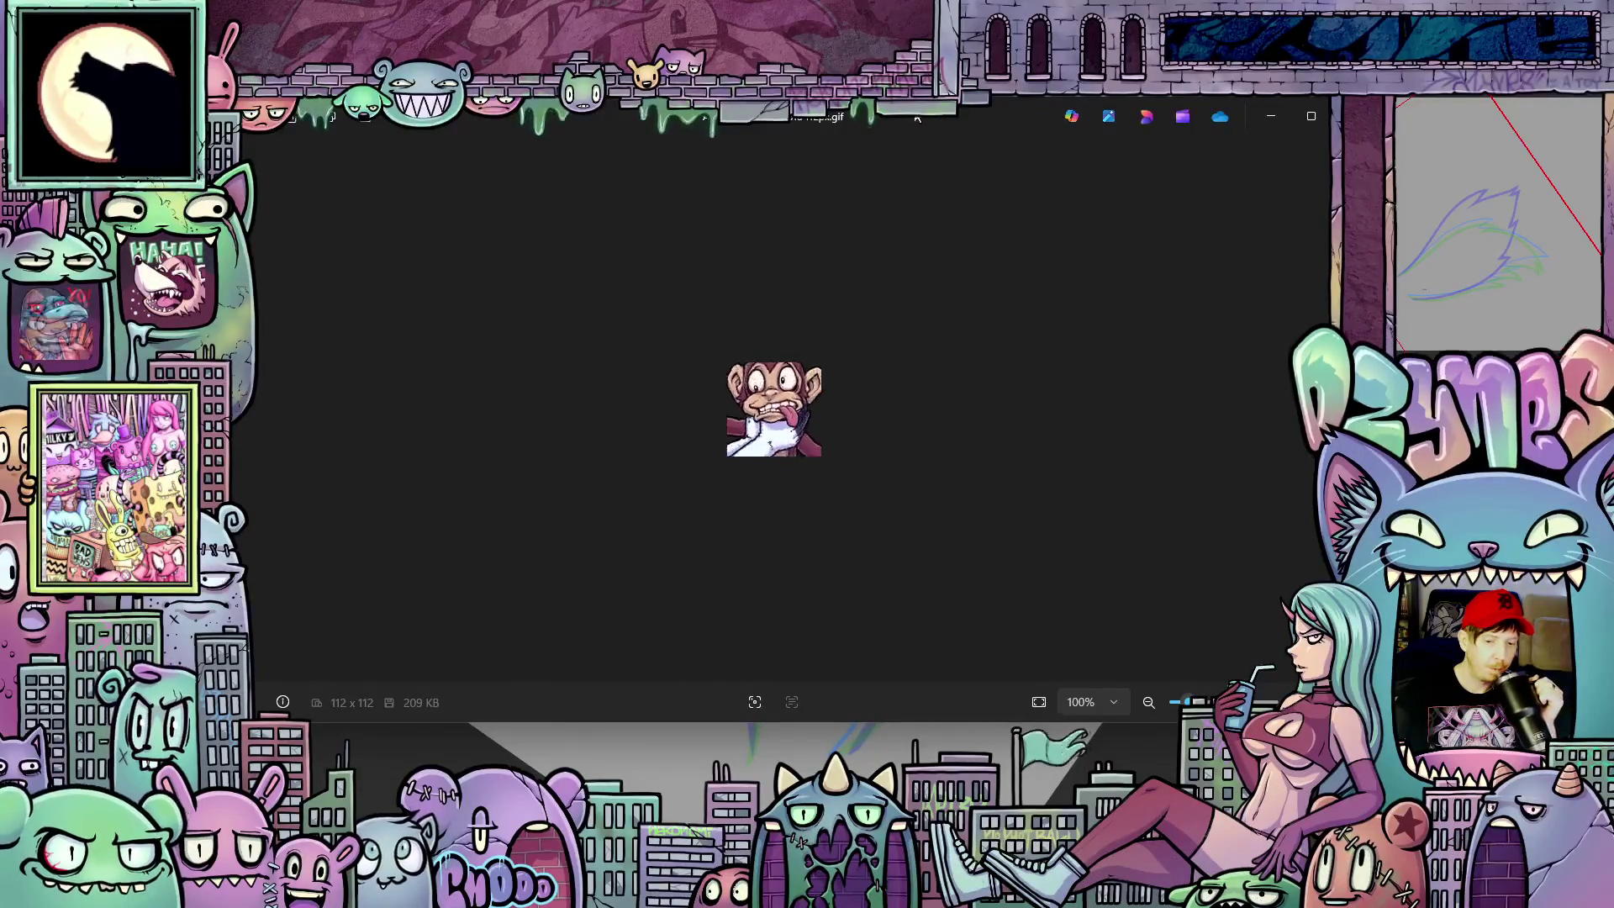
Step: Close the Photos window to return to the flame drawing
key("alt+F4")
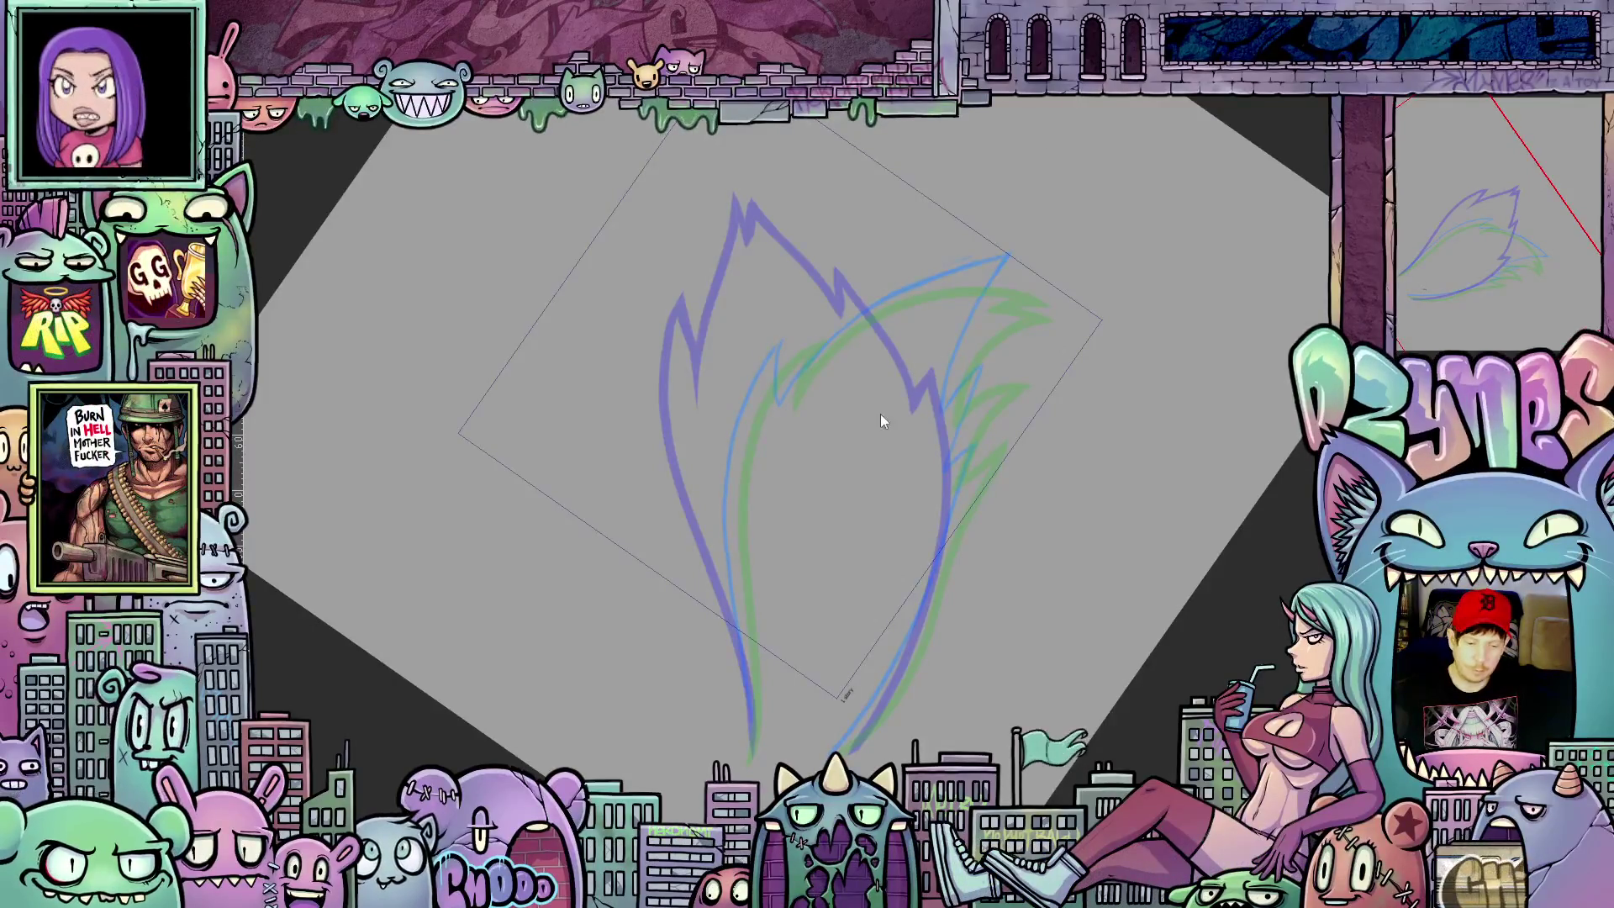
scroll(839, 559, "up", 1)
scroll(839, 559, "up", 1)
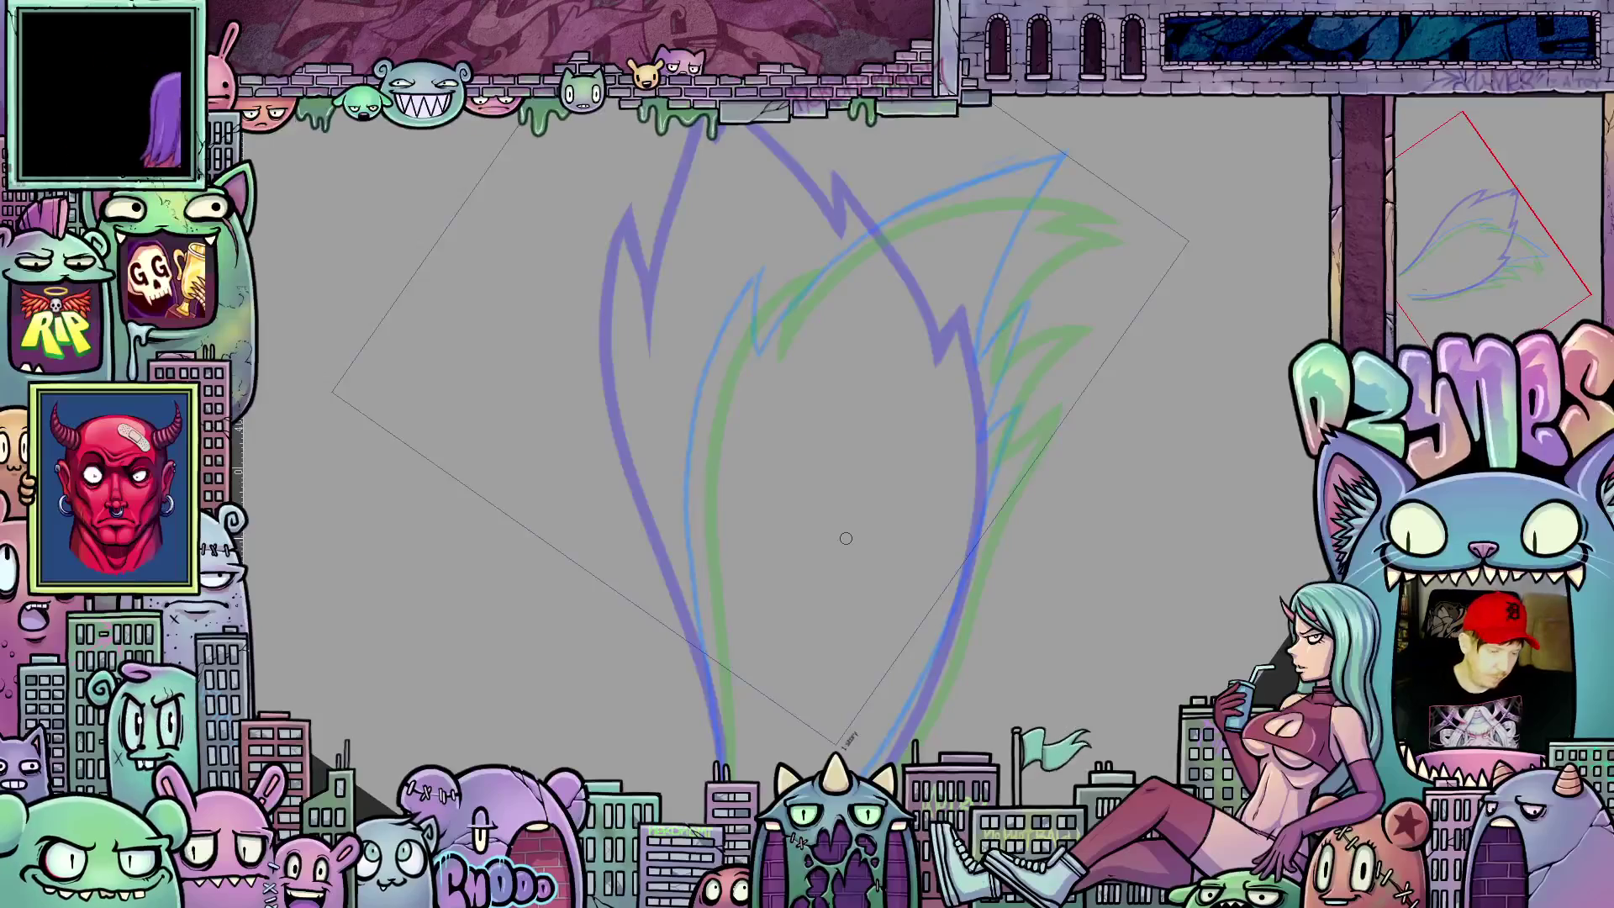
Step: Ink the flame's left outline from top down to its base over the onion skin
left_click_drag(946, 630, 949, 545)
left_click_drag(862, 666, 937, 684)
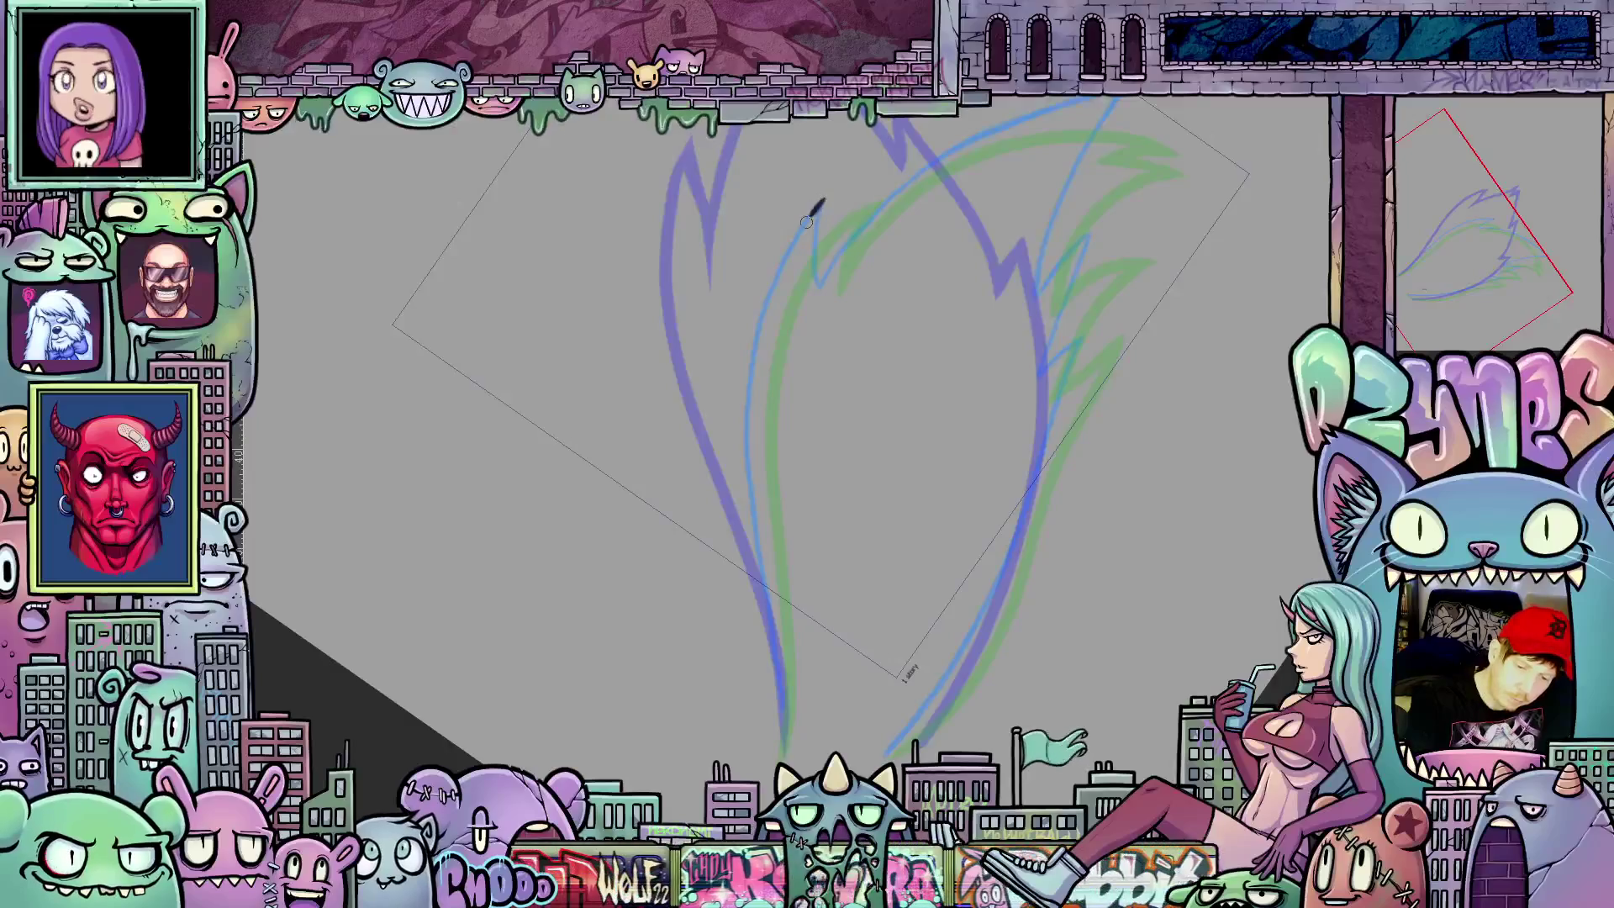
left_click_drag(825, 198, 791, 246)
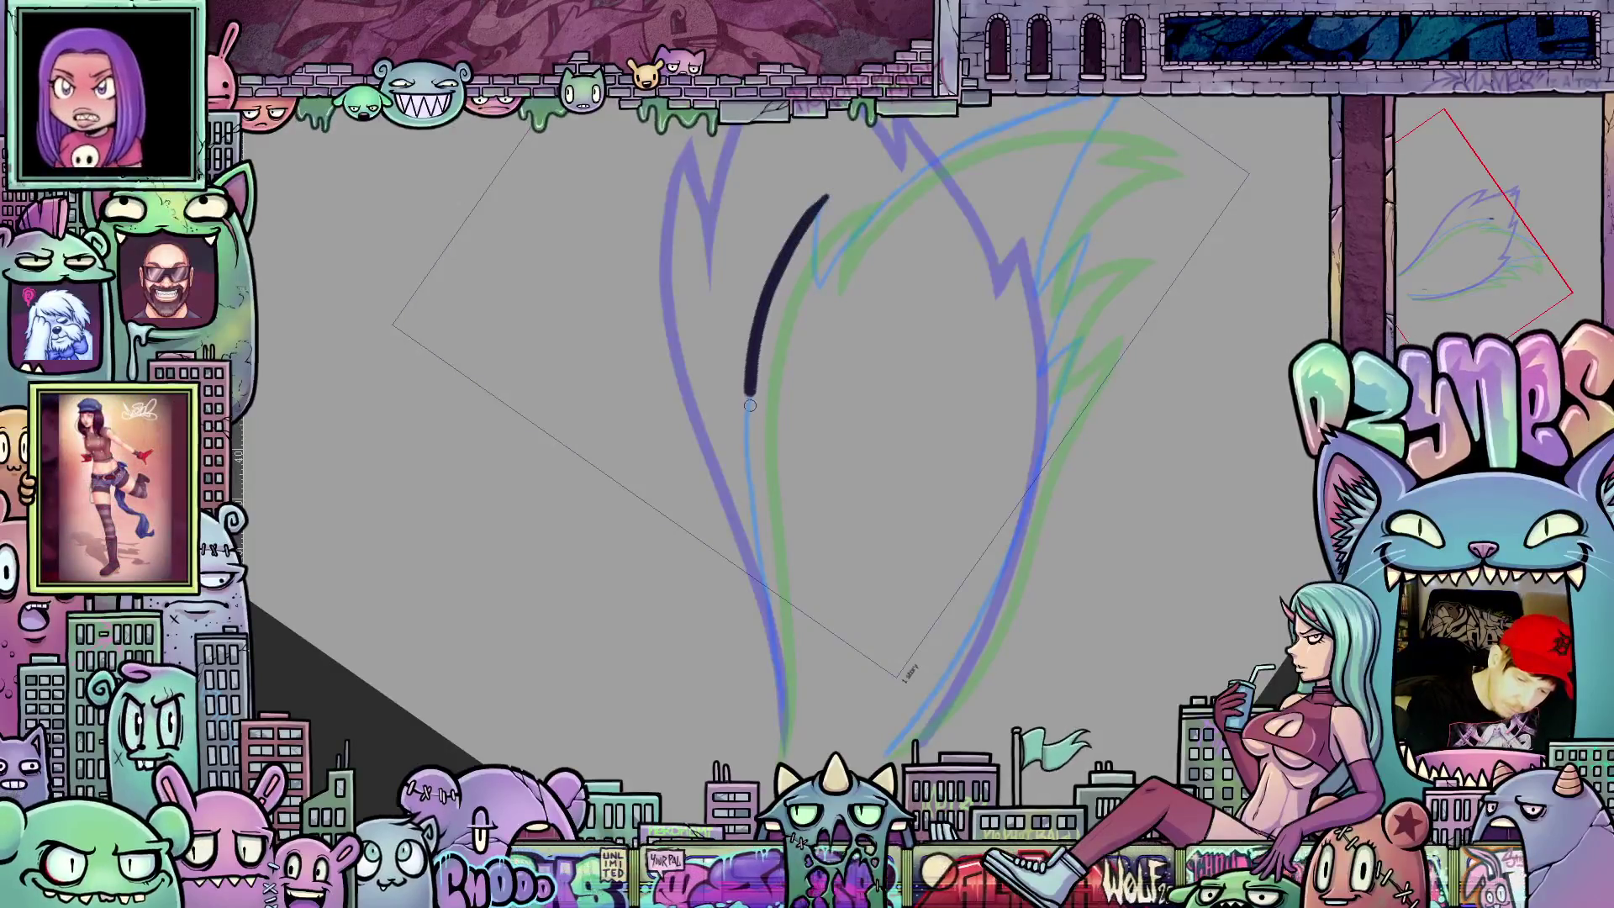
left_click_drag(750, 402, 762, 559)
left_click_drag(778, 627, 786, 770)
left_click_drag(817, 528, 819, 642)
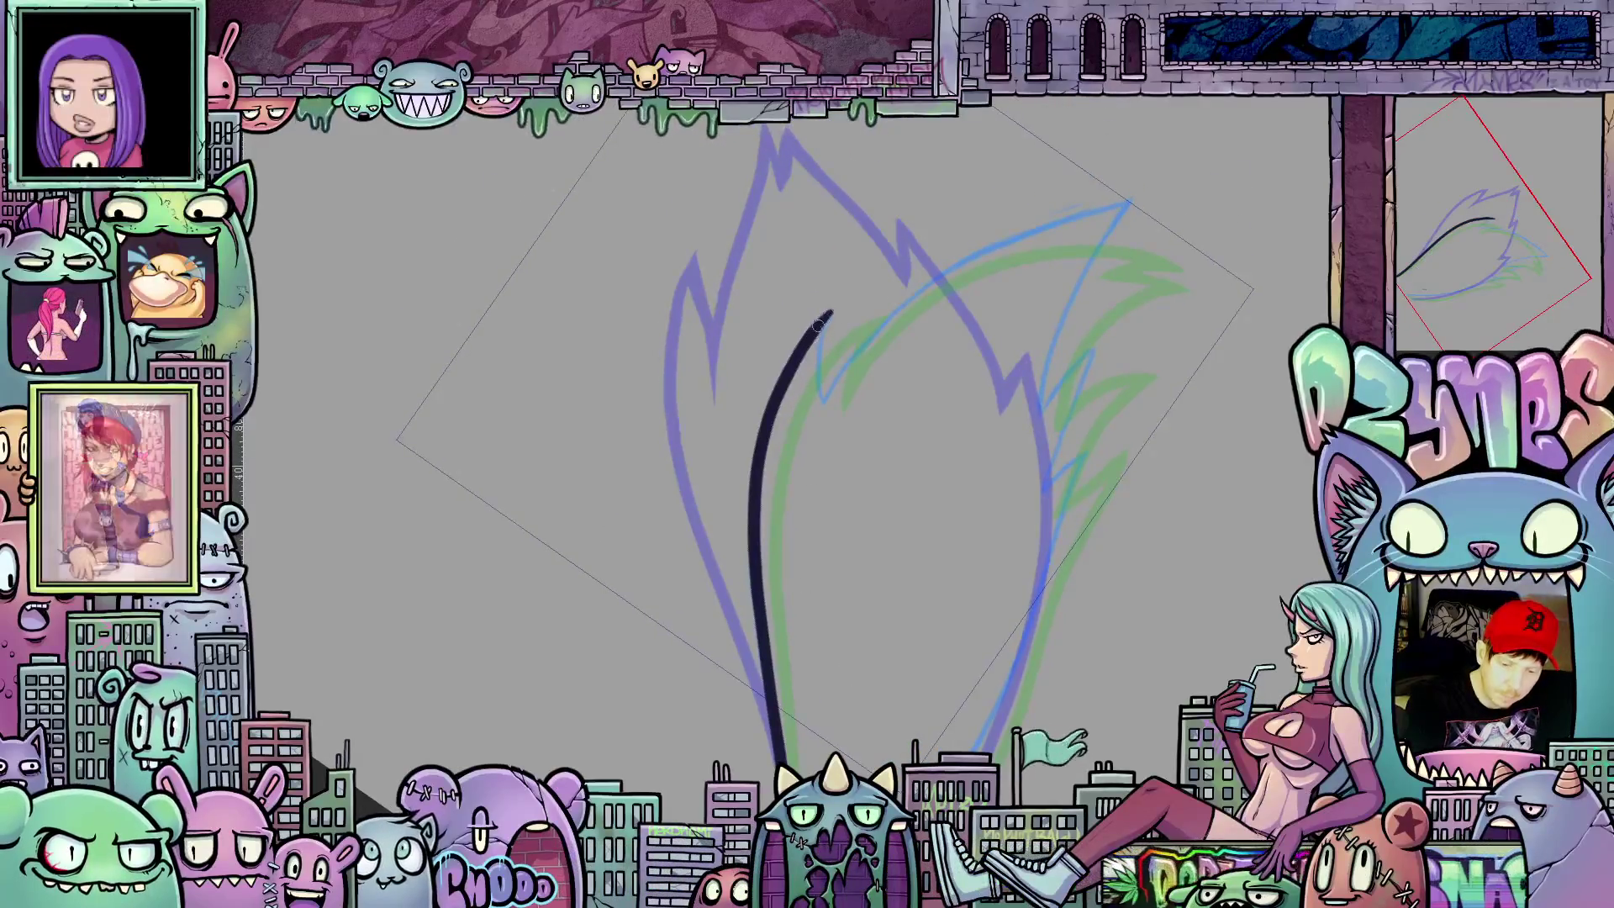
mouse_move(826, 319)
left_mouse_down()
mouse_move(841, 303)
mouse_move(822, 393)
left_mouse_up()
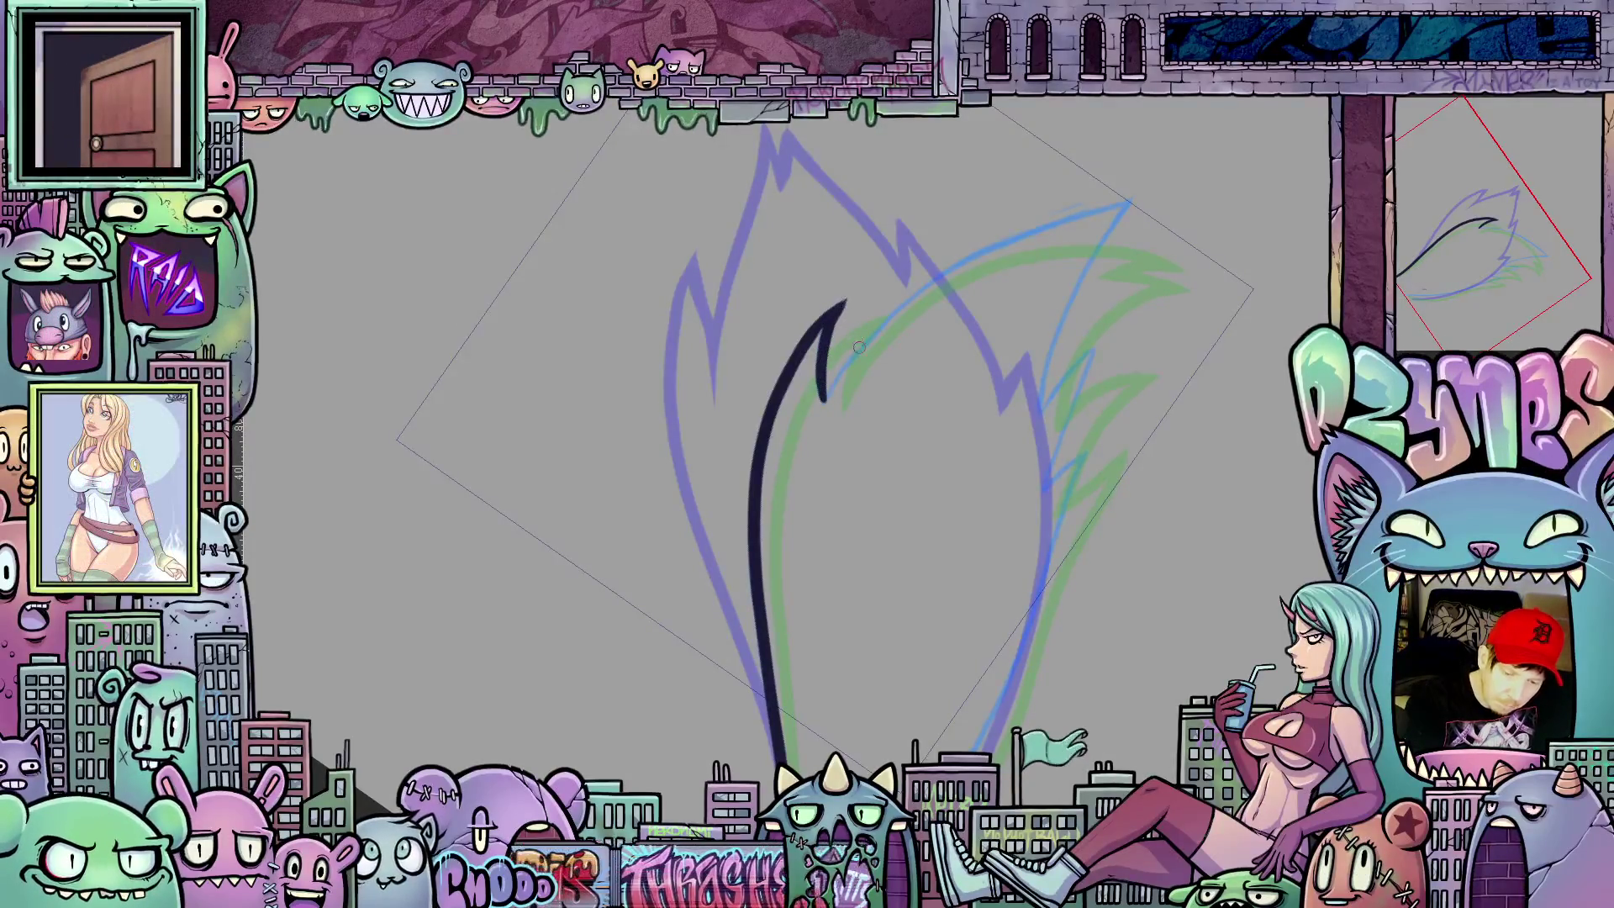
Step: Ink the inner notch, the rising stroke to the top tip, and the right edge below it
left_click_drag(857, 342, 906, 490)
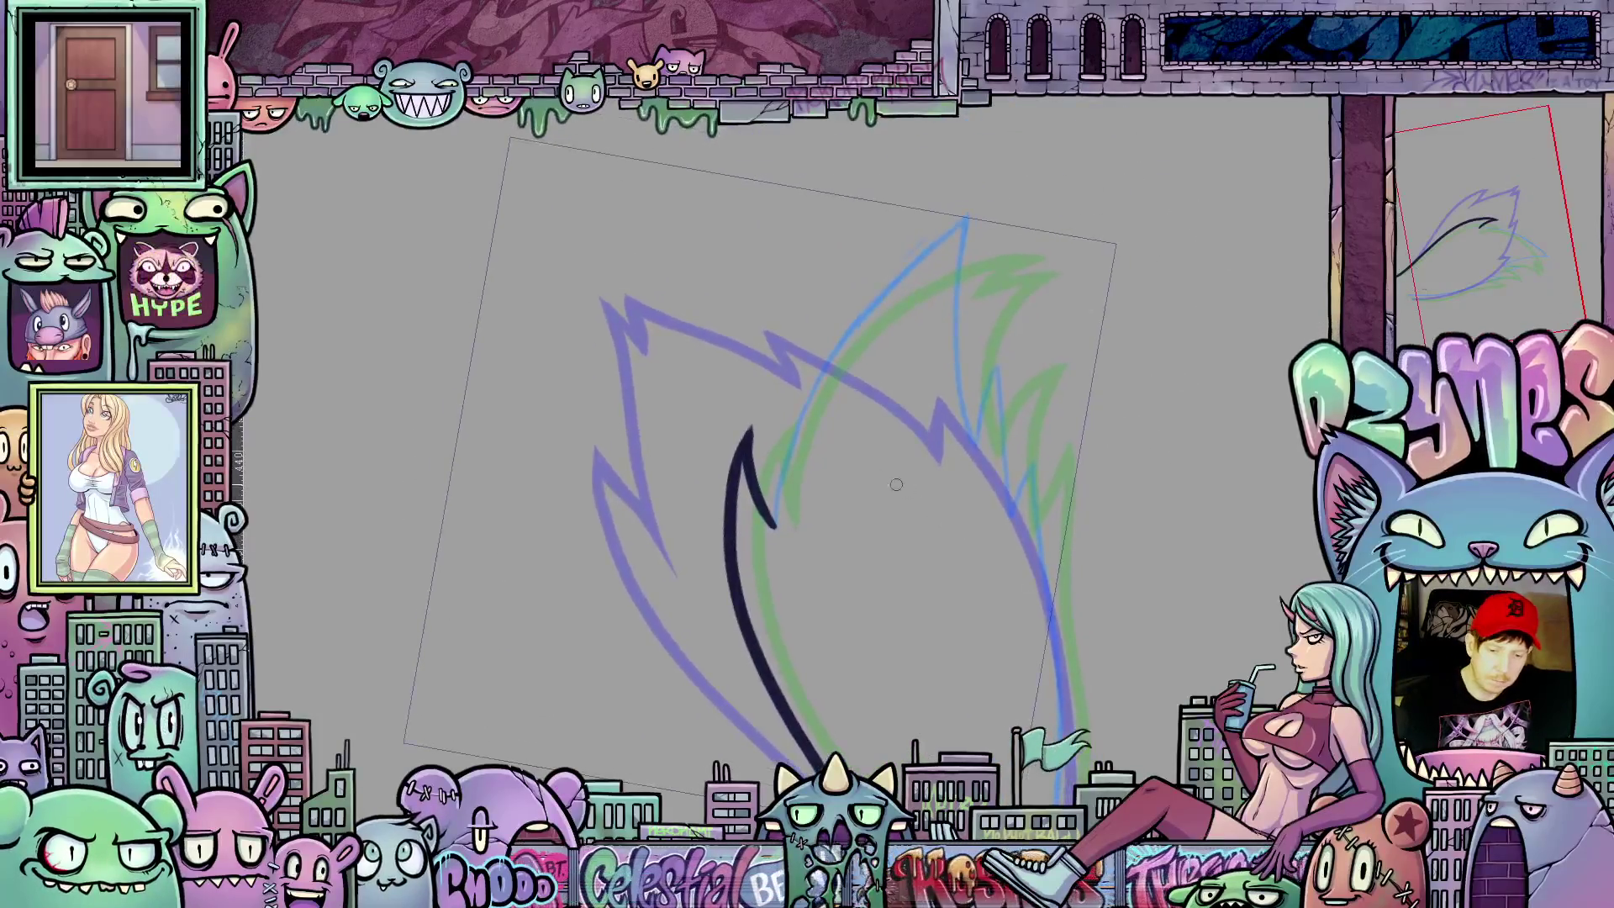
mouse_move(782, 482)
left_mouse_down()
mouse_move(776, 518)
mouse_move(879, 294)
left_mouse_up()
left_click_drag(923, 242, 946, 210)
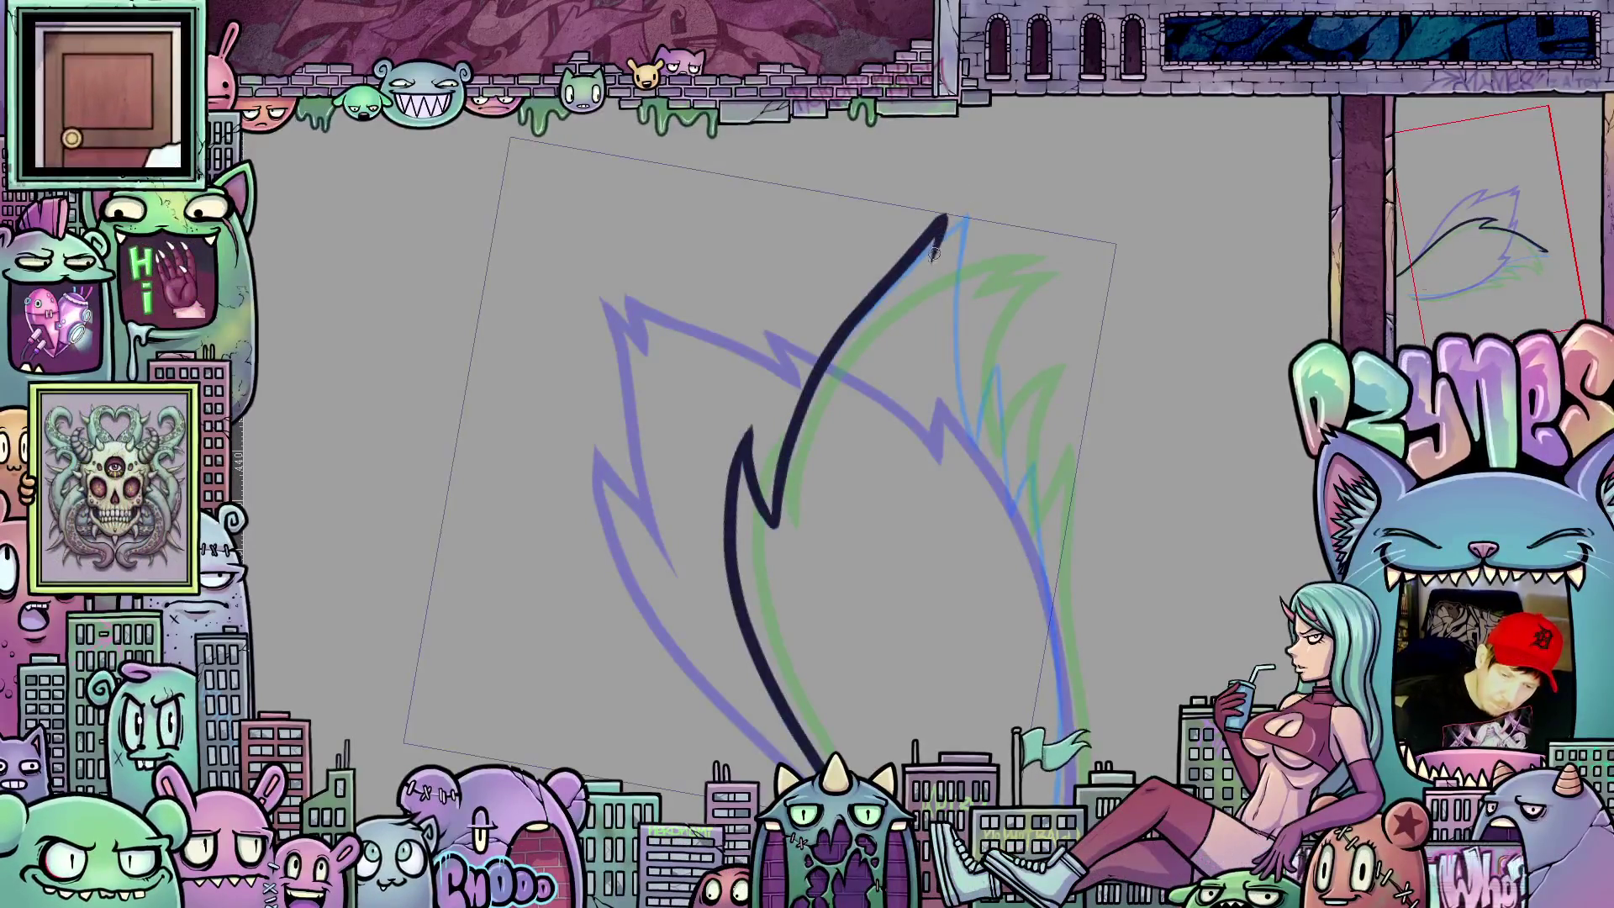
mouse_move(939, 238)
left_mouse_down()
mouse_move(967, 219)
mouse_move(941, 224)
left_mouse_up()
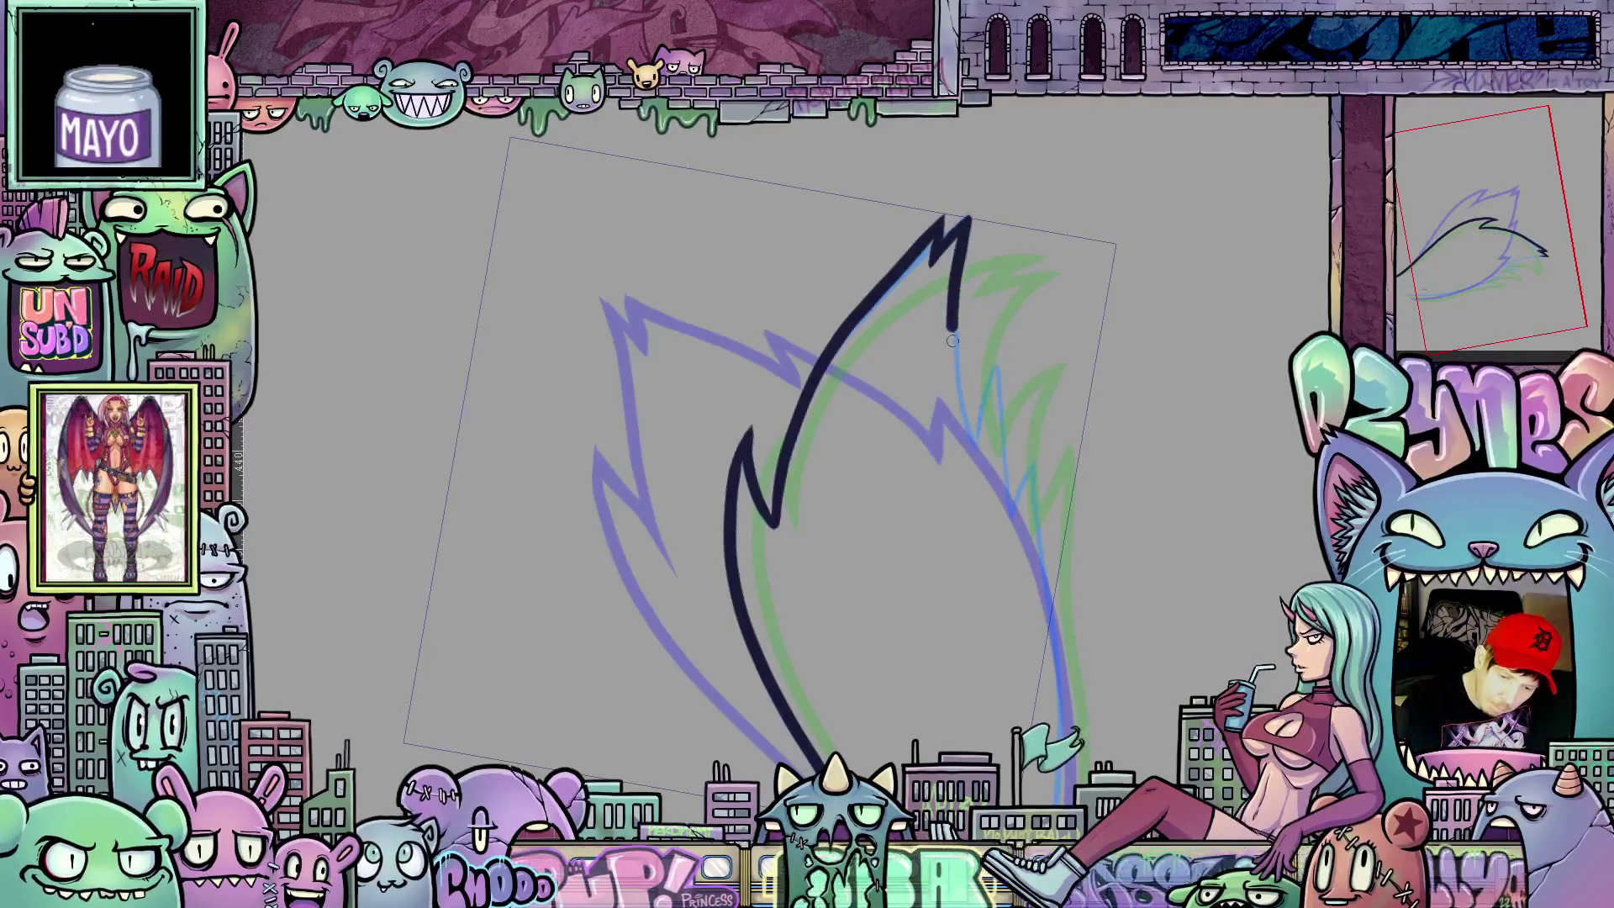
left_click_drag(965, 232, 972, 448)
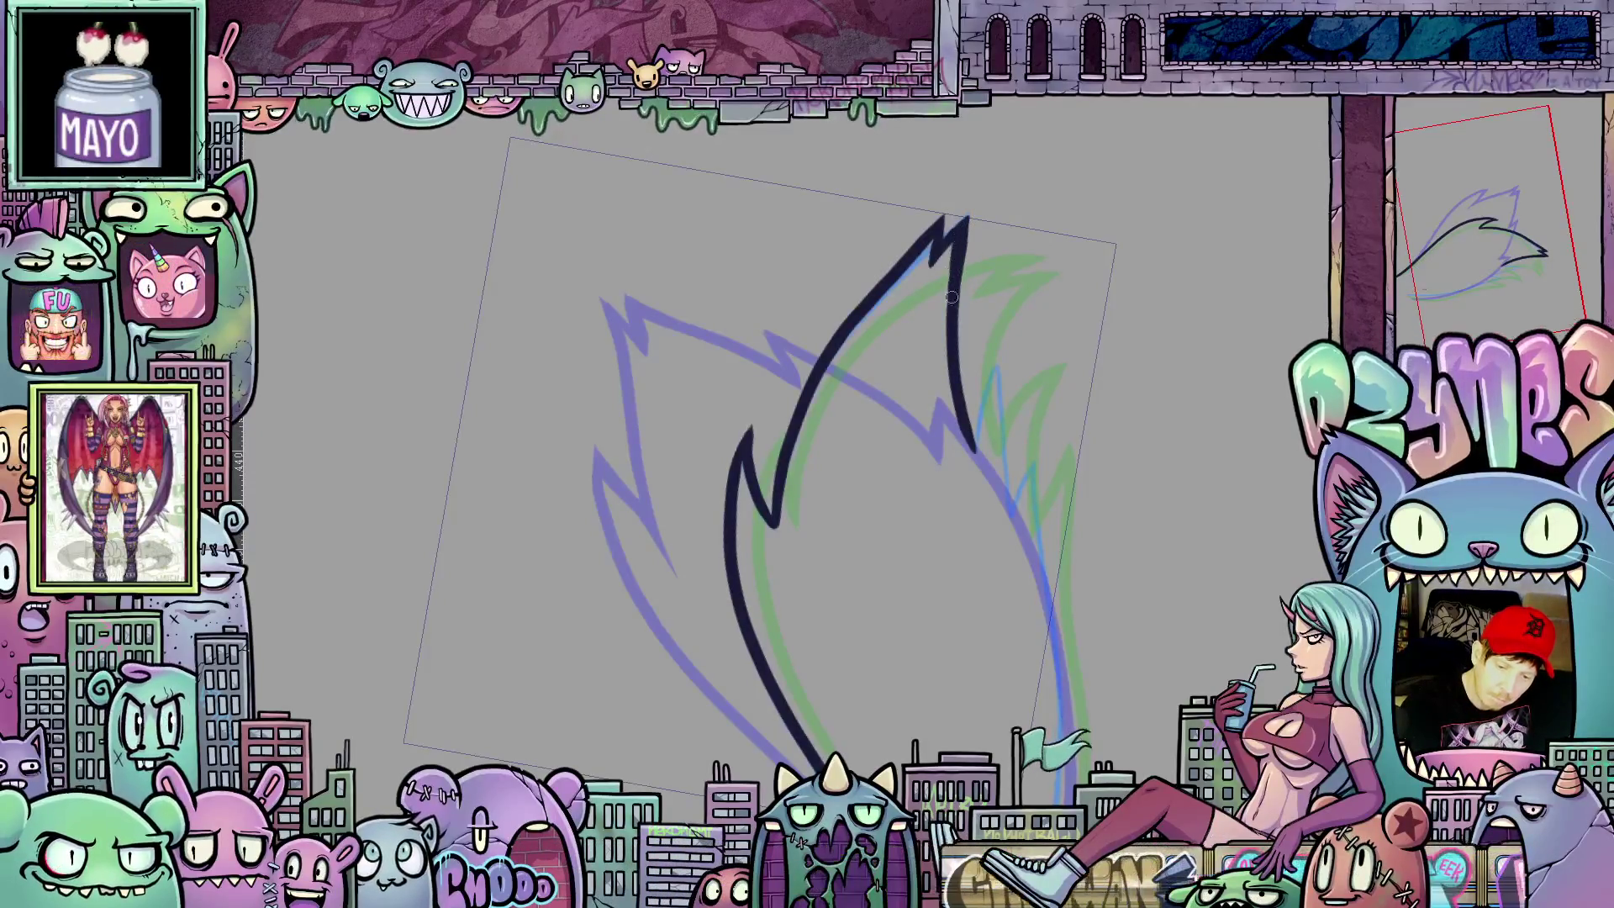
Step: Reposition the view for the right edge, reset rotation and play back the animation
left_click_drag(984, 431, 861, 402)
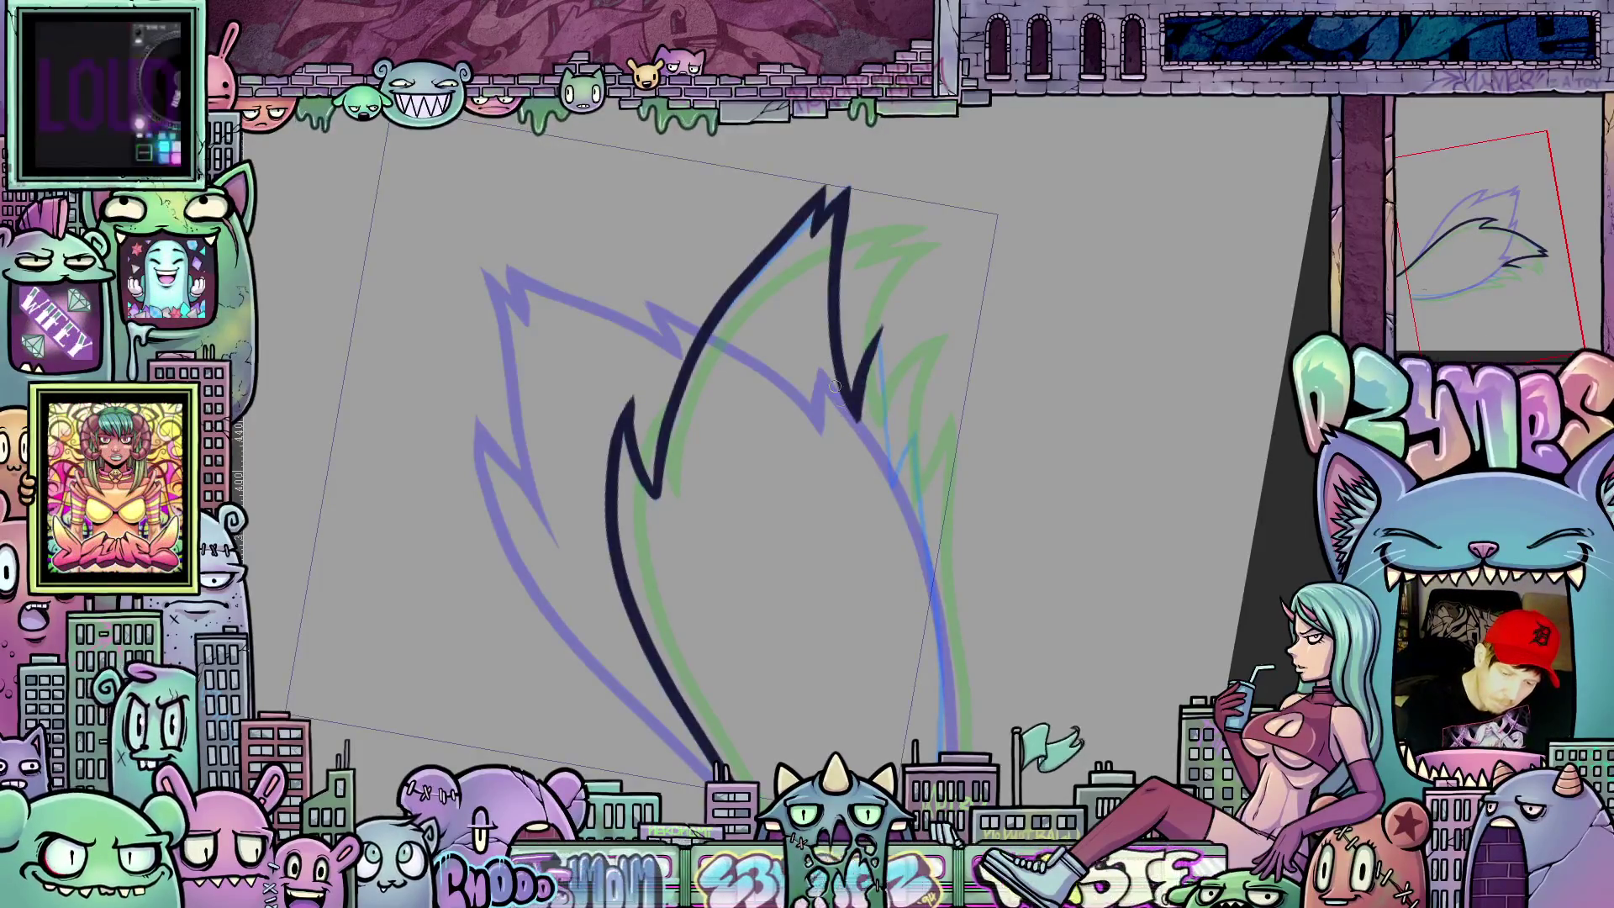
mouse_move(828, 372)
left_mouse_down()
mouse_move(829, 286)
mouse_move(836, 434)
left_mouse_up()
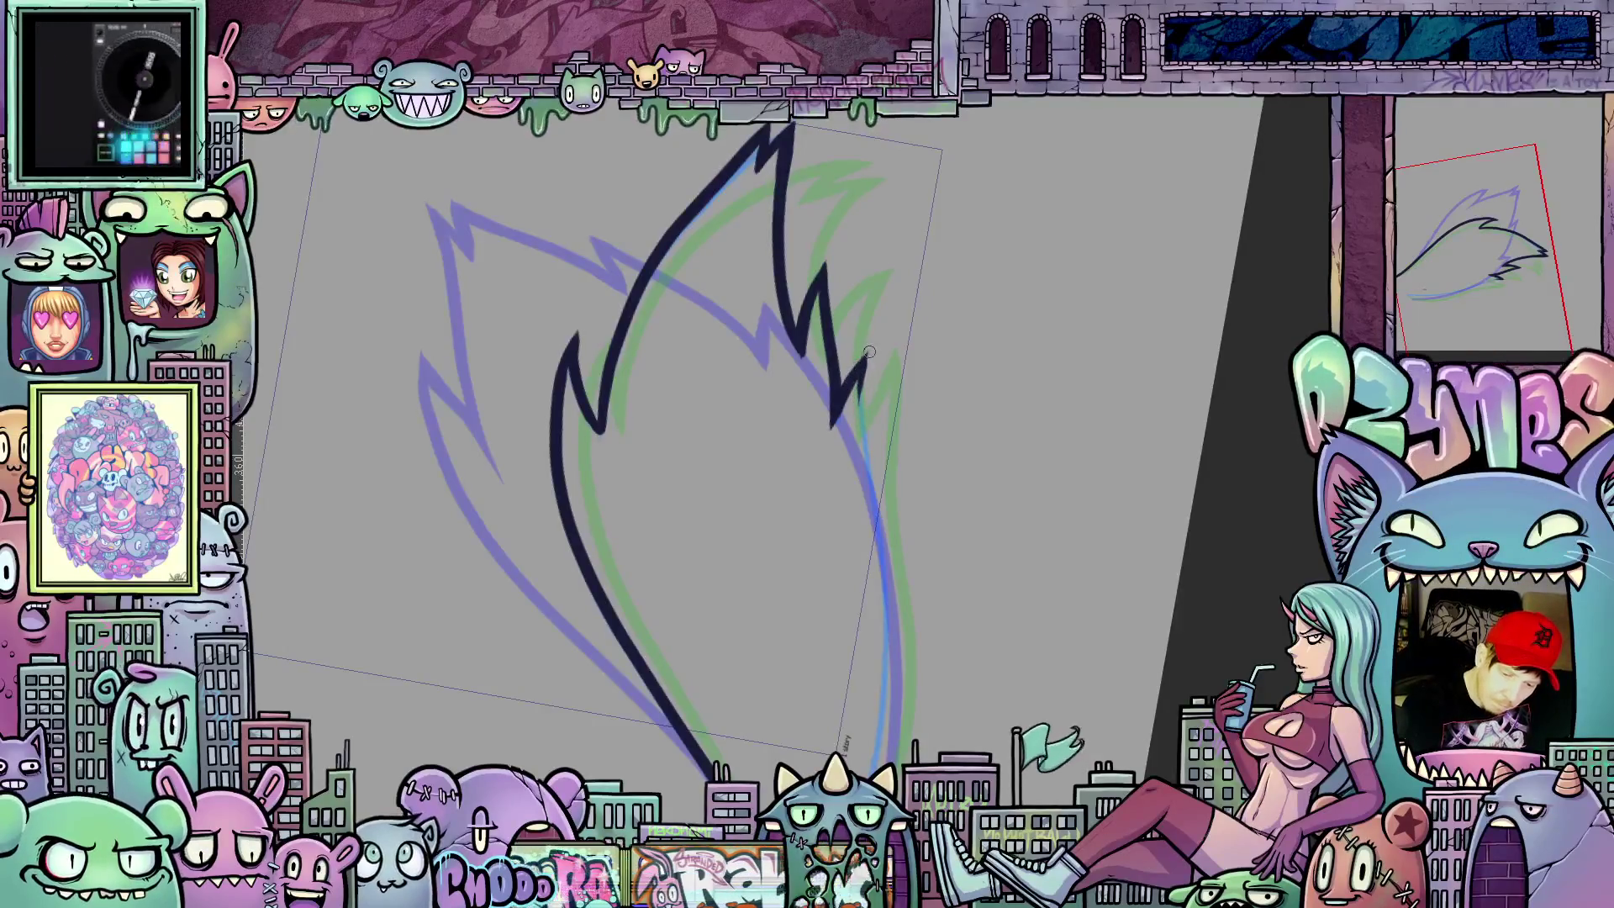
left_click_drag(871, 349, 937, 399)
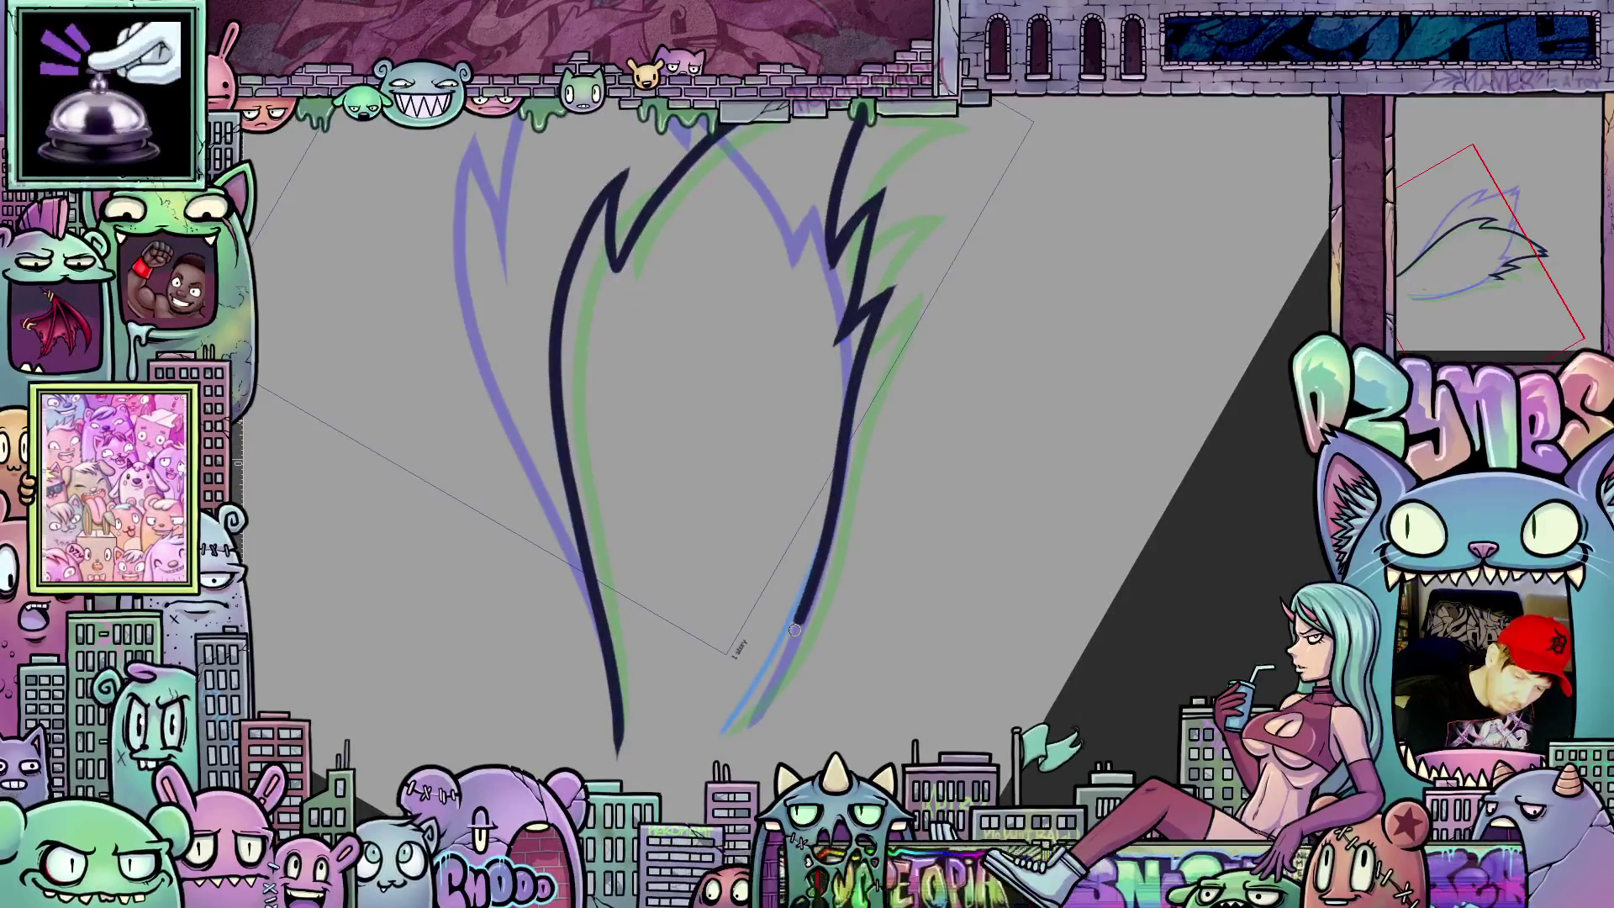
mouse_move(761, 687)
left_mouse_down()
mouse_move(1050, 694)
mouse_move(1191, 627)
left_mouse_up()
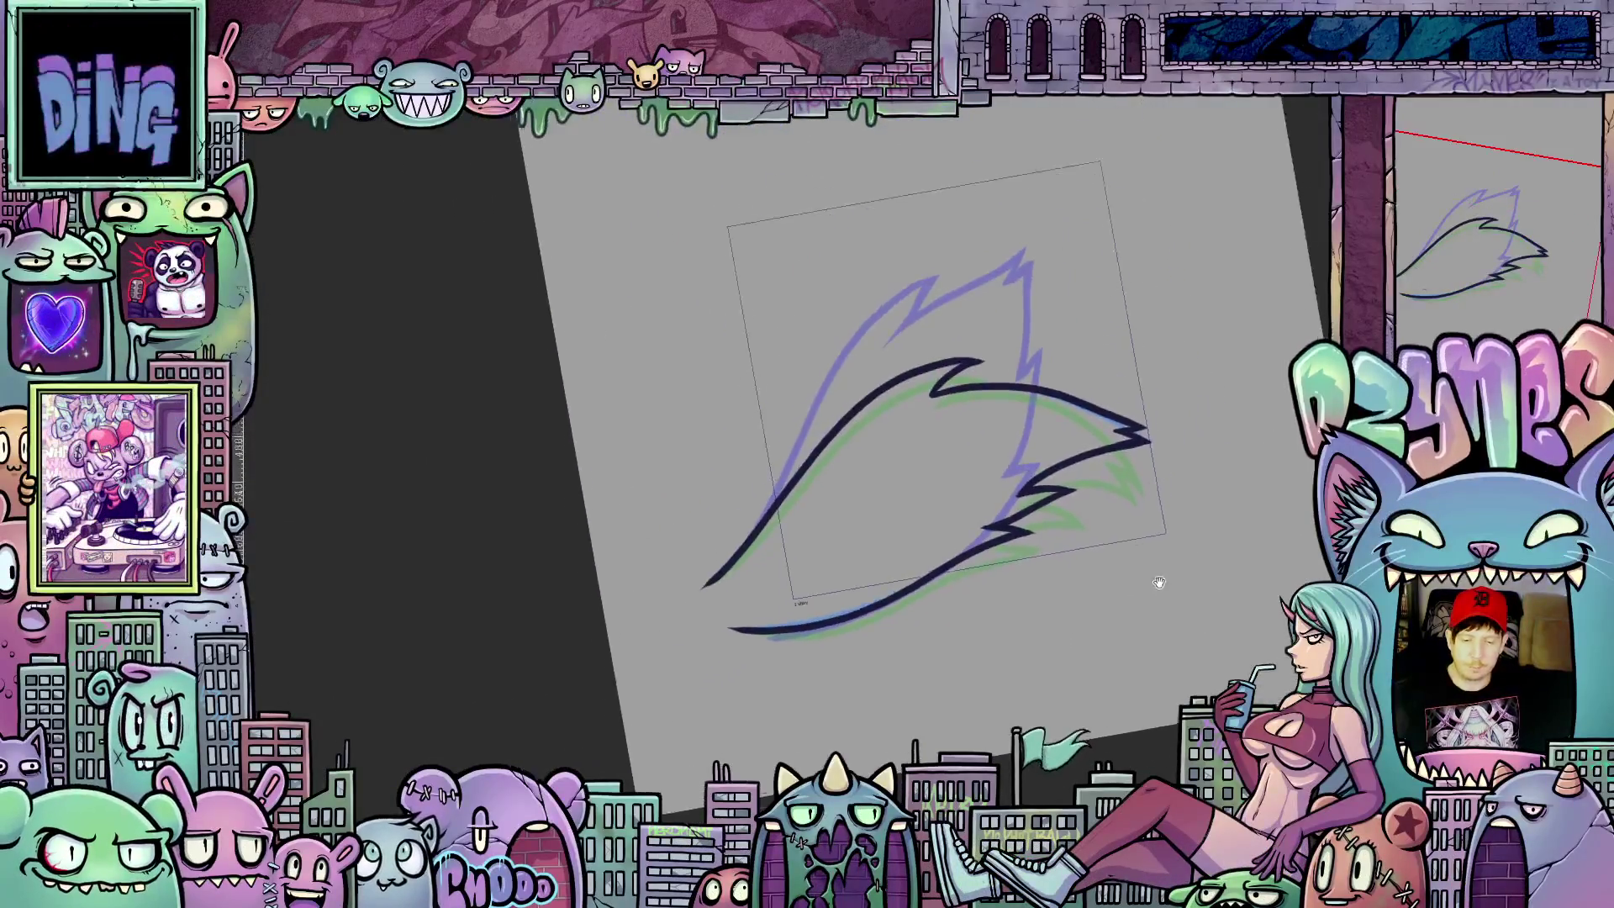
key("5")
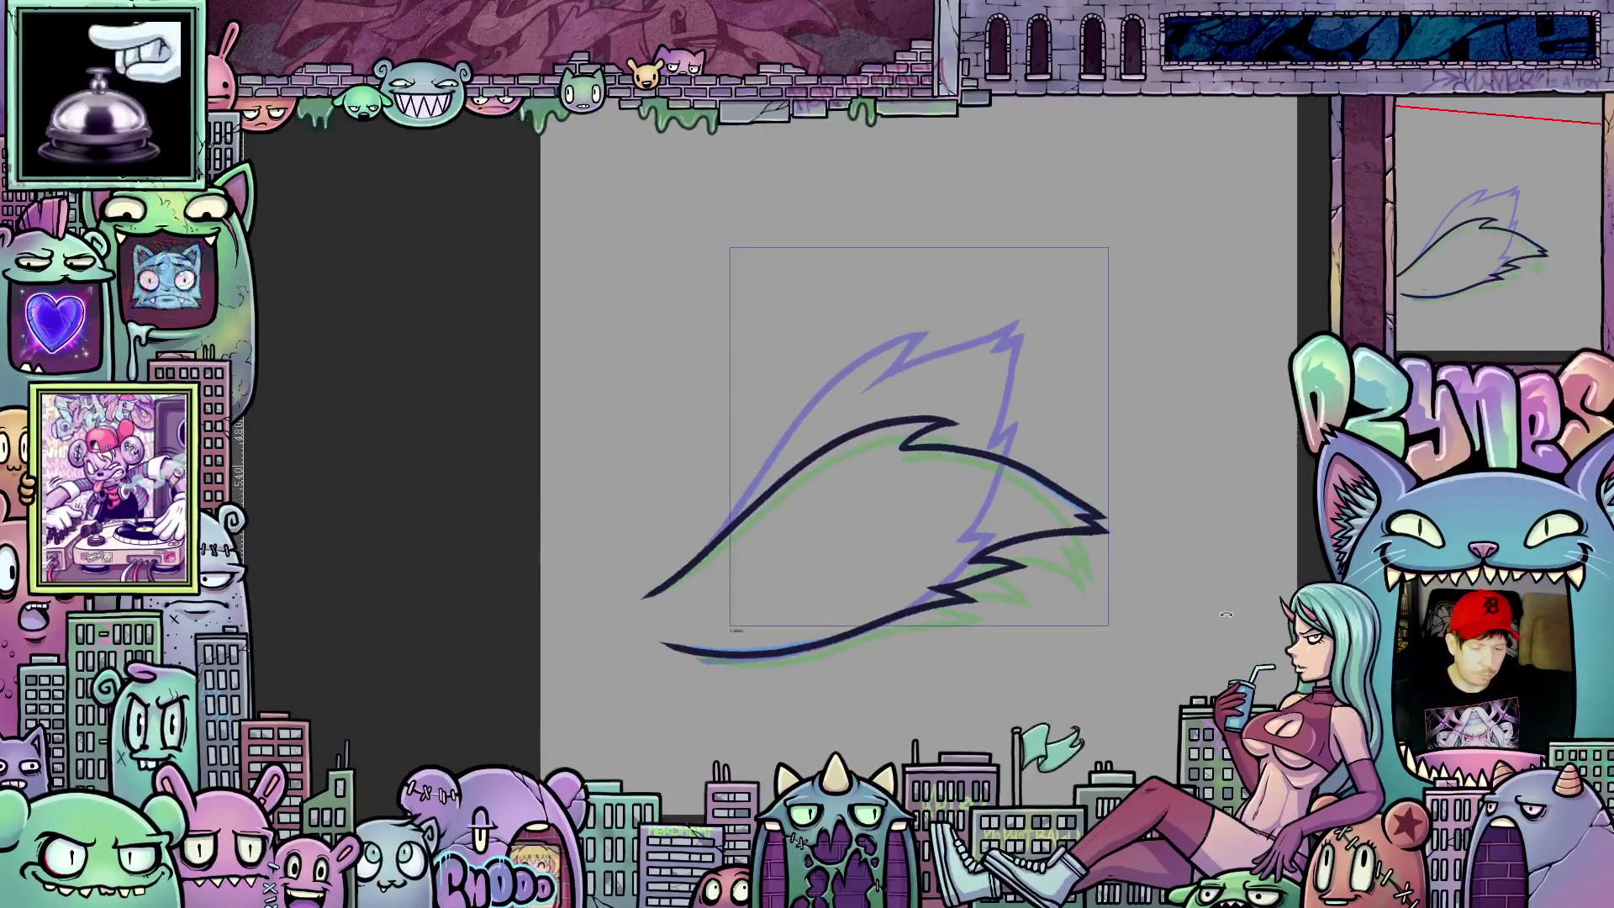
key("space")
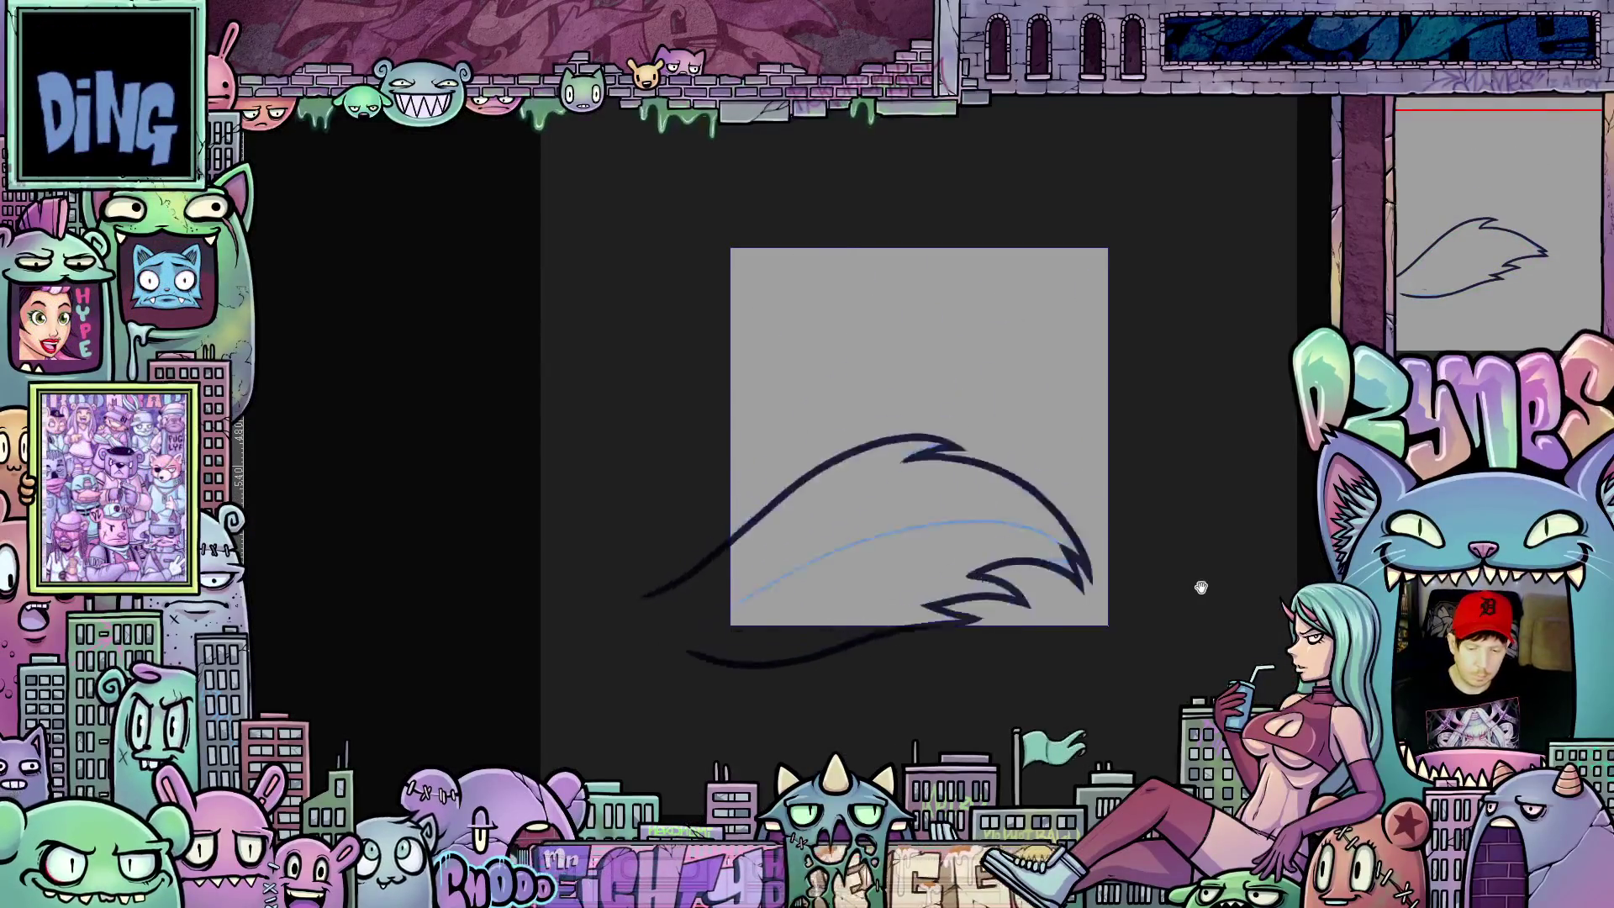
scroll(1201, 580, "down", 2)
scroll(1204, 531, "down", 1)
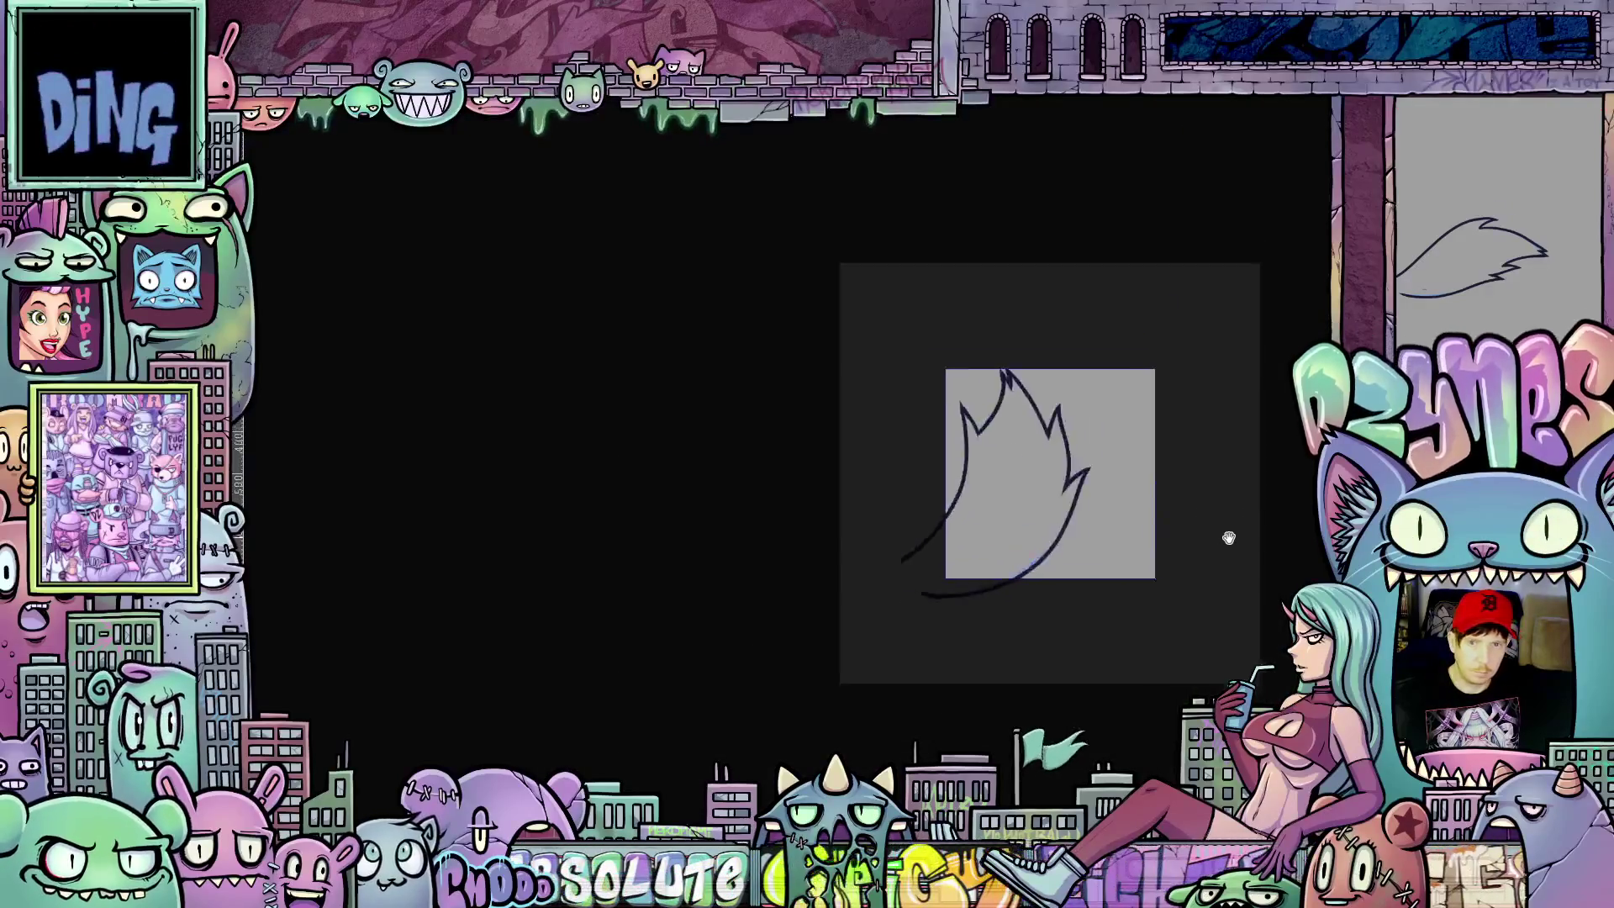
scroll(1223, 540, "down", 1)
scroll(1227, 547, "down", 1)
scroll(1227, 547, "down", 1)
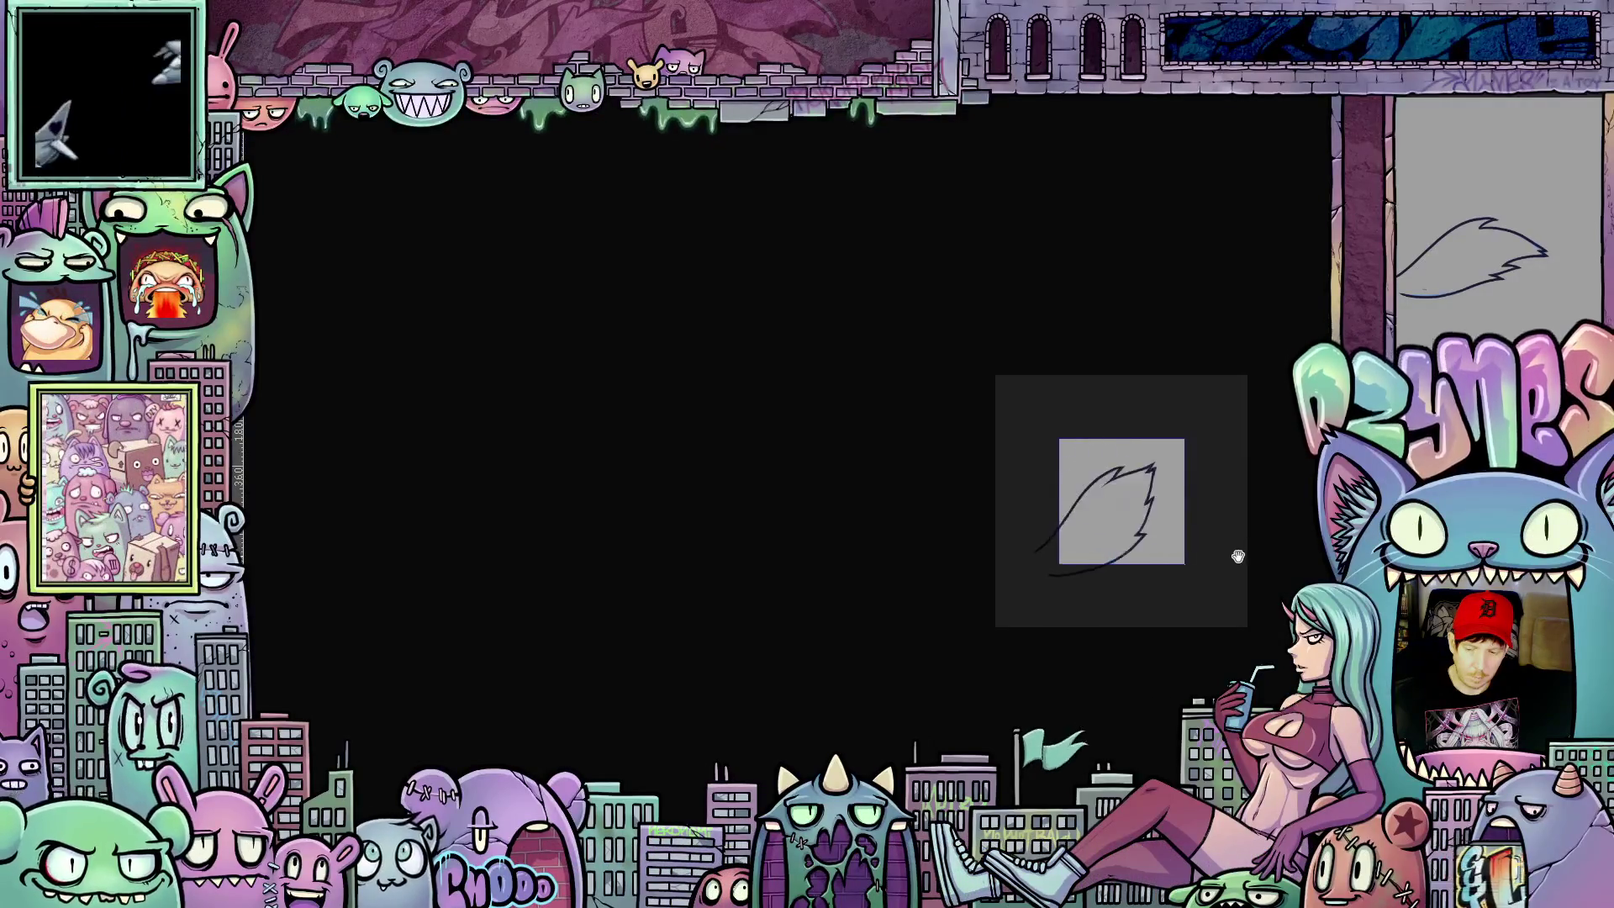
scroll(1240, 545, "up", 2)
scroll(1243, 544, "up", 1)
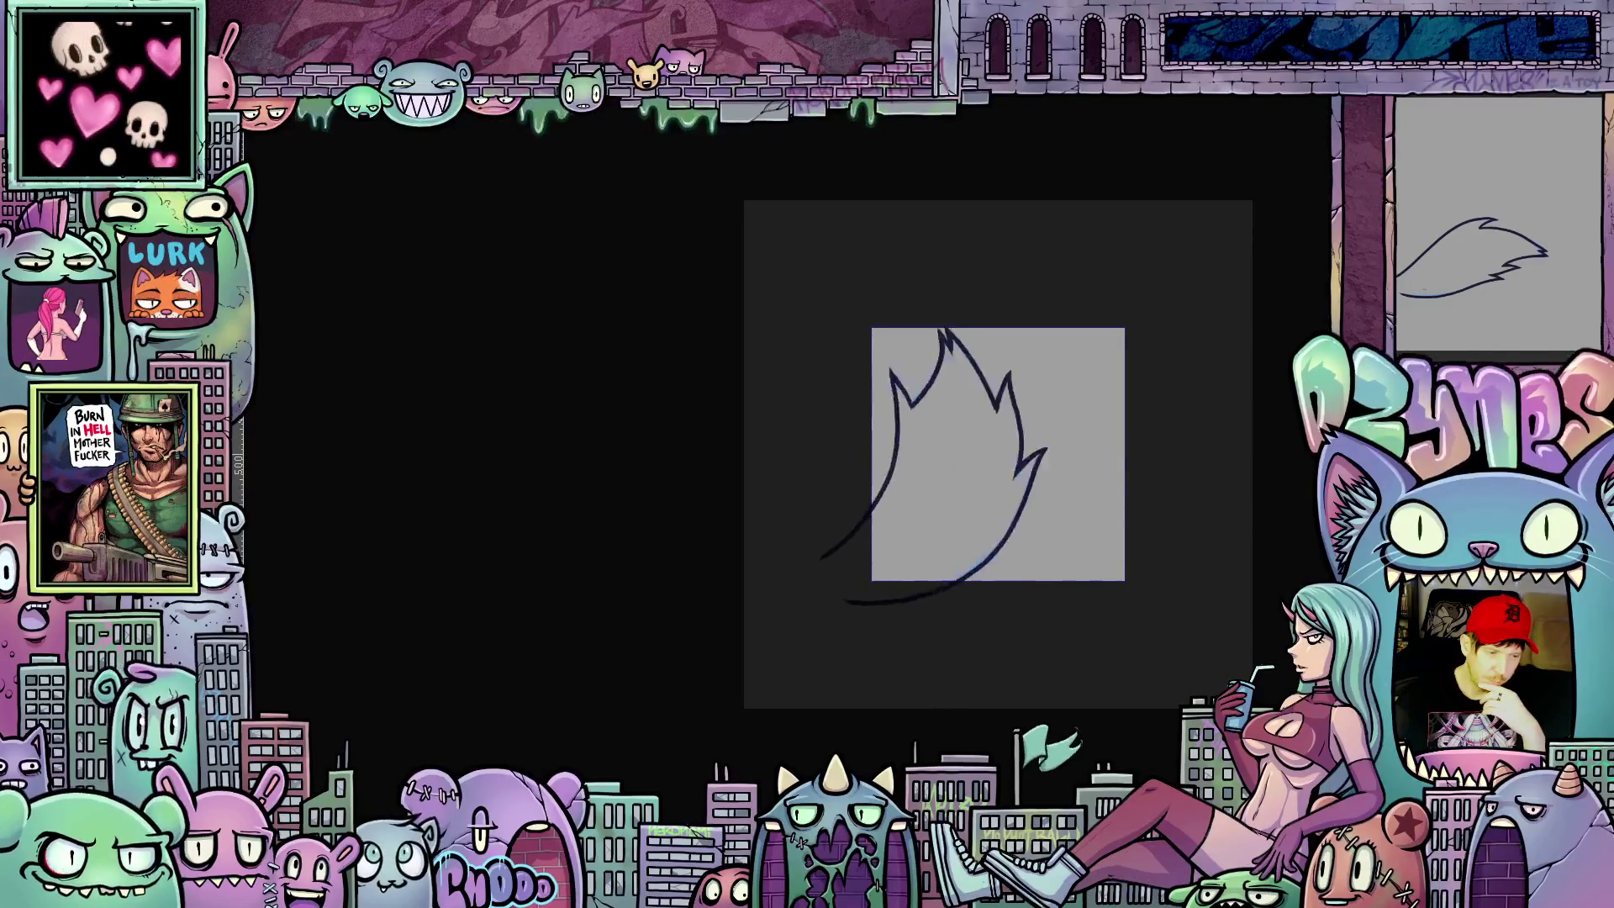
key("space")
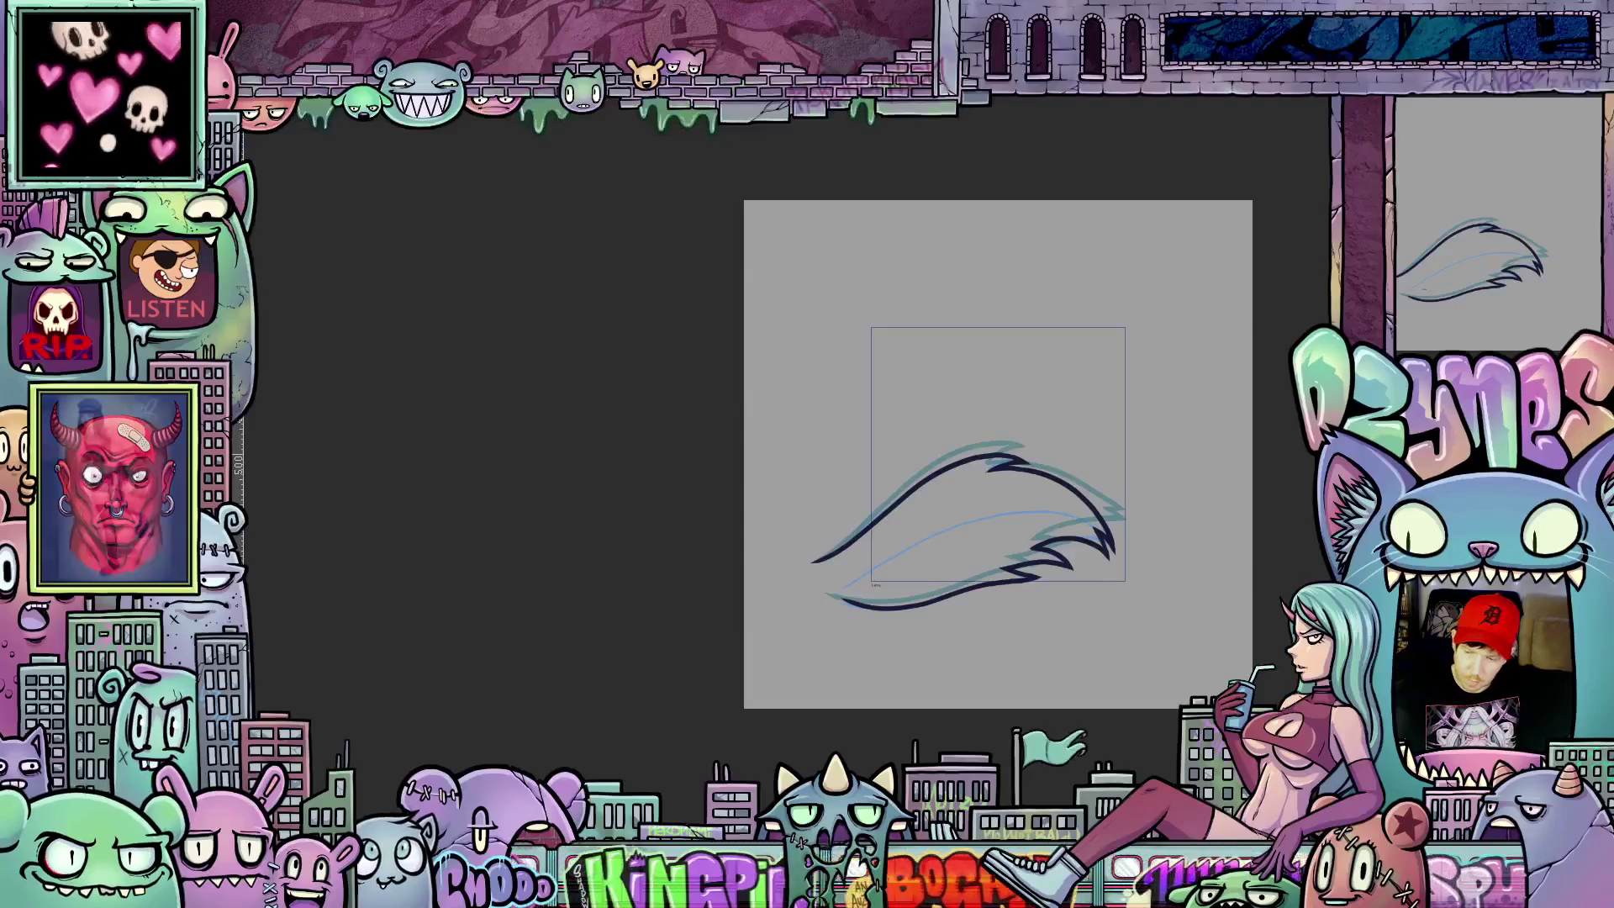
Step: Scale the inked flame down slightly and nudge it up-right to align with the other frames
key("ctrl+t")
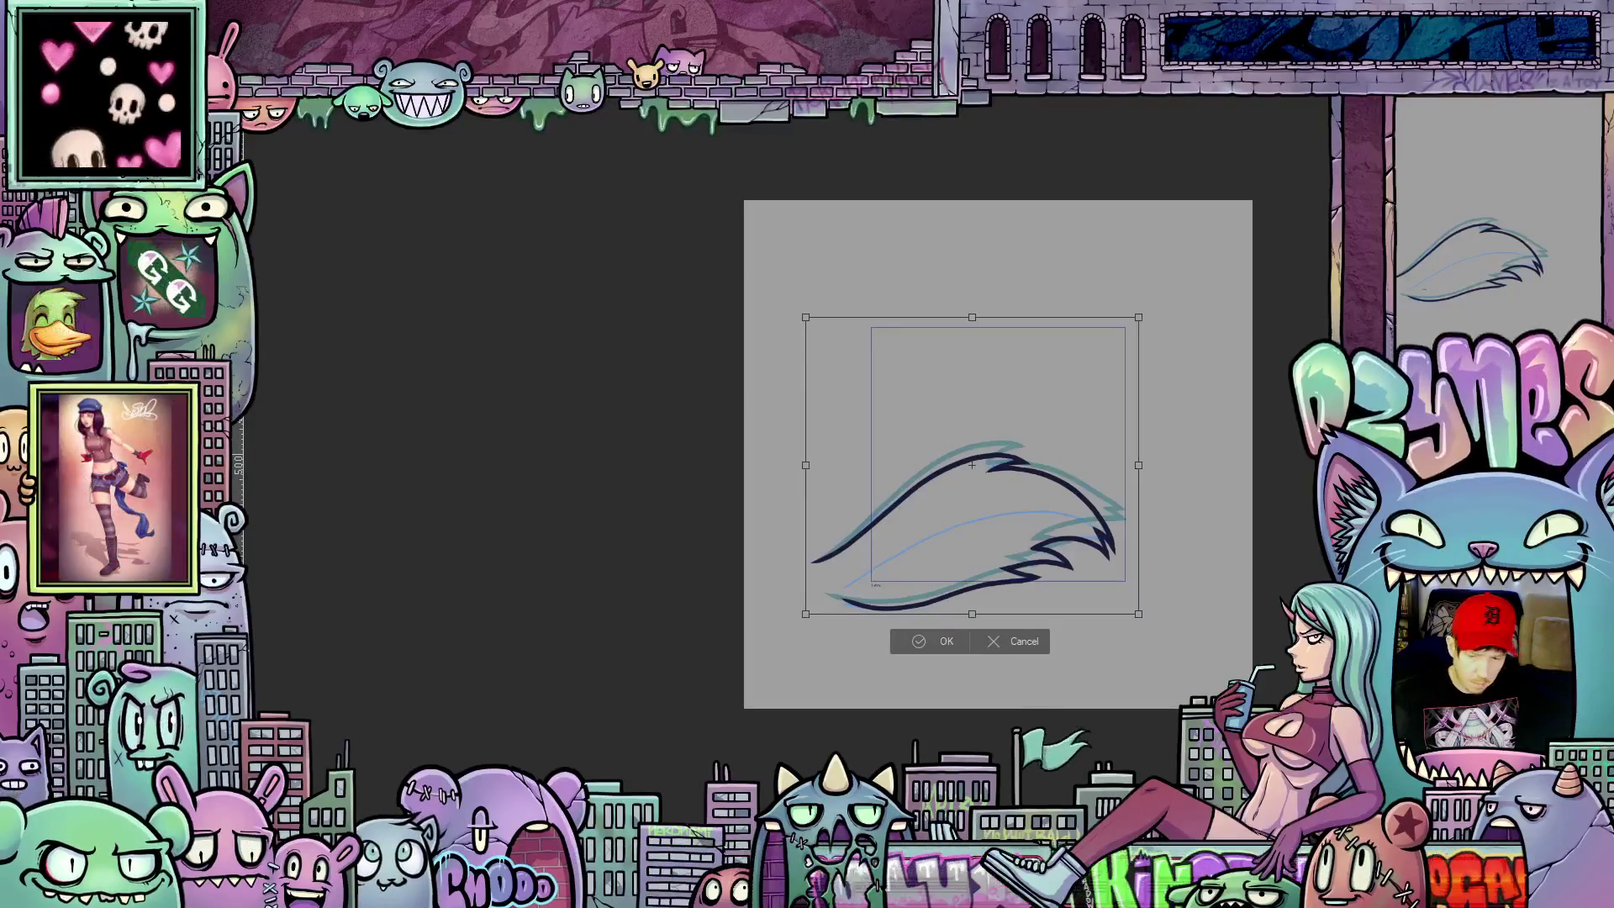
left_click_drag(1137, 319, 1118, 336)
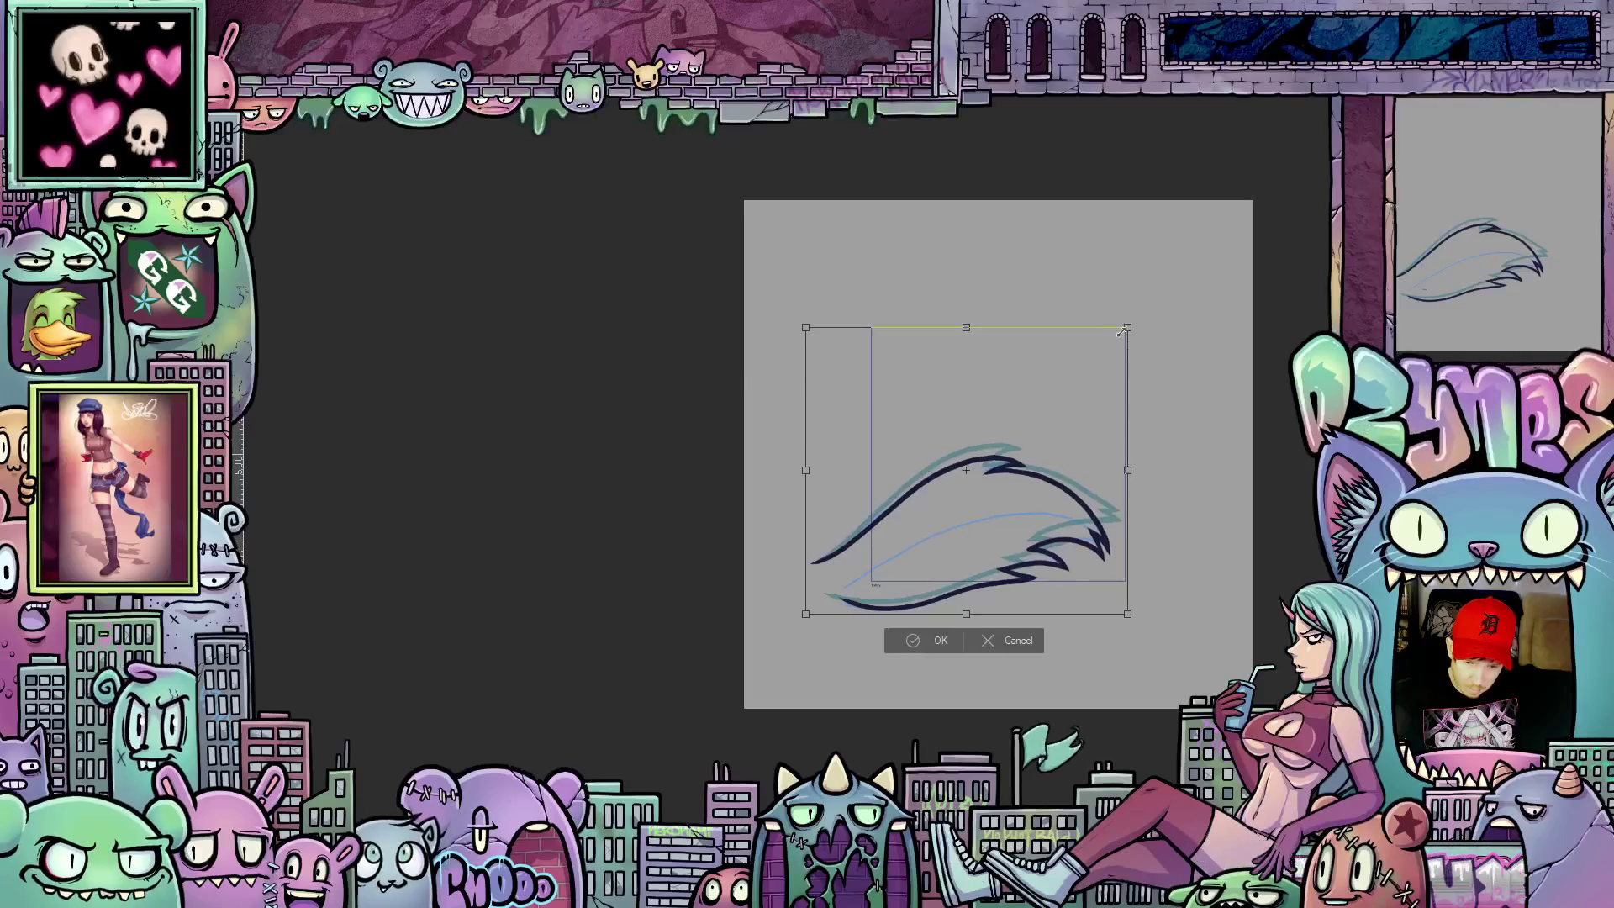
left_click_drag(1032, 507, 1052, 488)
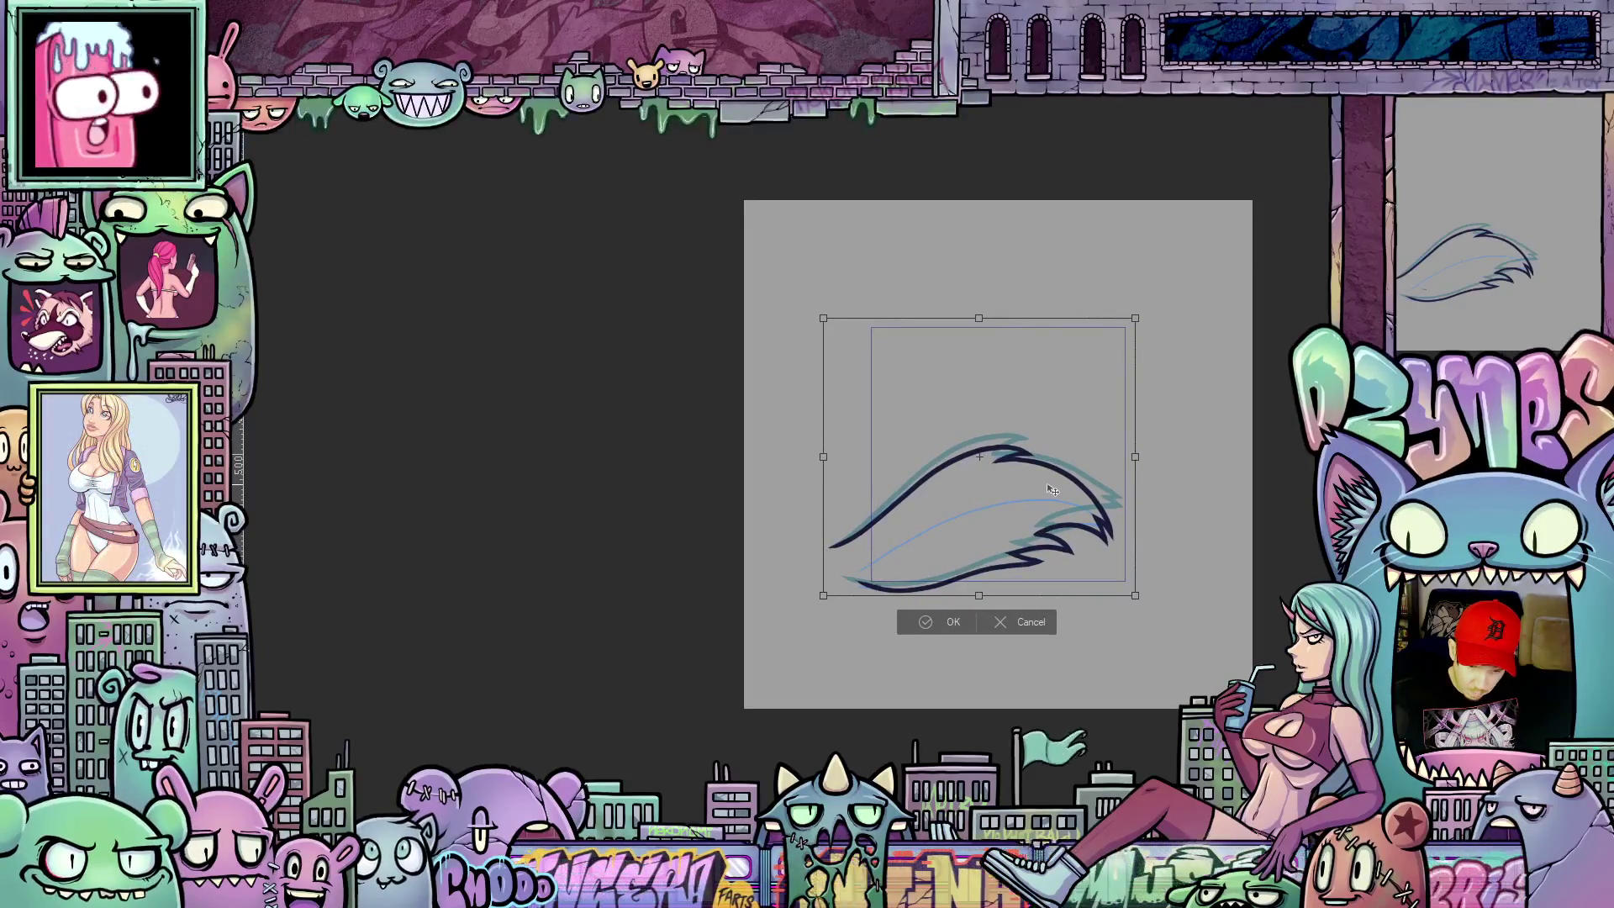
left_click(943, 622)
Step: Rotate the canvas view a quarter turn and play the flame animation preview
key("minus")
key("minus")
key("minus")
key("minus")
key("minus")
key("minus")
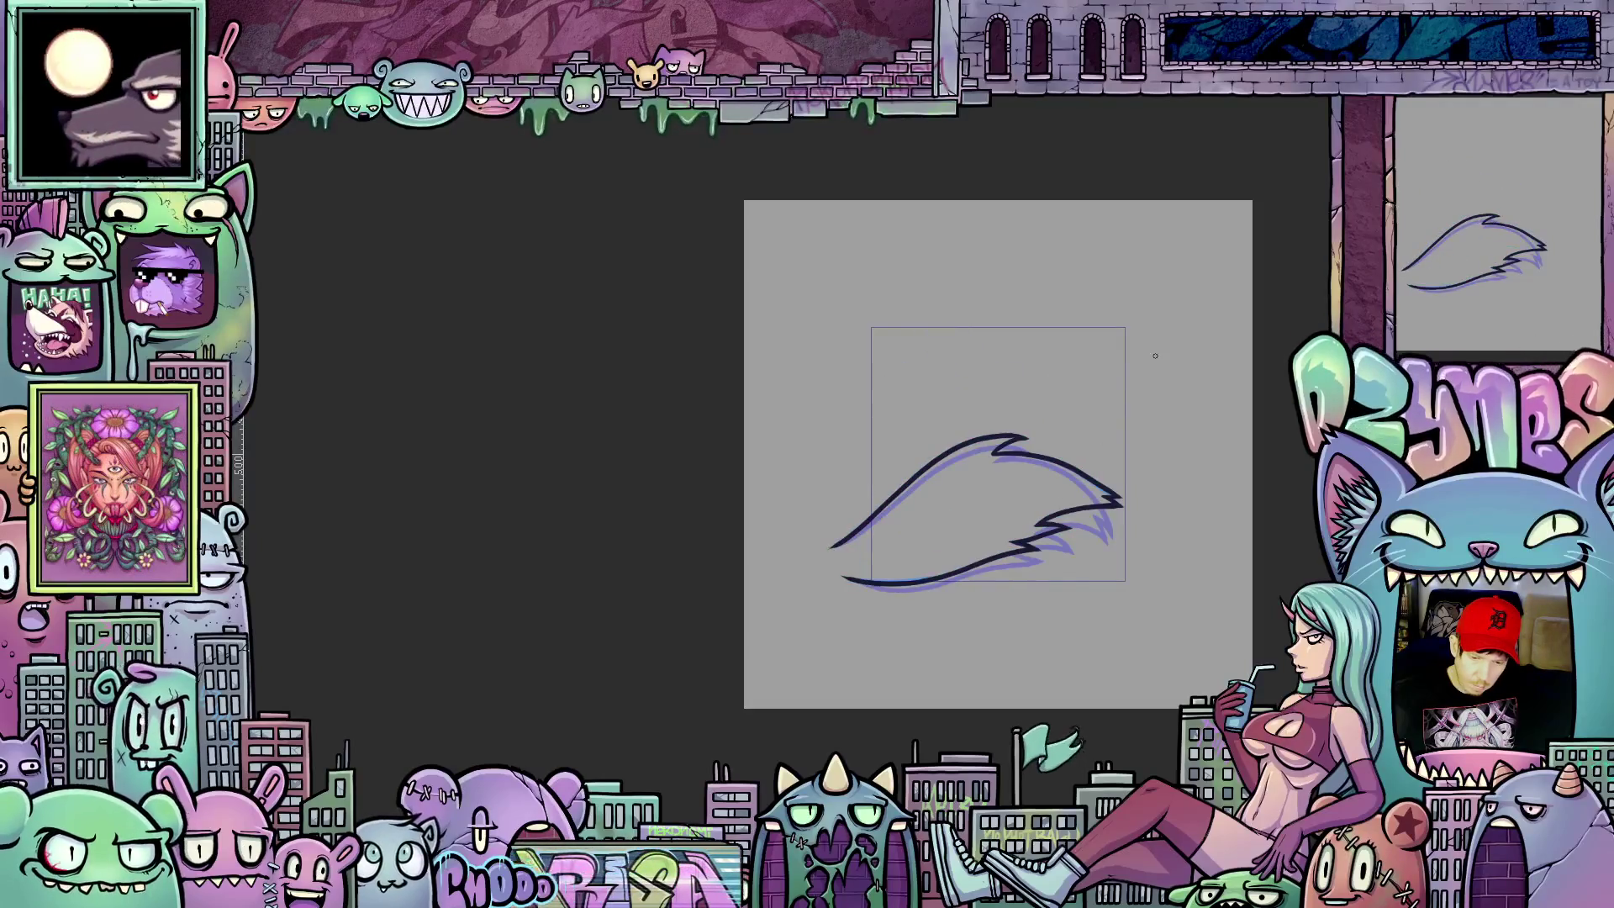
key("c")
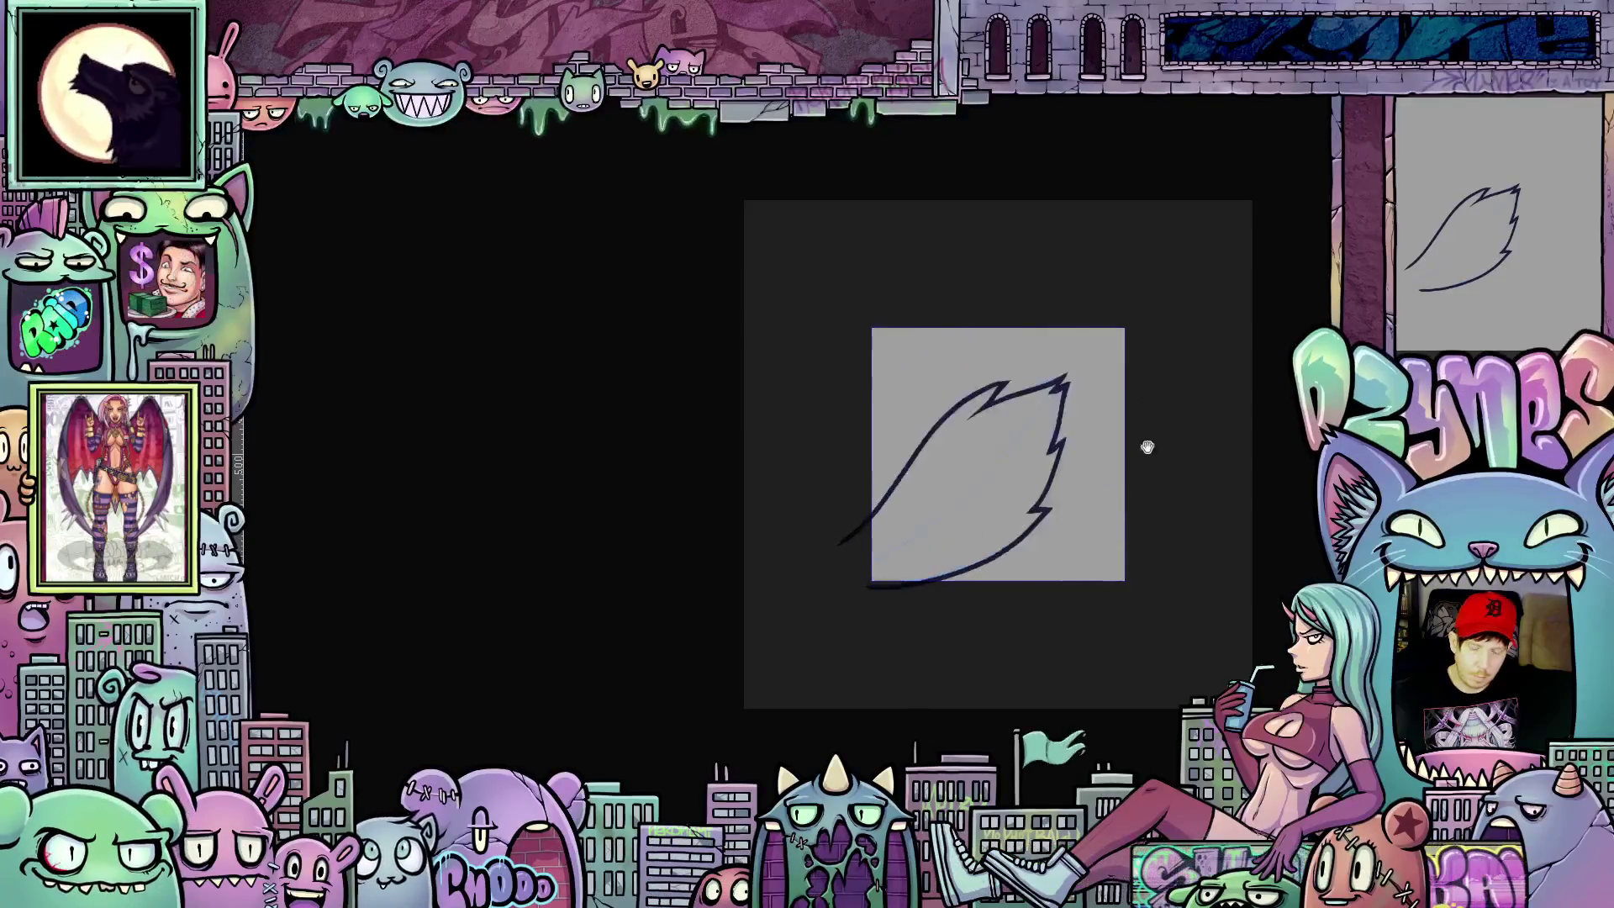
Step: Close the preview, step back a frame, and draw then select a vertical stroke beside the flame
left_click(892, 635)
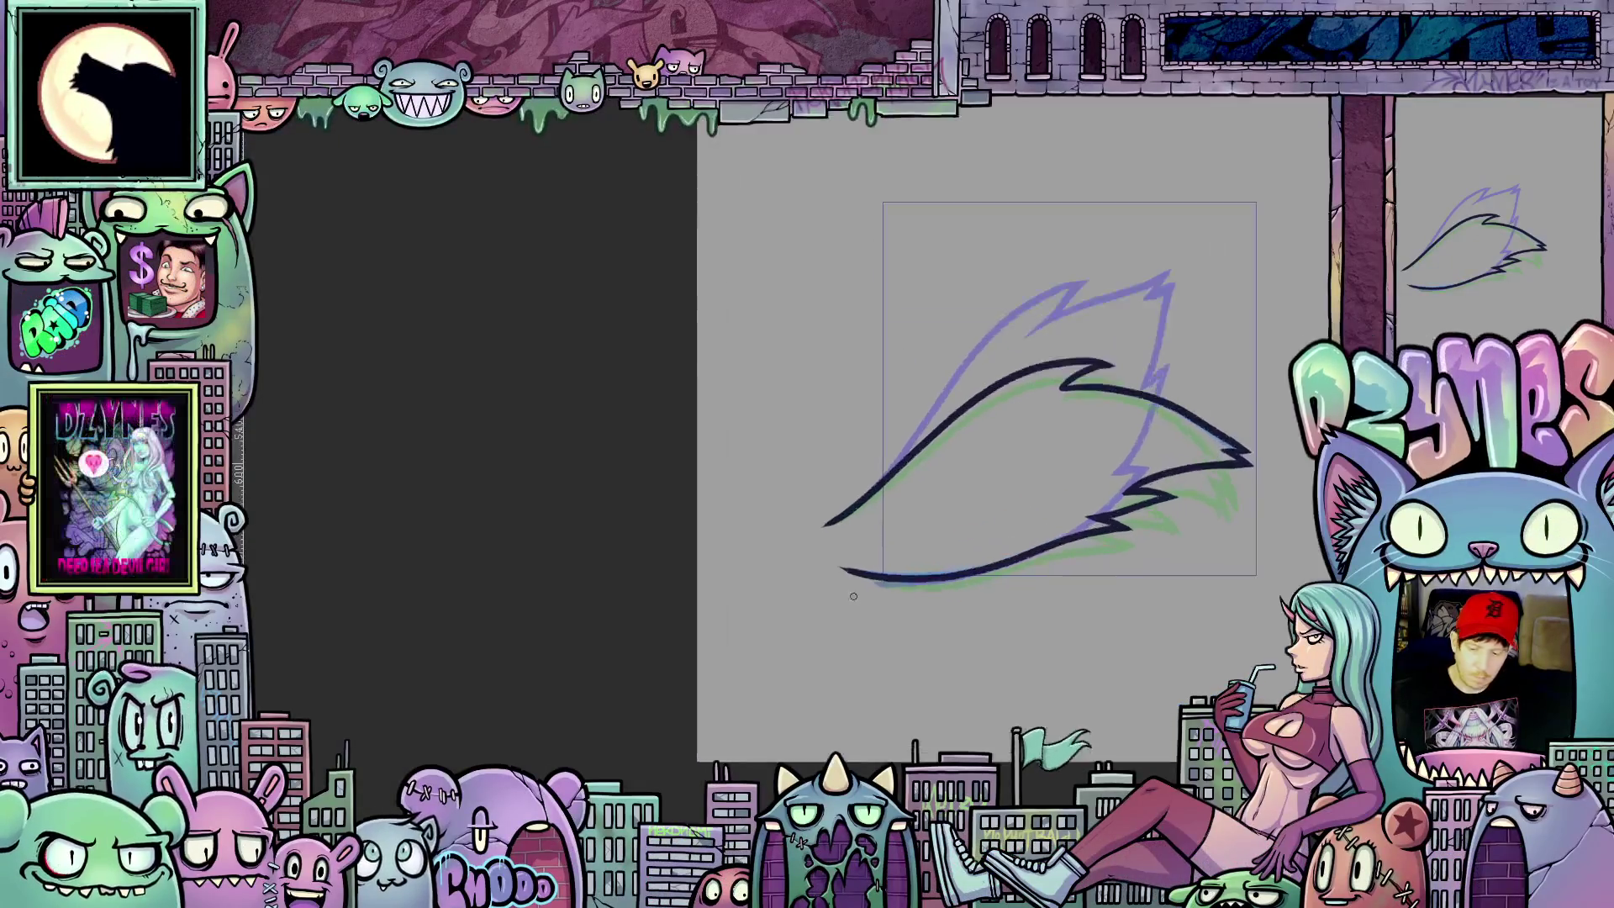
scroll(850, 594, "up", 2)
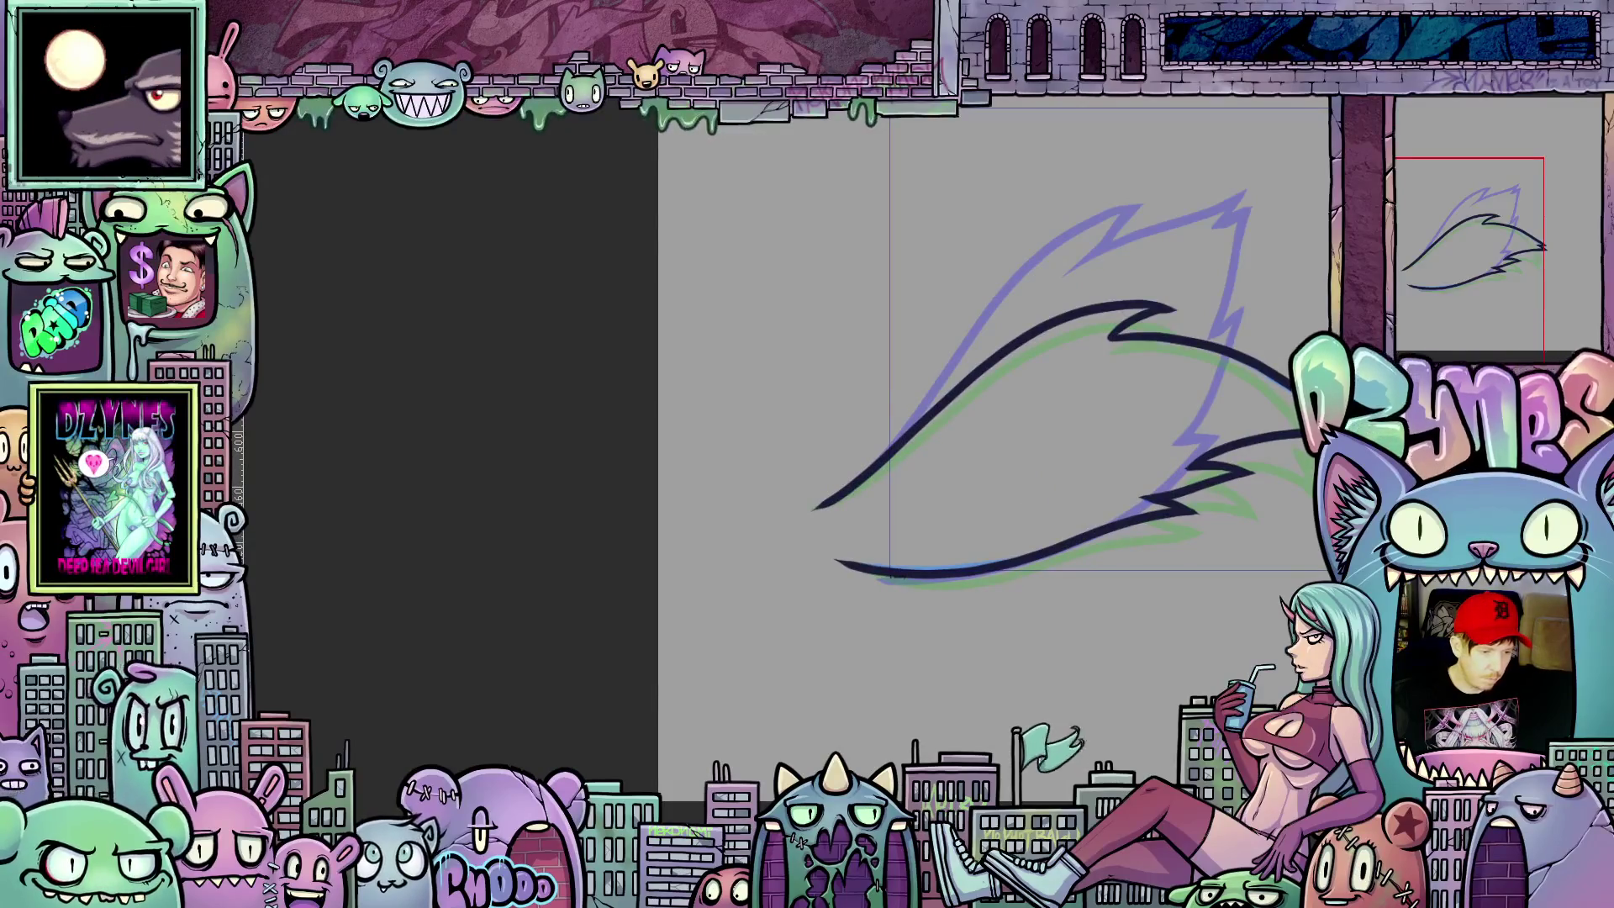
key("Left")
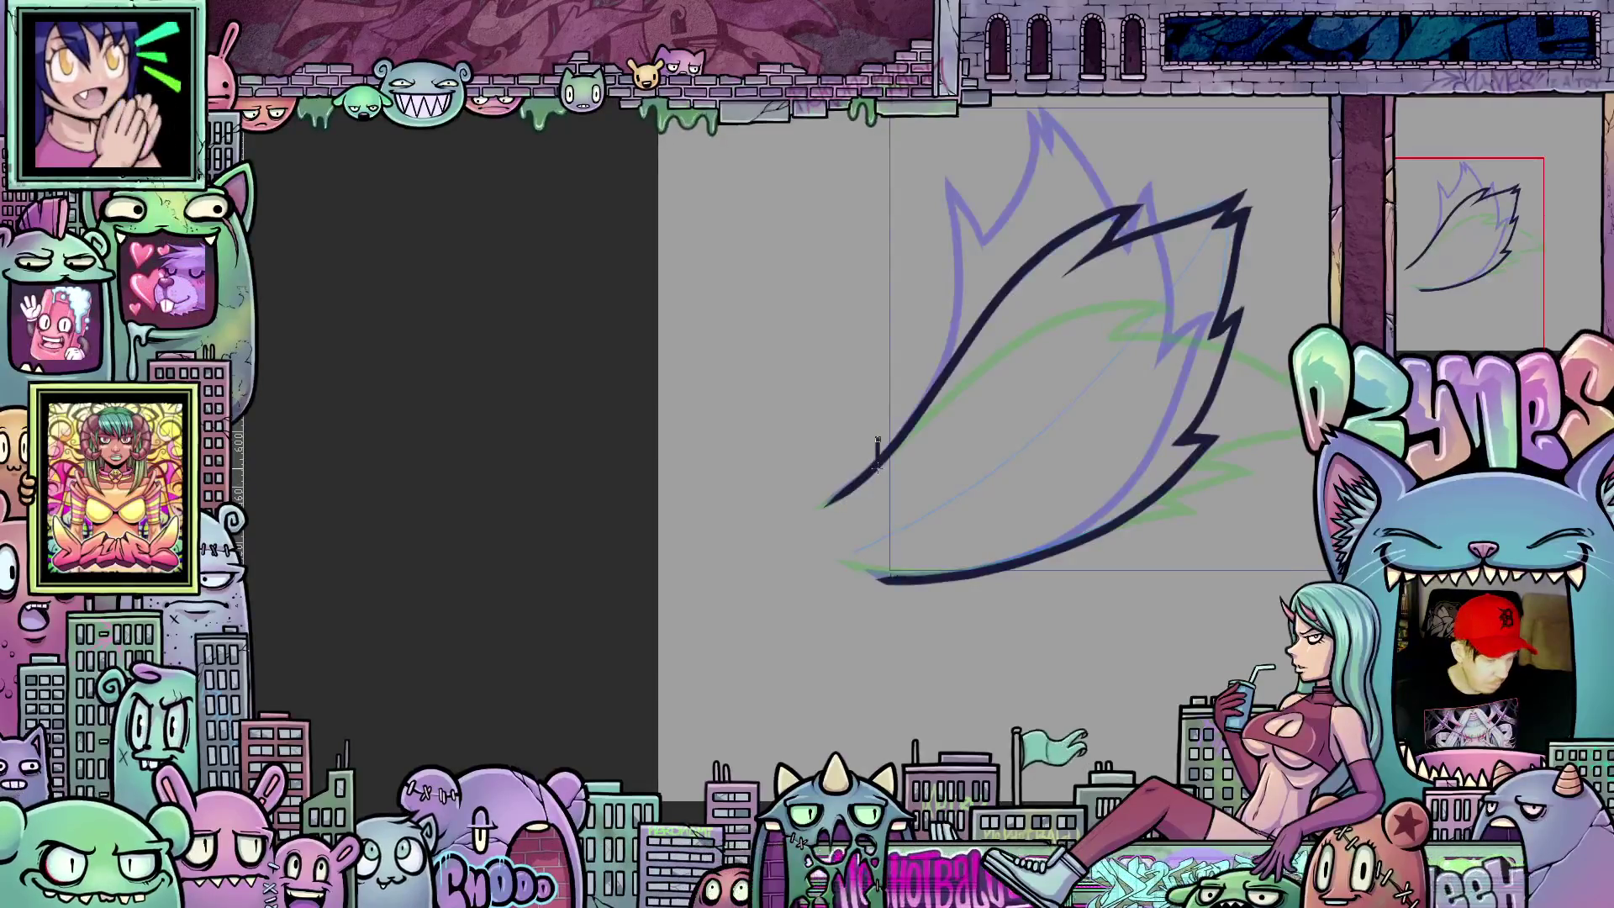
left_click_drag(879, 442, 878, 531)
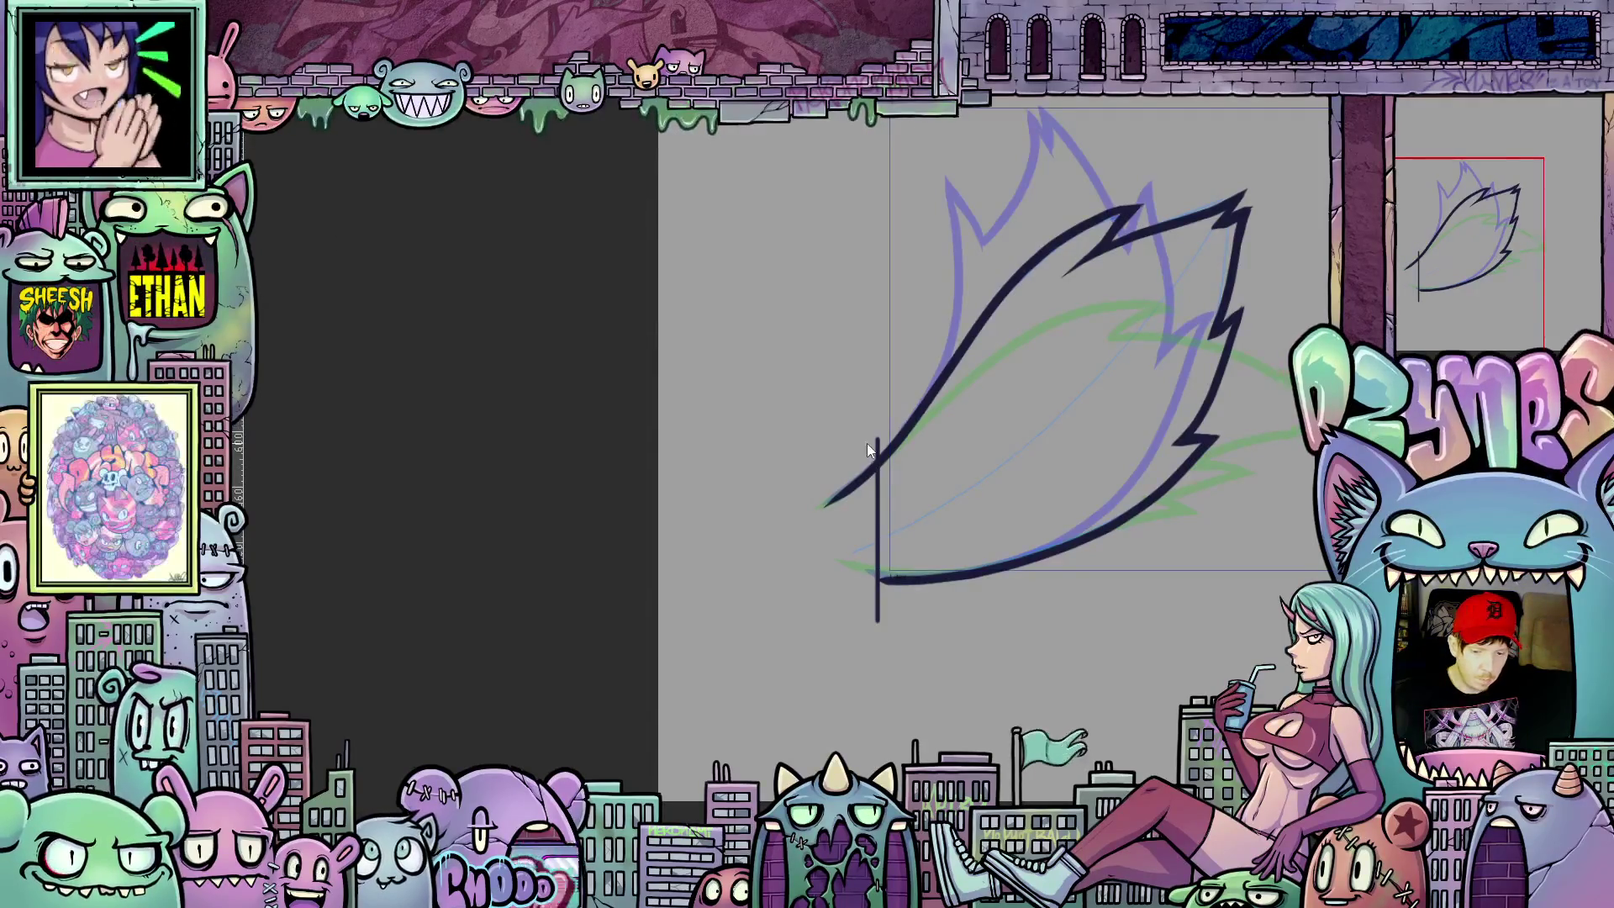
left_click(875, 444)
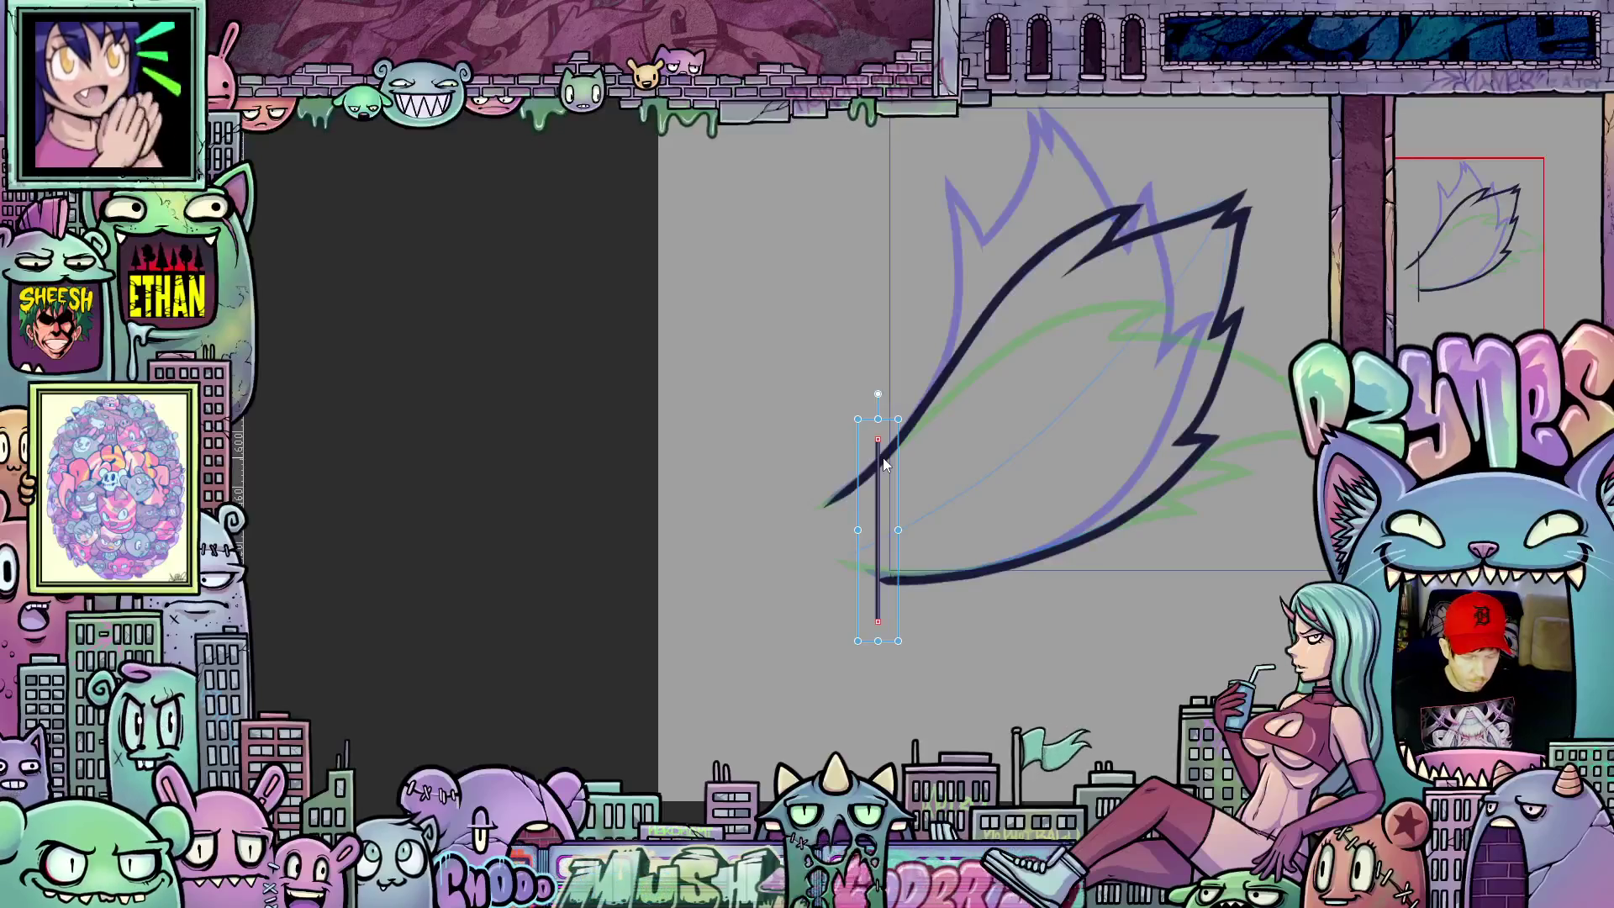
Step: Flip through the flame frames with the stroke selected, then clear the selection
key("comma")
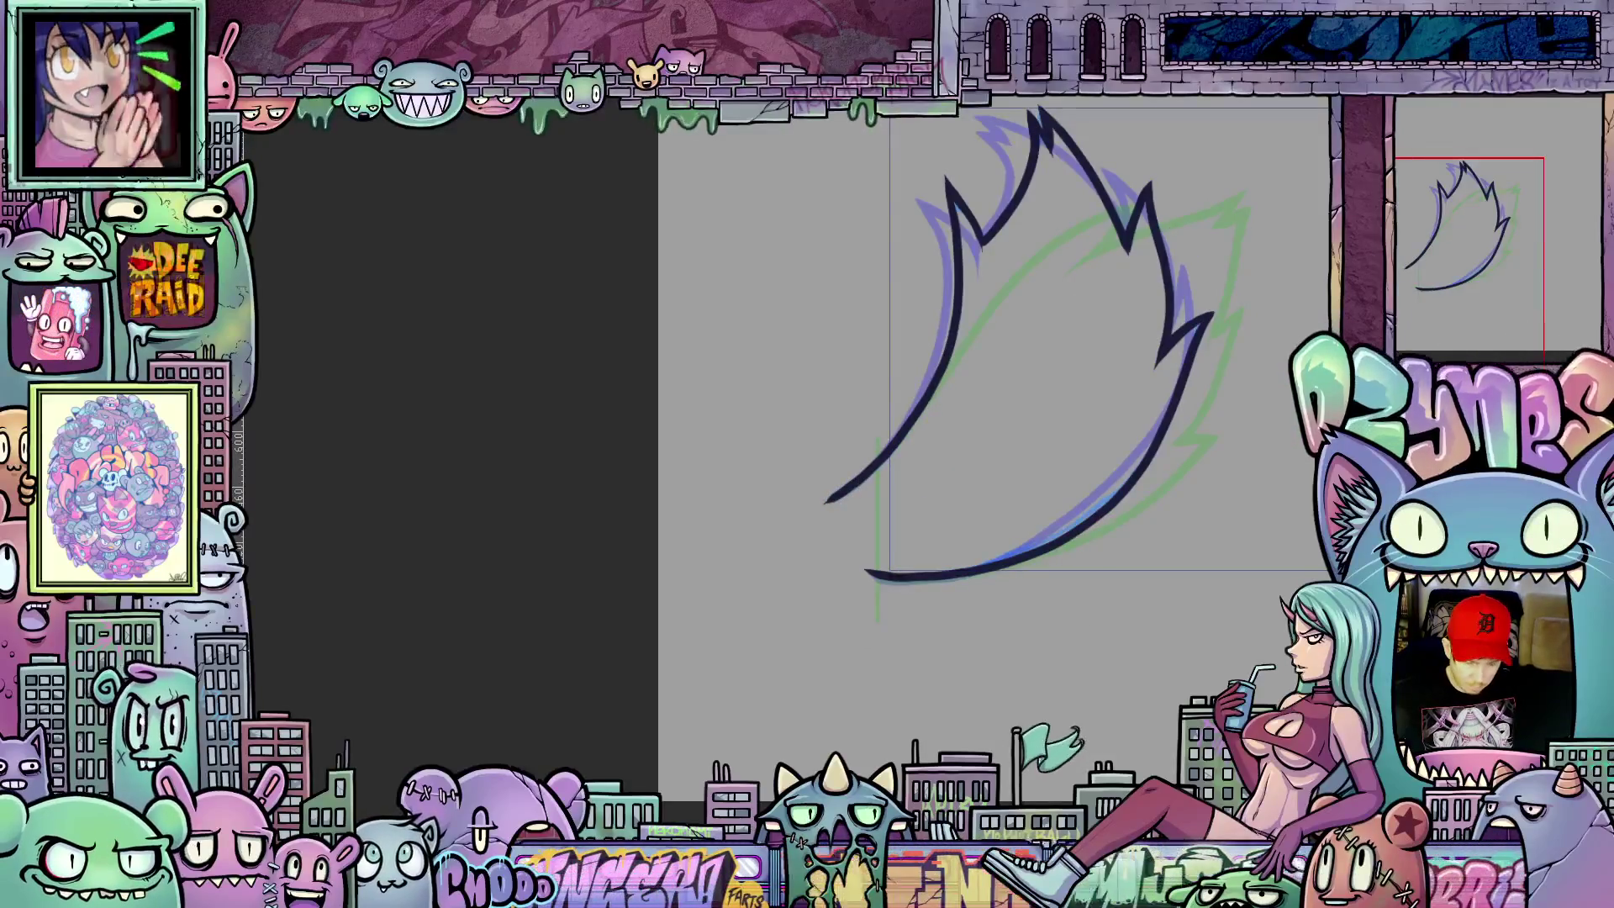
key("comma")
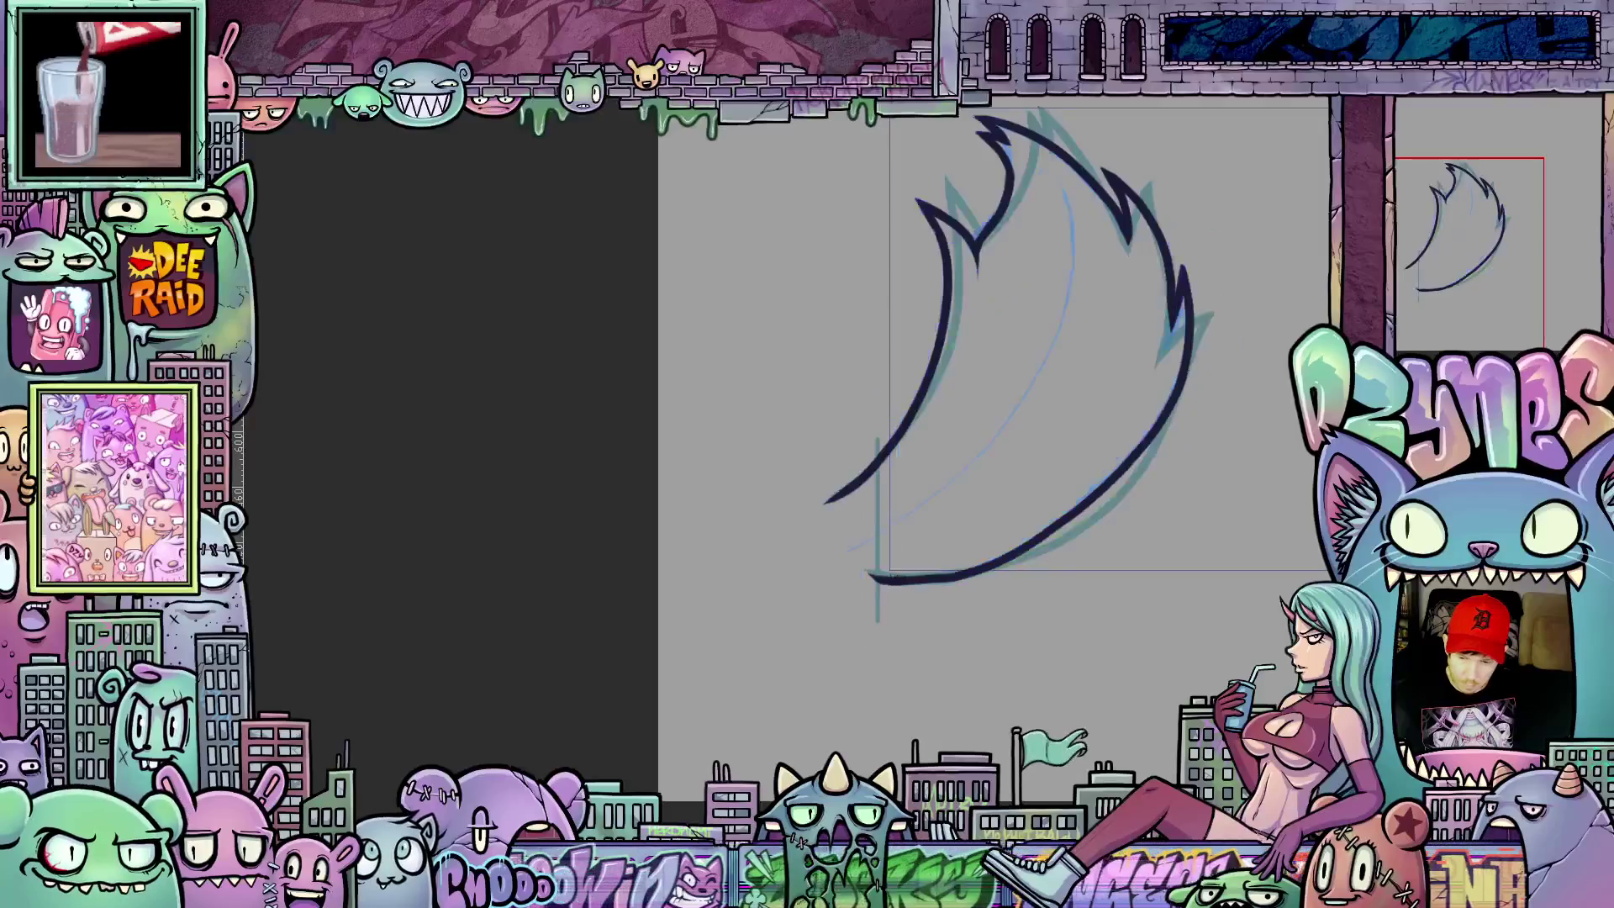
key("comma")
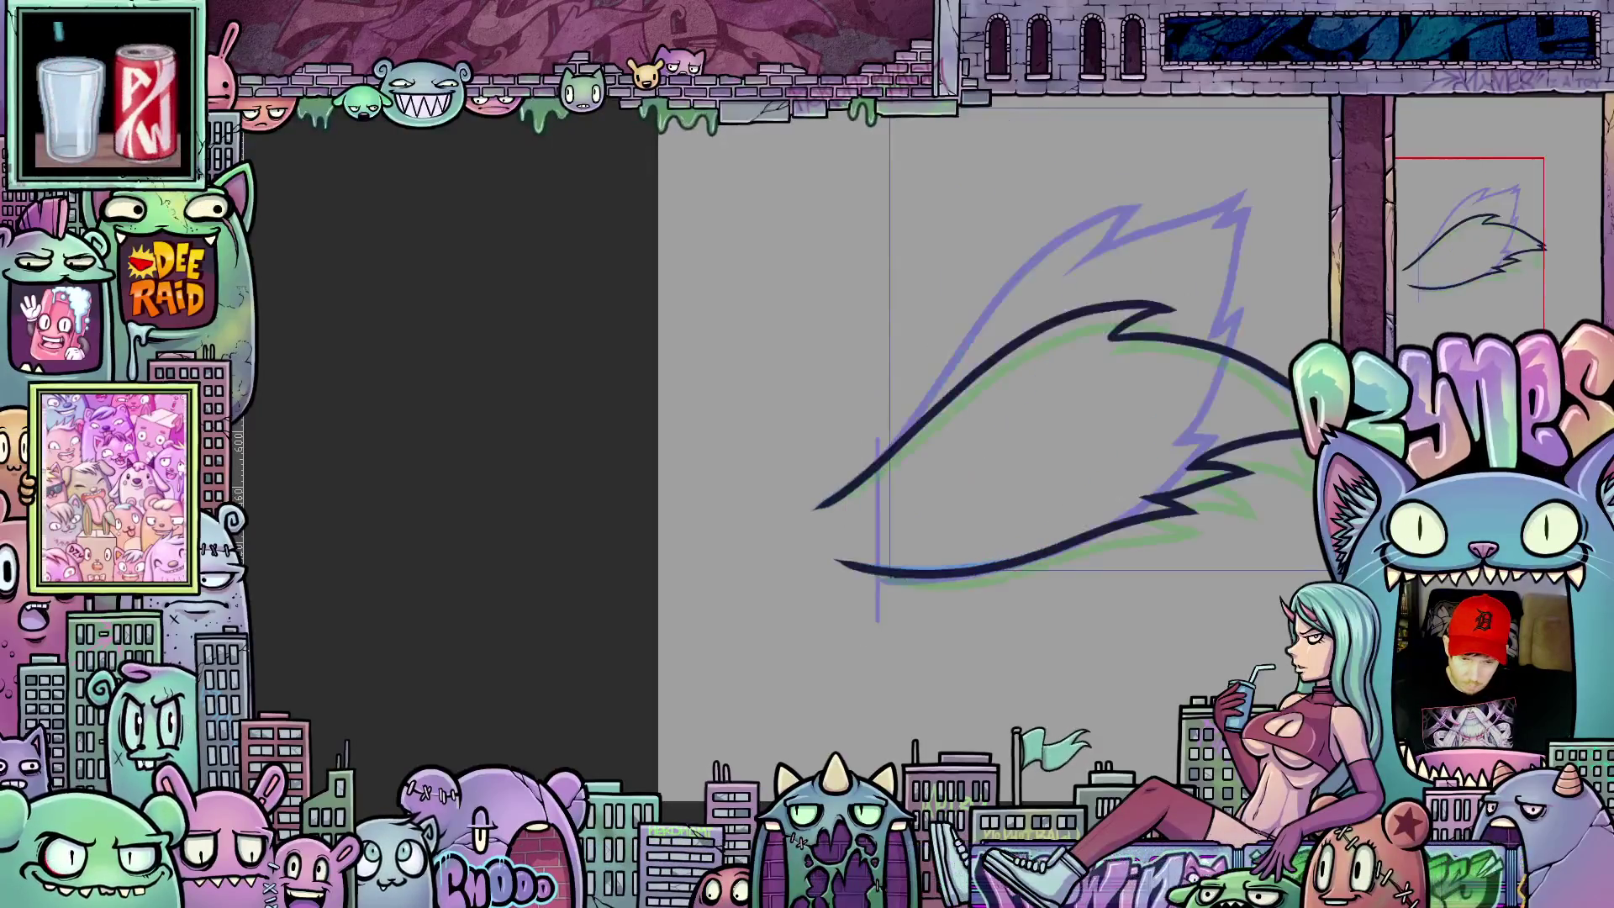
key("period")
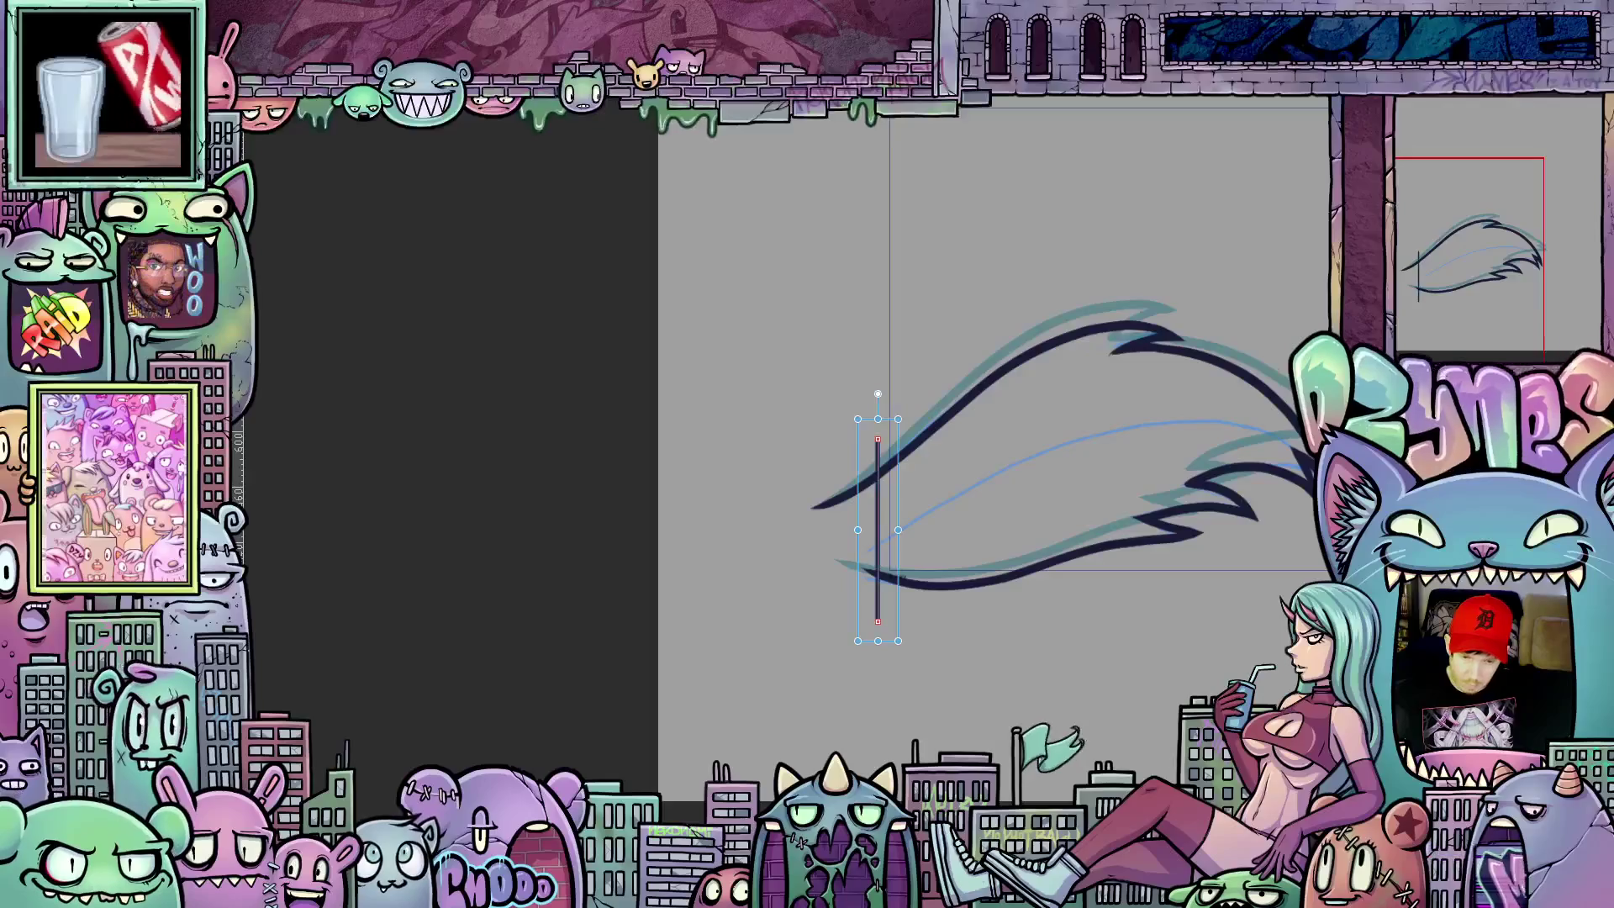
left_click(1090, 670)
scroll(1097, 629, "down", 2)
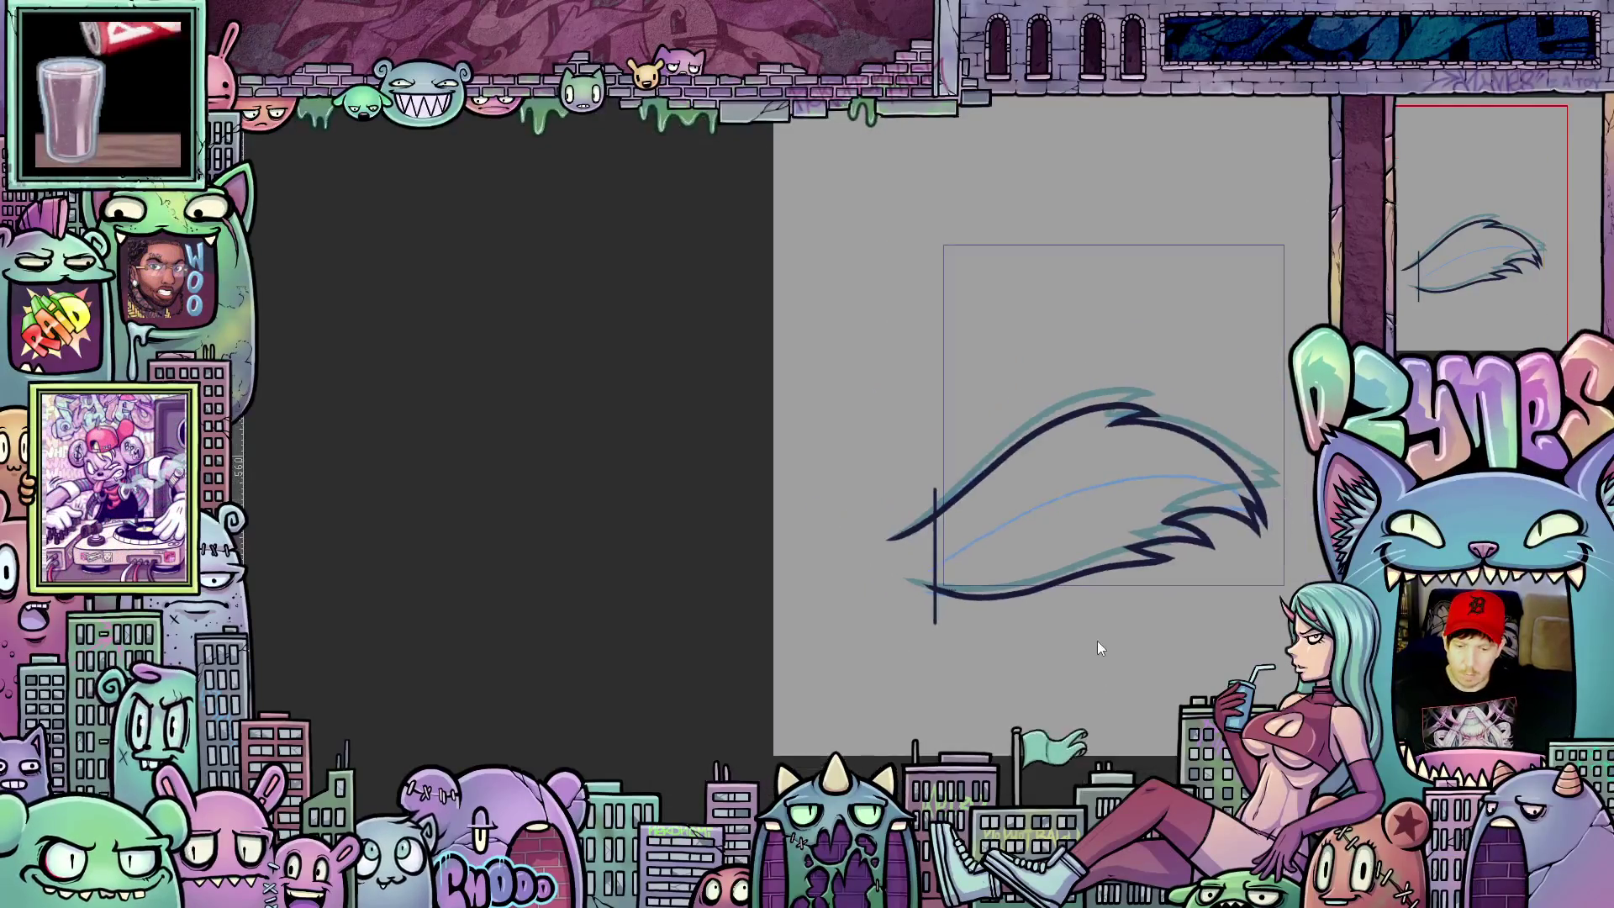
scroll(1025, 652, "up", 2)
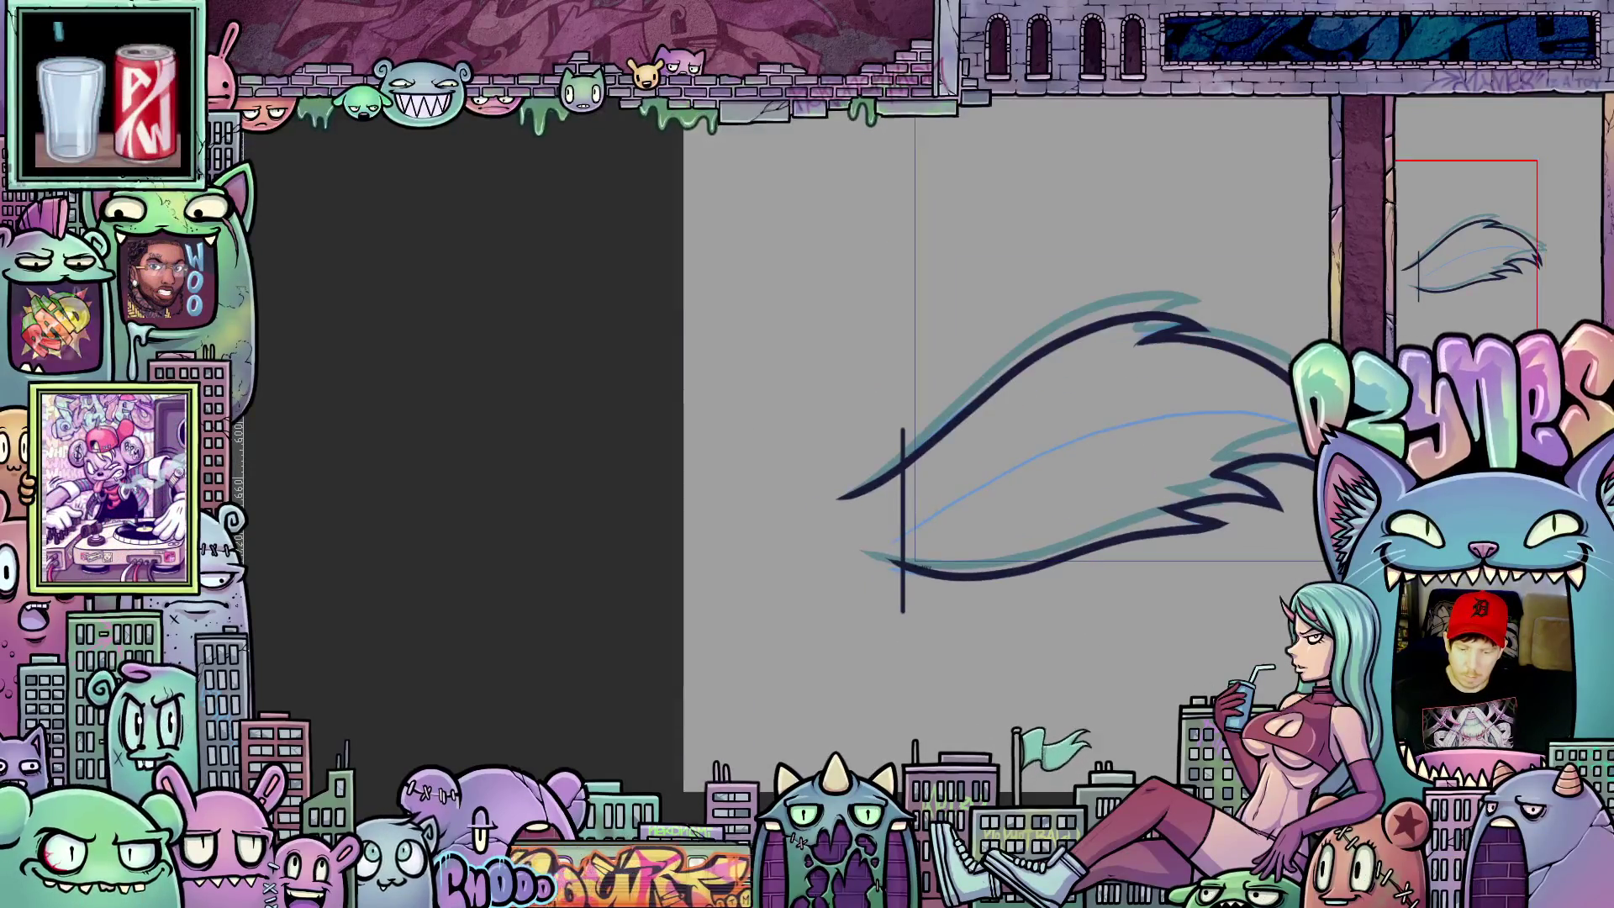
key("period")
scroll(1061, 659, "up", 2)
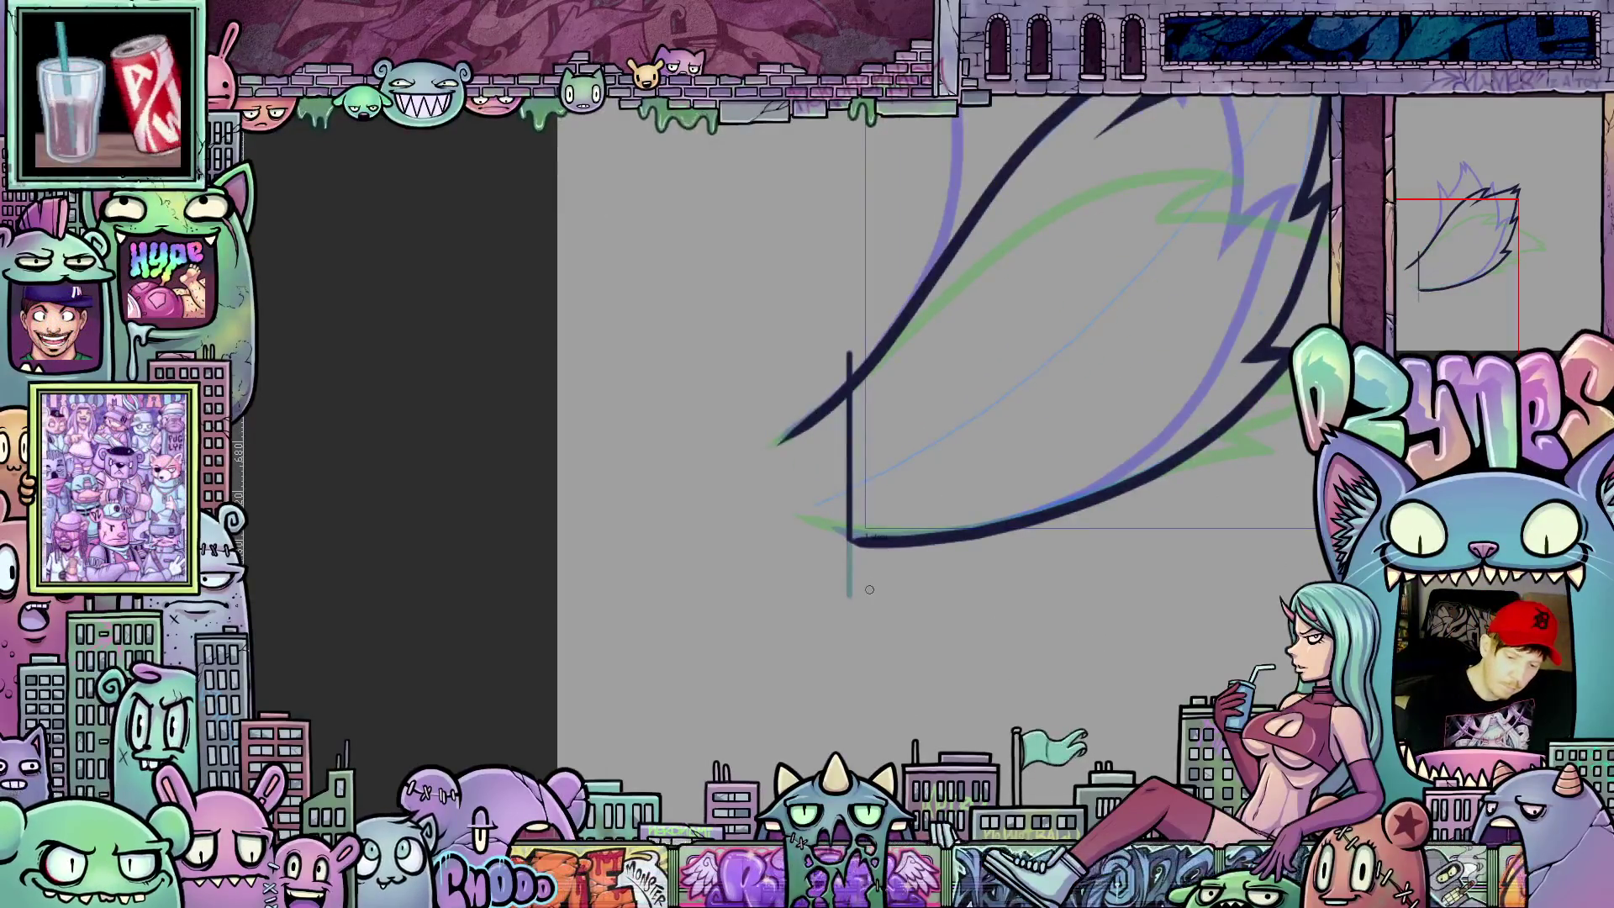
Step: Remove the stray dark vertical stroke and its leftover end from the flame frames
key("ctrl+z")
key("ctrl+z")
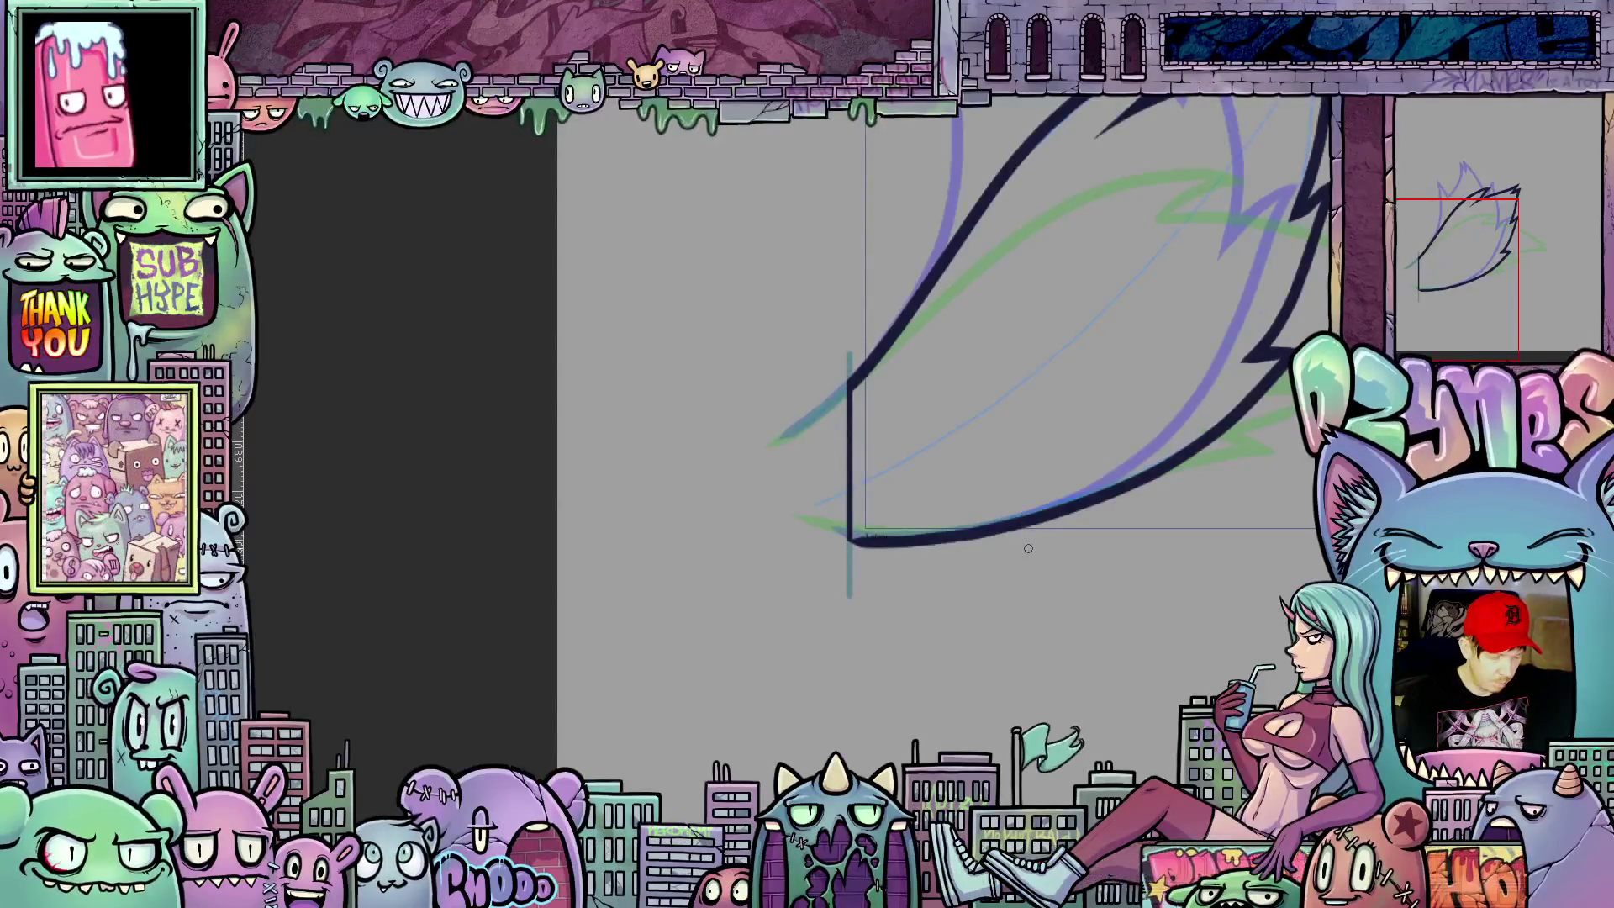
key("period")
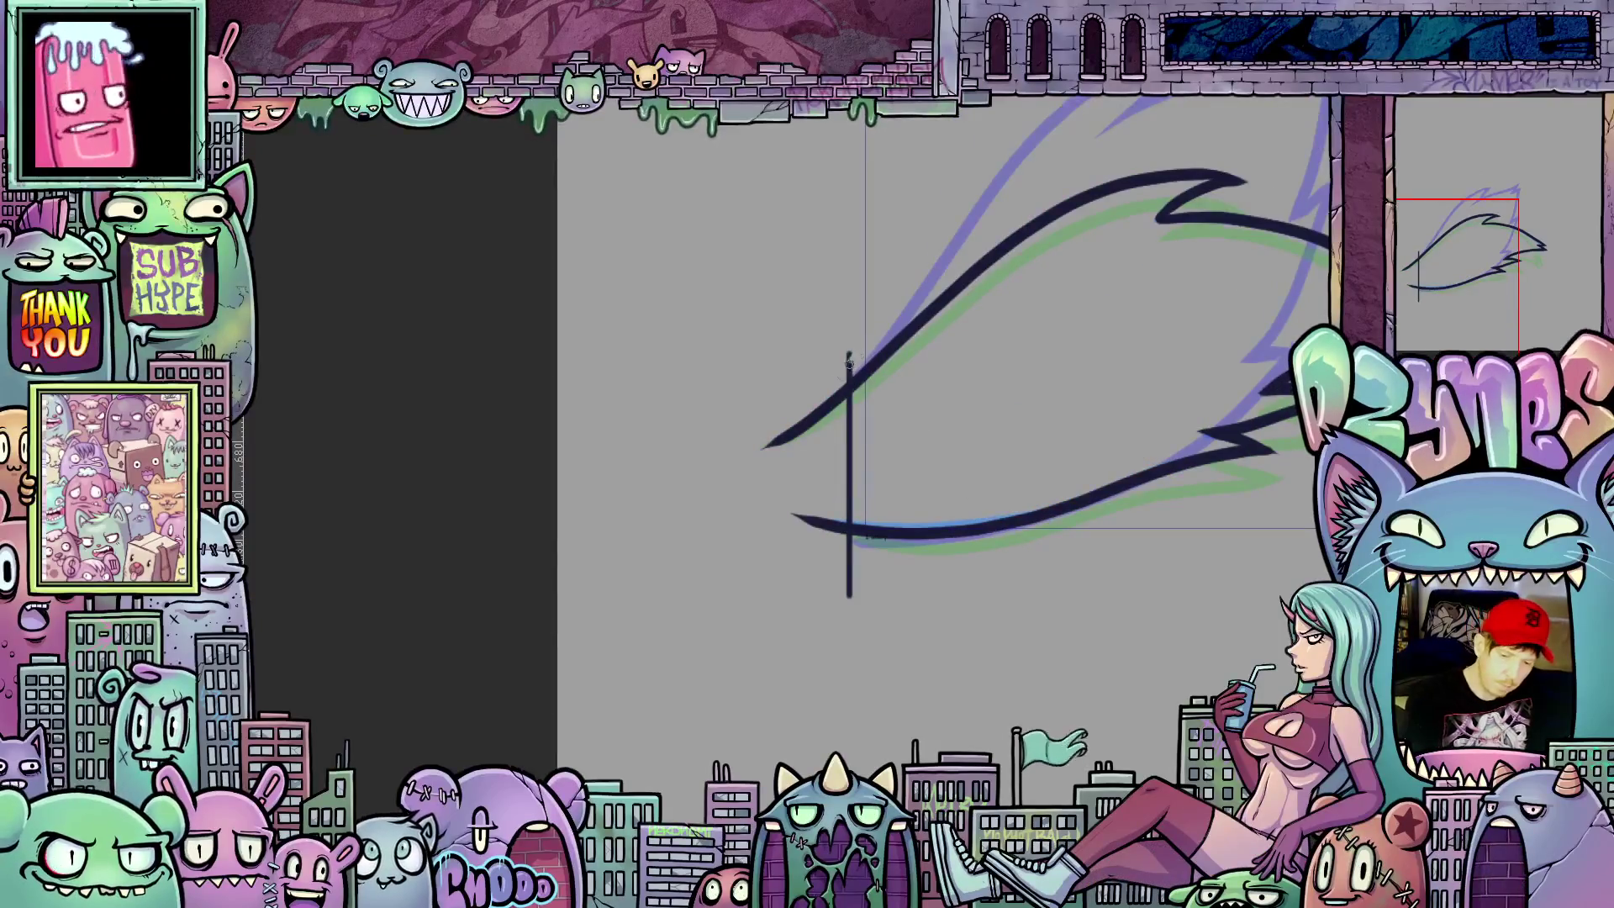
key("ctrl+z")
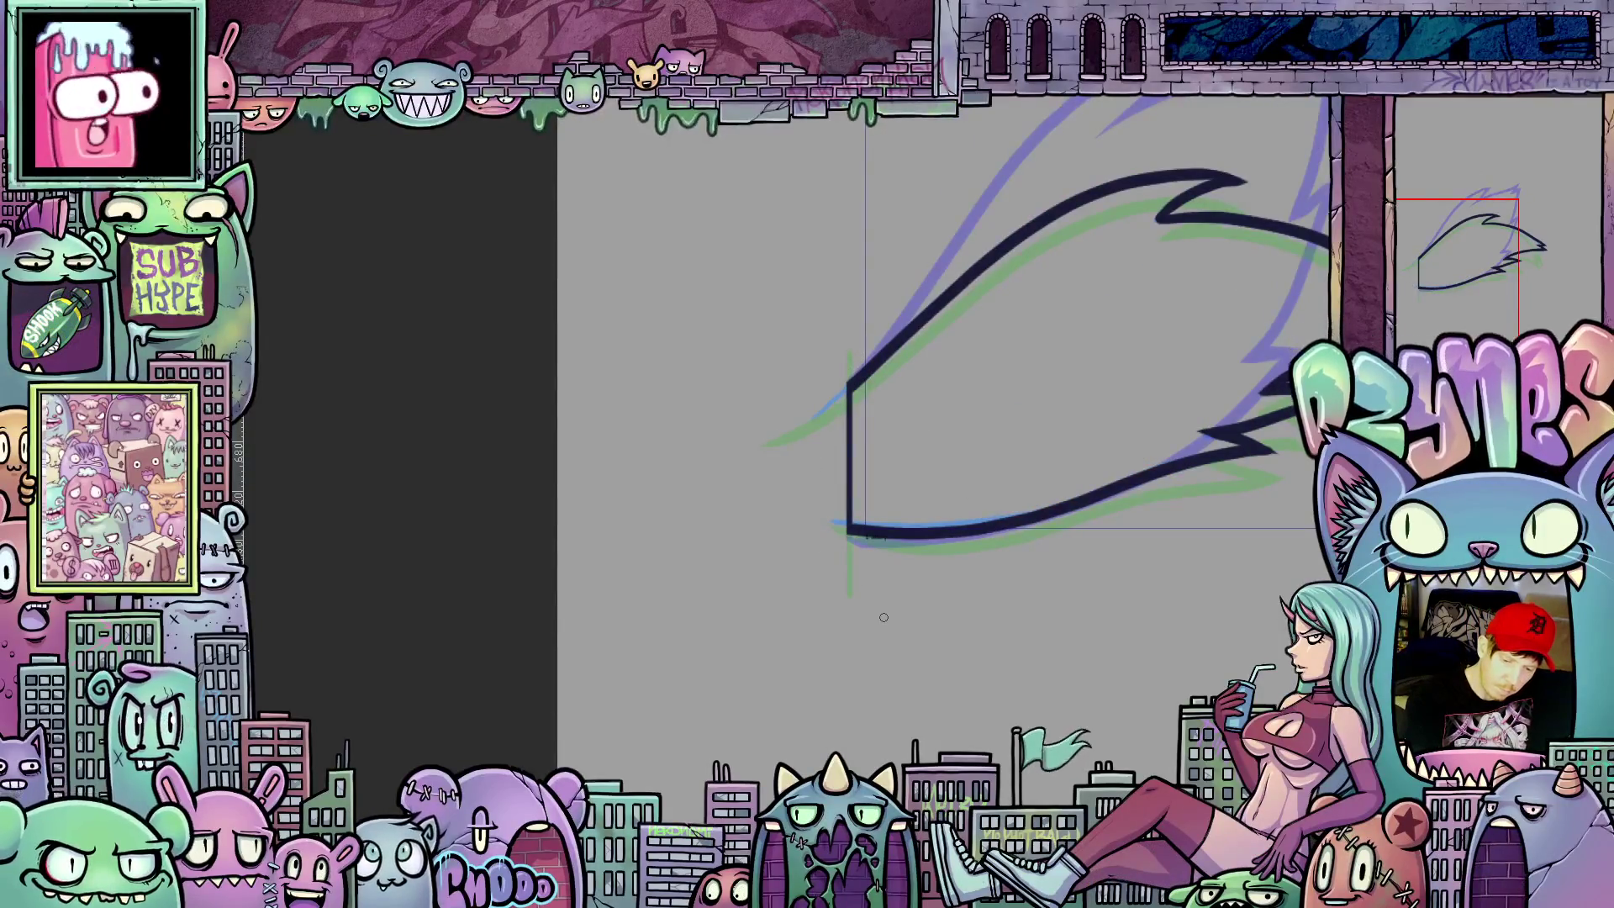
Step: Step through the cleaned flame frames, ending on the tail-shaped swooping flame
key("period")
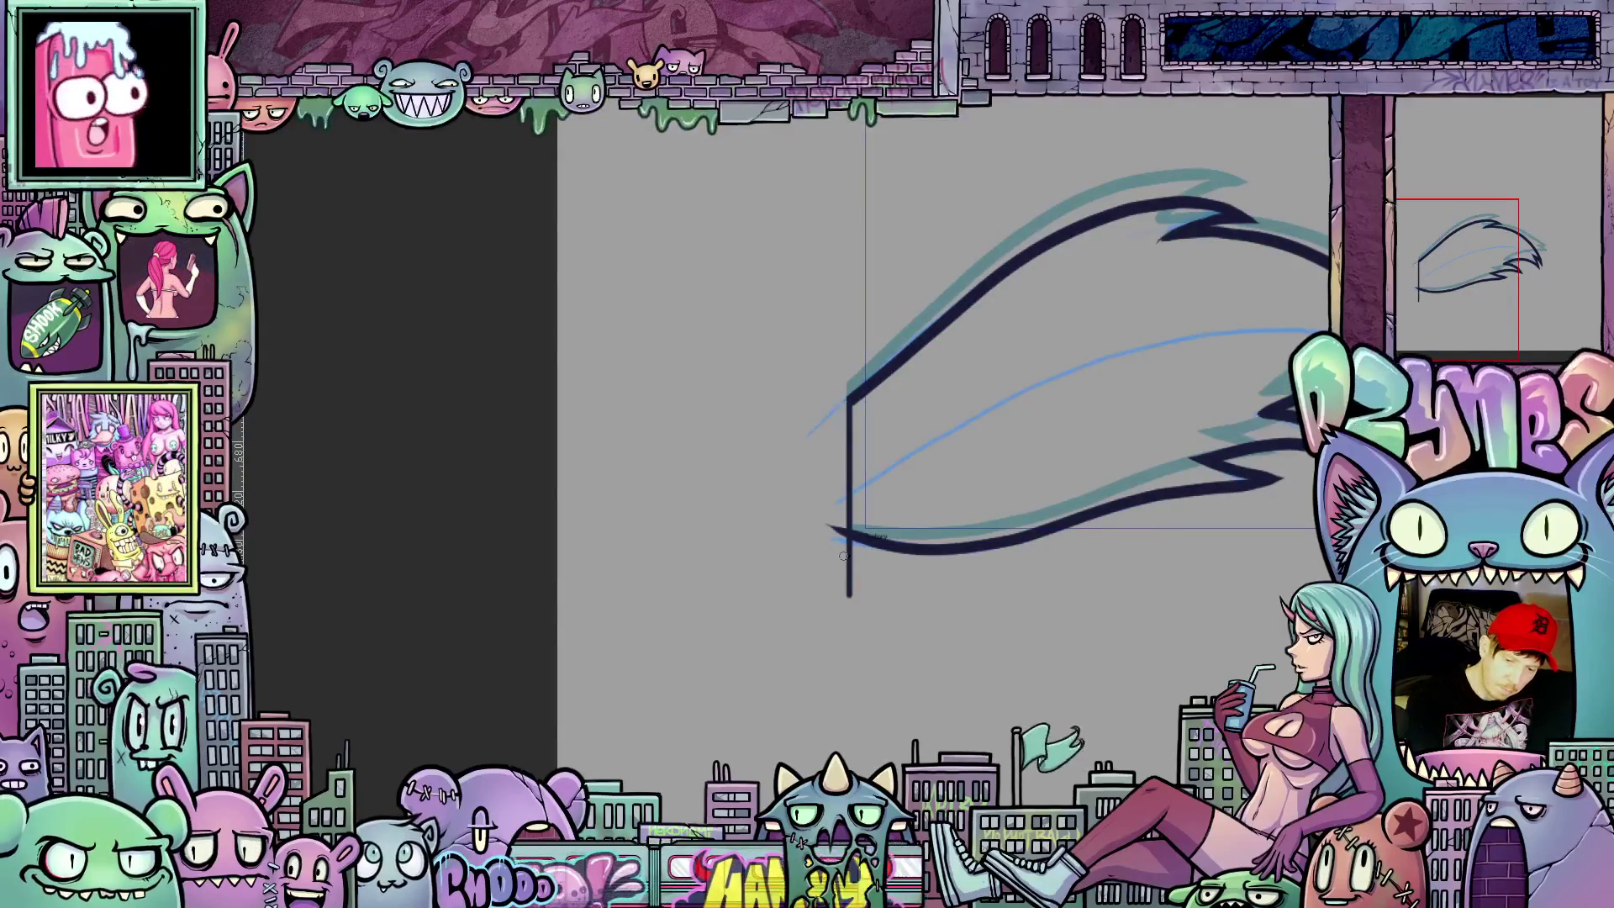
key("period")
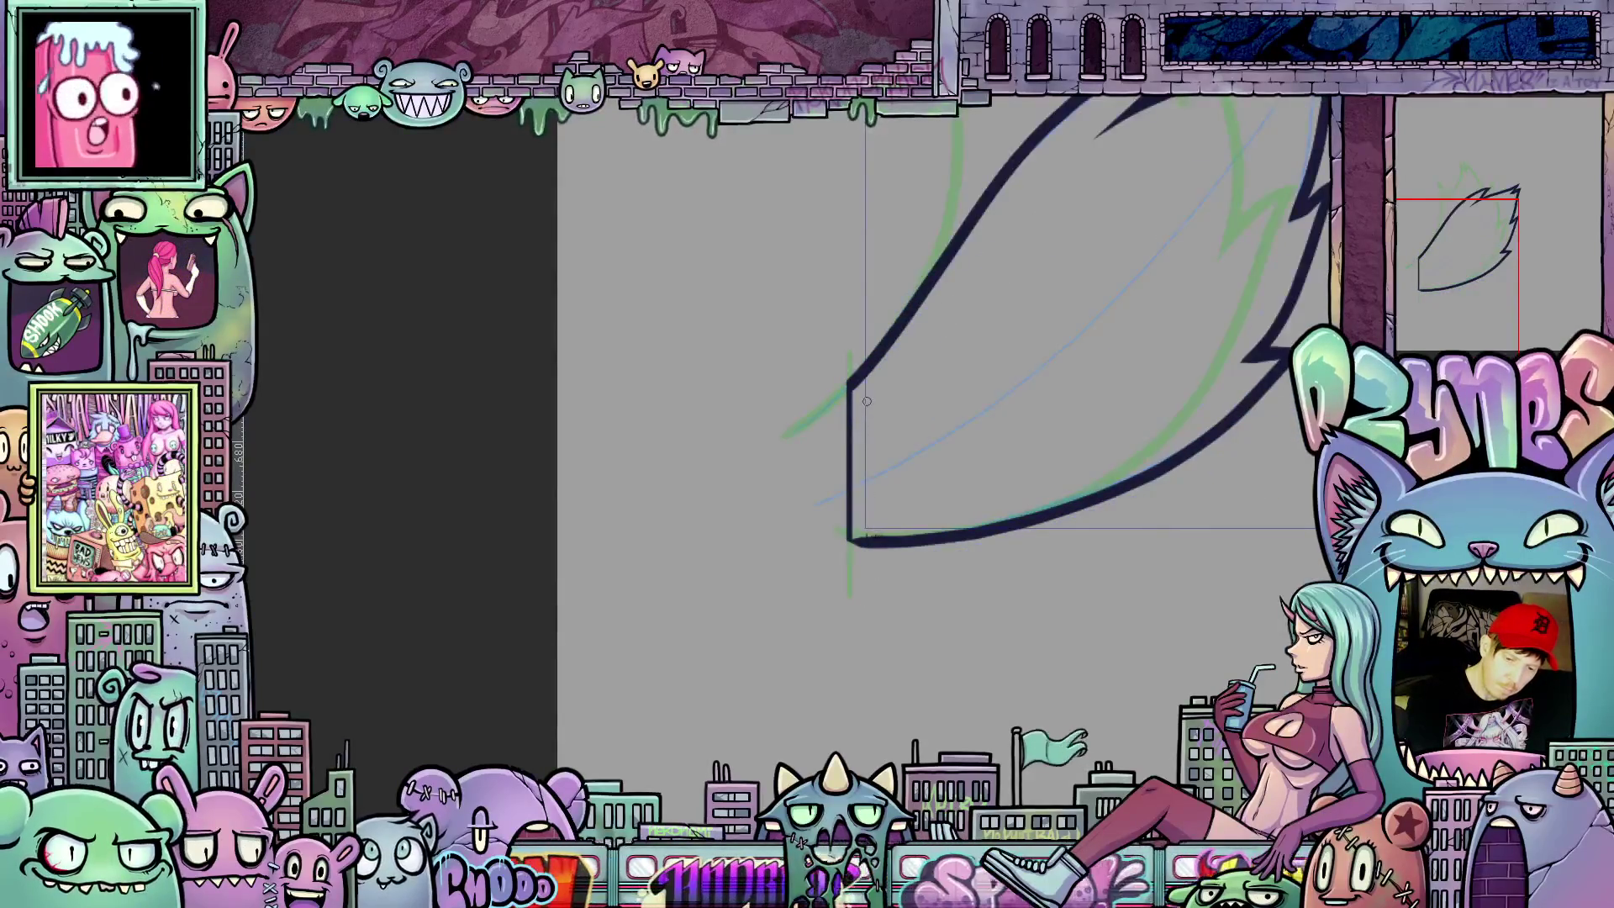
key("comma")
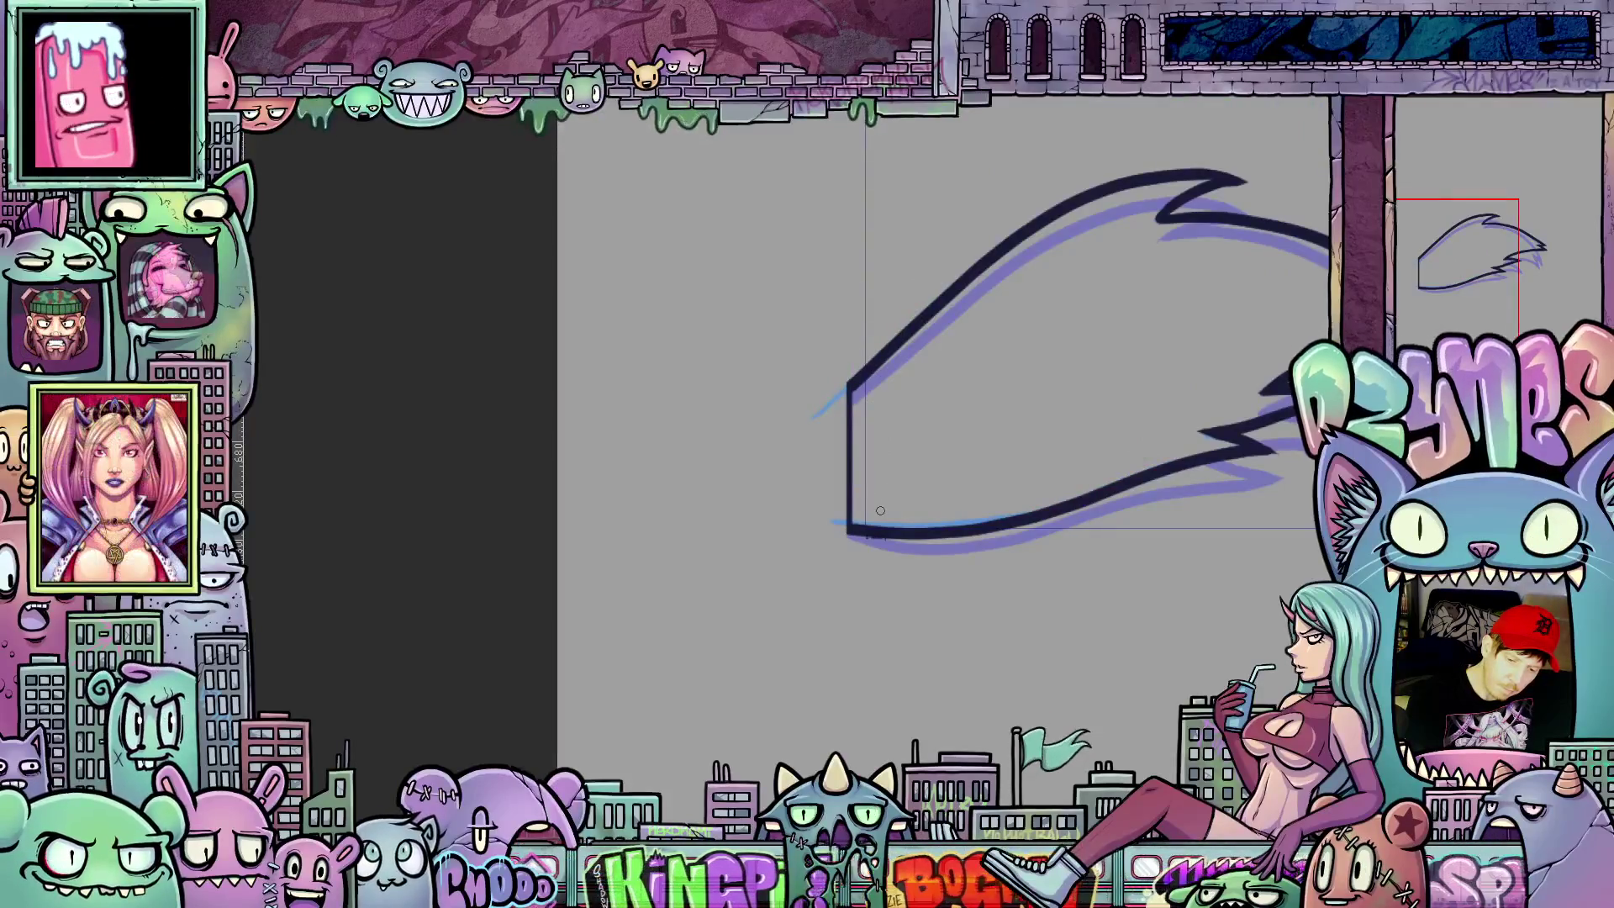
key("period")
key("period")
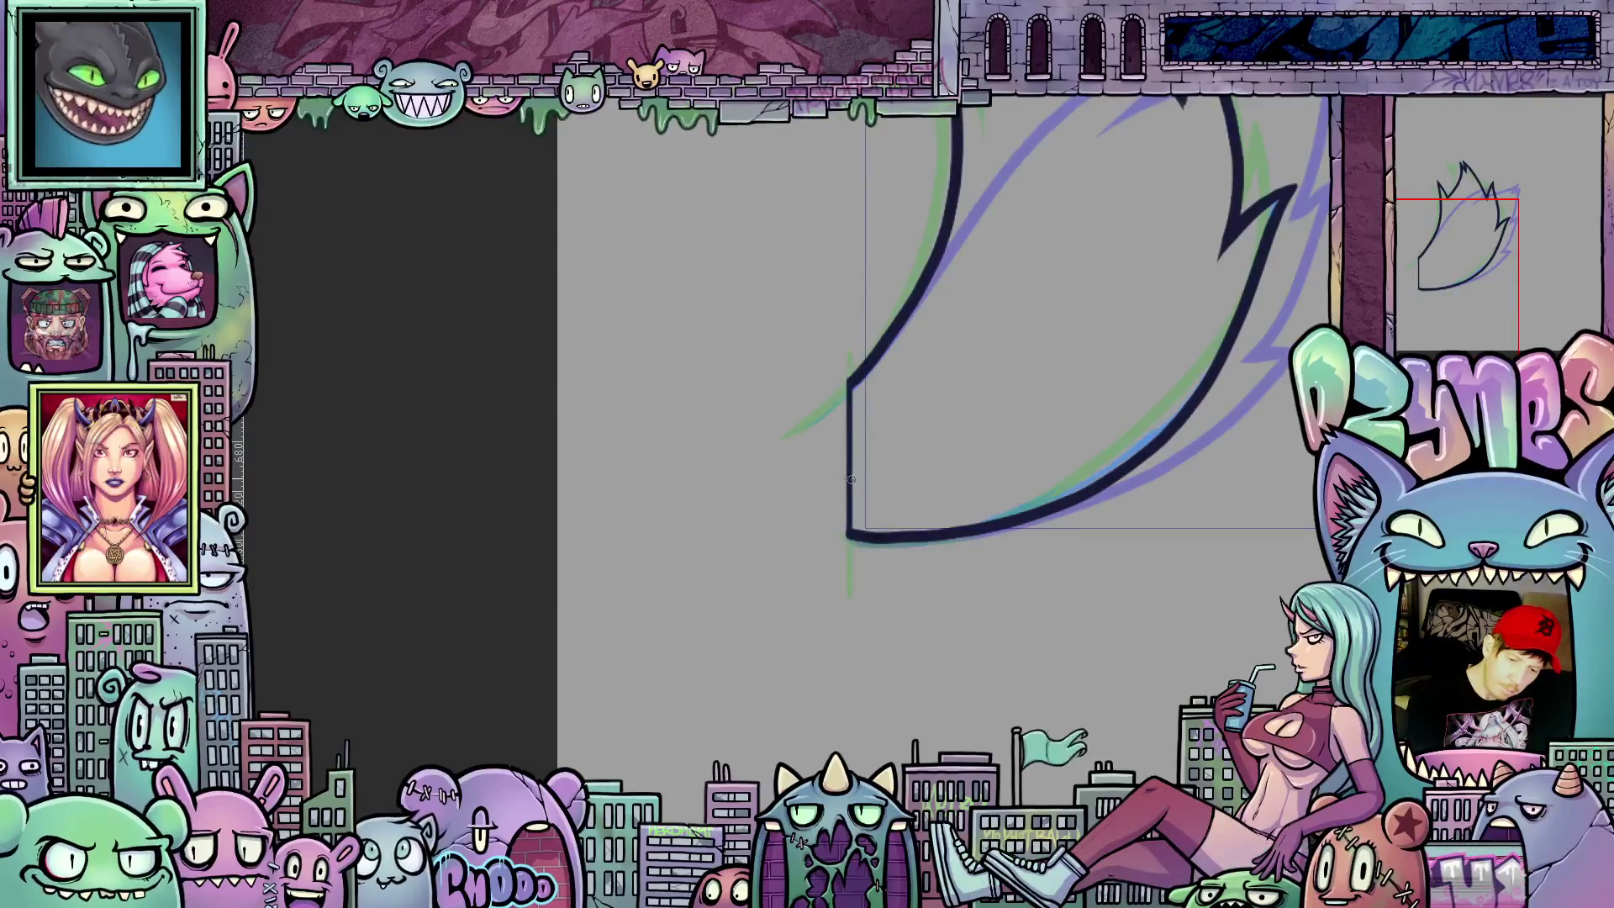
key("period")
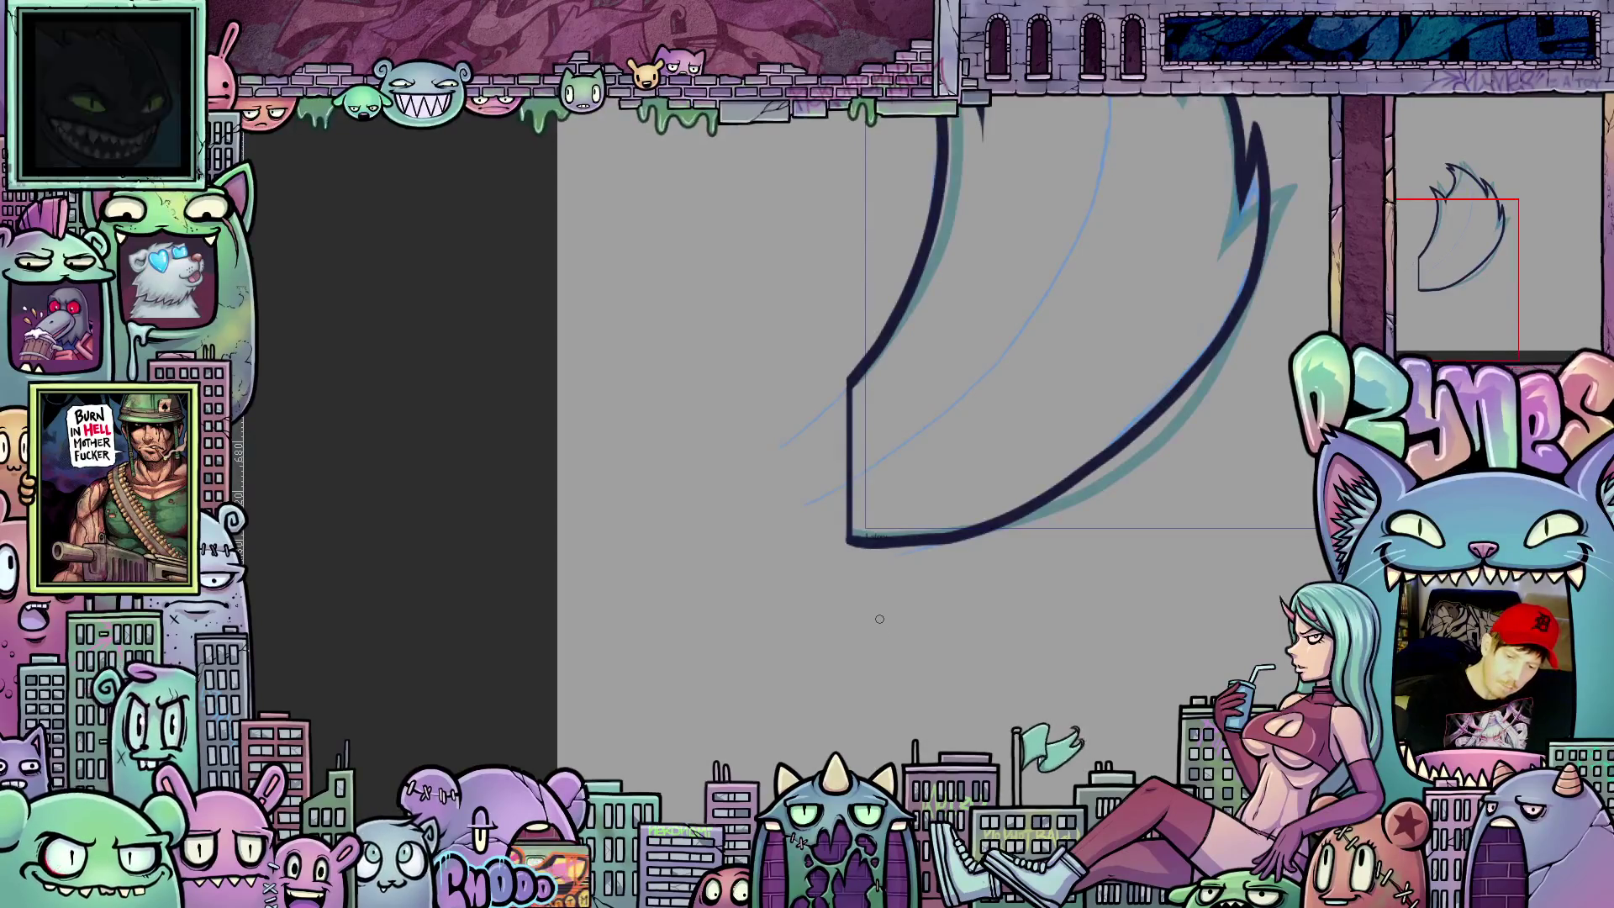
key("period")
key("period")
key("period")
key("period")
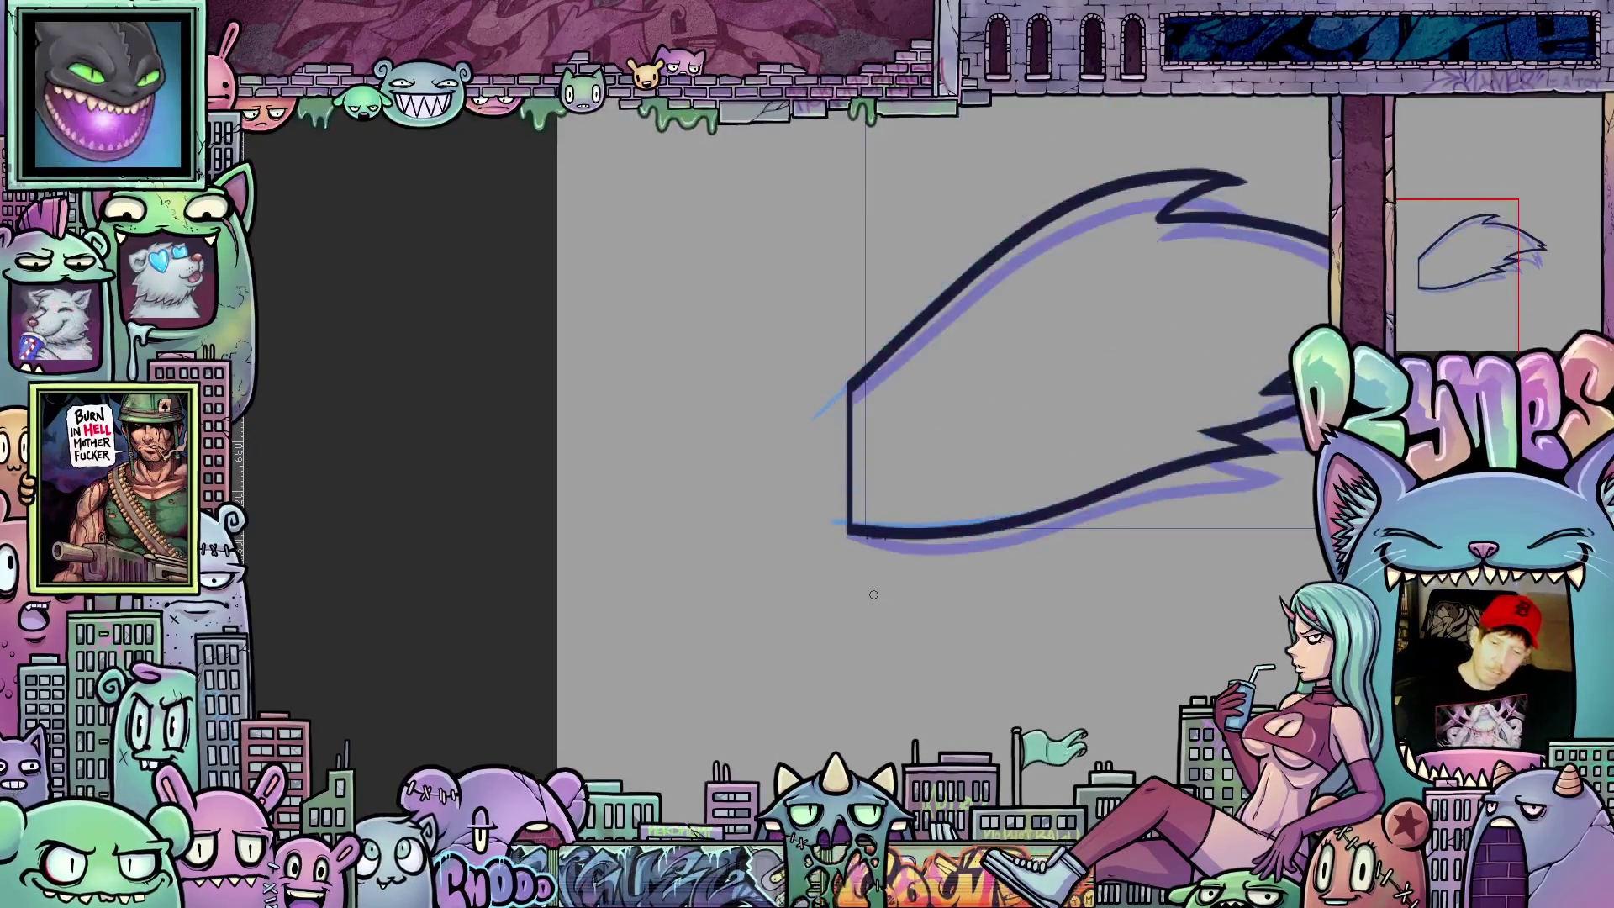
scroll(874, 594, "down", 1)
scroll(883, 599, "down", 2)
scroll(893, 603, "down", 1)
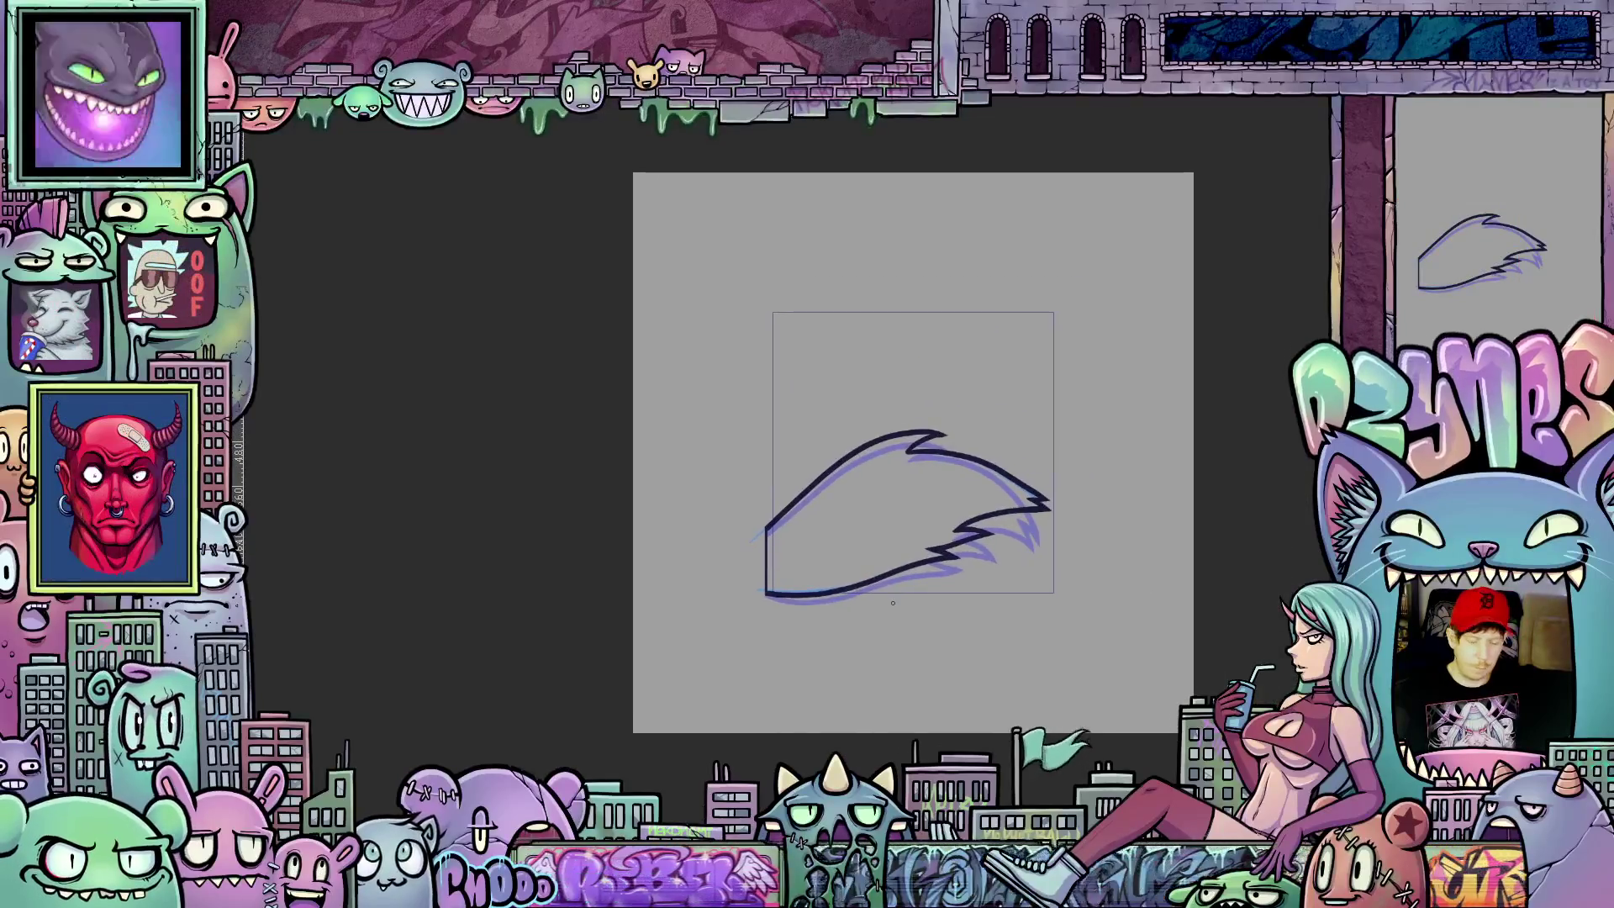
key("space")
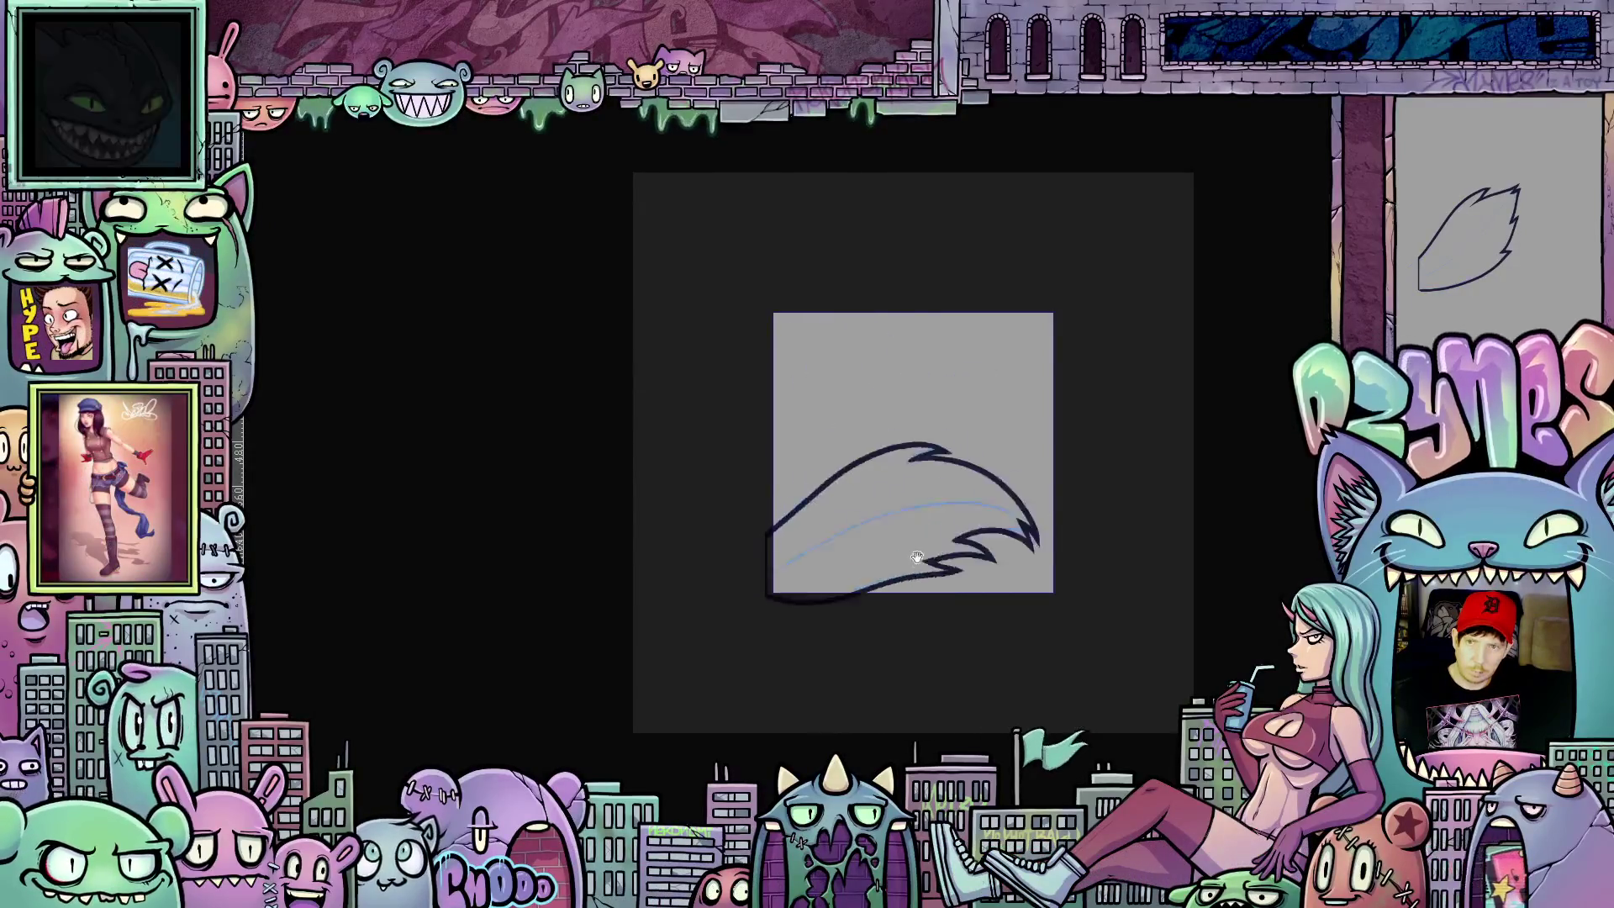
key("space")
key("space")
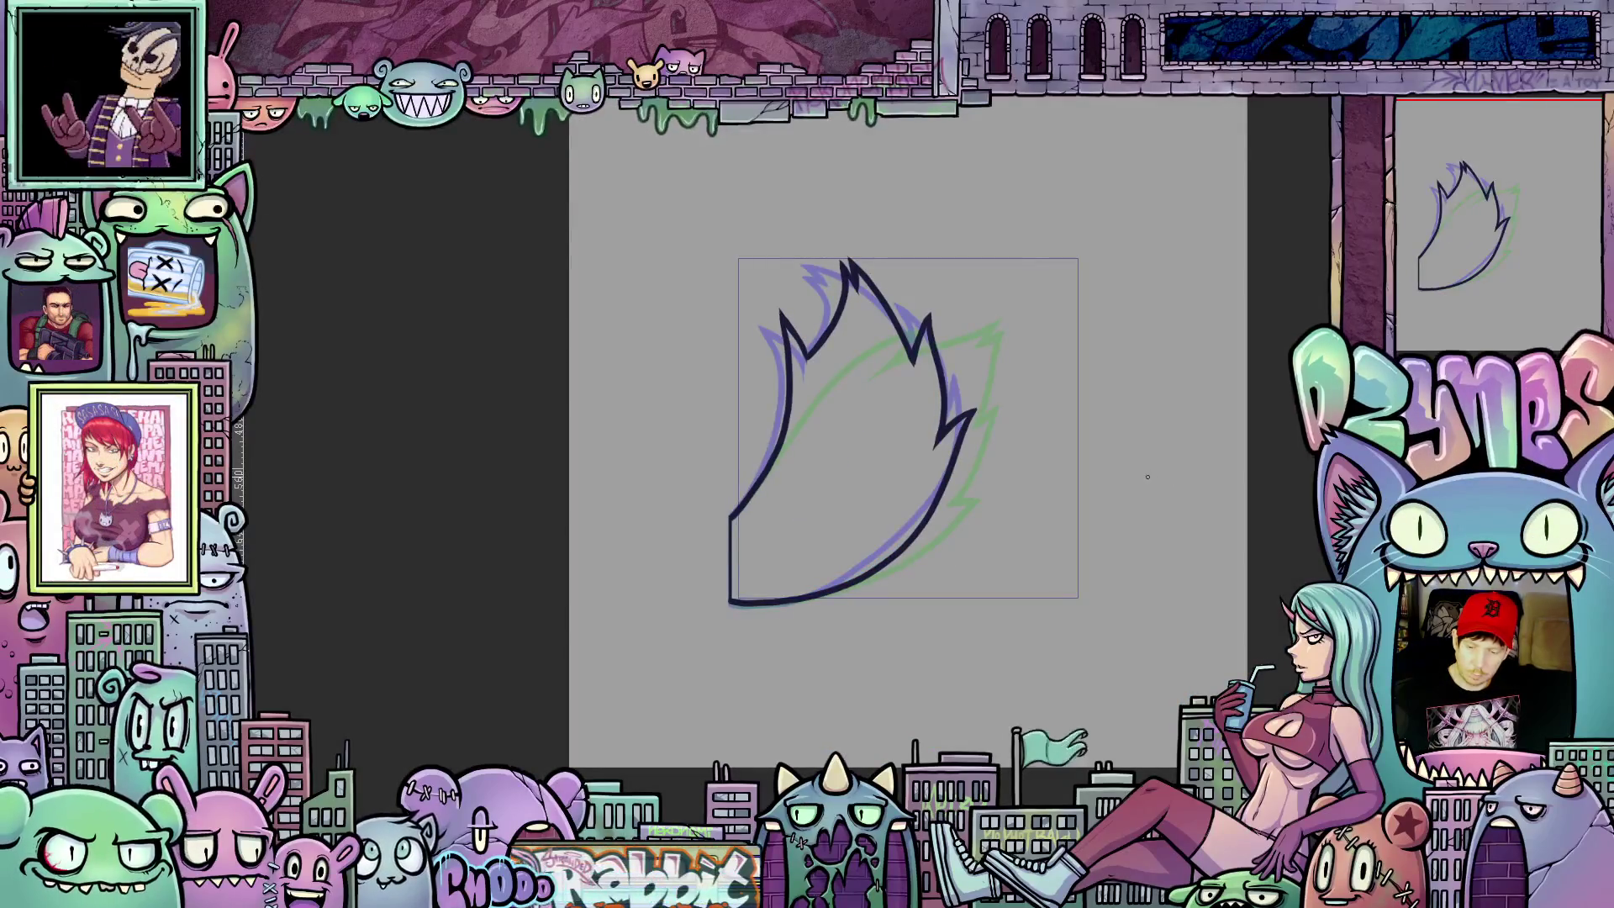
key("space")
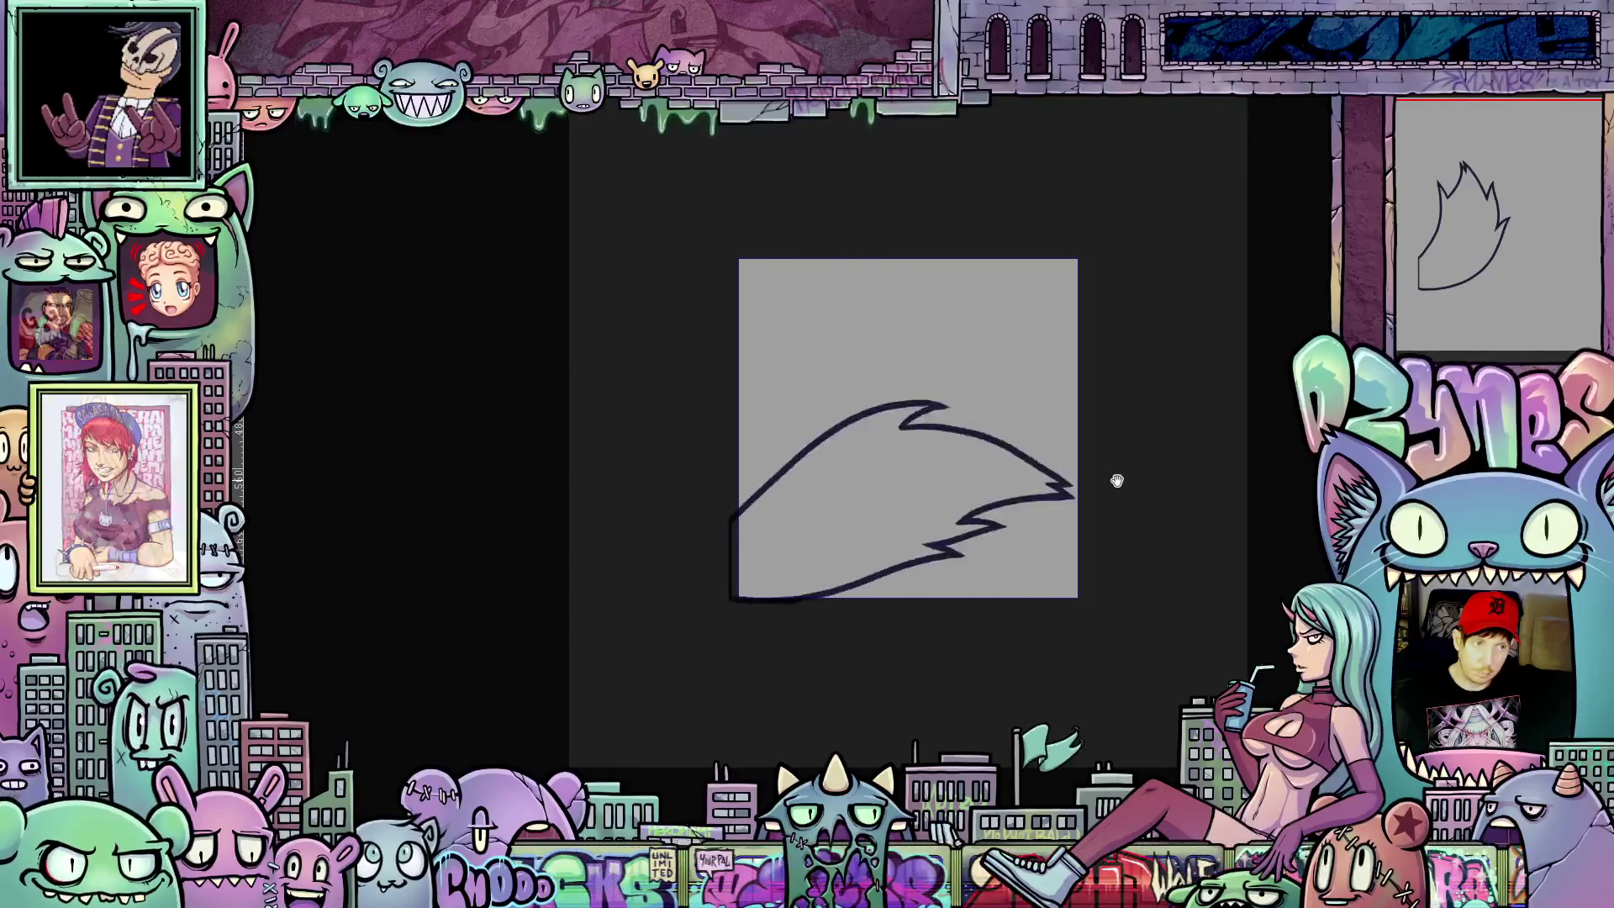
key("space")
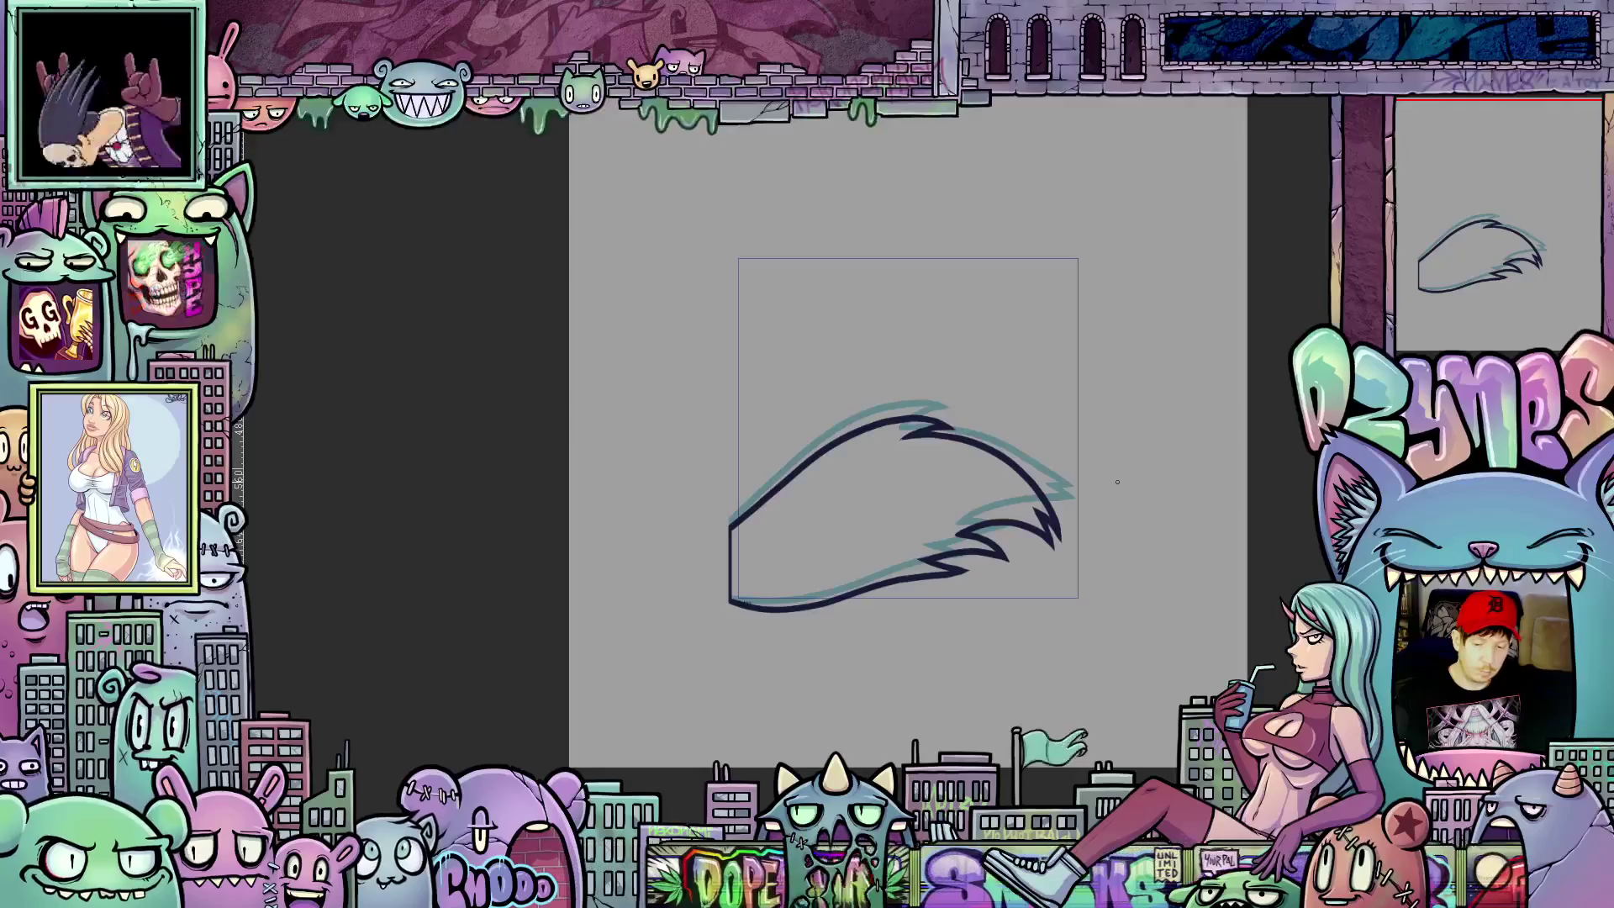
scroll(1116, 481, "up", 2)
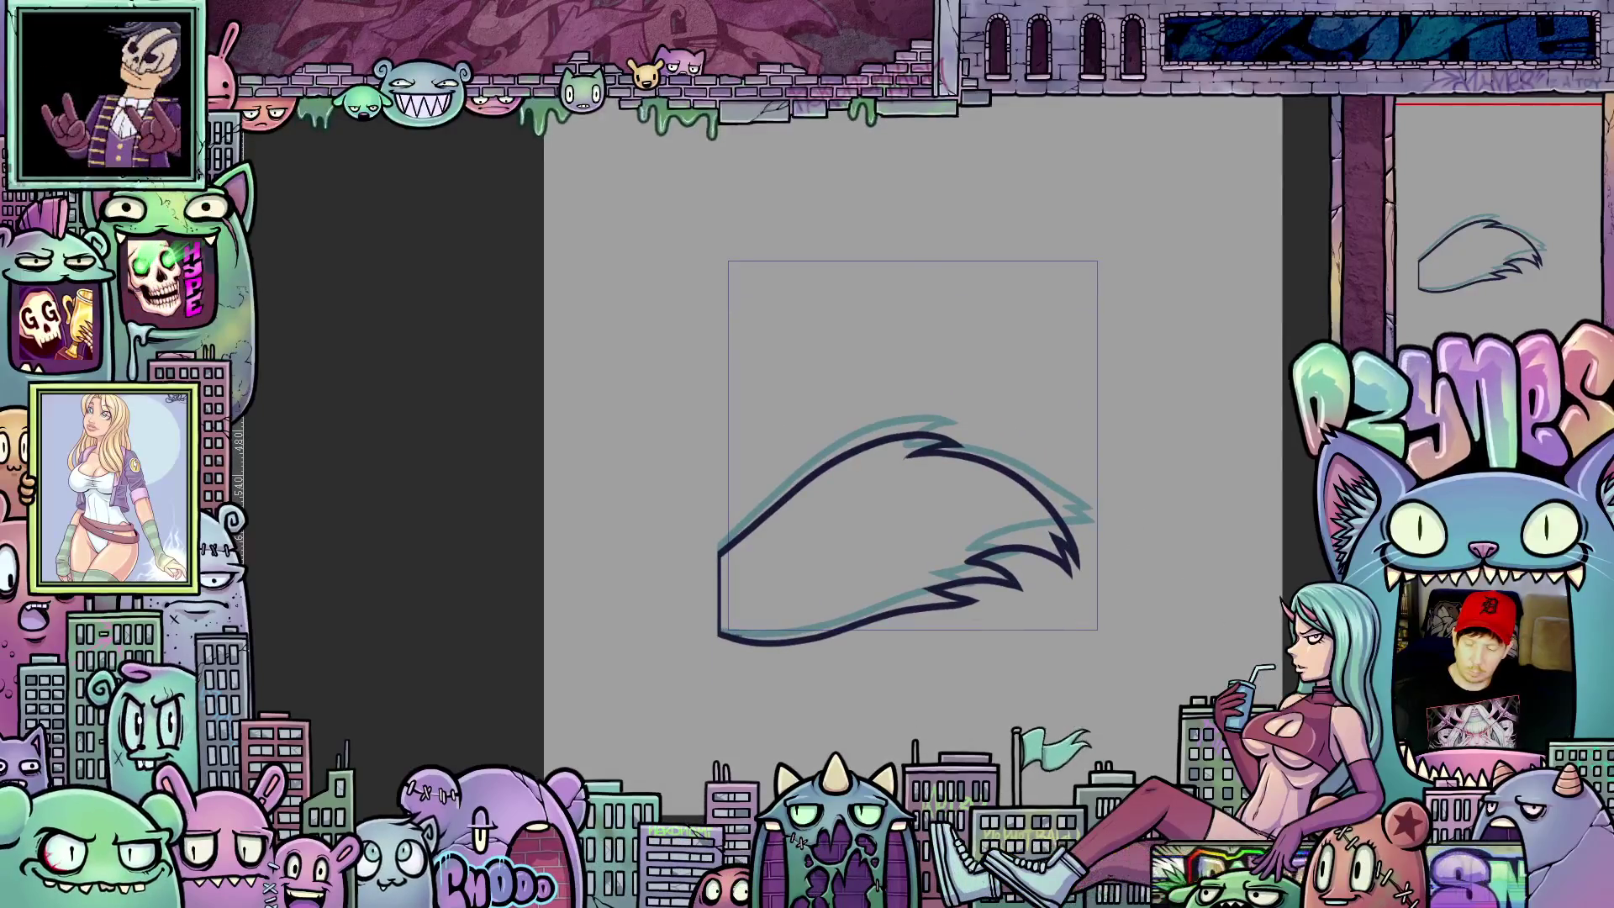
key("Right")
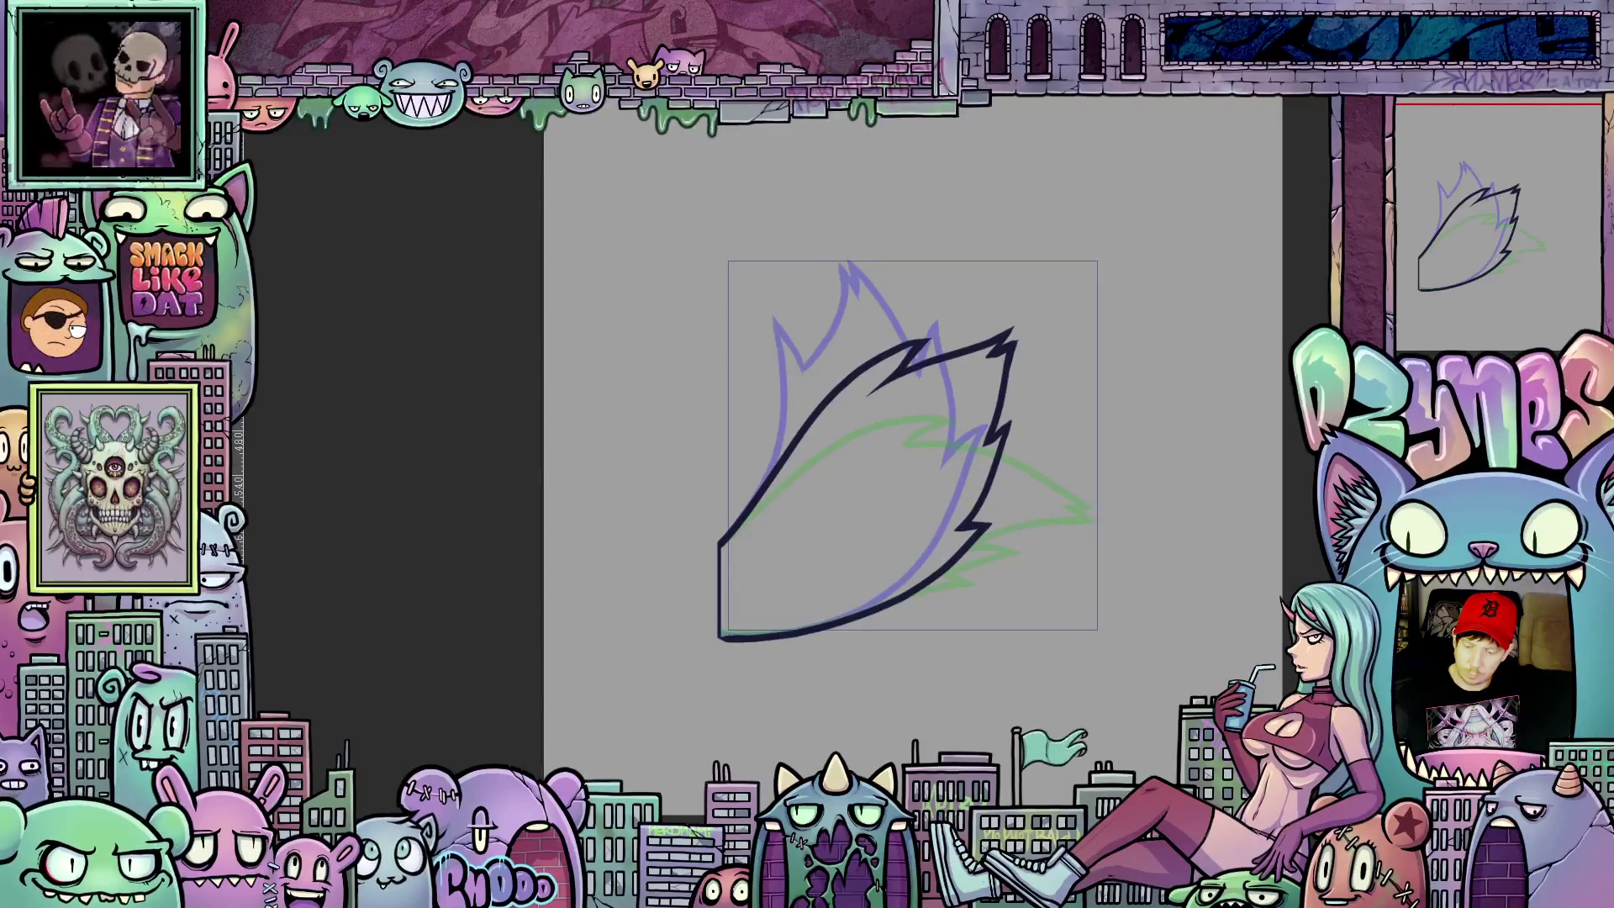
key("Left")
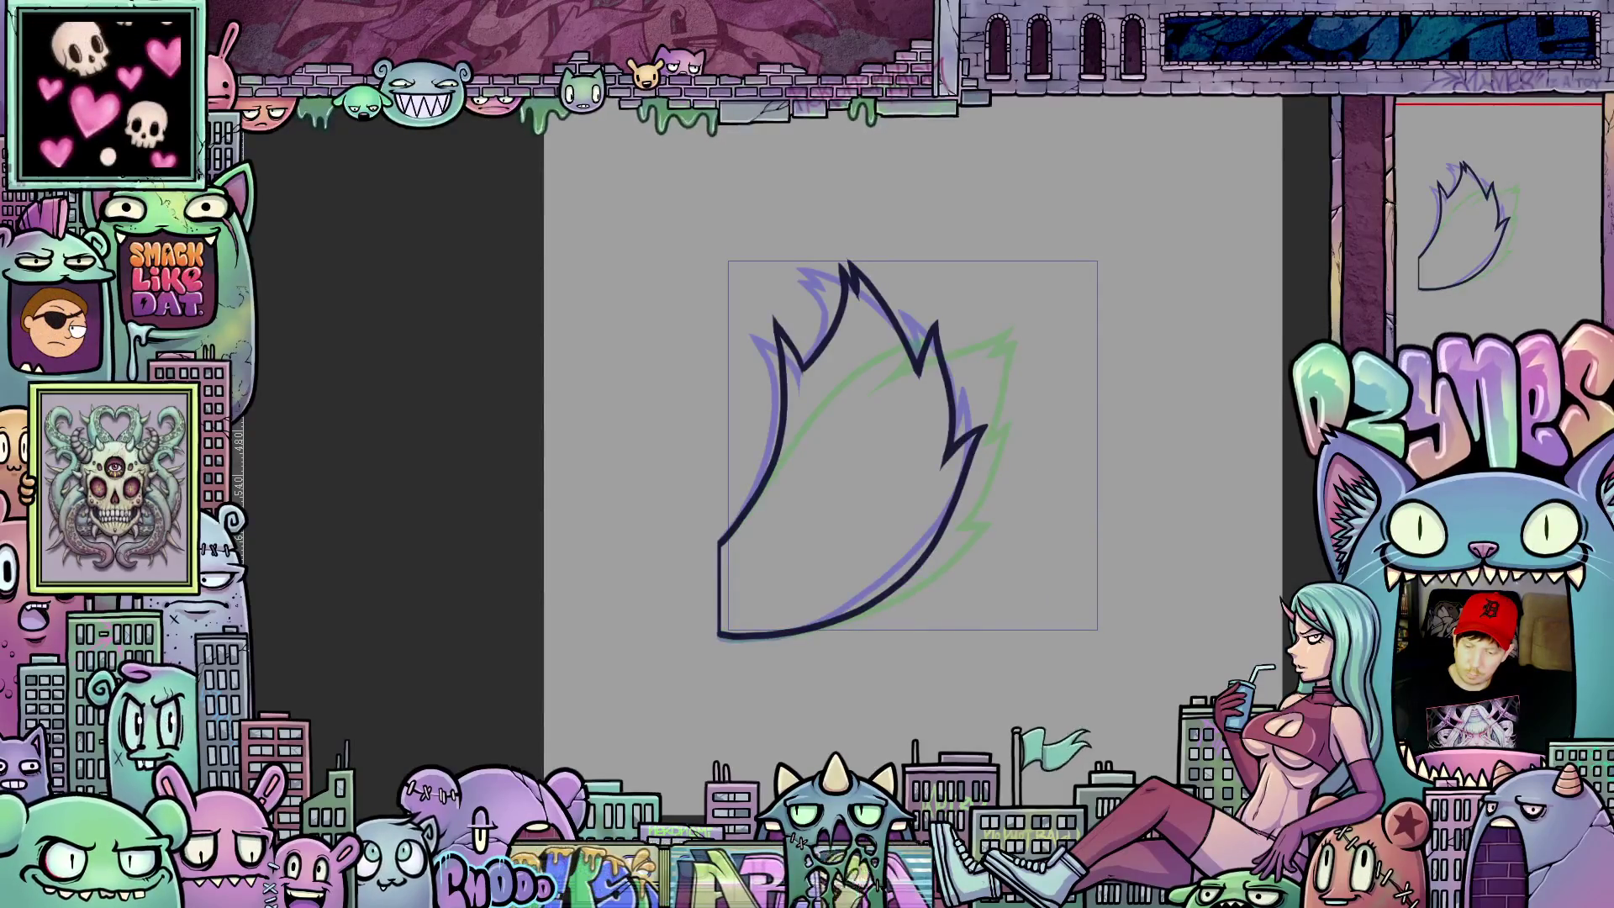
key("Left")
key("Right")
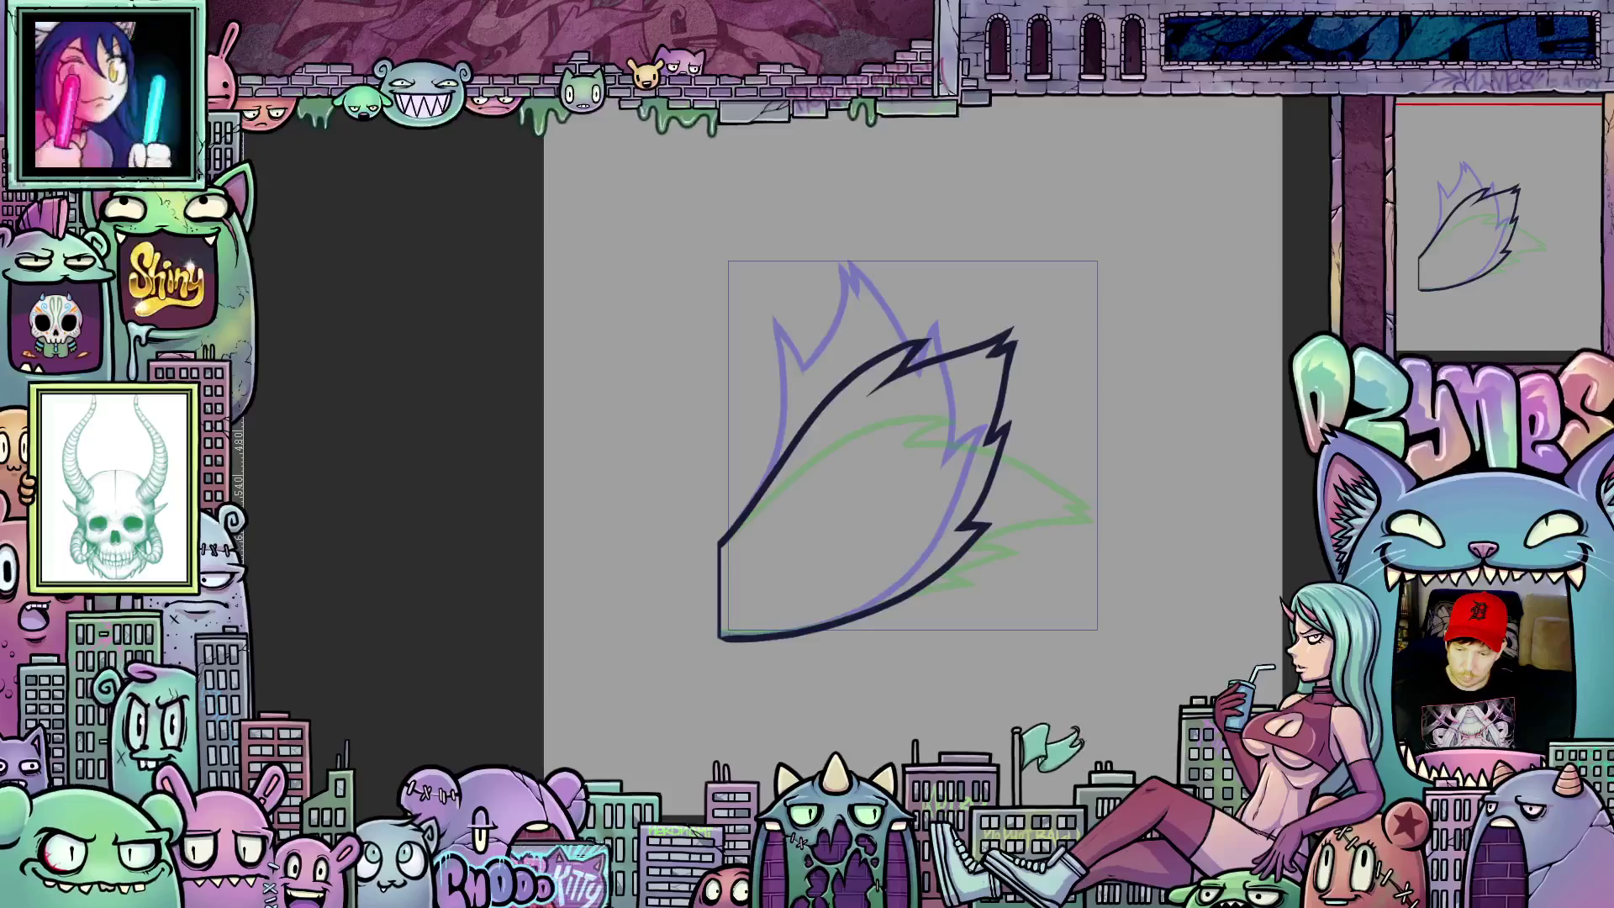
left_click(1440, 121)
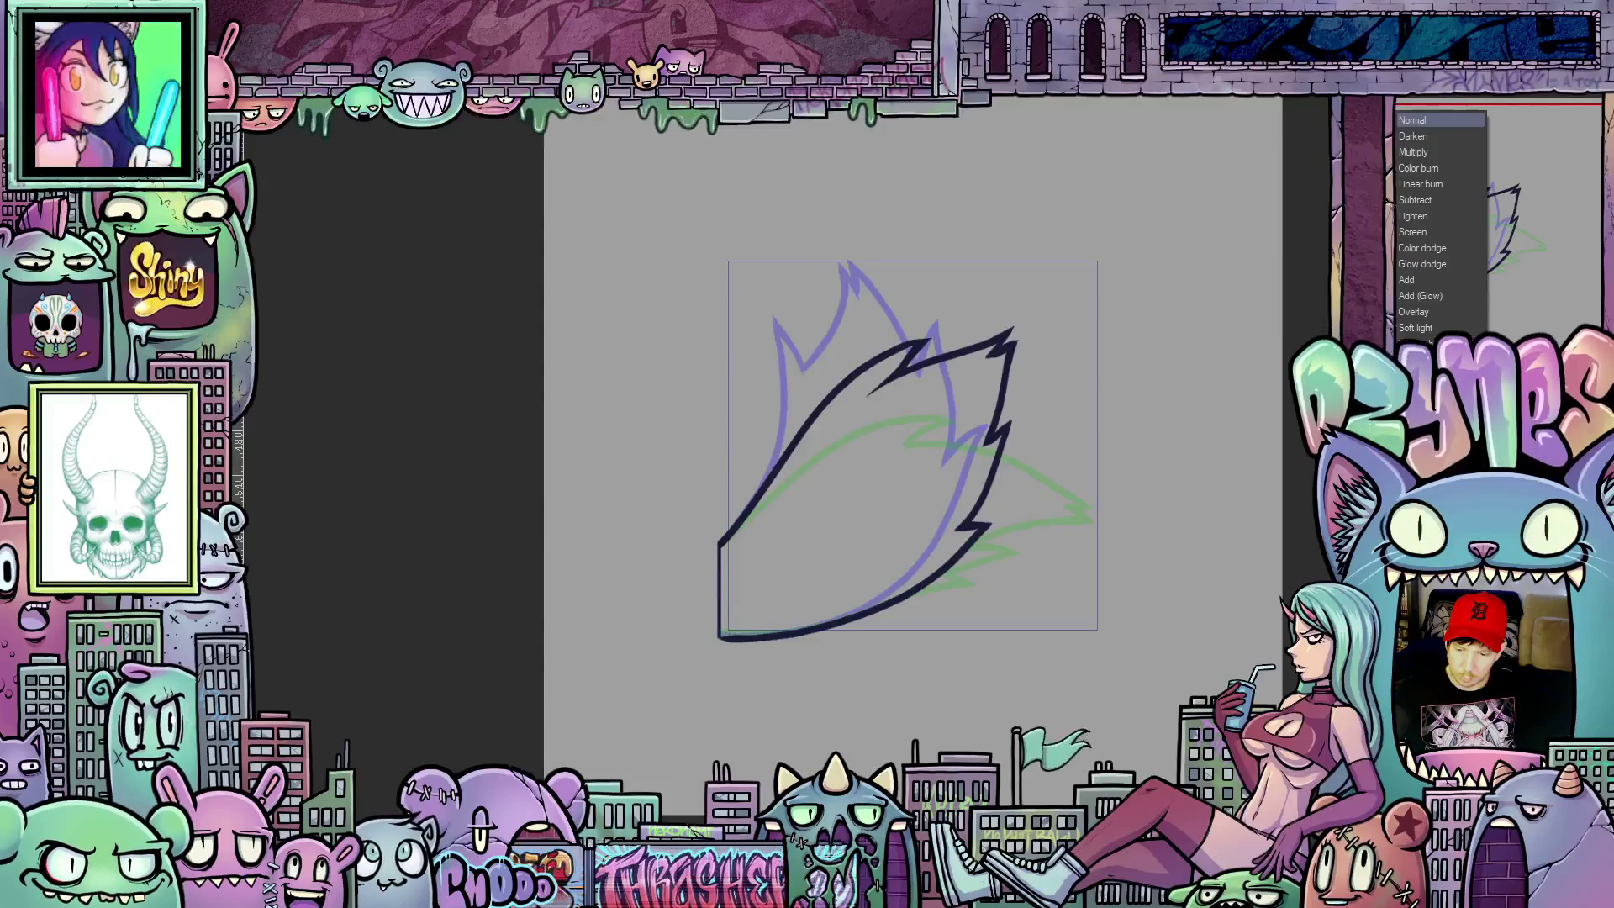
left_click(1421, 158)
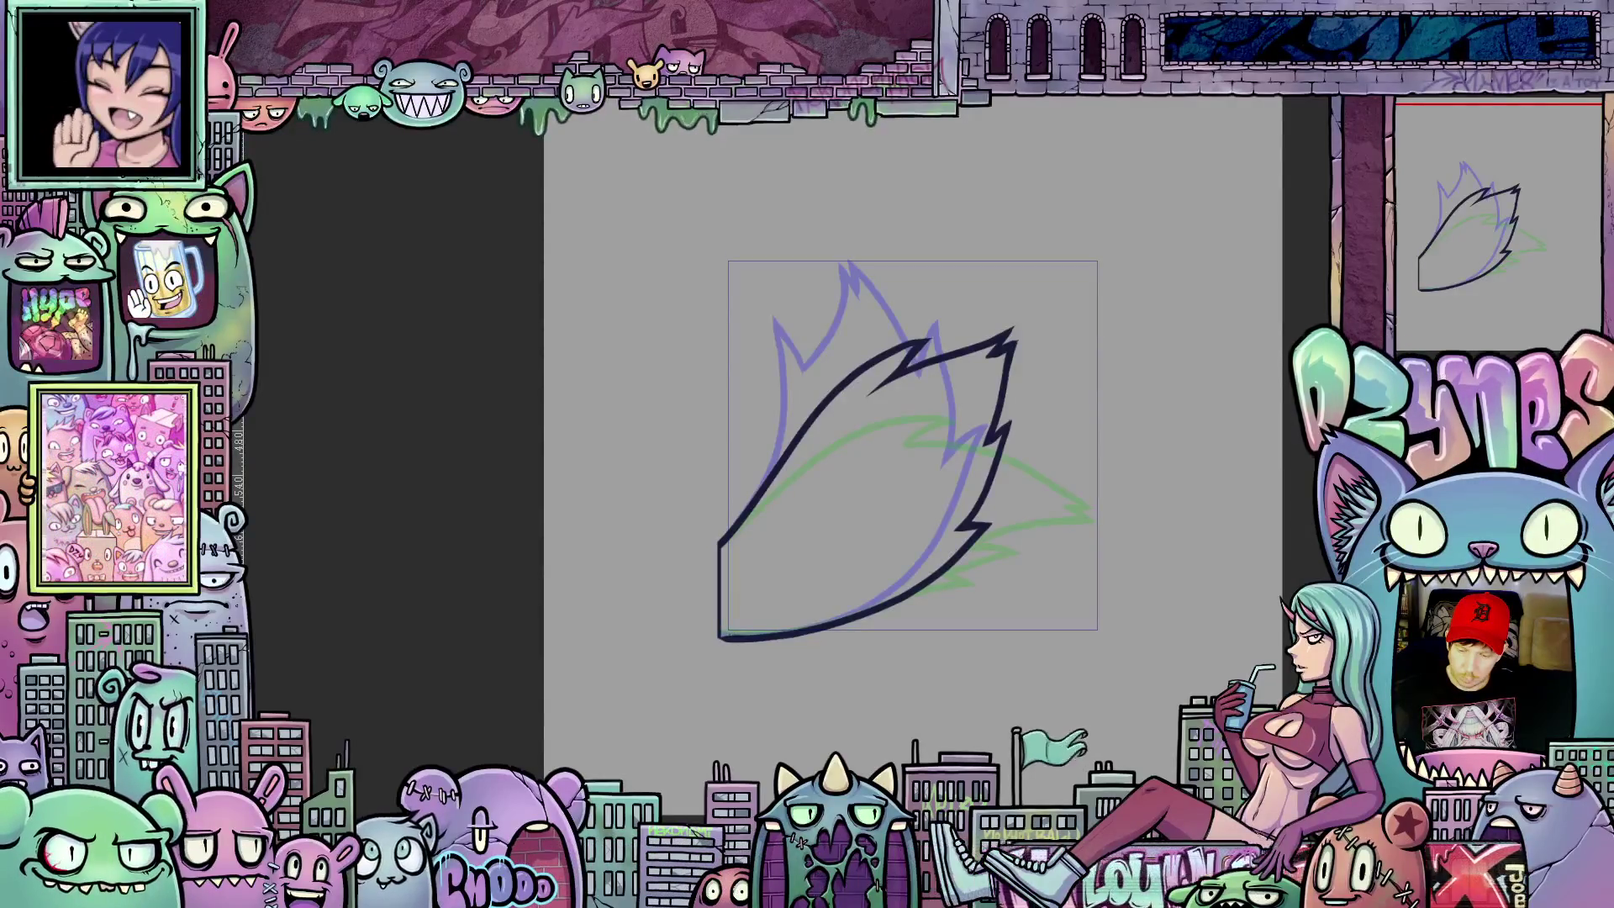
left_click(1414, 327)
left_click(1414, 327)
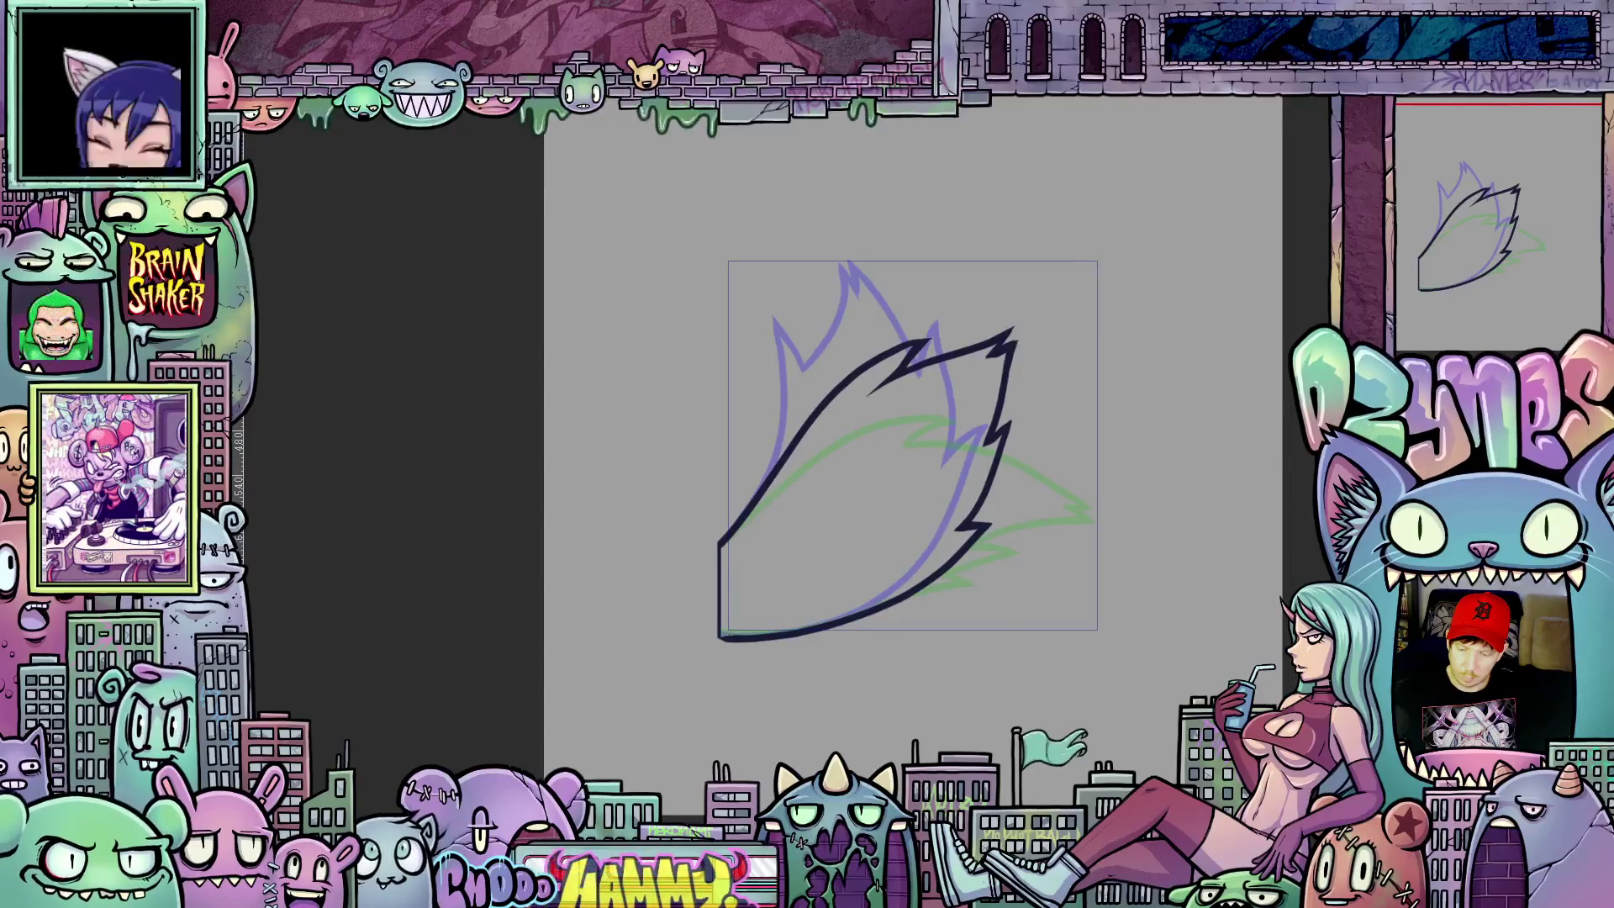
left_click(1424, 333)
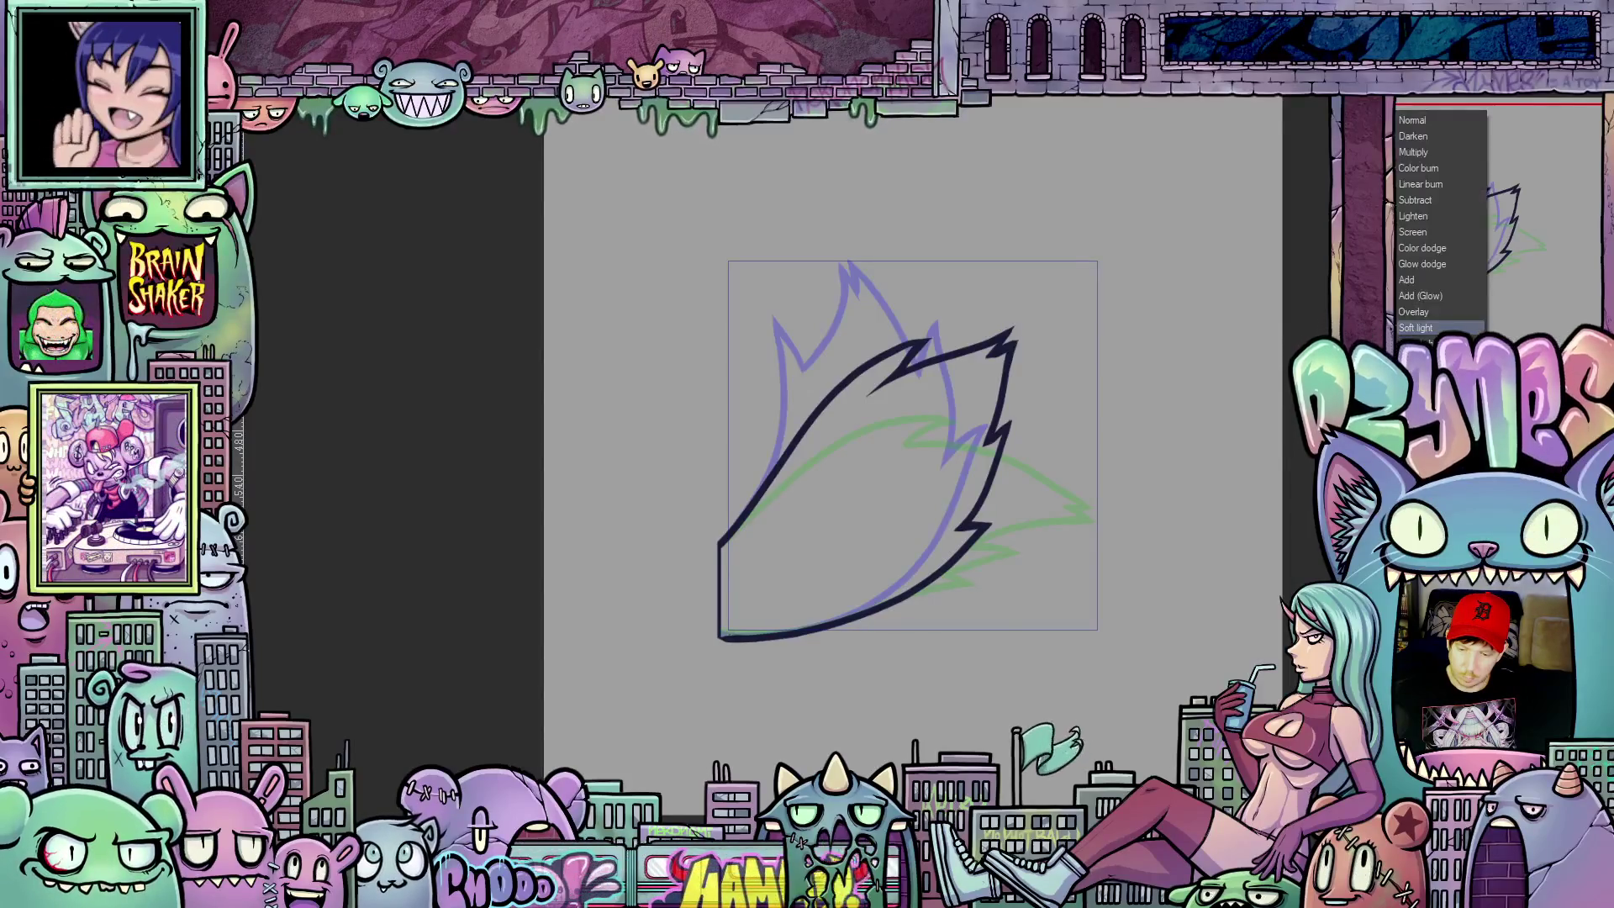
left_click(1429, 330)
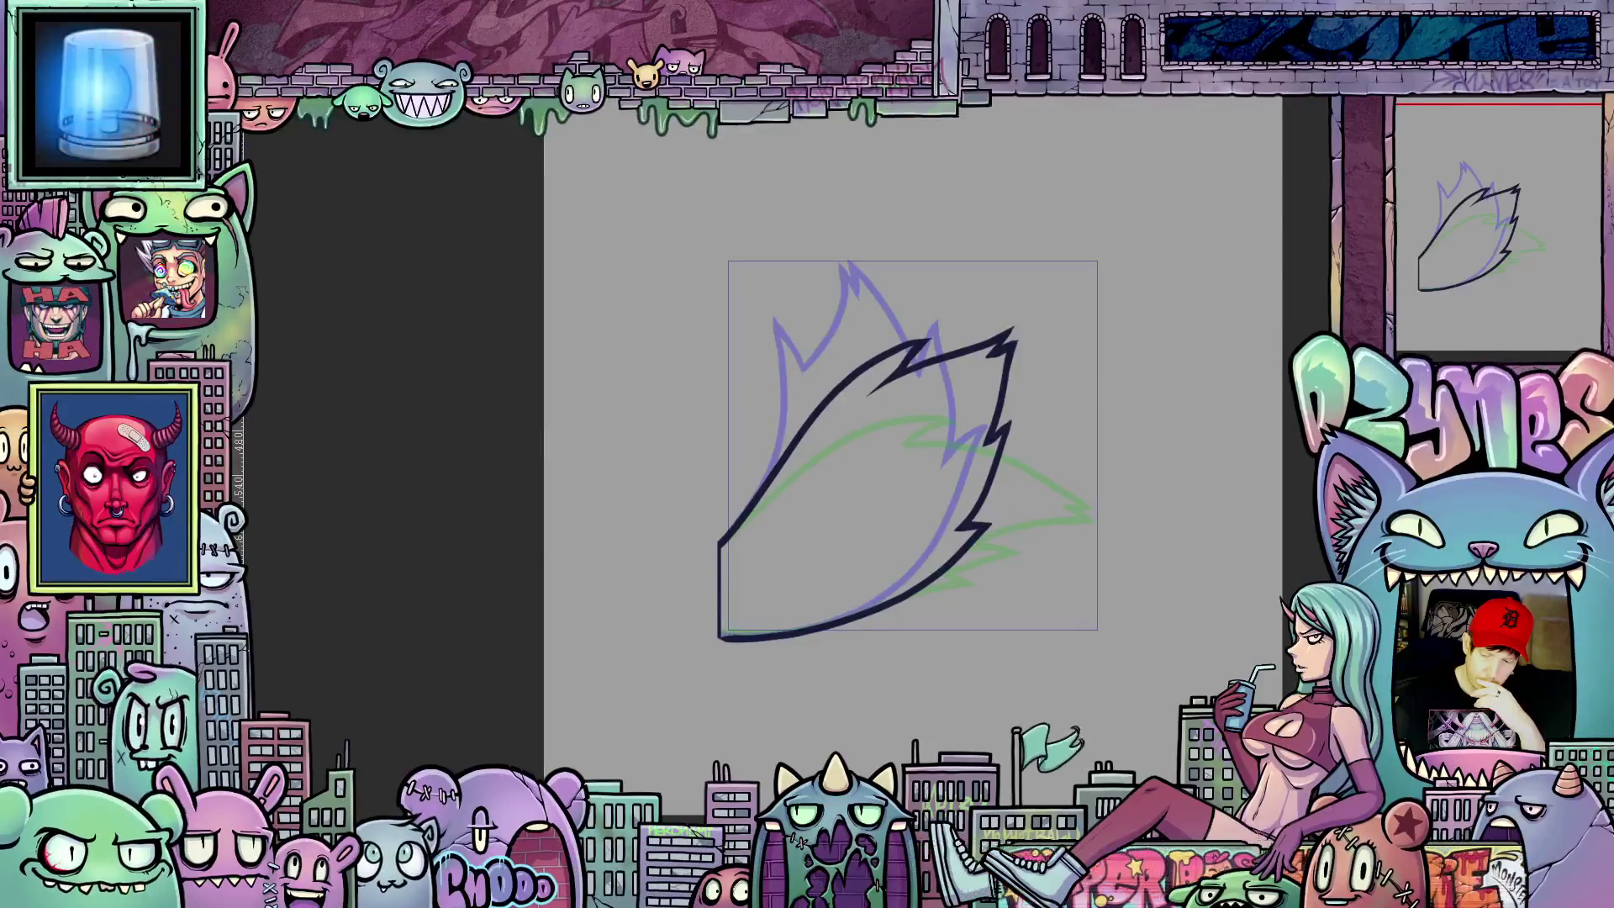
left_click(1425, 121)
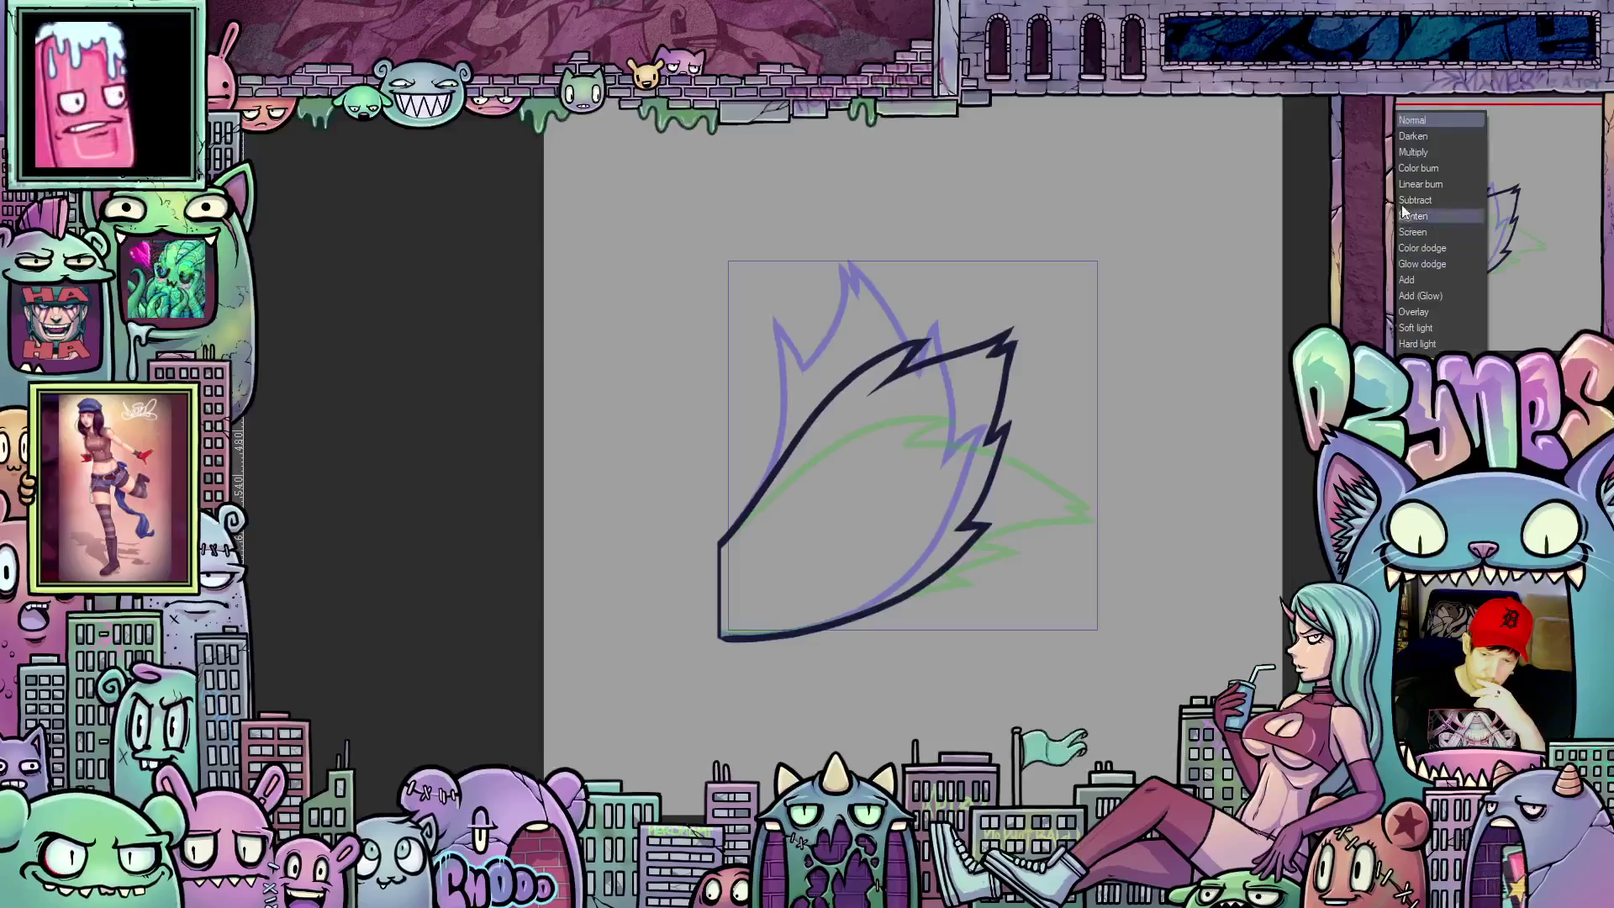
left_click(1406, 154)
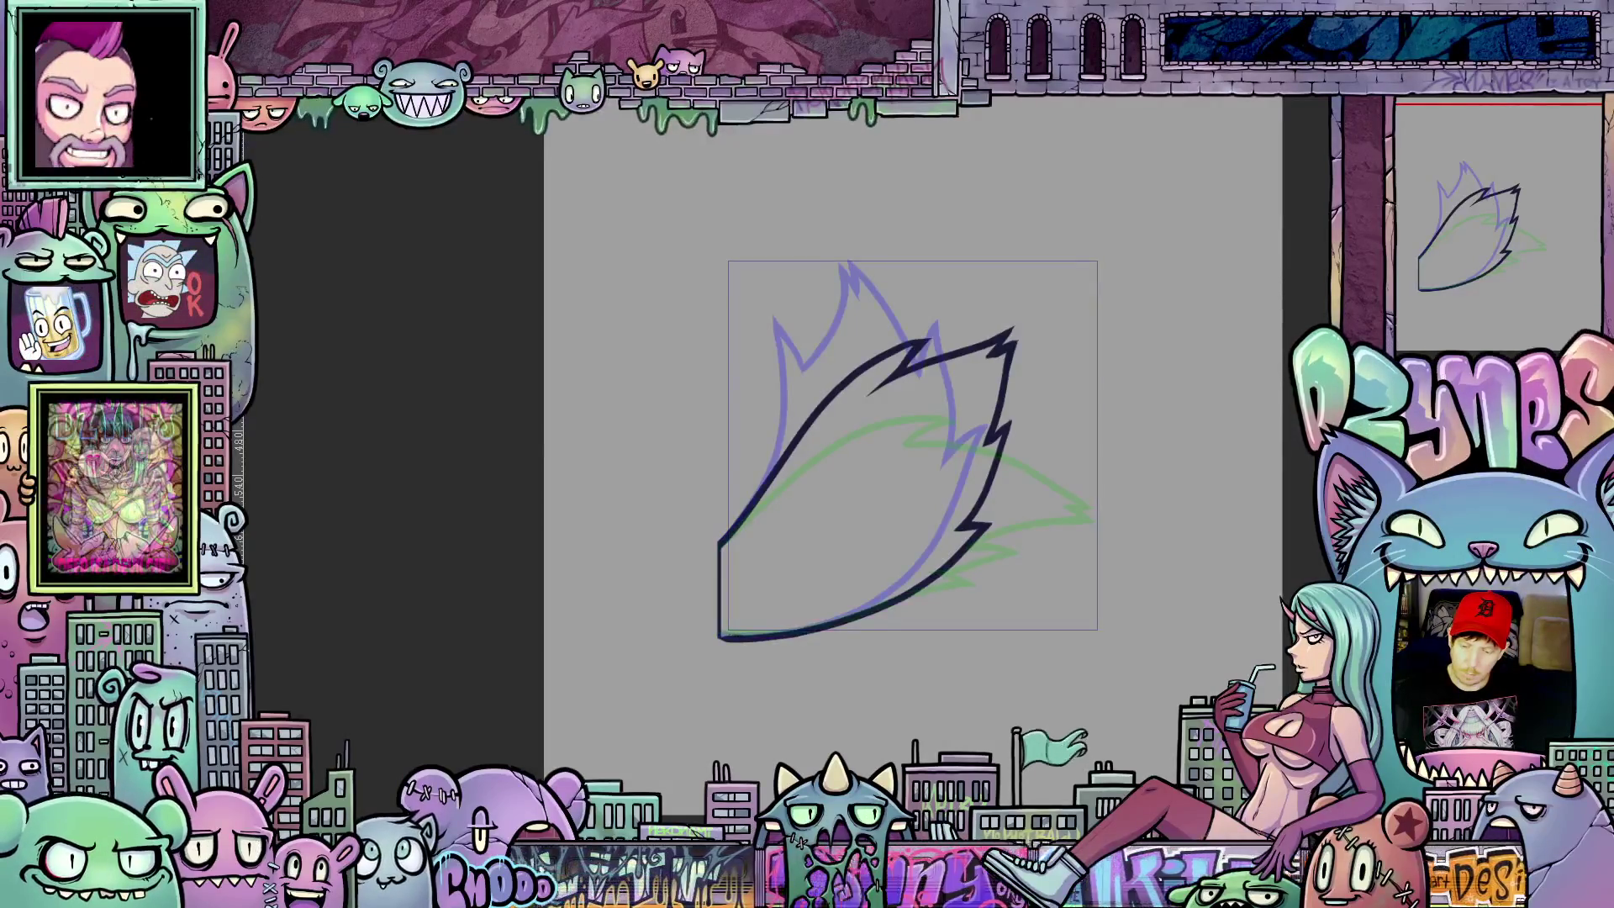
scroll(1107, 572, "down", 1)
scroll(1020, 578, "up", 1)
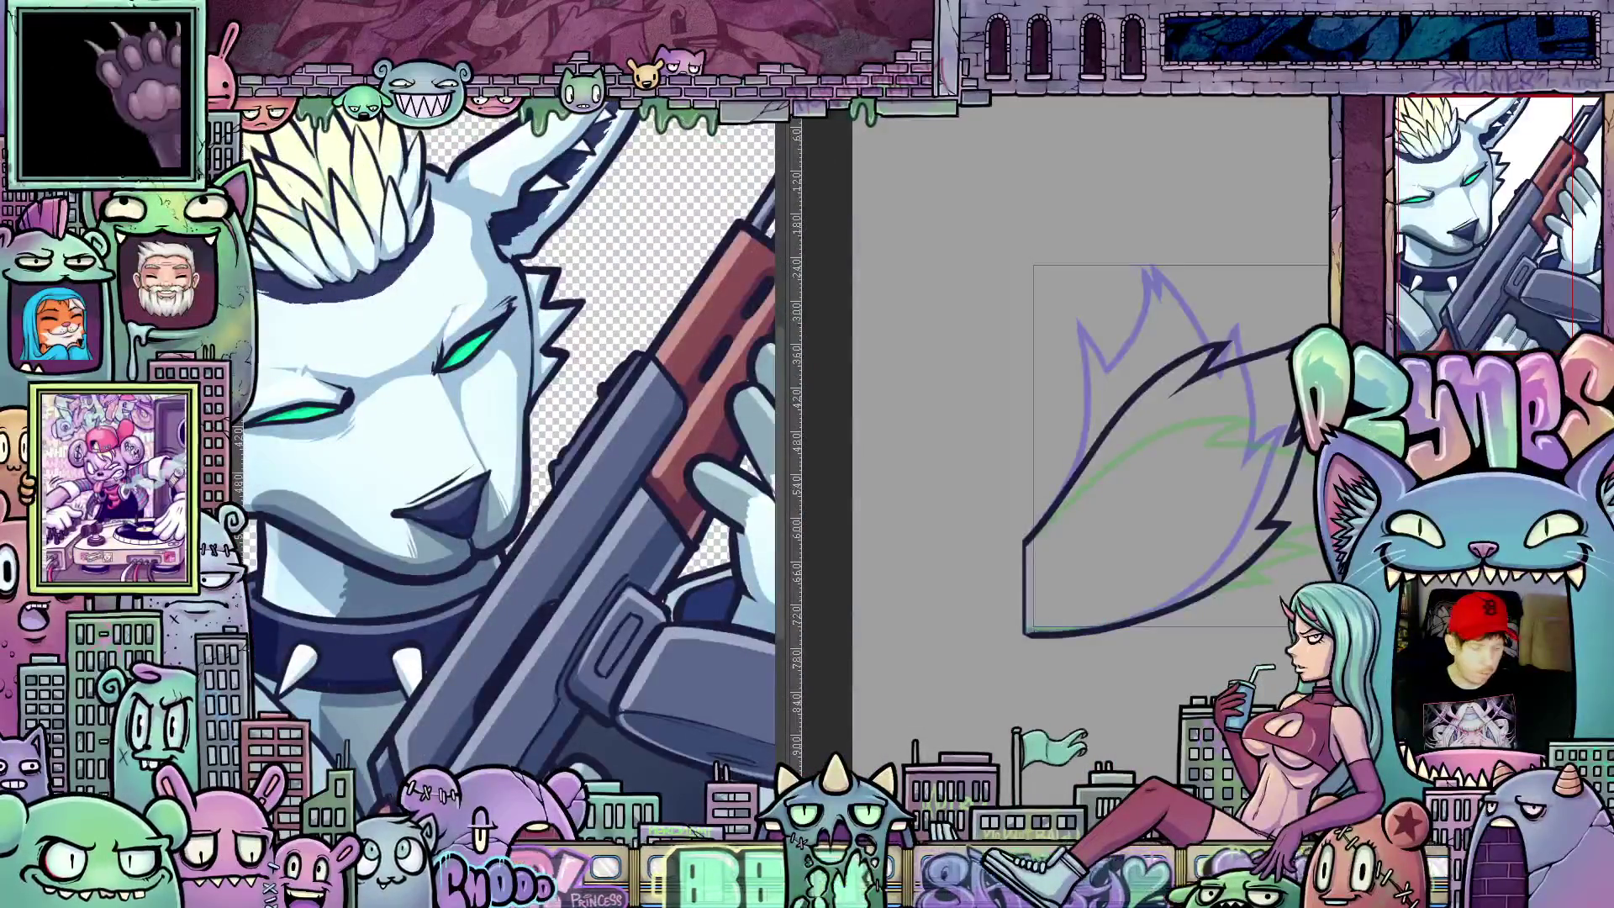
Step: Fit the wolf illustration in its split view, narrow that view, and refit the wolf inside it
key("ctrl+0")
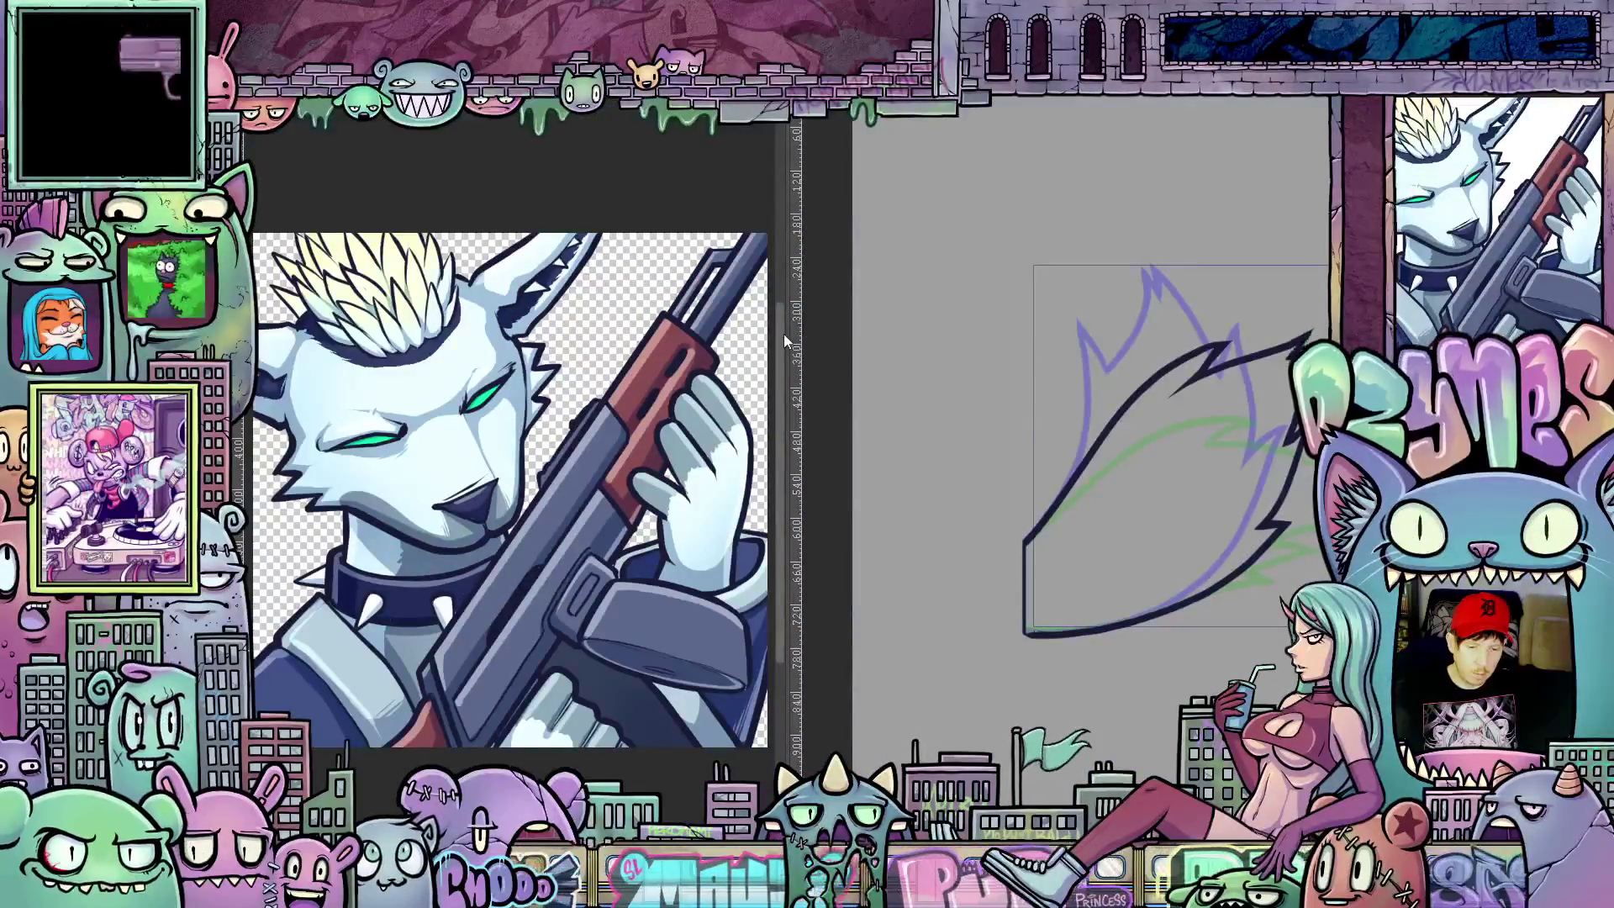
left_click_drag(790, 331, 432, 363)
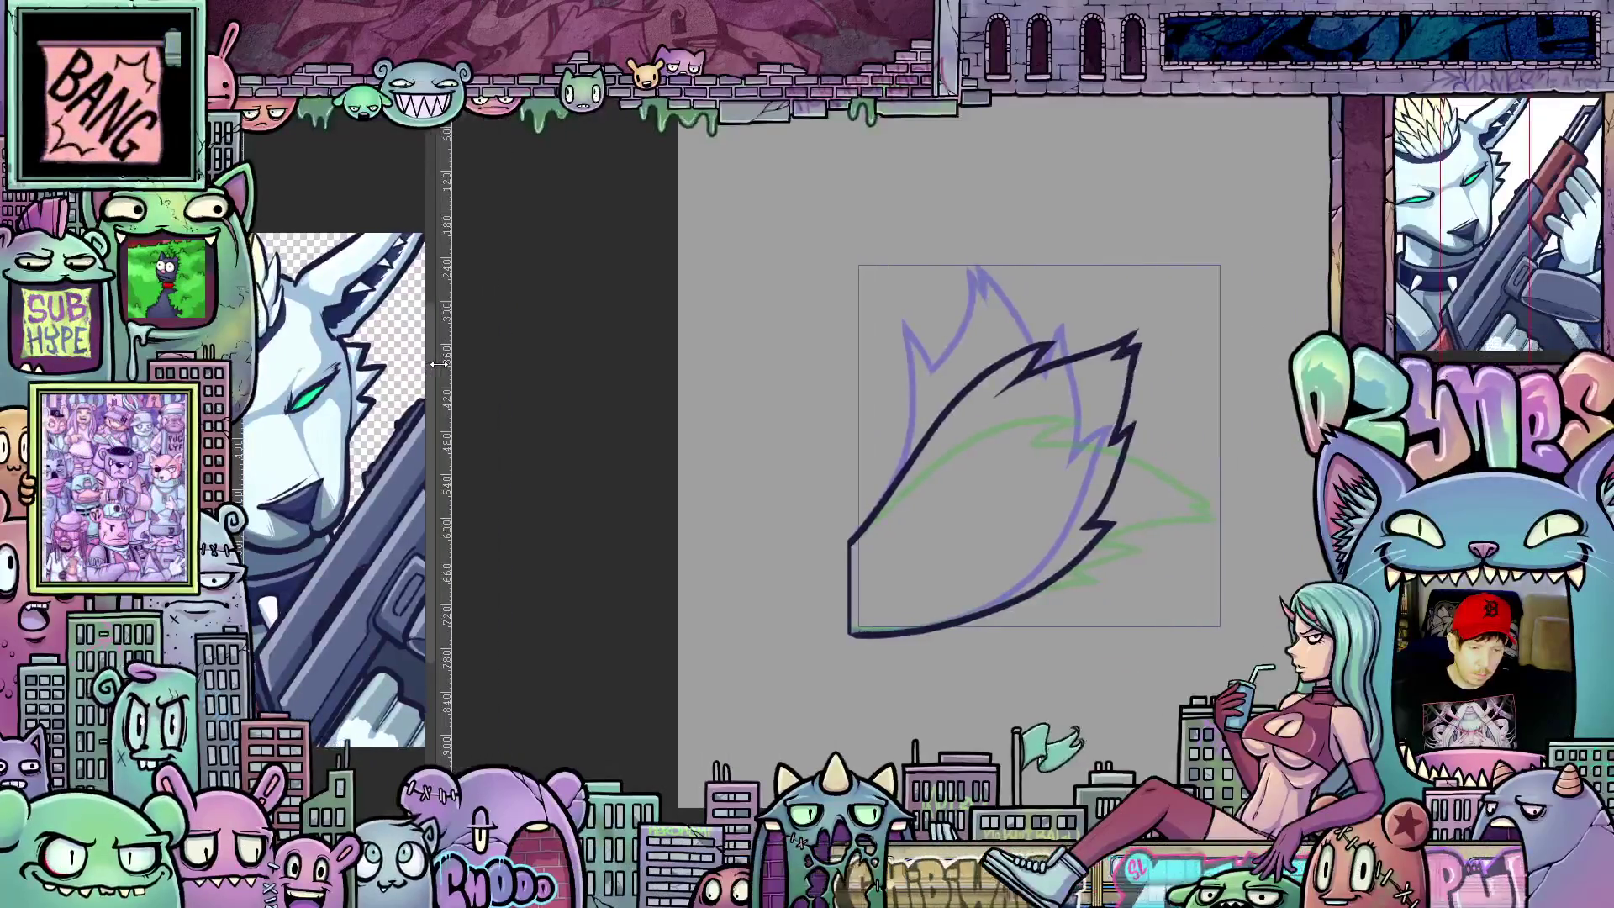
key("ctrl+0")
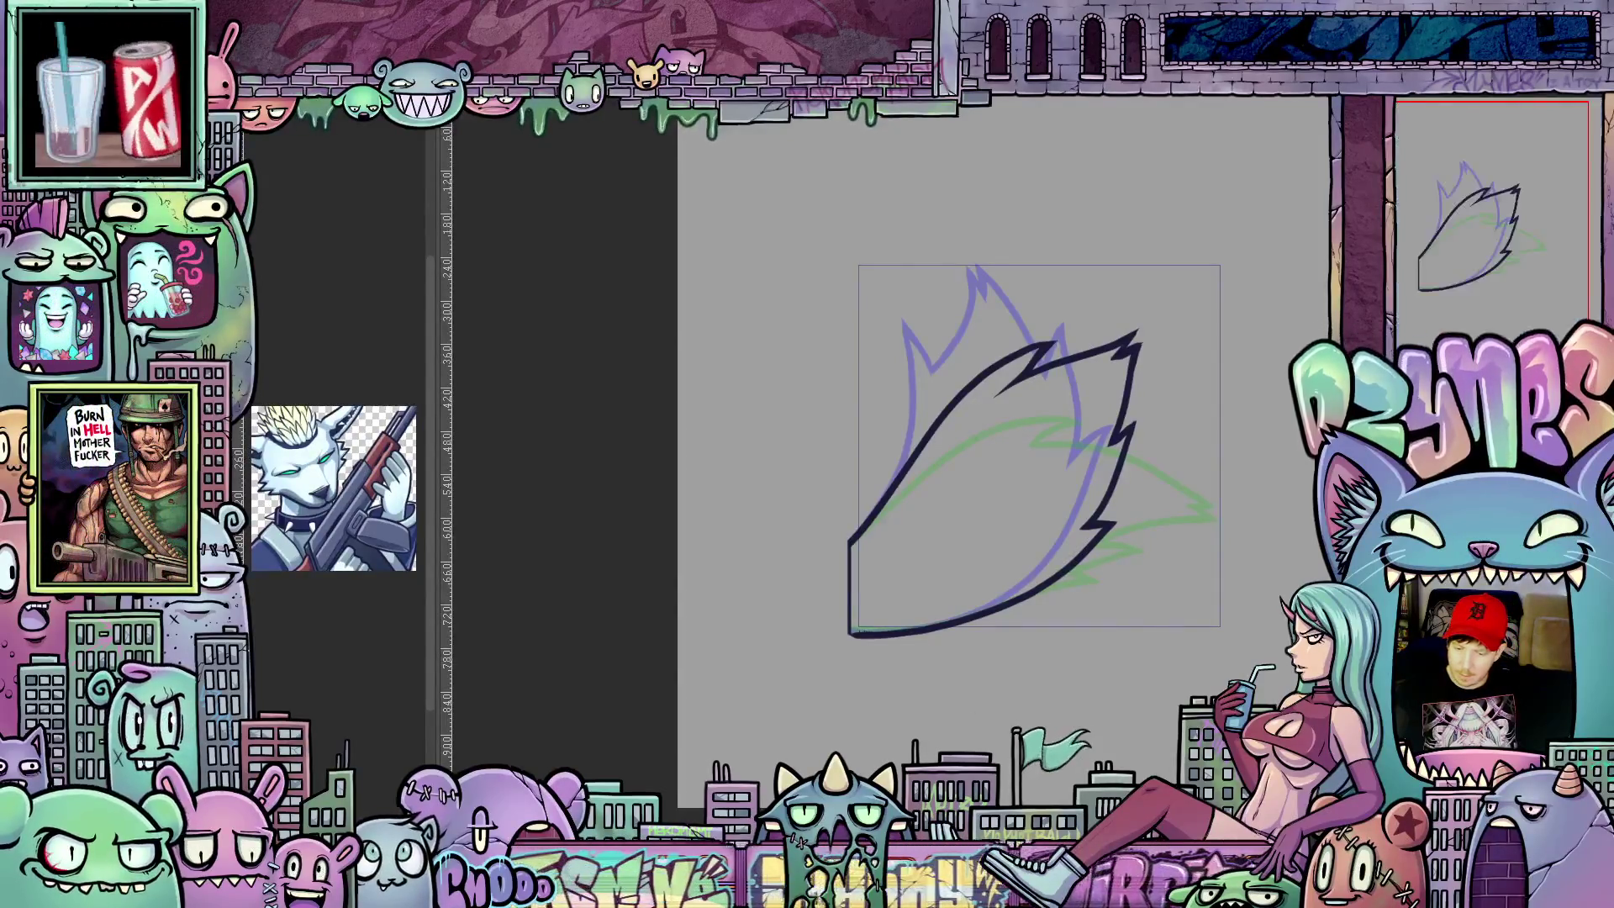
scroll(1155, 710, "down", 1)
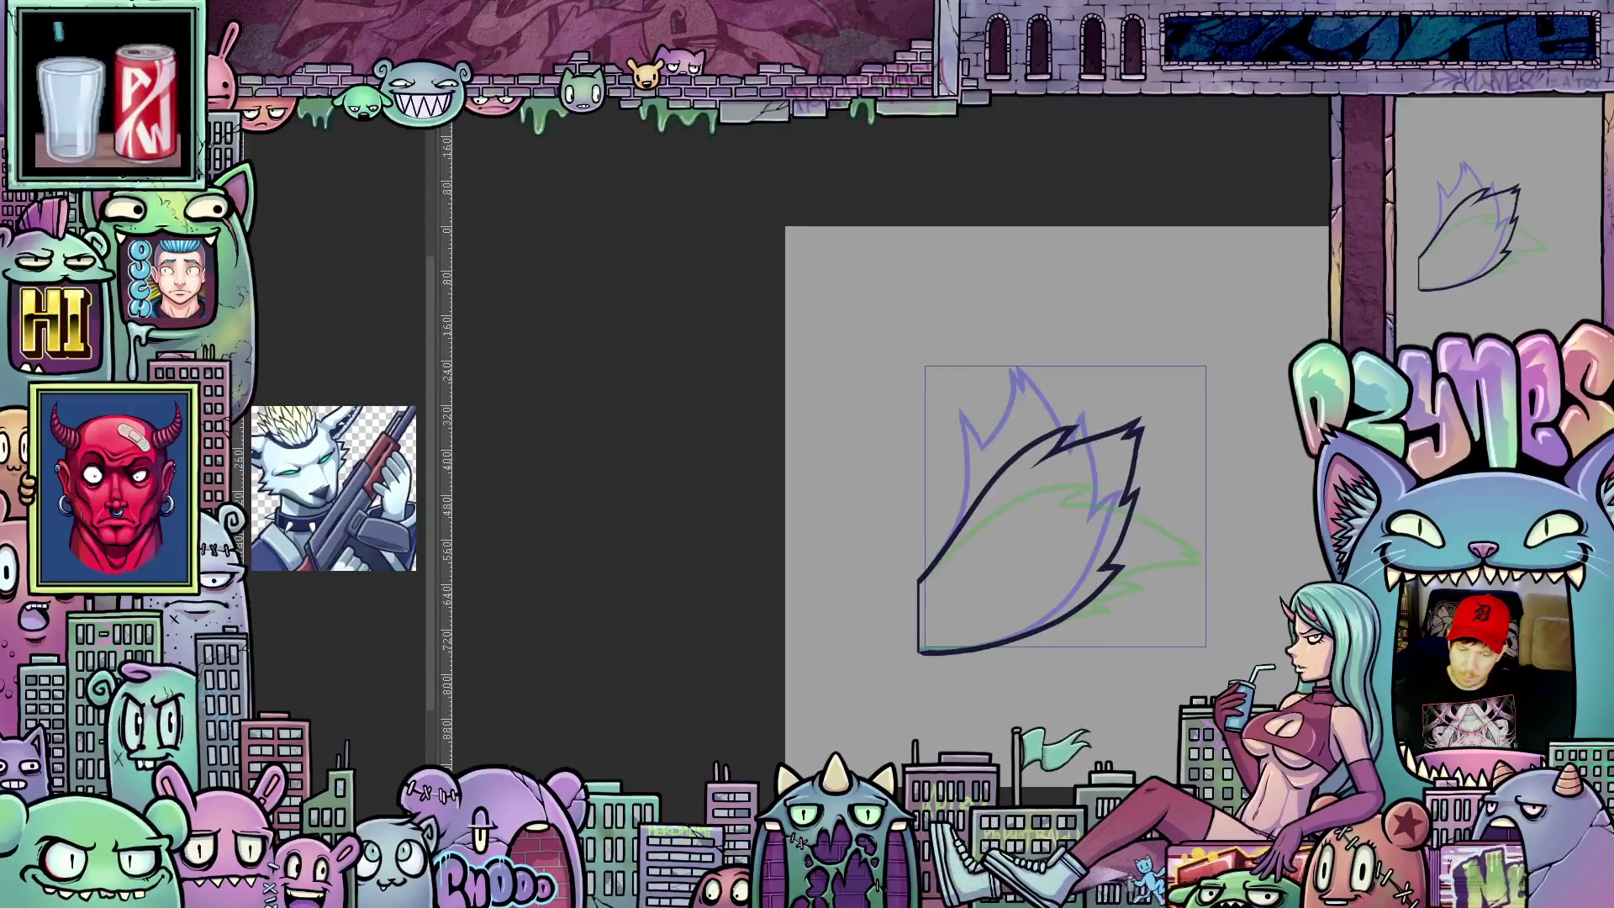
scroll(1242, 593, "up", 1)
scroll(1242, 592, "up", 1)
scroll(1242, 593, "up", 1)
scroll(1242, 593, "up", 1)
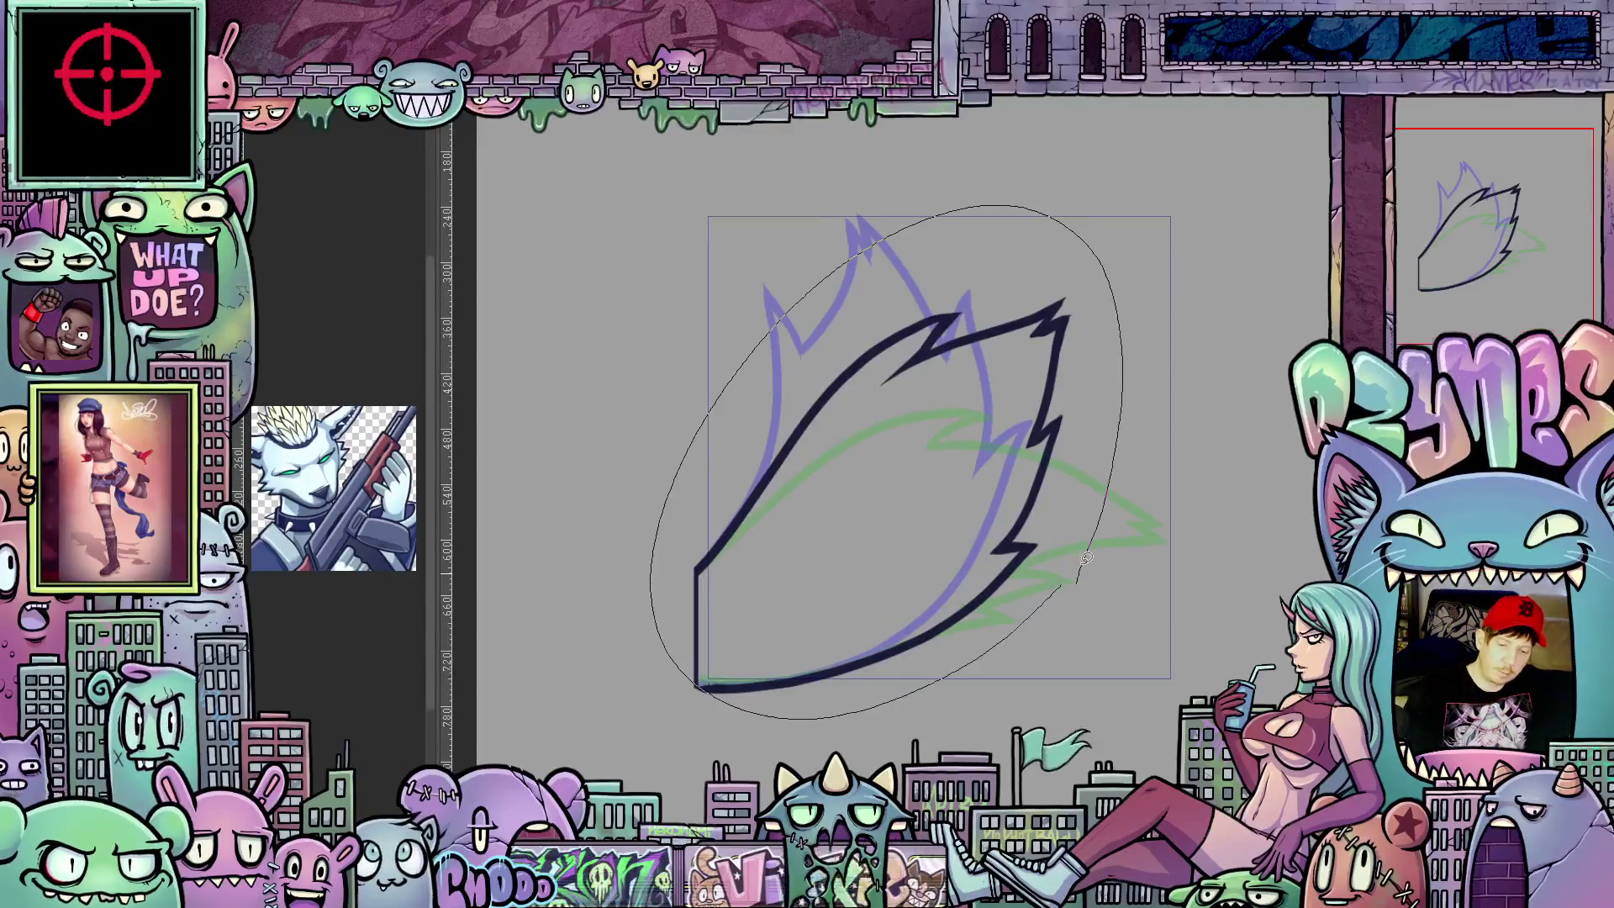
Step: Lasso-fill the tail white on the current frame, the previous upright-tail frame, and the next
left_click_drag(1080, 565, 1088, 555)
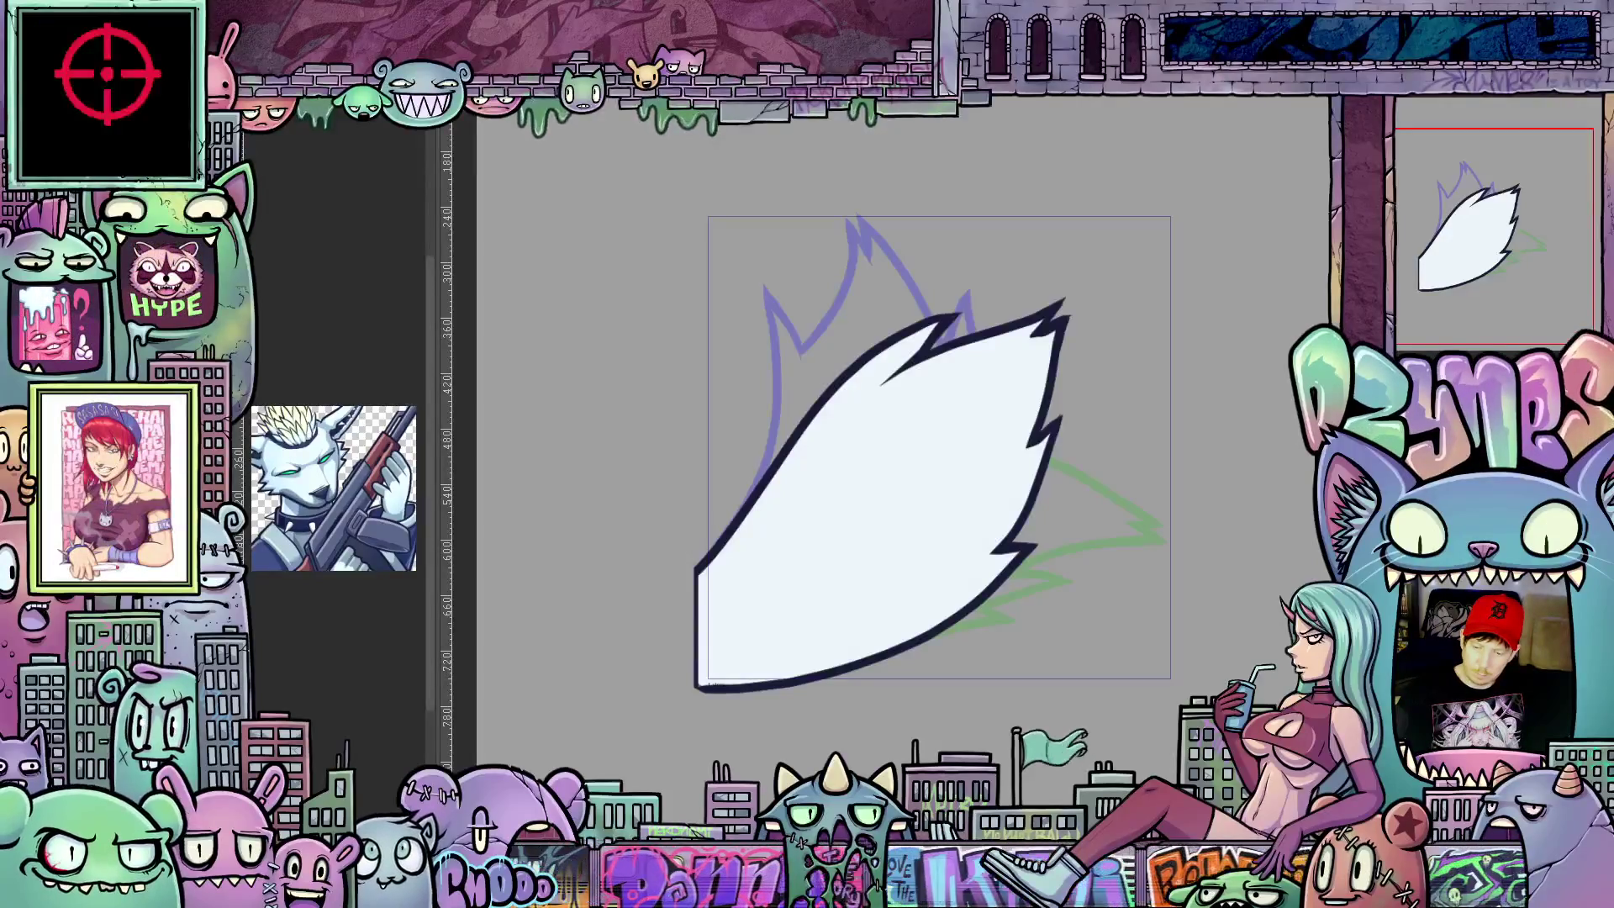
key("Left")
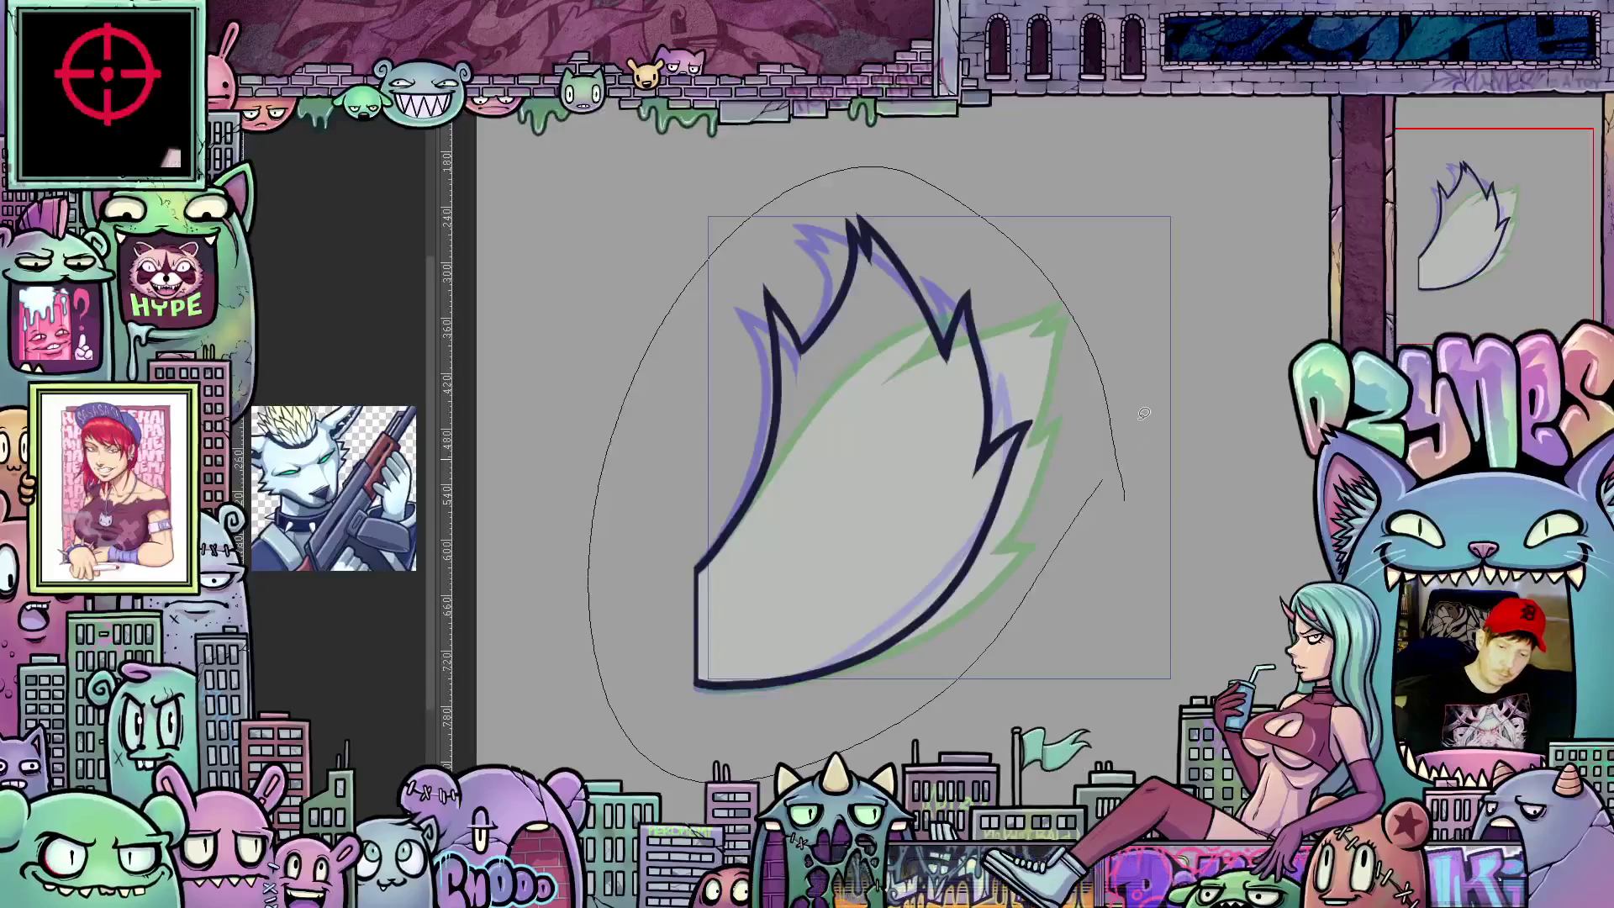
left_click_drag(1145, 420, 1113, 427)
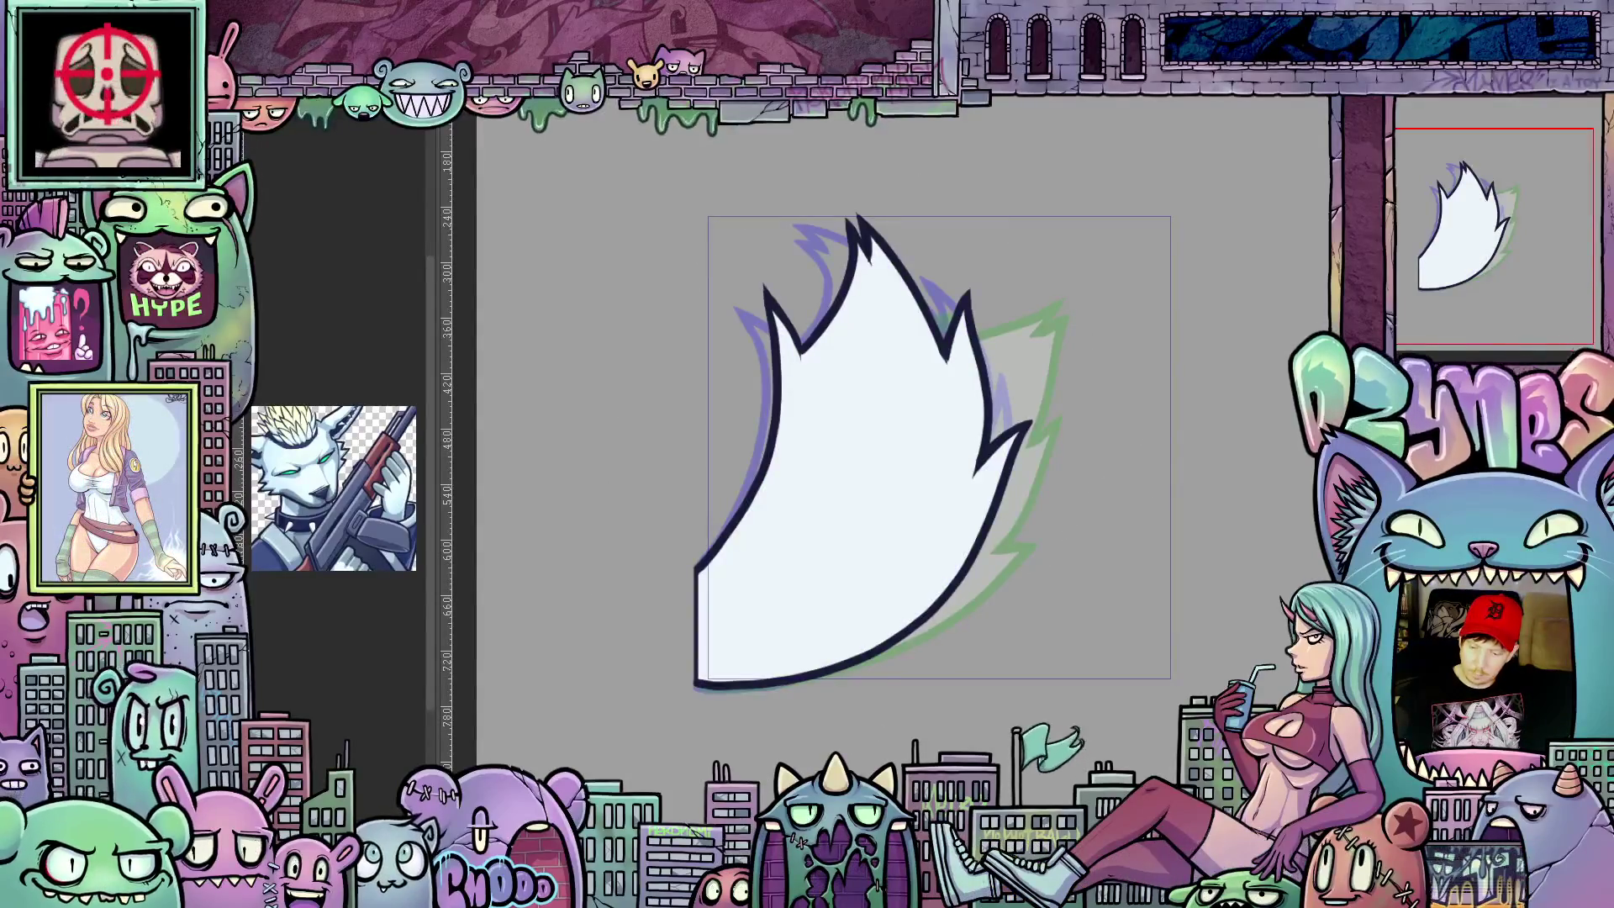
key("Right")
mouse_move(1121, 510)
left_mouse_down()
mouse_move(1067, 557)
mouse_move(1118, 420)
left_mouse_up()
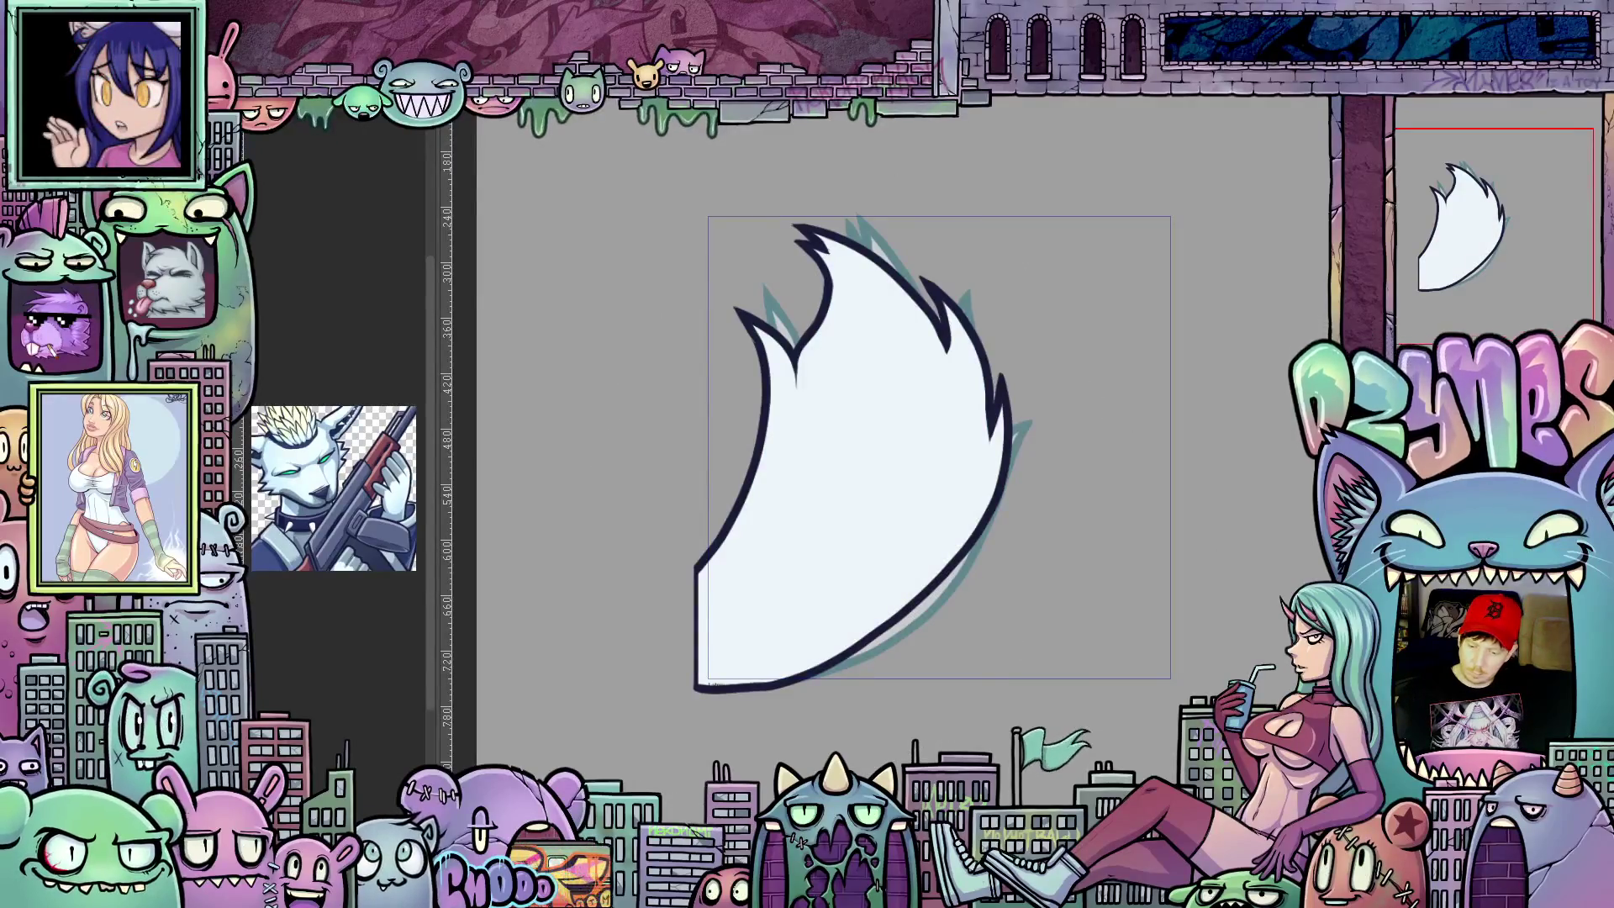
Step: Advance through the next two frames, filling the horizontal tail and the new tail white
key("Right")
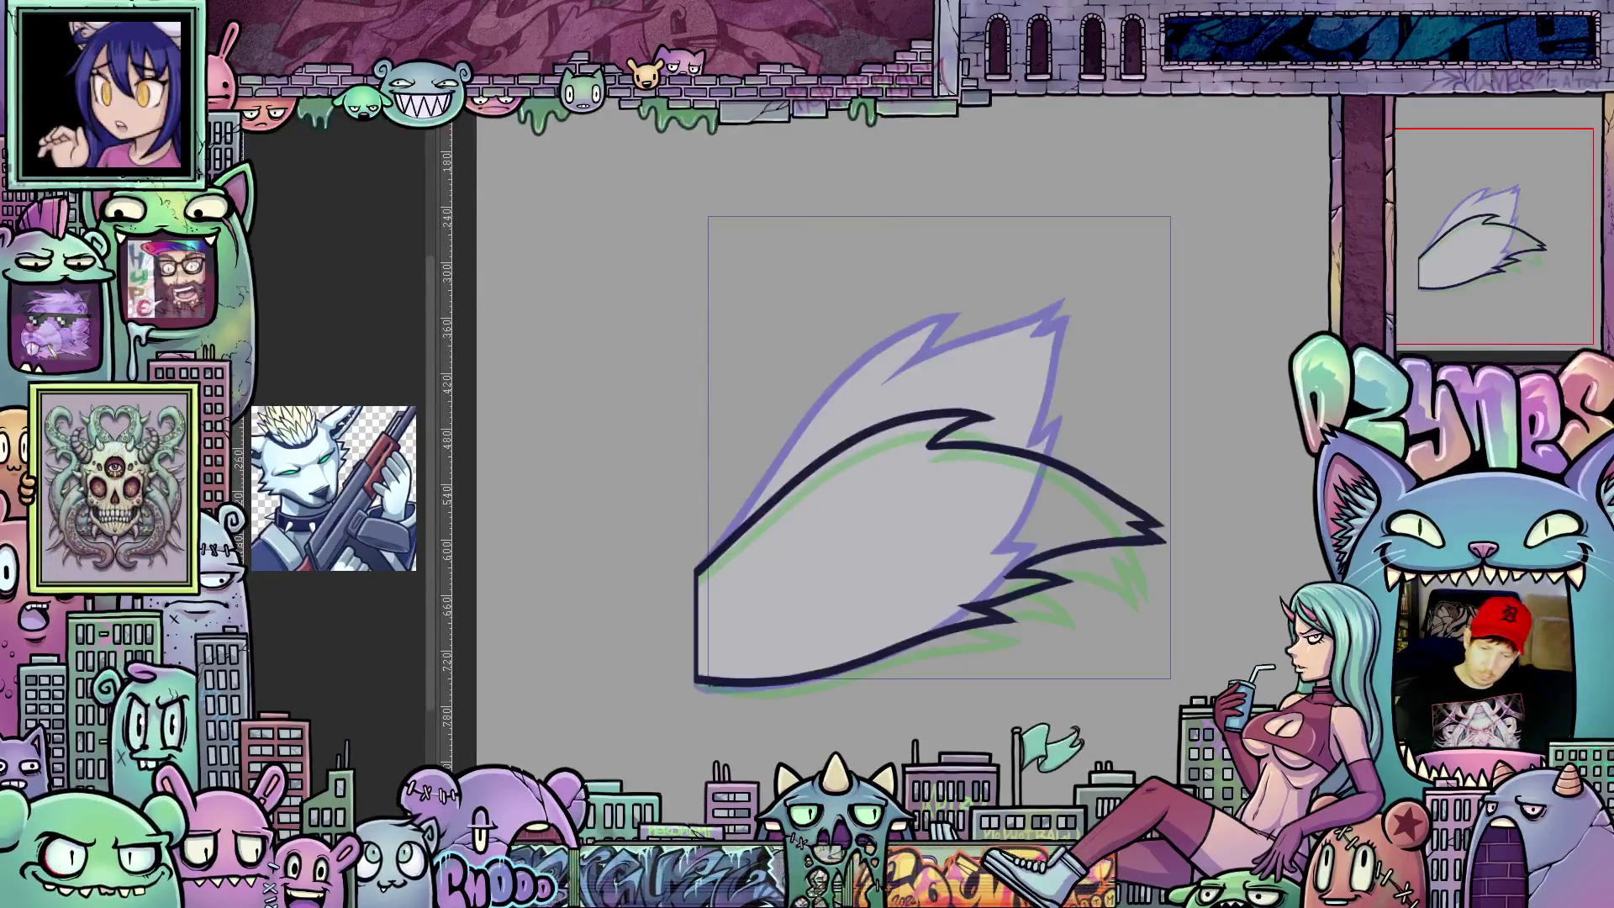
left_click_drag(1172, 632, 1265, 582)
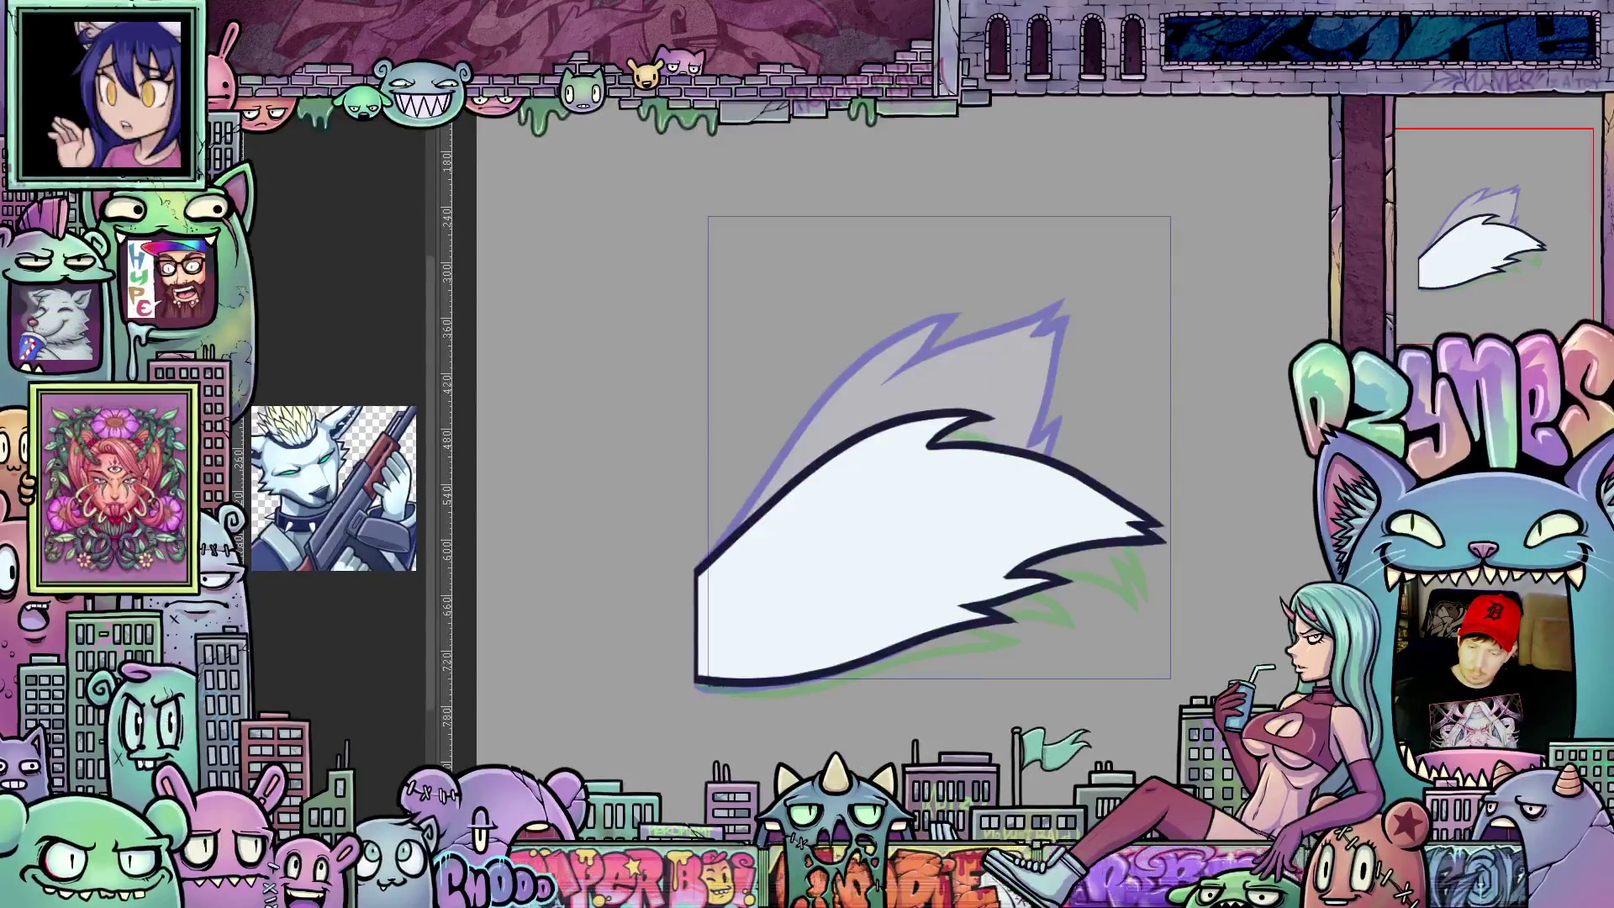
key("Right")
left_click_drag(1211, 416, 1280, 588)
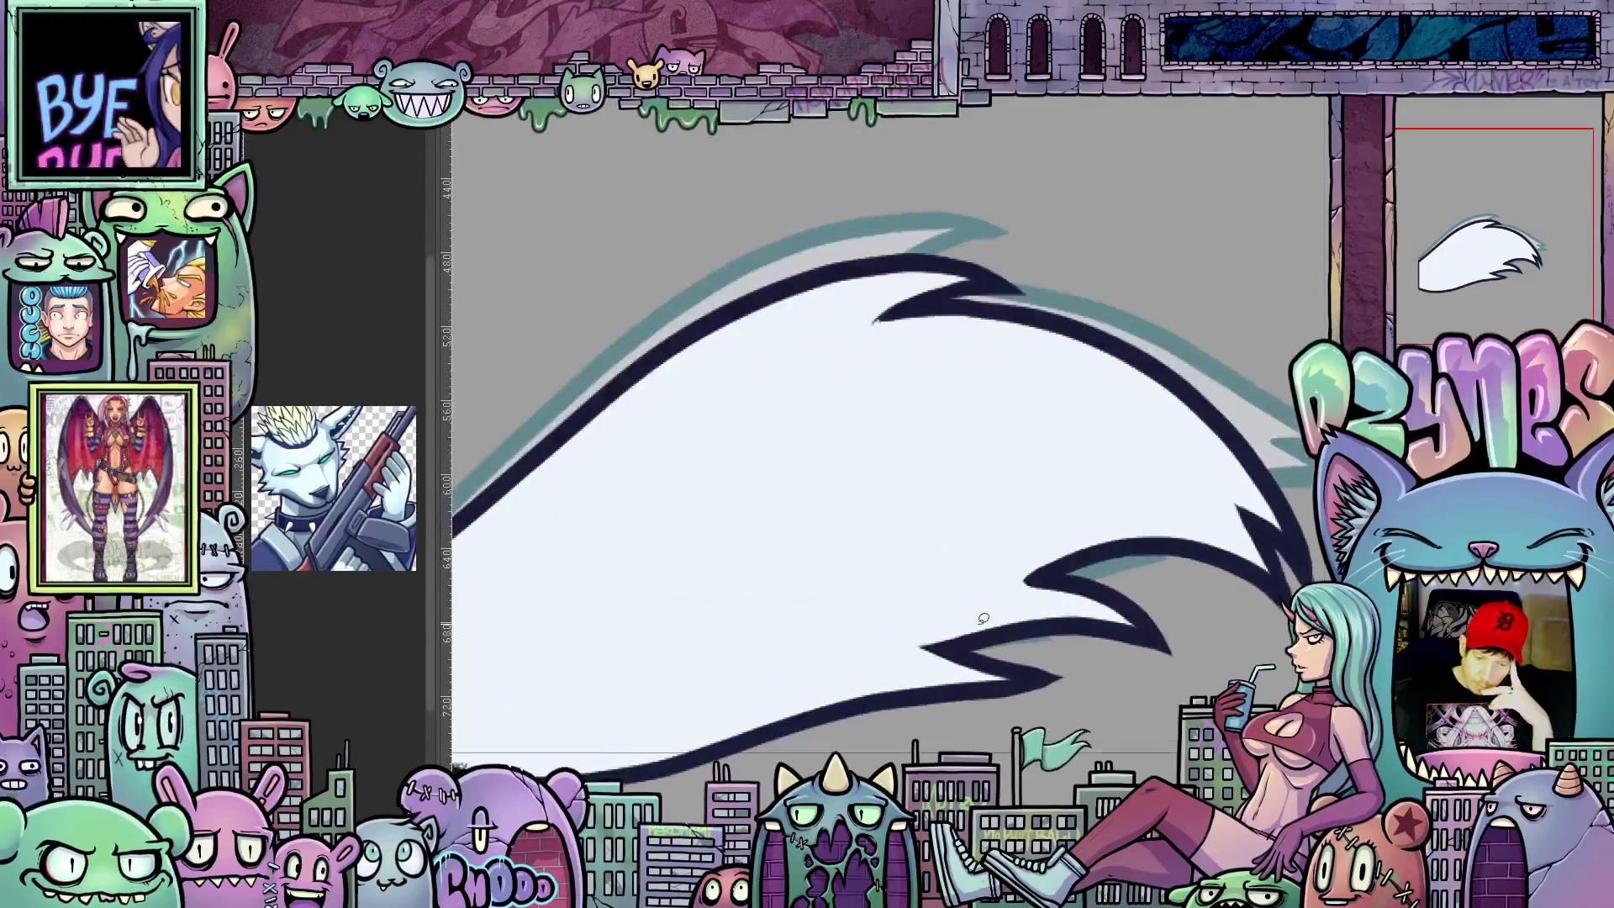
scroll(1017, 560, "up", 5)
scroll(1186, 638, "down", 2)
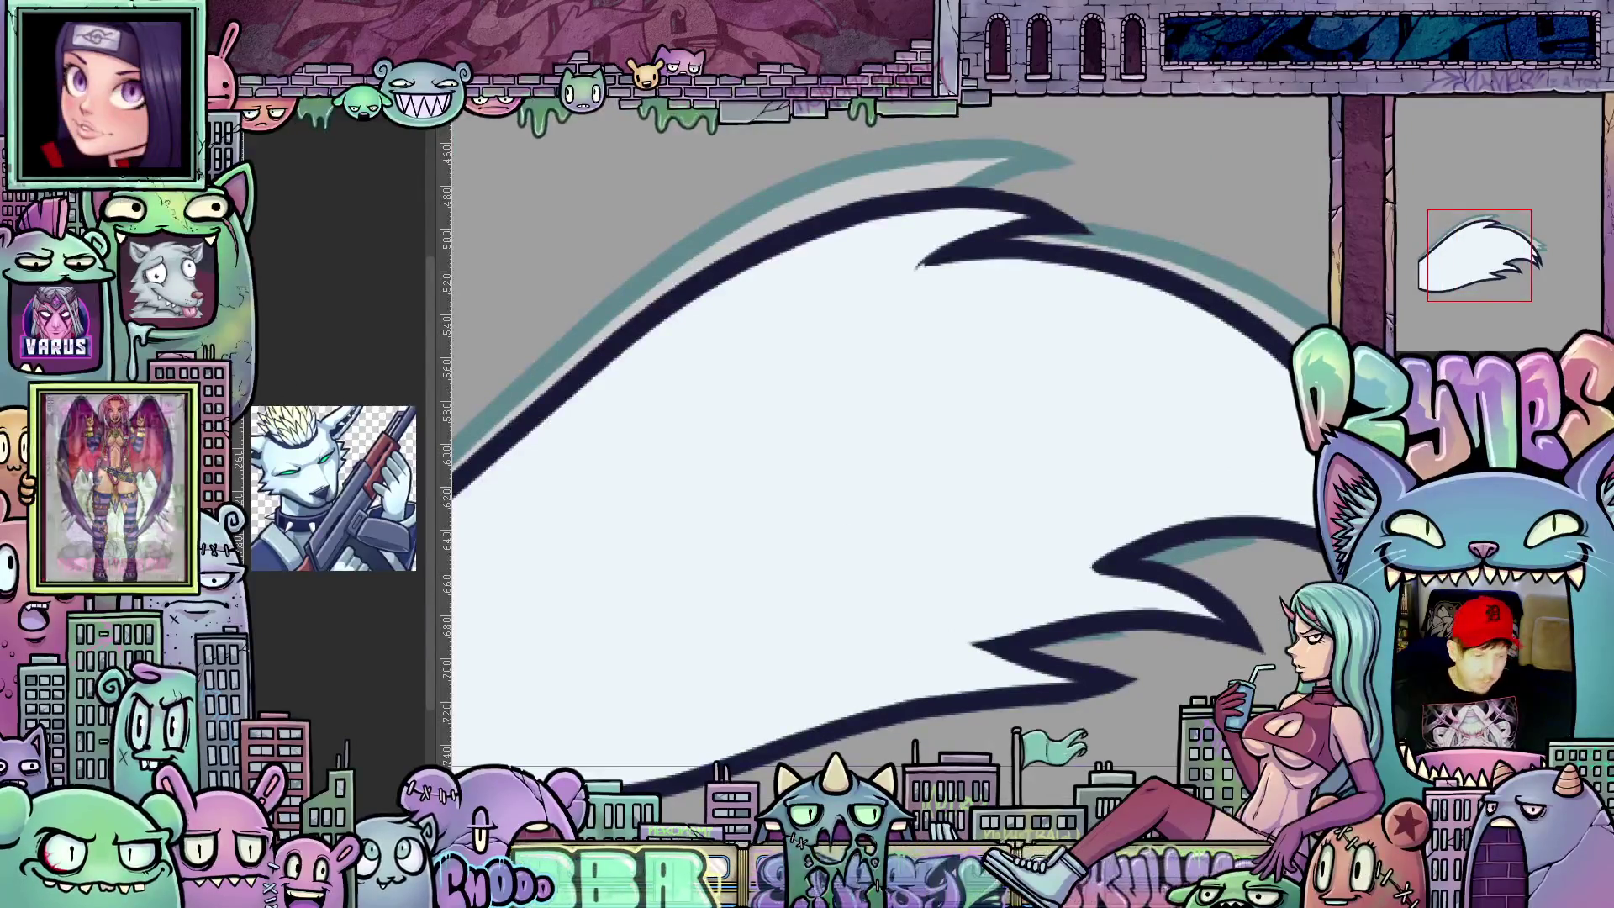
key("ctrl+z")
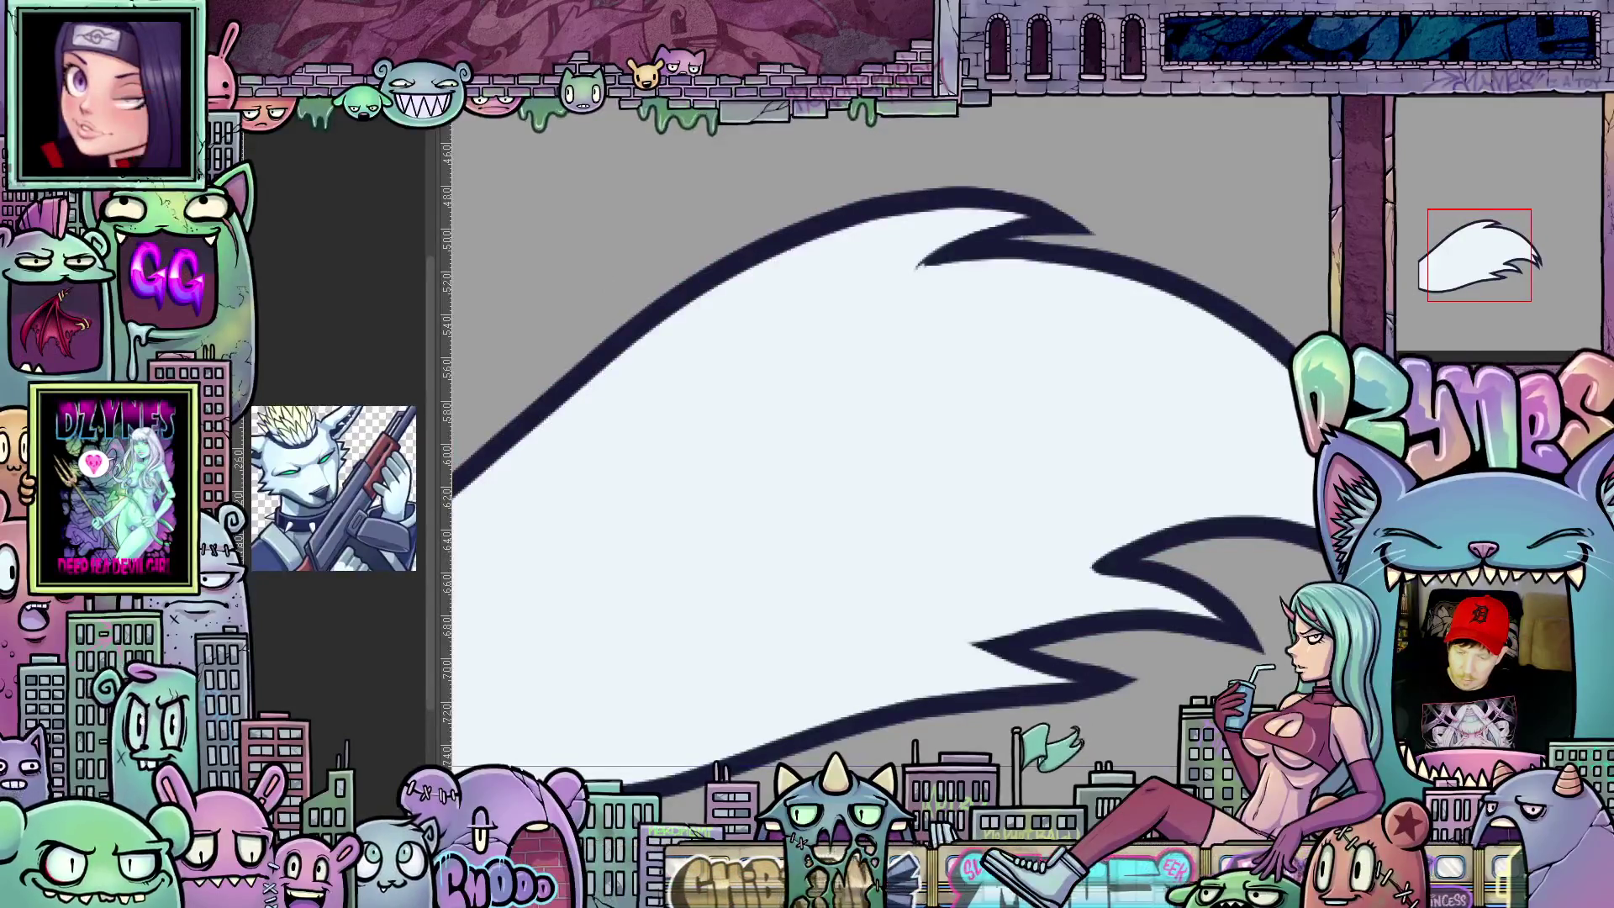
key("r")
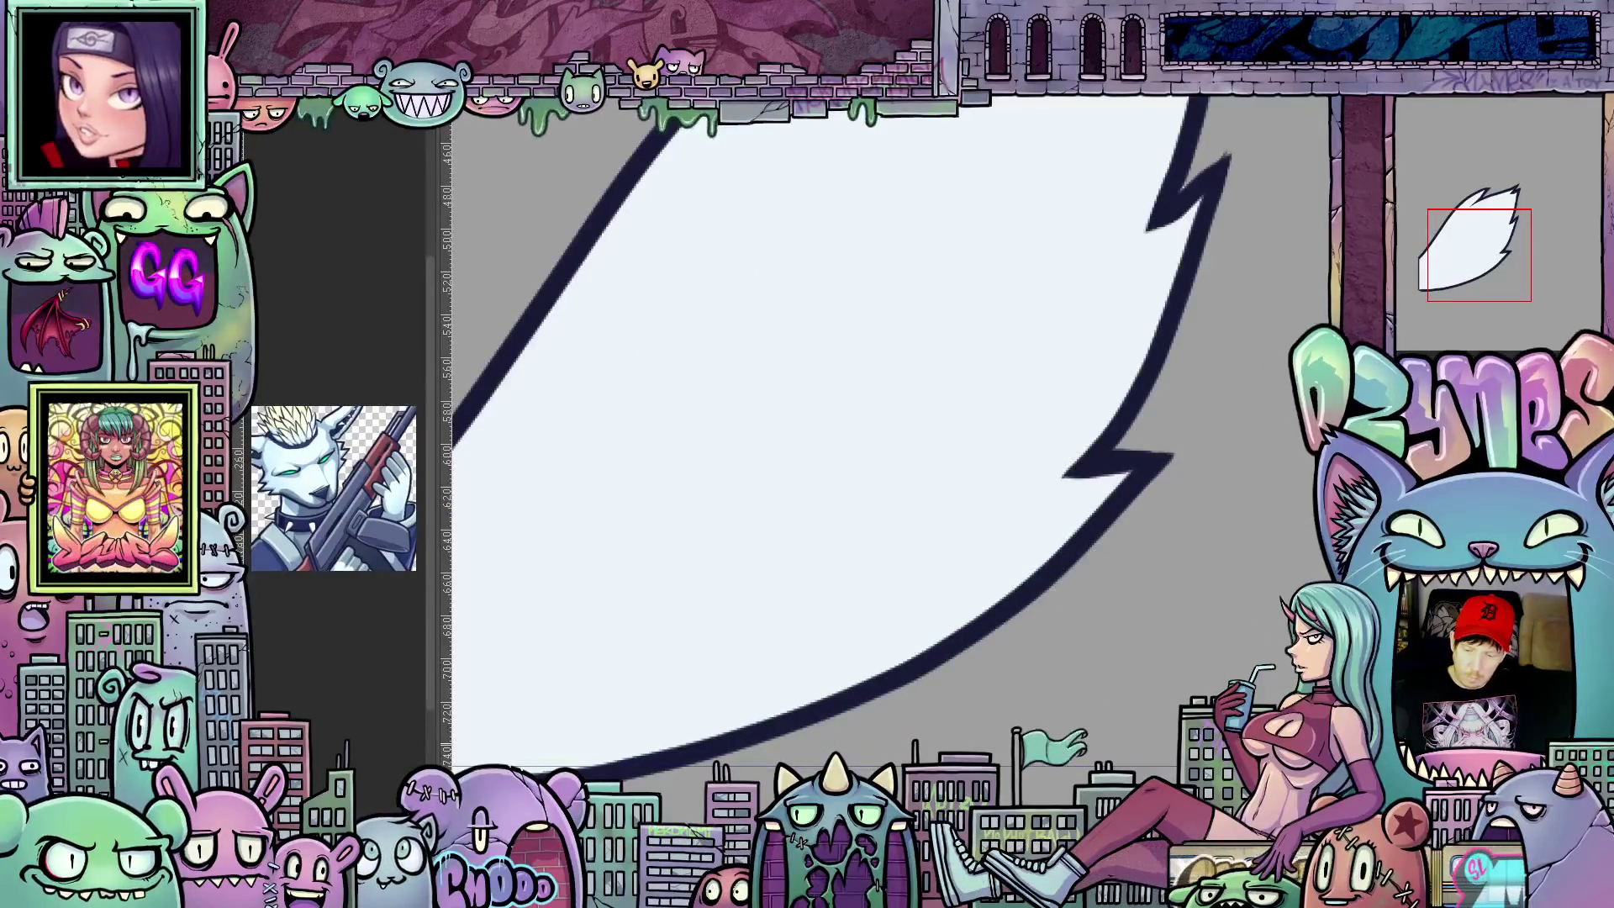
scroll(1067, 568, "down", 3)
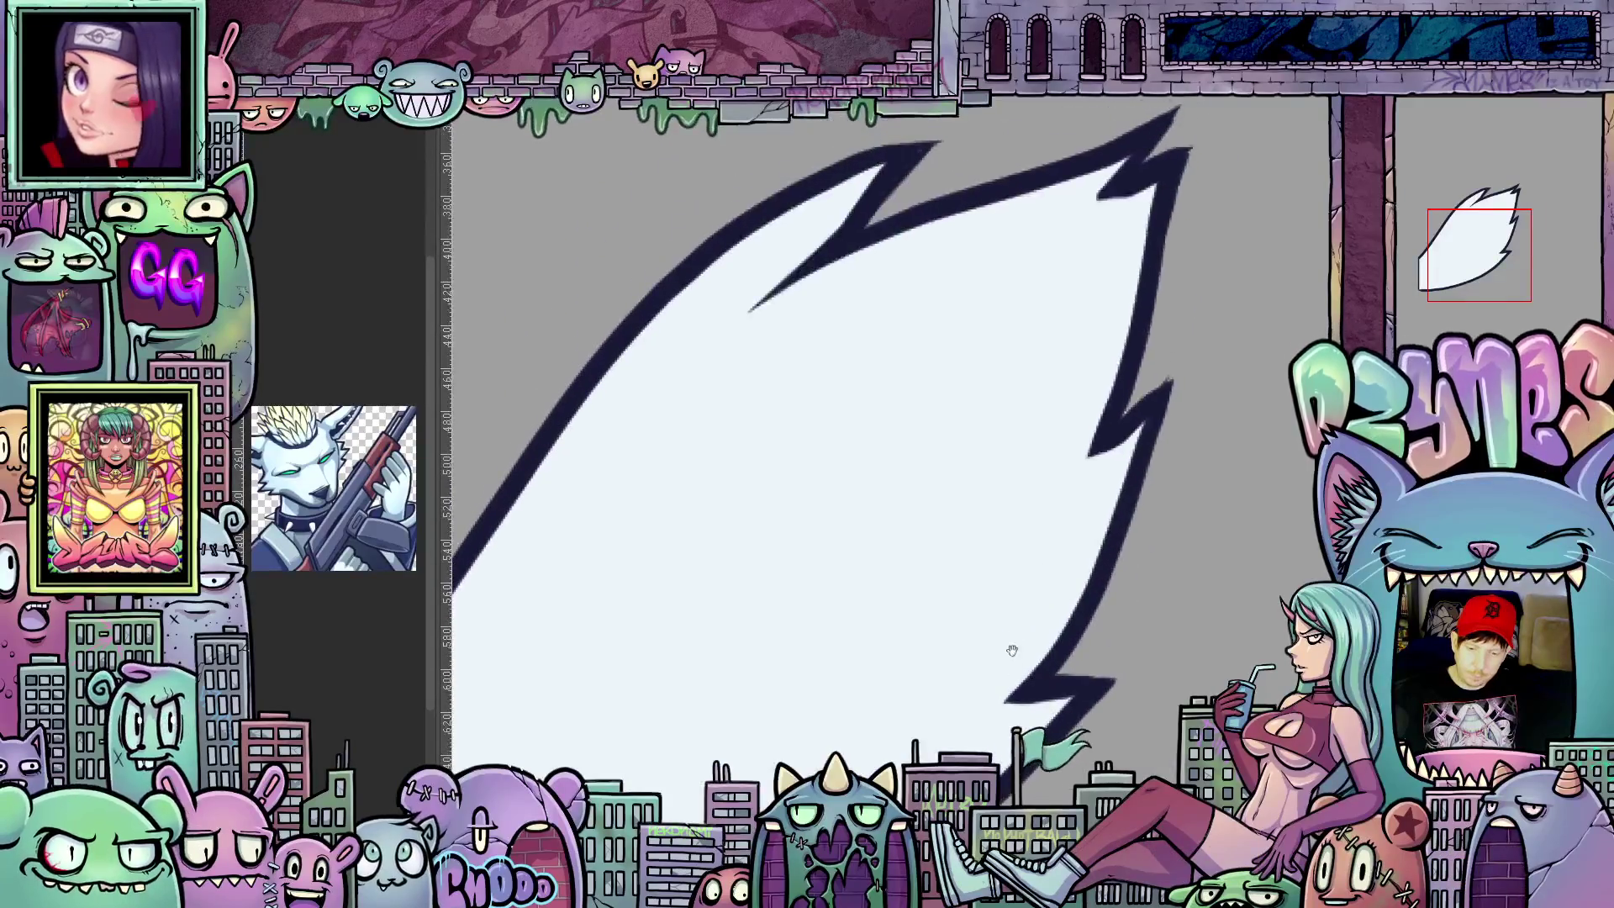
scroll(1115, 469, "up", 4)
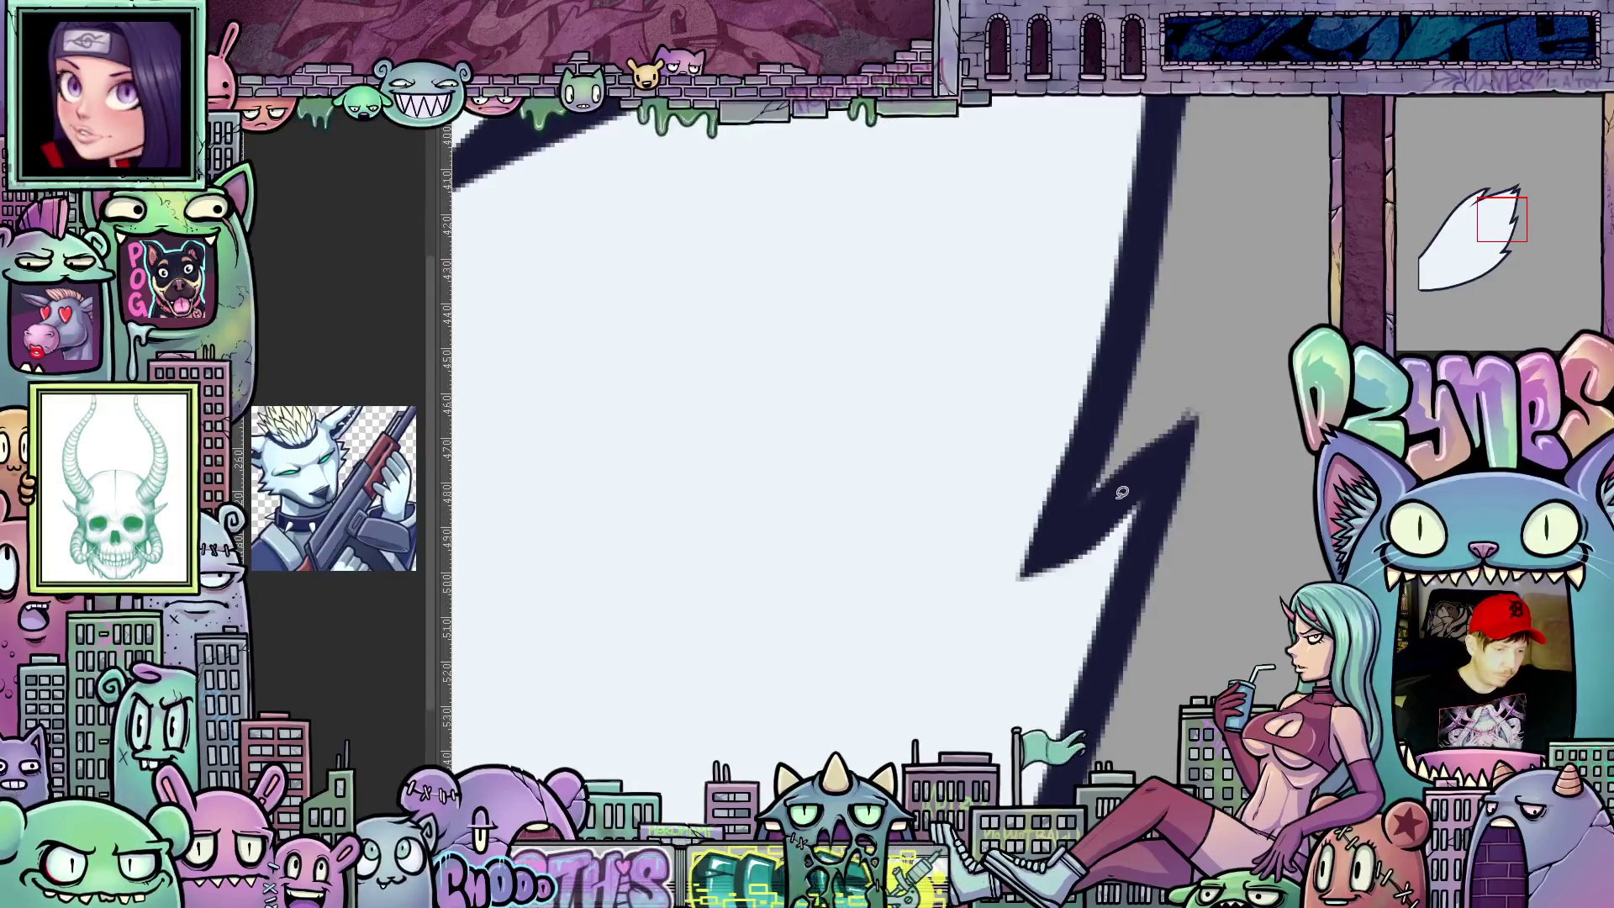
left_click_drag(1178, 360, 1159, 354)
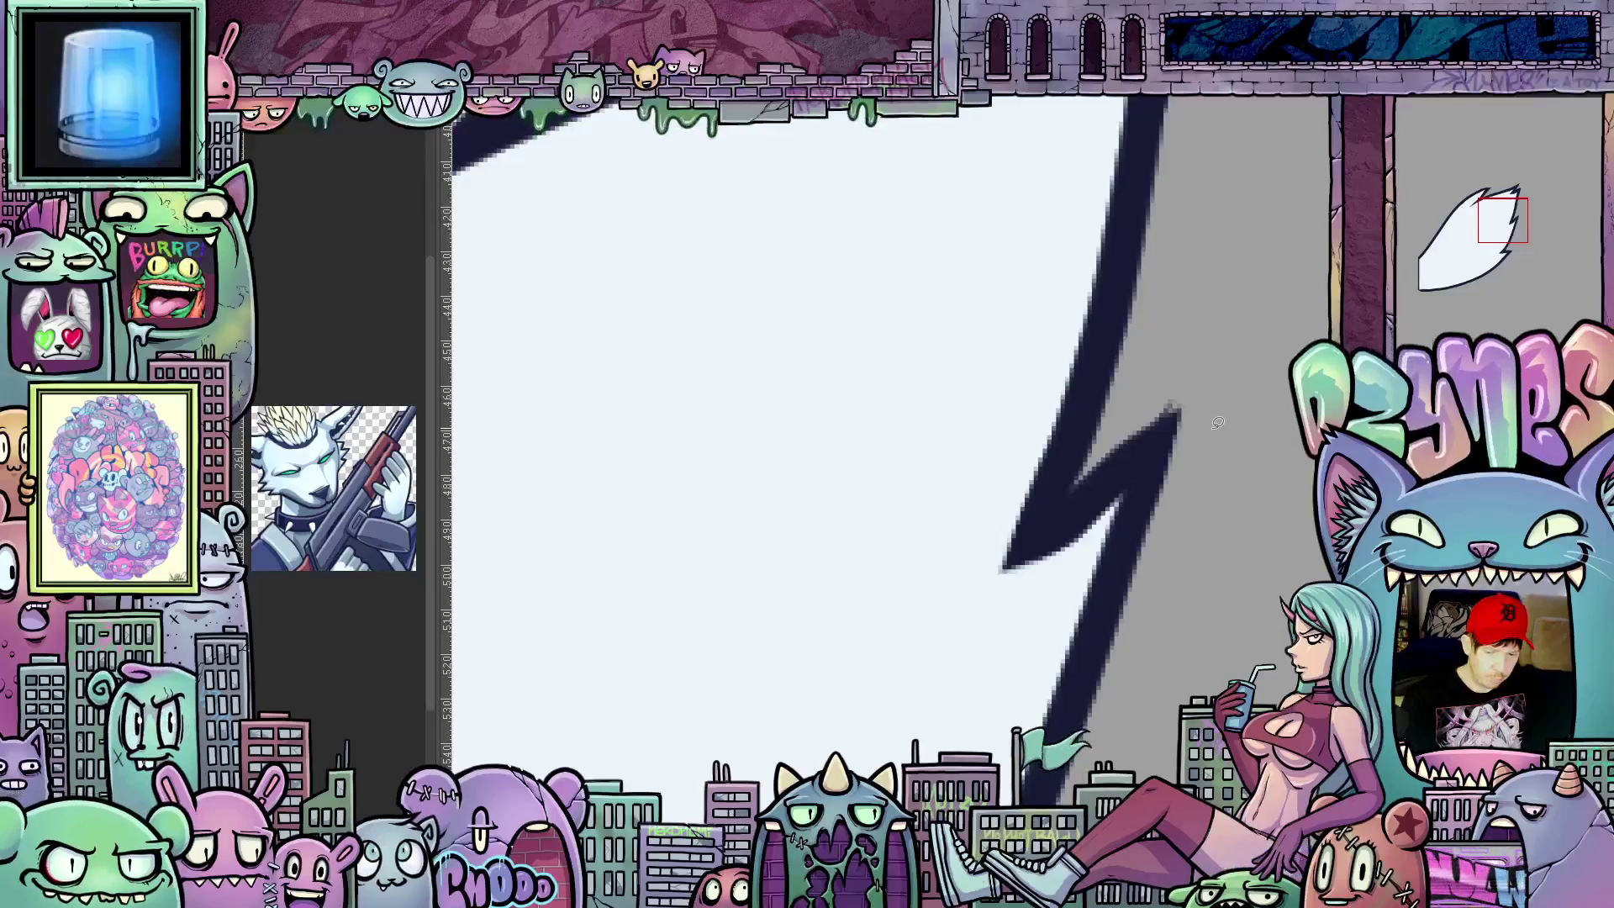
left_click_drag(1176, 488, 1081, 673)
scroll(1081, 673, "up", 2)
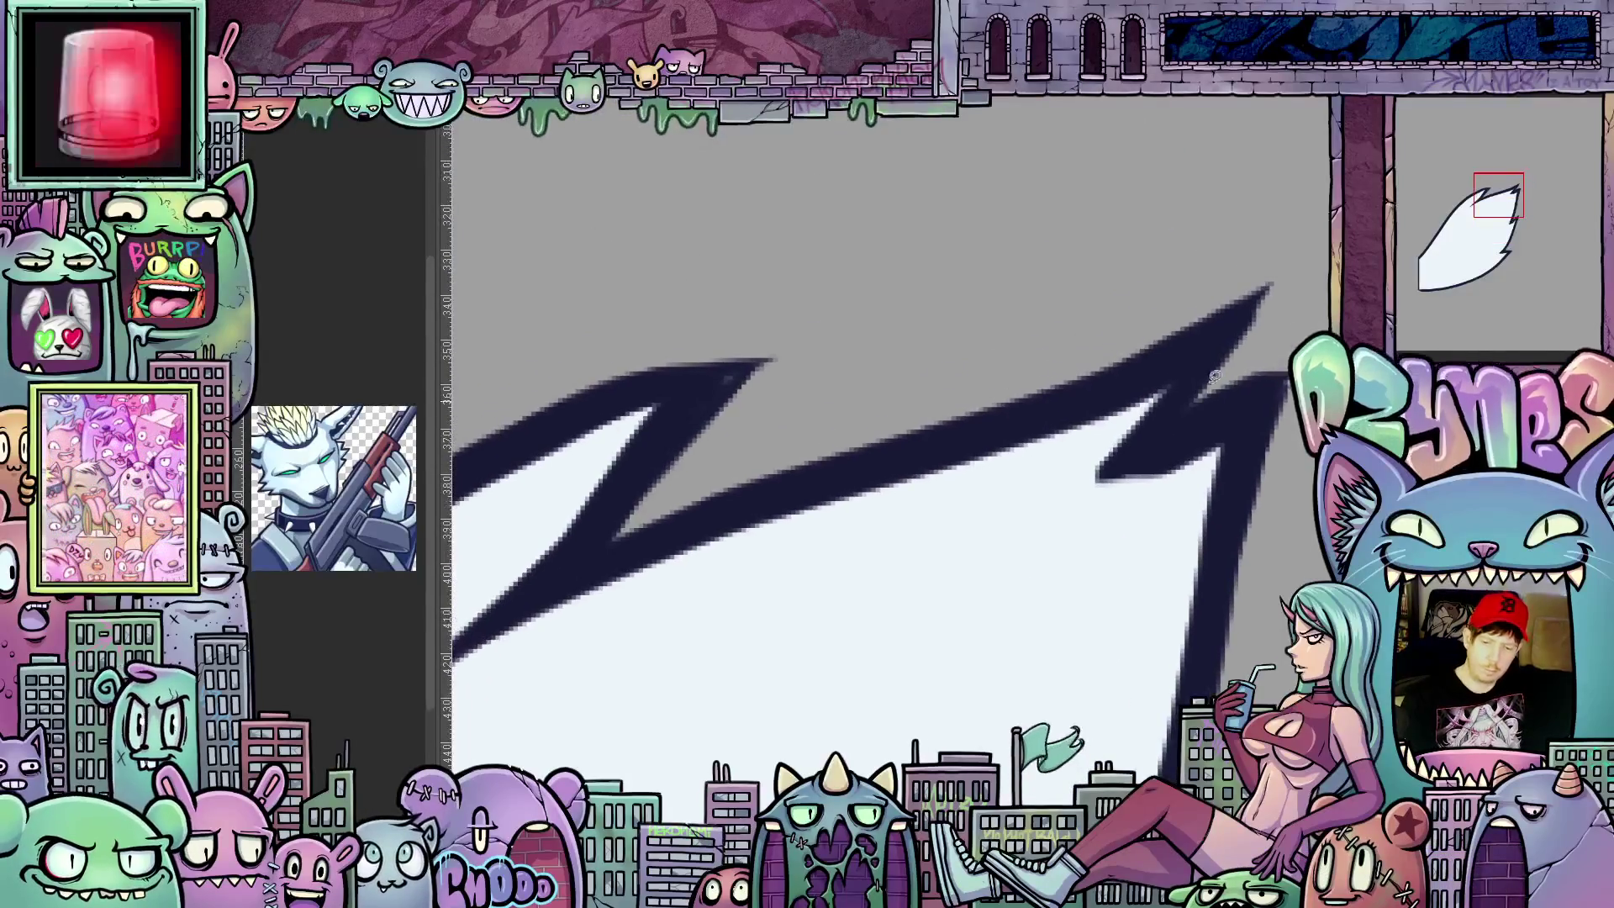
left_click_drag(1058, 578, 1277, 516)
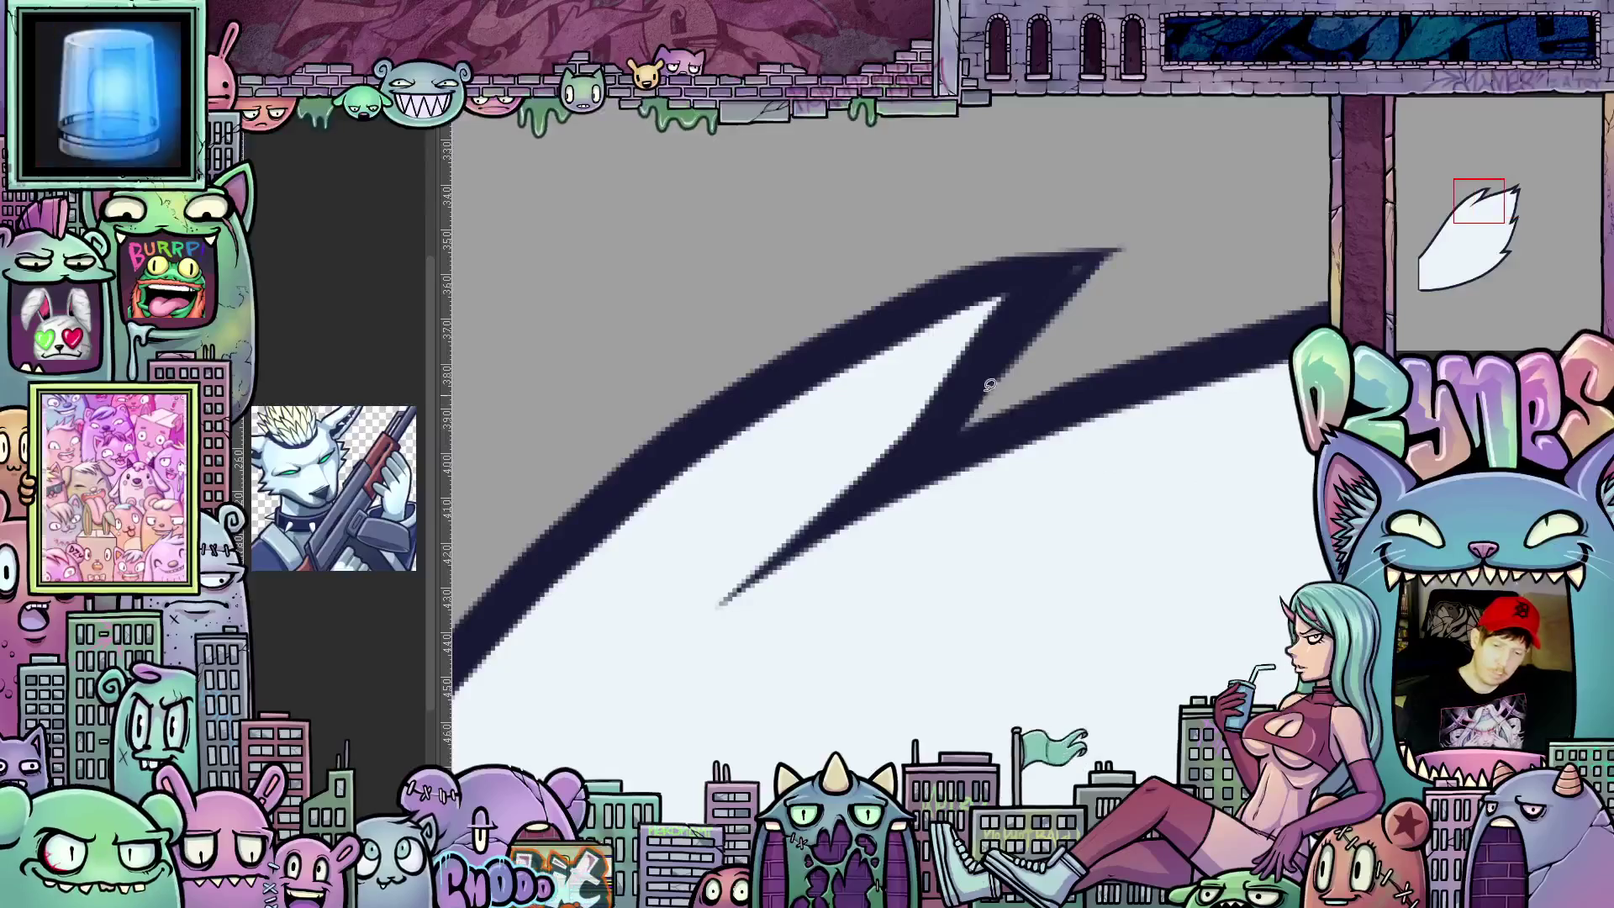
scroll(786, 634, "up", 2)
mouse_move(945, 613)
left_mouse_down()
mouse_move(1181, 197)
mouse_move(793, 396)
mouse_move(972, 487)
left_mouse_up()
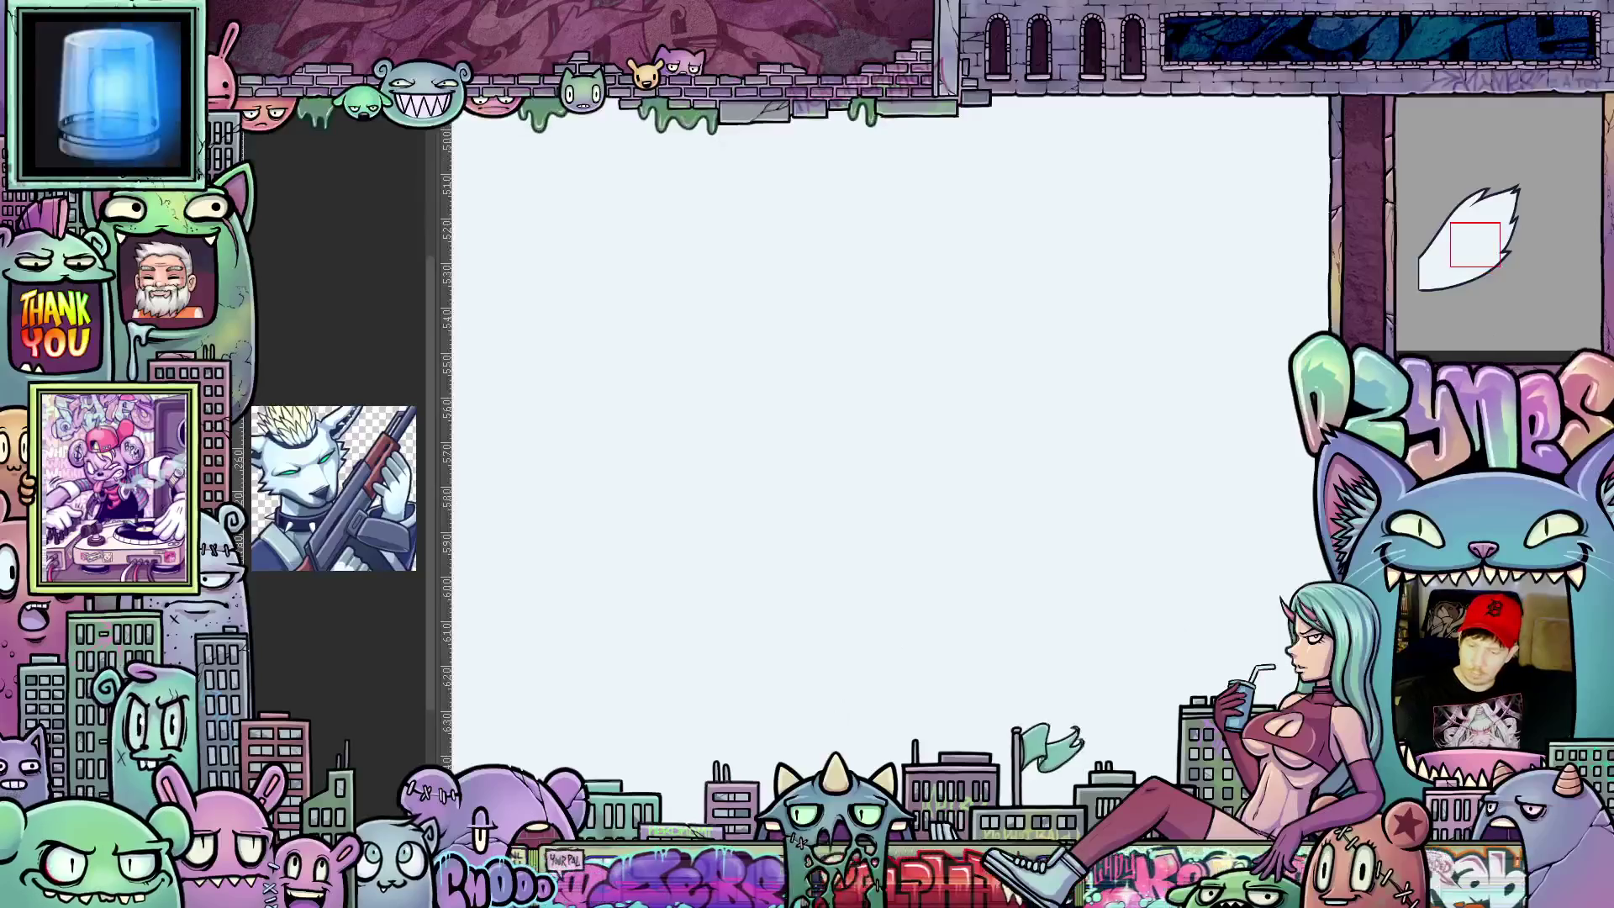
key("minus")
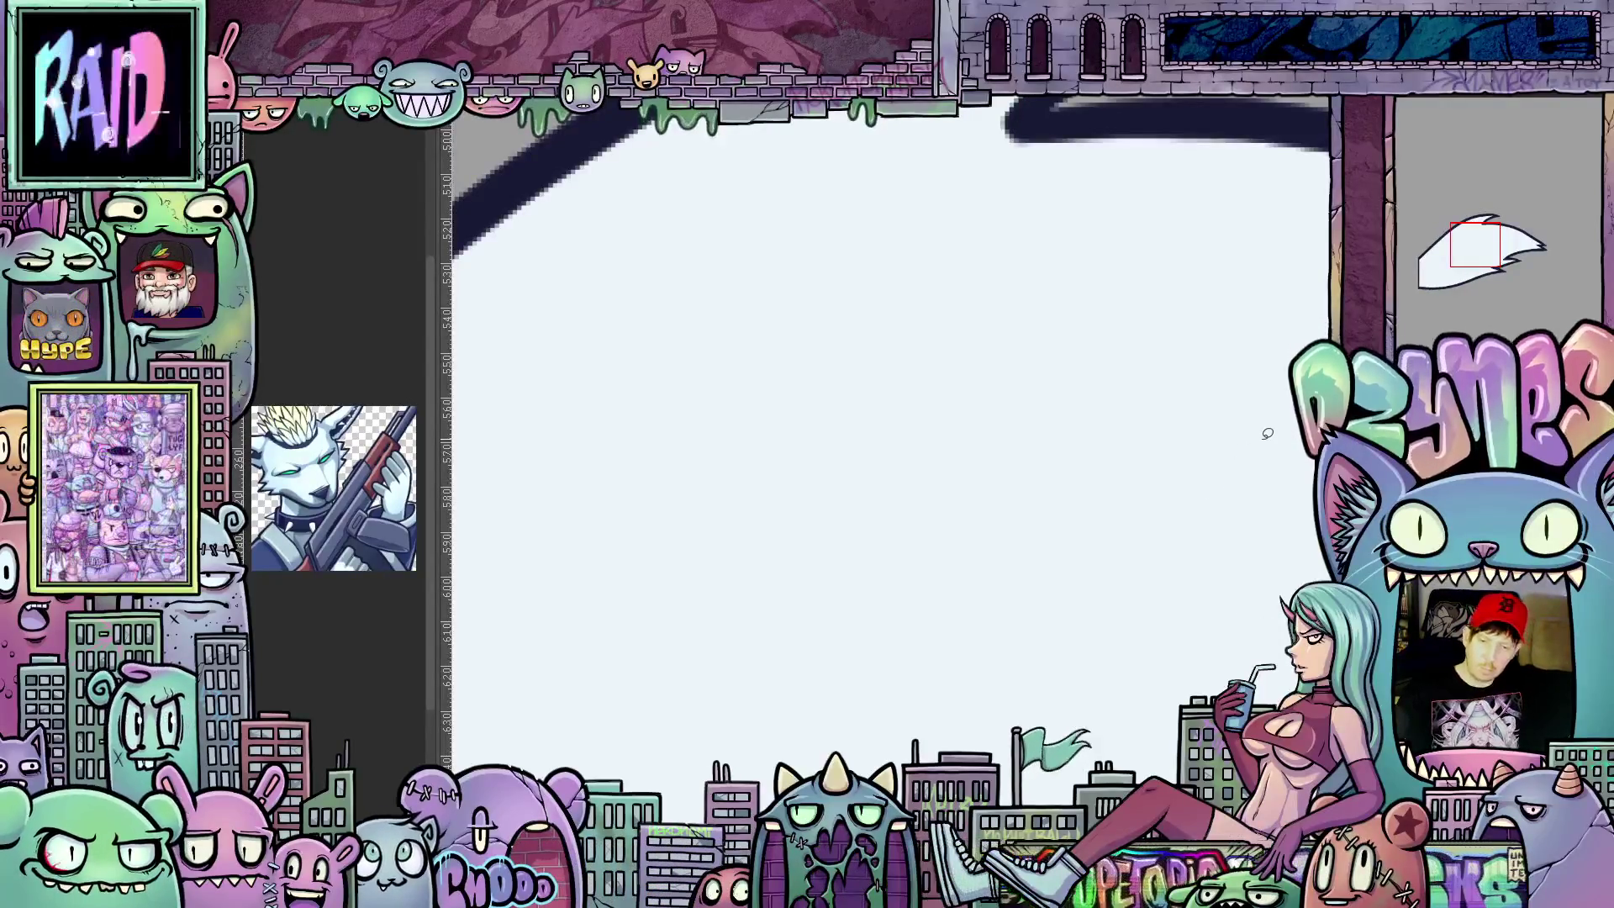
left_click_drag(1262, 433, 710, 285)
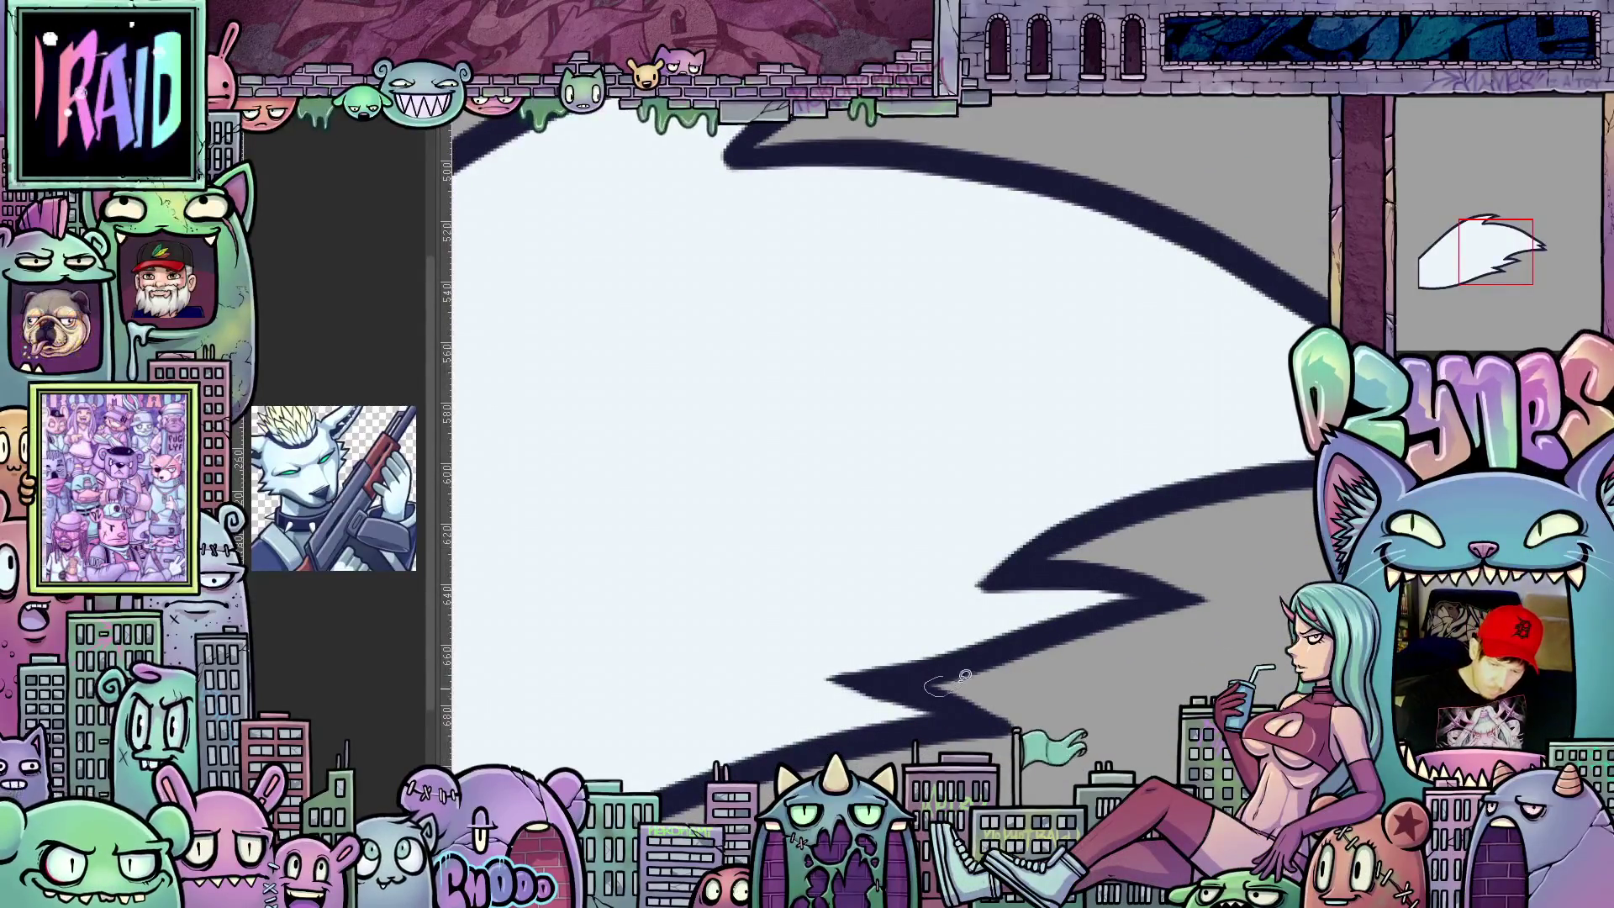
left_click_drag(1056, 631, 750, 302)
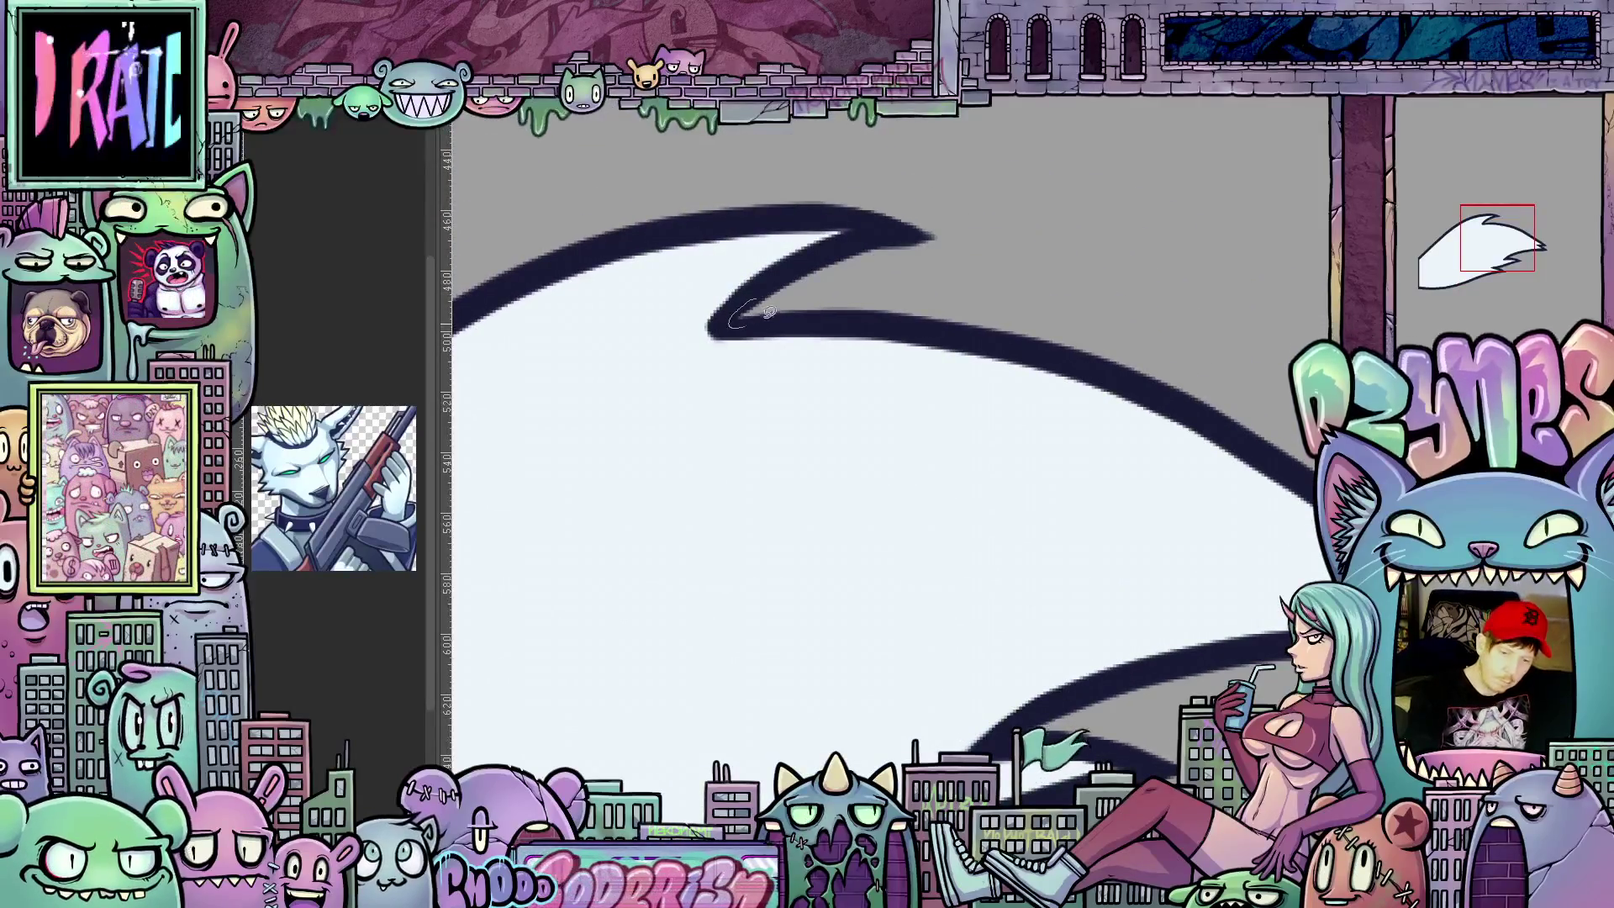
left_click_drag(794, 483, 1160, 400)
left_click_drag(1254, 418, 811, 613)
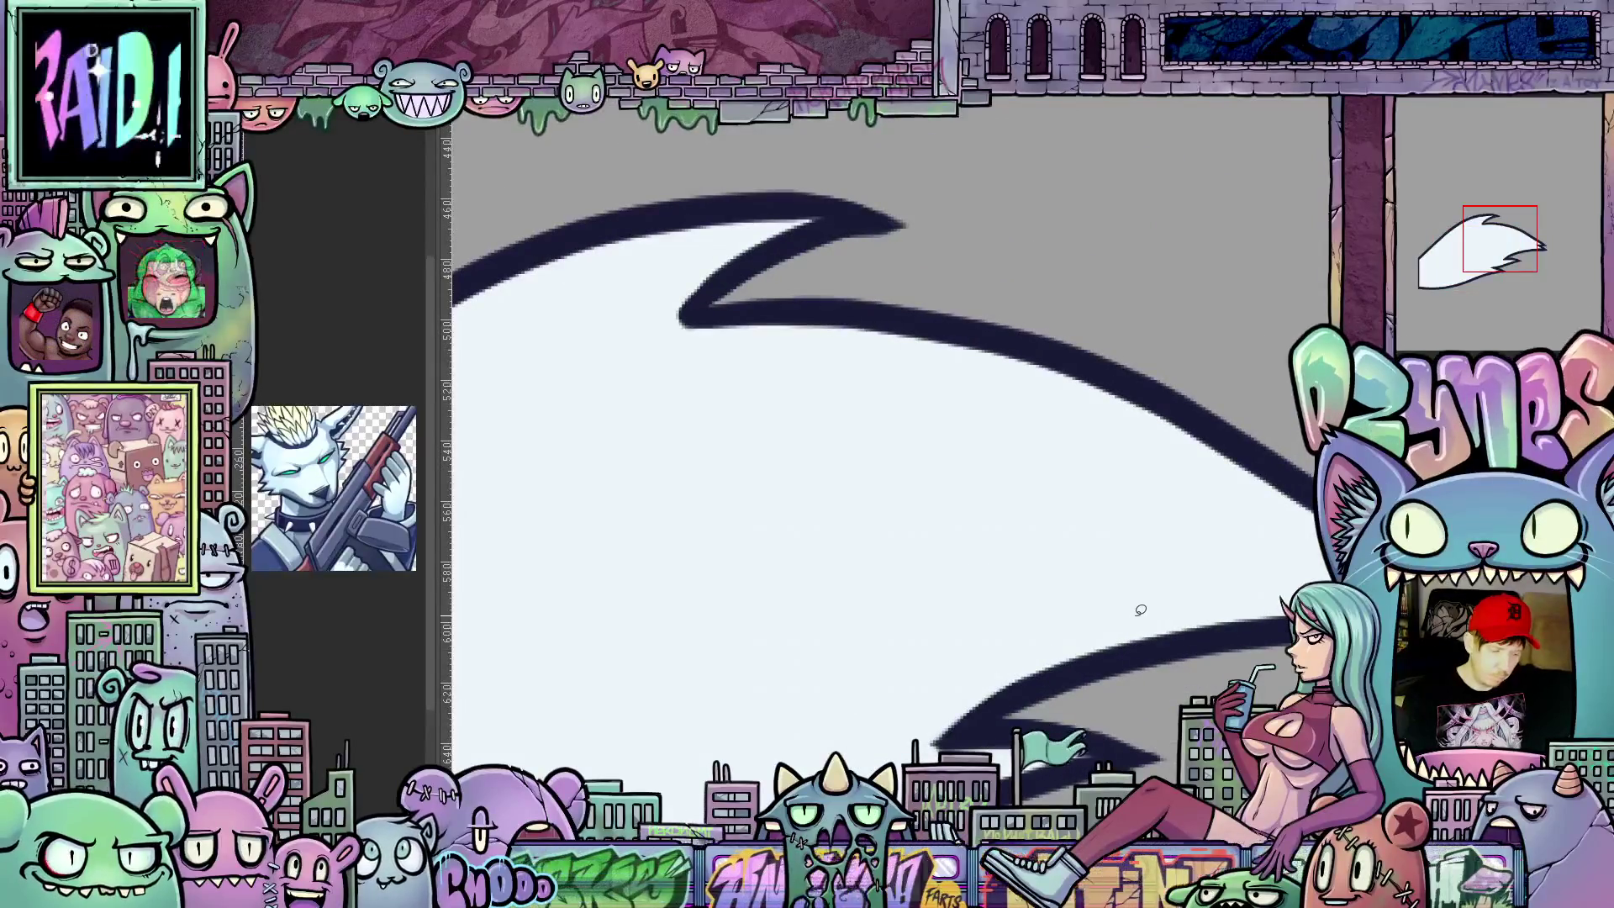
scroll(1141, 612, "up", 2)
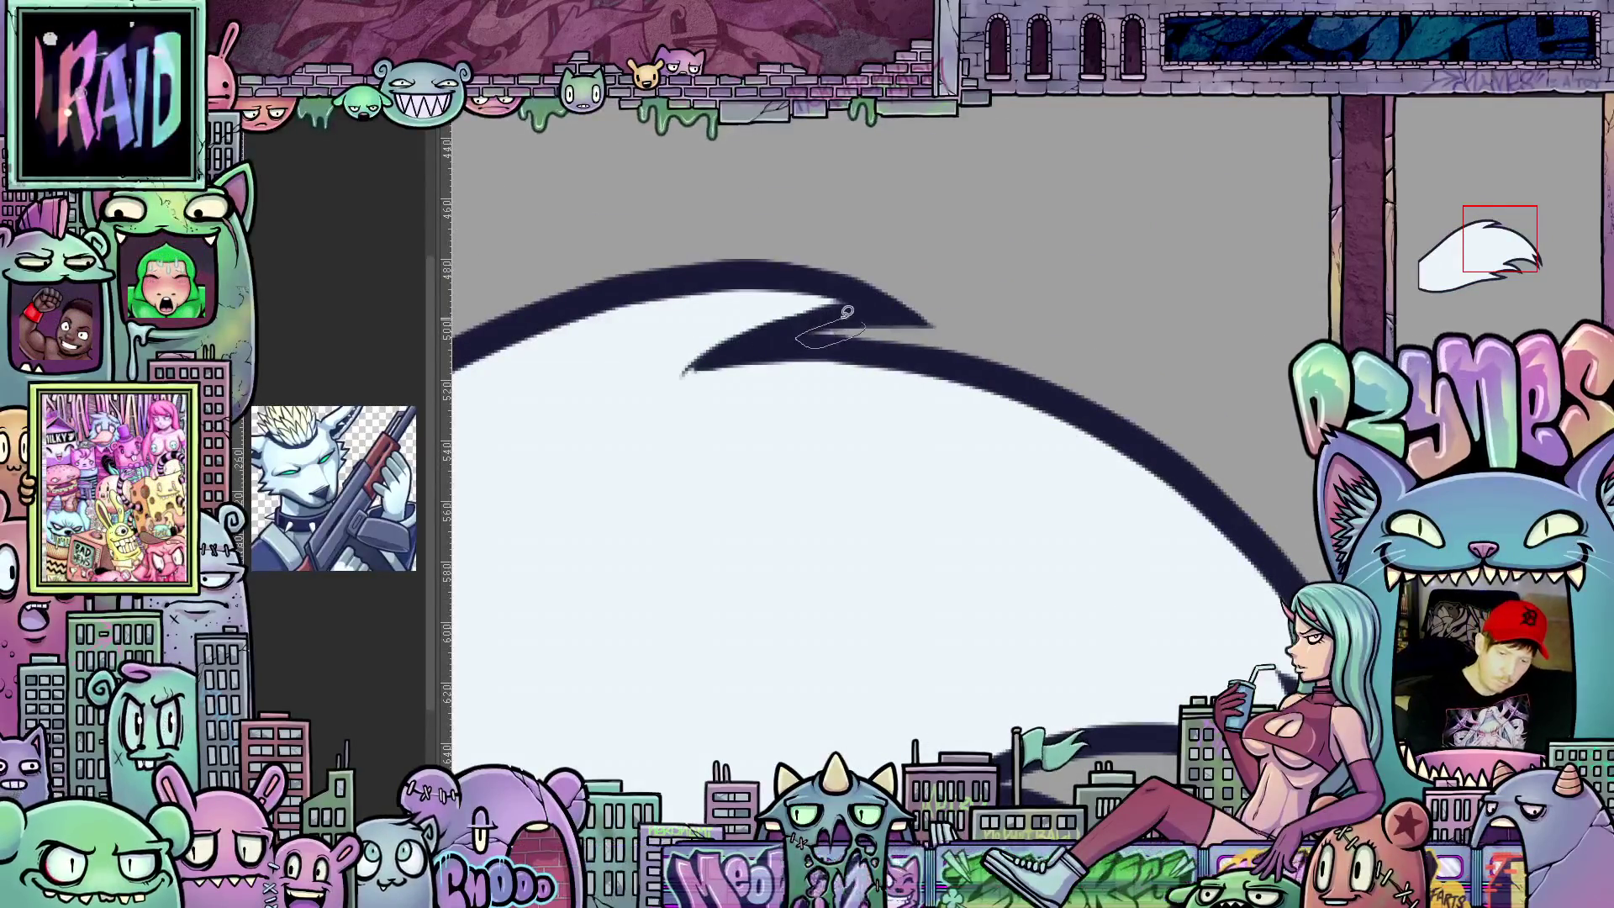
left_click_drag(1041, 581, 1114, 376)
left_click_drag(1133, 541, 1125, 594)
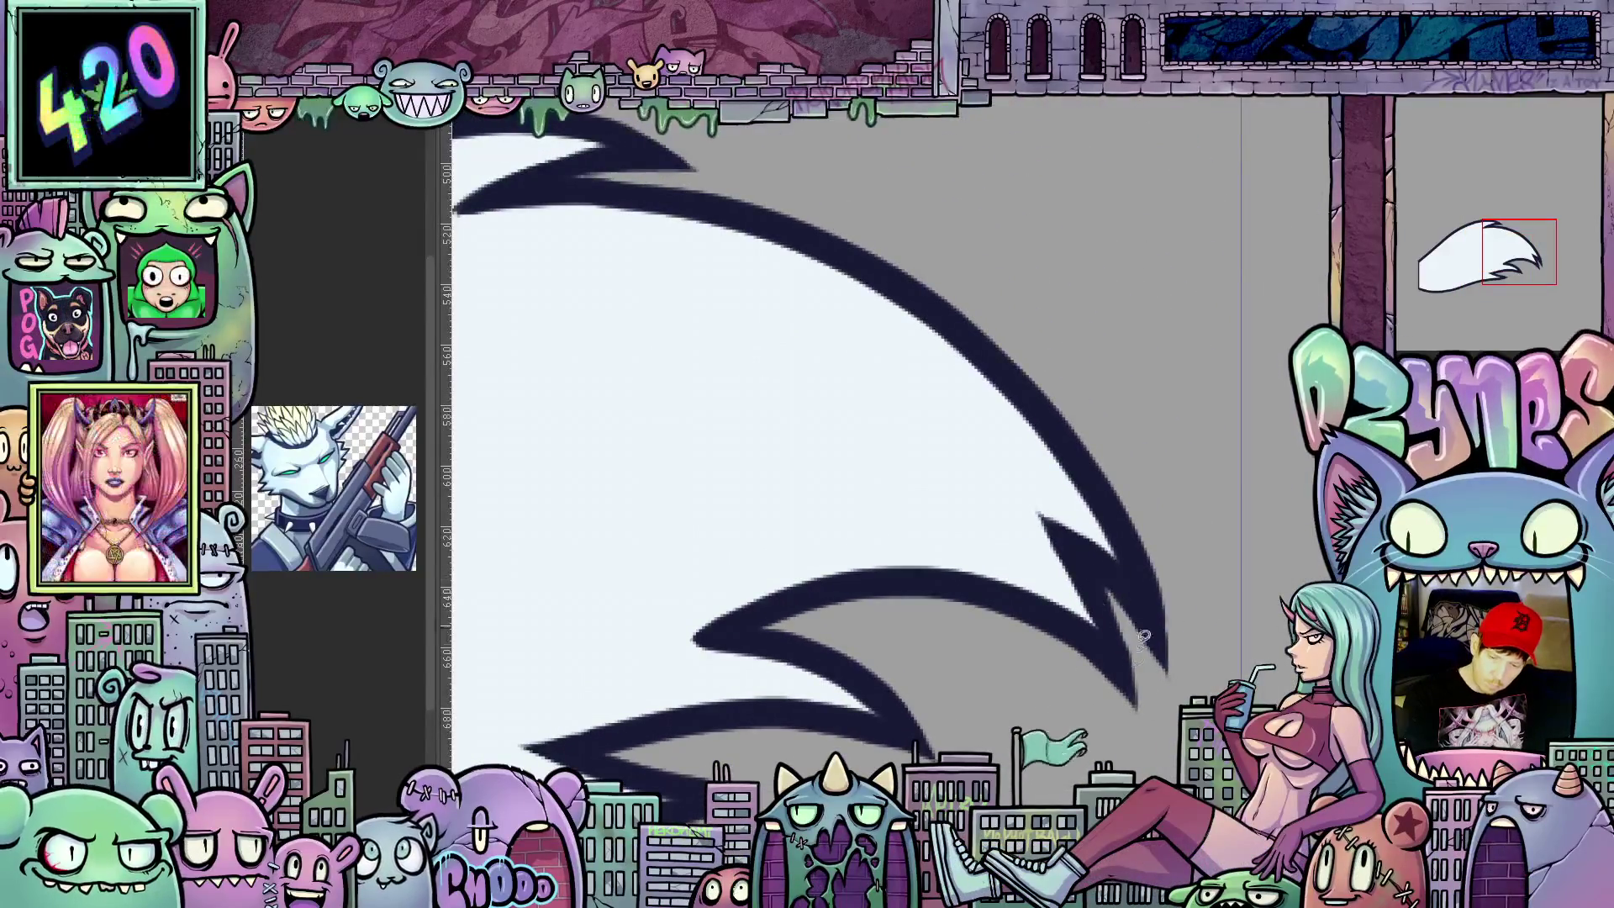
mouse_move(1028, 722)
left_mouse_down()
mouse_move(1154, 675)
mouse_move(1157, 659)
left_mouse_up()
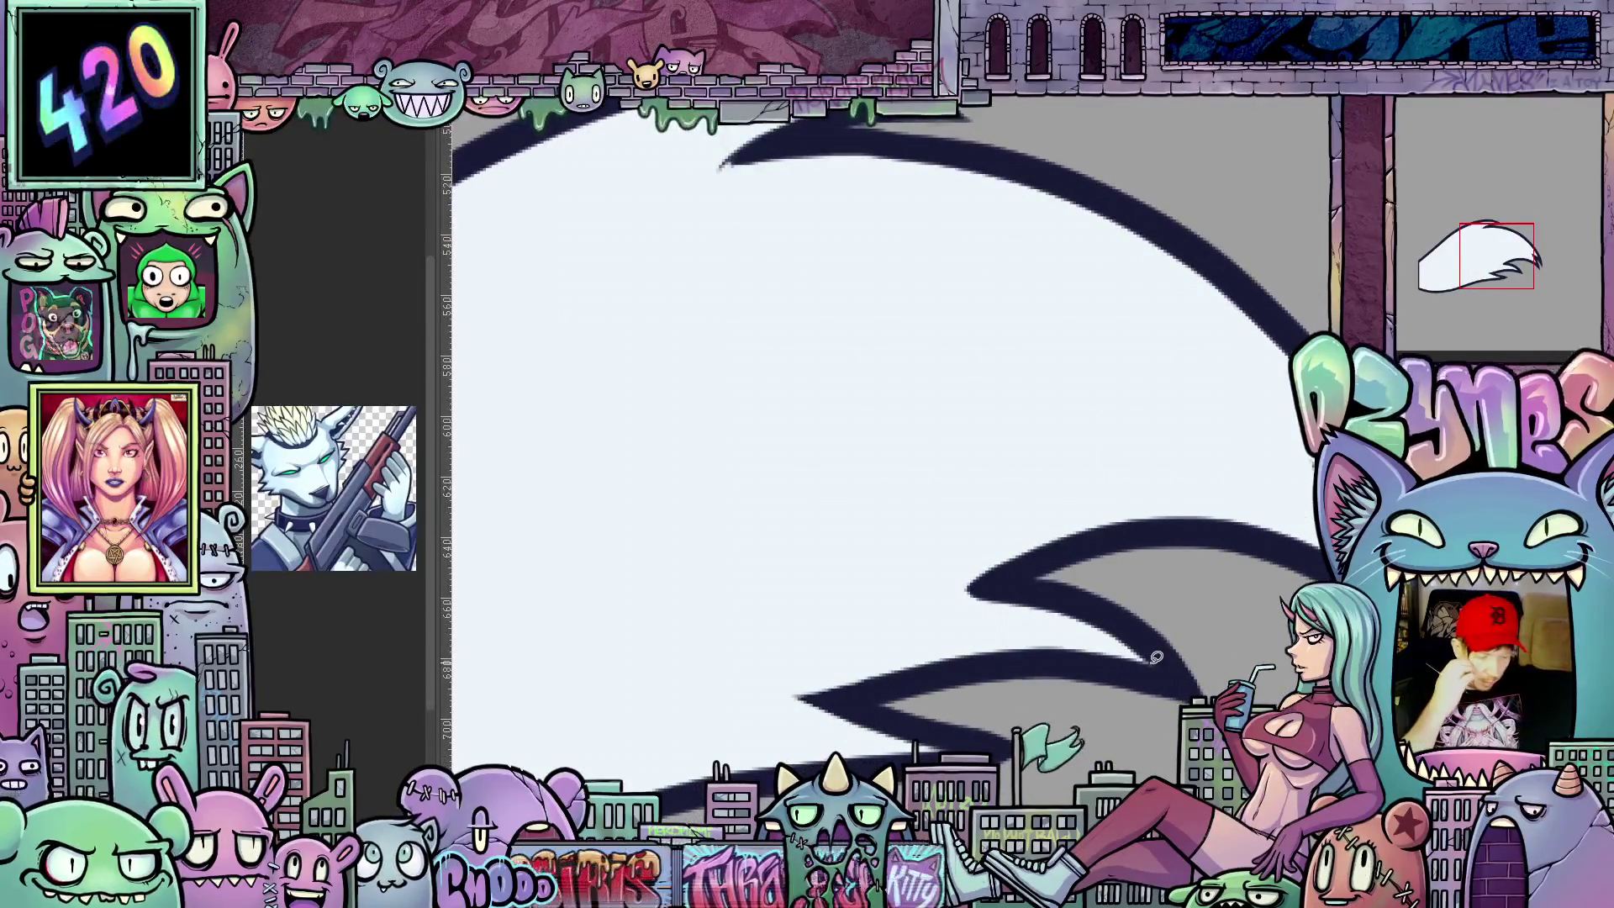
mouse_move(1157, 659)
left_mouse_down()
mouse_move(1020, 713)
mouse_move(1201, 627)
mouse_move(864, 637)
mouse_move(1050, 676)
mouse_move(1162, 635)
mouse_move(1131, 415)
left_mouse_up()
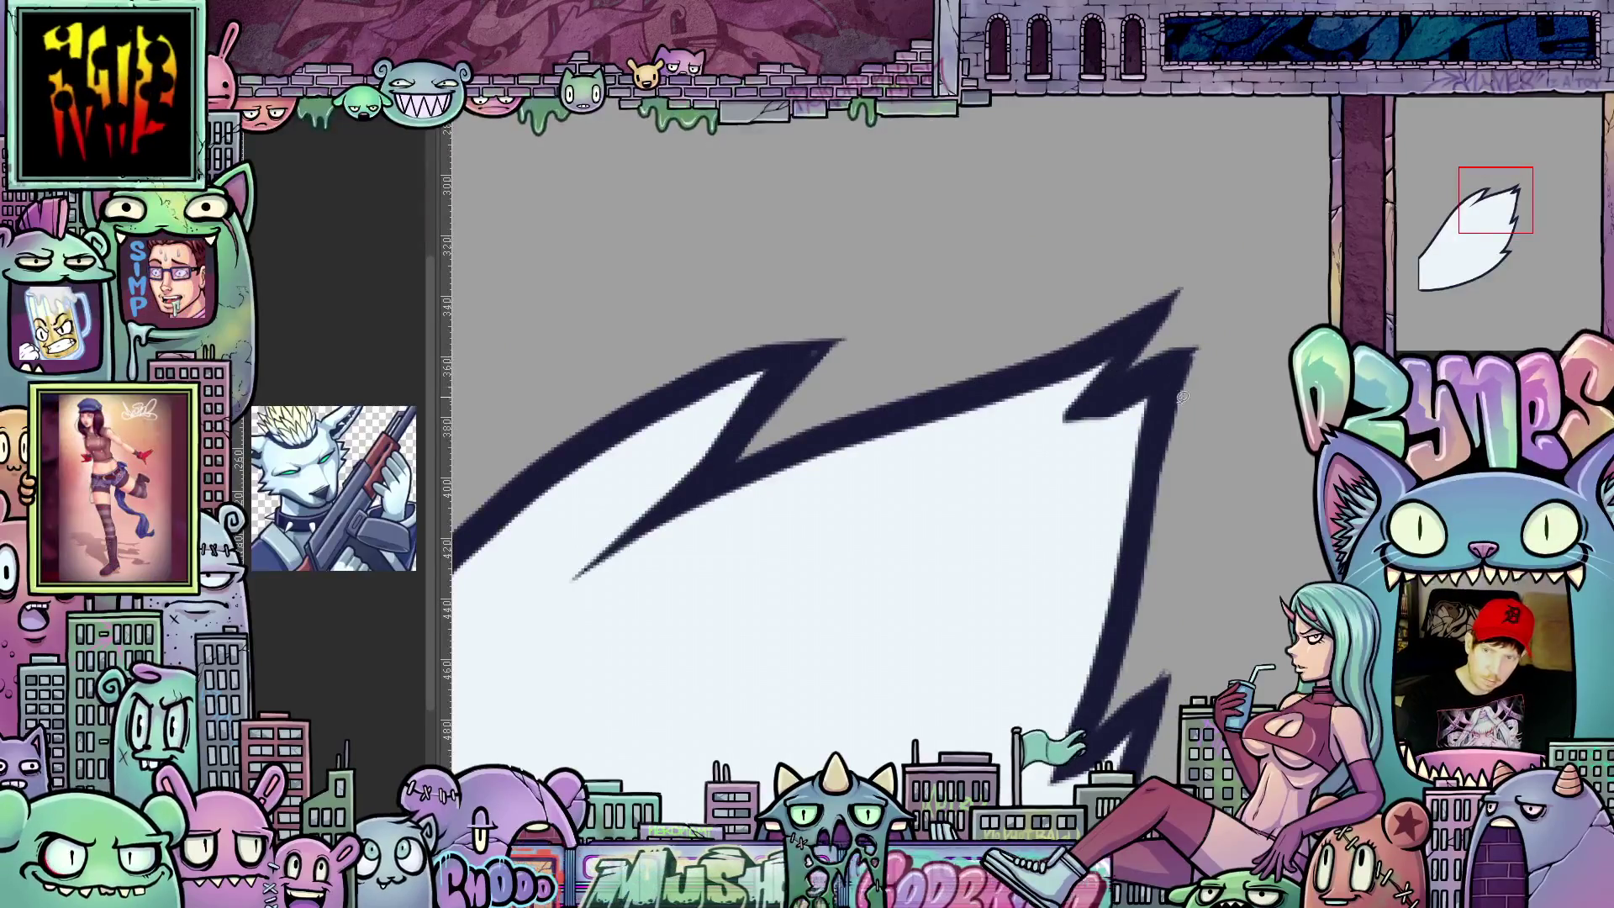
Step: Rotate and reframe along the flame outline, shrink the brush for fine cleanup, then reset rotation
mouse_move(1243, 475)
left_mouse_down()
mouse_move(1098, 542)
mouse_move(1175, 467)
mouse_move(793, 377)
left_mouse_up()
scroll(901, 425, "down", 3)
scroll(945, 424, "up", 3)
left_click_drag(945, 424, 811, 480)
scroll(893, 508, "down", 3)
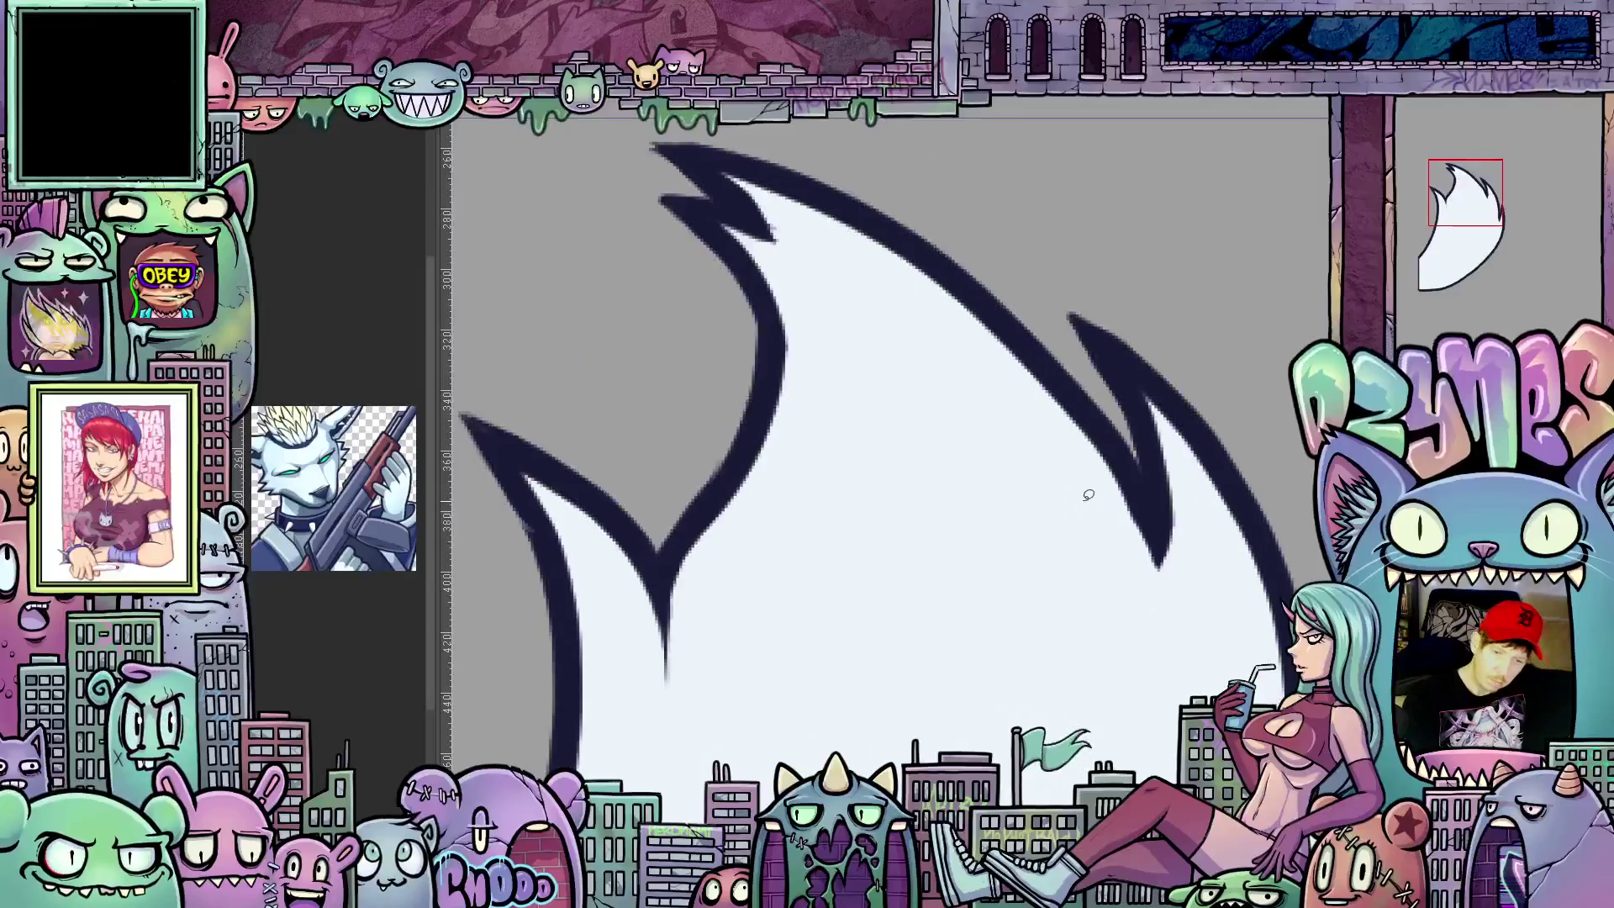
scroll(1046, 577, "up", 3)
left_click_drag(1238, 660, 1084, 547)
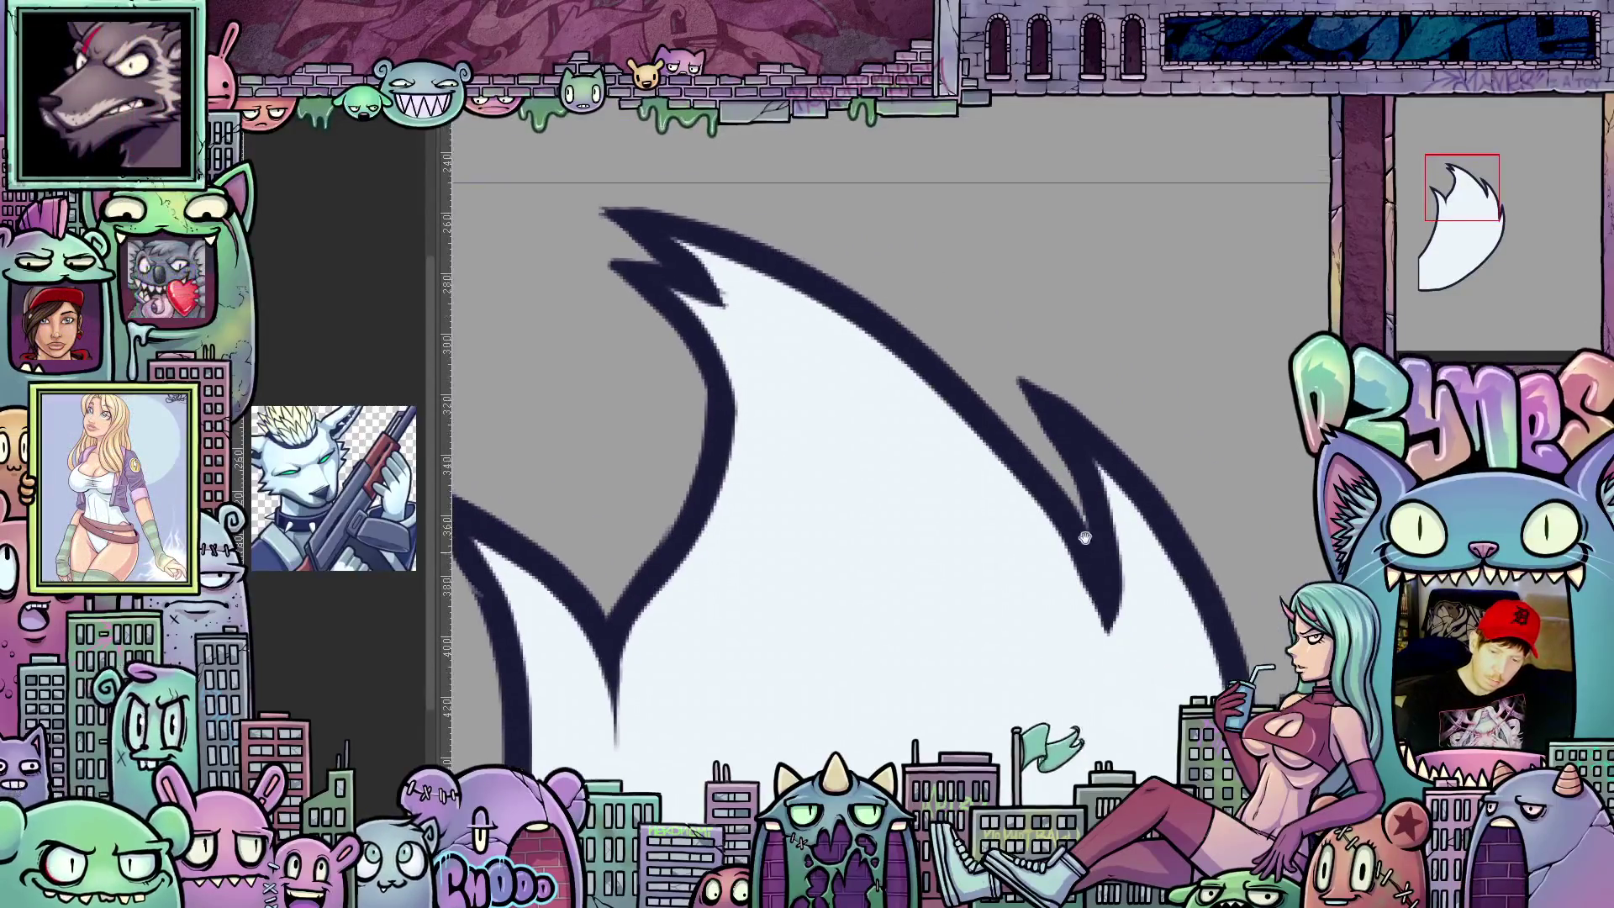
scroll(1083, 486, "down", 3)
scroll(1136, 543, "up", 3)
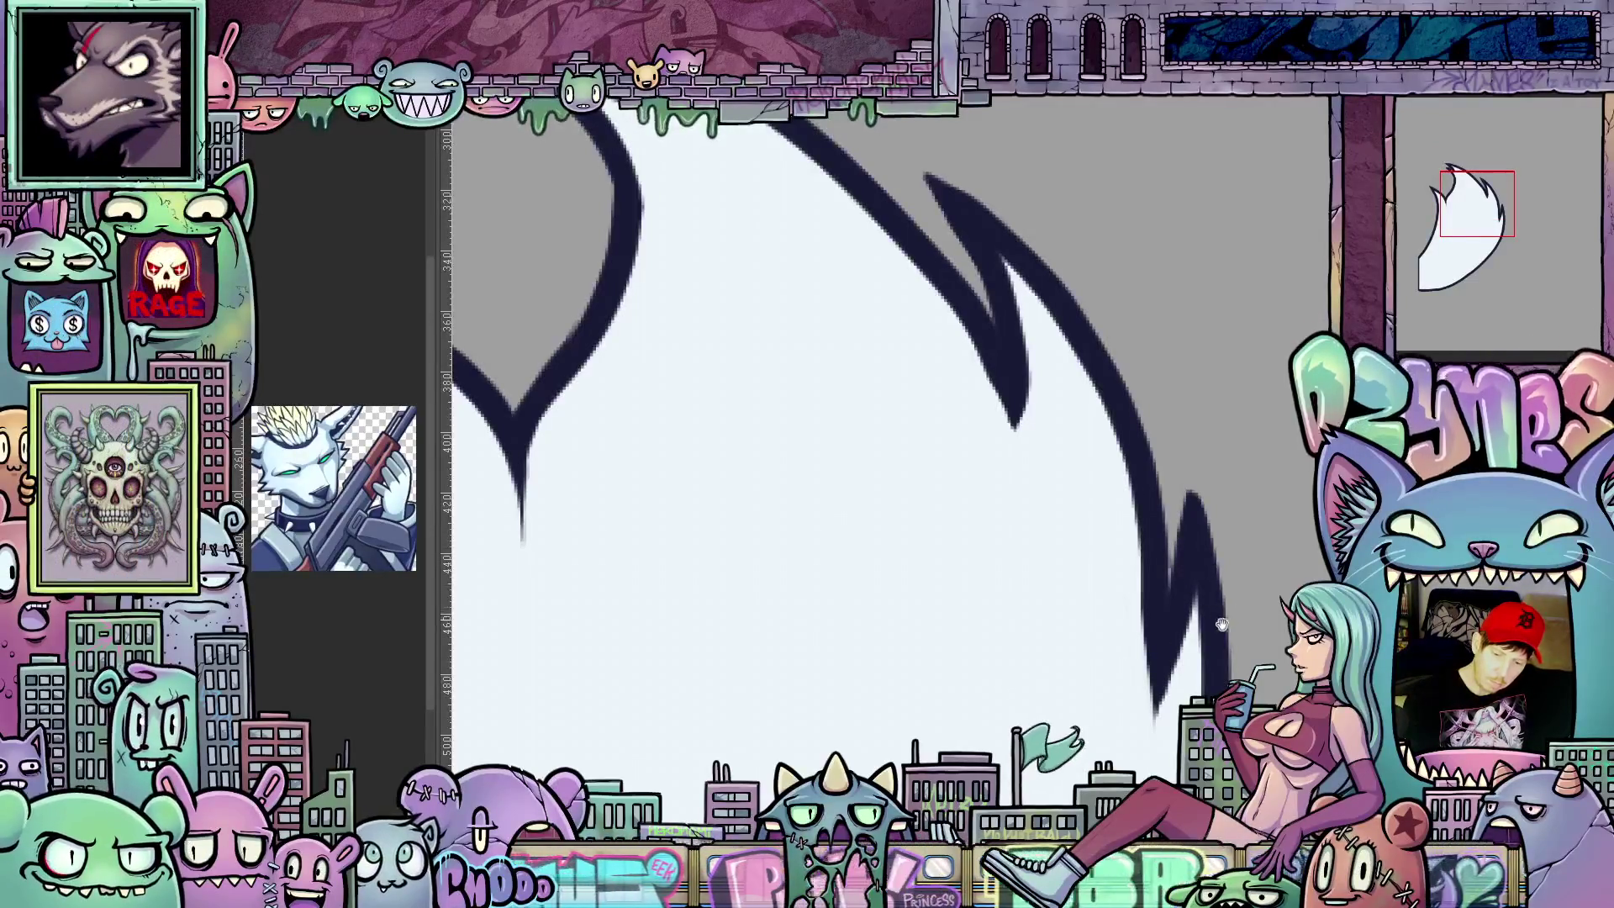
left_click_drag(1224, 622, 1088, 551)
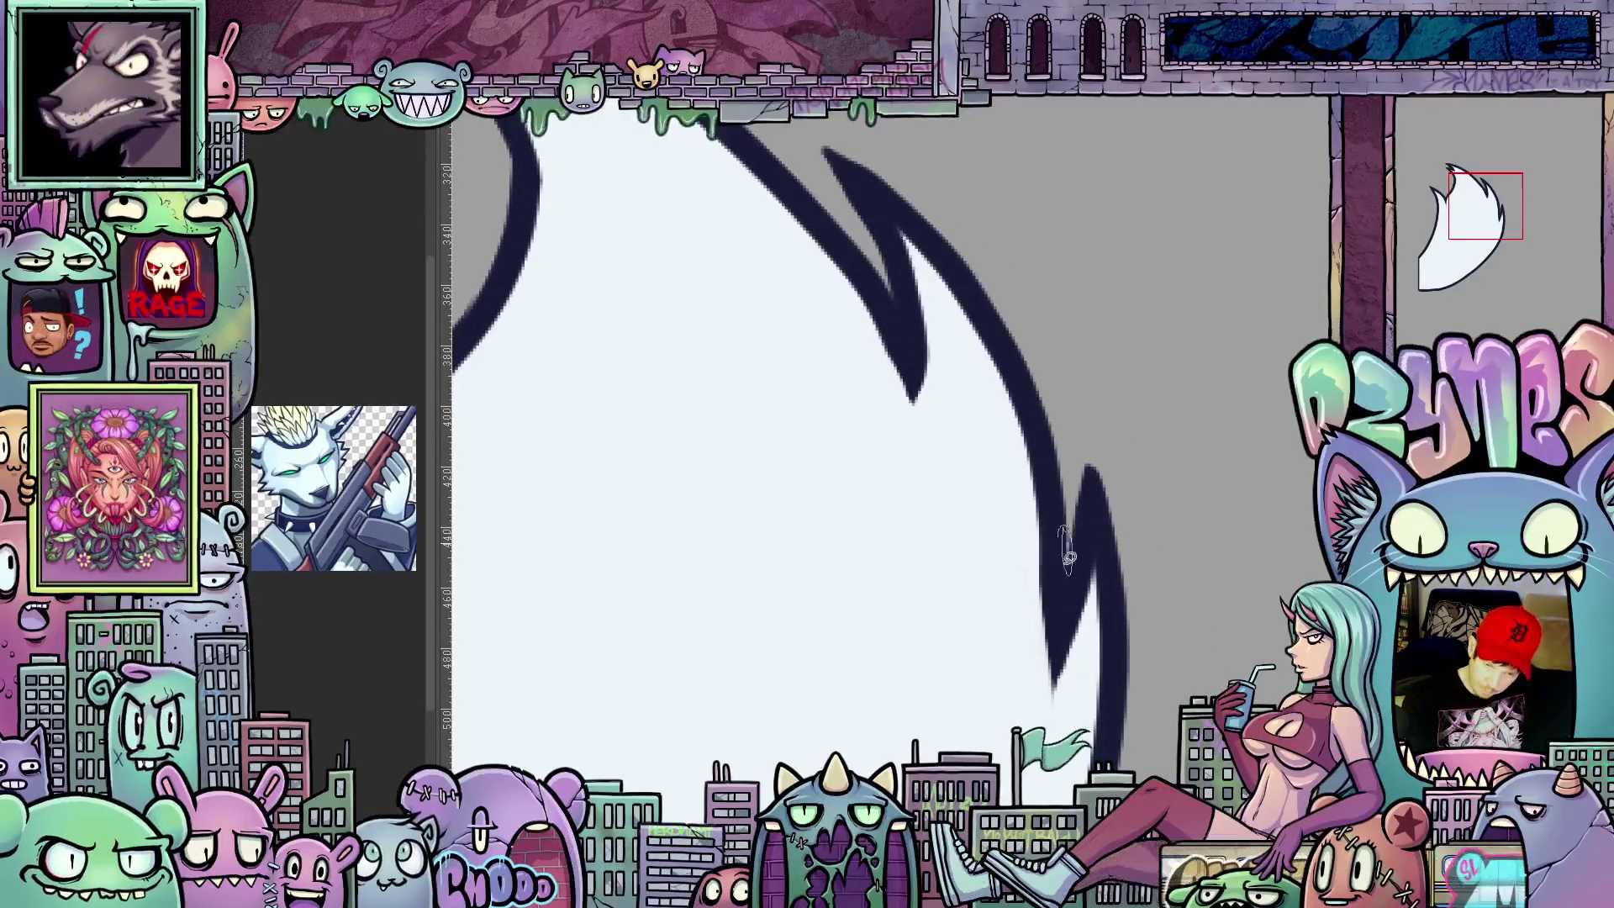
scroll(1107, 561, "up", 1)
scroll(1098, 542, "up", 2)
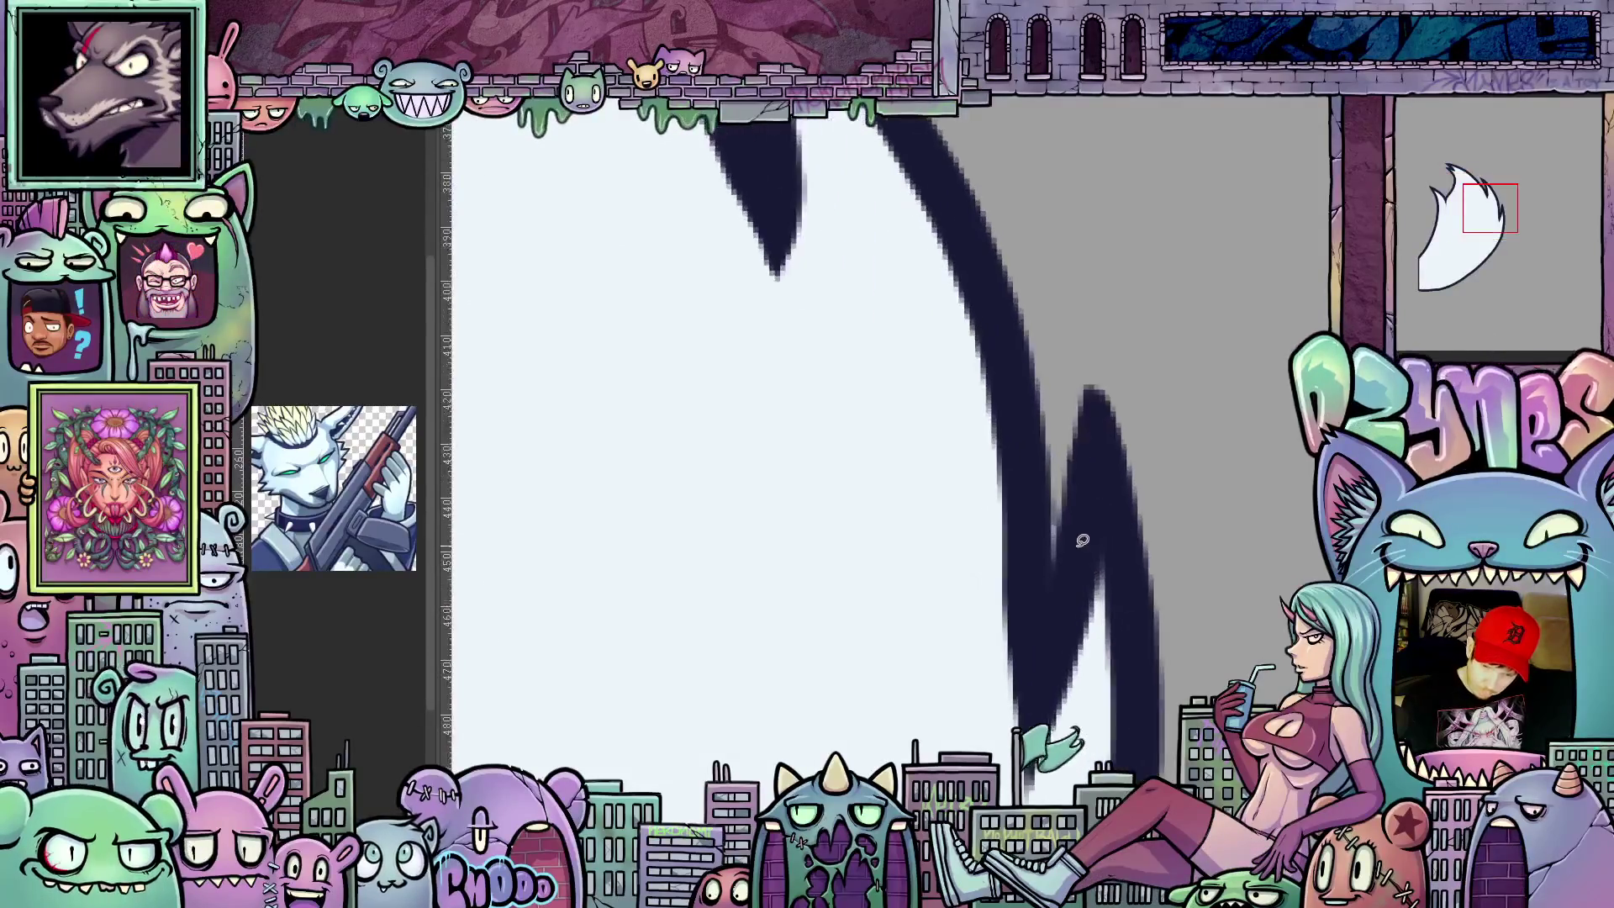
scroll(1084, 523, "up", 2)
scroll(1078, 530, "up", 1)
scroll(1073, 550, "up", 1)
scroll(1053, 543, "up", 2)
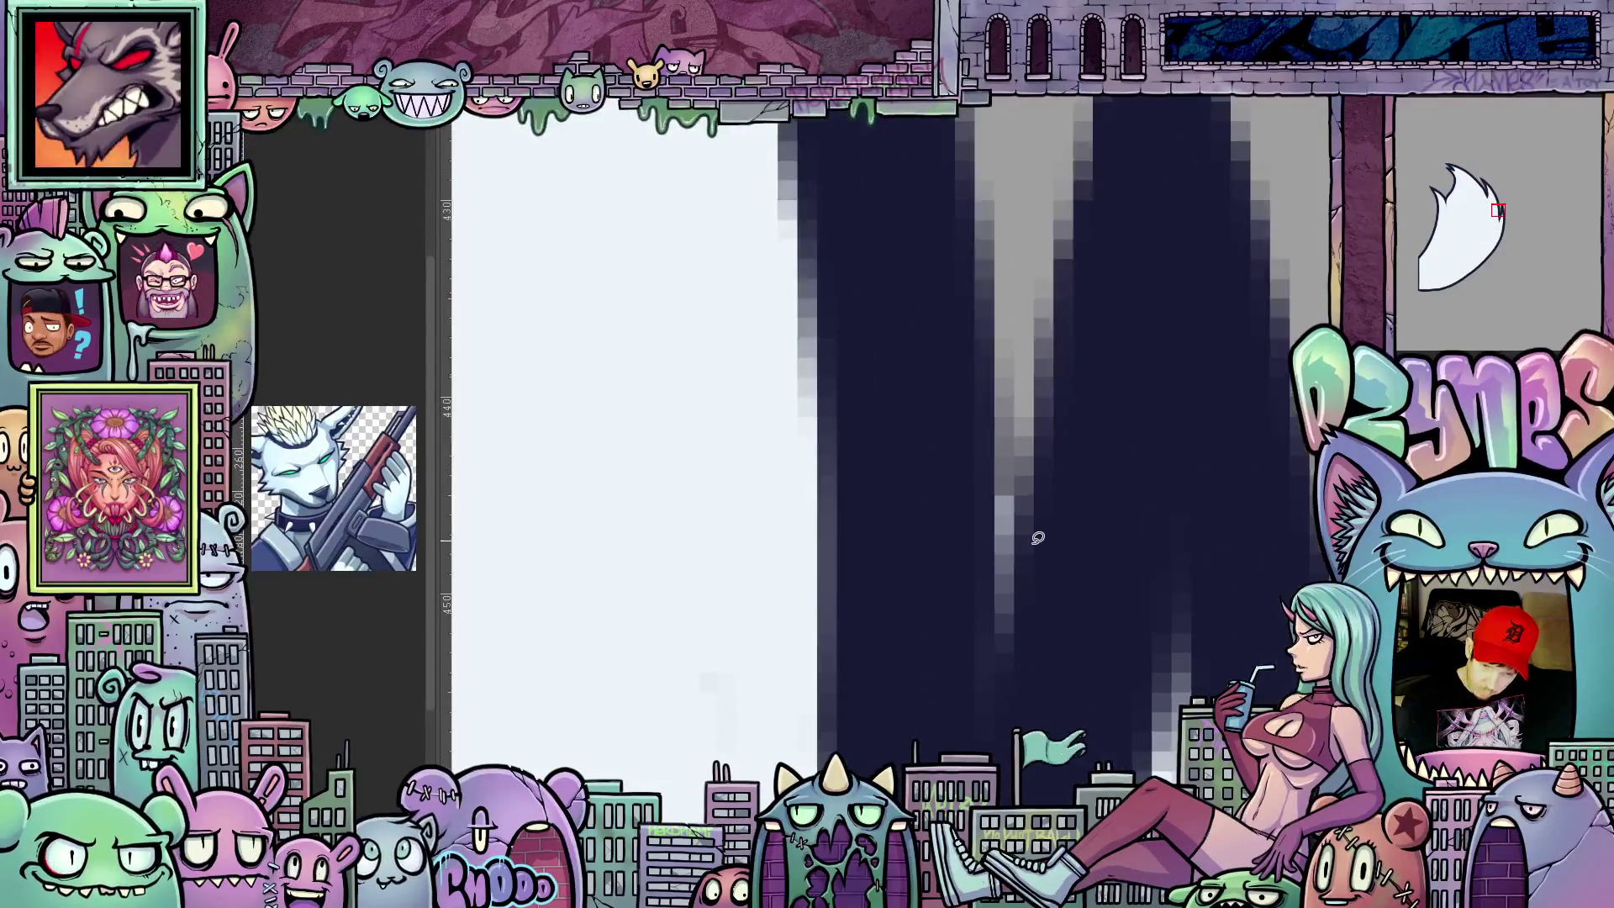
scroll(1013, 514, "down", 2)
scroll(1016, 524, "down", 1)
scroll(1019, 533, "down", 1)
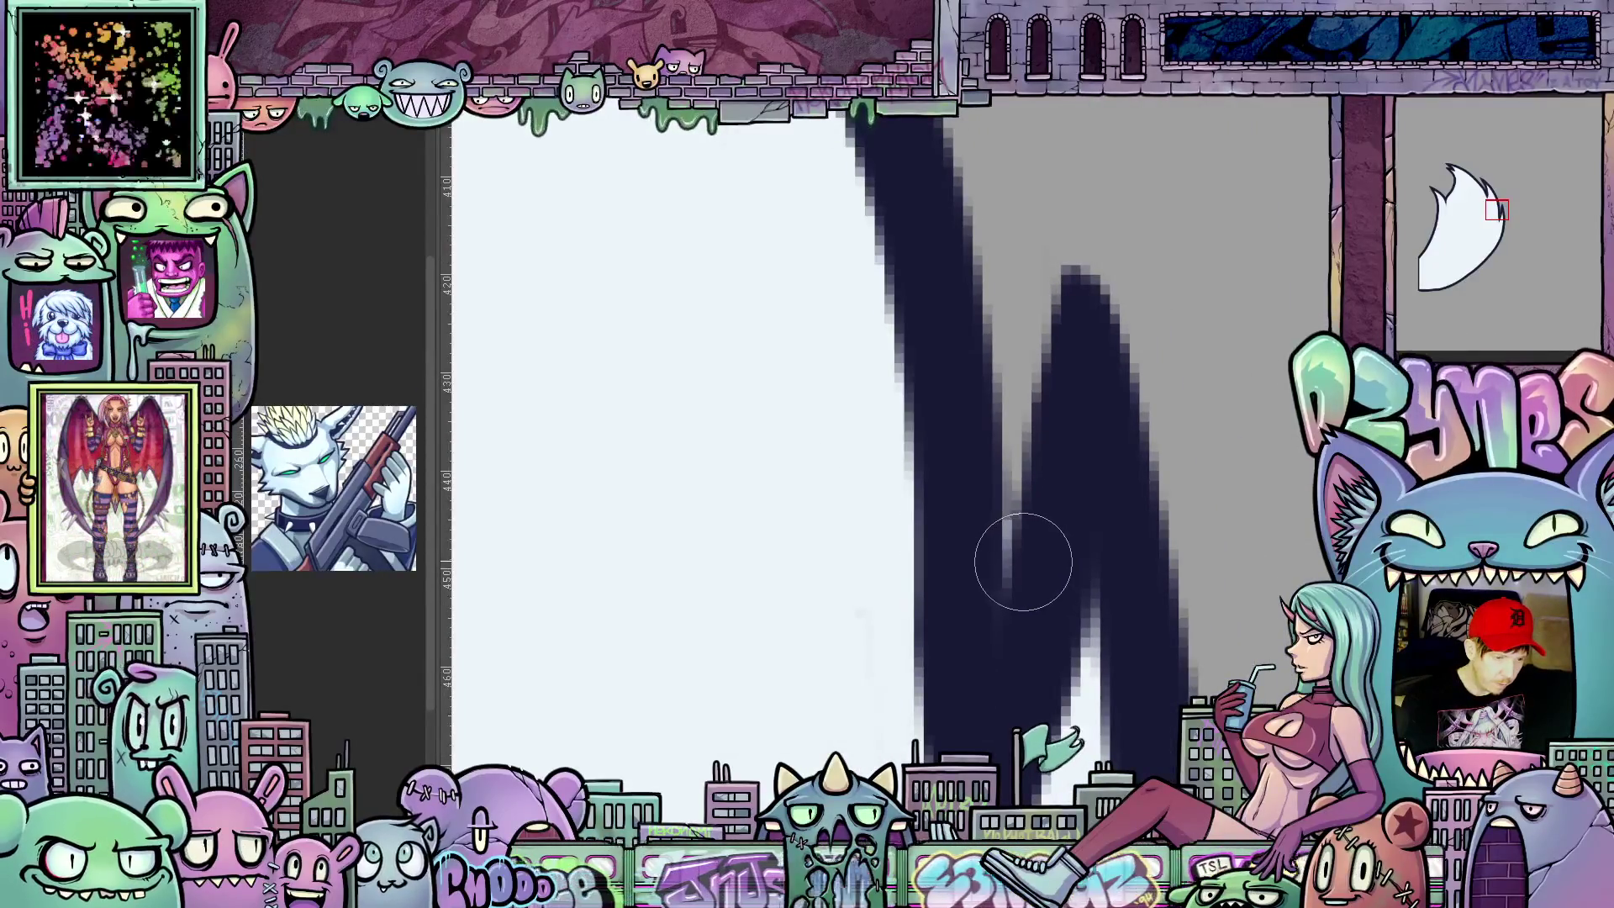
key("bracketleft")
key("bracketleft")
key("bracketleft")
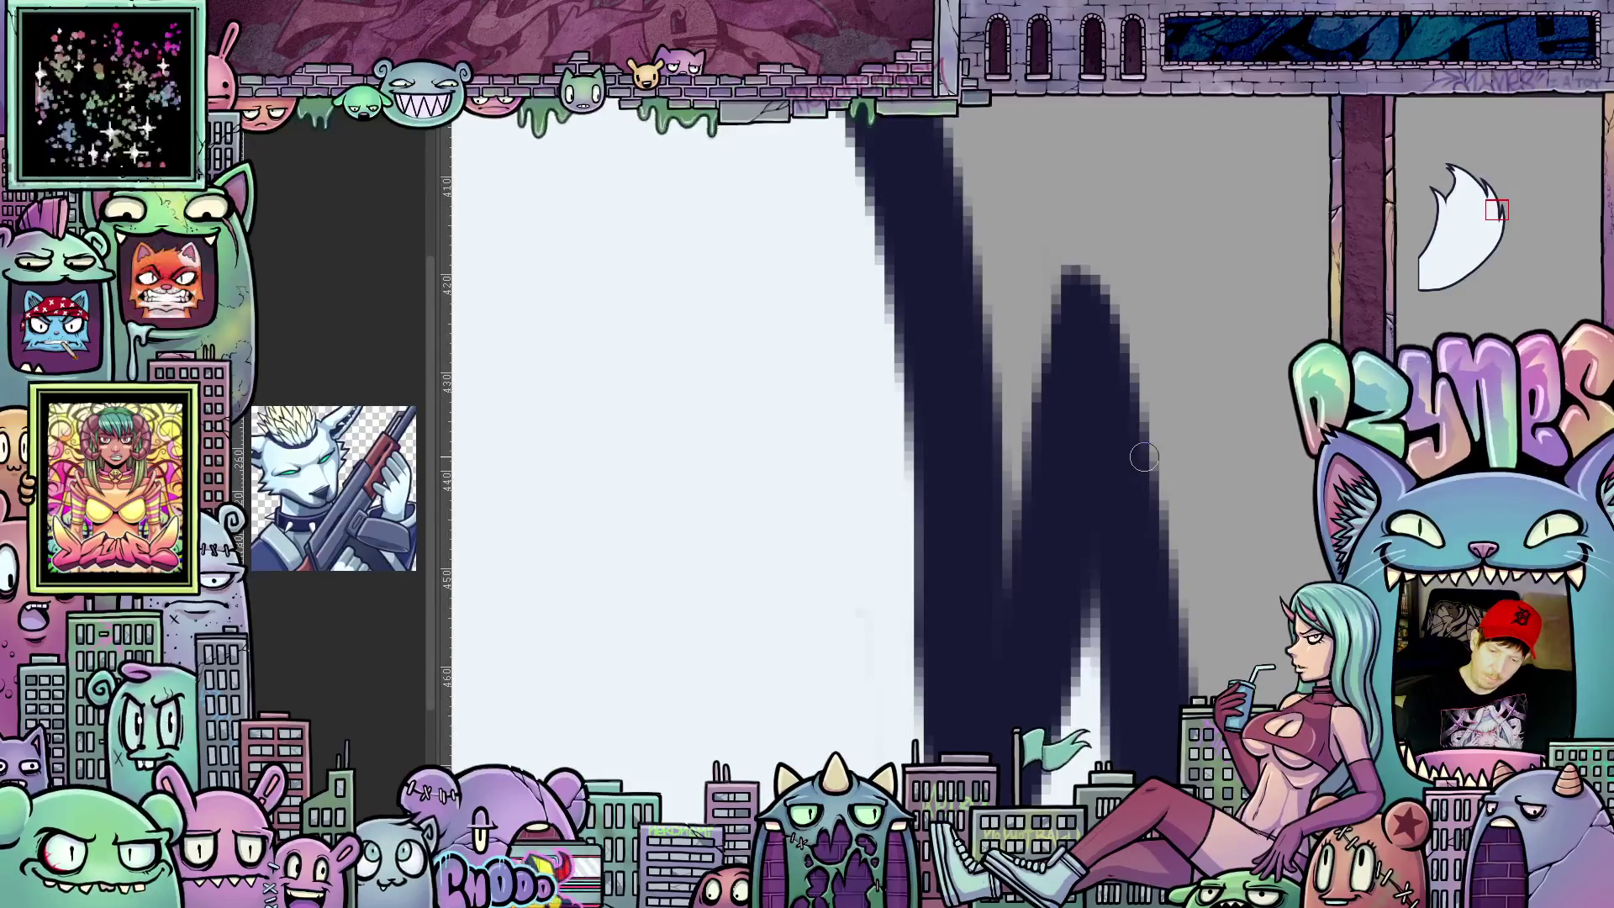
scroll(1181, 437, "down", 3)
scroll(1135, 505, "down", 3)
scroll(1085, 568, "down", 2)
scroll(1071, 591, "up", 2)
scroll(866, 559, "up", 2)
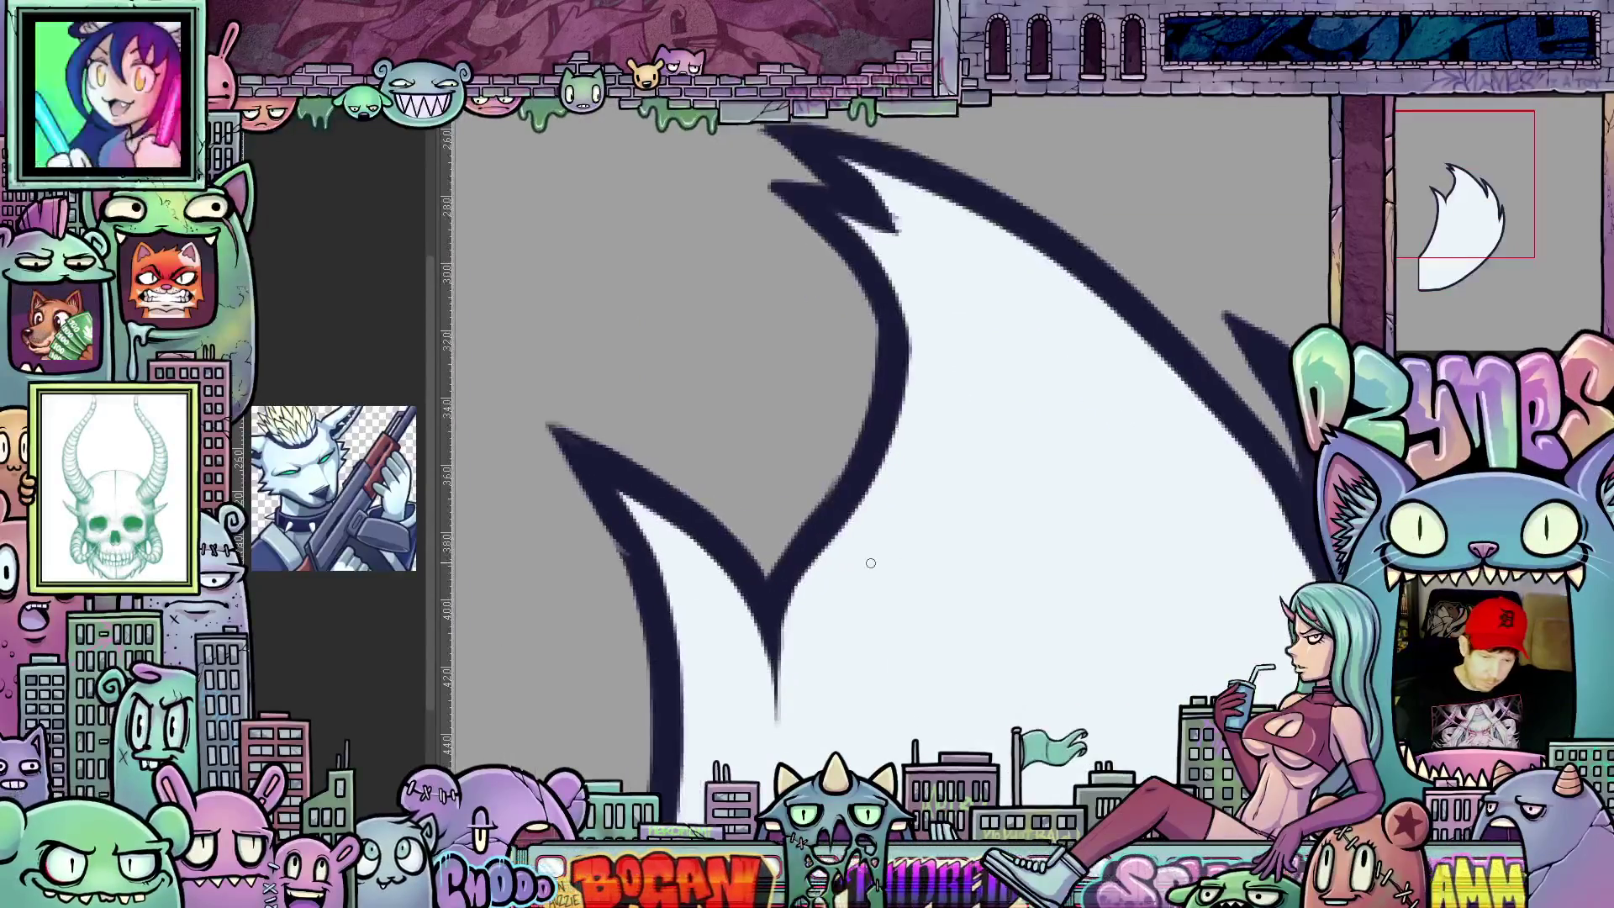
scroll(865, 558, "up", 1)
scroll(580, 551, "up", 3)
scroll(581, 550, "up", 1)
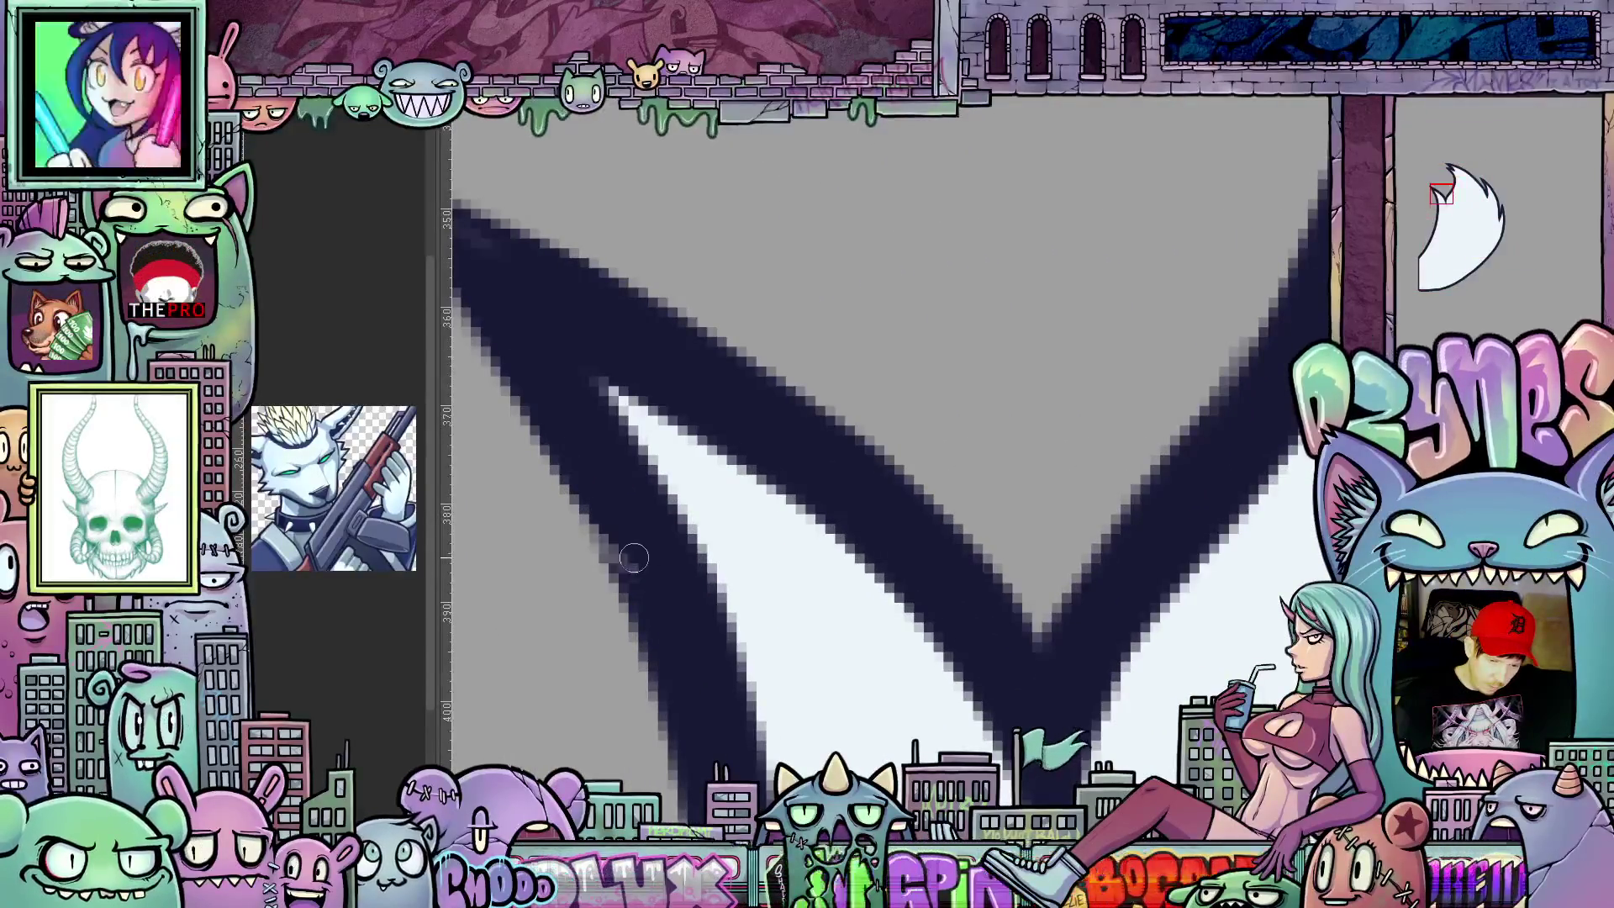
left_click_drag(638, 556, 720, 542)
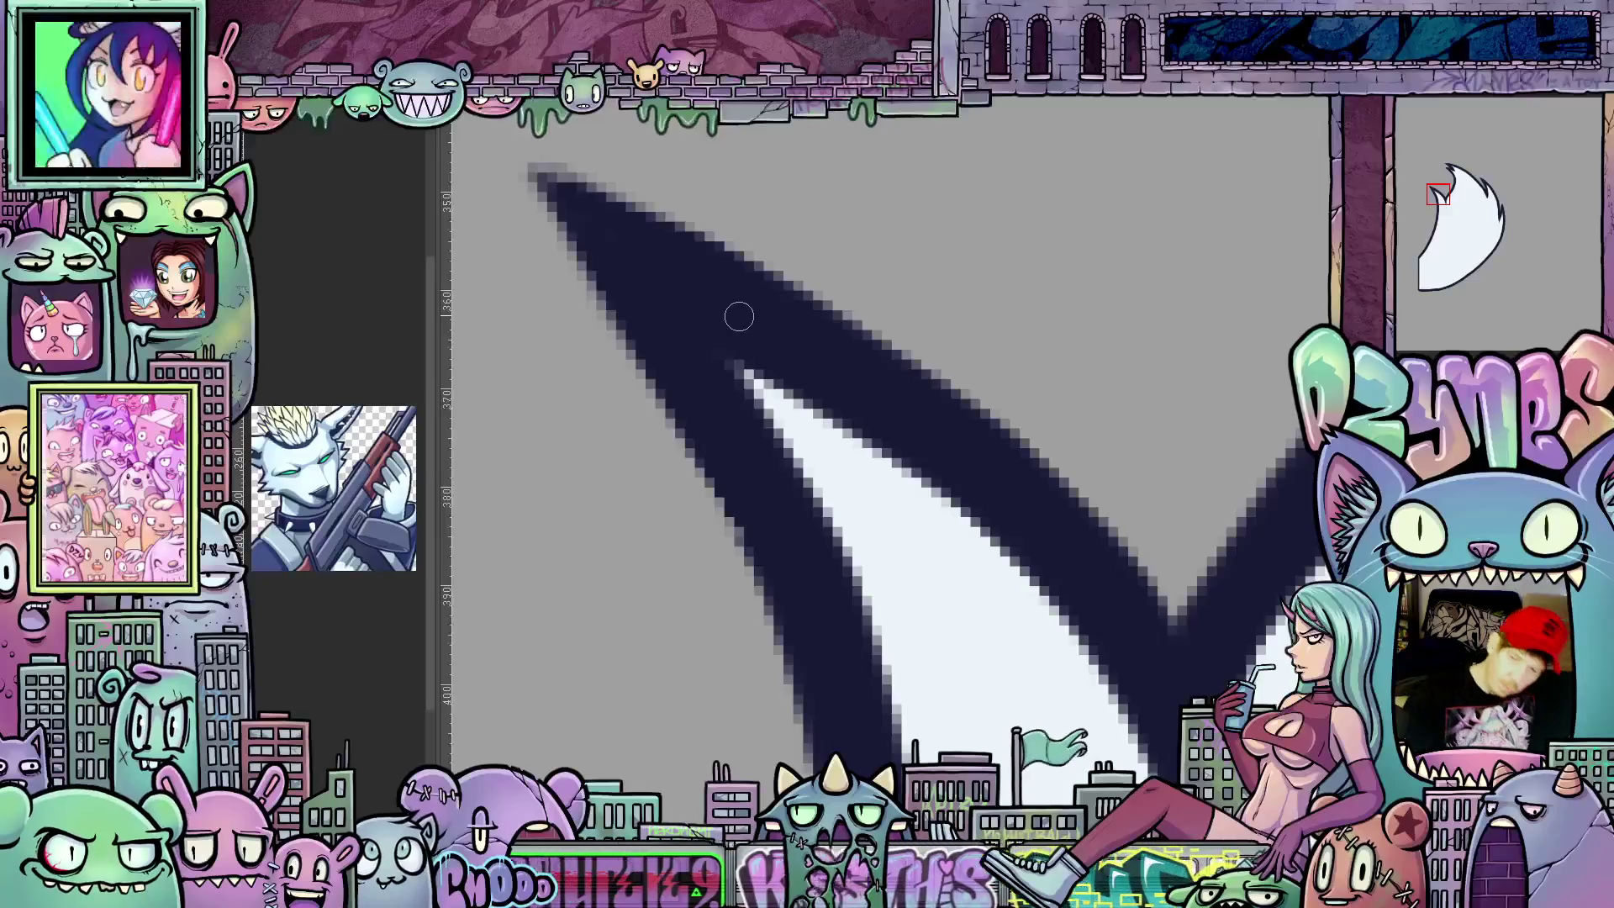
scroll(1005, 403, "down", 2)
scroll(1006, 402, "down", 2)
scroll(1005, 403, "down", 2)
scroll(1007, 402, "down", 5)
scroll(1007, 403, "up", 5)
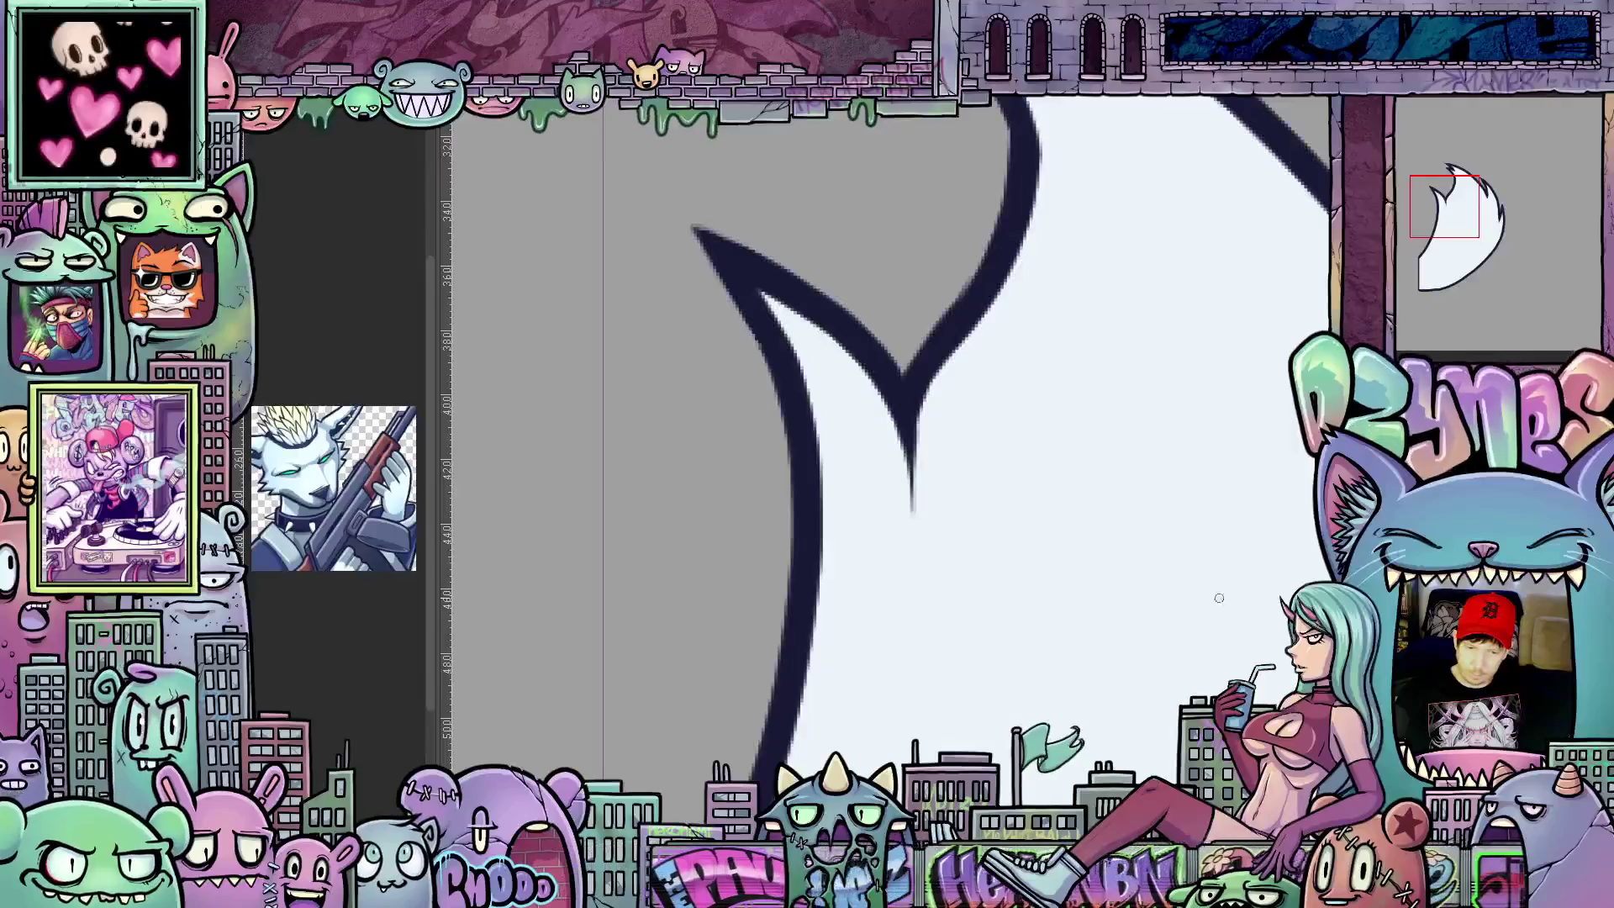
scroll(1215, 505, "down", 2)
scroll(946, 589, "down", 2)
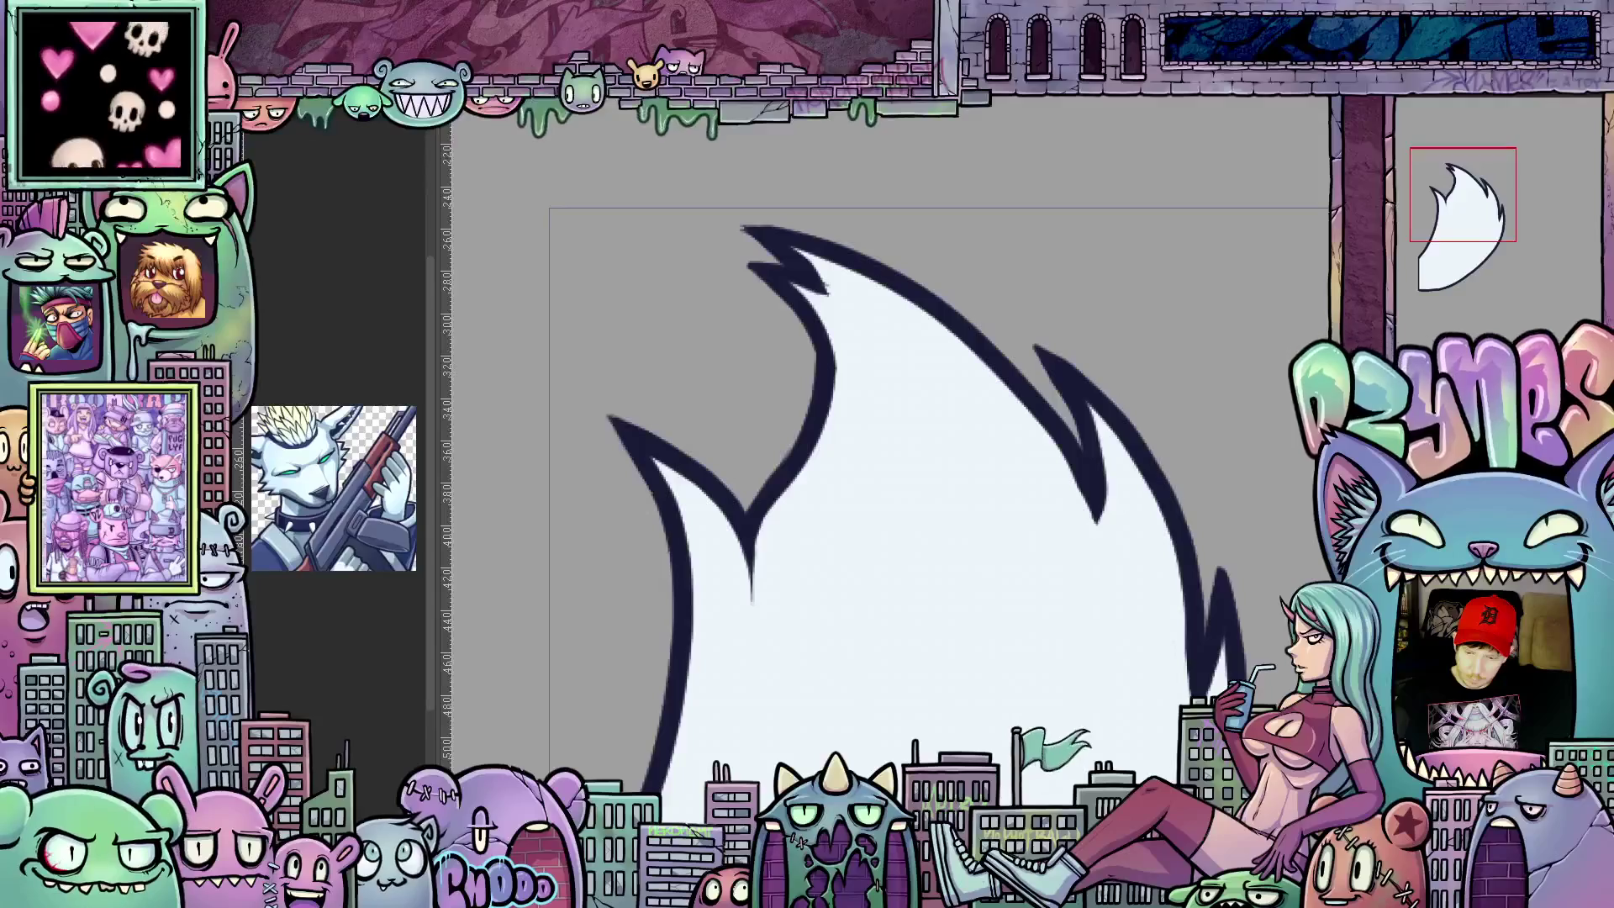
key("ctrl+z")
scroll(1118, 545, "up", 2)
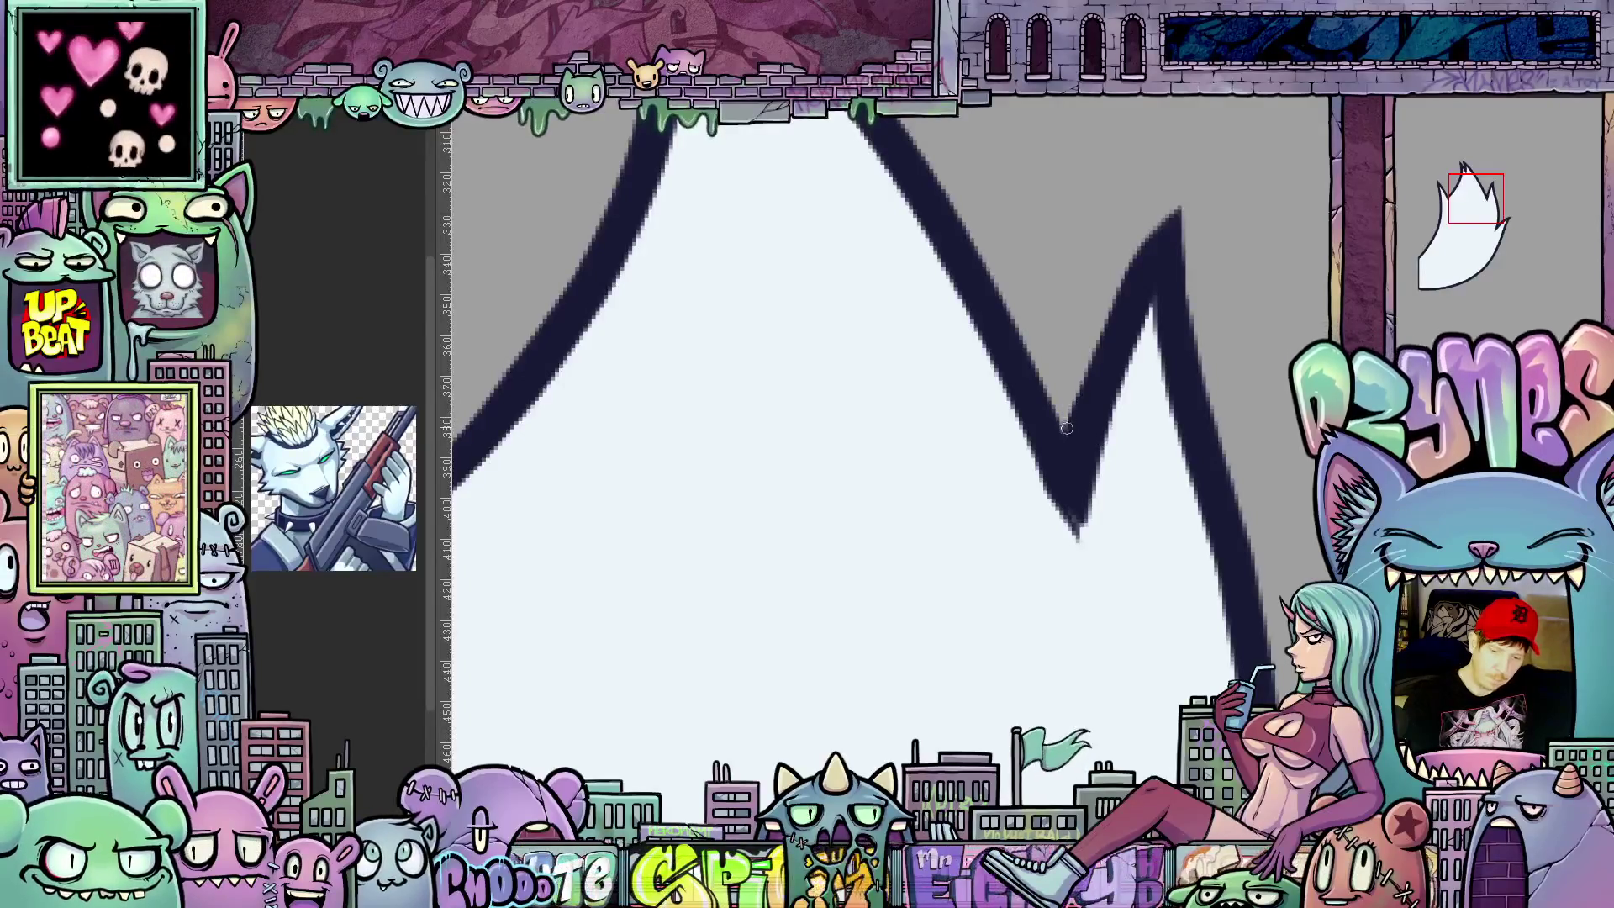
scroll(1066, 432, "down", 3)
scroll(1098, 630, "up", 1)
scroll(922, 280, "up", 2)
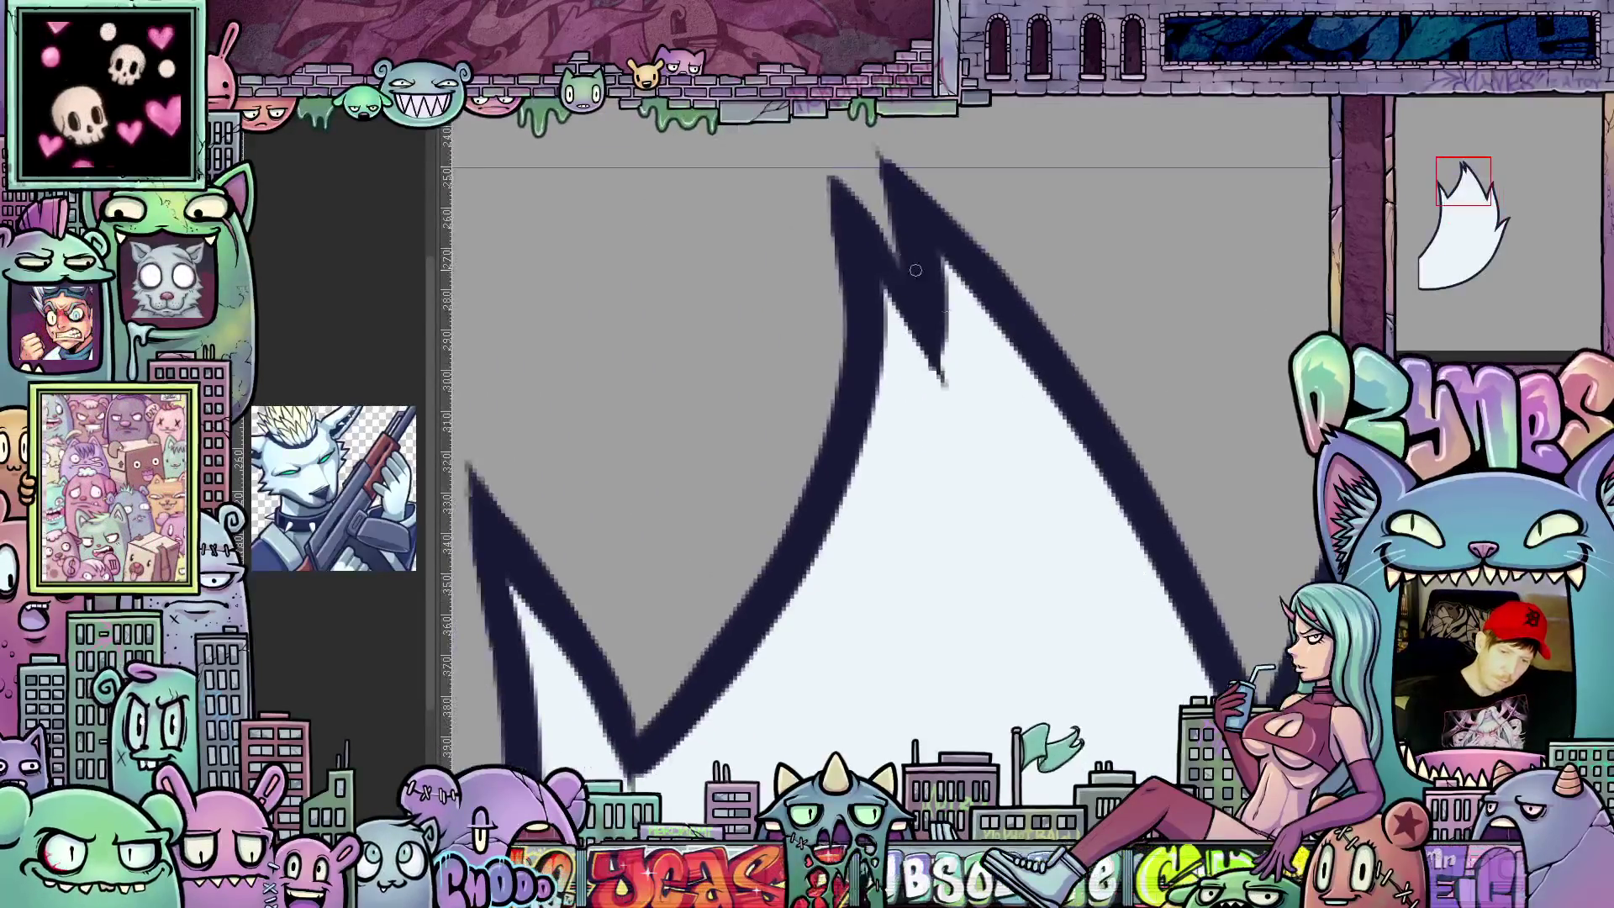
scroll(883, 379, "down", 1)
scroll(933, 492, "down", 2)
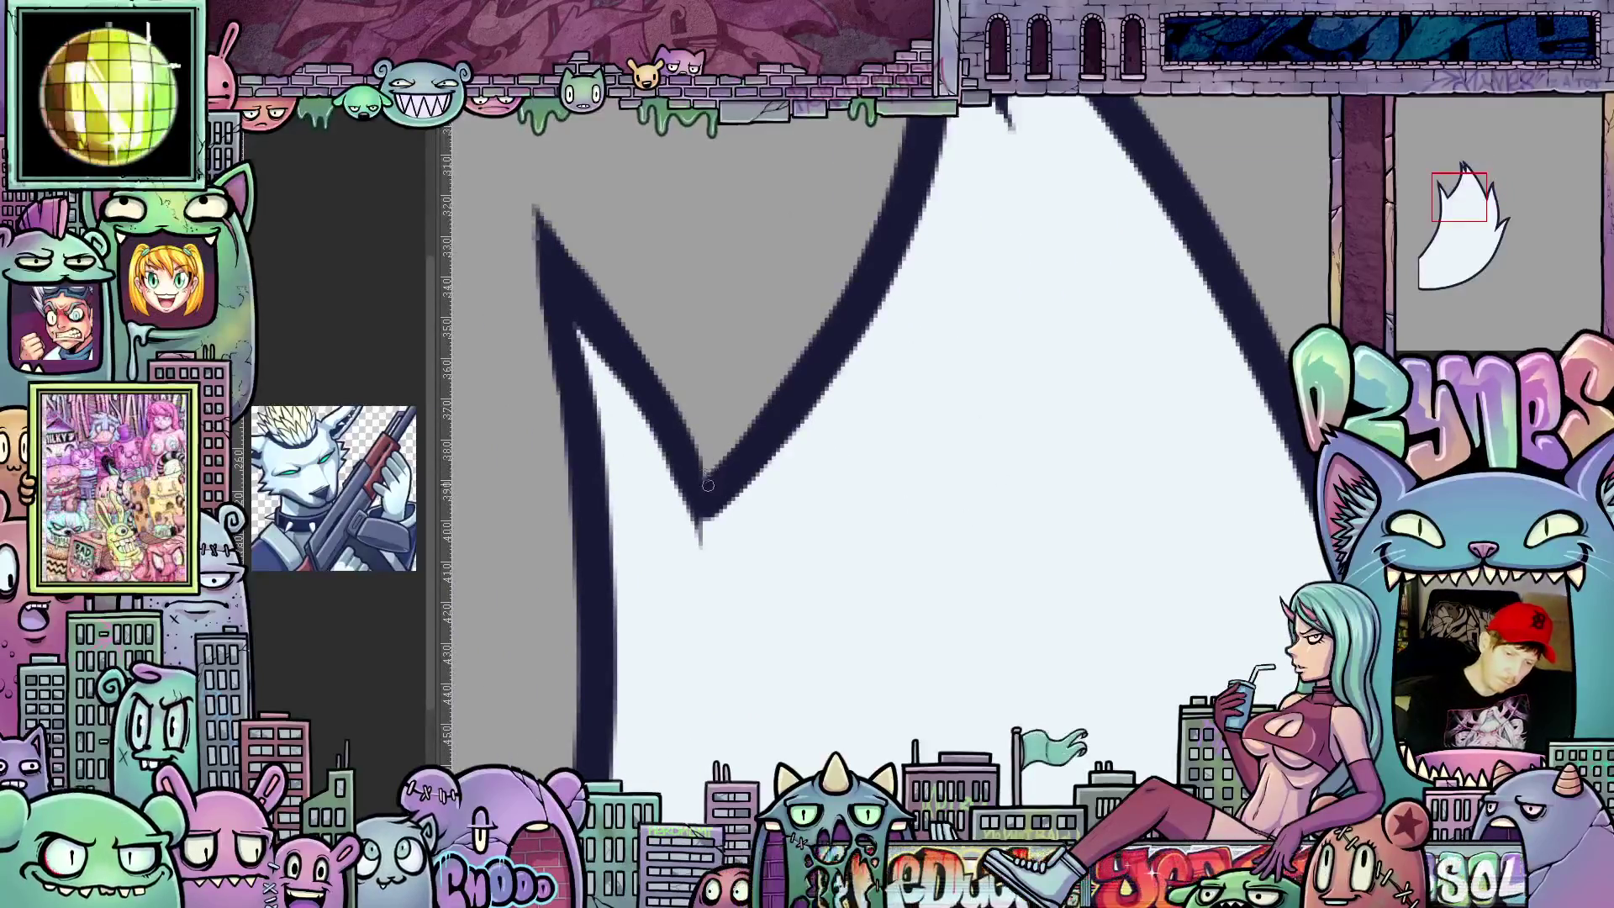
scroll(1048, 580, "down", 1)
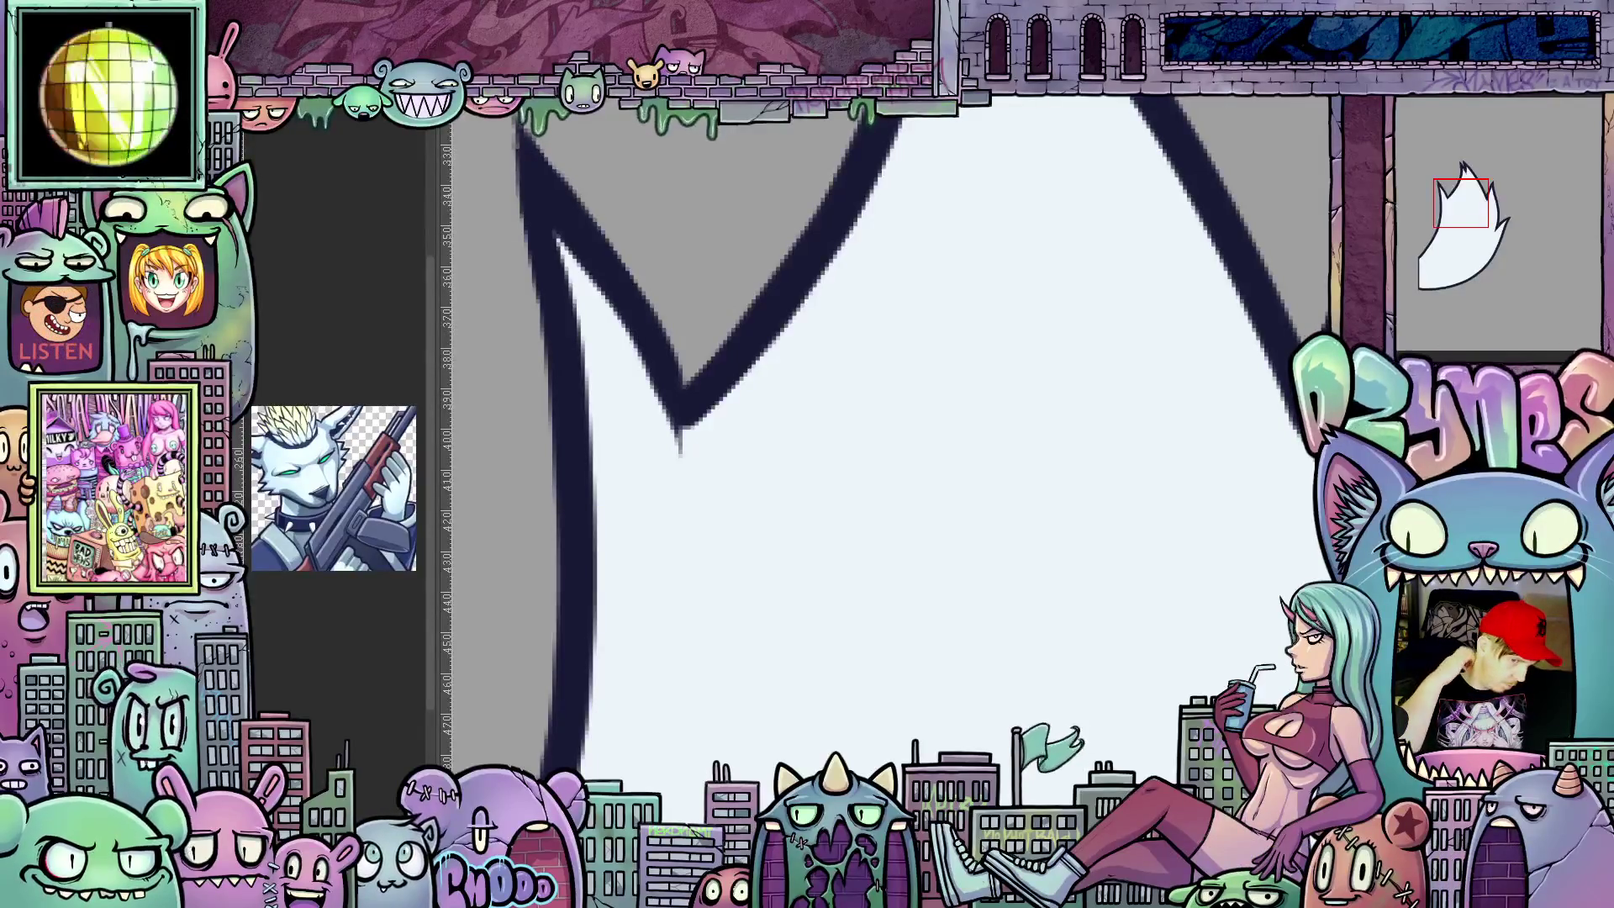
scroll(841, 613, "down", 2)
scroll(1189, 590, "down", 2)
scroll(1190, 589, "down", 2)
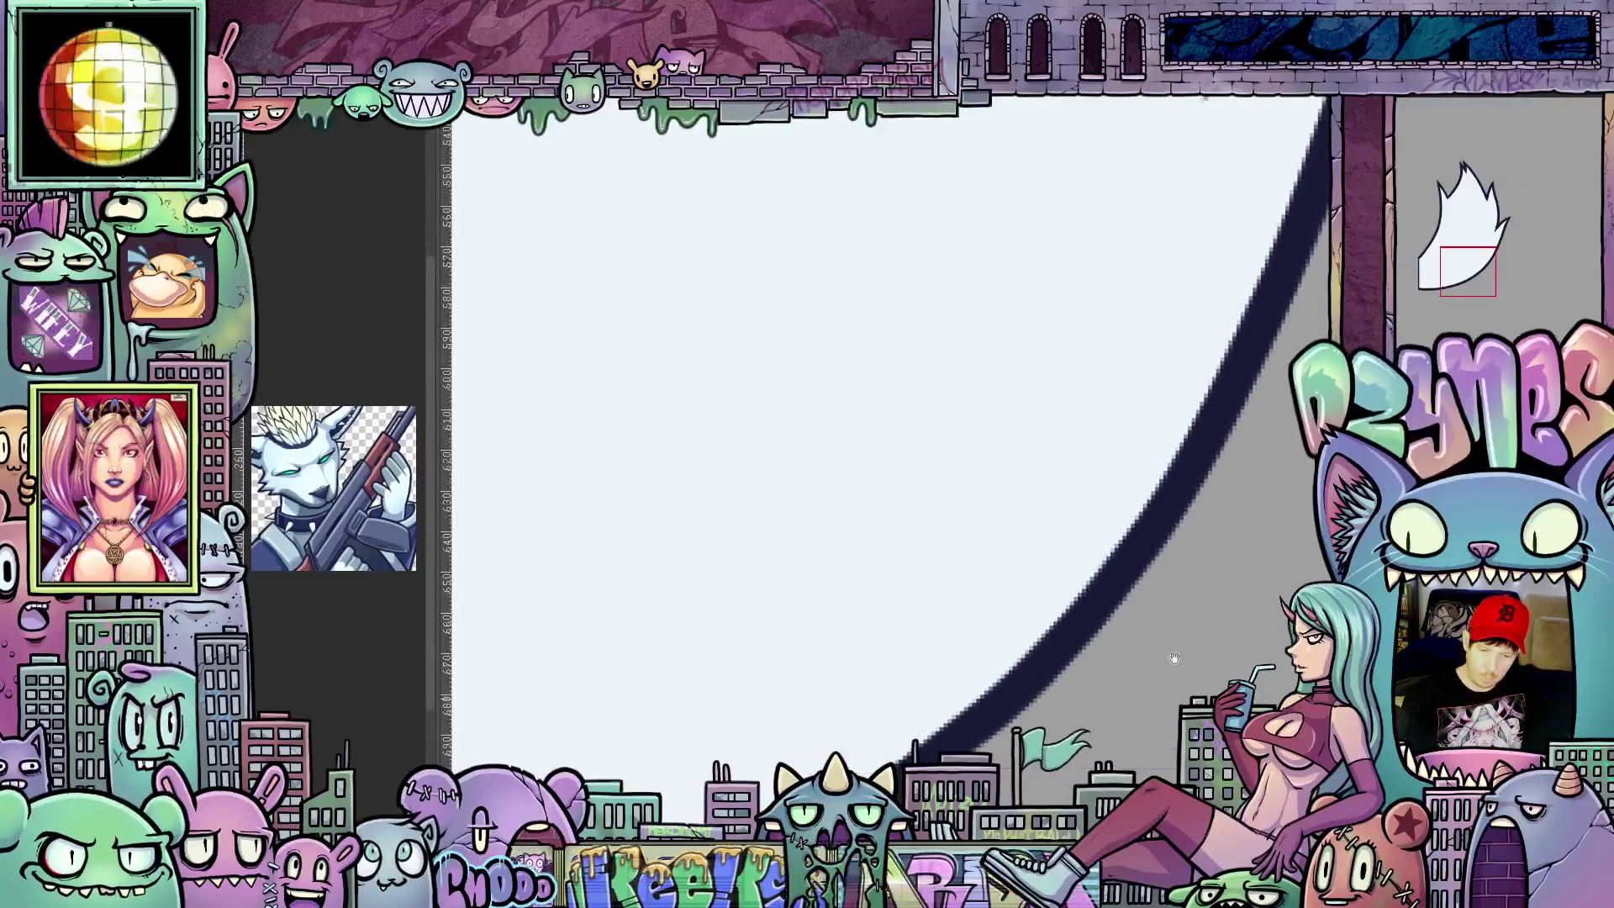
scroll(1180, 658, "up", 3)
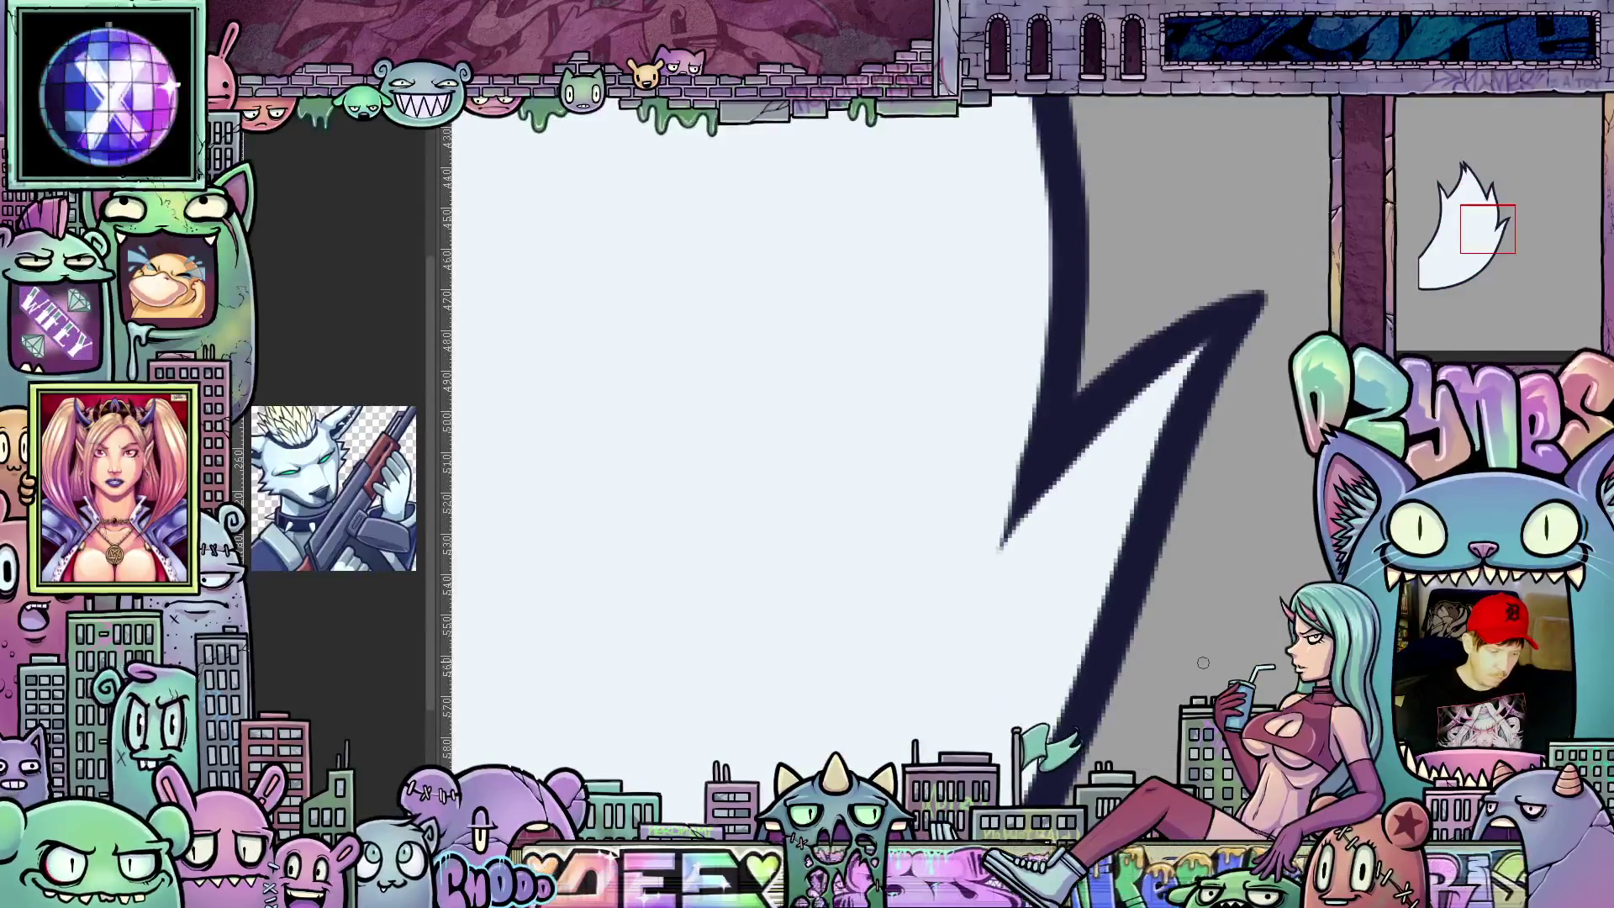
Step: Keep rotating and reframing the canvas to follow the zigzag tail edge and upper strokes
mouse_move(1202, 662)
left_mouse_down()
mouse_move(1218, 640)
mouse_move(1142, 643)
left_mouse_up()
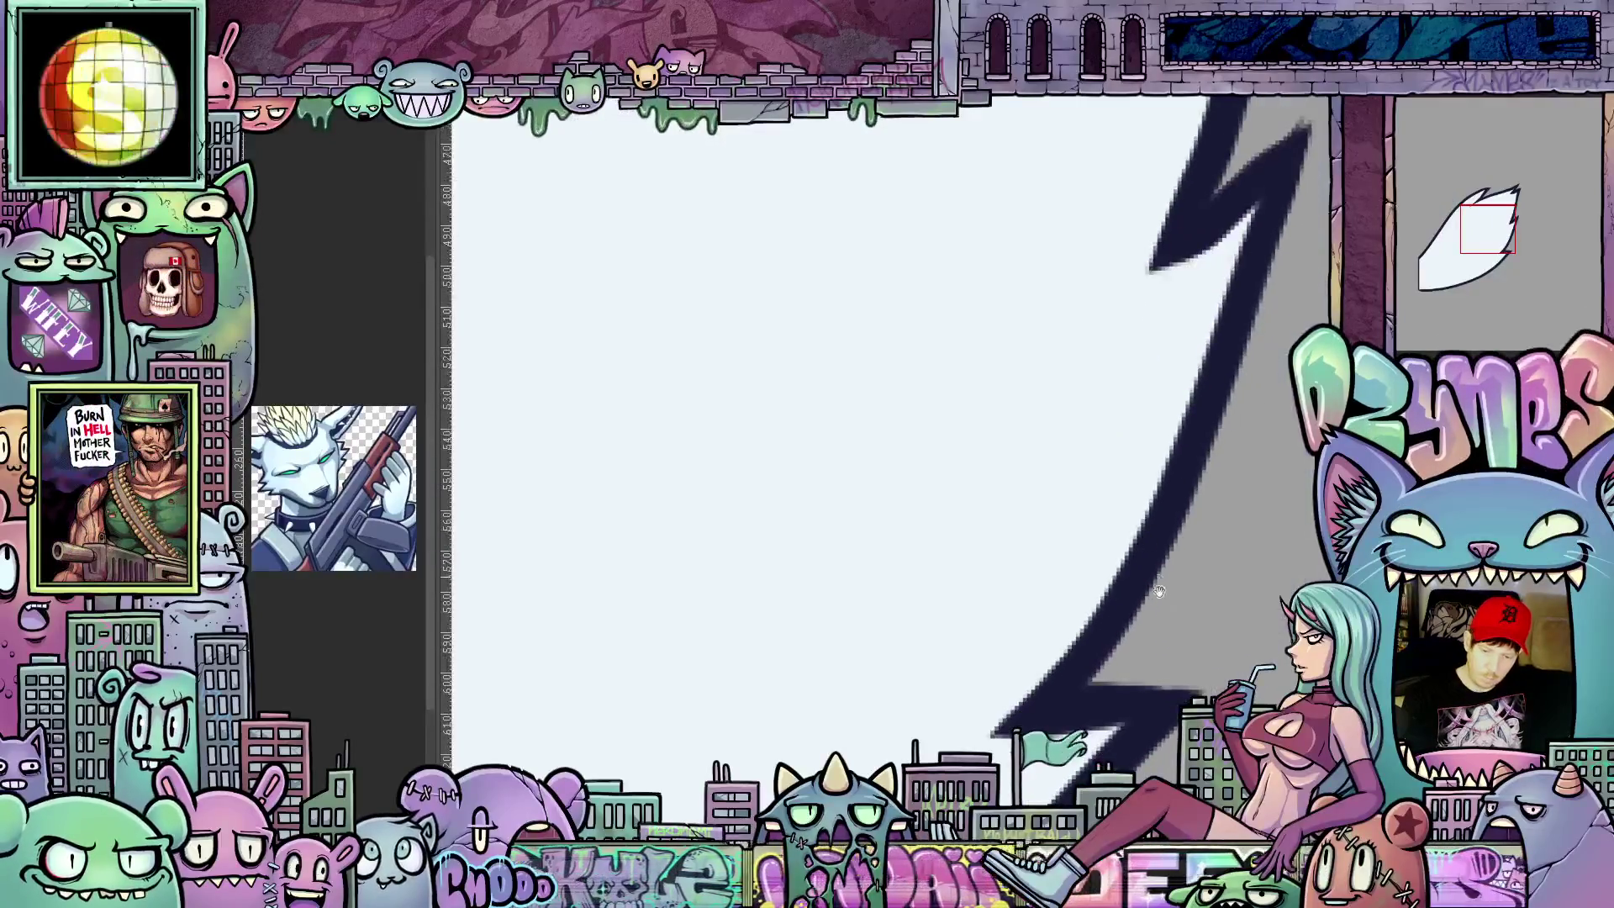
scroll(1142, 643, "up", 2)
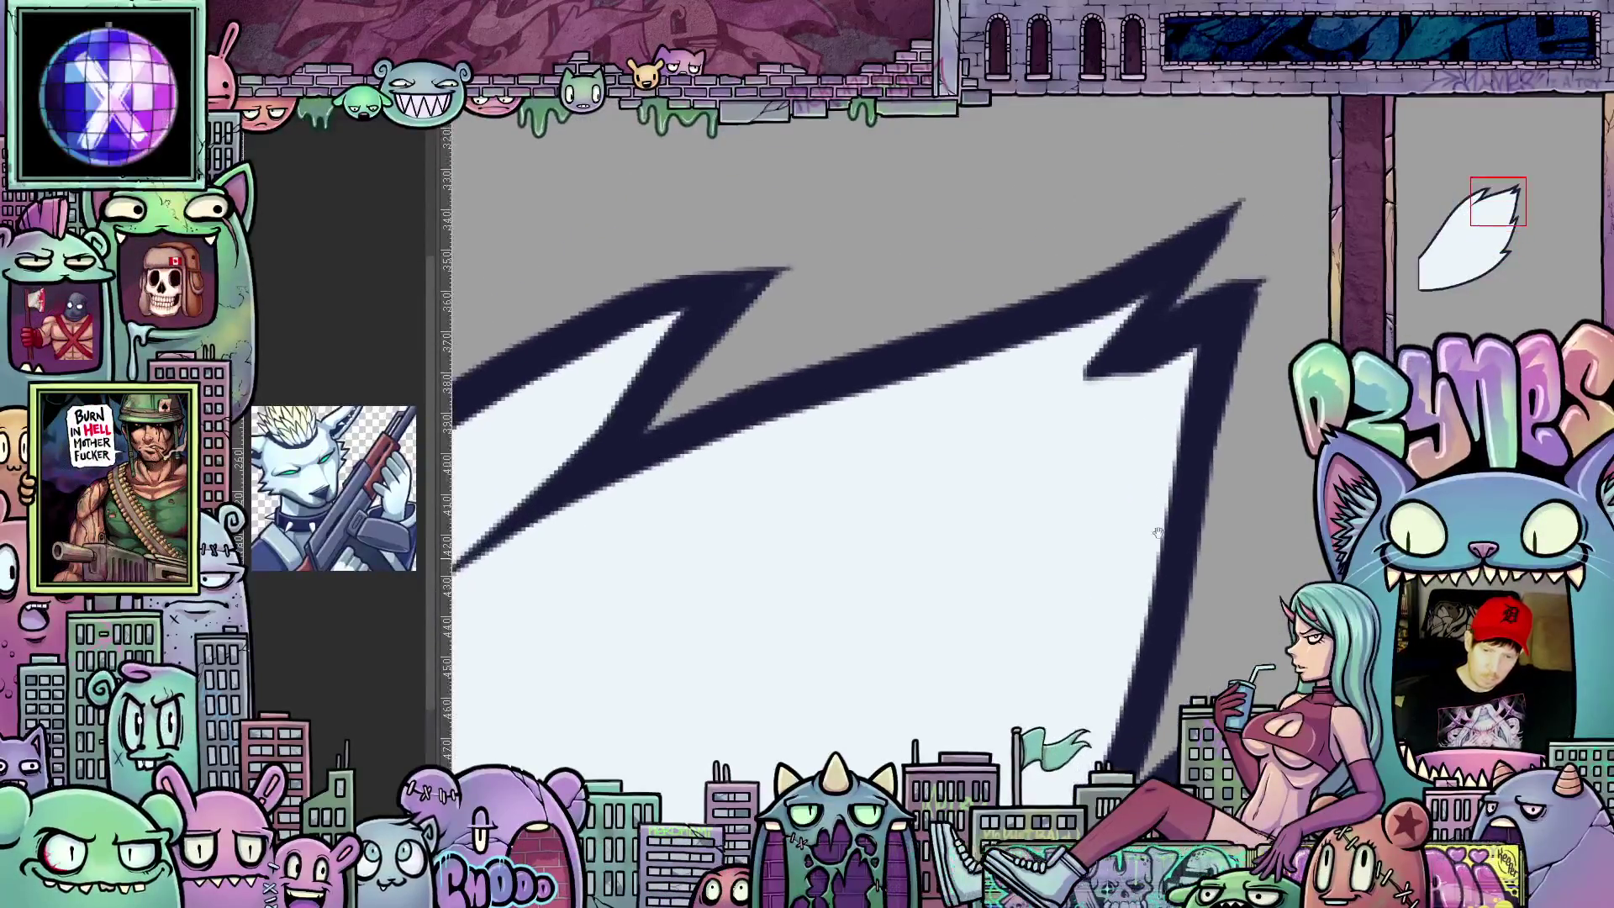
left_click_drag(967, 559, 1092, 470)
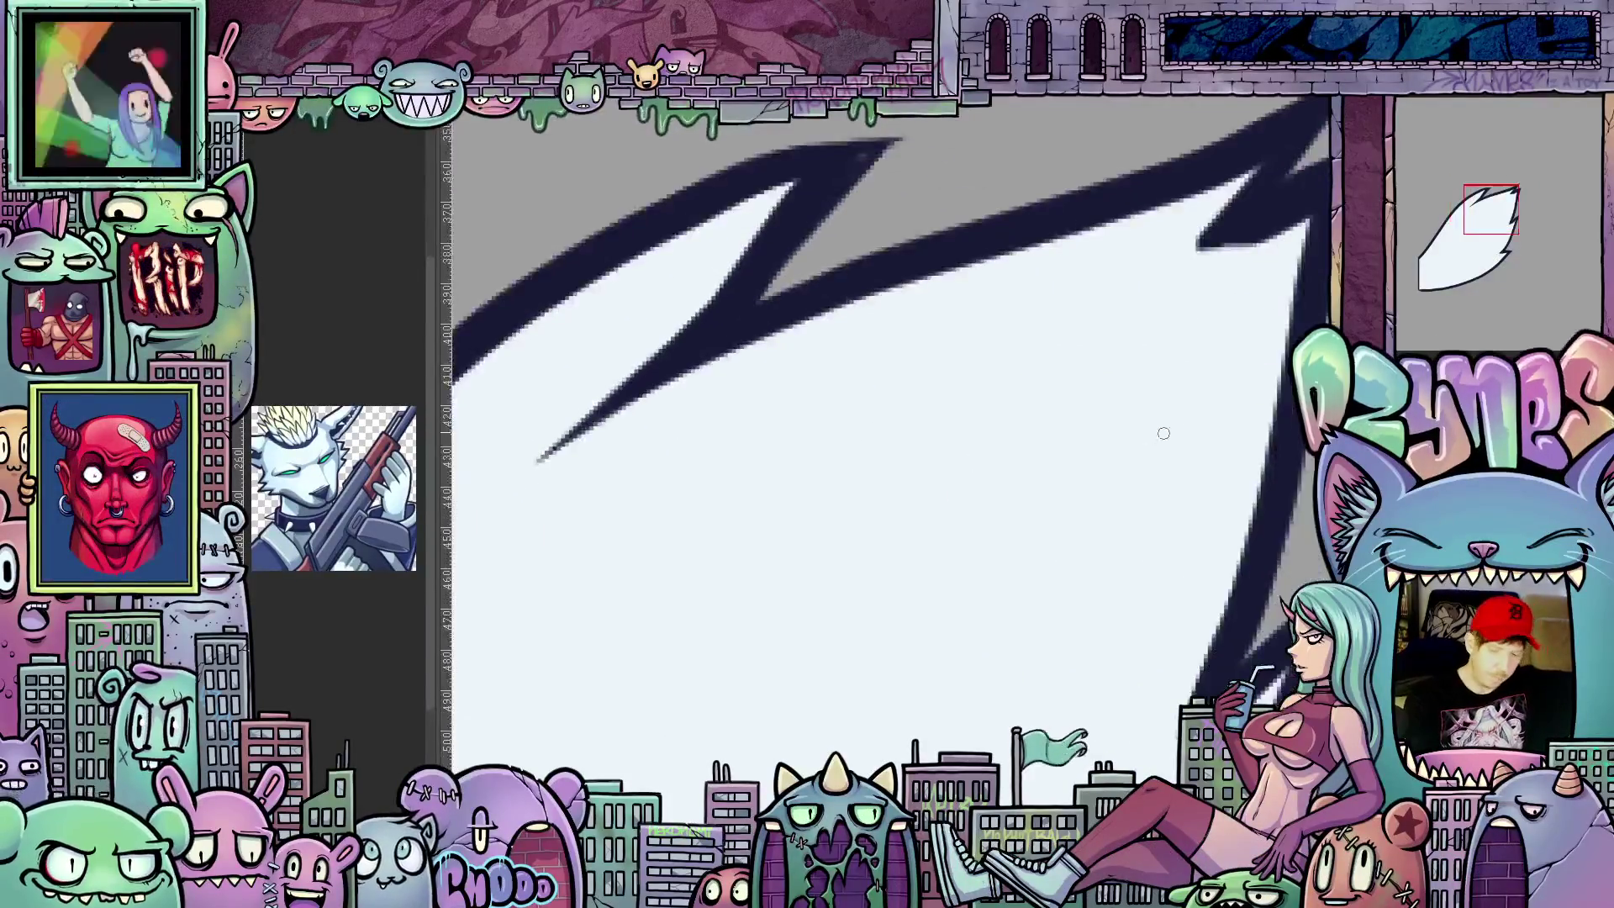
left_click_drag(1184, 612, 920, 591)
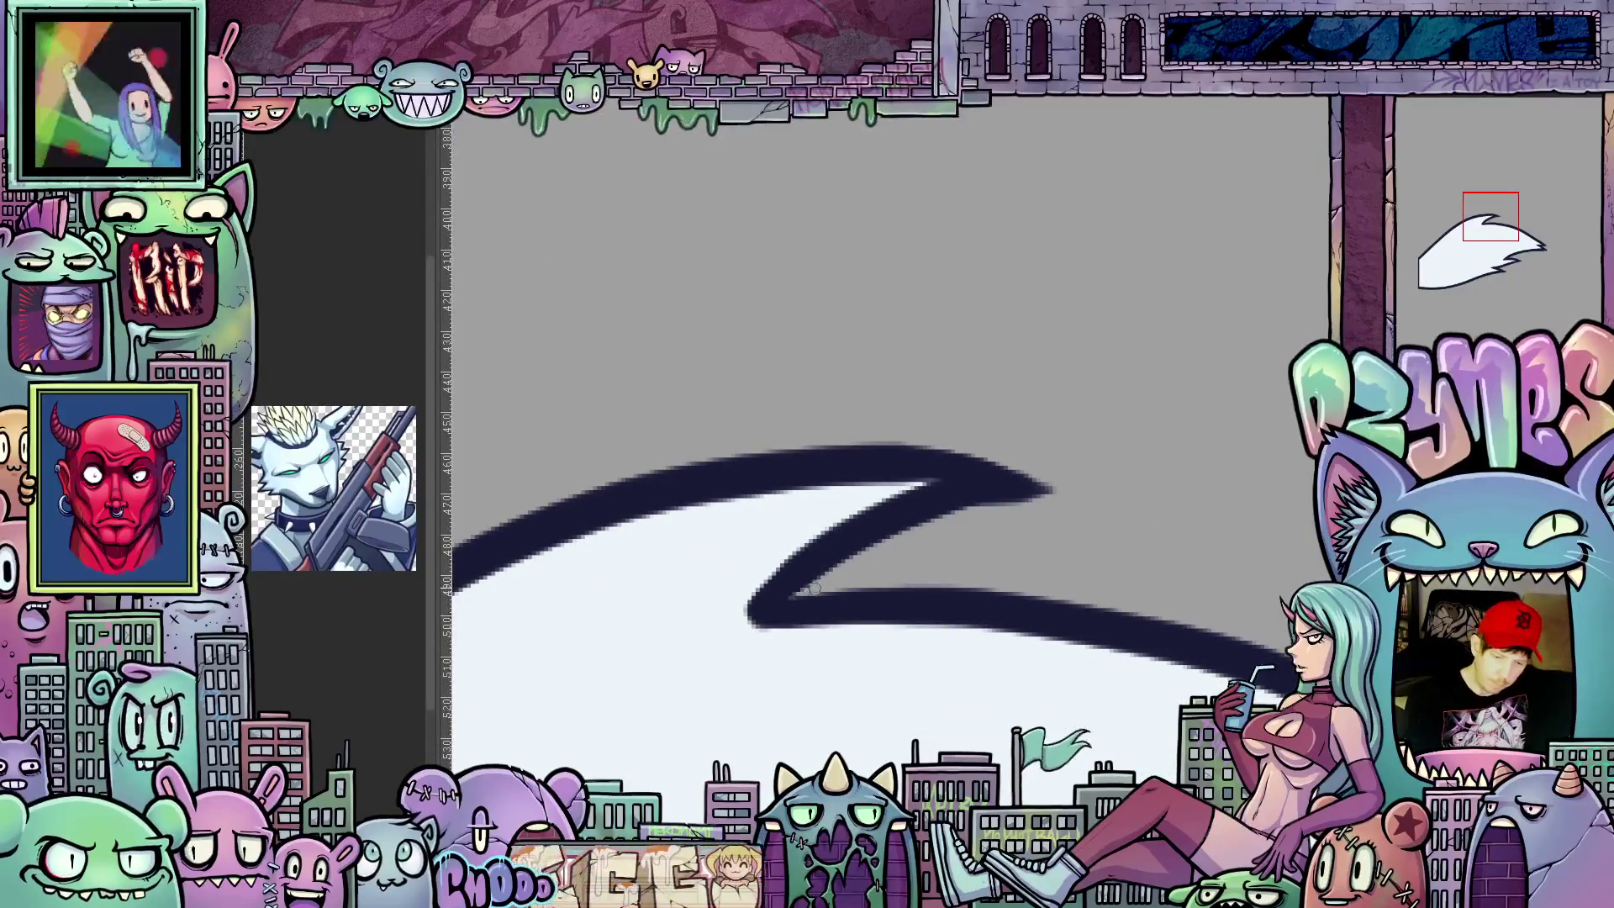
mouse_move(1050, 657)
left_mouse_down()
mouse_move(1017, 399)
mouse_move(980, 602)
mouse_move(1143, 670)
mouse_move(1141, 616)
left_mouse_up()
left_click_drag(1158, 686, 793, 686)
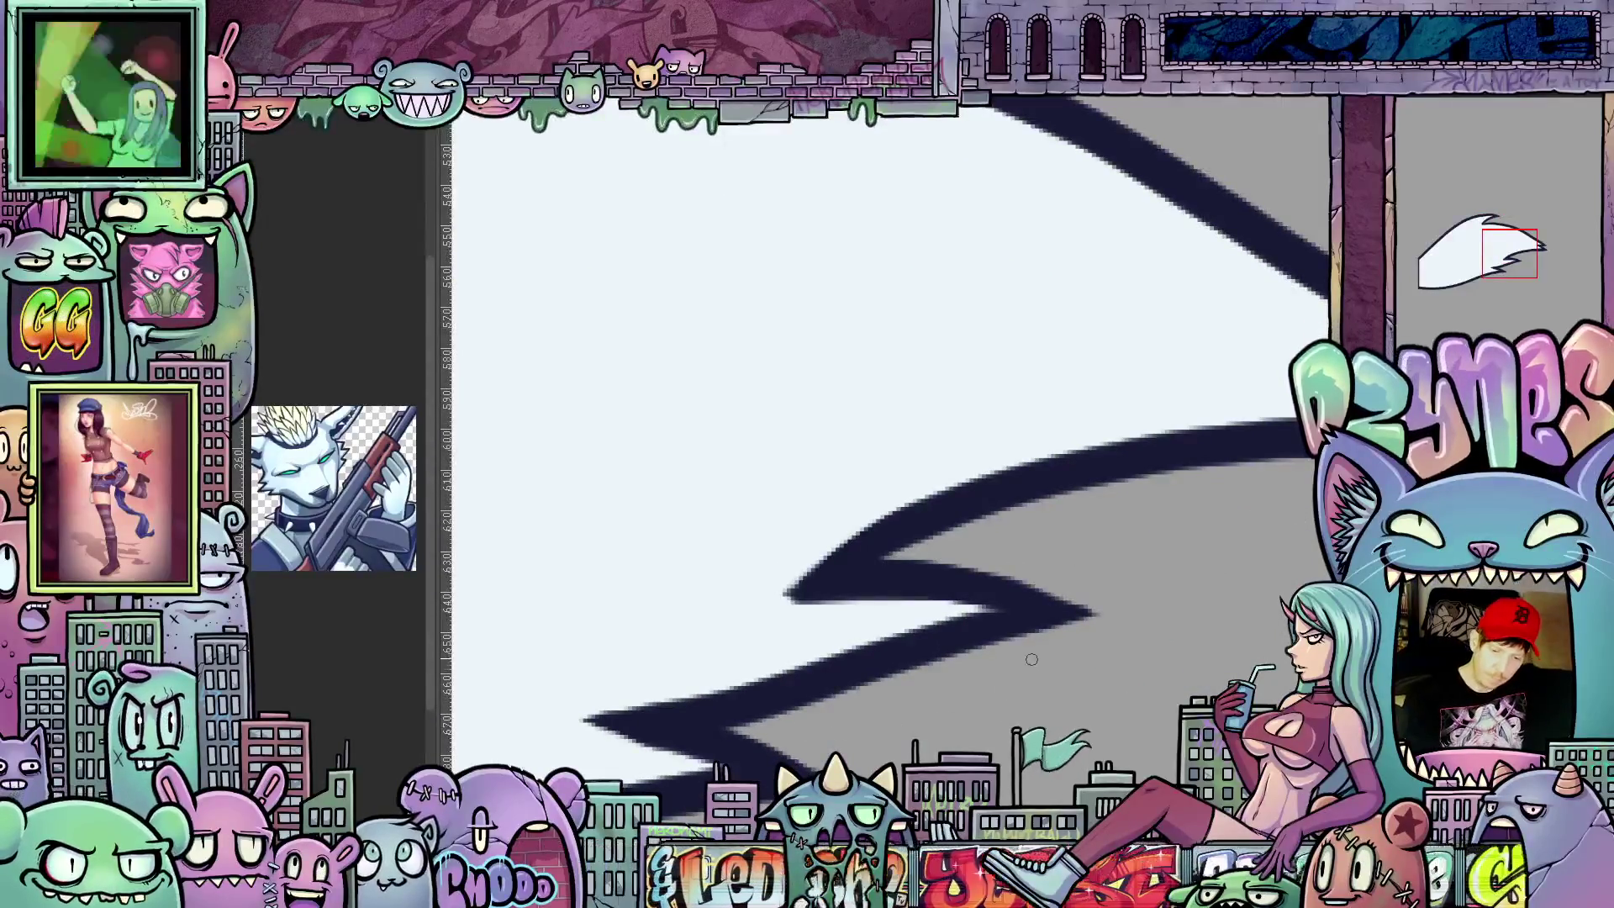
mouse_move(1030, 659)
left_mouse_down()
mouse_move(1060, 653)
mouse_move(1104, 568)
mouse_move(1042, 620)
left_mouse_up()
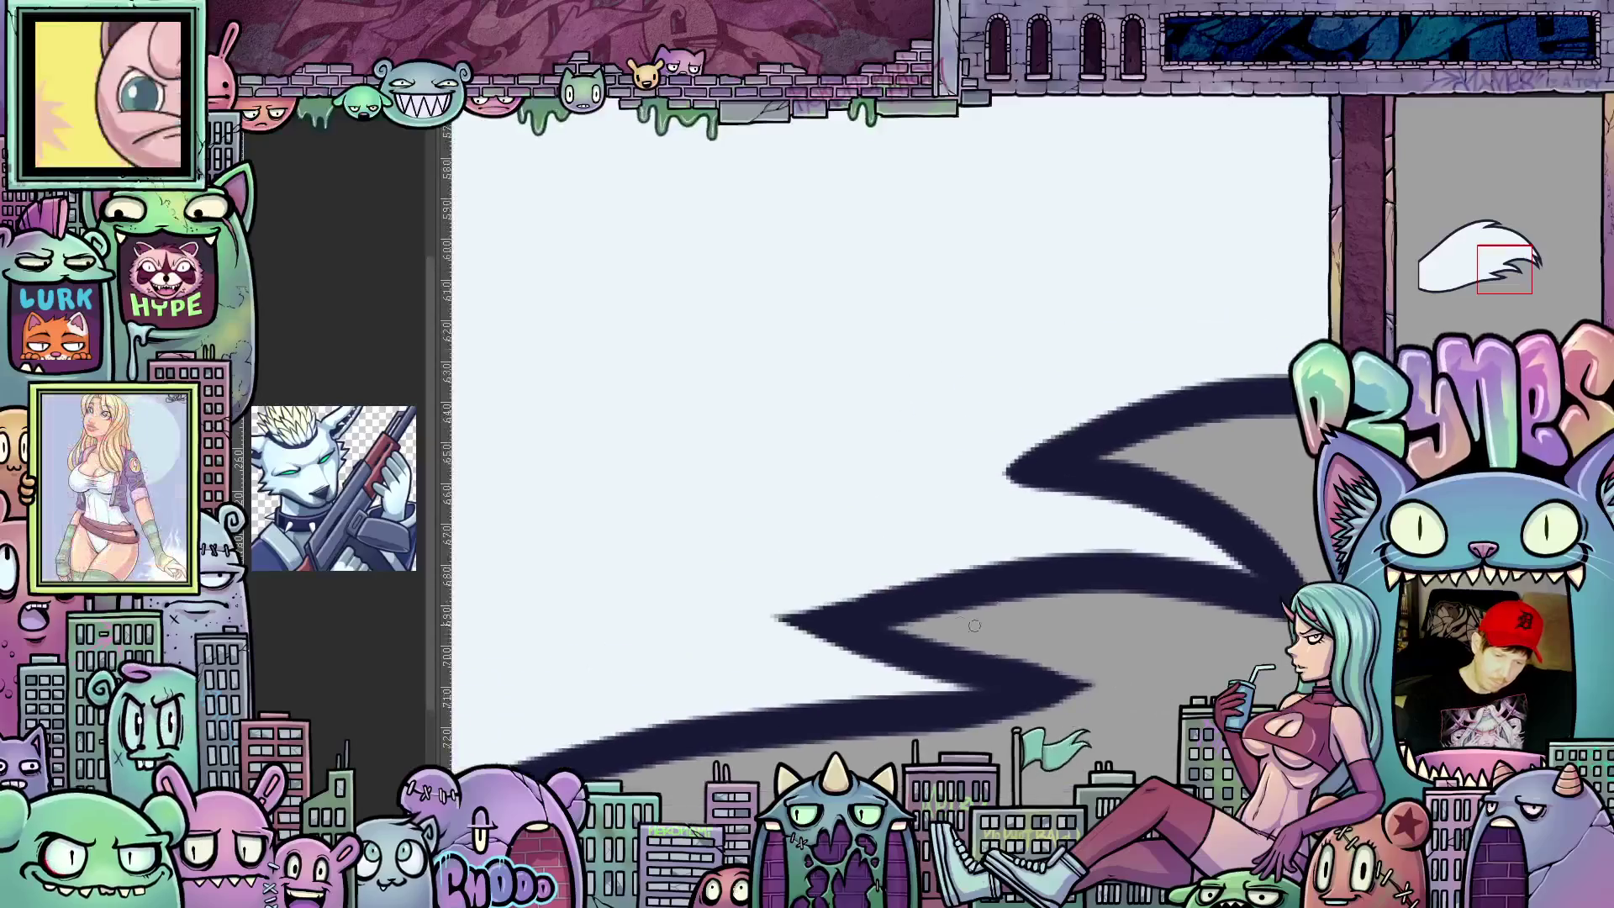
left_click_drag(897, 629, 923, 397)
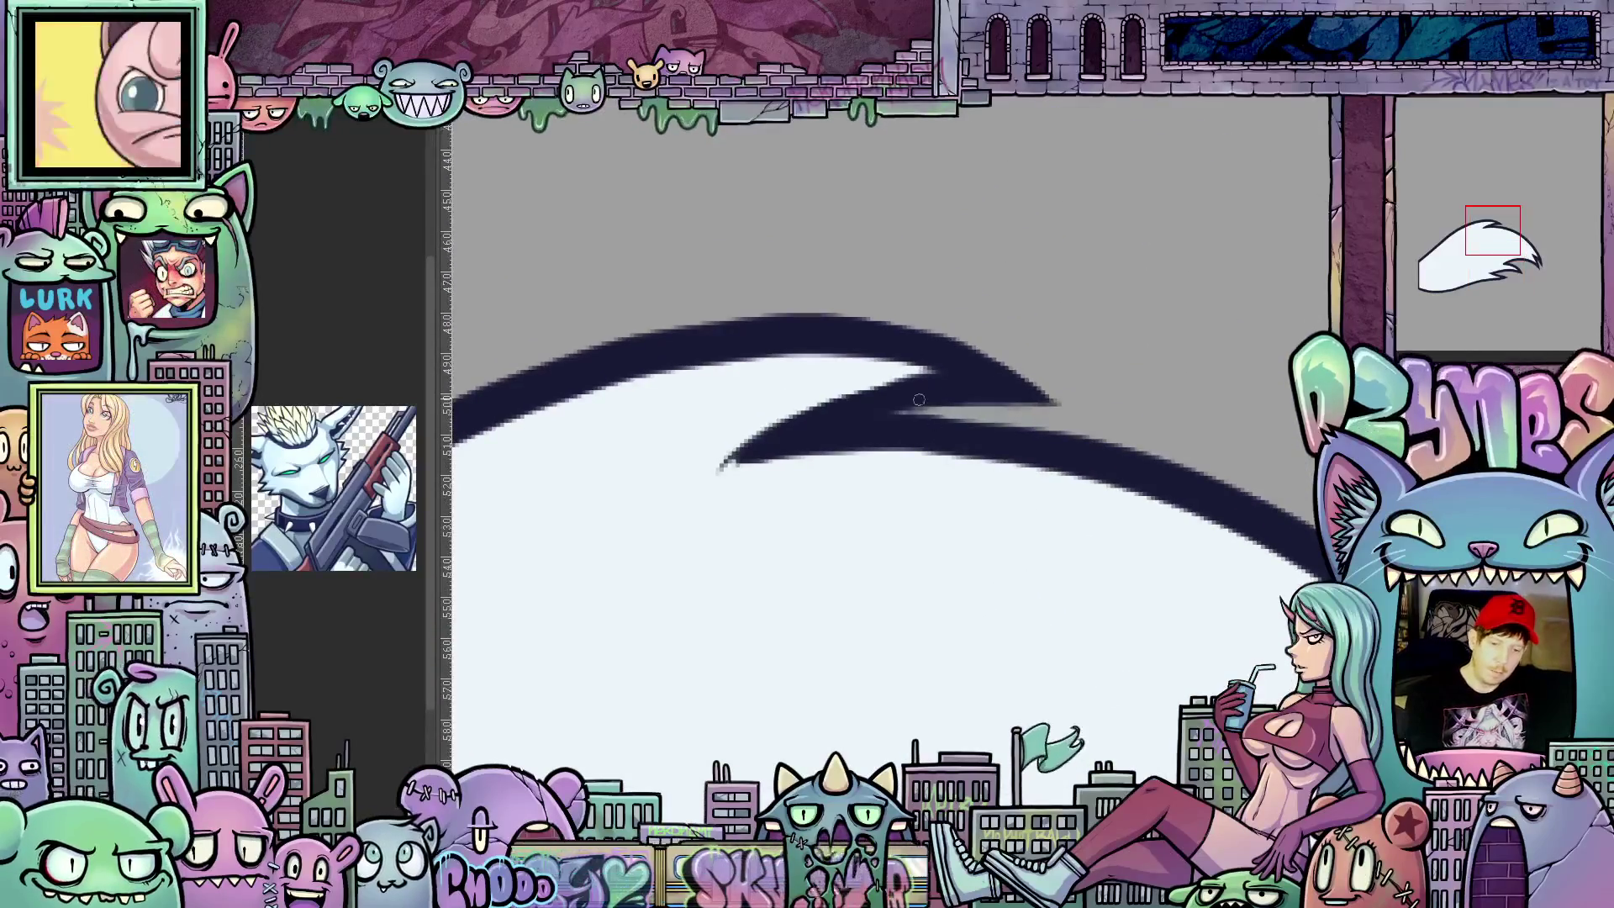
left_click_drag(837, 541, 1071, 525)
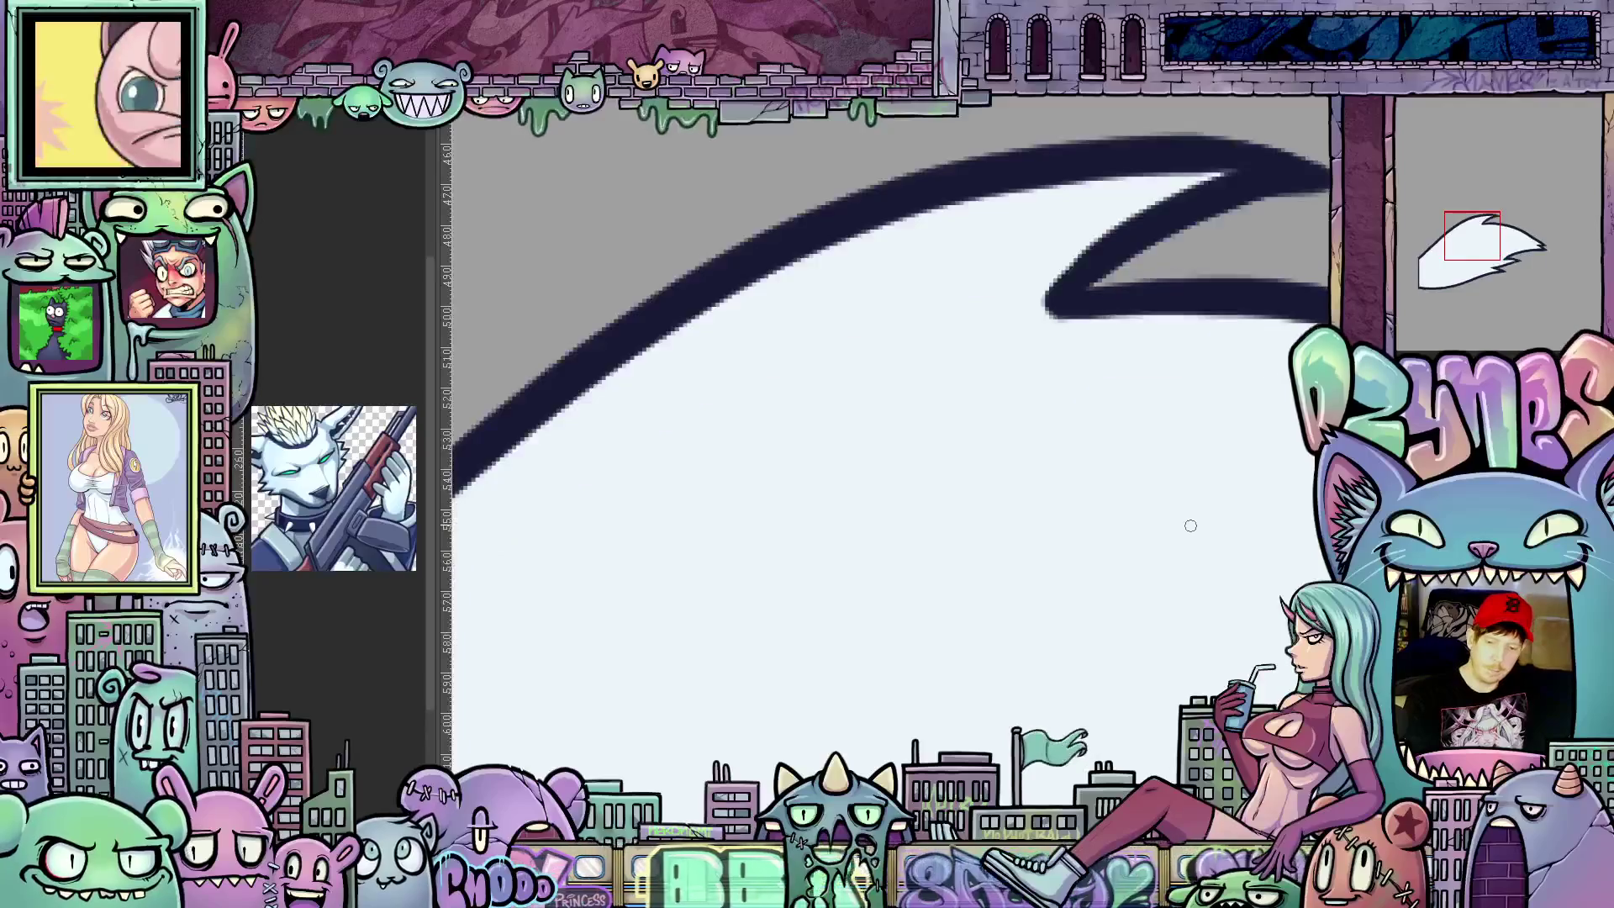
scroll(1070, 526, "down", 5)
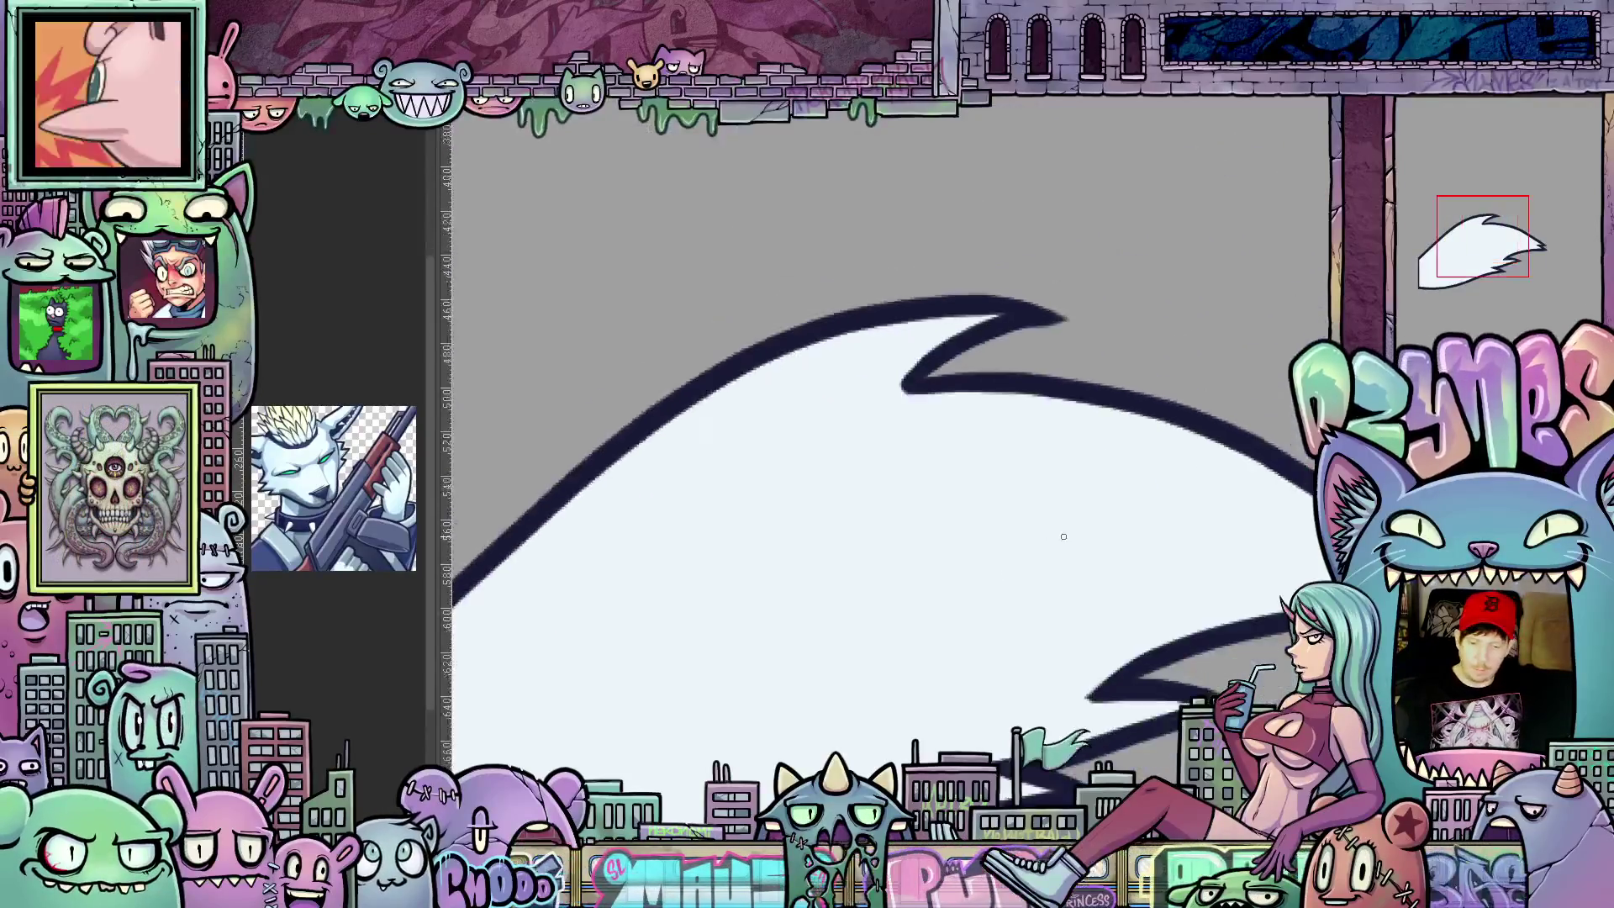
left_click_drag(1112, 629, 996, 678)
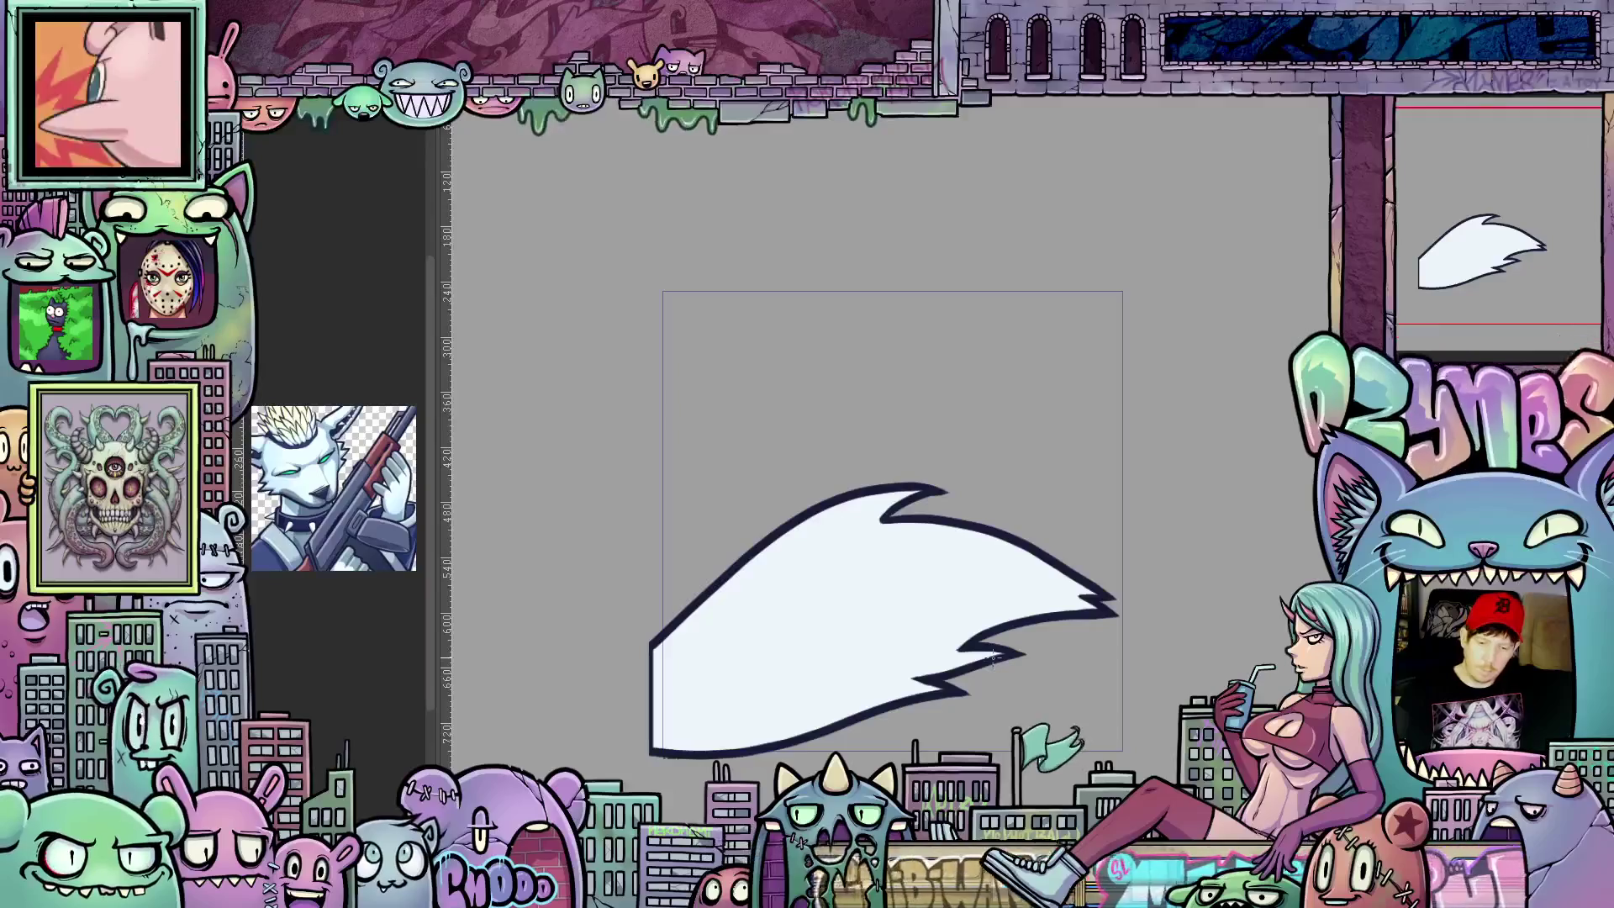
Step: Scrub the timeline to preview frames in sequence, returning to the horizontal tail frame between
left_click_drag(623, 299, 594, 416)
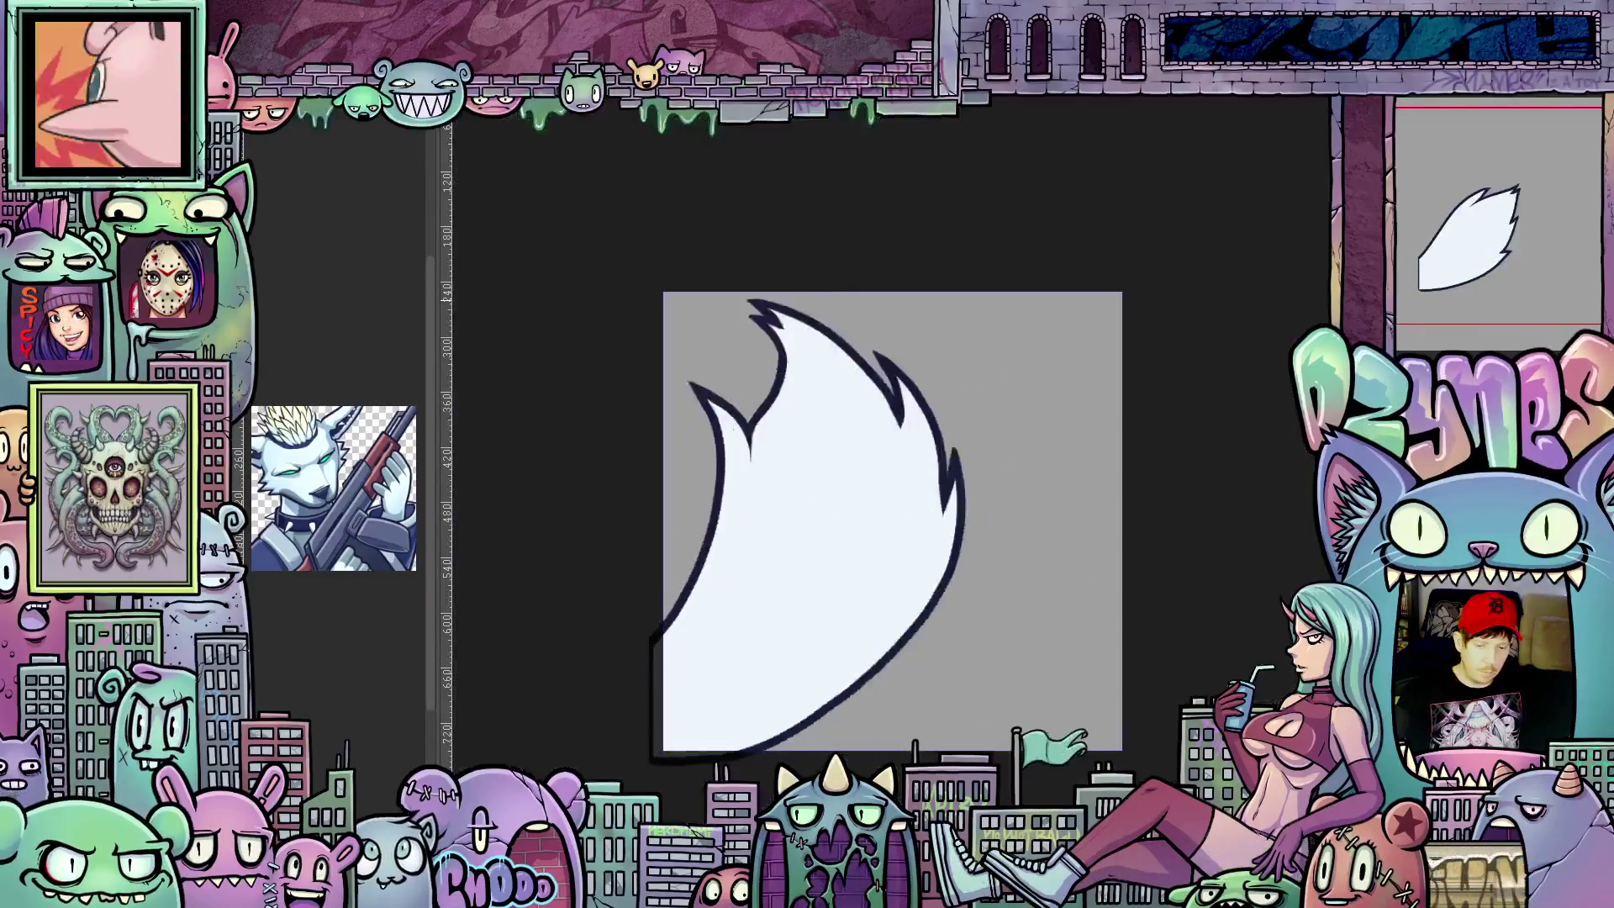
key("Escape")
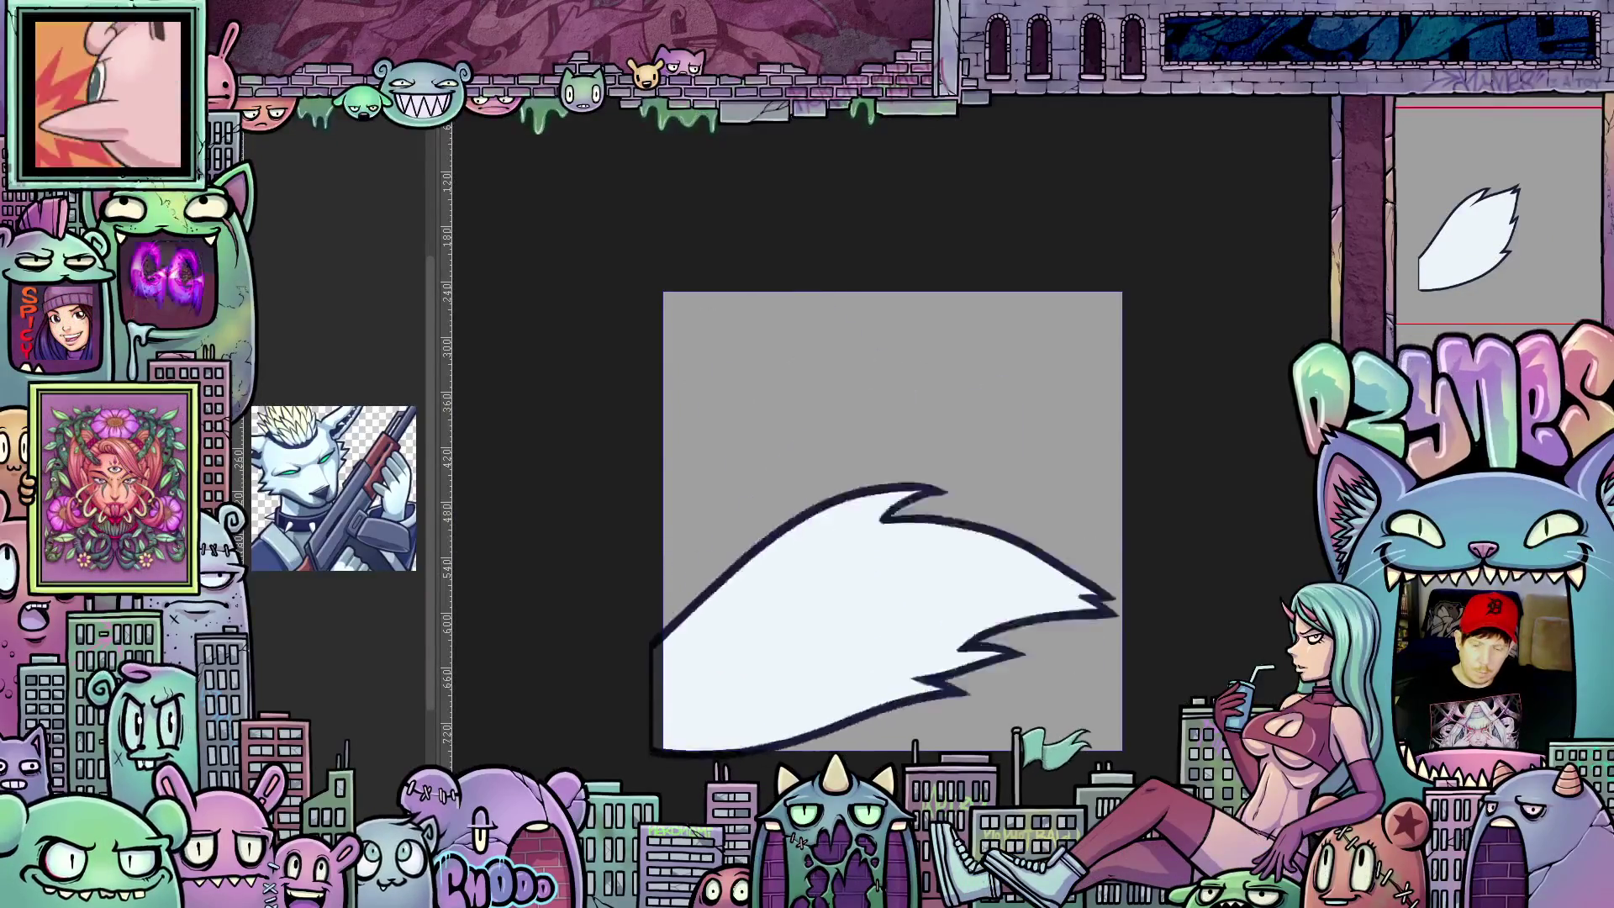
scroll(1164, 620, "down", 1)
scroll(1172, 634, "down", 1)
scroll(1176, 628, "down", 1)
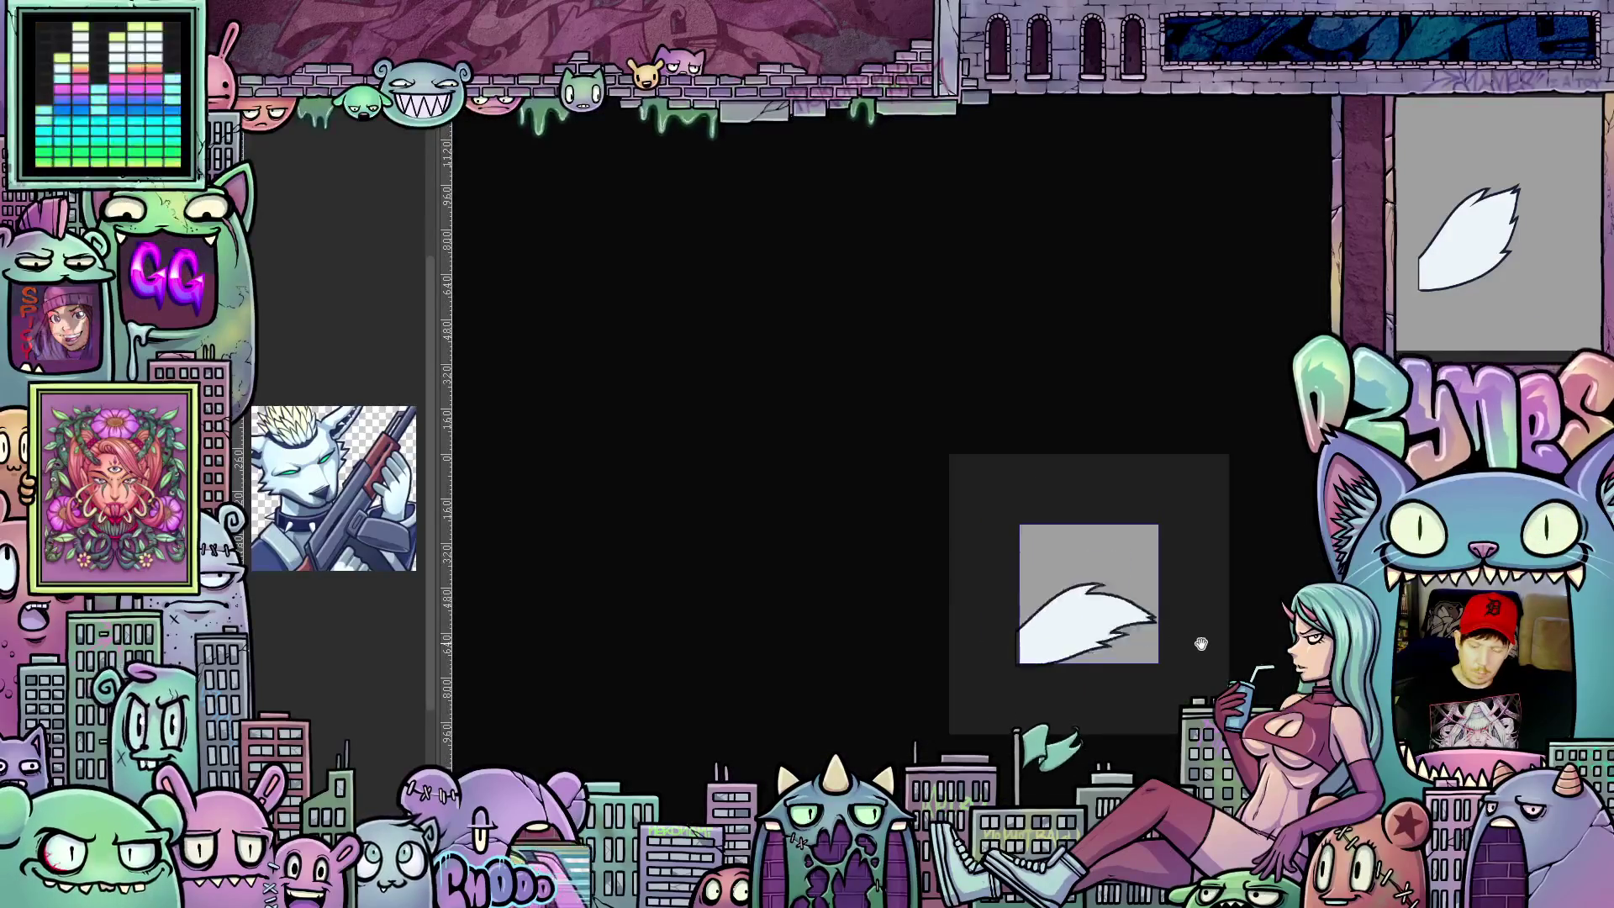
left_click_drag(1177, 629, 1211, 635)
scroll(1213, 635, "up", 1)
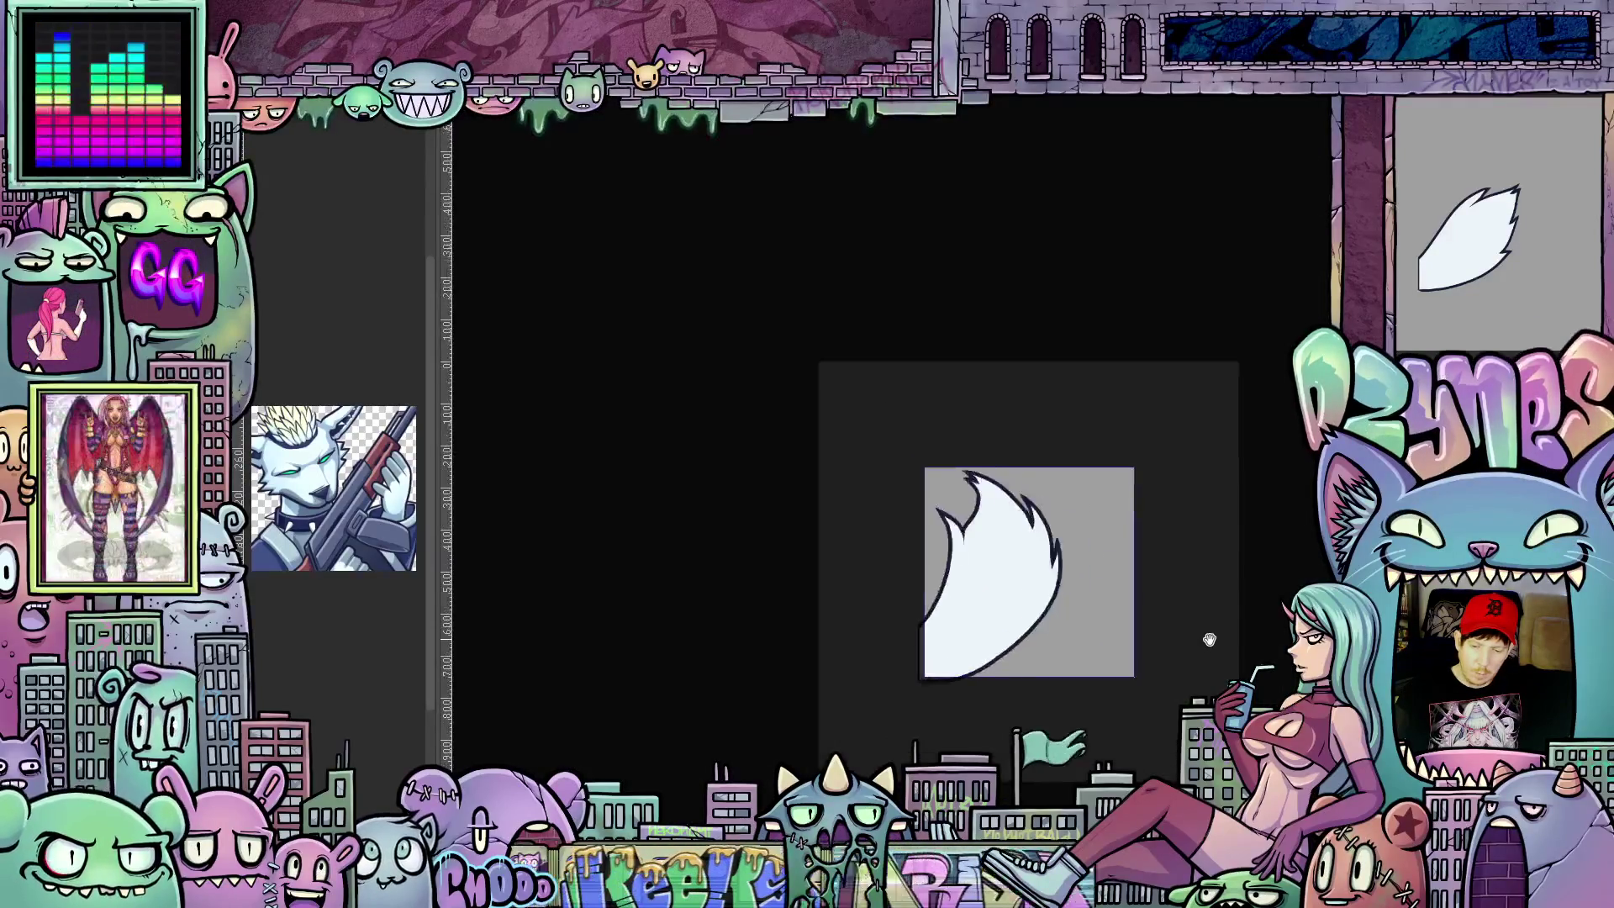
left_click_drag(1212, 634, 1064, 566)
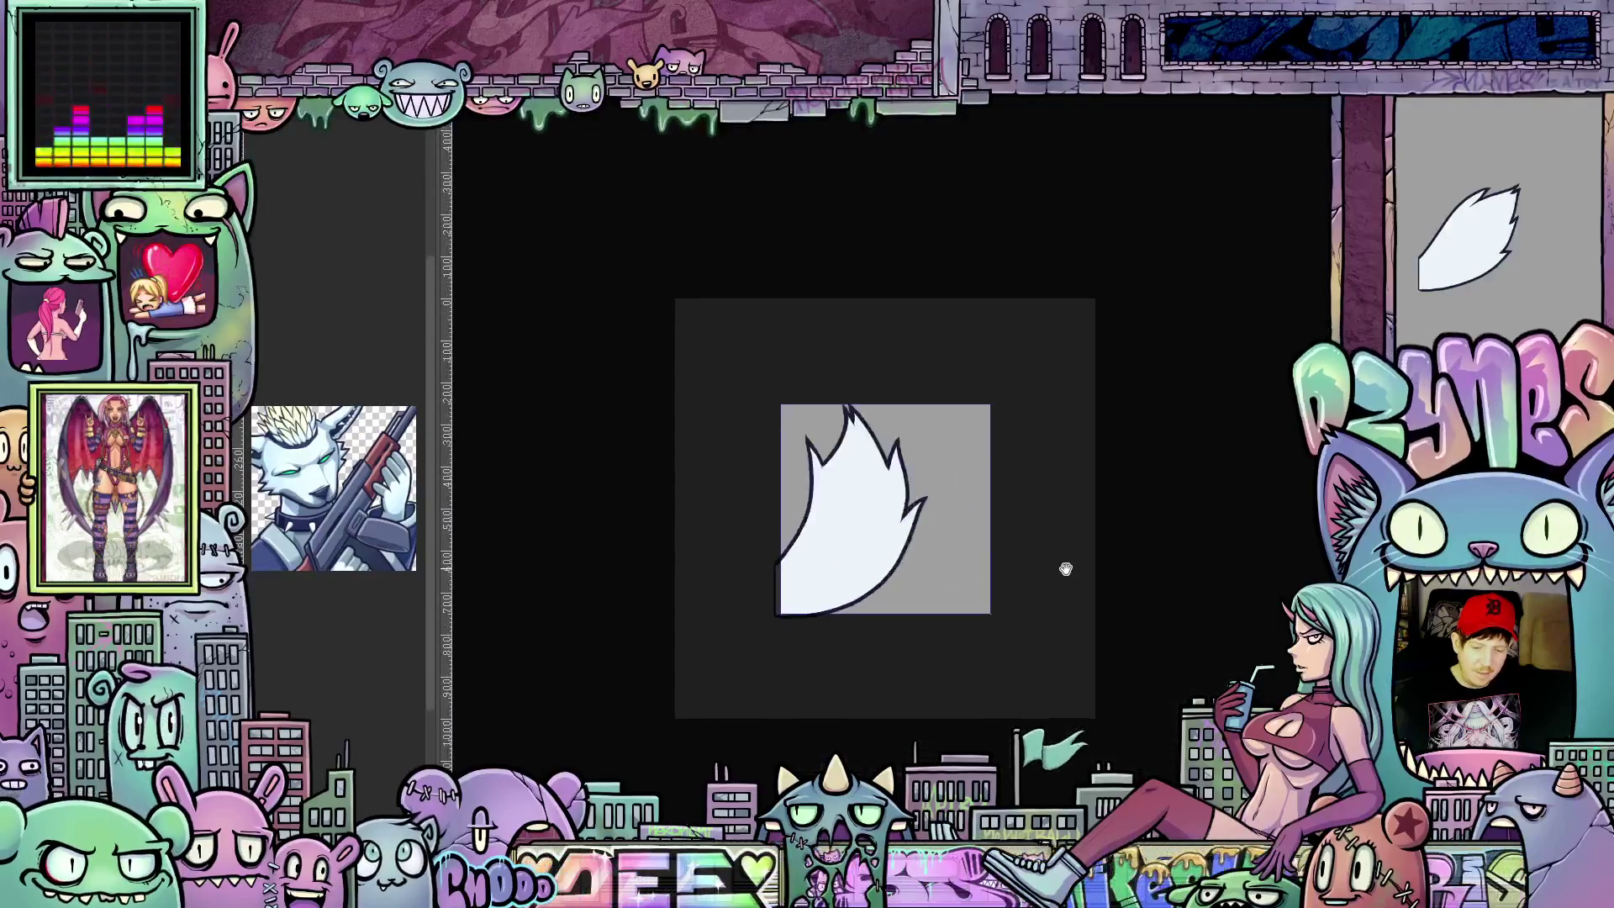
scroll(975, 553, "up", 1)
scroll(975, 552, "up", 1)
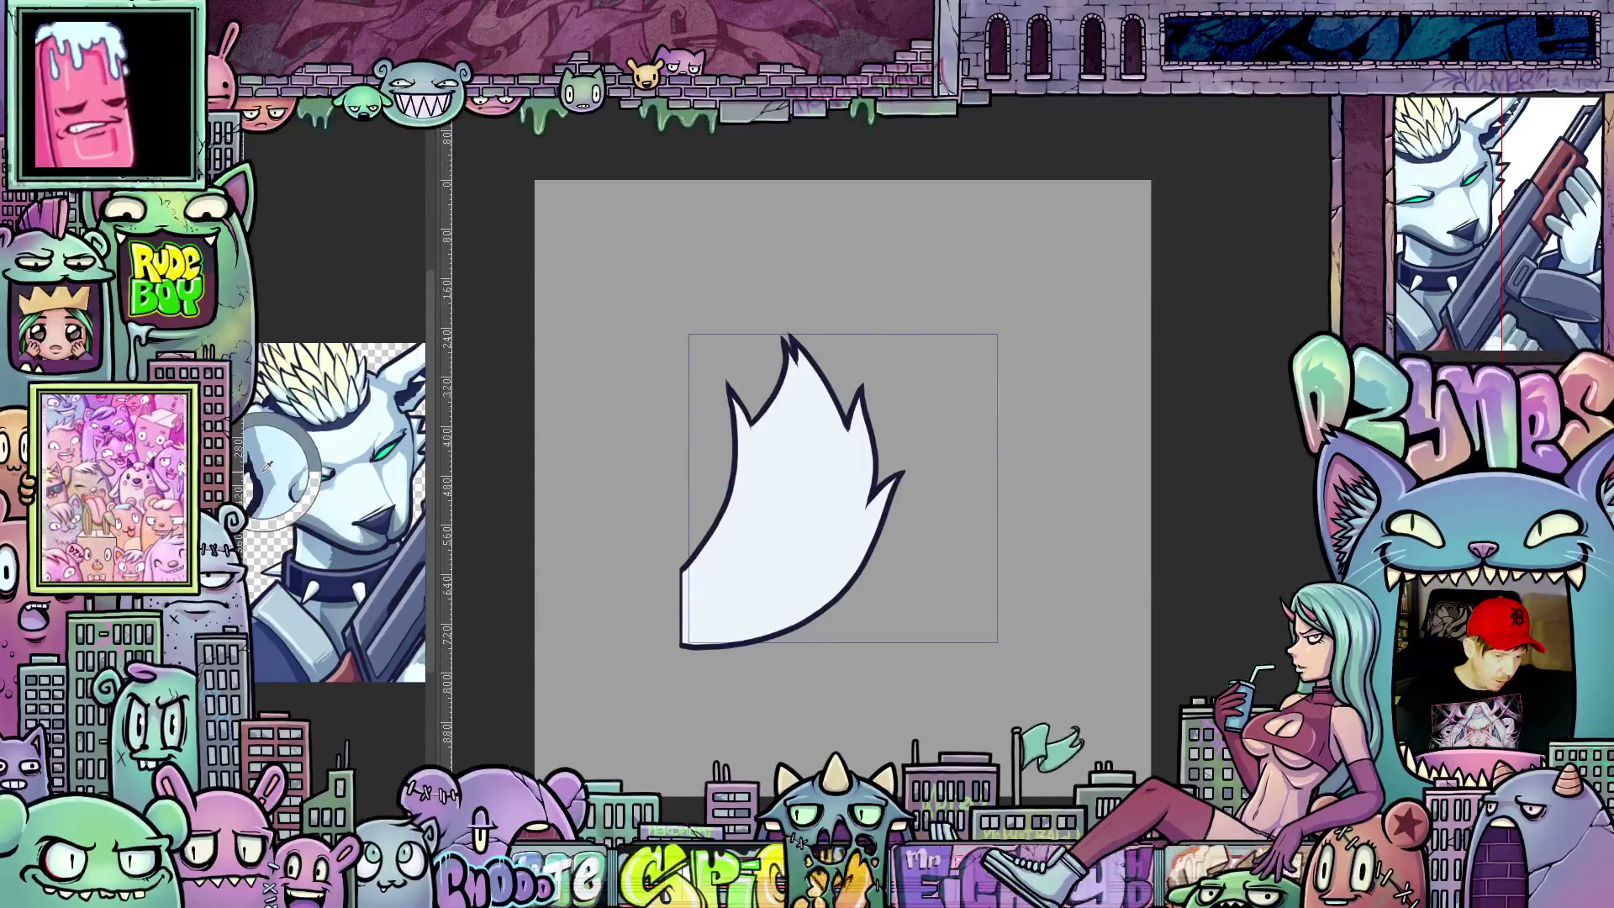
scroll(899, 608, "down", 2)
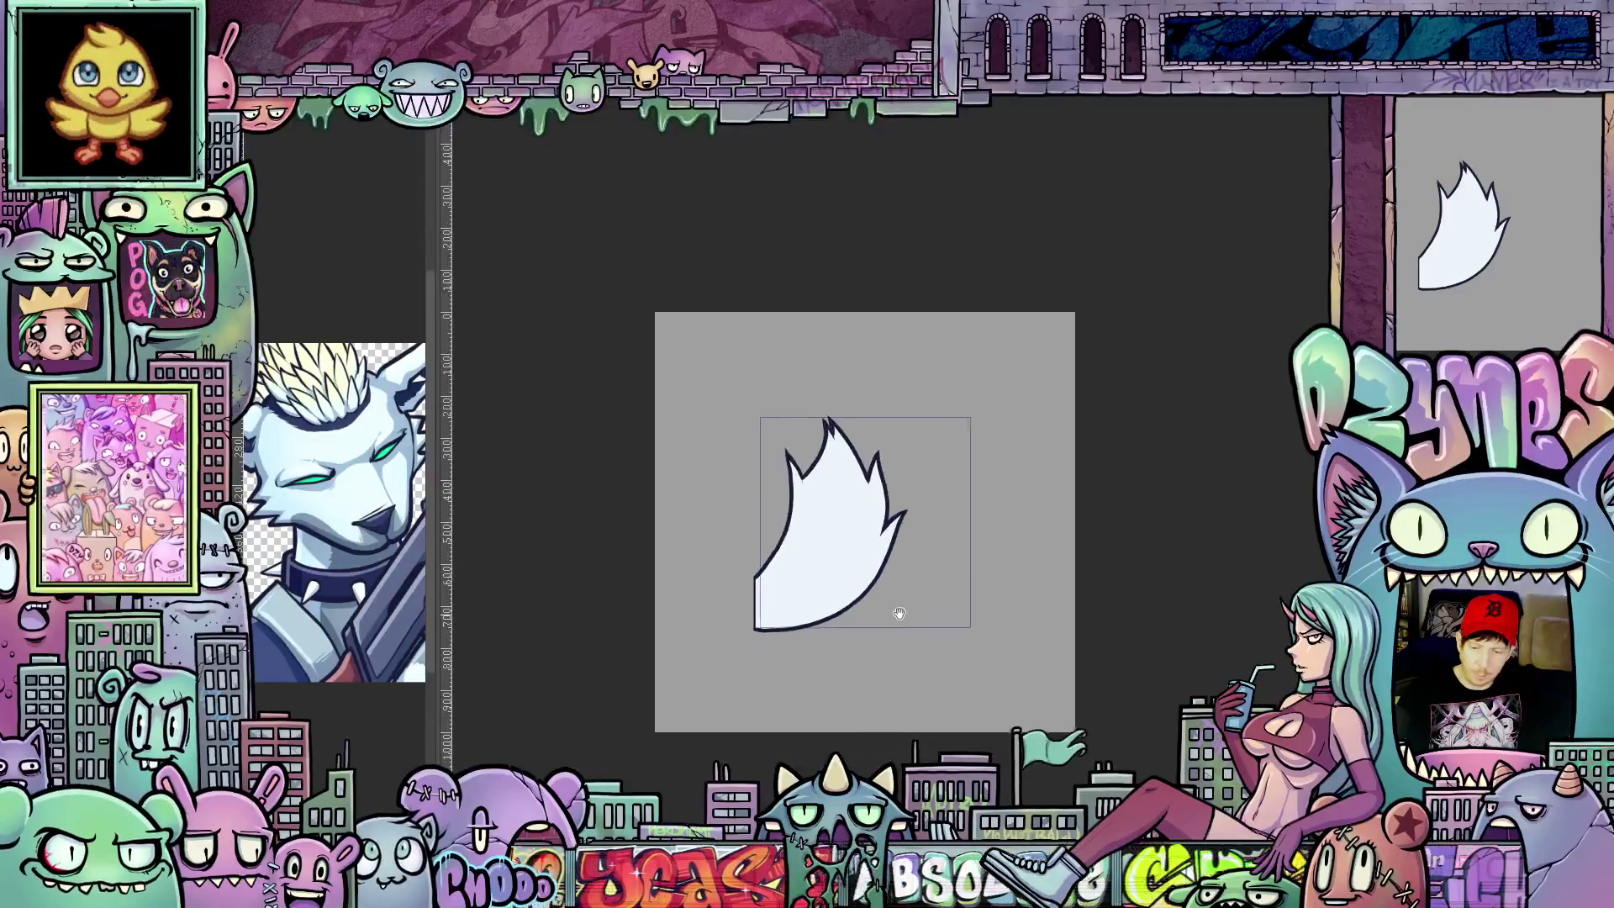
Step: Shift the view, shrink the airbrush, and shade the lower flame and tail soft grey
left_click_drag(895, 615, 1012, 608)
scroll(1186, 637, "down", 1)
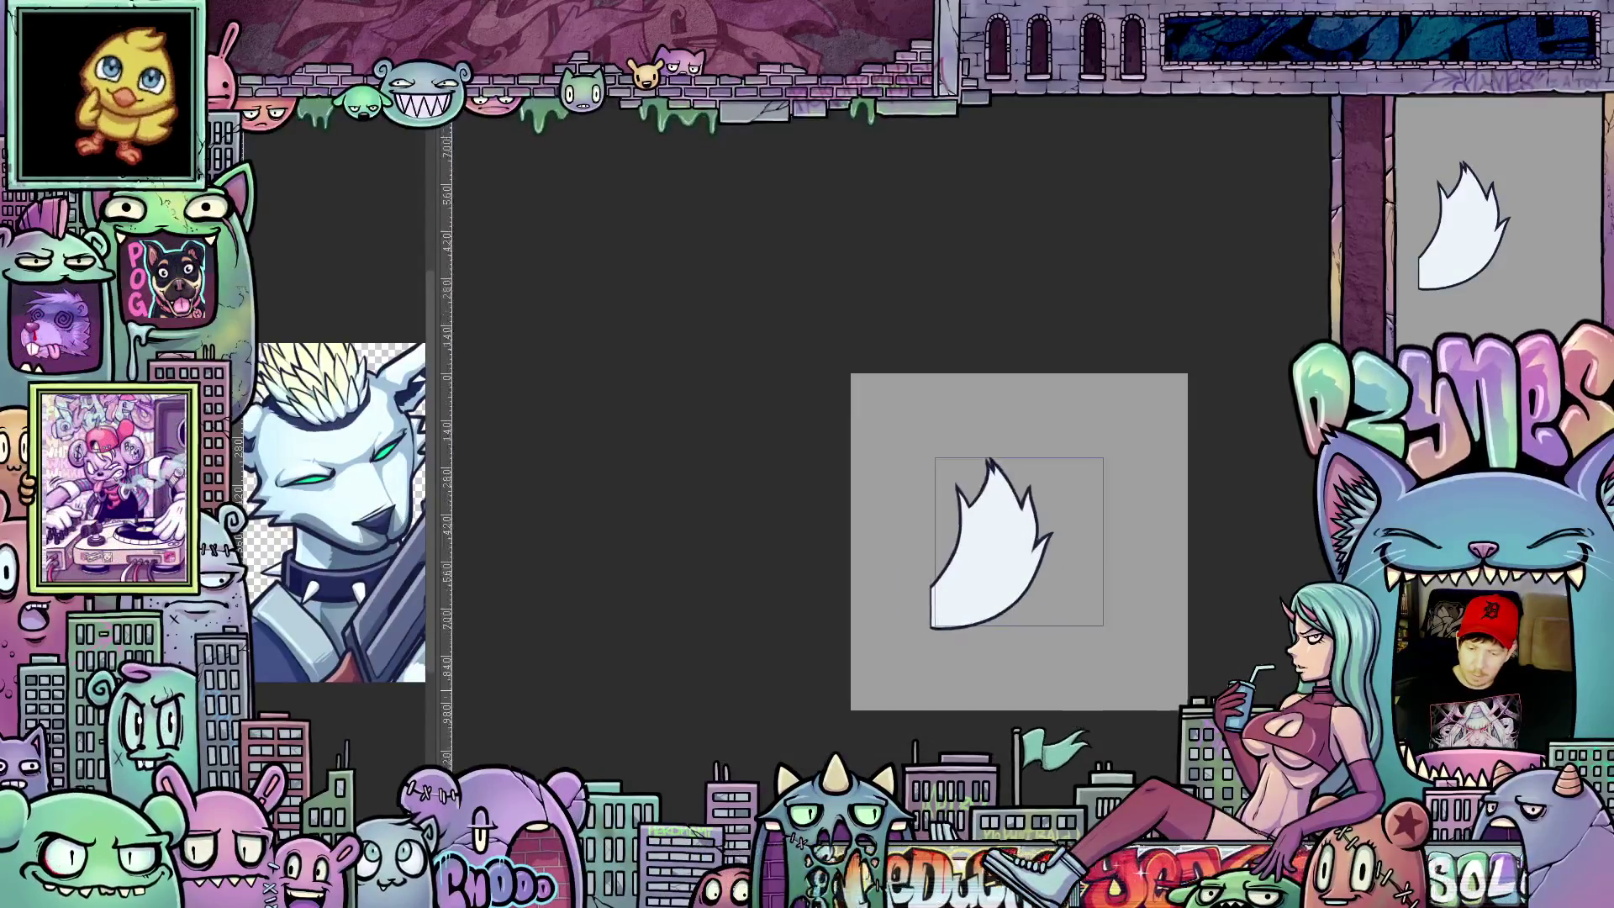
scroll(977, 692, "up", 1)
scroll(977, 691, "up", 1)
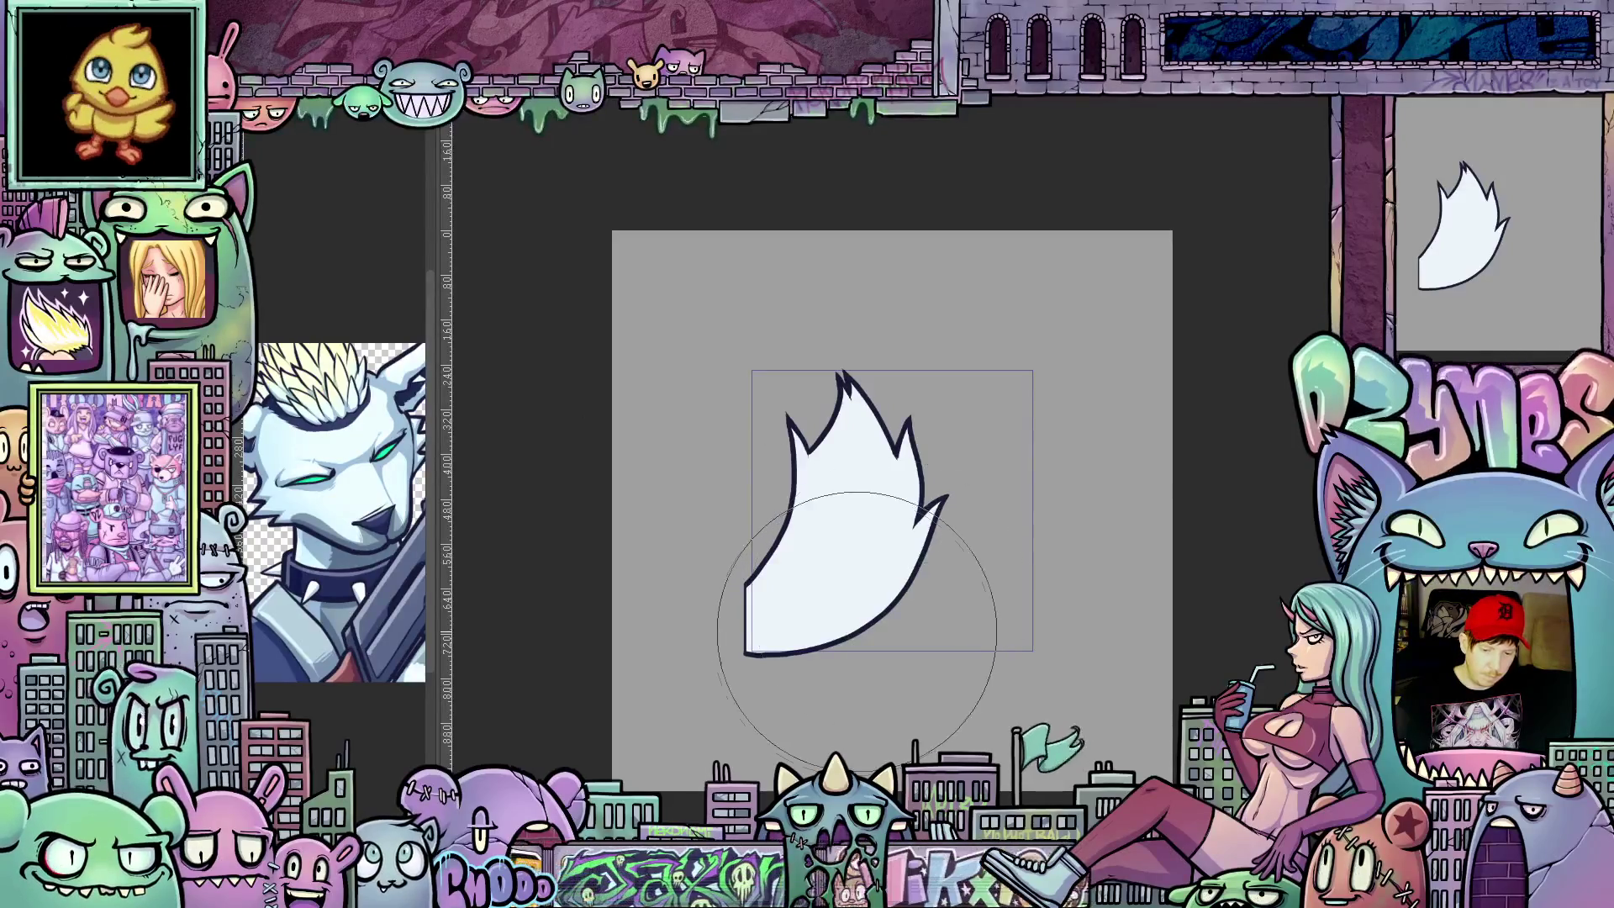
key("bracketleft")
key("bracketleft")
key("bracketleft")
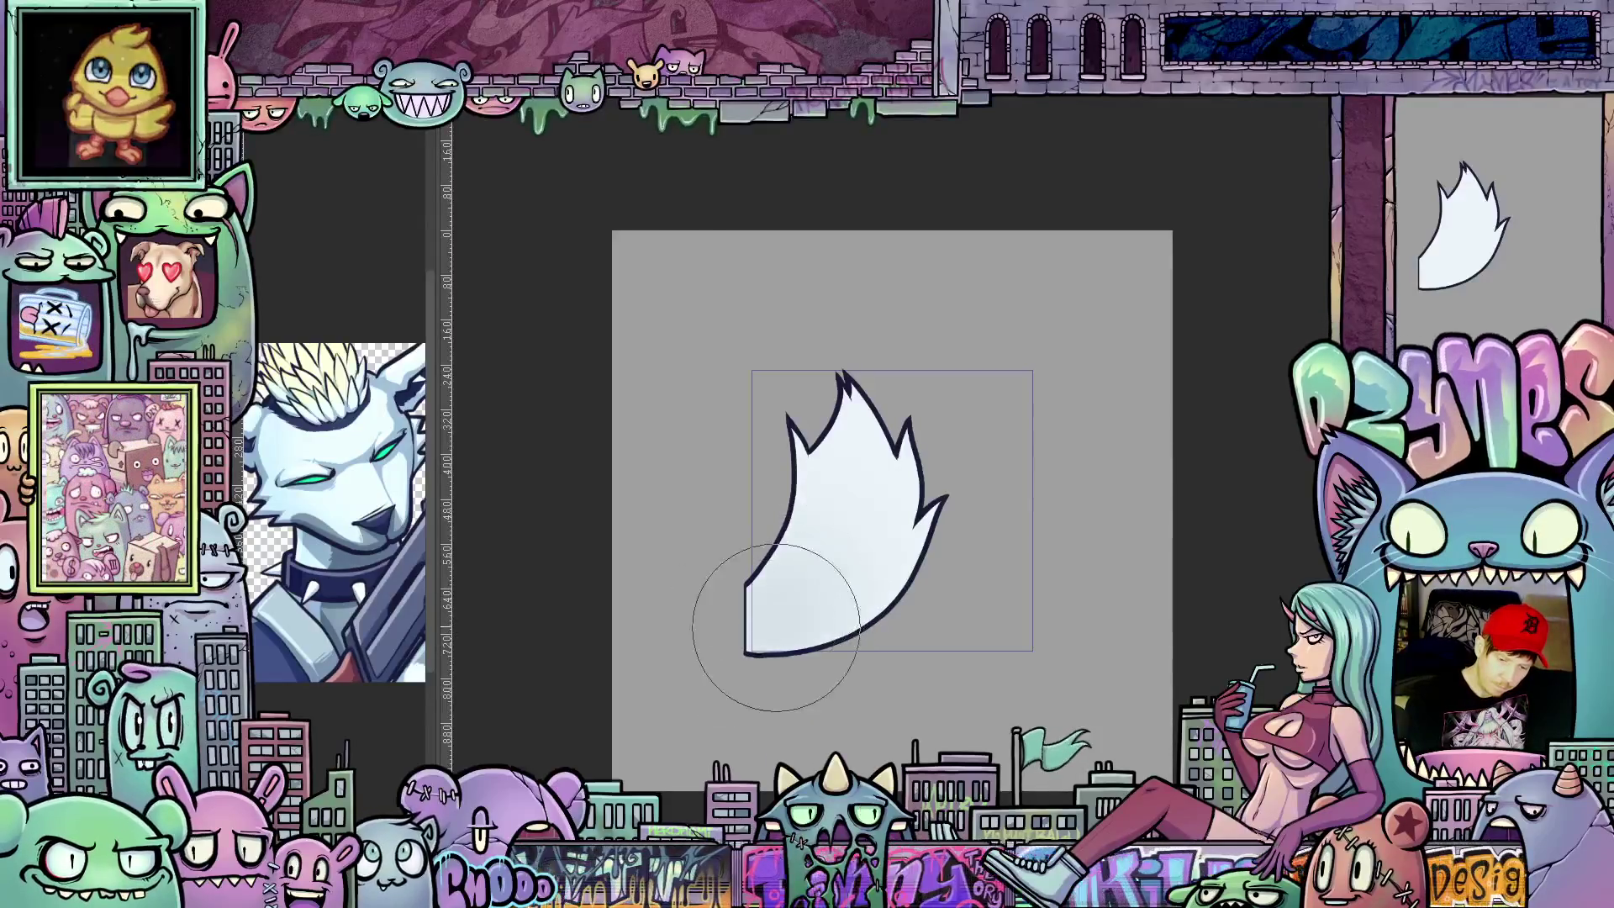
left_click_drag(767, 641, 811, 665)
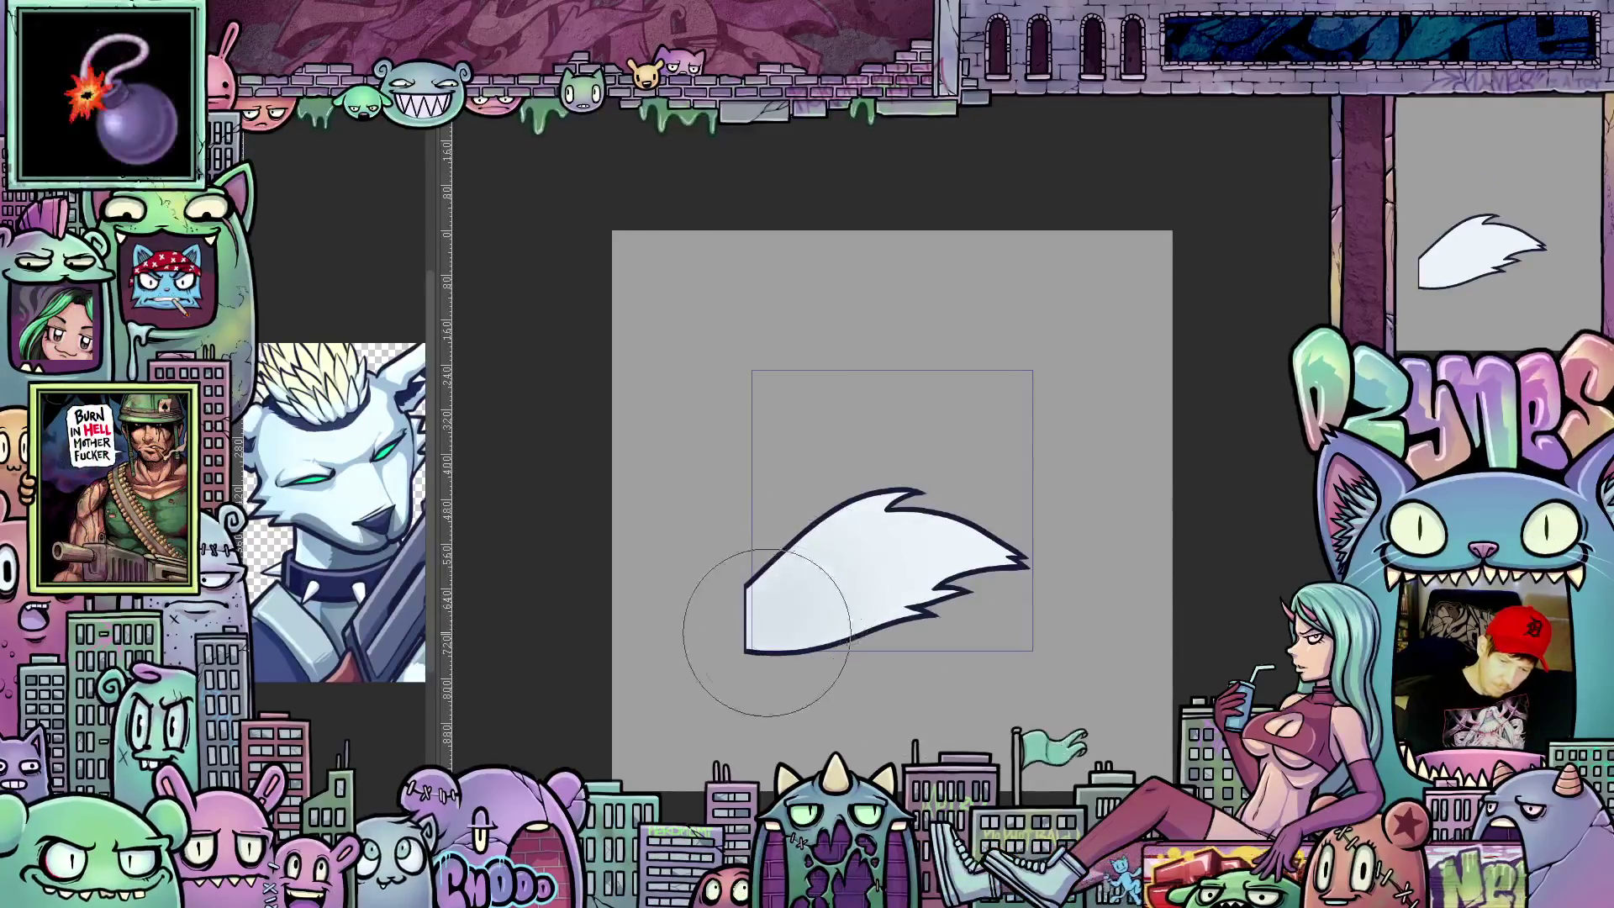
left_click_drag(765, 620, 1035, 662)
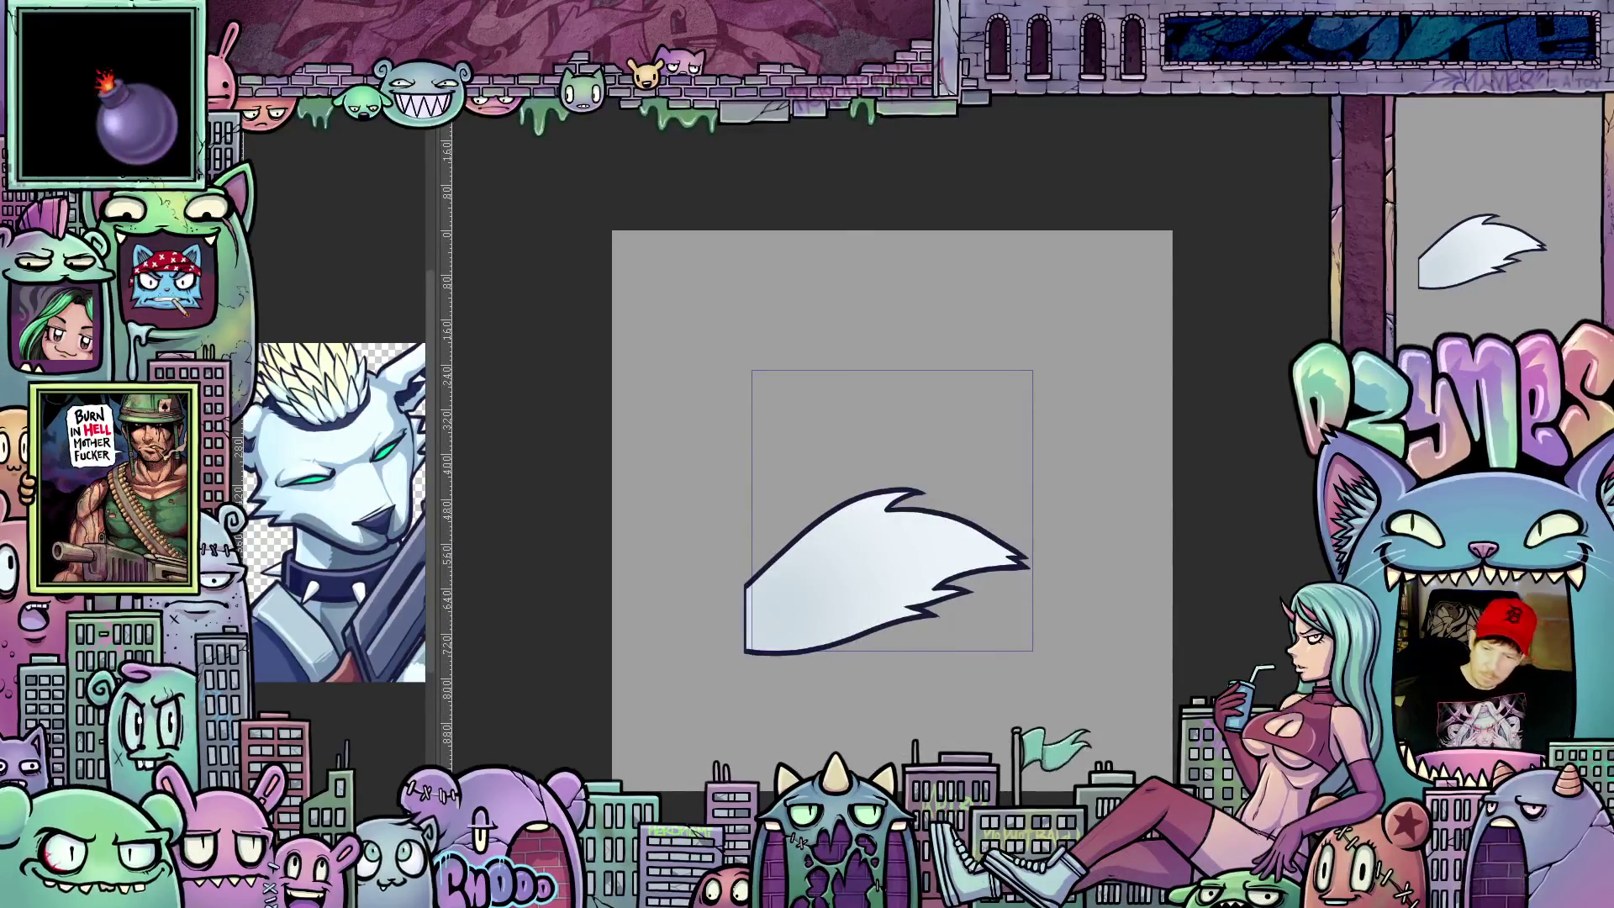
Step: Switch to the upward-pointing flame frame and tilt the canvas for easier drawing
key("ctrl+z")
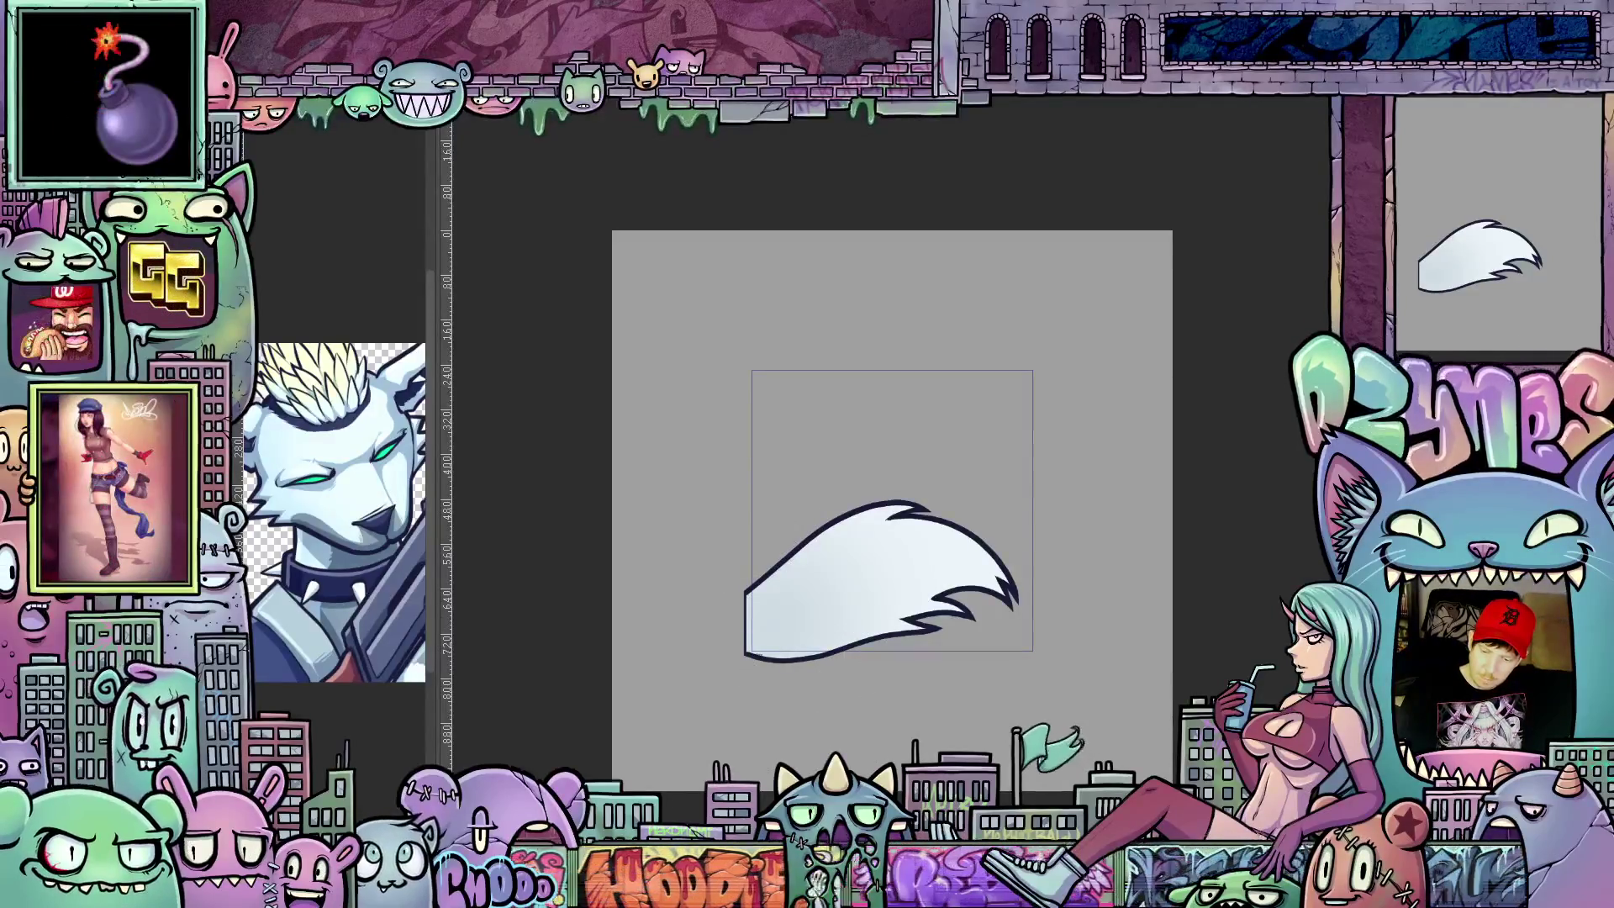
scroll(1018, 668, "up", 2)
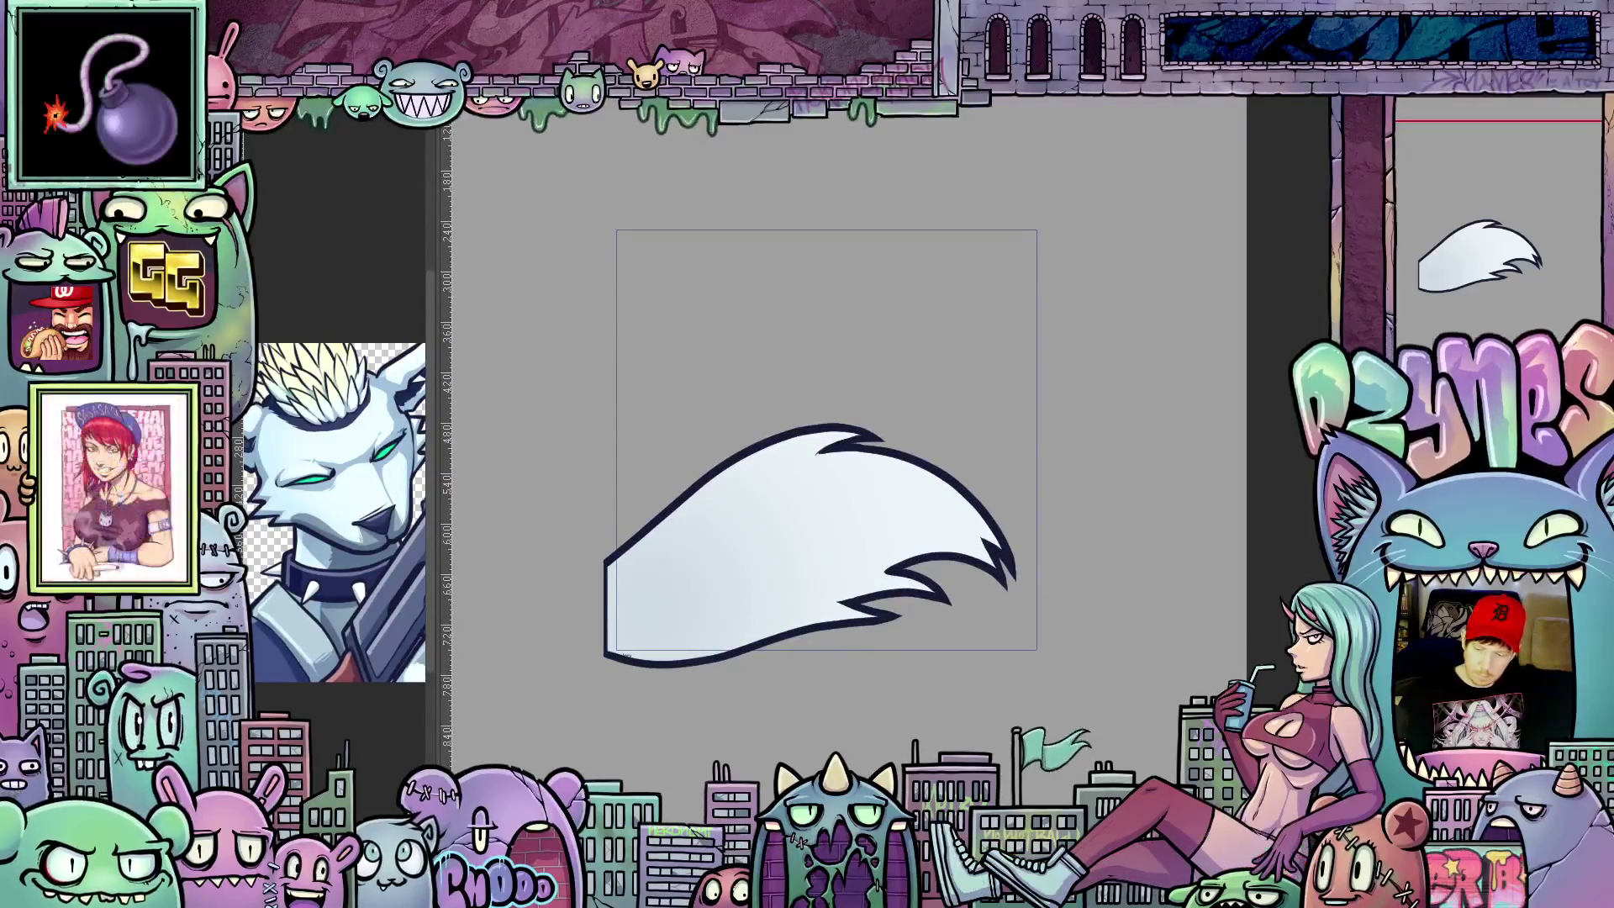
key("ctrl+z")
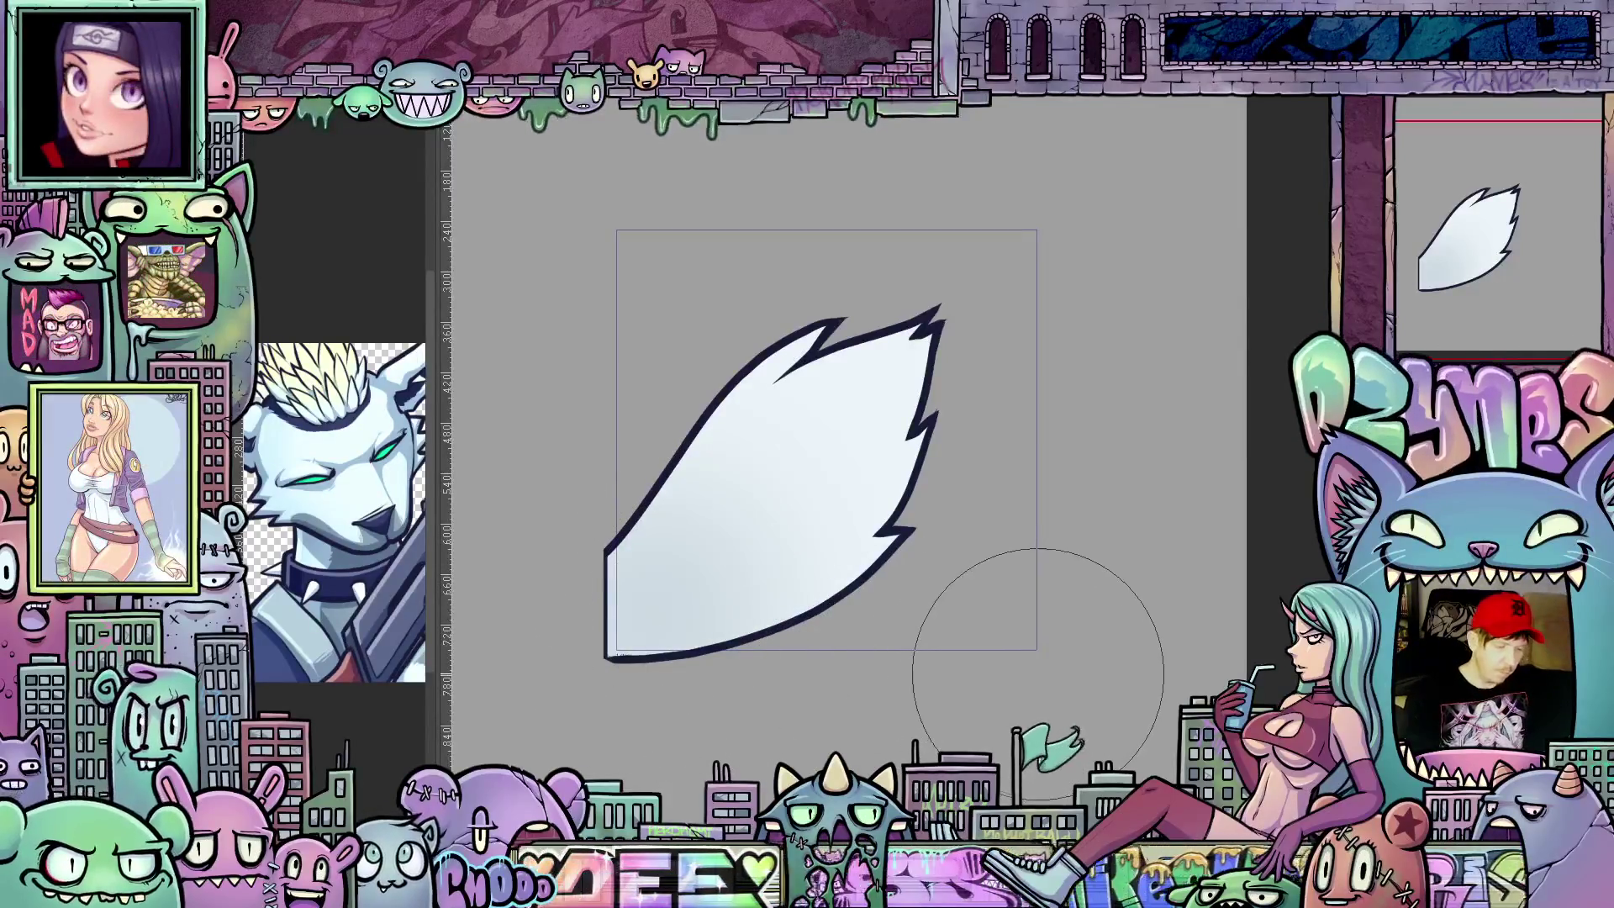
left_click_drag(1082, 646, 877, 543)
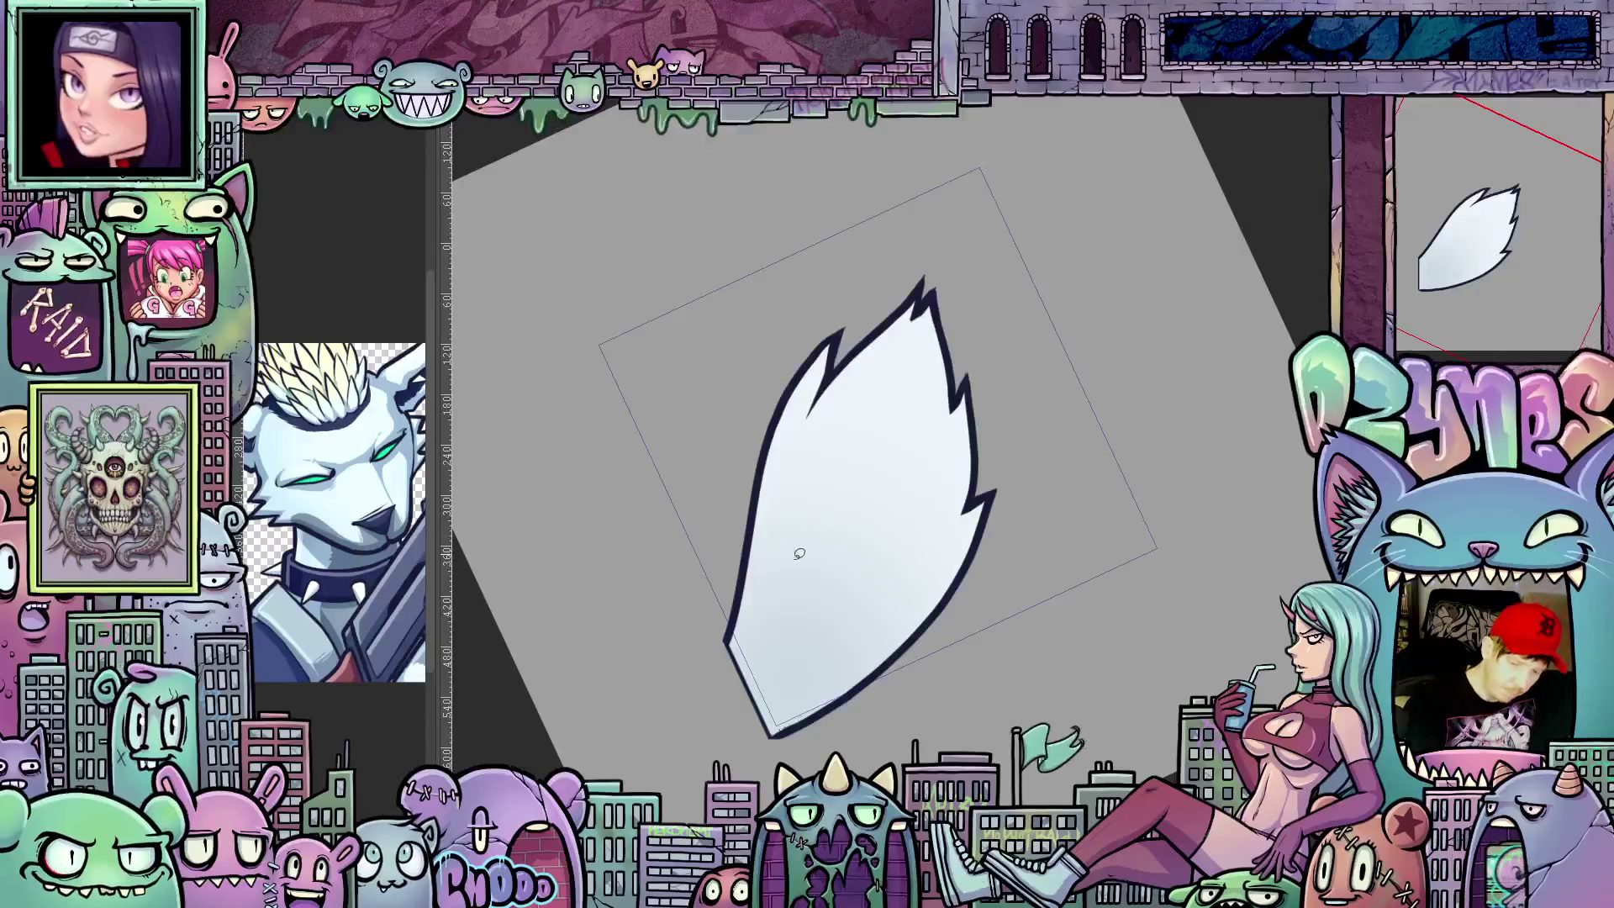
Step: Sketch thin fur strokes inside the flame, a curved guide beside it, and along the tail's left edge
mouse_move(781, 478)
left_mouse_down()
mouse_move(777, 545)
mouse_move(845, 518)
mouse_move(862, 539)
left_mouse_up()
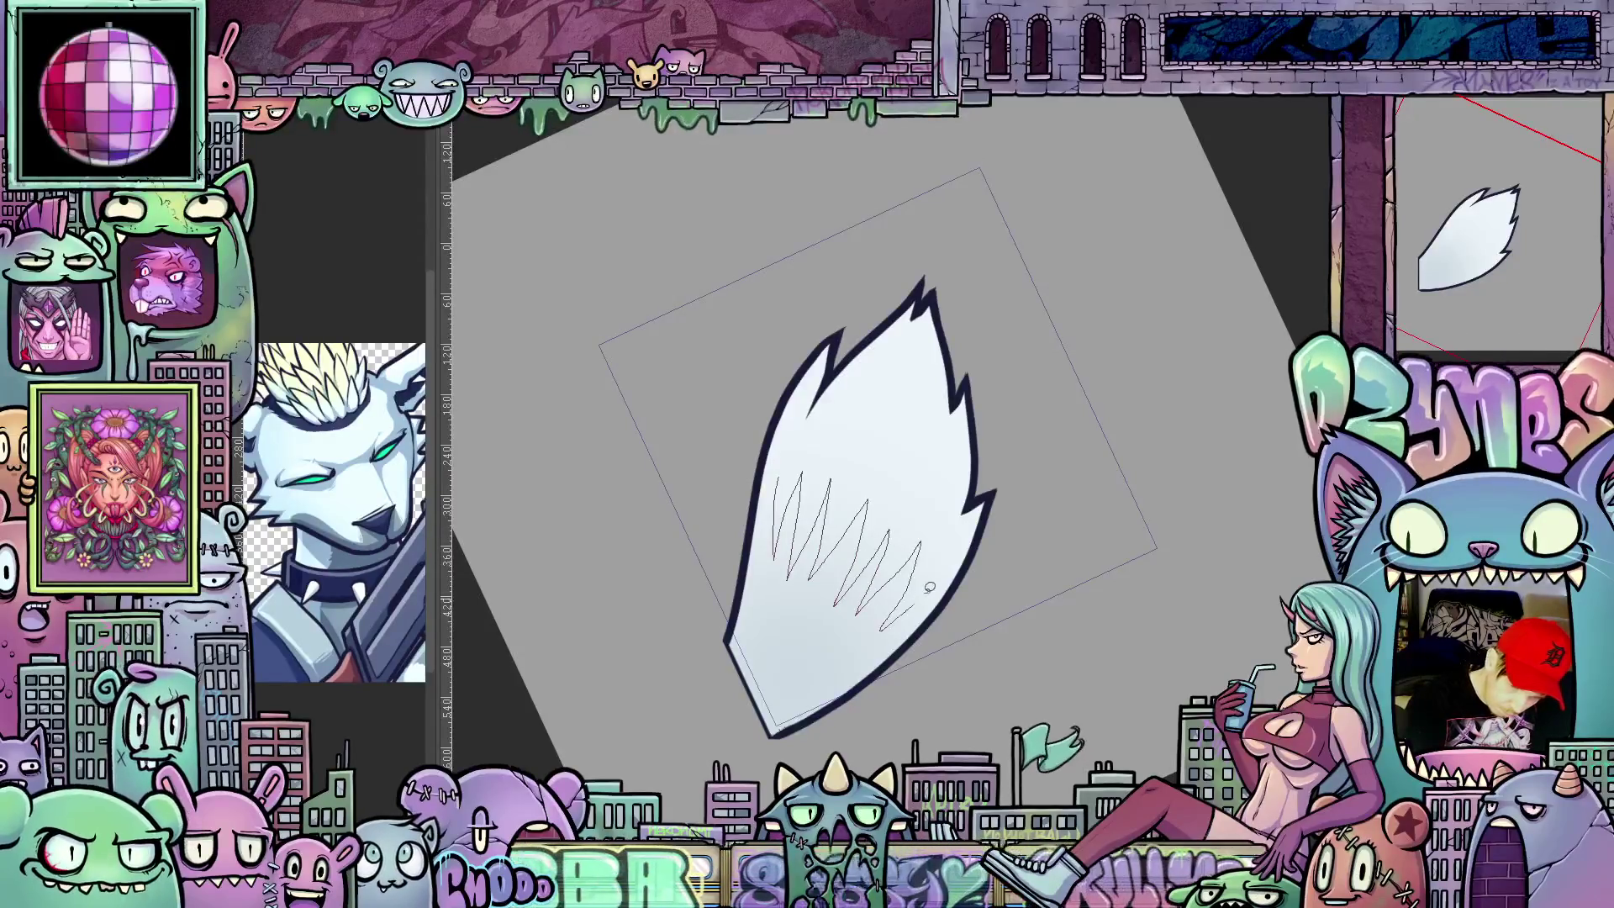
left_click_drag(911, 666, 1009, 426)
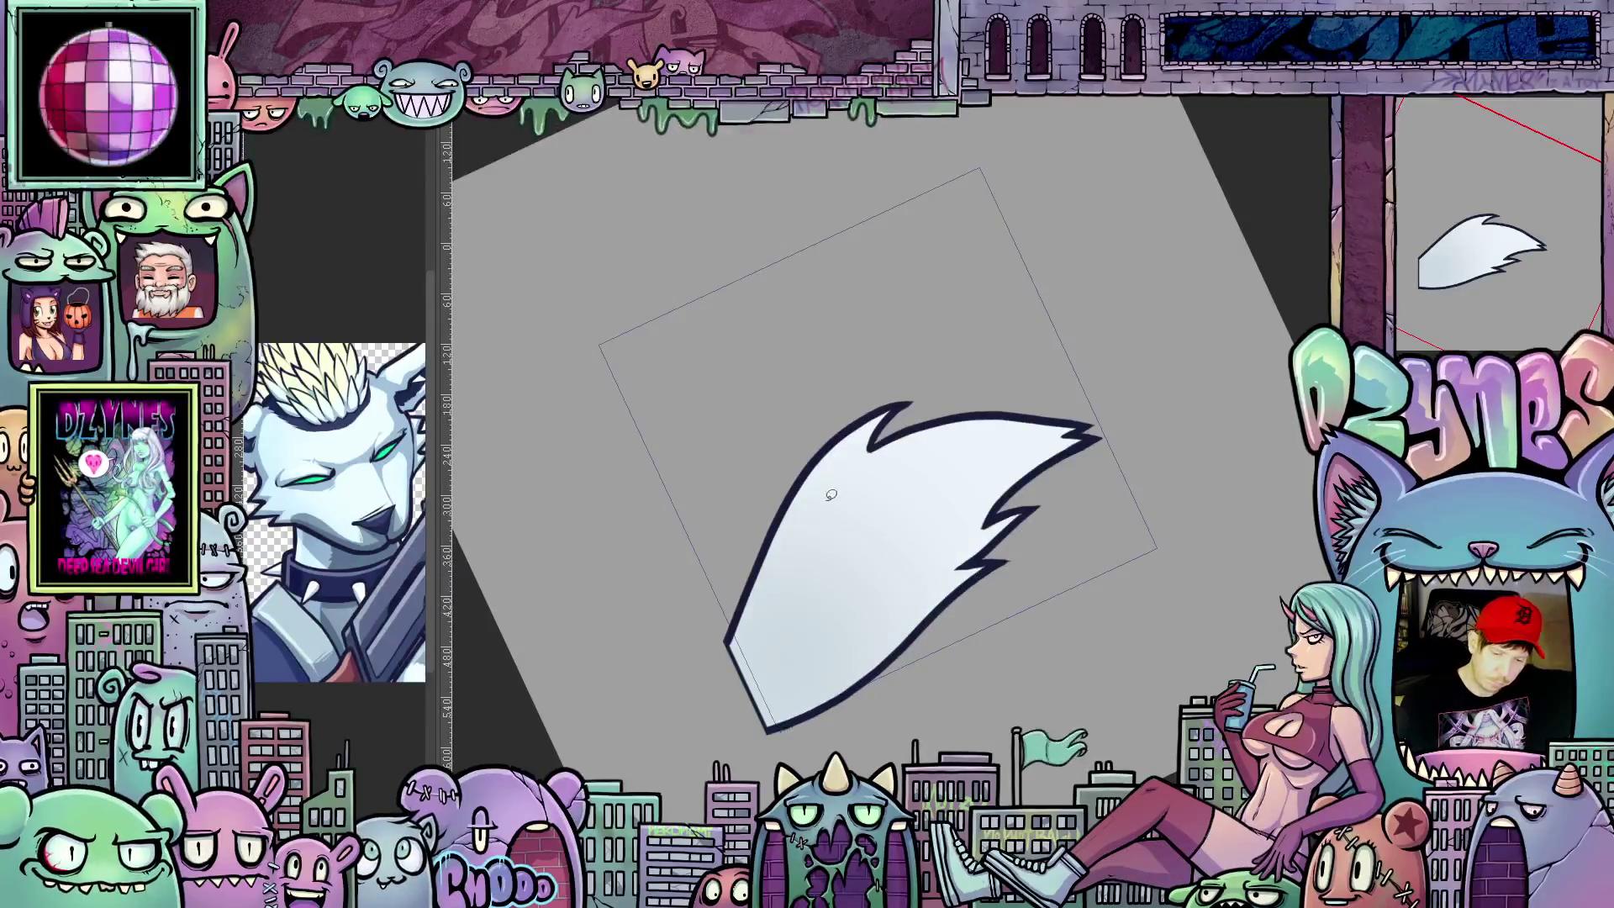
mouse_move(826, 448)
left_mouse_down()
mouse_move(787, 540)
mouse_move(882, 503)
mouse_move(933, 517)
mouse_move(901, 607)
mouse_move(923, 730)
left_mouse_up()
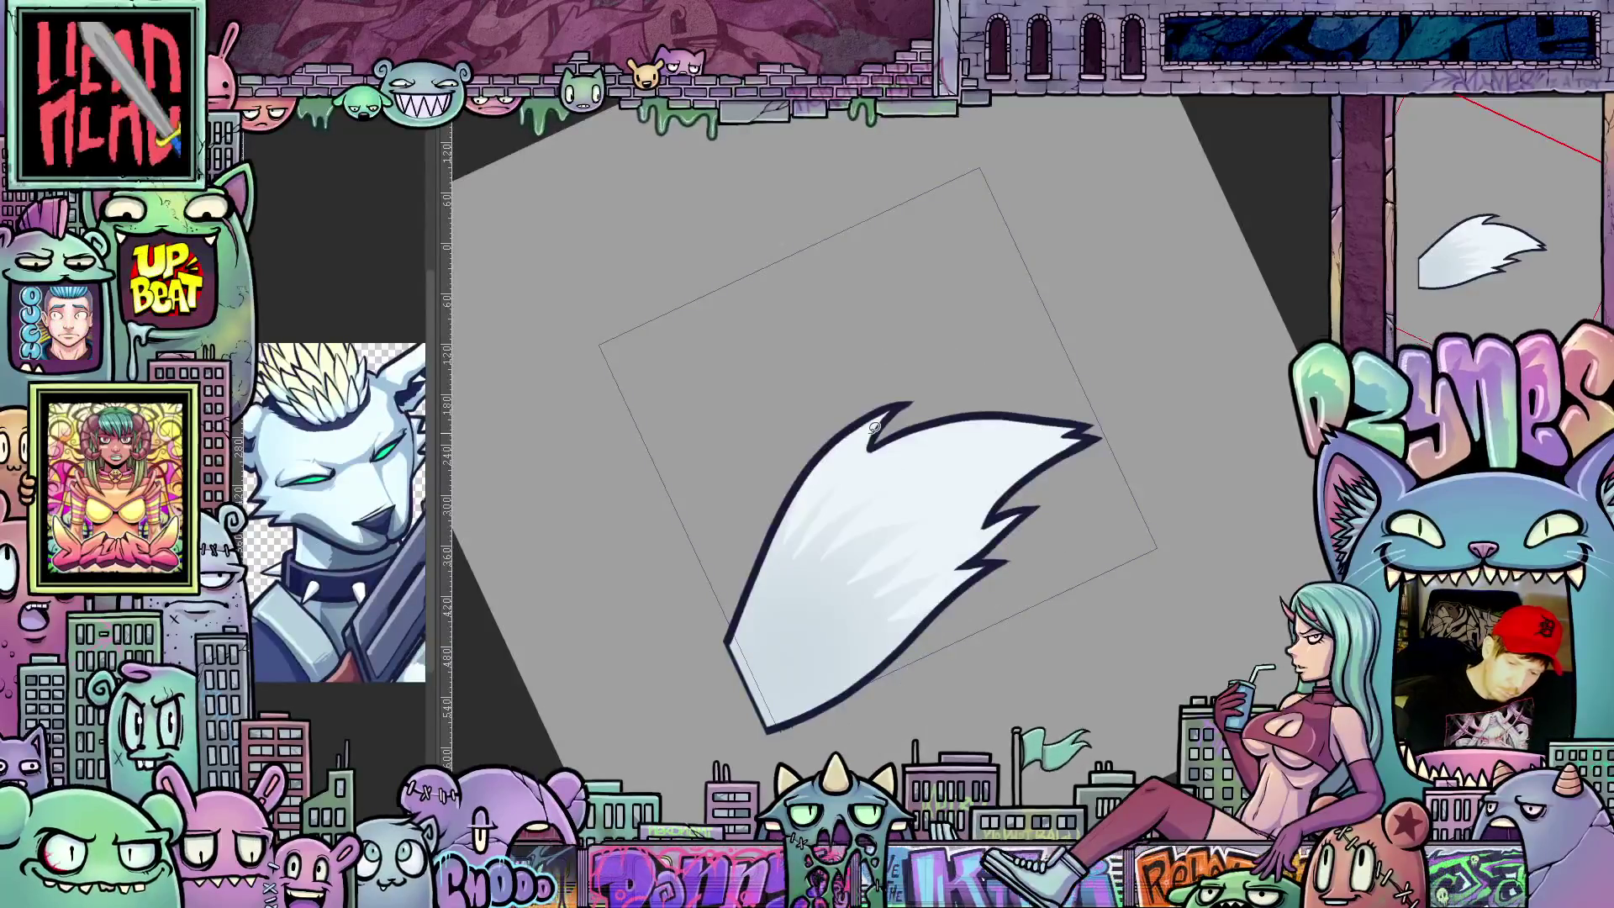
Step: Flip between frames to compare the strokes, landing on the unshaded sideways tail frame
key("ctrl+z")
key("ctrl+y")
key("ctrl+z")
key("ctrl+y")
key("ctrl+z")
key("ctrl+y")
key("ctrl+z")
key("ctrl+z")
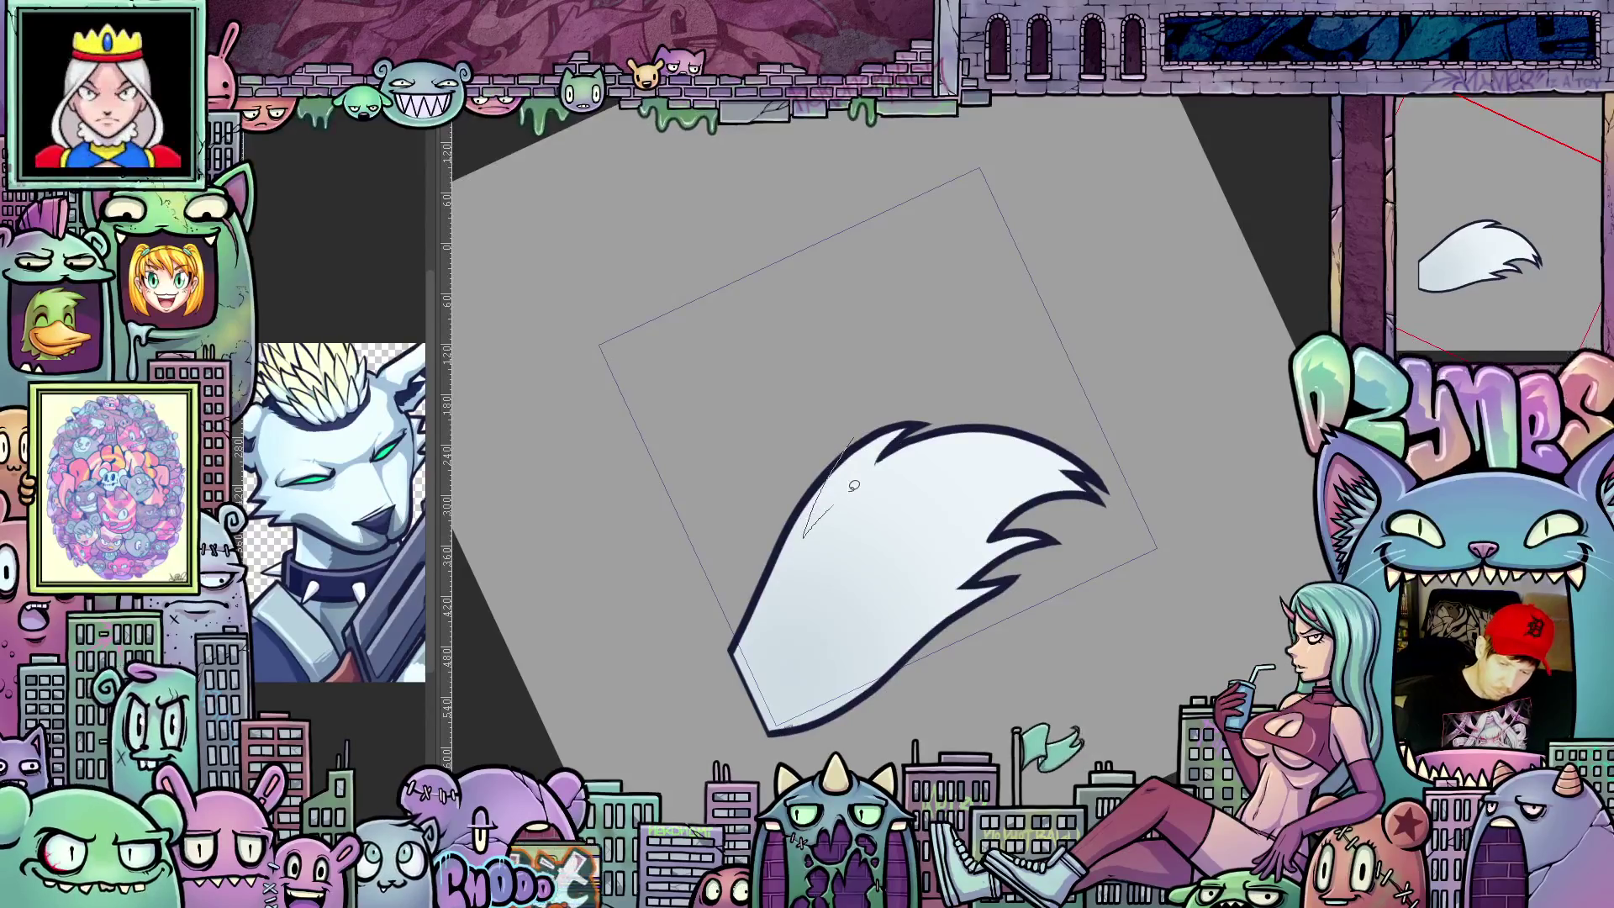
Step: Sketch fur strokes inside the sideways tail, then flip frames to the upright unshaded flame
mouse_move(817, 553)
left_mouse_down()
mouse_move(852, 542)
mouse_move(901, 639)
left_mouse_up()
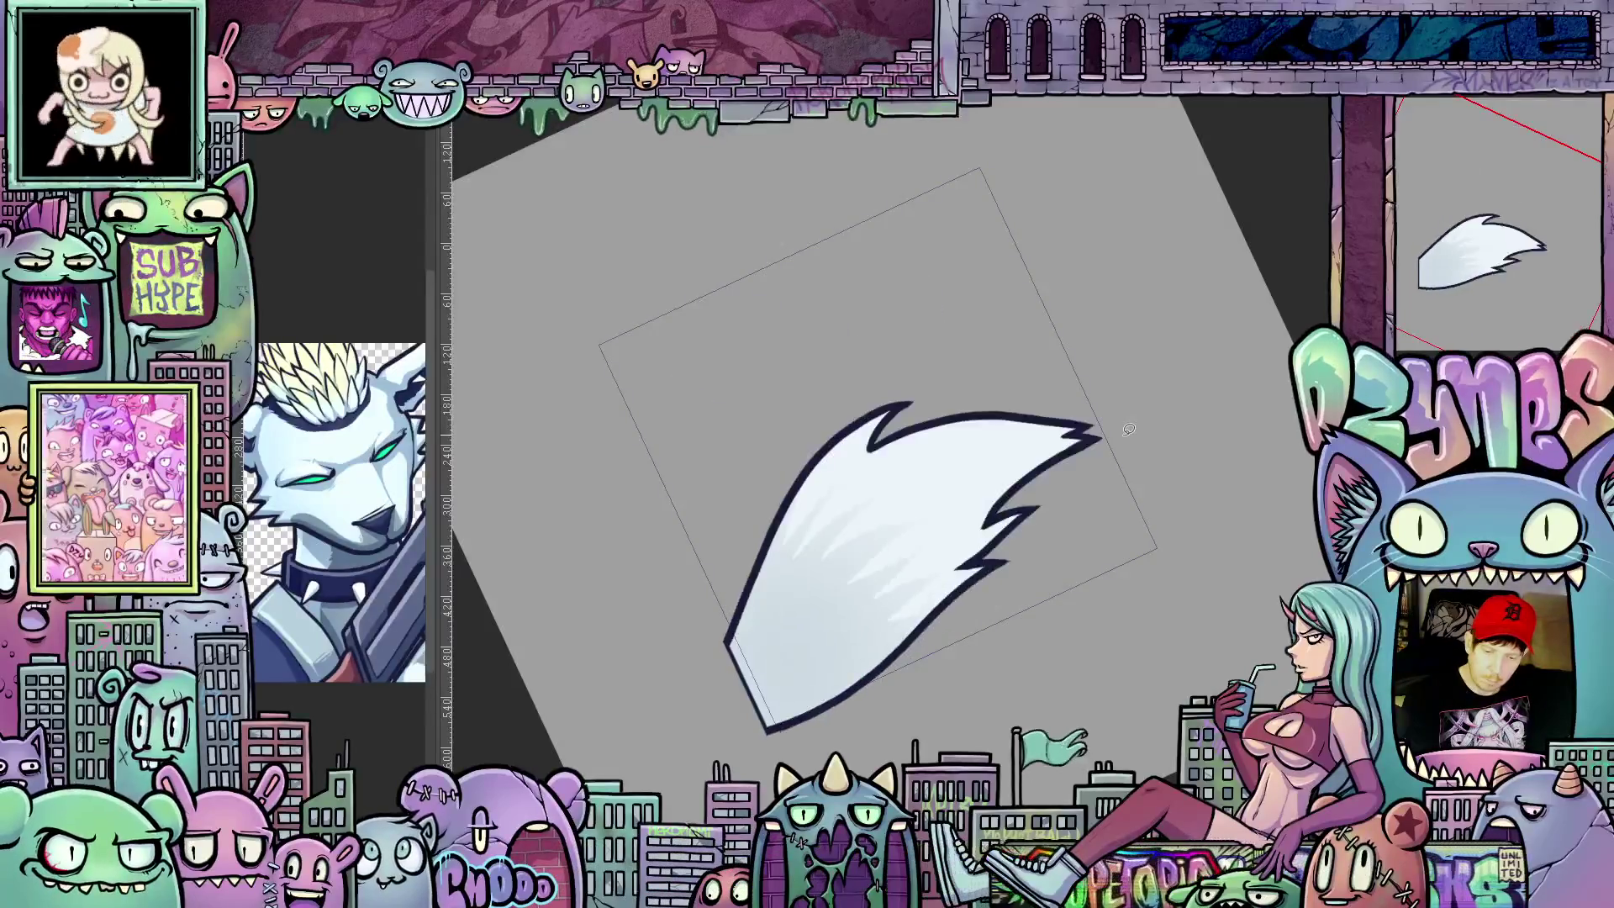
key("ctrl+y")
key("ctrl+z")
key("ctrl+y")
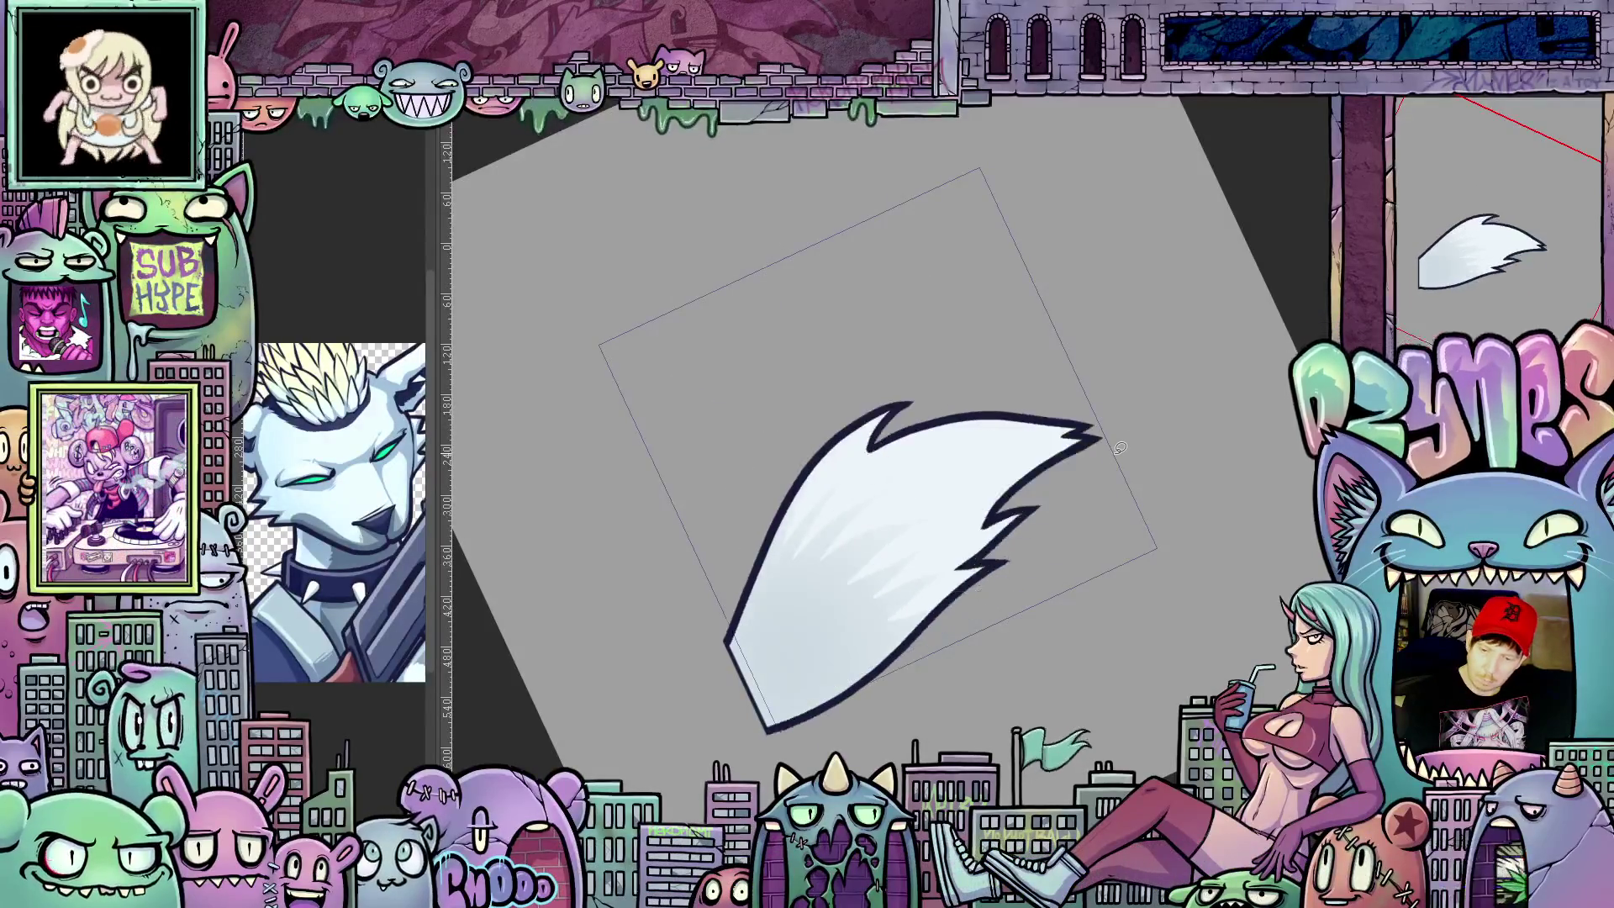
key("ctrl+y")
key("ctrl+z")
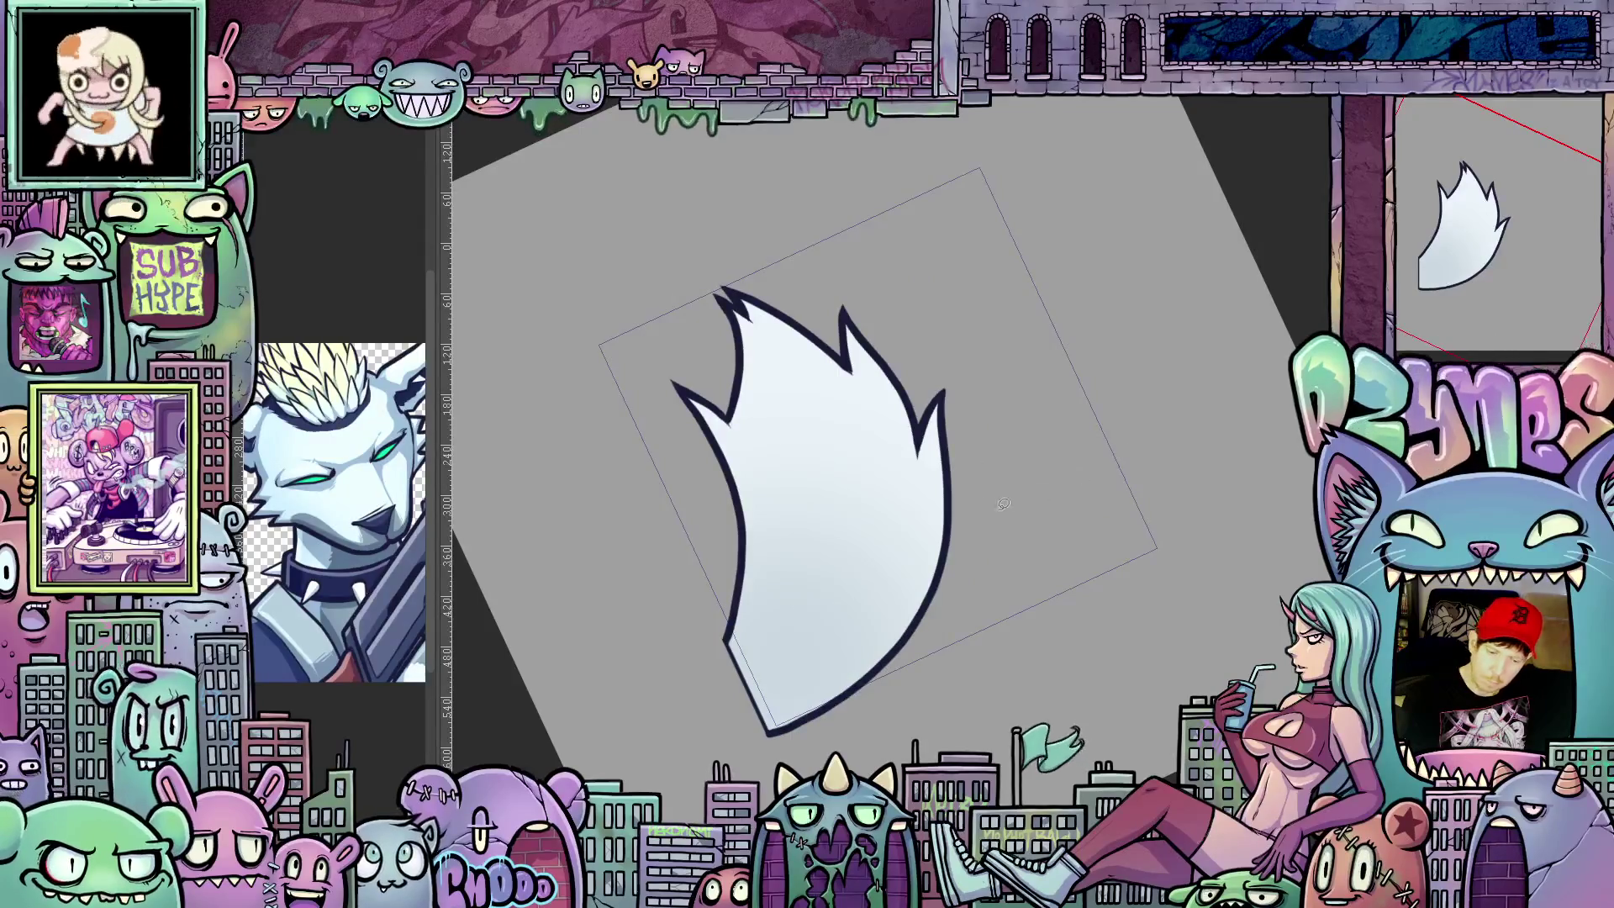
Step: Sketch fur lines inside the upright flame and paint light spikes over them
mouse_move(758, 531)
left_mouse_down()
mouse_move(768, 437)
mouse_move(848, 512)
mouse_move(865, 488)
mouse_move(903, 570)
mouse_move(1032, 432)
left_mouse_up()
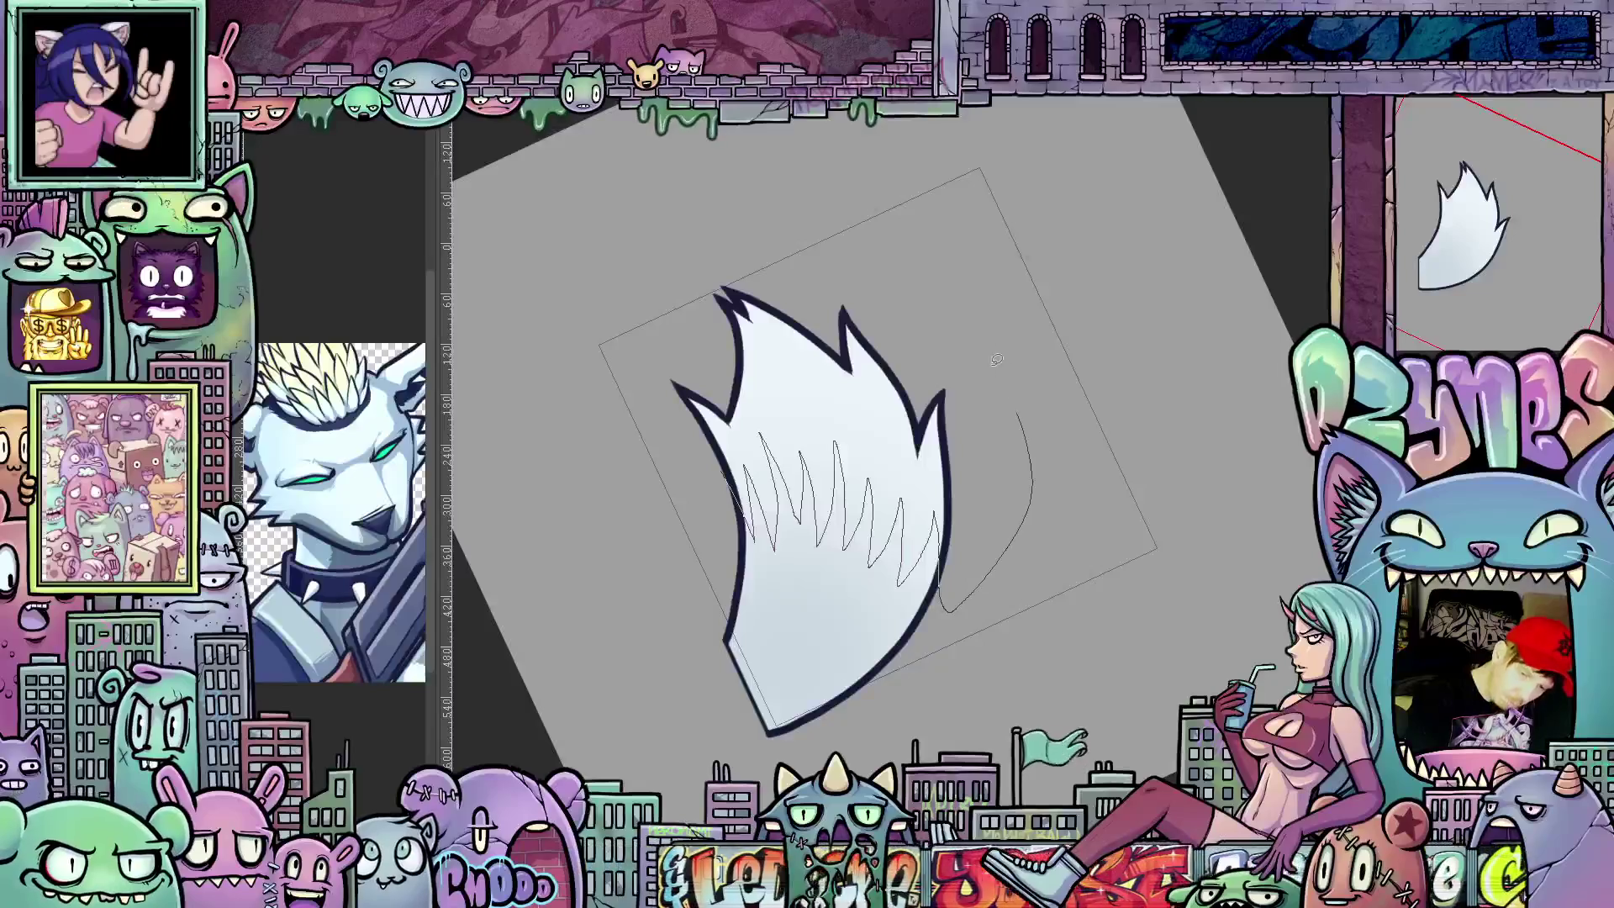
left_click_drag(702, 367, 740, 444)
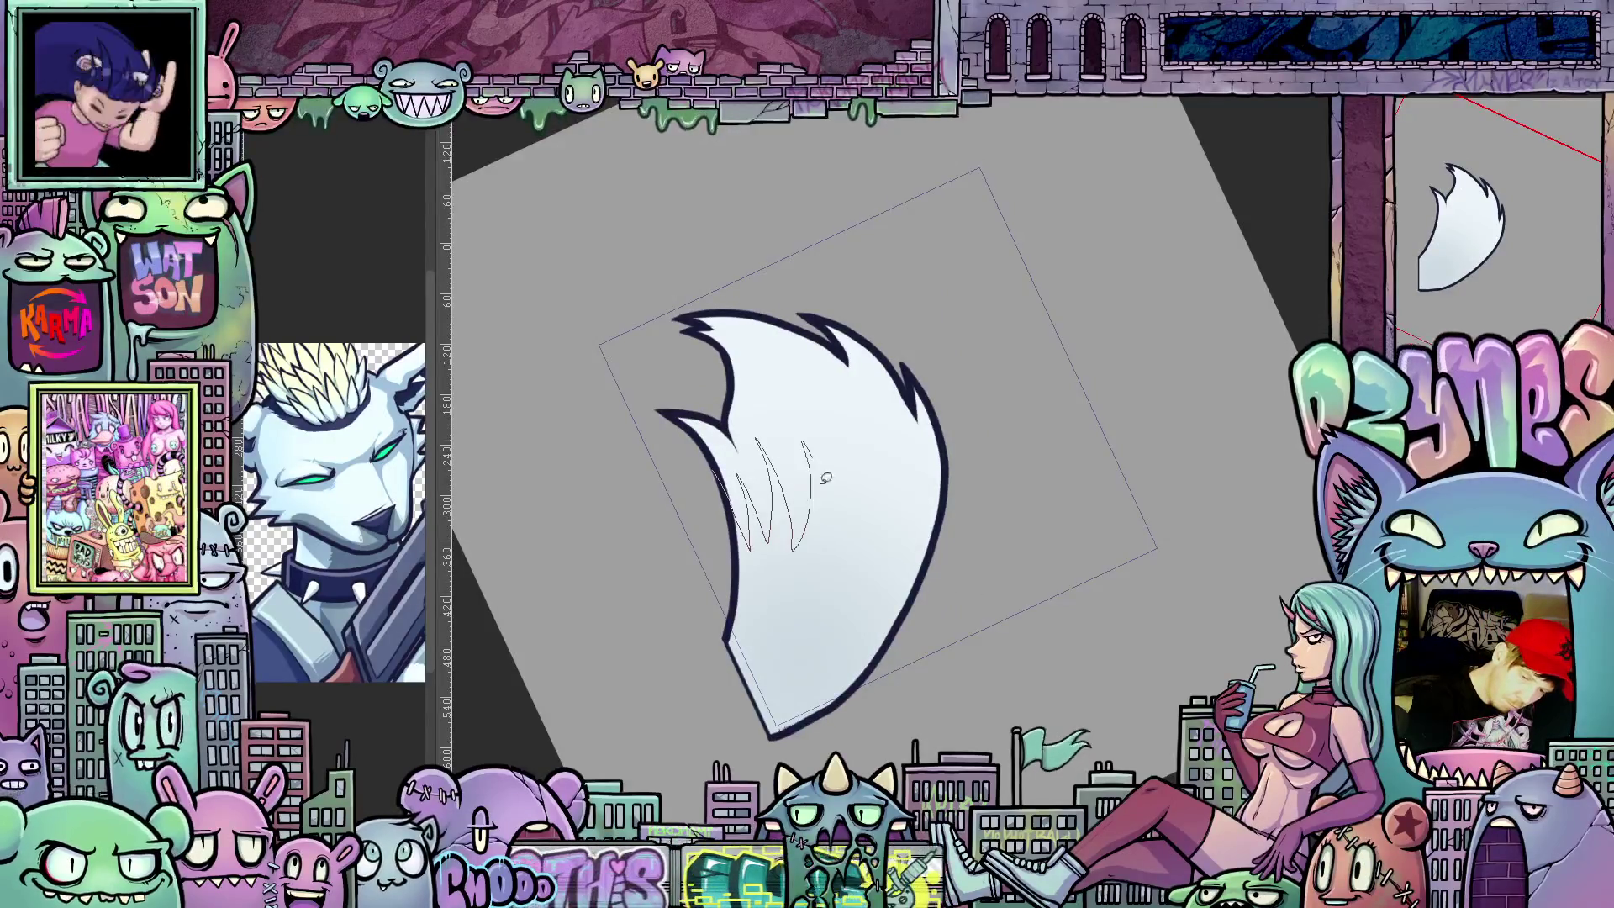
Step: Sketch four thin fur strokes inside the curved tail, the last near its right edge
left_click_drag(830, 428, 836, 544)
left_click_drag(860, 454, 869, 551)
left_click_drag(883, 479, 896, 530)
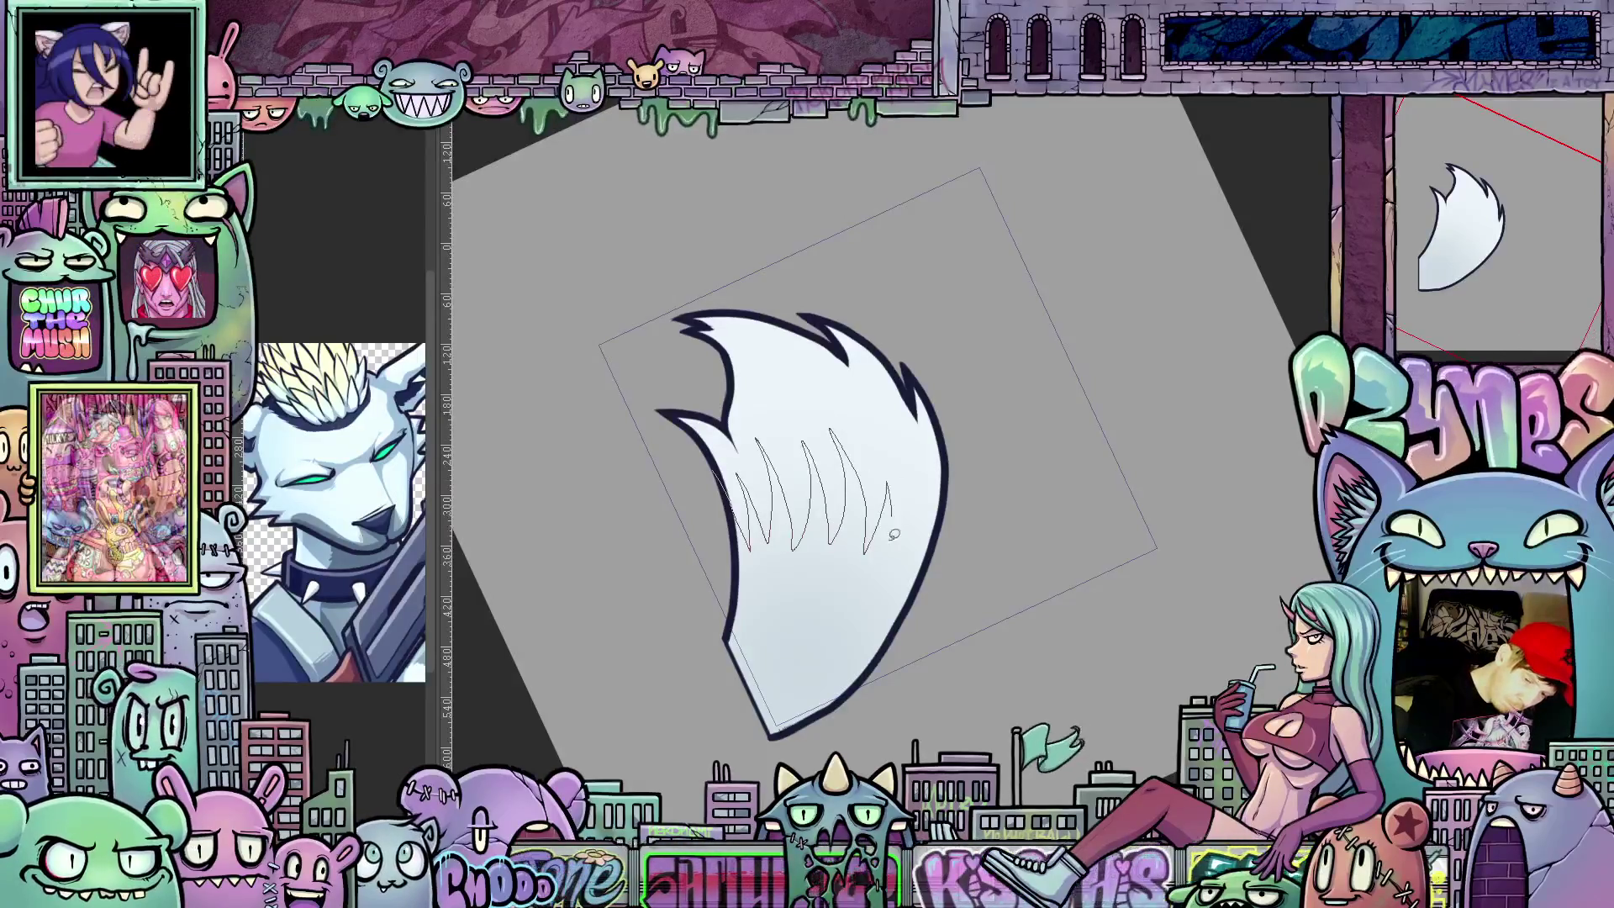
left_click_drag(910, 469, 933, 563)
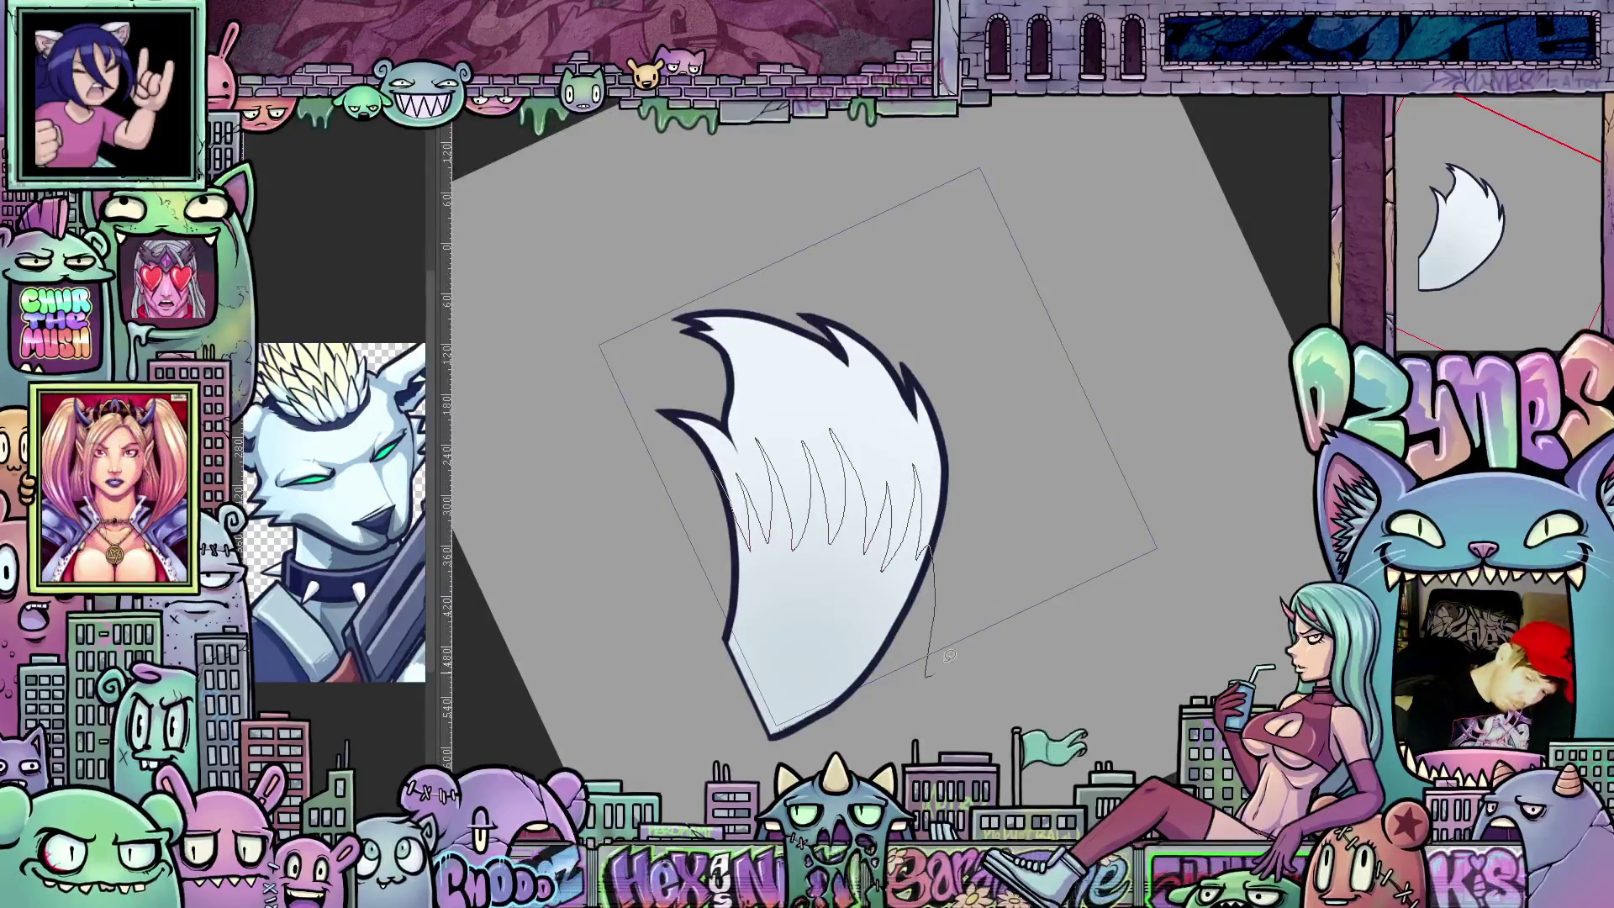
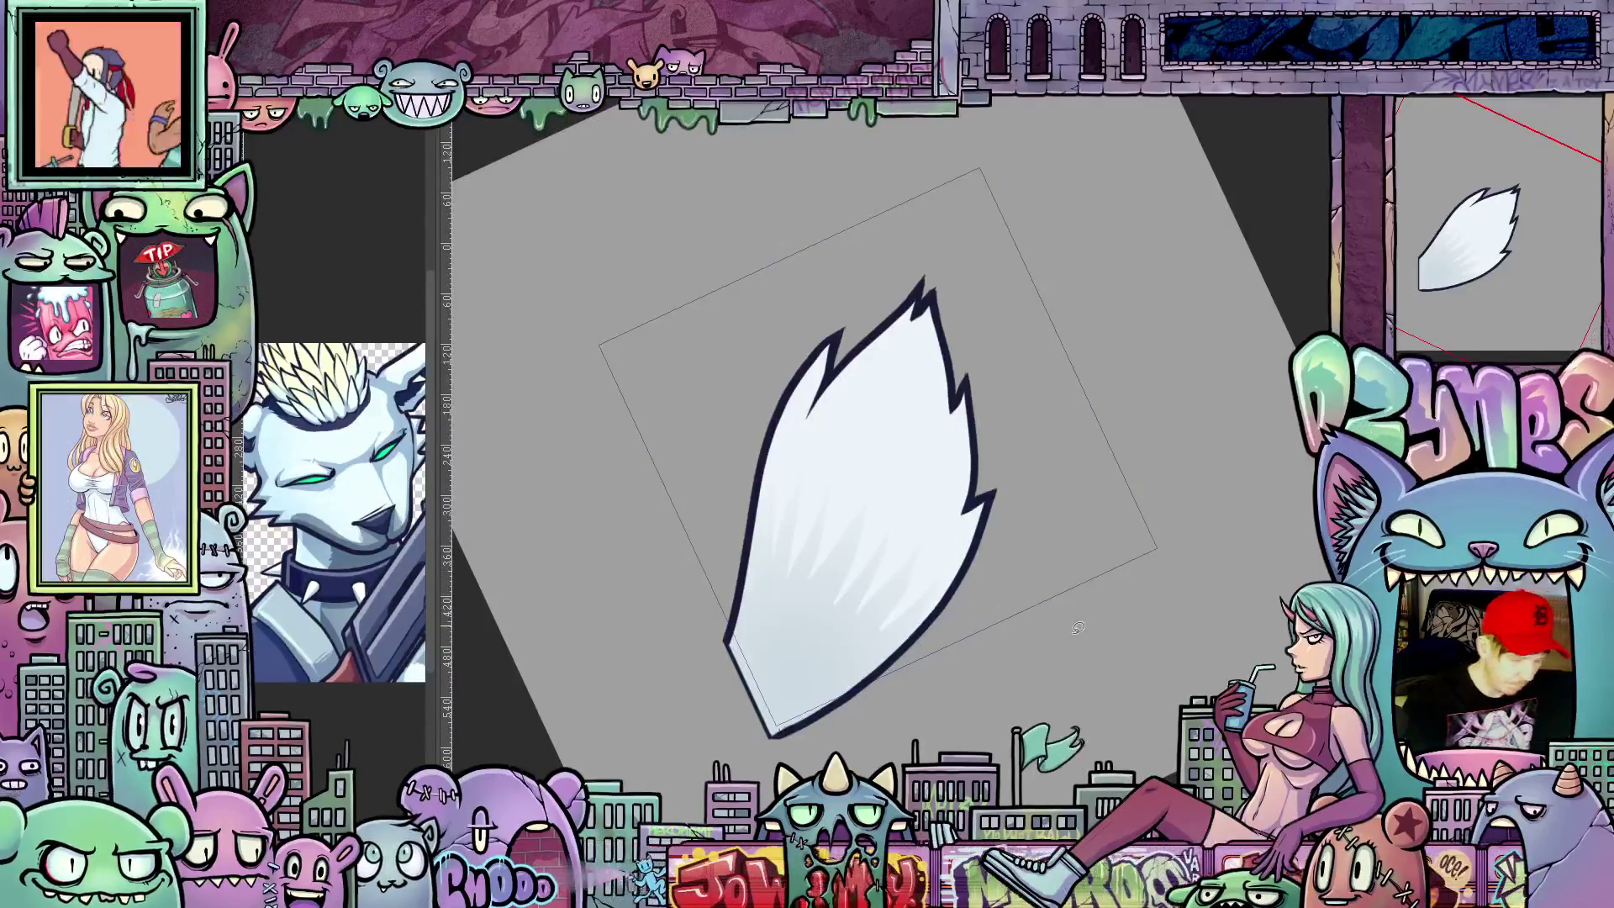
Step: Select along the tail's right edge and warp the tuft into a curve with tips swept left
left_click_drag(1076, 623, 972, 486)
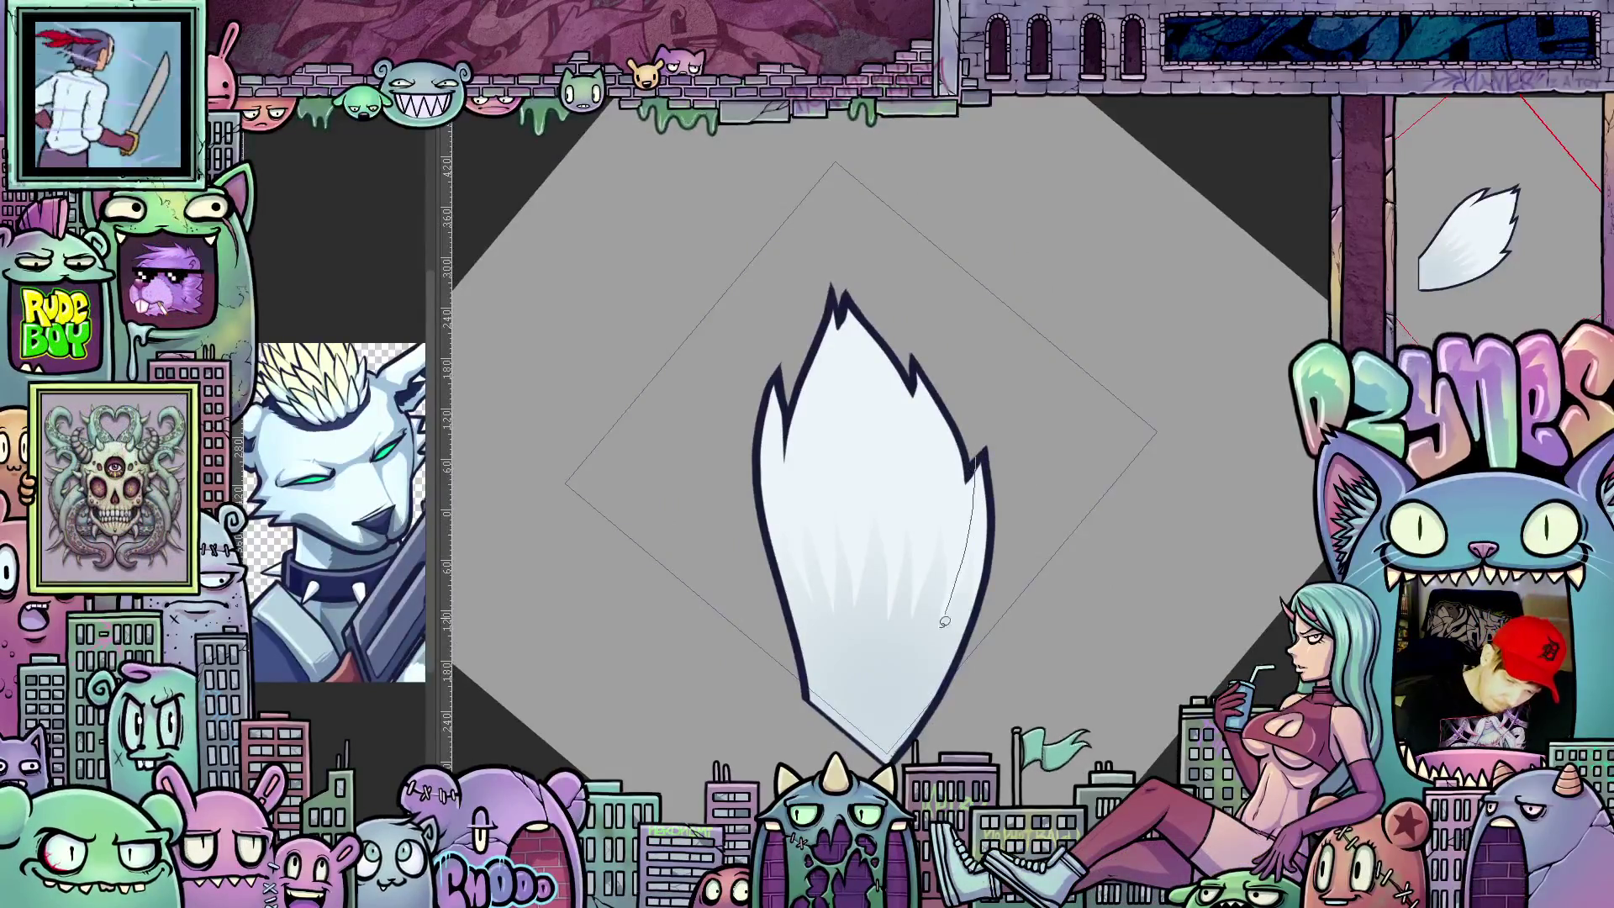
left_click_drag(910, 696, 883, 754)
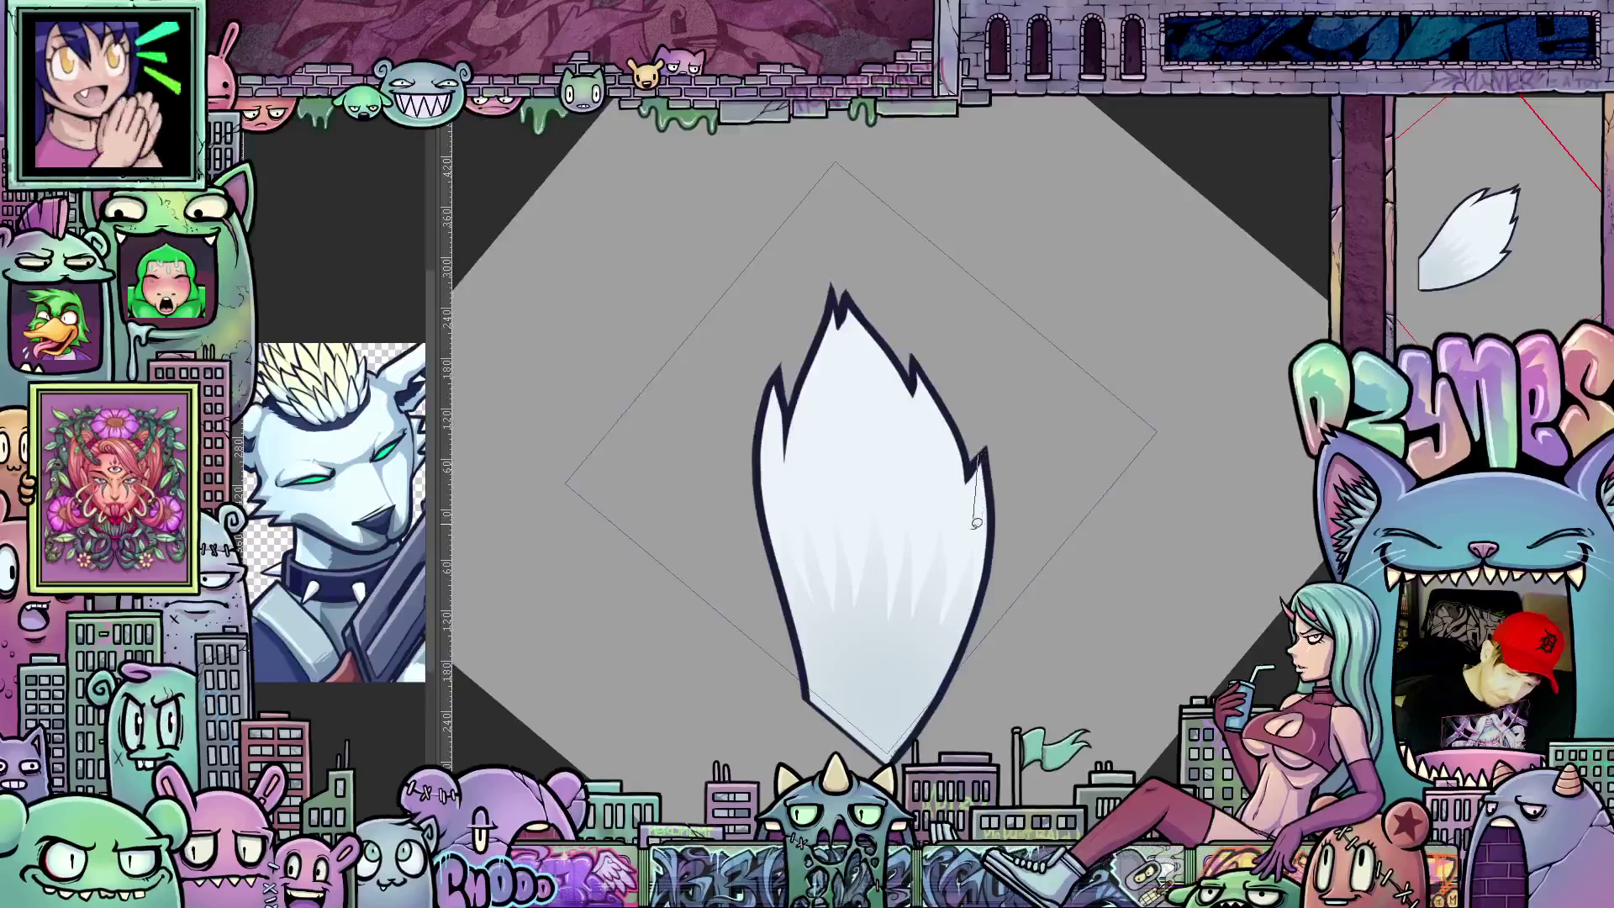
mouse_move(959, 596)
left_mouse_down()
mouse_move(924, 677)
mouse_move(1012, 456)
left_mouse_up()
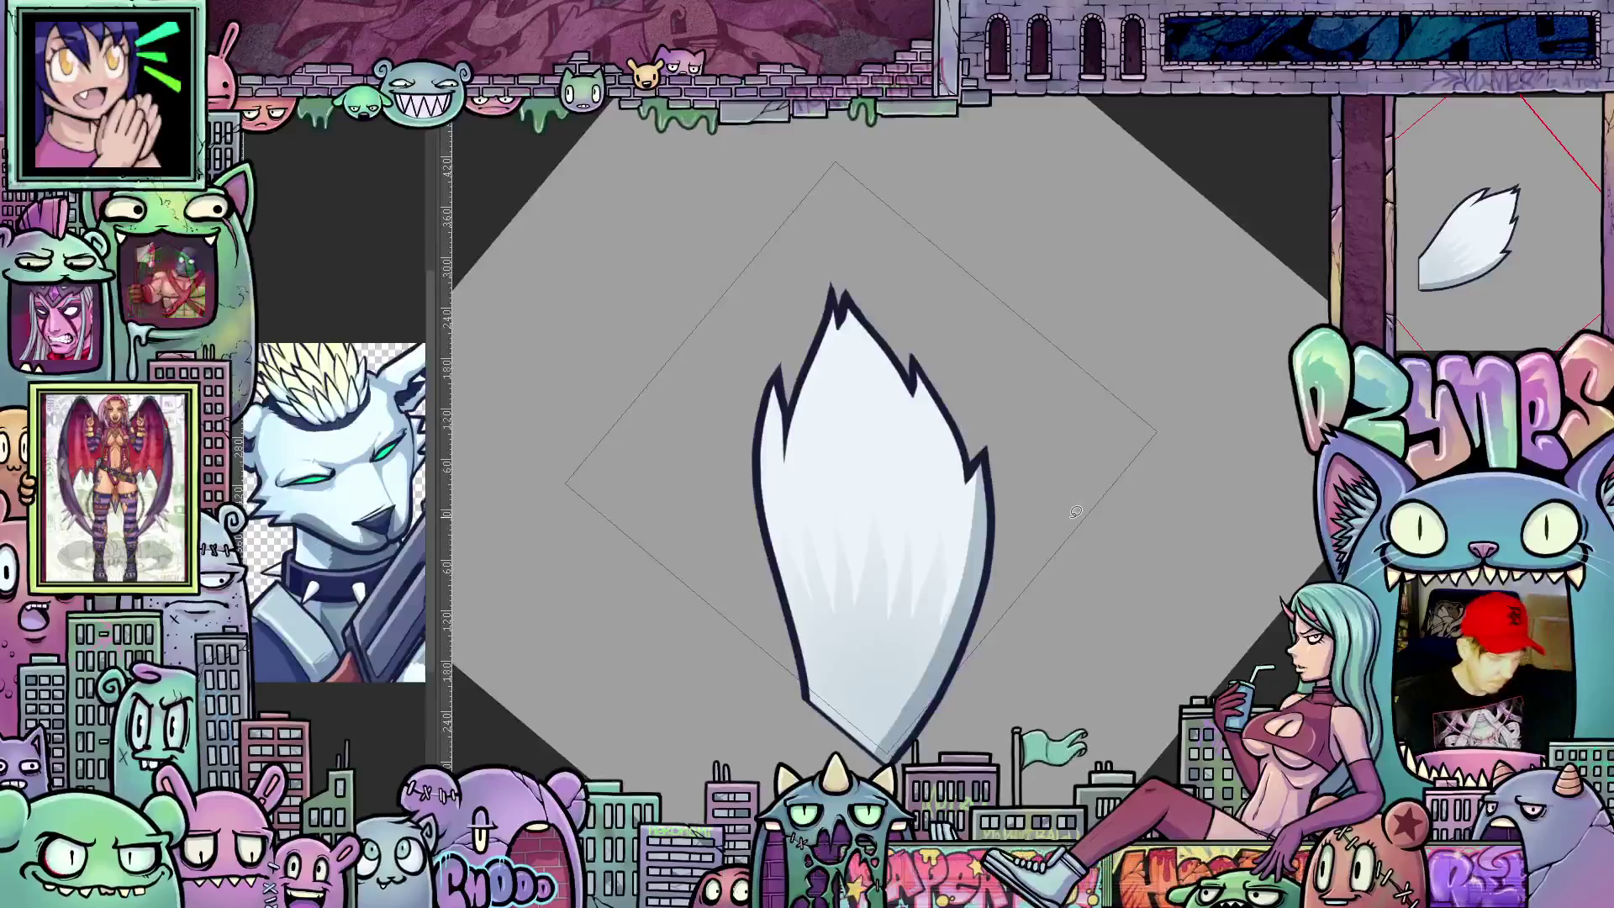
key("ctrl+z")
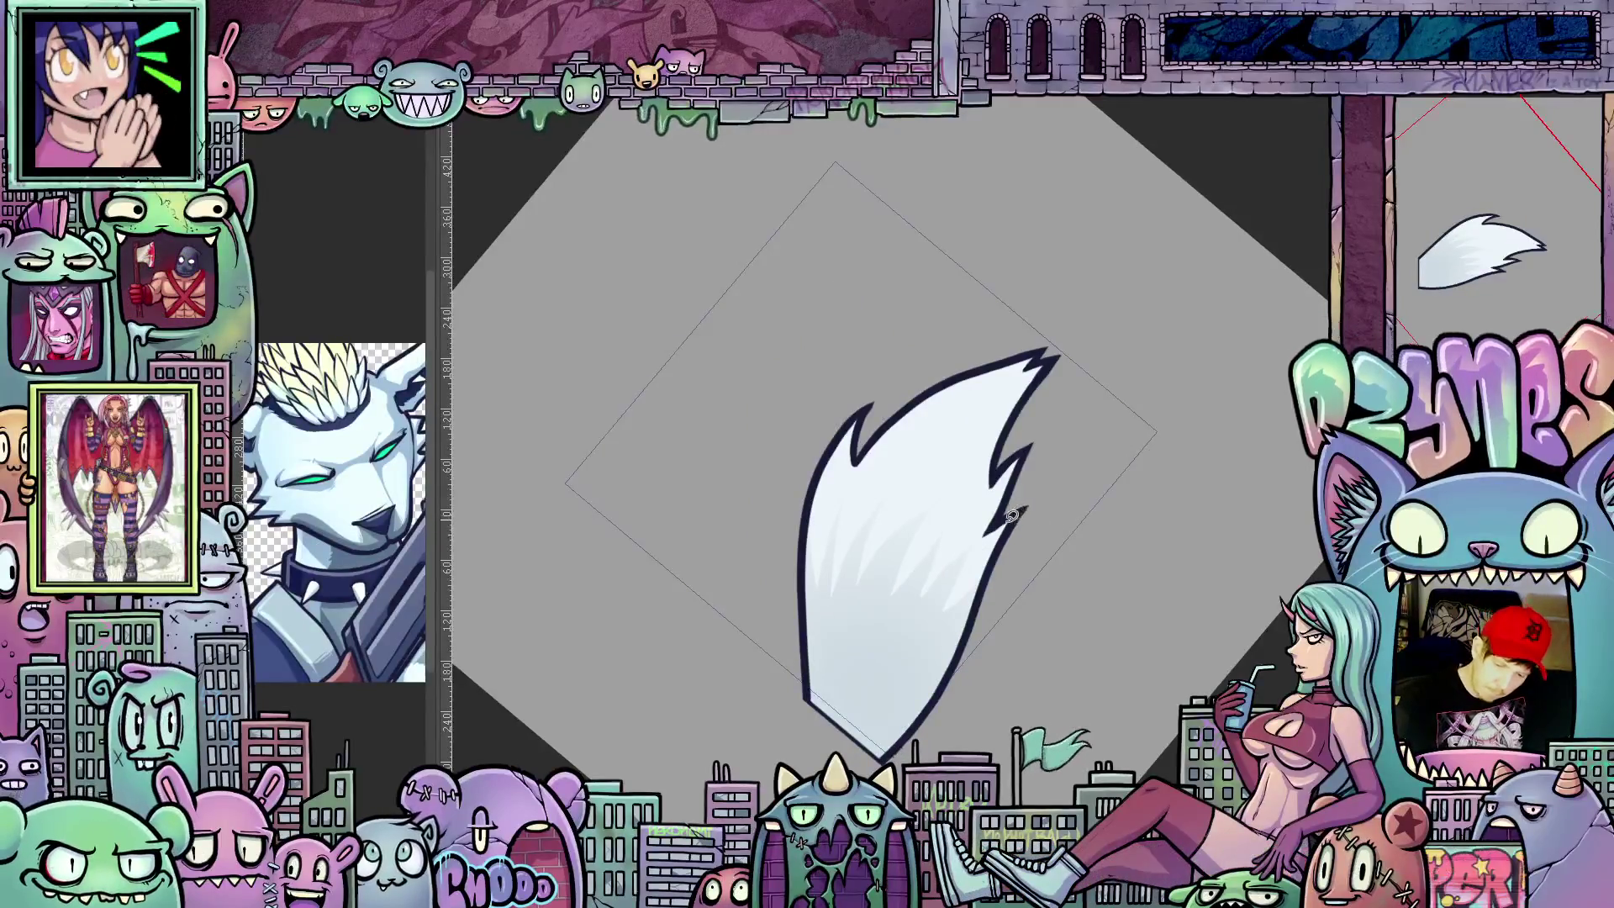
left_click_drag(978, 559, 949, 612)
left_click_drag(916, 681, 1023, 631)
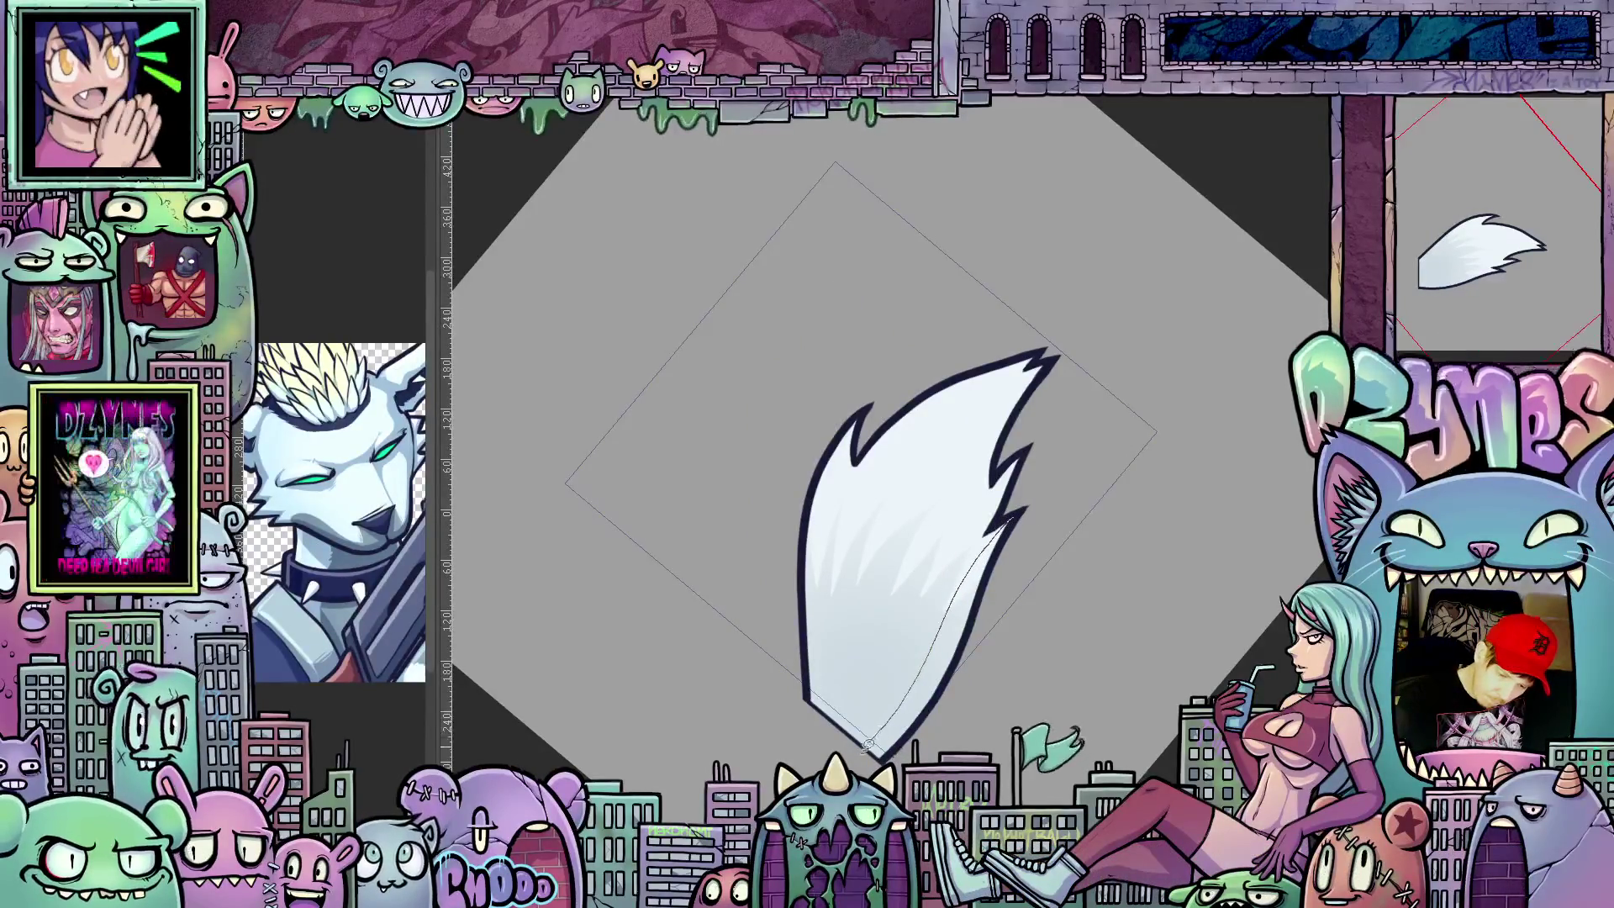
left_click_drag(1032, 503, 1031, 509)
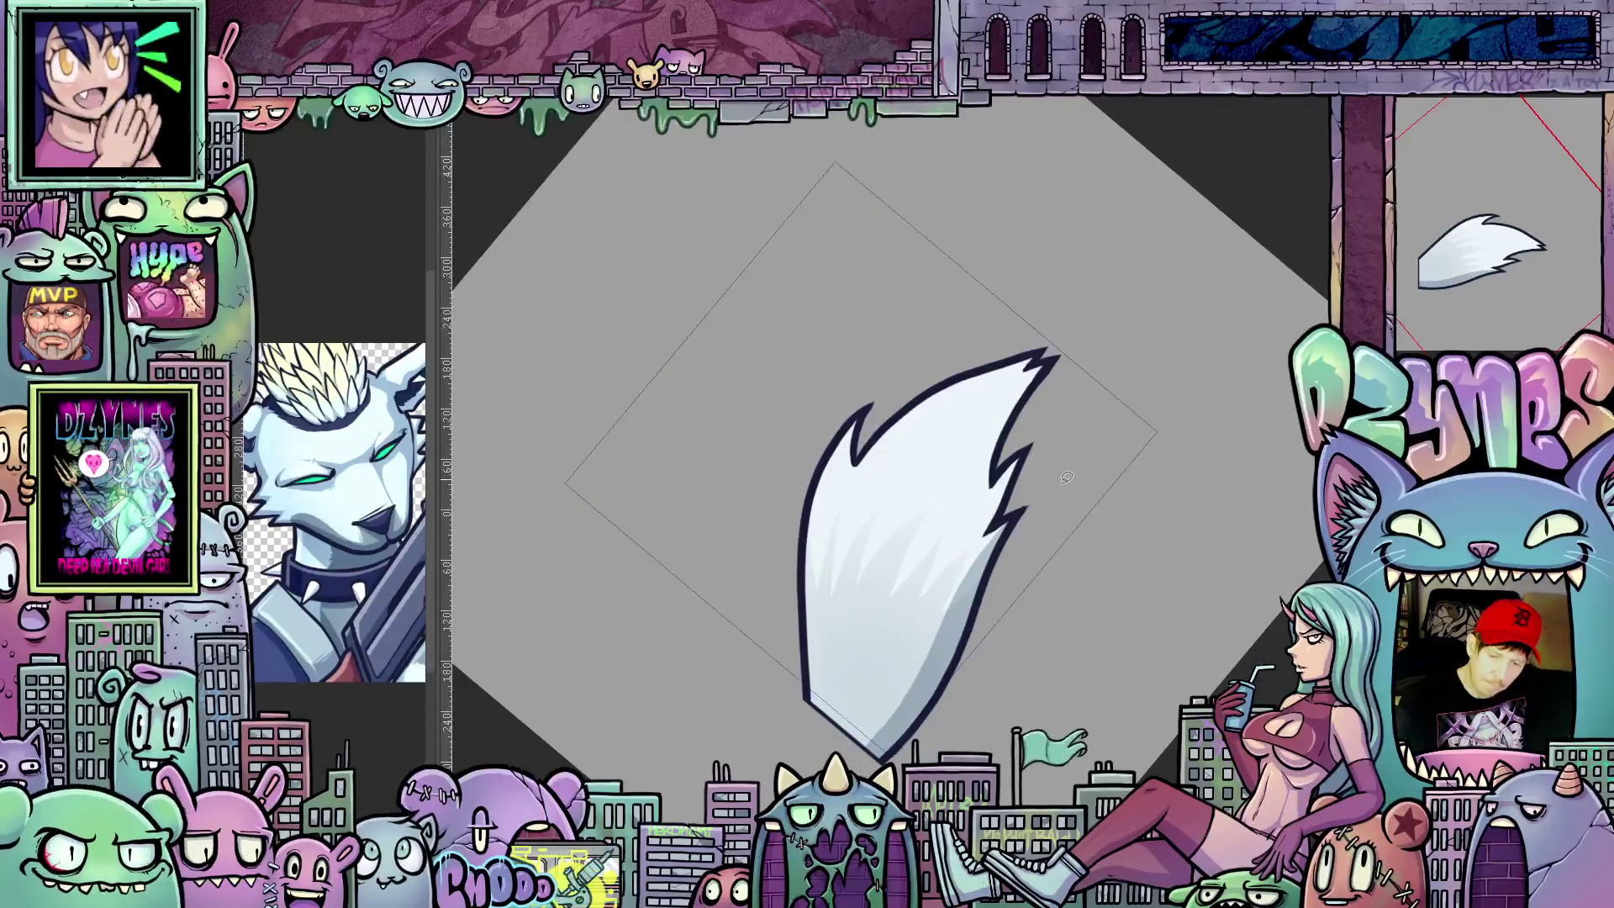
key("ctrl+z")
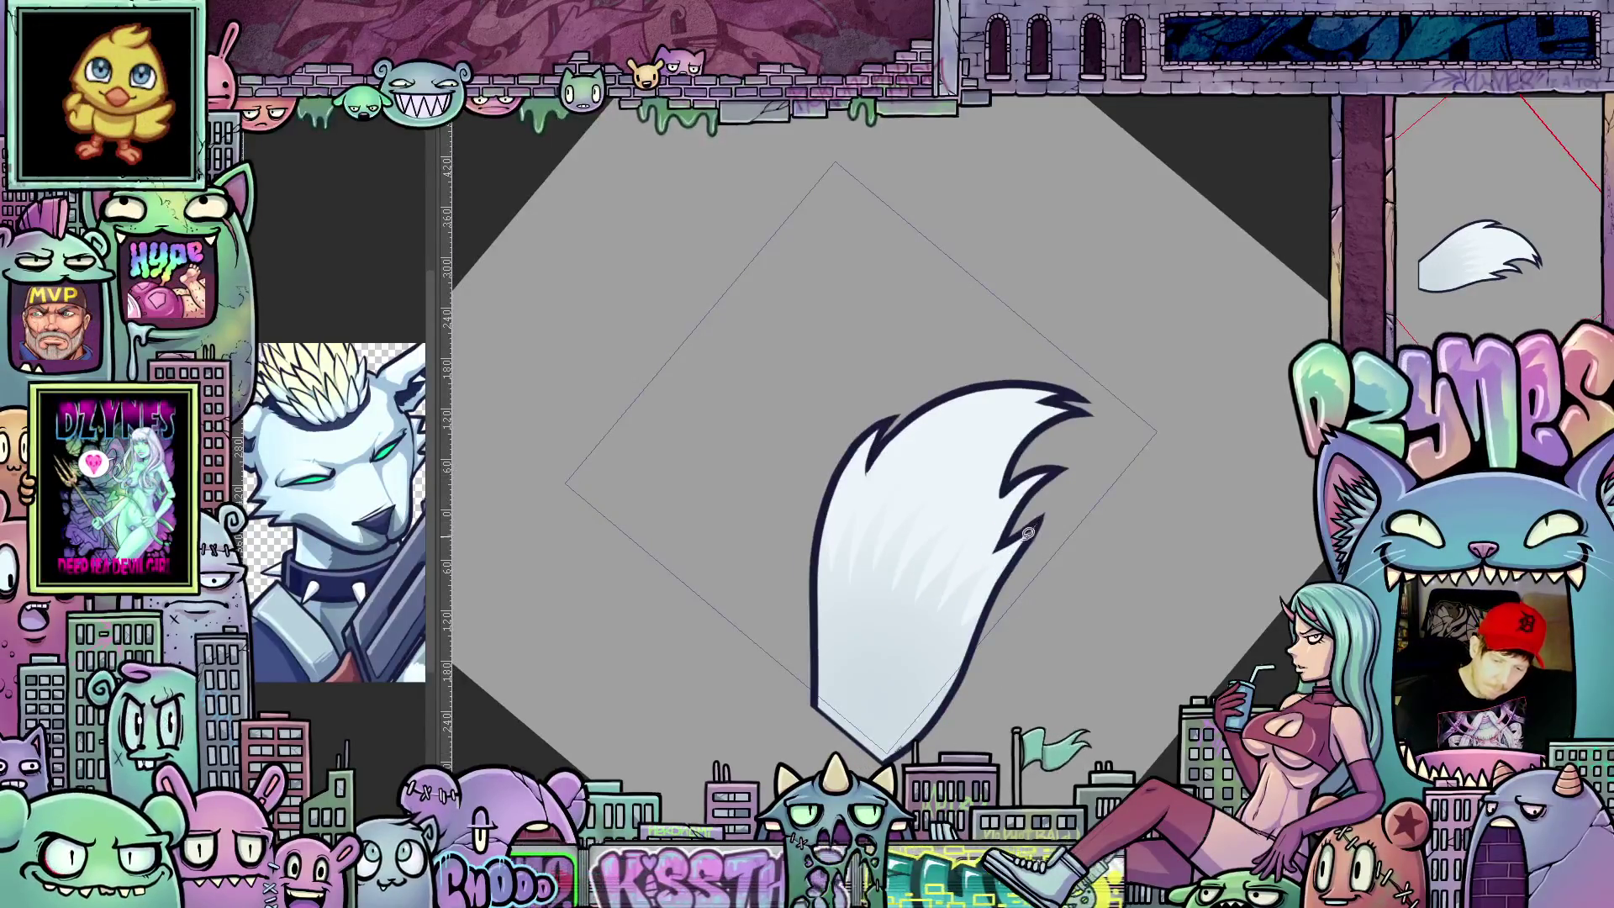
Step: Redo the edge selection and compare the upright and wider swept-left tail versions
left_click_drag(988, 566, 864, 744)
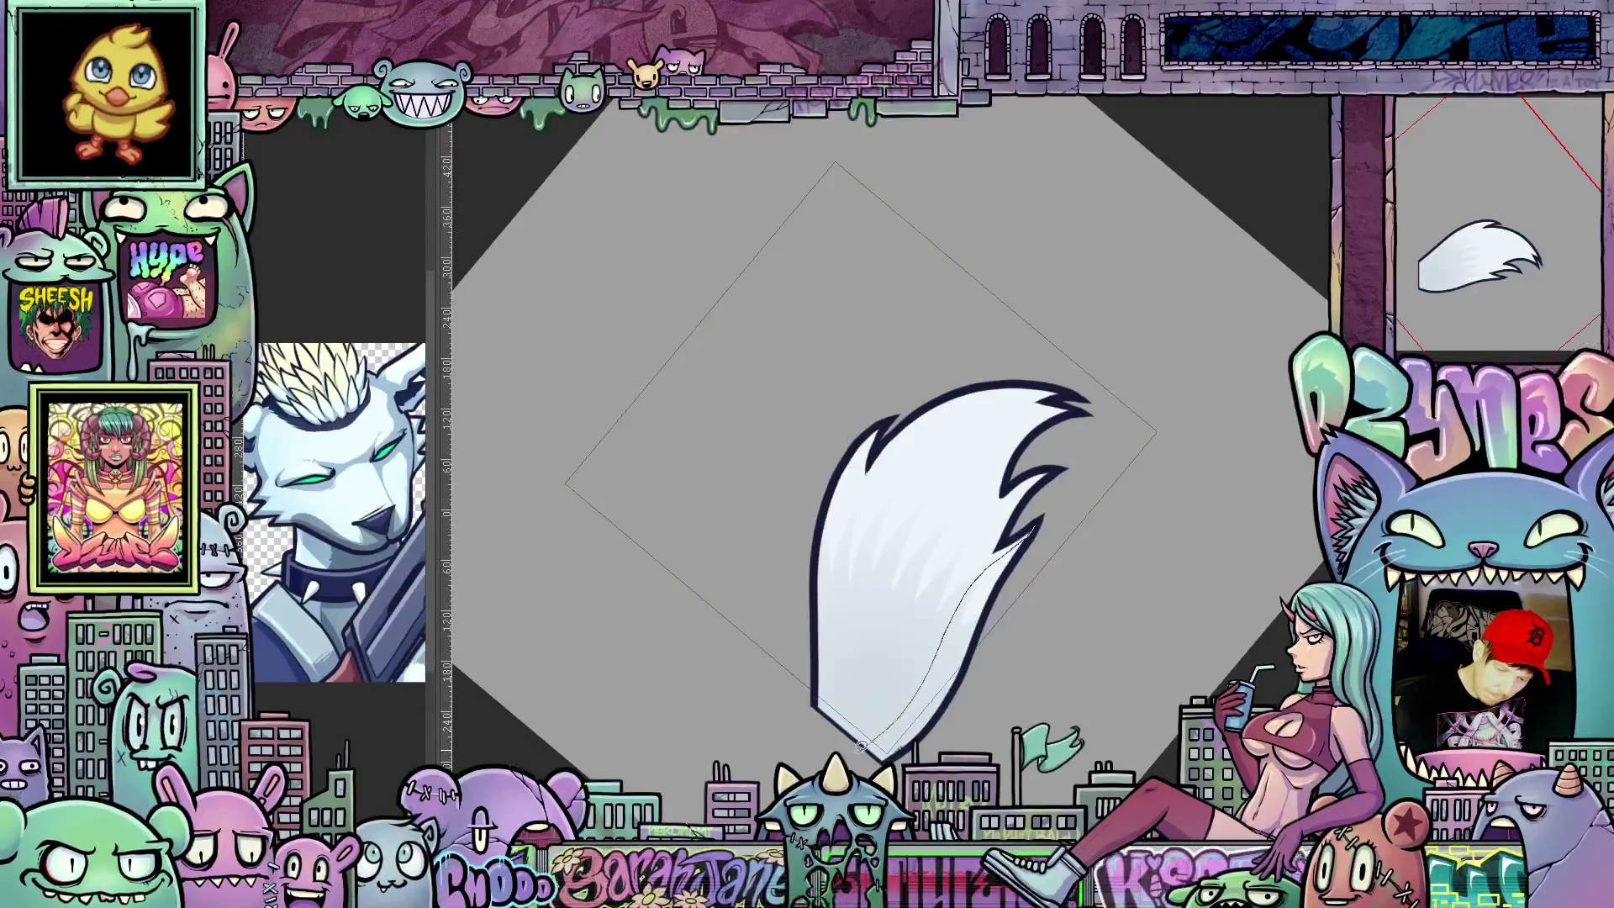
left_click_drag(992, 692, 996, 568)
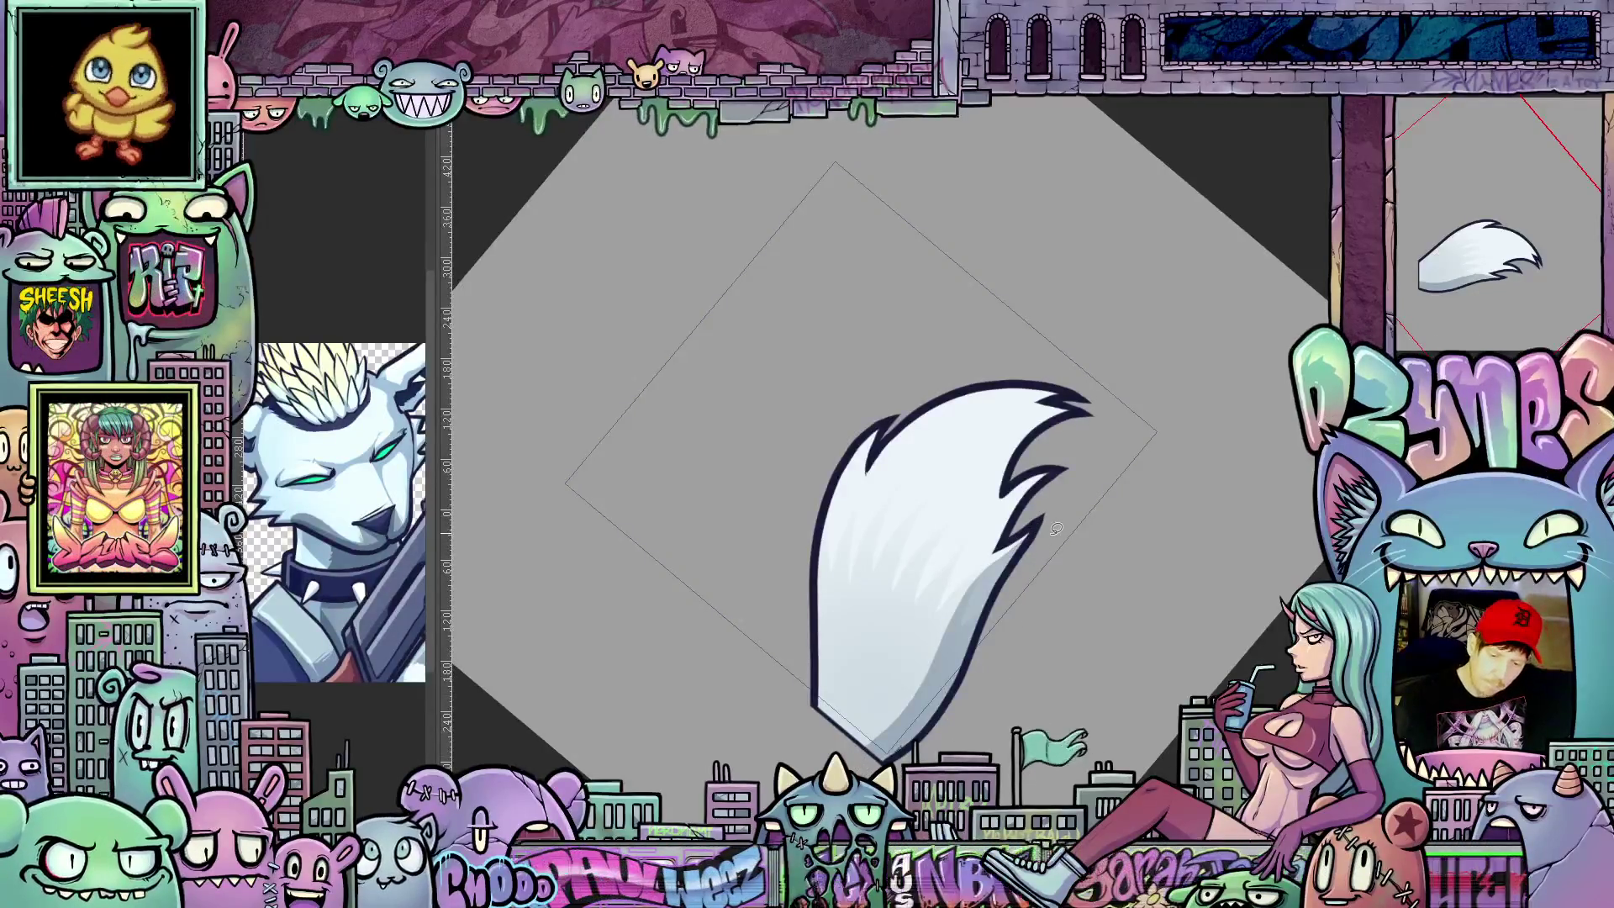
key("ctrl+z")
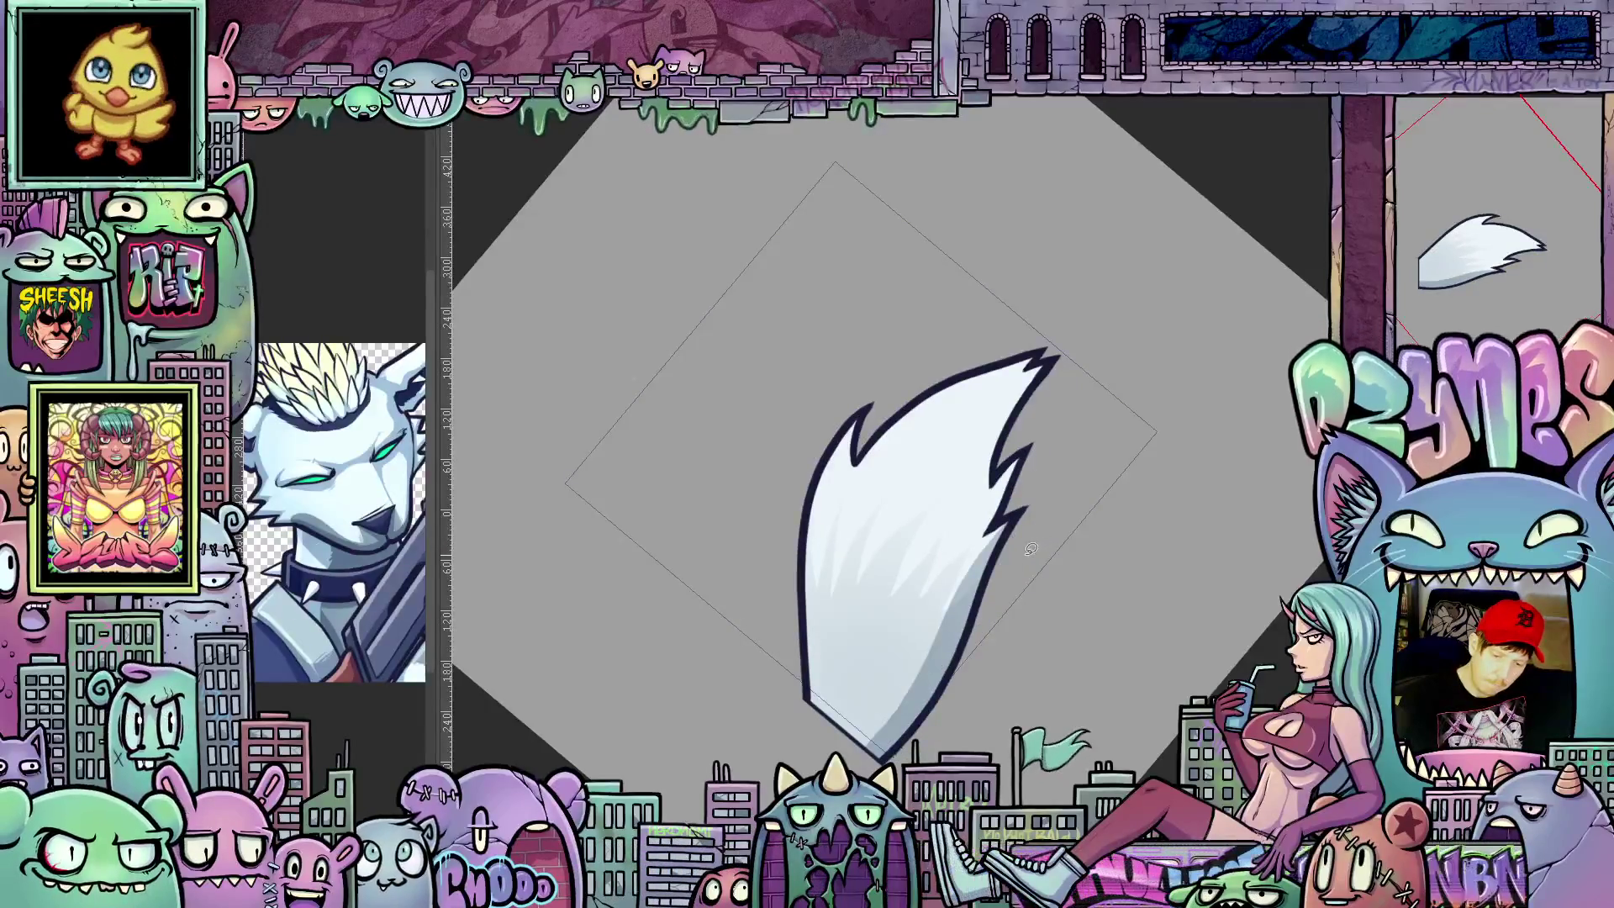
key("ctrl+z")
key("ctrl+z")
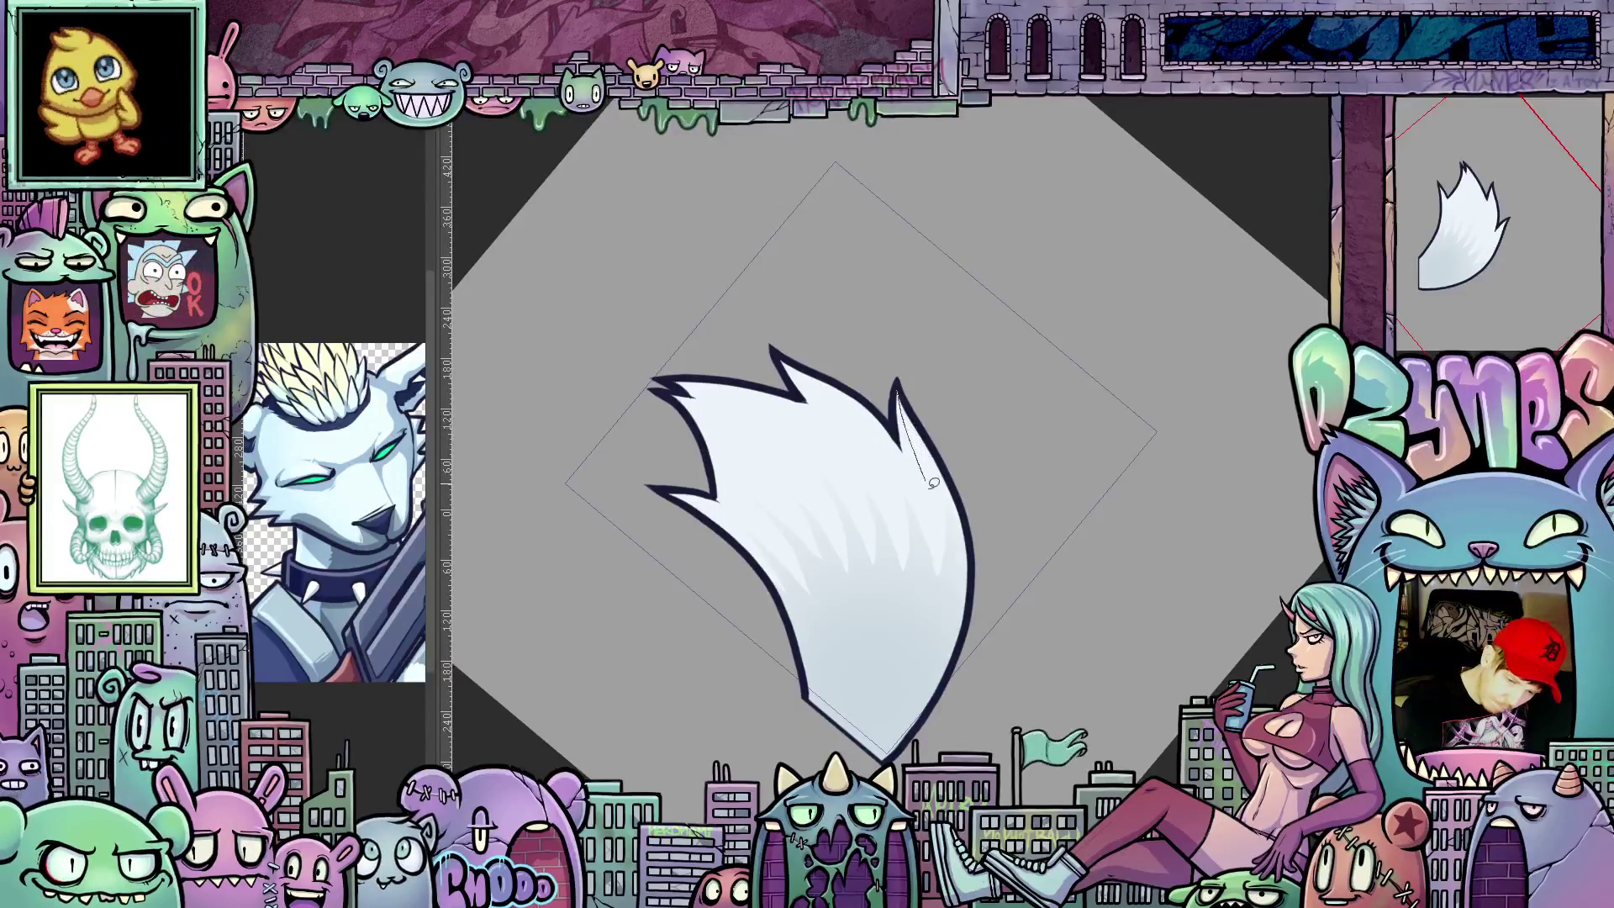
Step: Outline a shading area inside the tail and fill grey shading along its right side
left_click_drag(940, 603, 889, 750)
left_click_drag(1003, 548, 962, 744)
left_click_drag(908, 371, 903, 379)
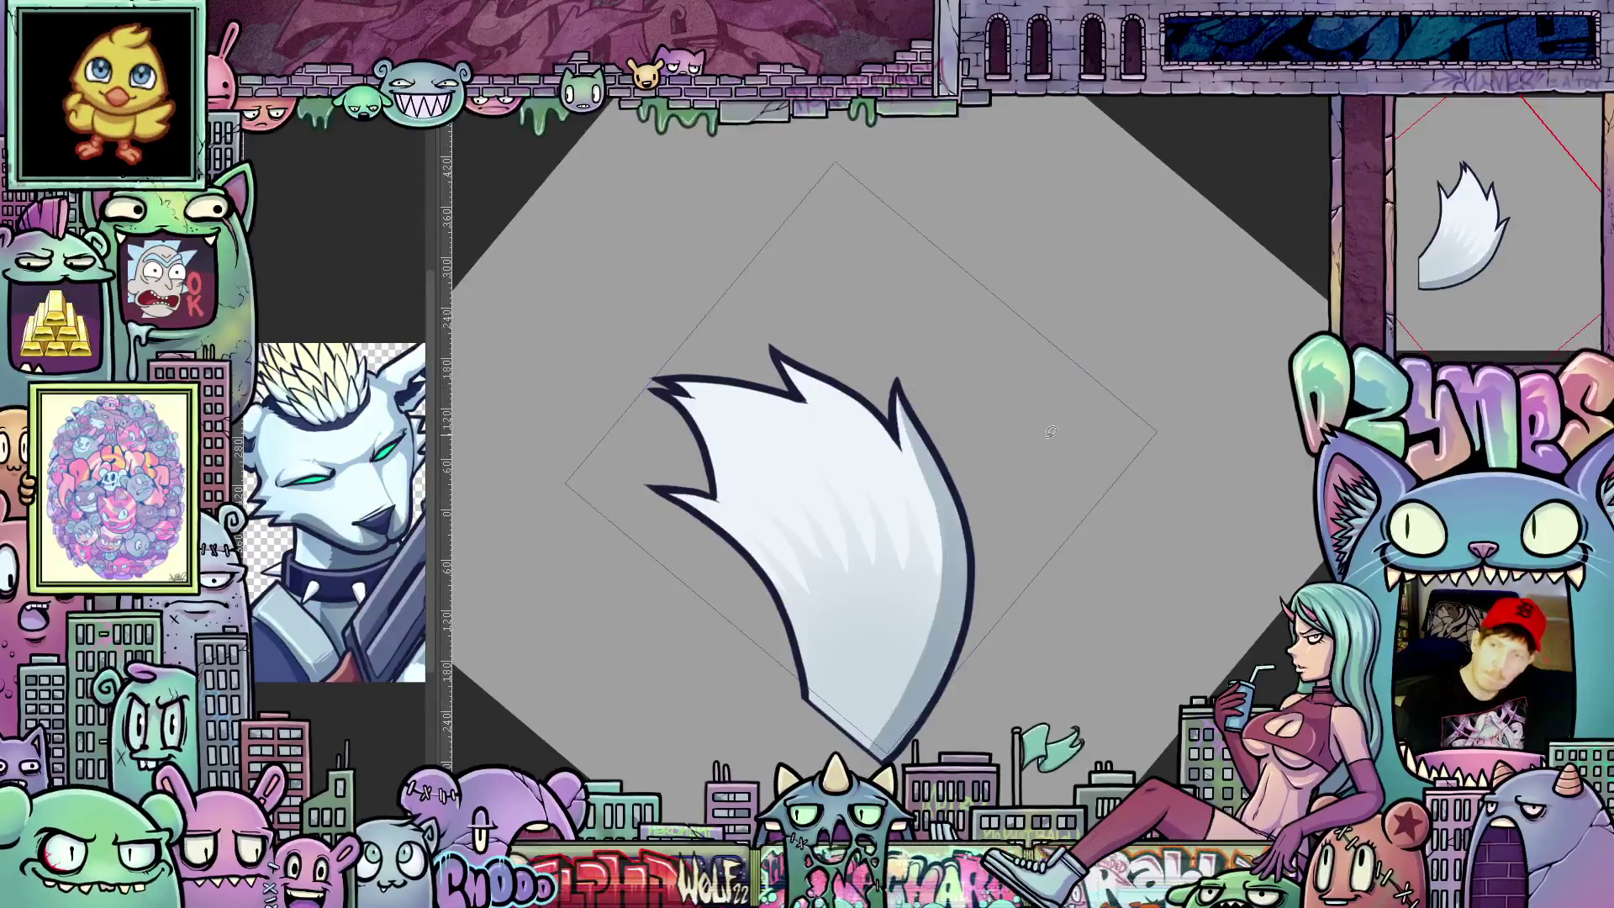
left_click_drag(1110, 432, 979, 485)
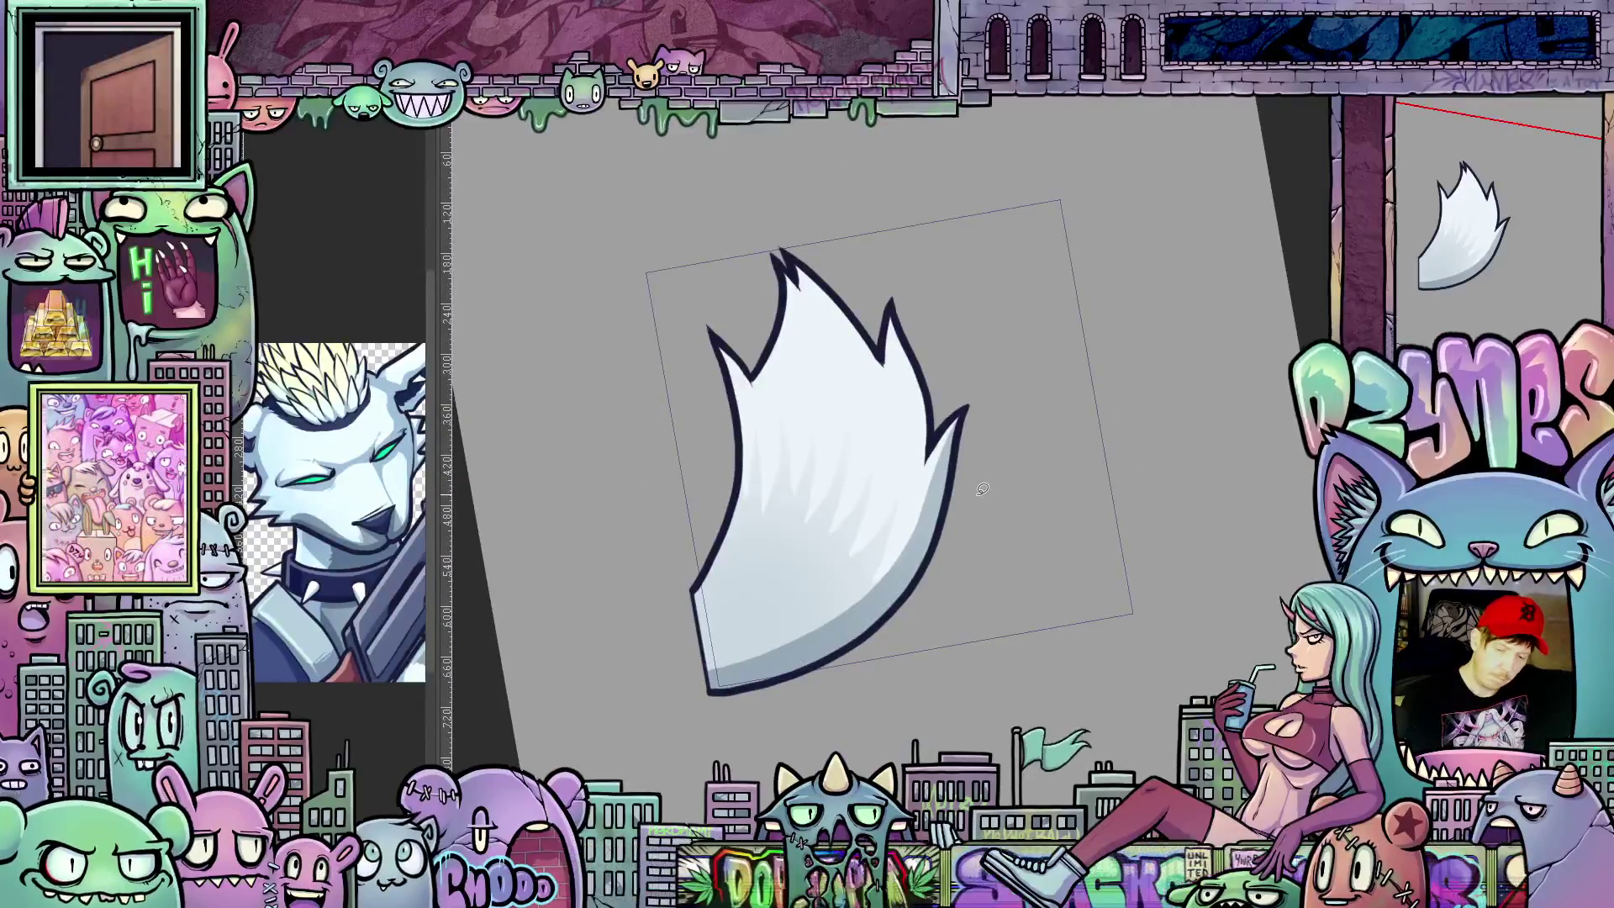
Step: Step to the left-swept tail and bend its upper part into a horizontal sweep
key("ctrl+z")
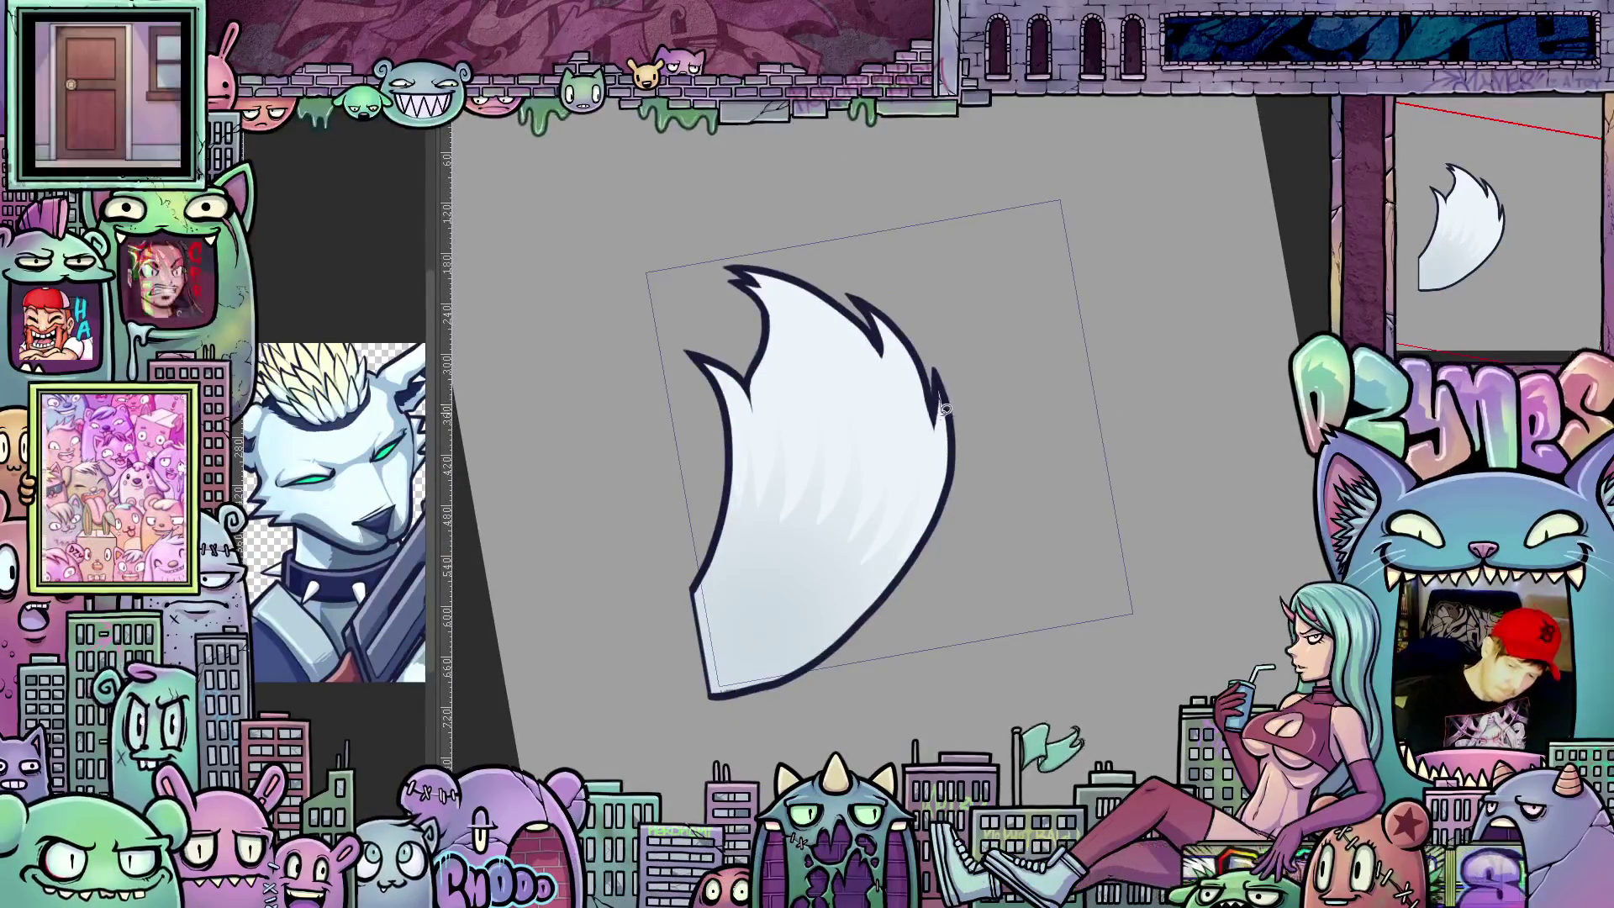
mouse_move(837, 611)
left_mouse_down()
mouse_move(786, 642)
mouse_move(972, 479)
left_mouse_up()
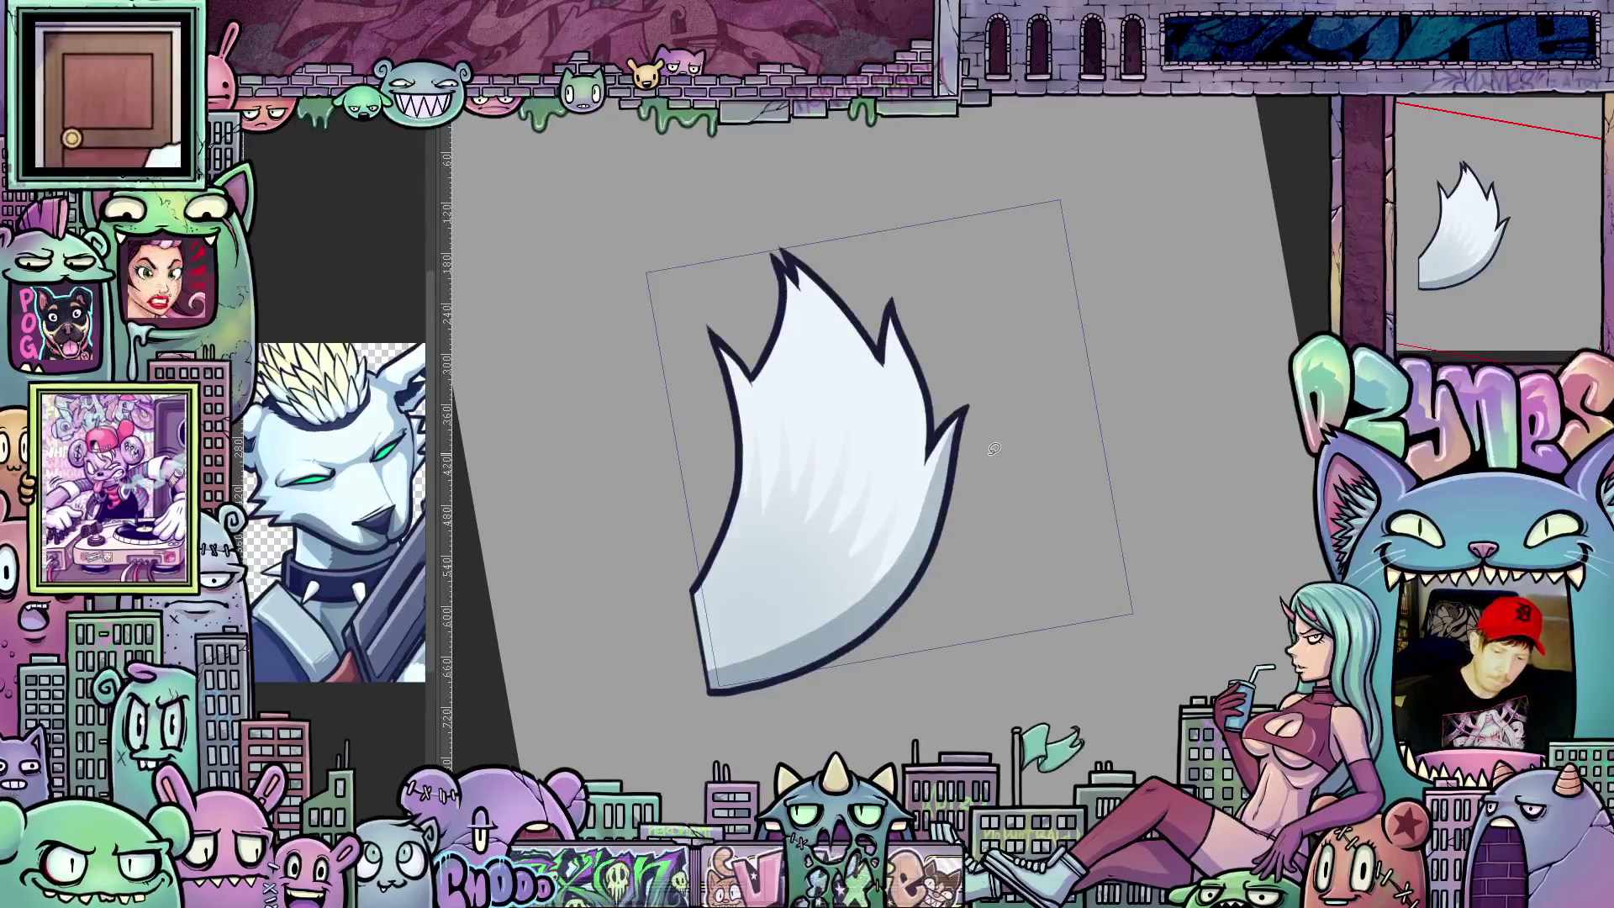
left_click_drag(949, 371, 997, 449)
Step: Toggle undo/redo to compare the upright and bent tail shapes, settling on upright
key("ctrl+z")
key("ctrl+shift+z")
key("ctrl+z")
key("ctrl+shift+z")
key("ctrl+z")
key("ctrl+shift+z")
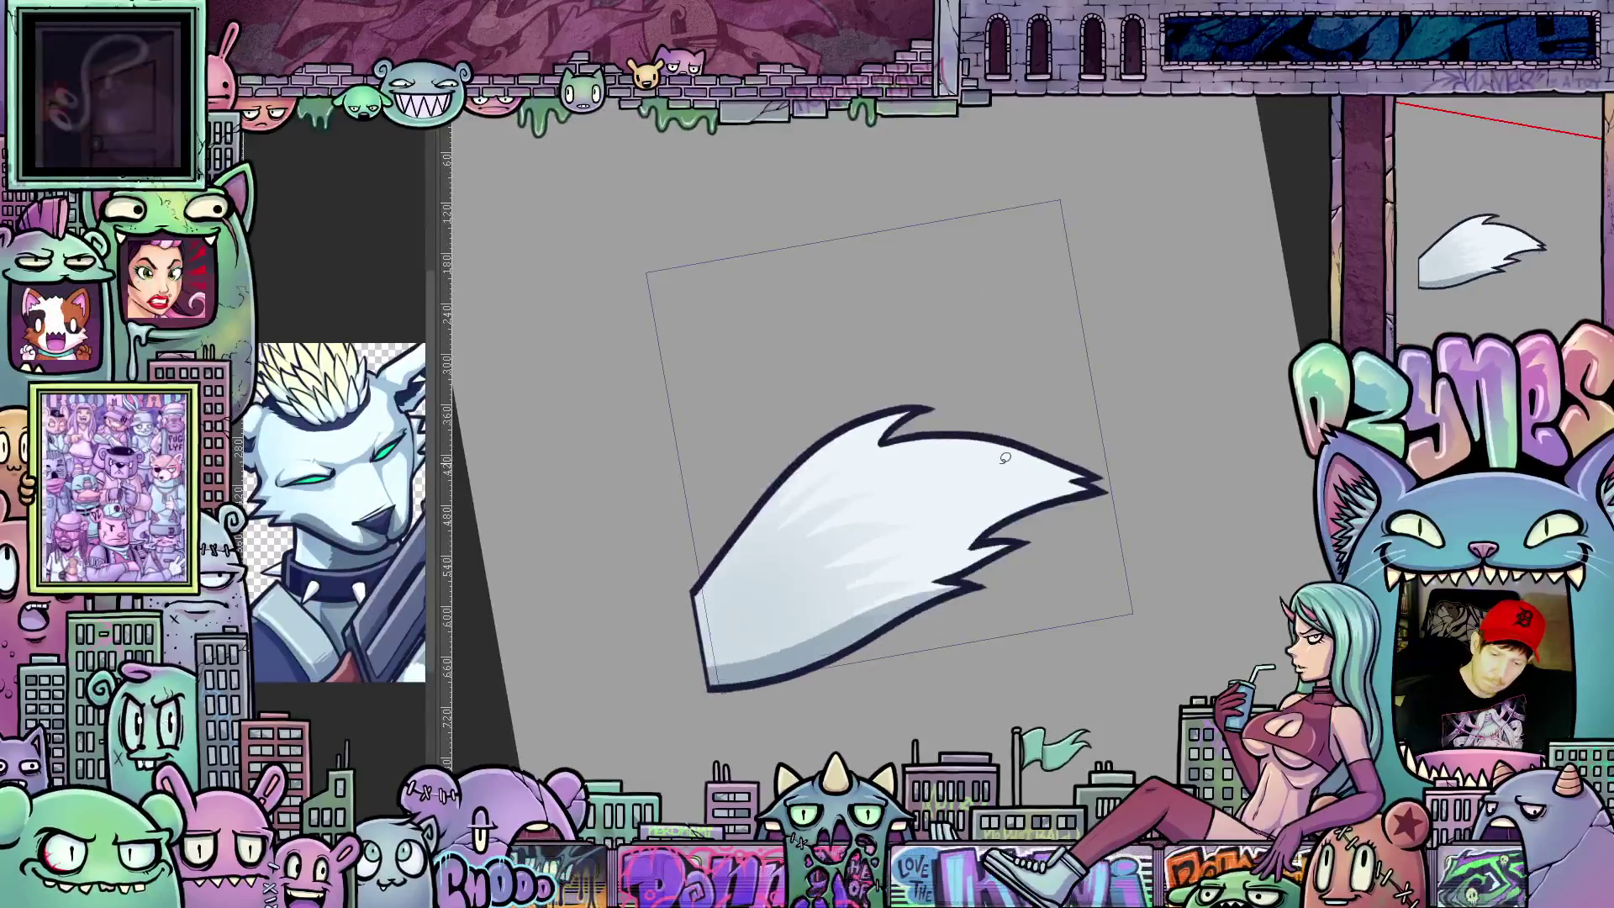
key("ctrl+z")
key("ctrl+shift+z")
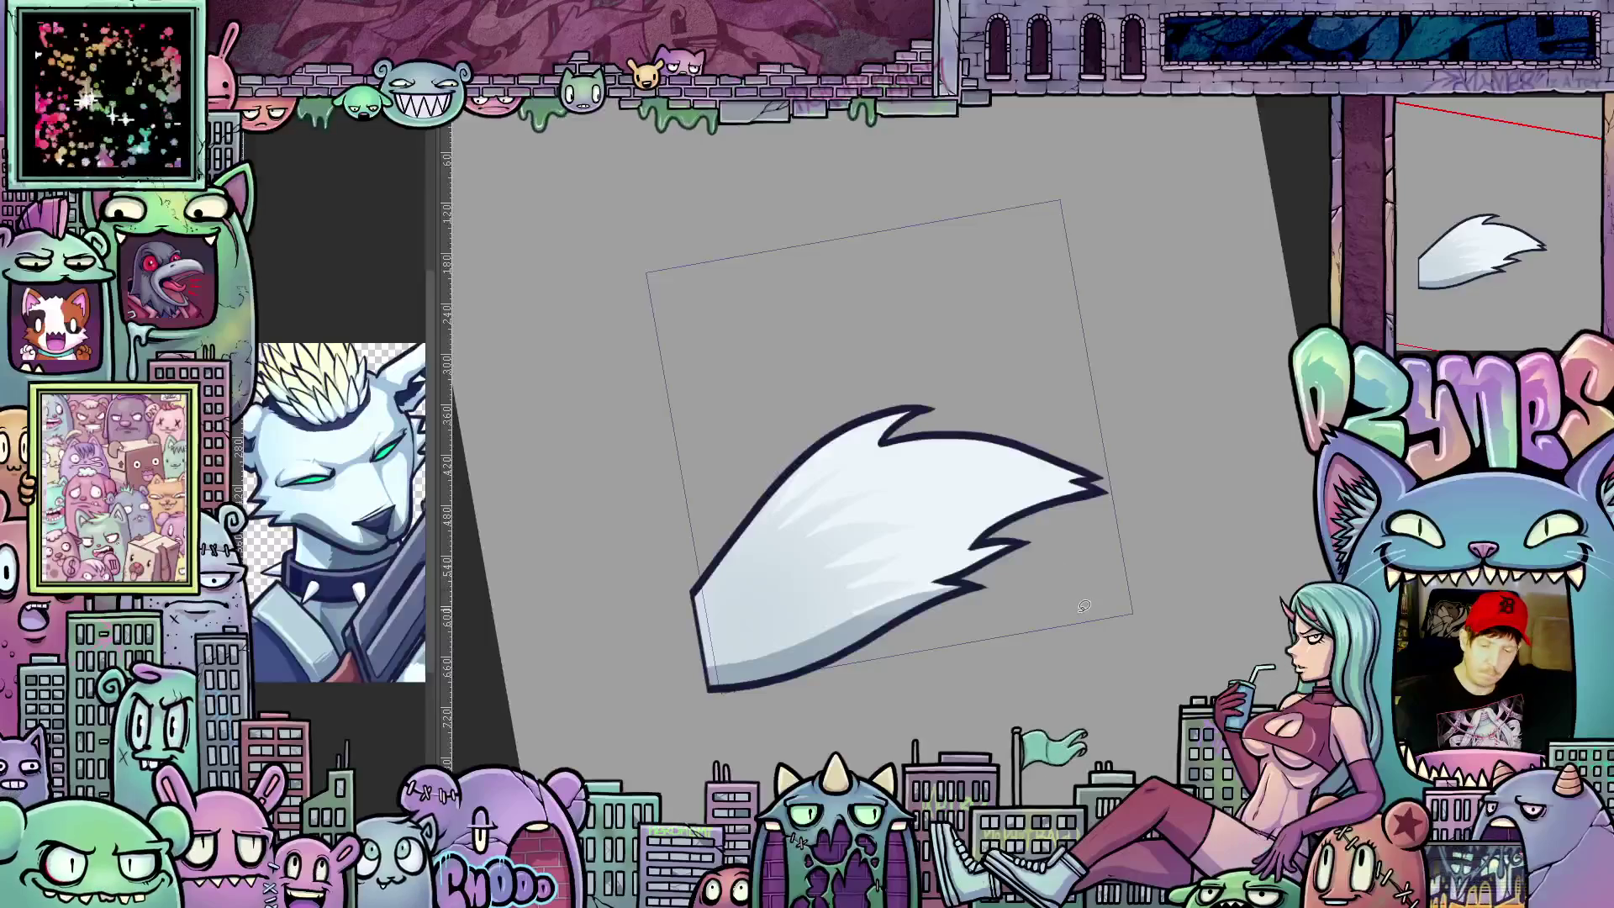
key("ctrl+z")
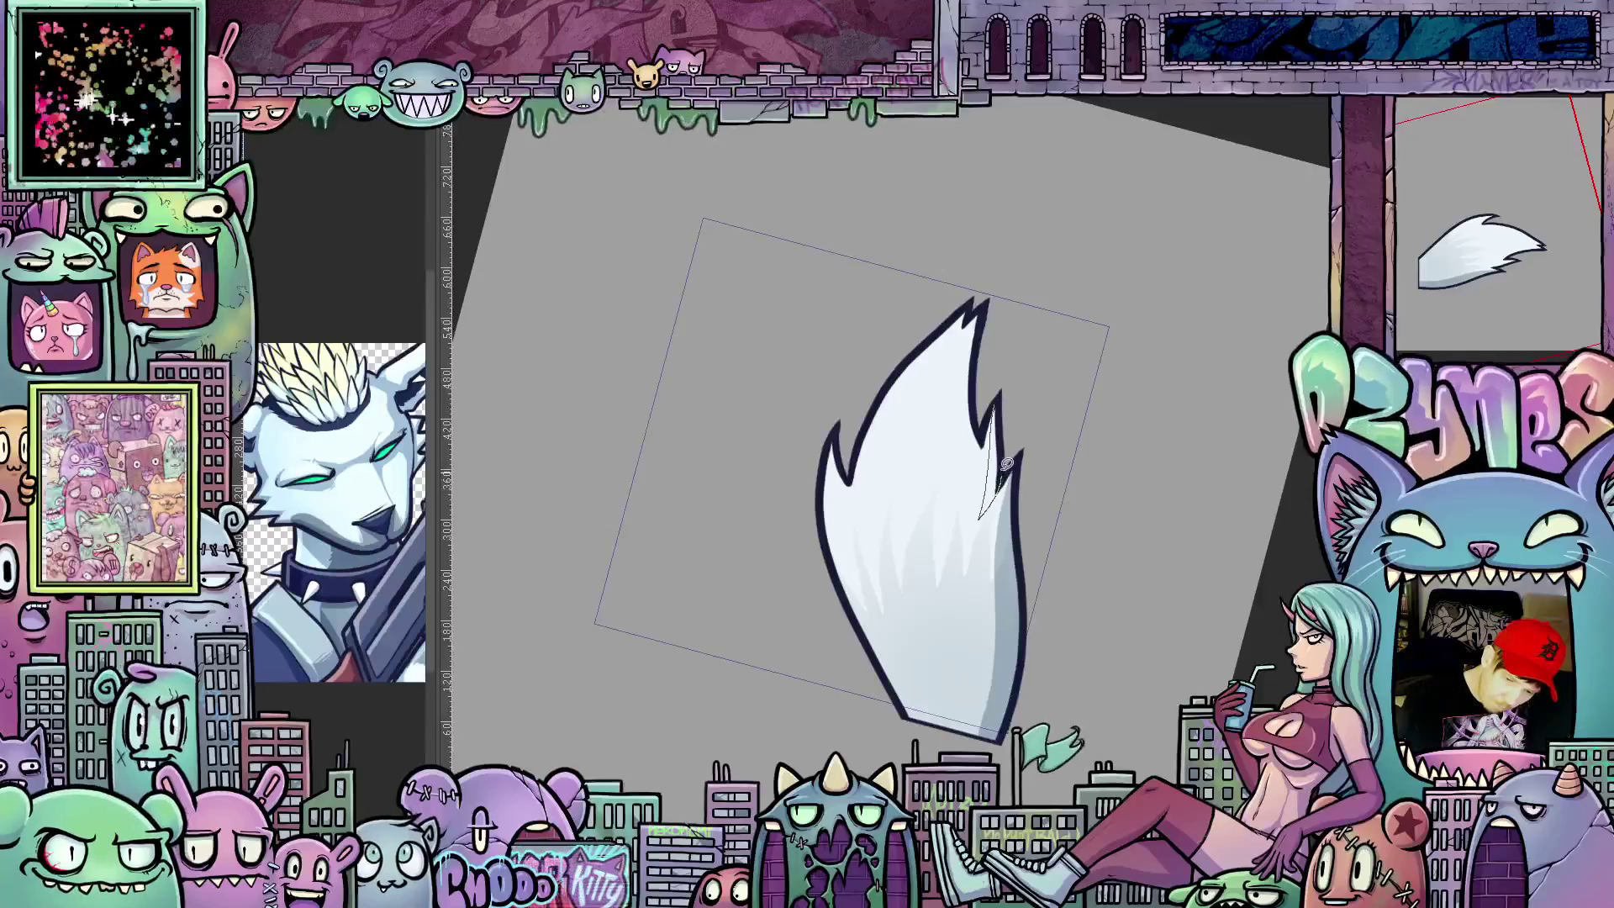
Step: Fill the notch in the outline, recheck the bent variant, and rotate the view clockwise
left_click_drag(996, 404, 1006, 506)
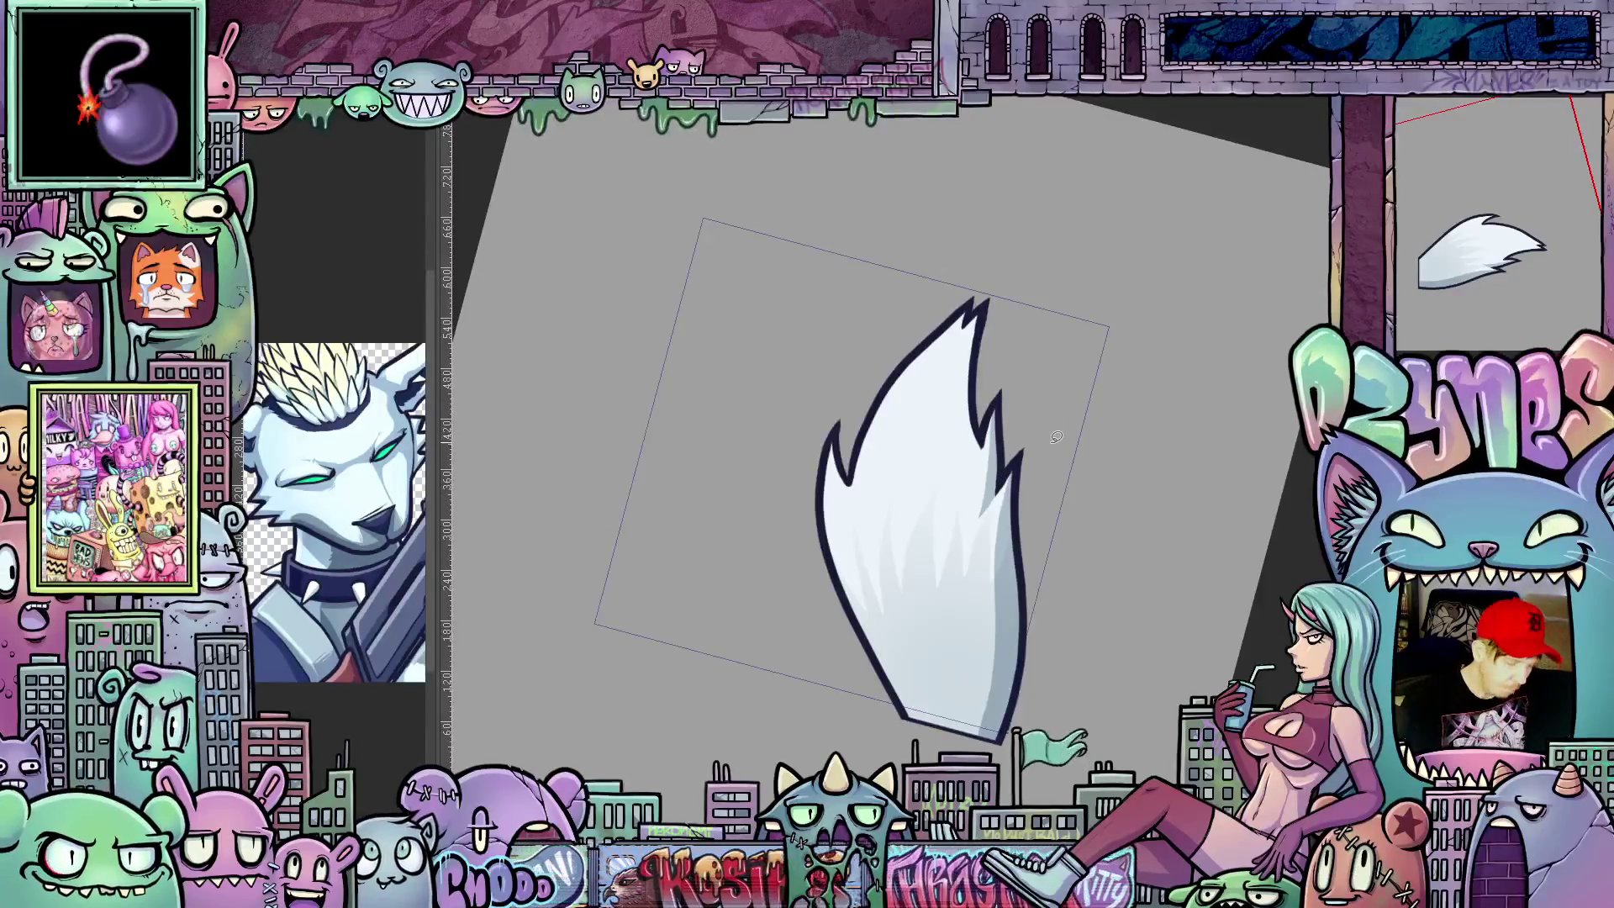
key("ctrl+shift+z")
key("ctrl+z")
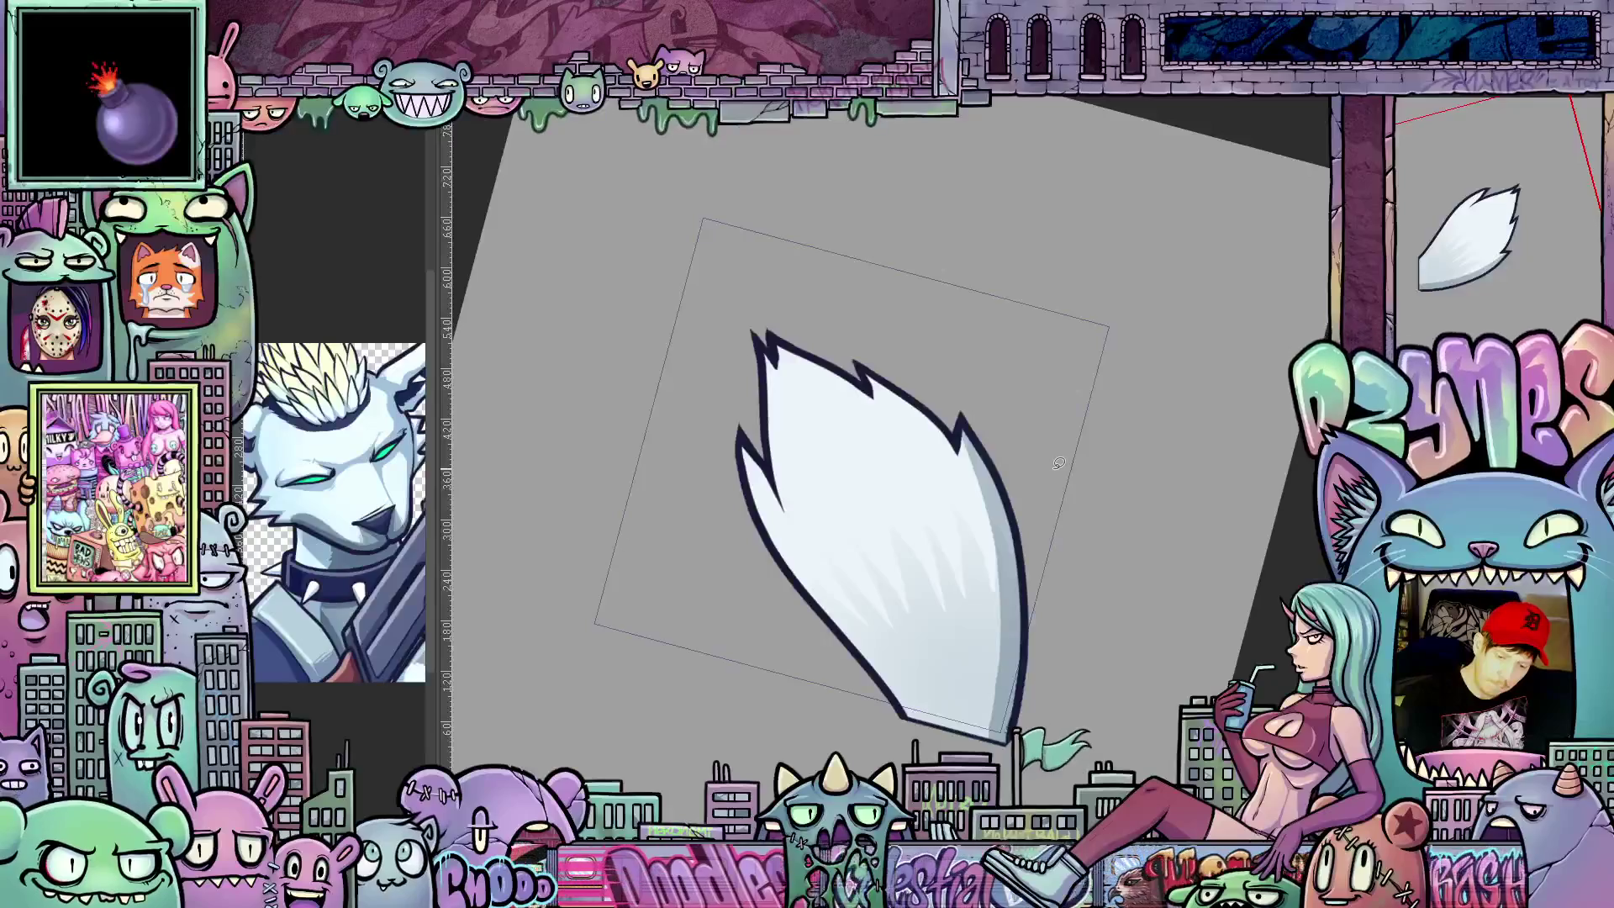
key("ctrl+z")
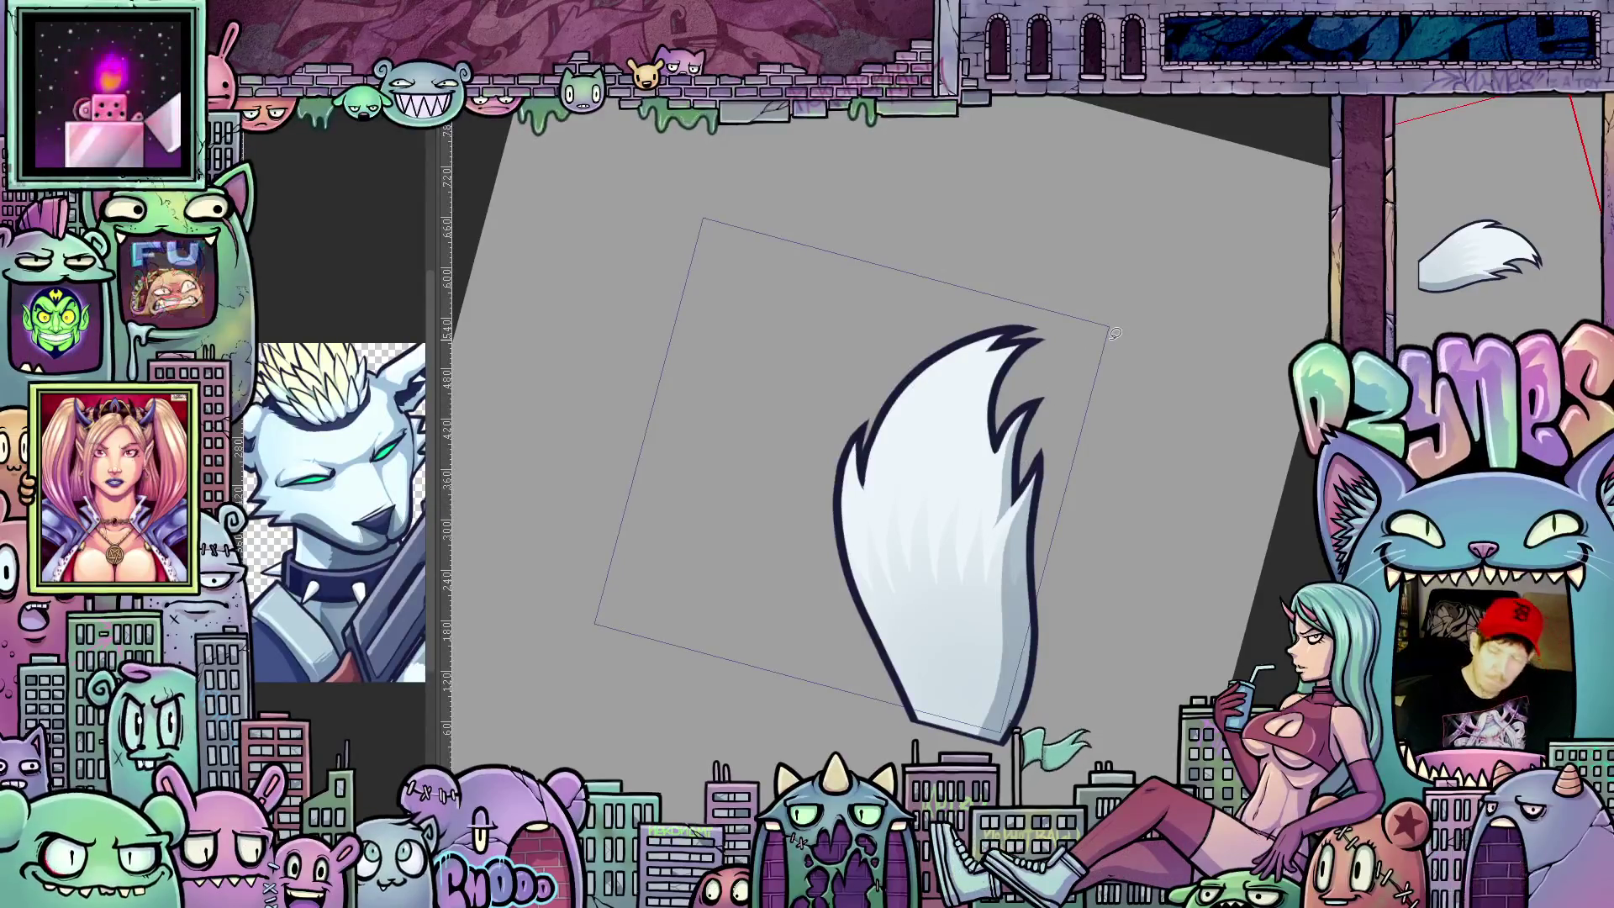
key("ctrl+shift+z")
key("ctrl+shift+z")
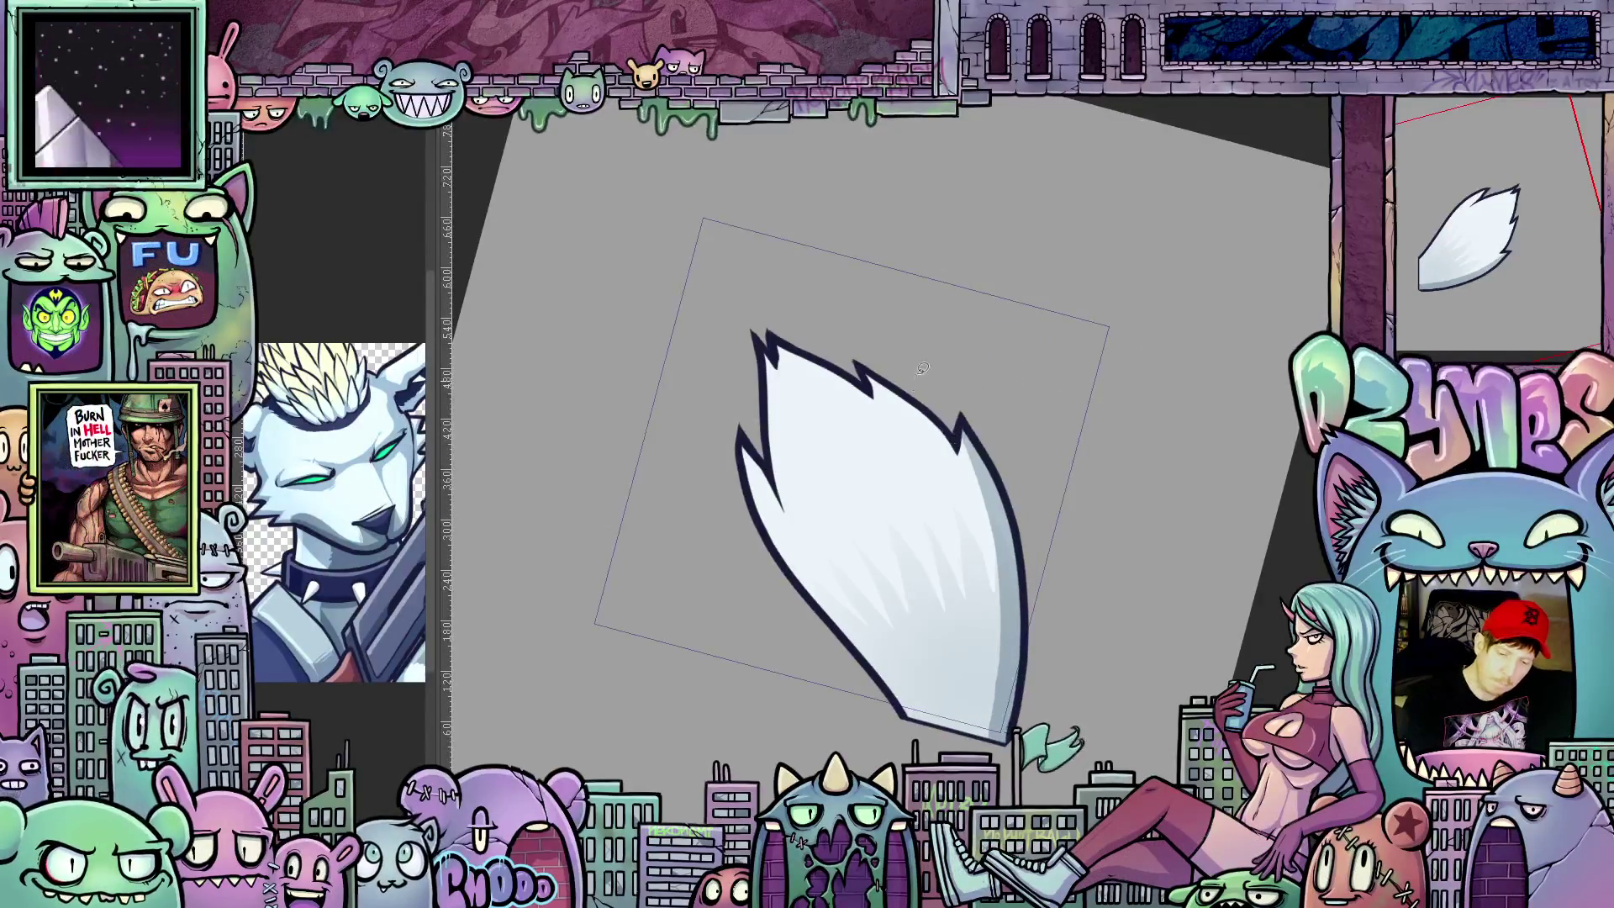
key("asciicircum")
key("asciicircum")
key("asciicircum")
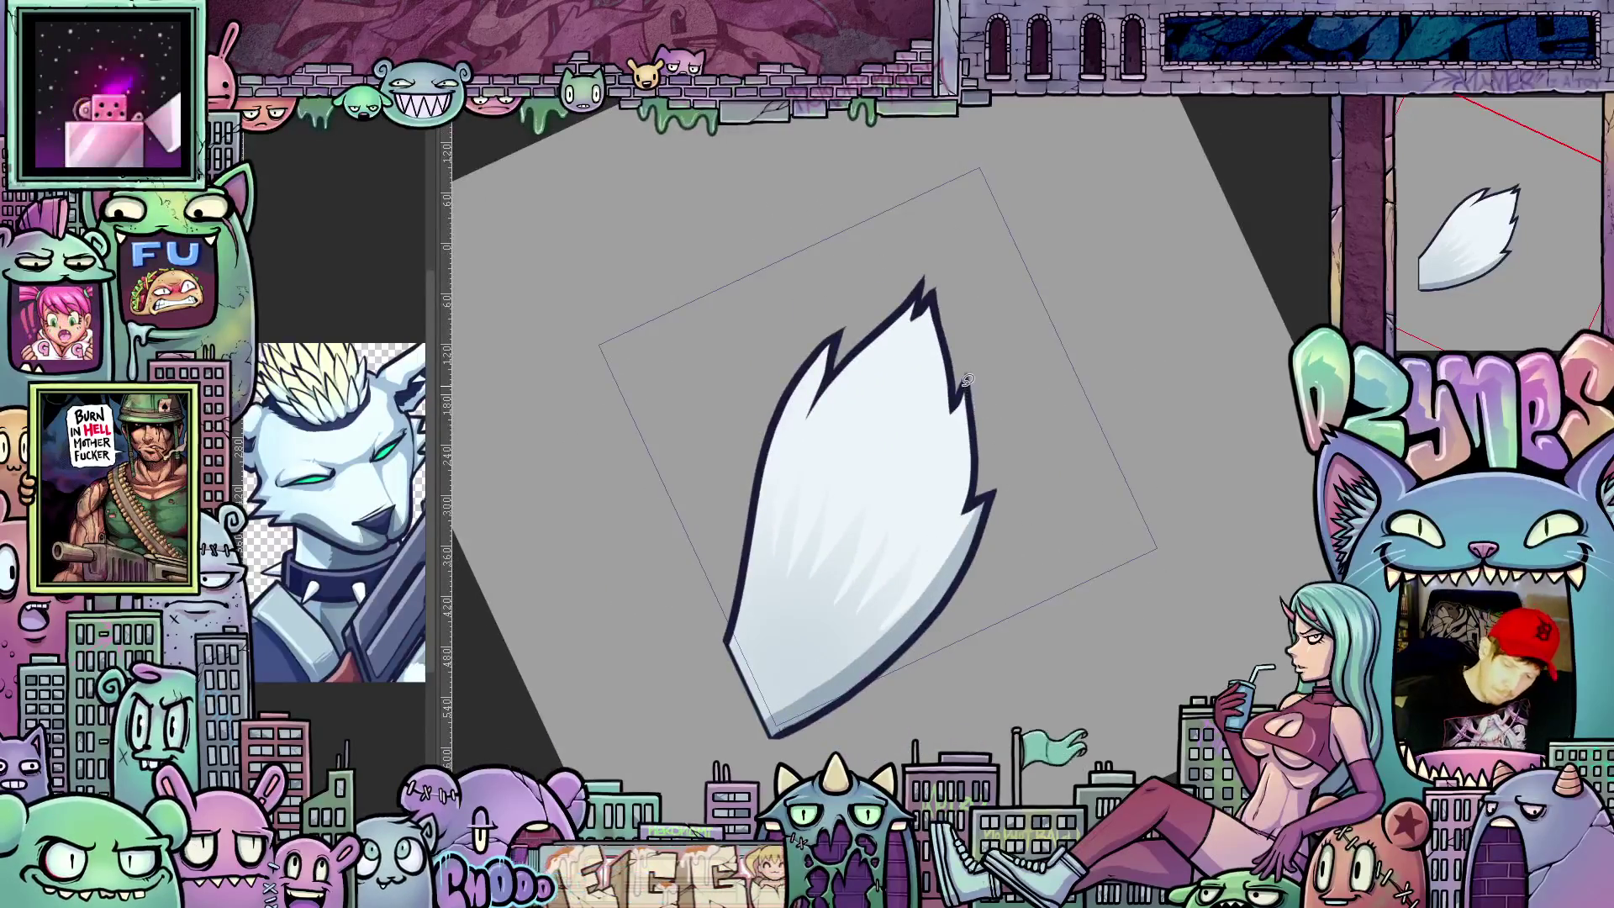
Step: Switch to the wider left-curving tail and outline its upper tip and inner edge
mouse_move(961, 480)
left_mouse_down()
mouse_move(946, 529)
mouse_move(968, 375)
left_mouse_up()
key("ctrl+z")
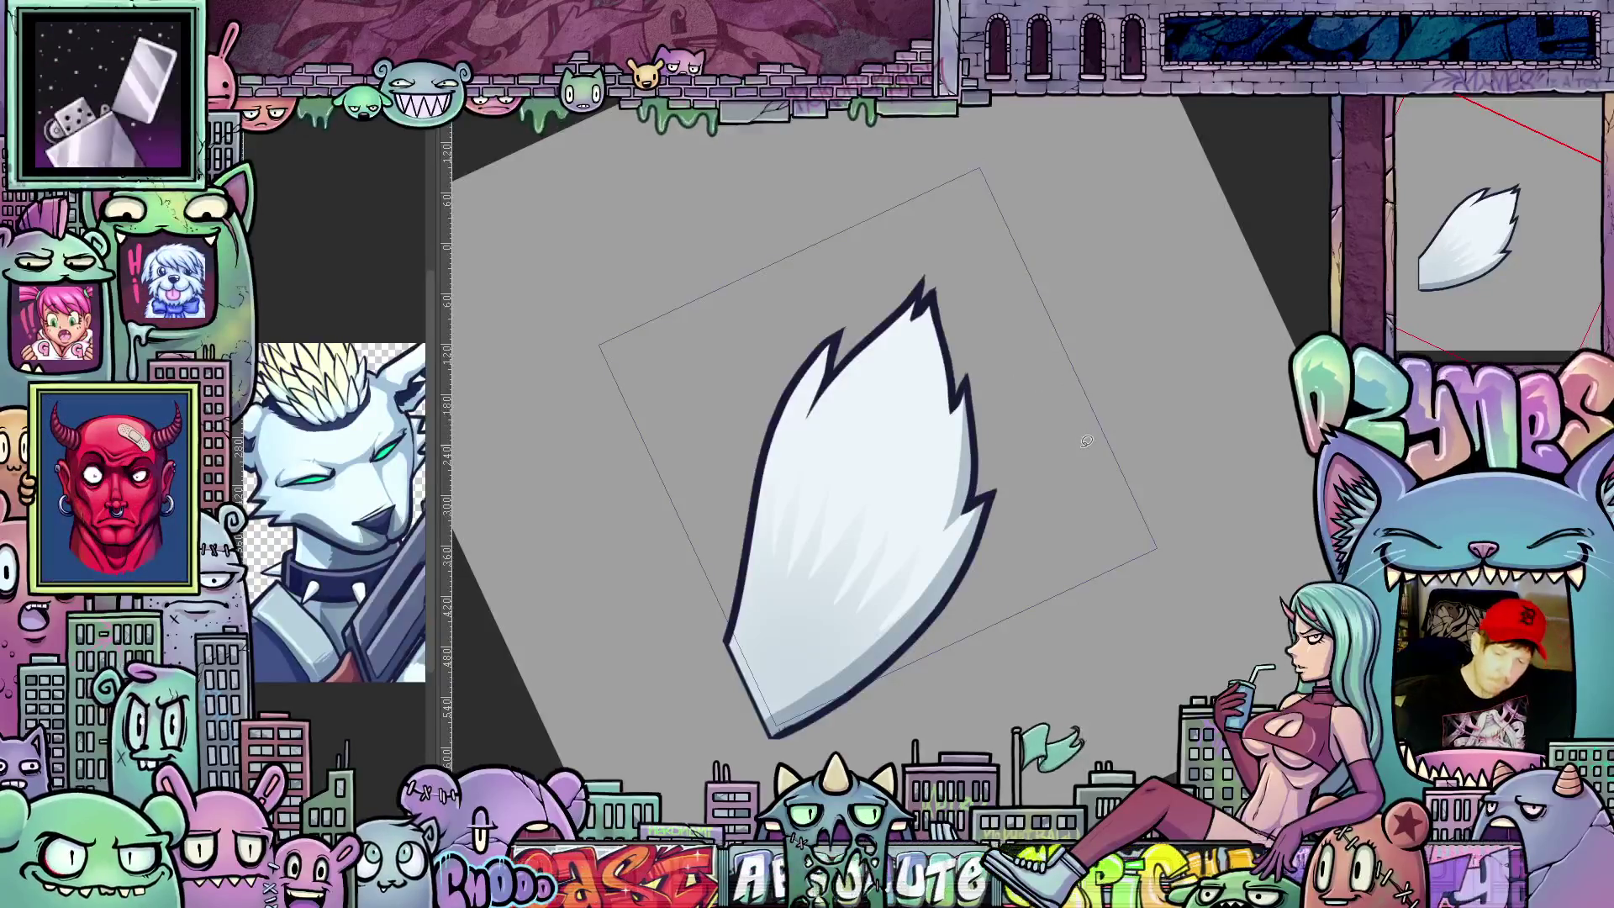
key("ctrl+z")
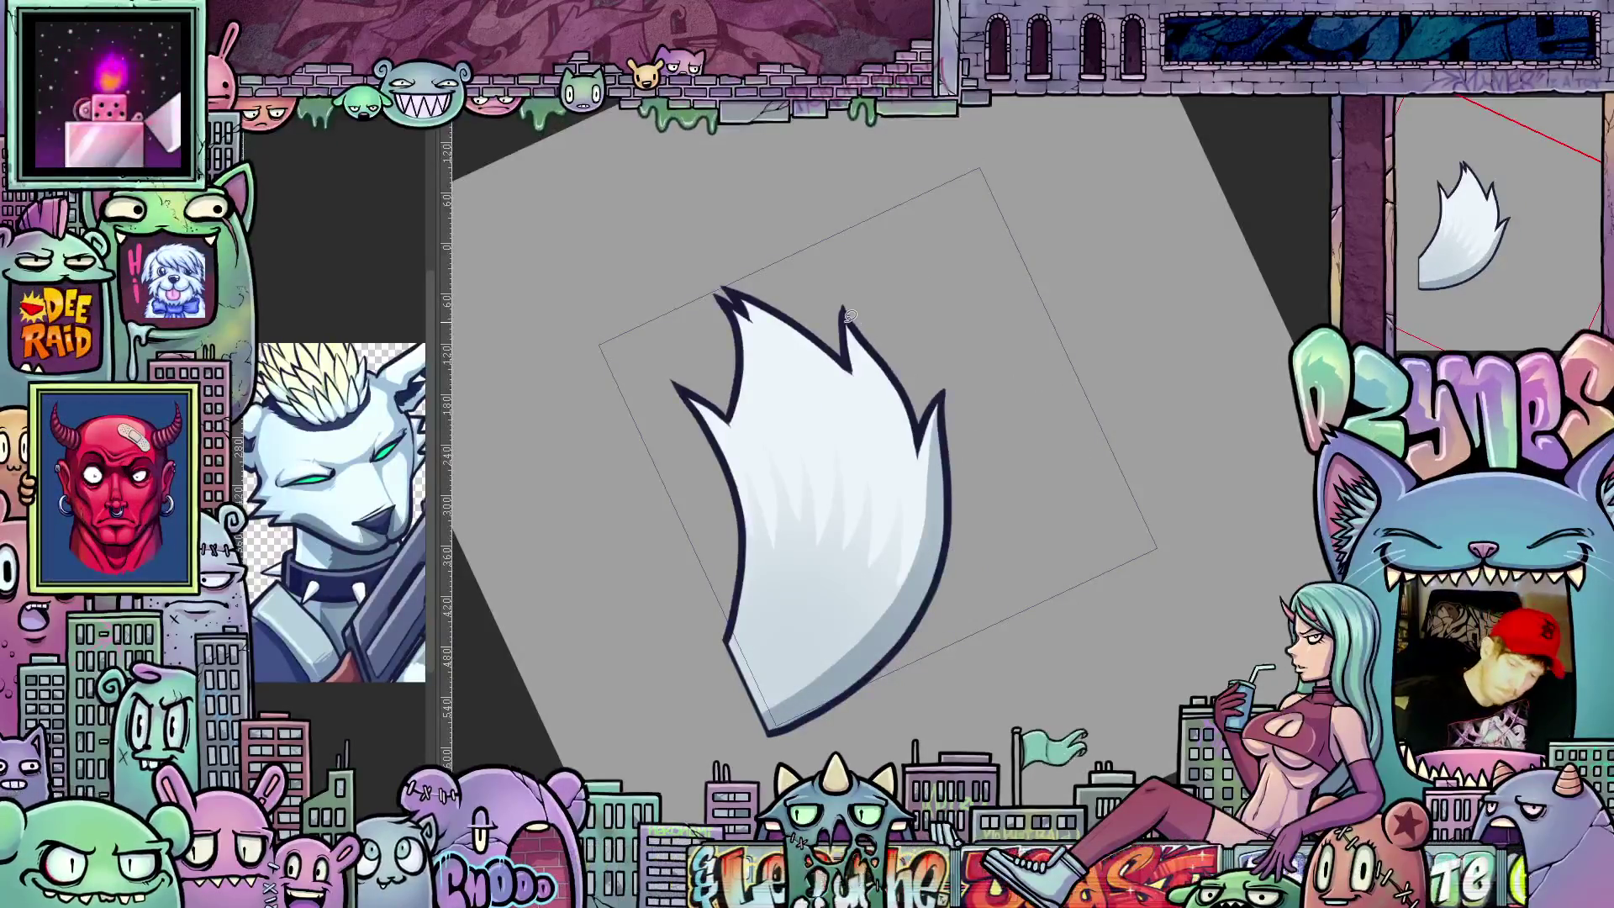
left_click_drag(855, 340, 890, 396)
left_click_drag(912, 439, 914, 472)
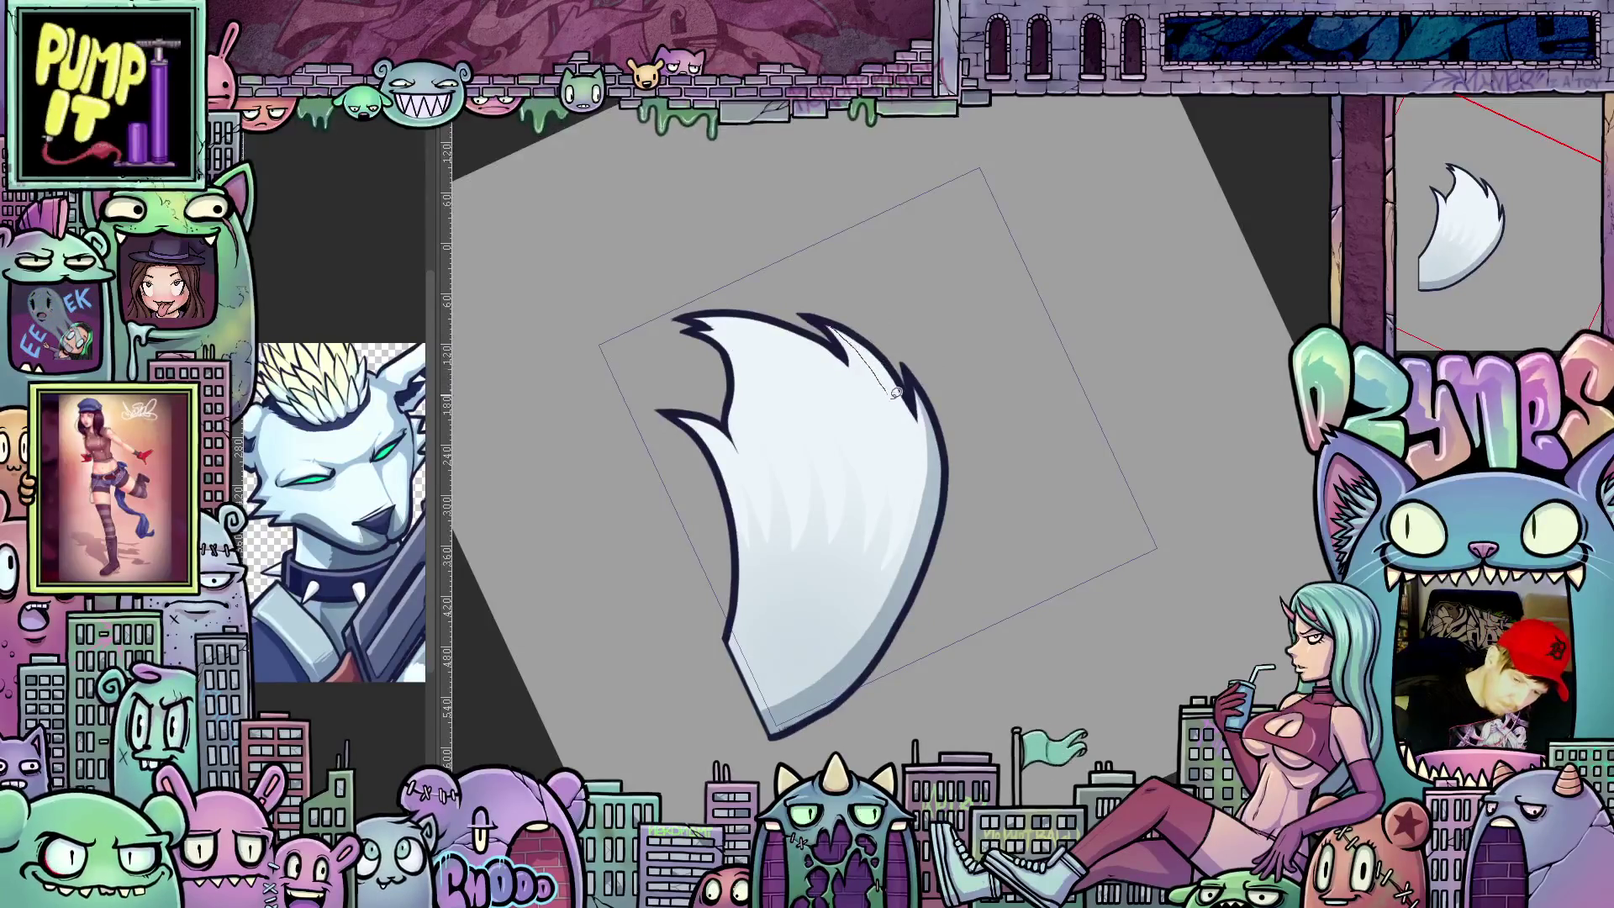
left_click_drag(894, 392, 849, 317)
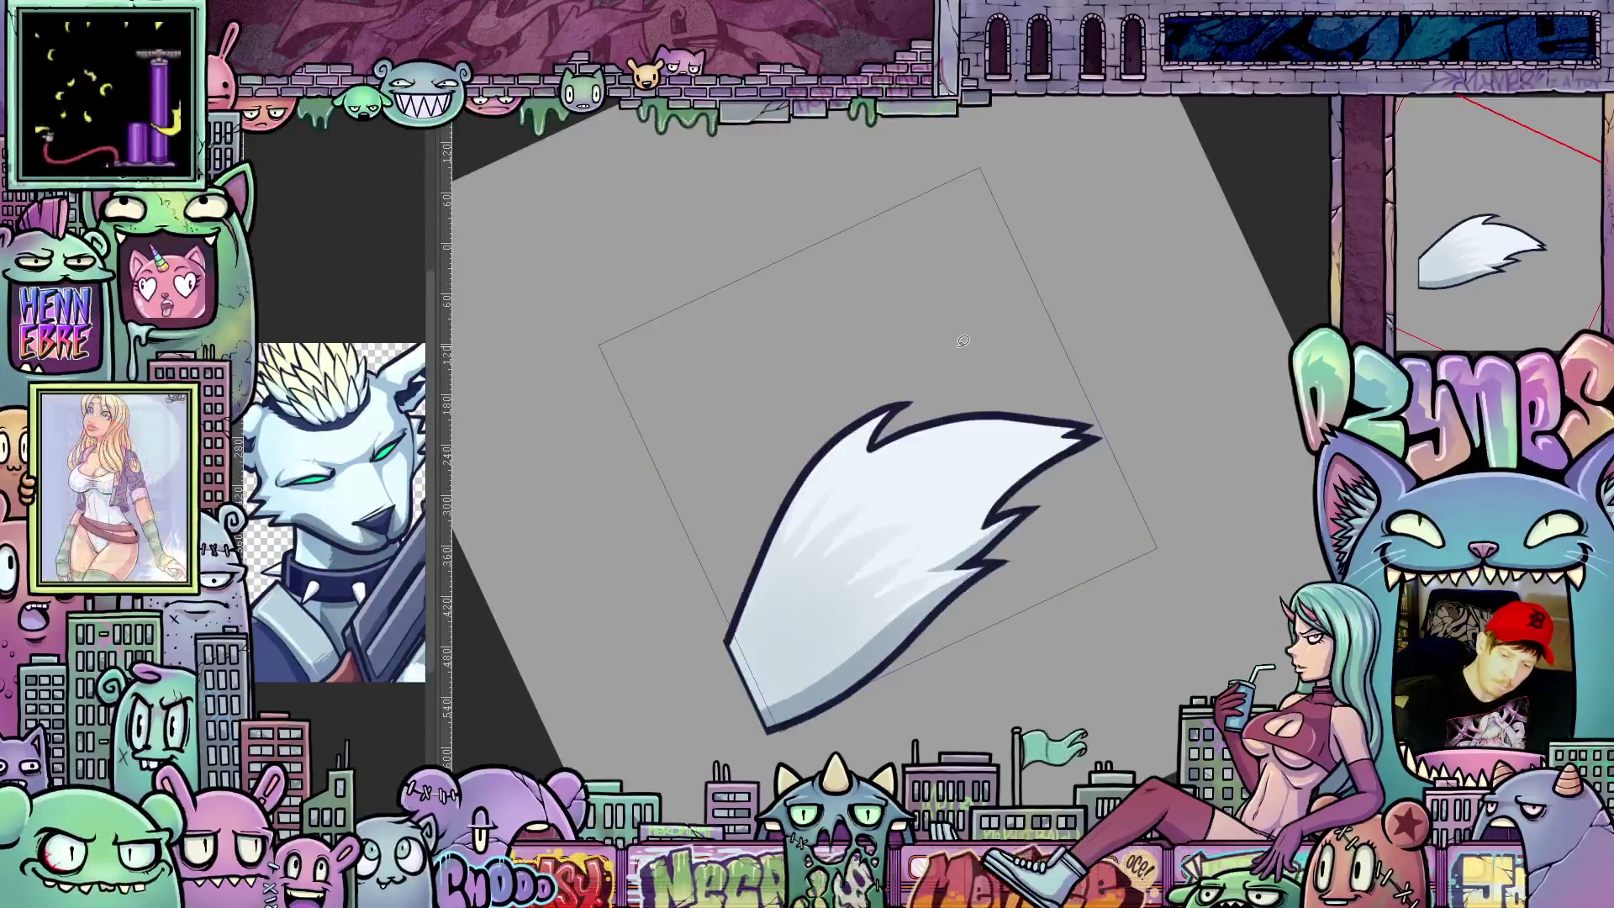
Step: Keep the tail at its right-leaning angle and extend the dark line down its inner edge
left_click_drag(963, 341, 1101, 394)
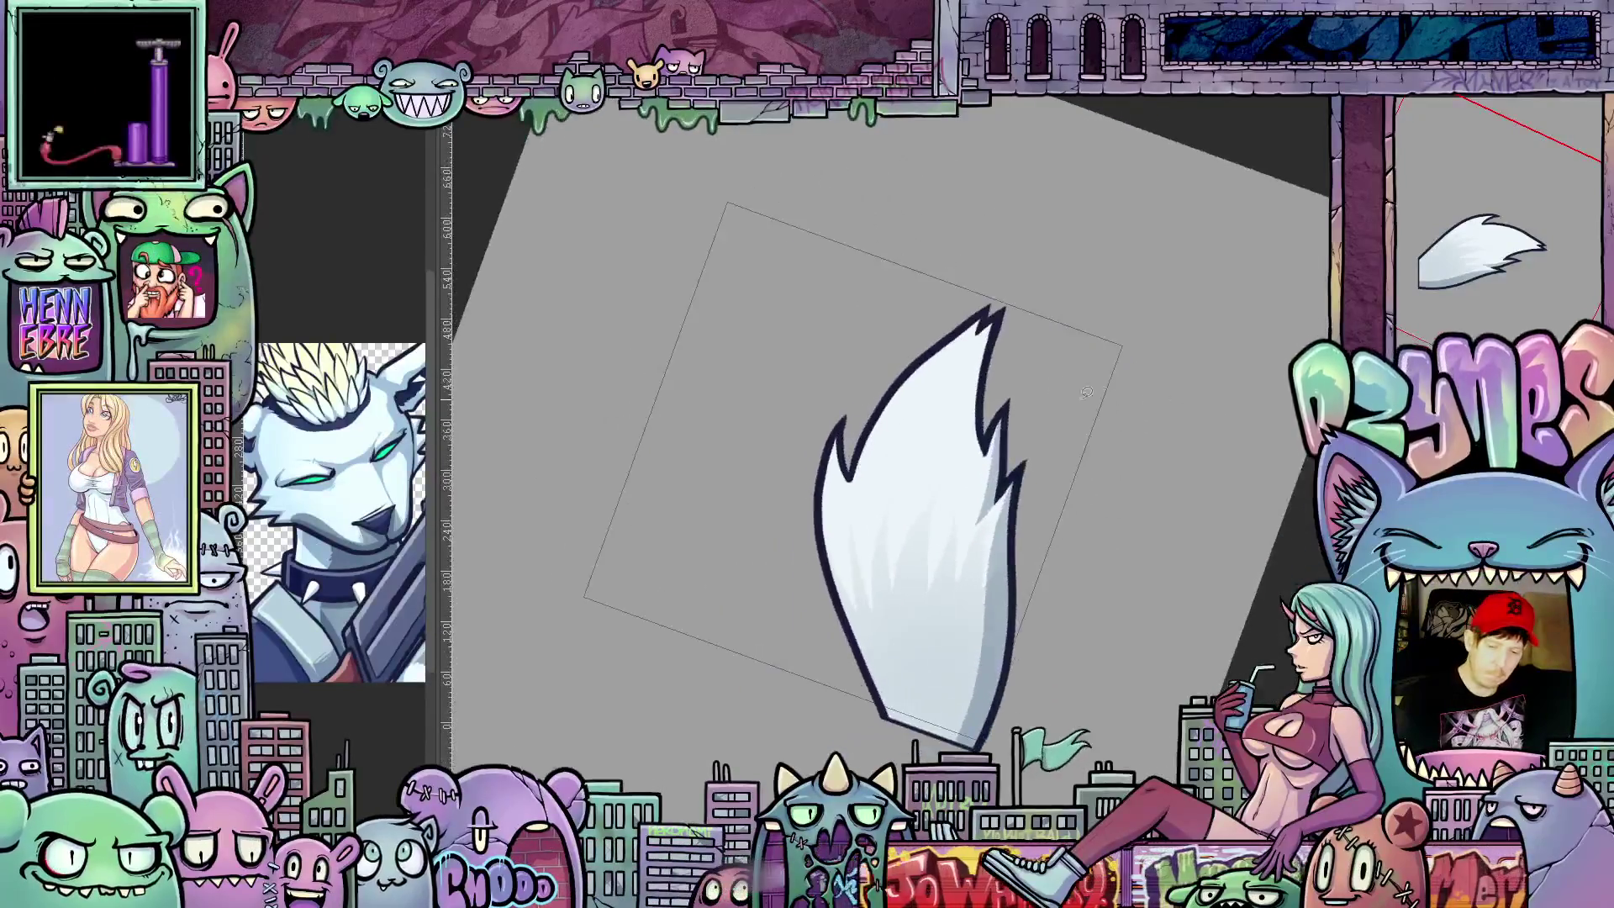
key("ctrl+z")
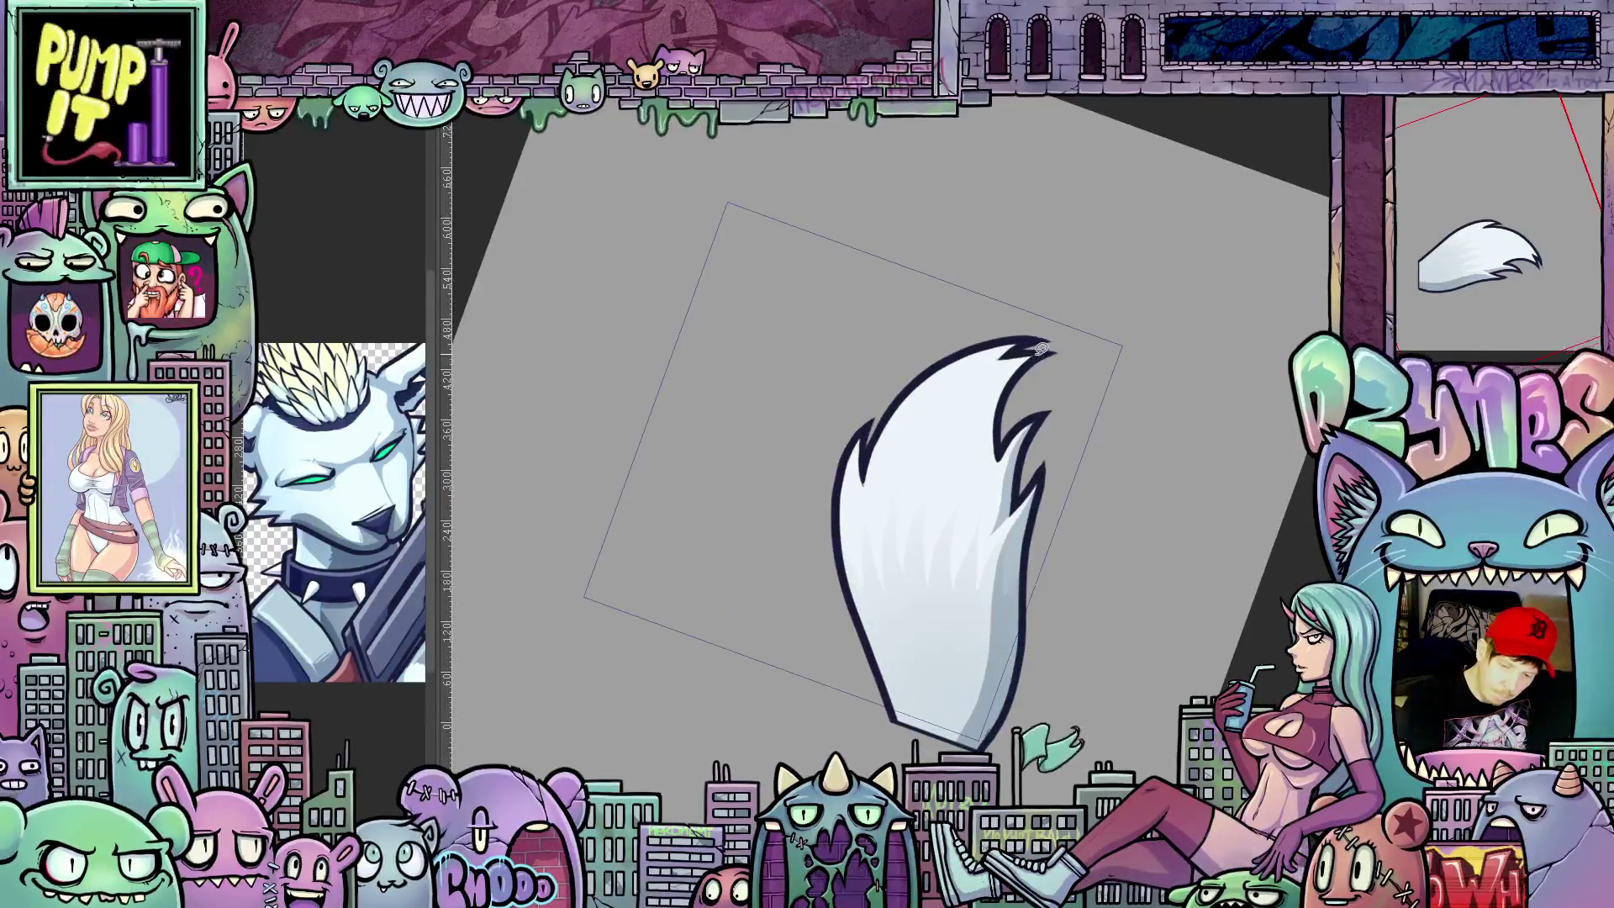
left_click_drag(1009, 362, 994, 476)
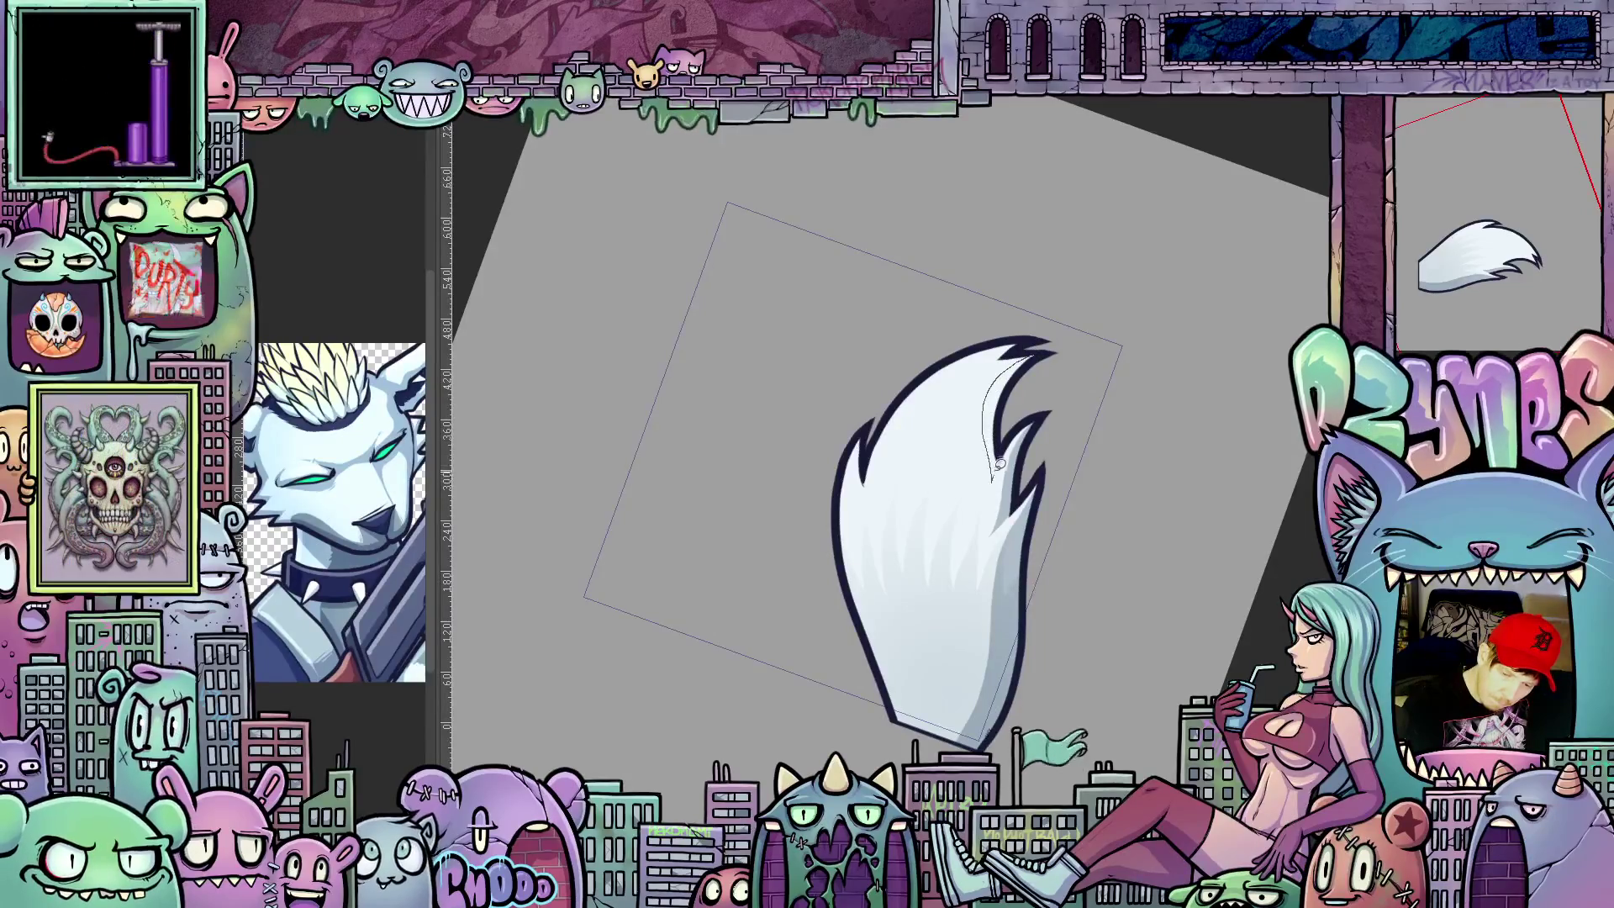
key("ctrl+z")
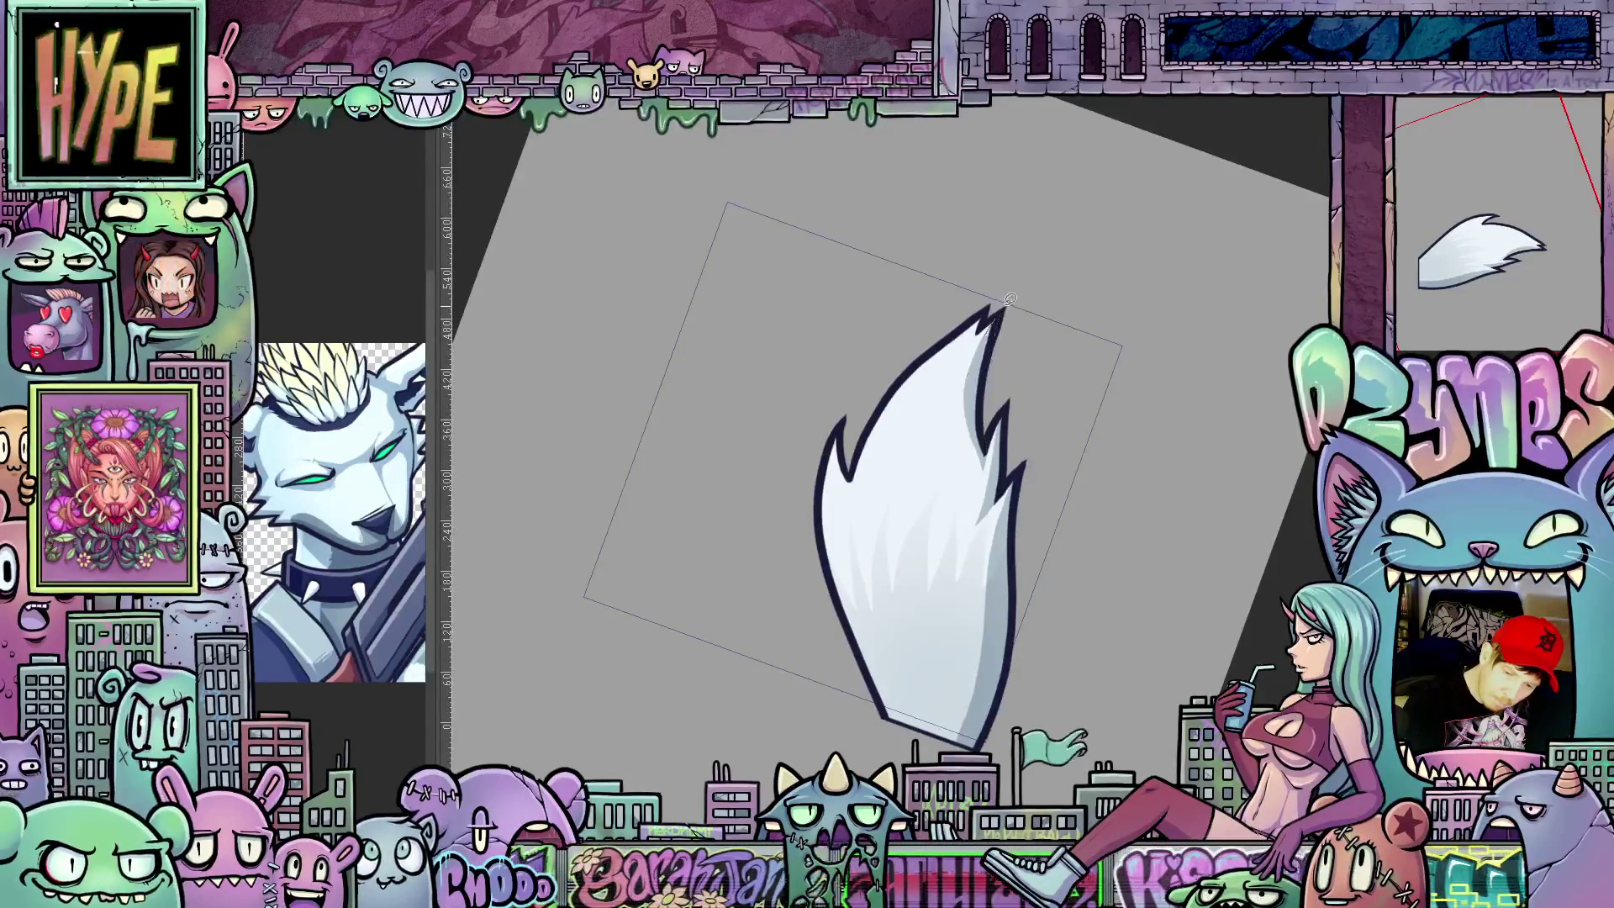
key("minus")
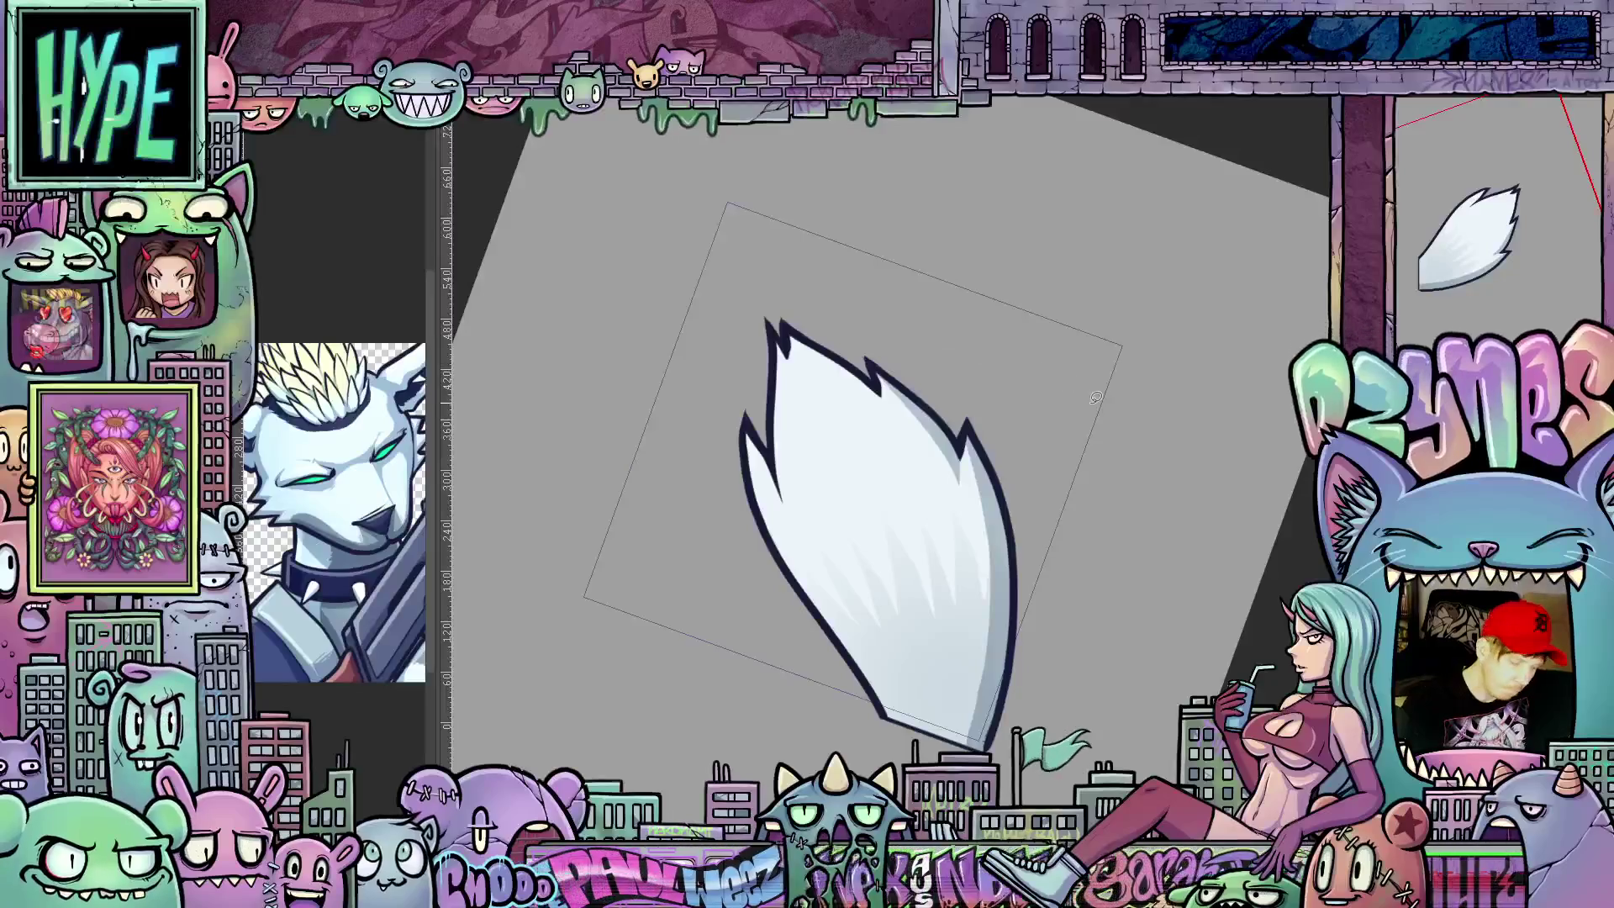
key("minus")
key("asciicircum")
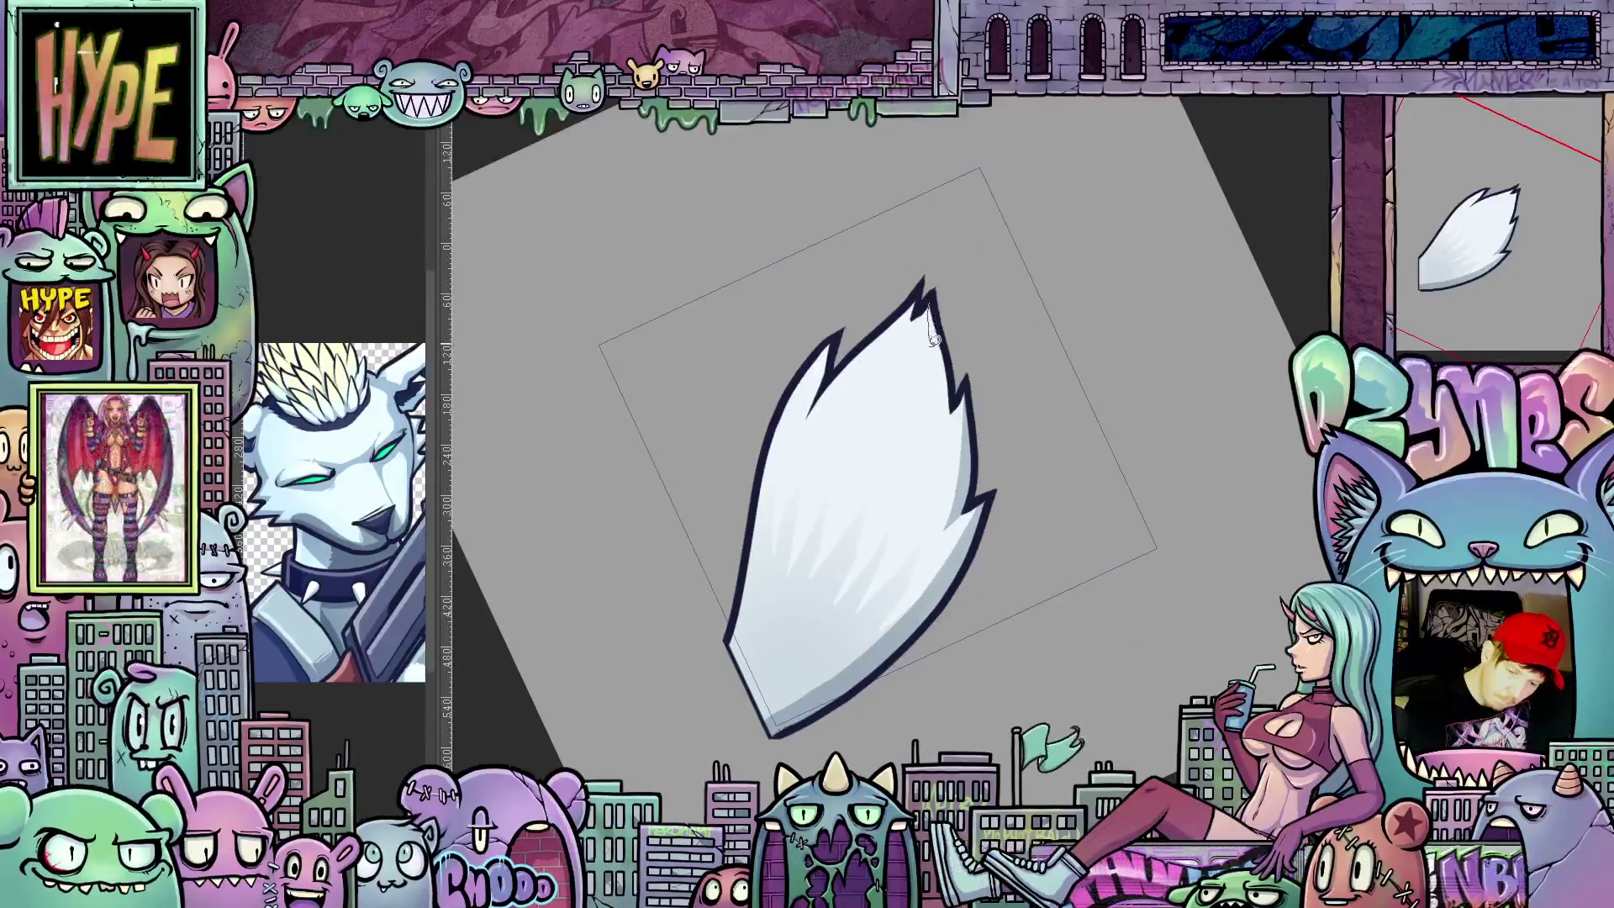
left_click_drag(944, 394, 945, 429)
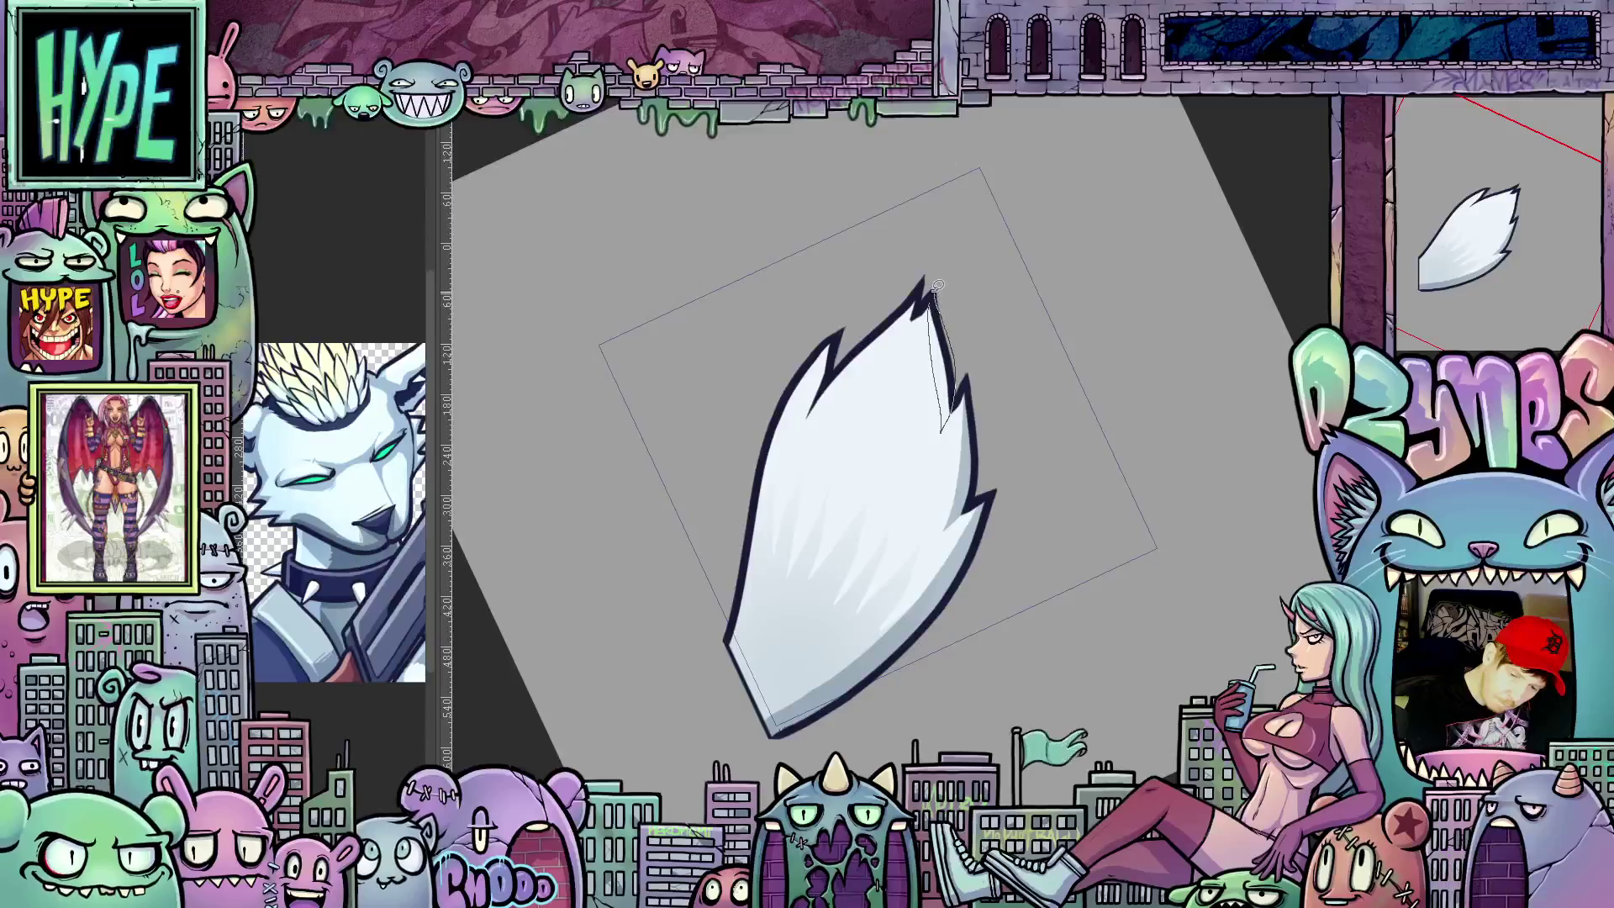
Step: Erase the stray thin dark and grey lines inside the right edge, keeping the spiky-tipped tail
key("asciicircum")
key("asciicircum")
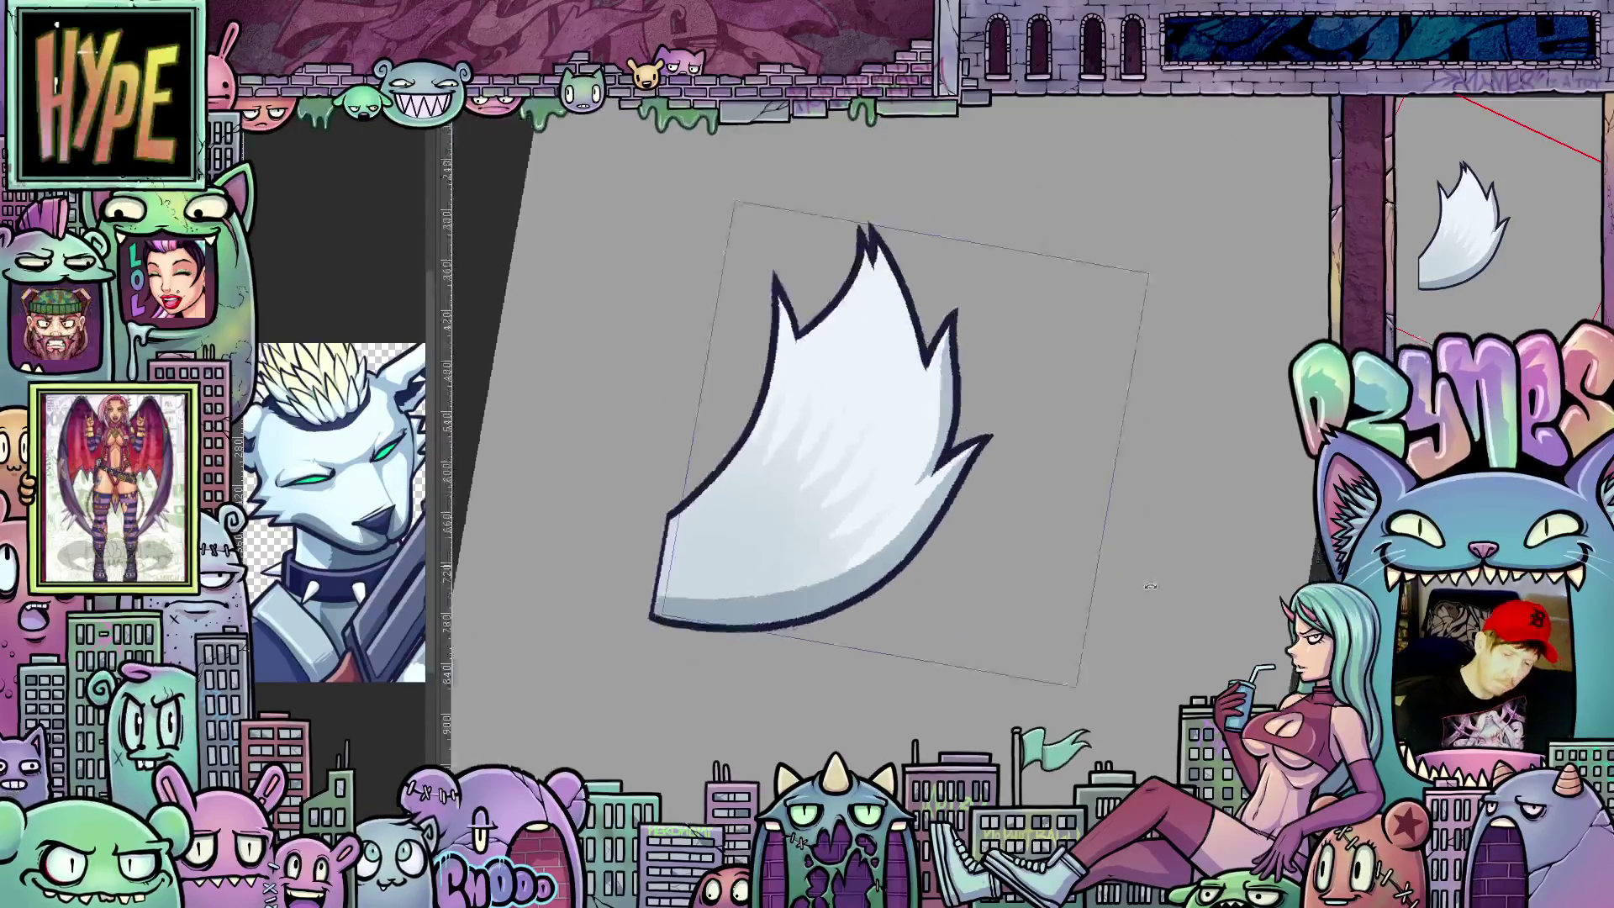
key("asciicircum")
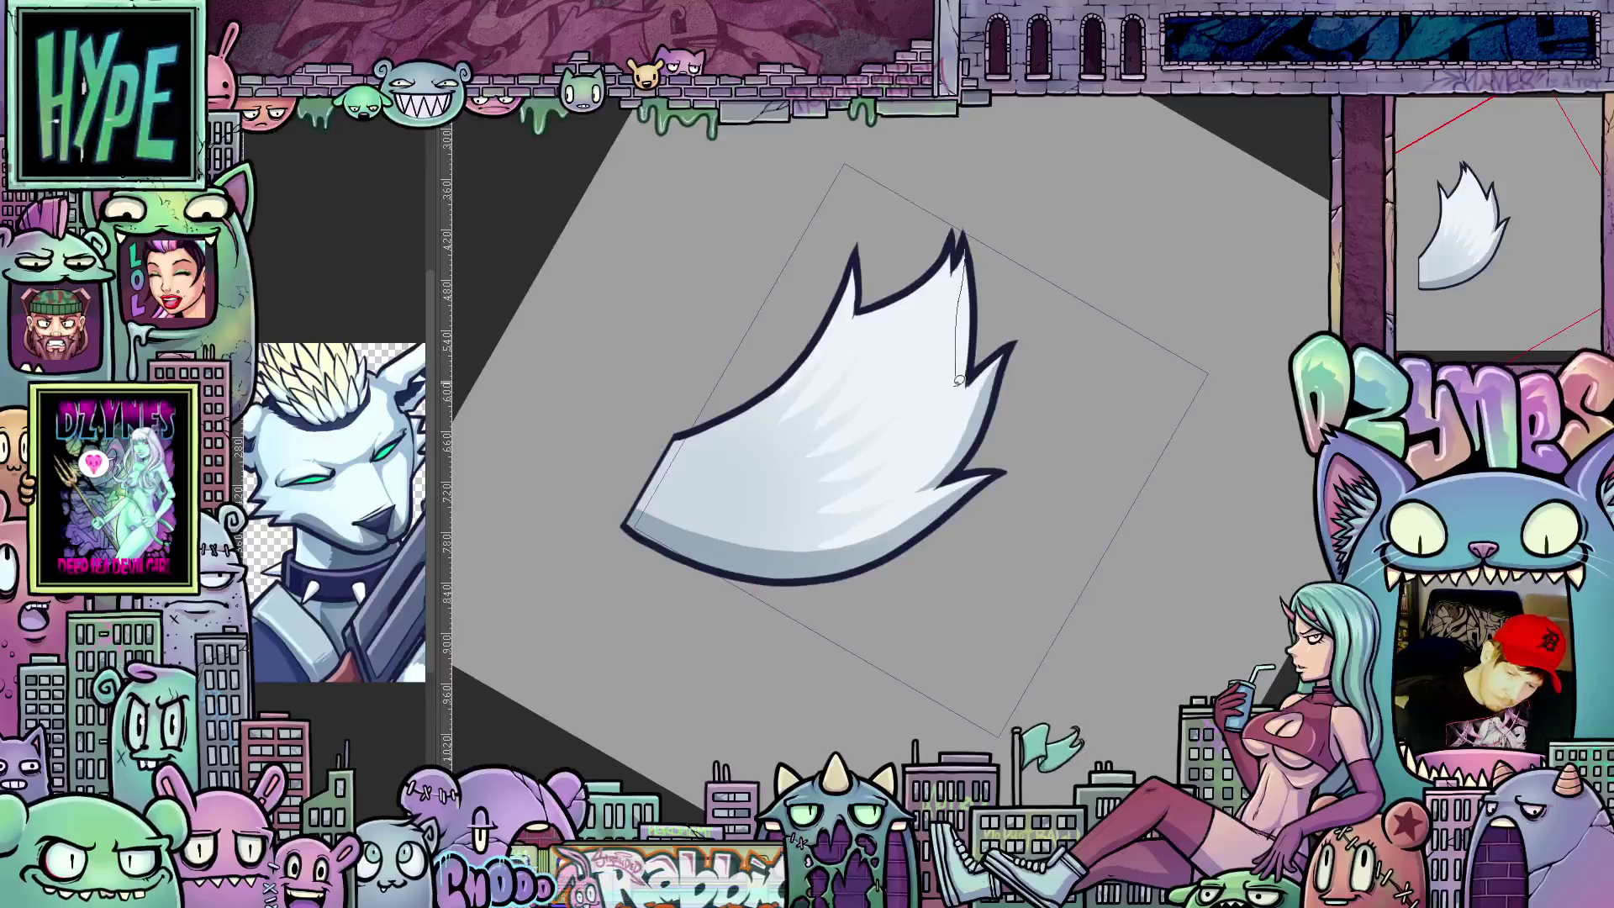
left_click_drag(961, 375, 969, 236)
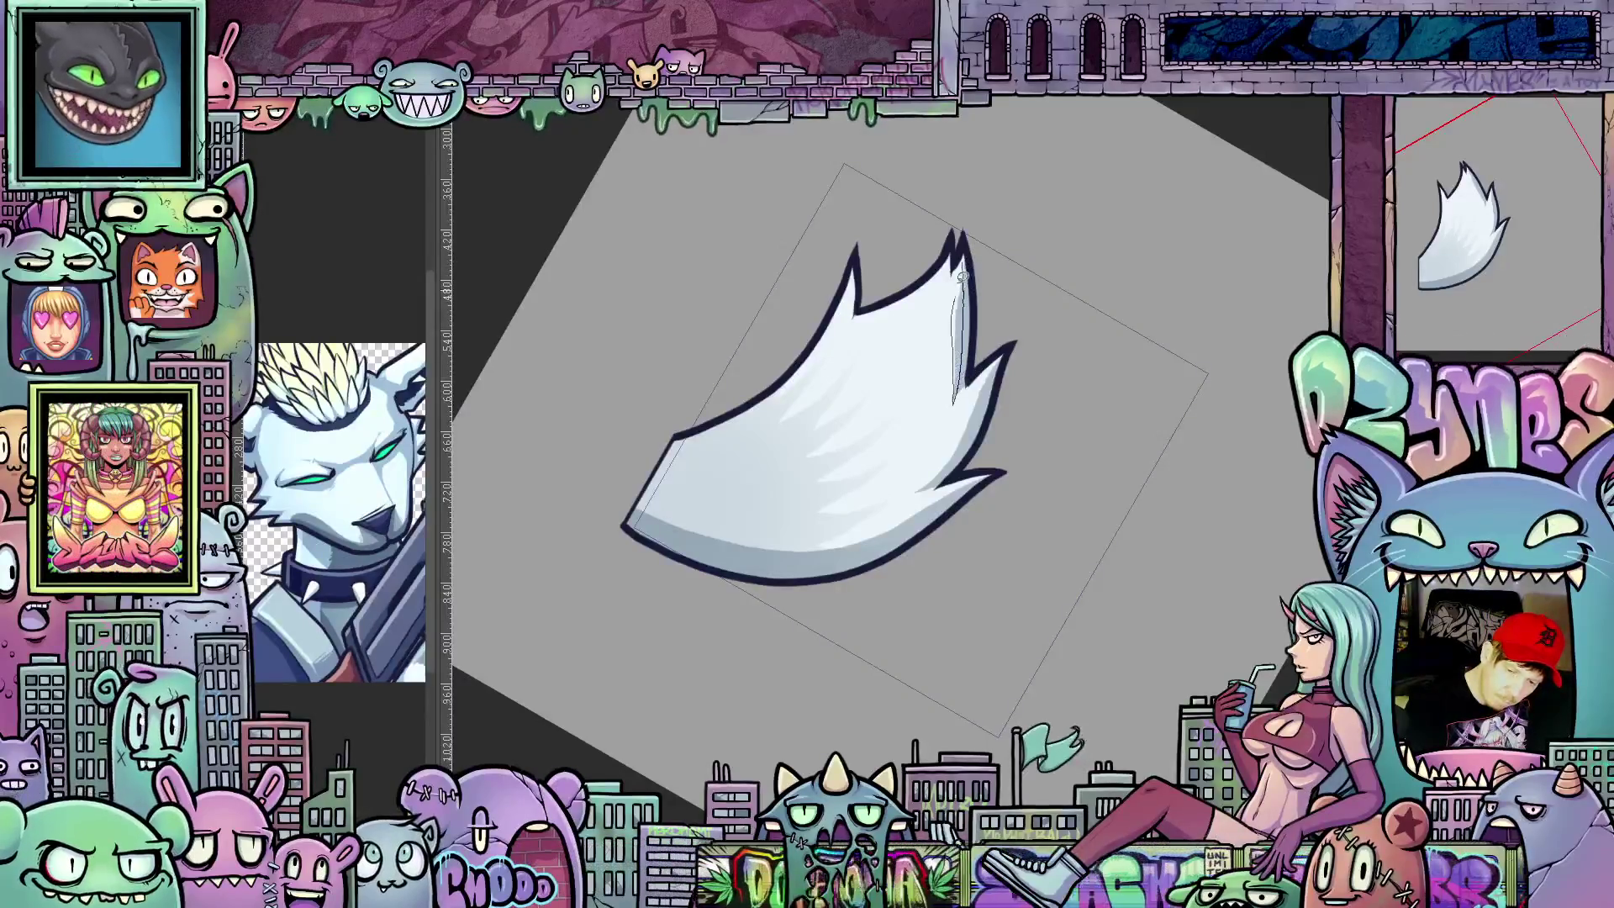
left_click_drag(960, 401, 966, 253)
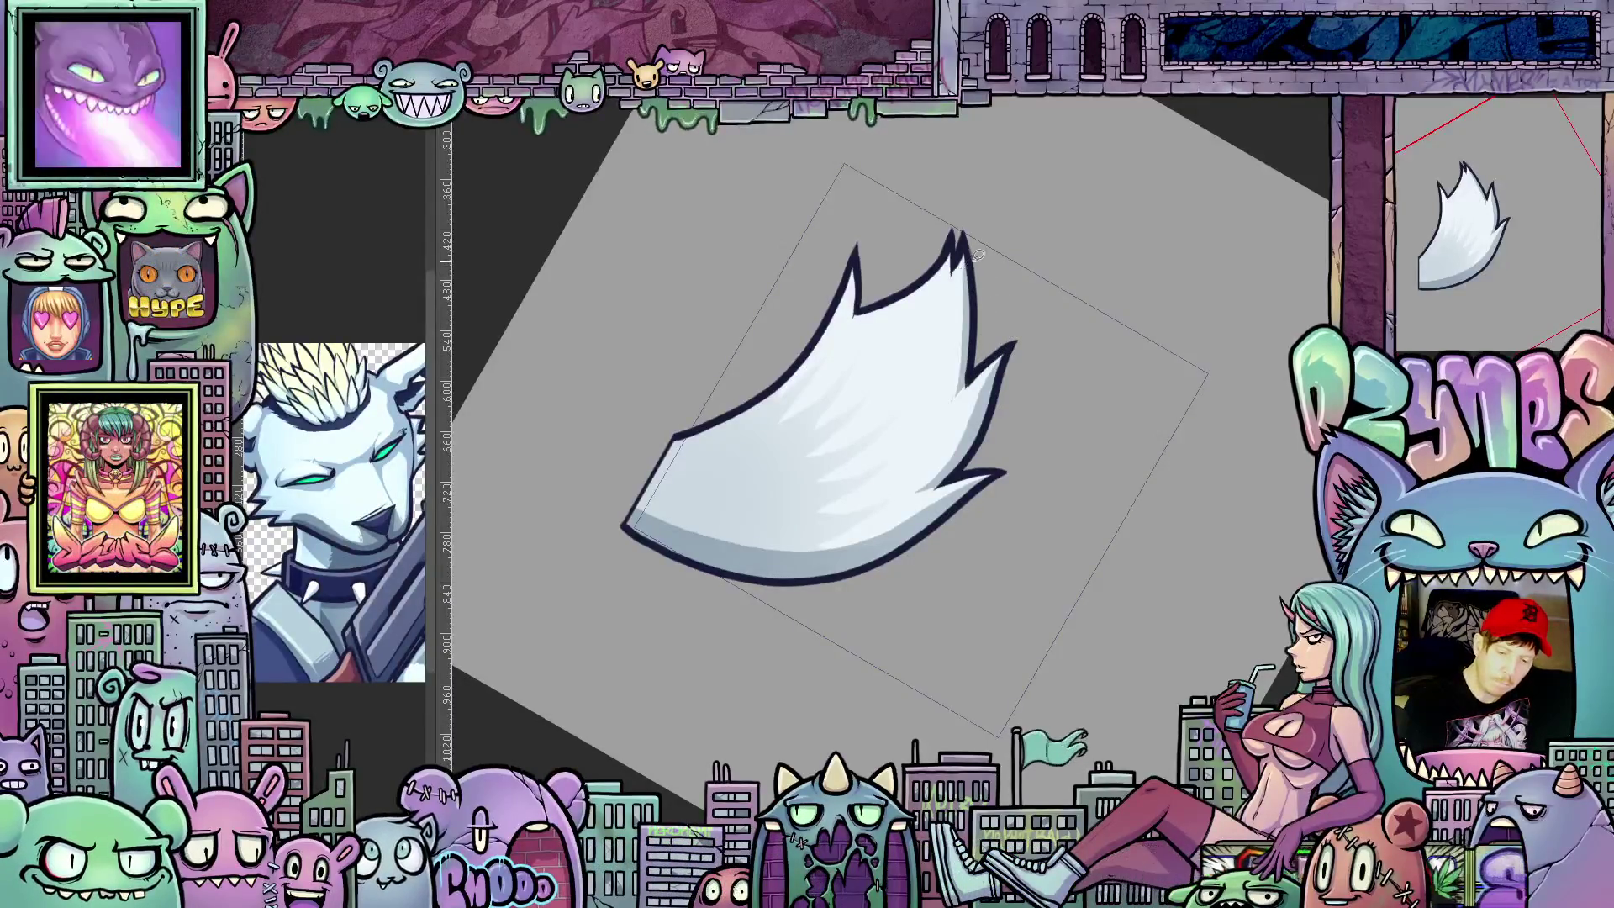
key("ctrl+z")
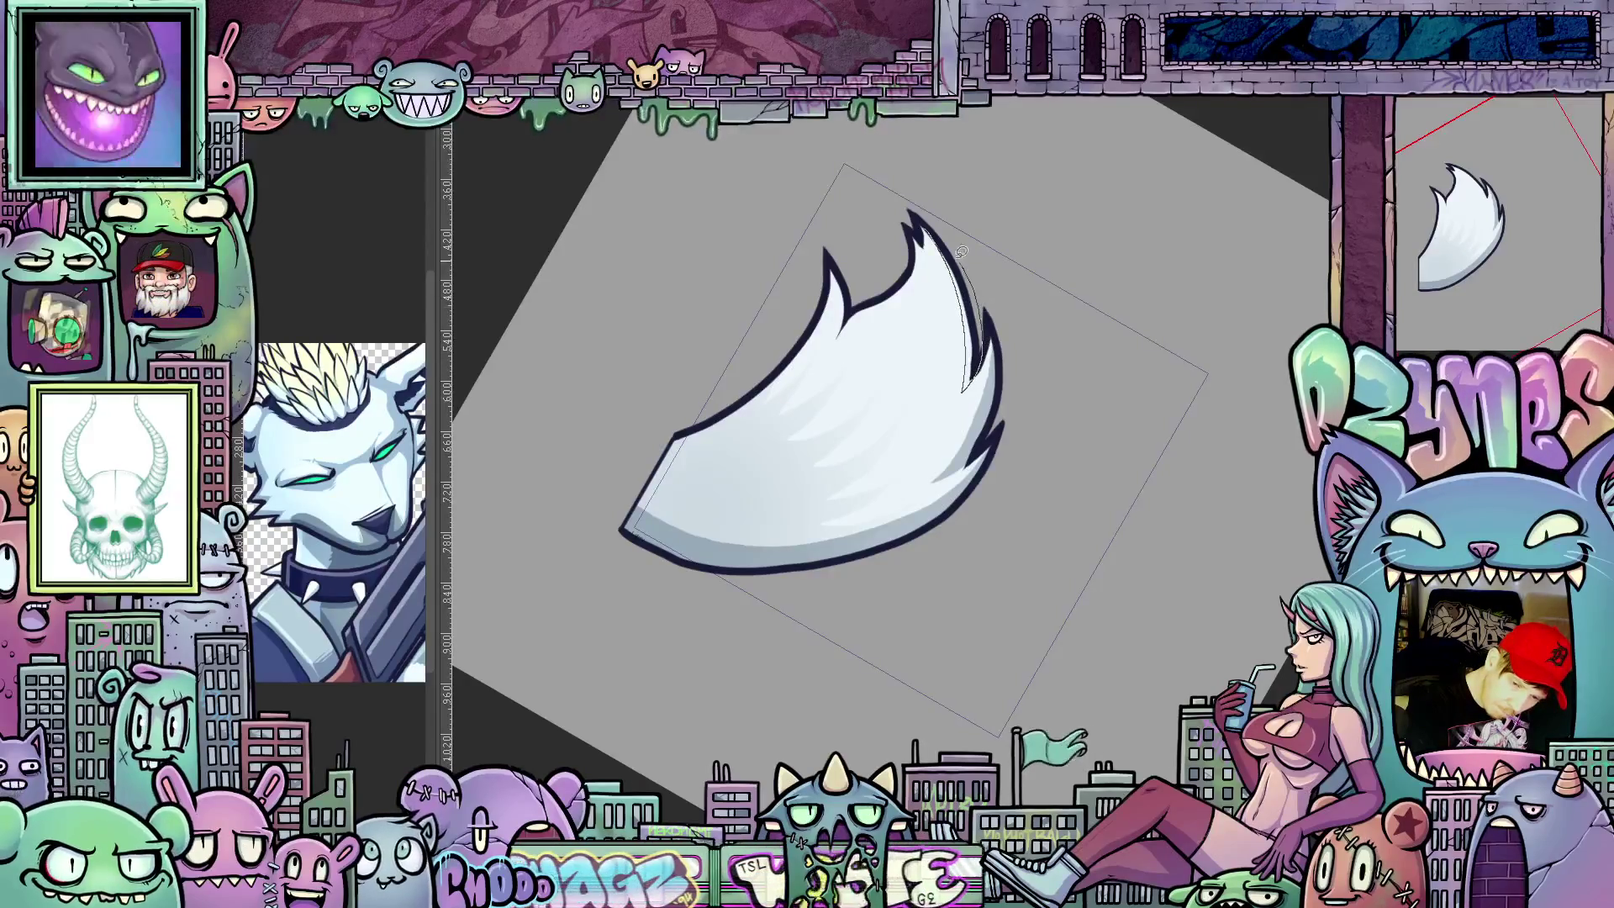
key("space")
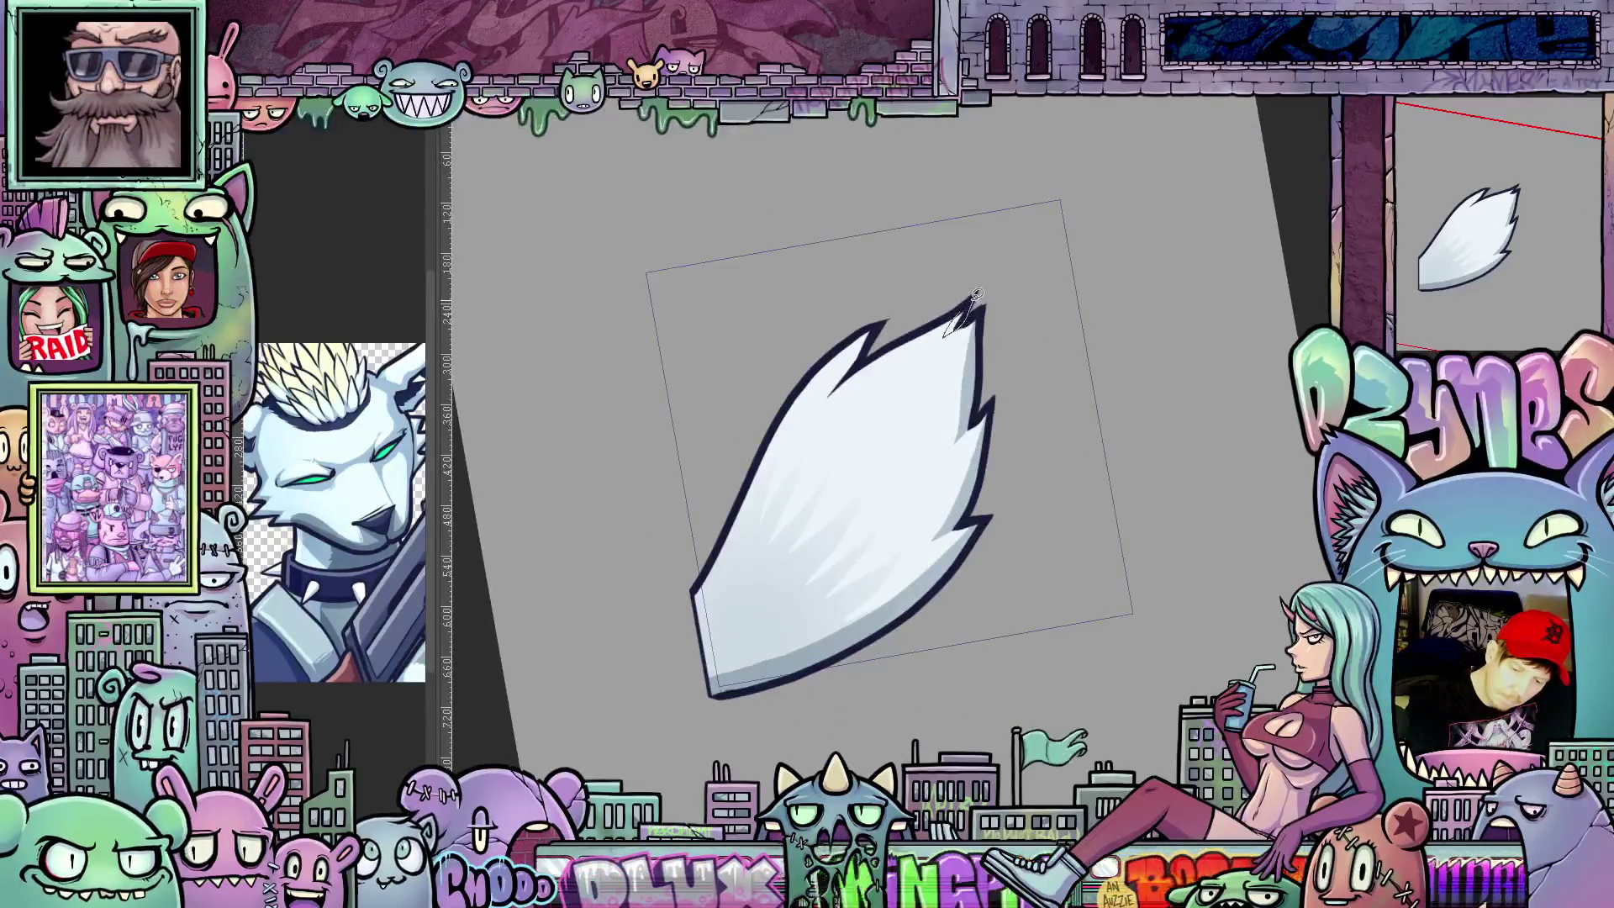
Step: Stroke the inner outline and restore the tail version with its tip bending left
left_click_drag(1057, 333, 908, 250)
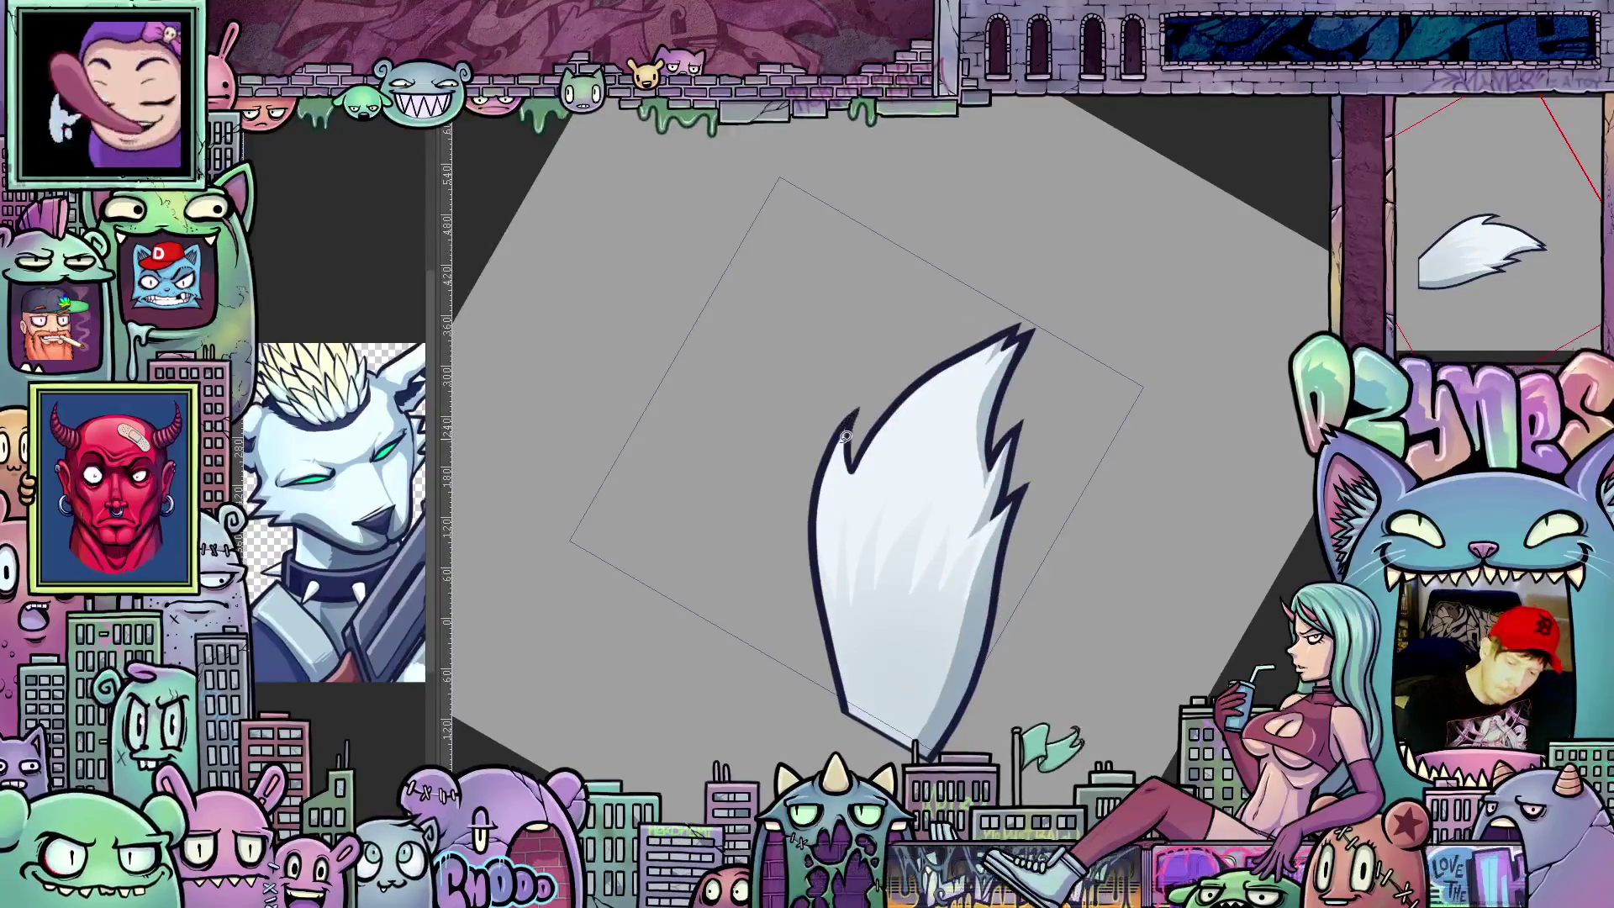
left_click_drag(843, 498, 855, 464)
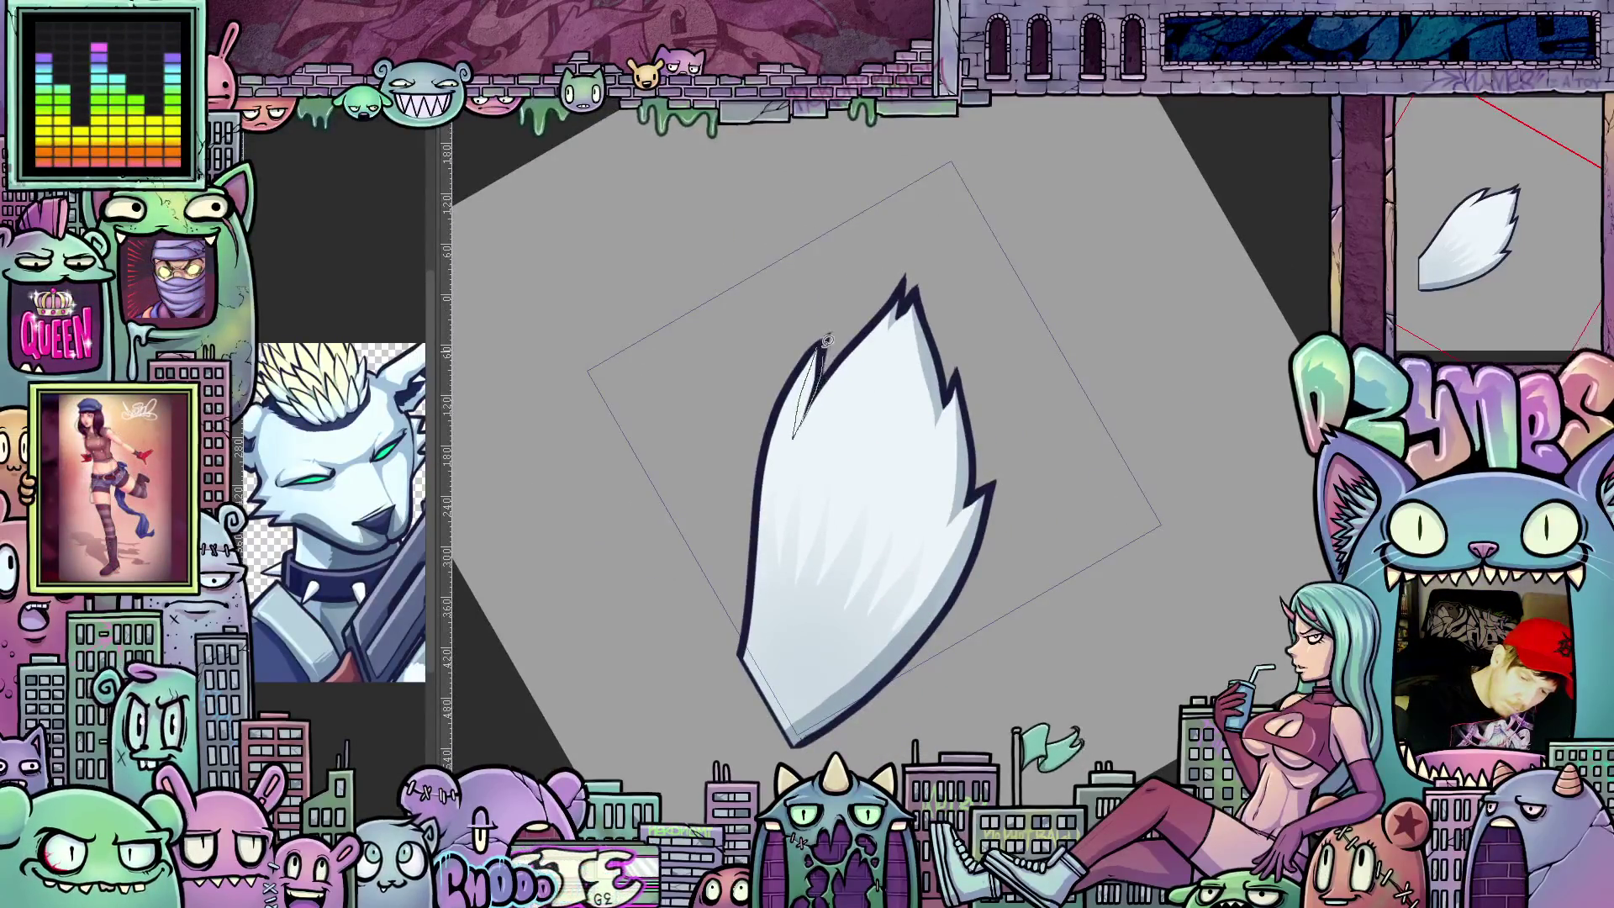
key("ctrl+z")
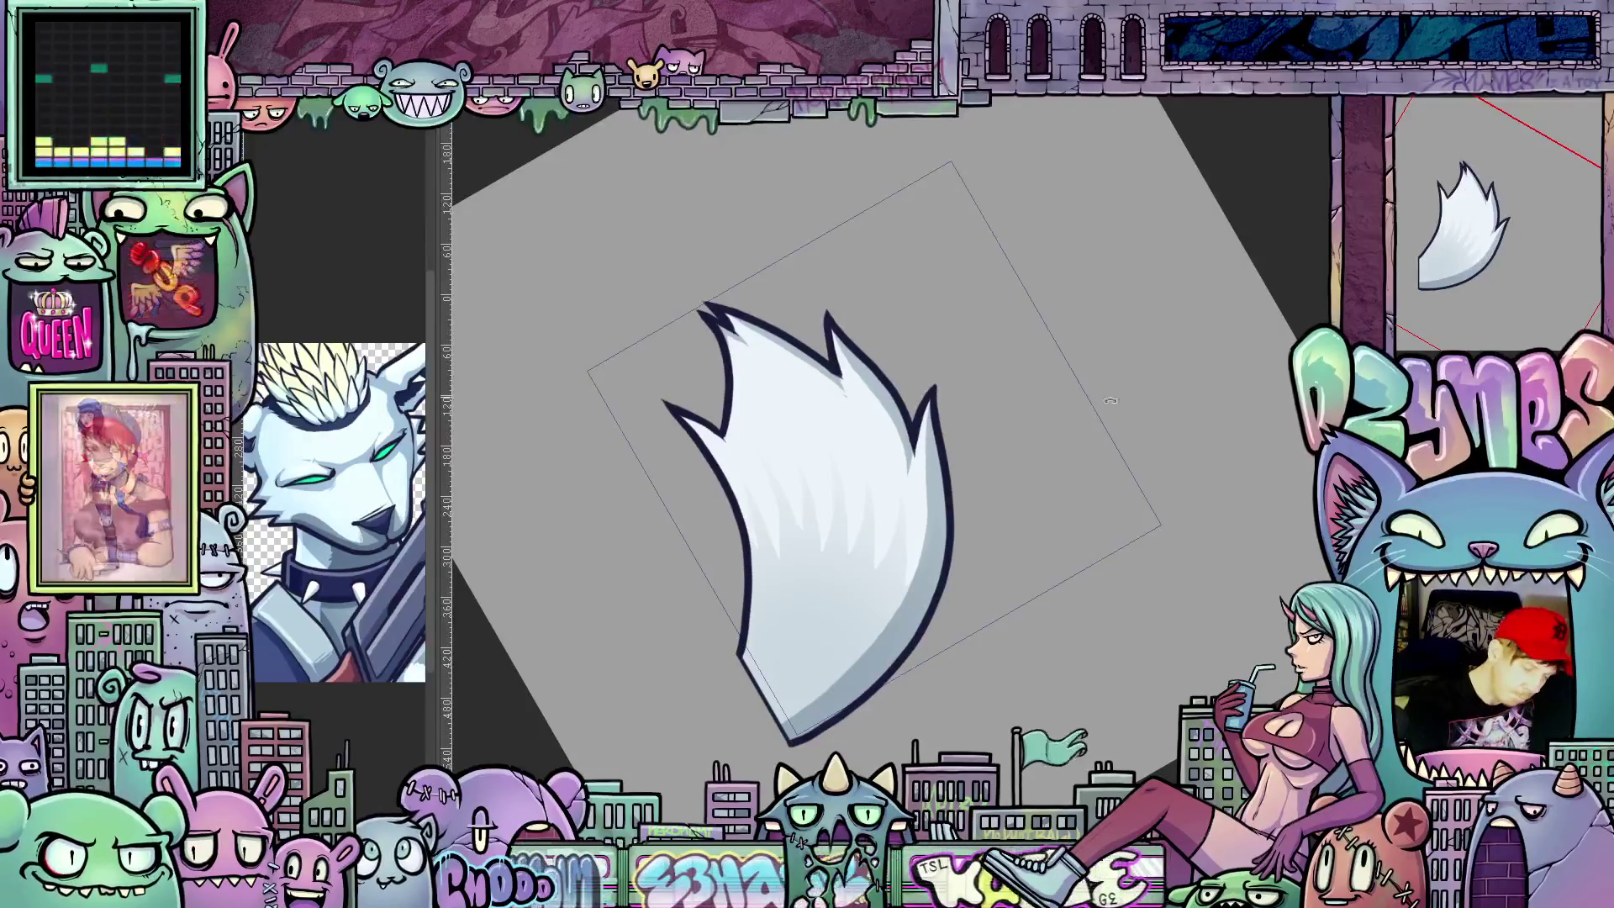
left_click_drag(809, 383, 816, 268)
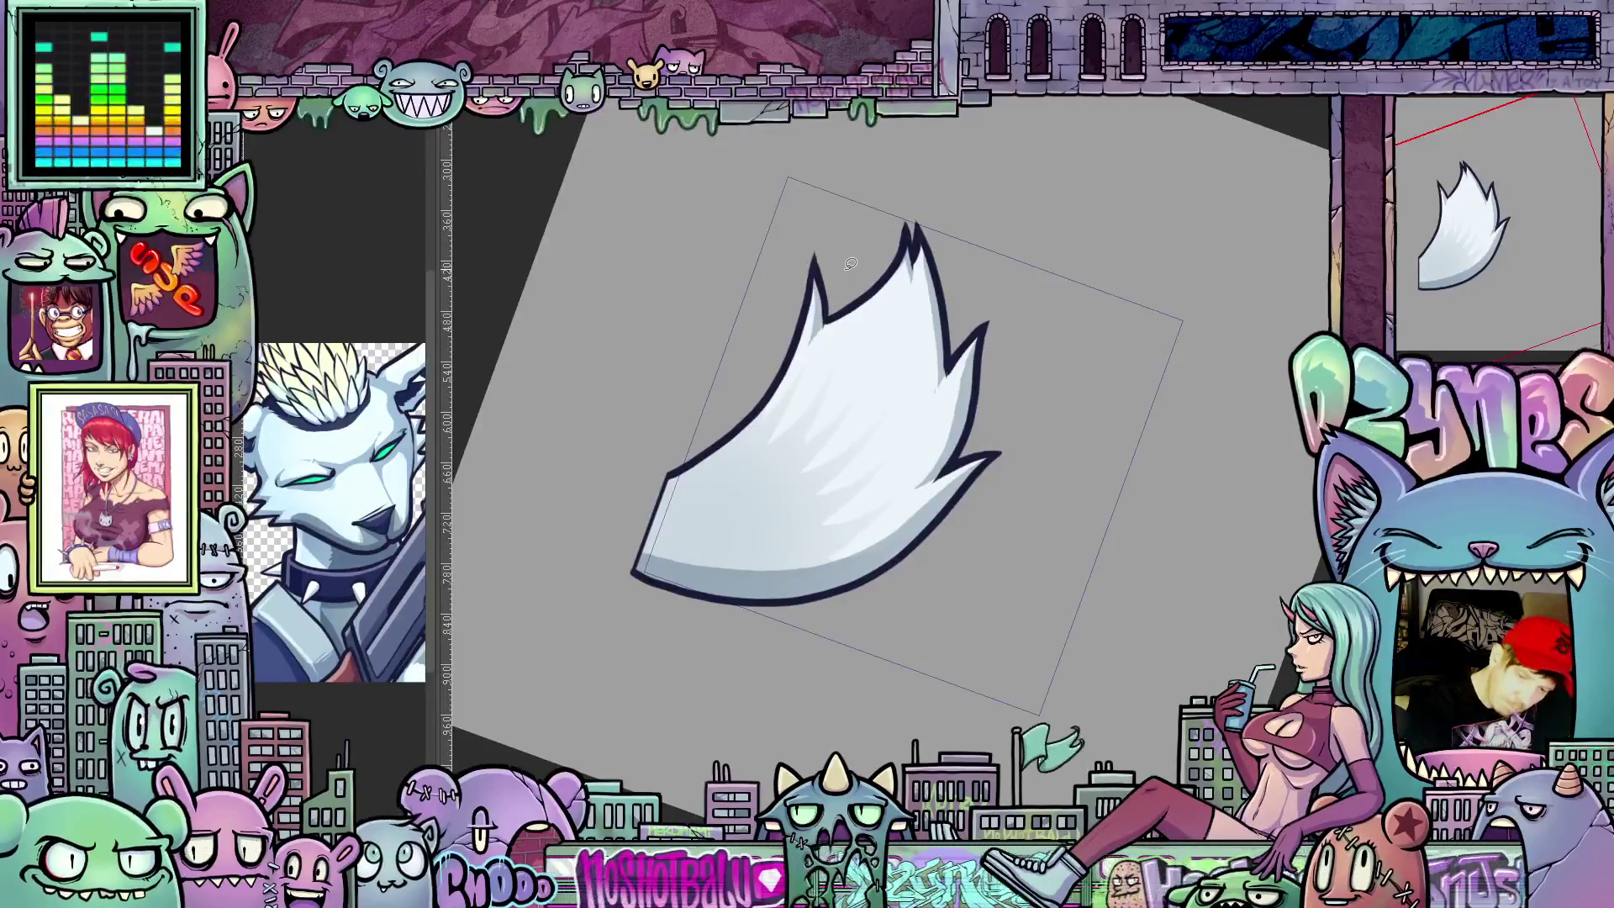
key("ctrl+z")
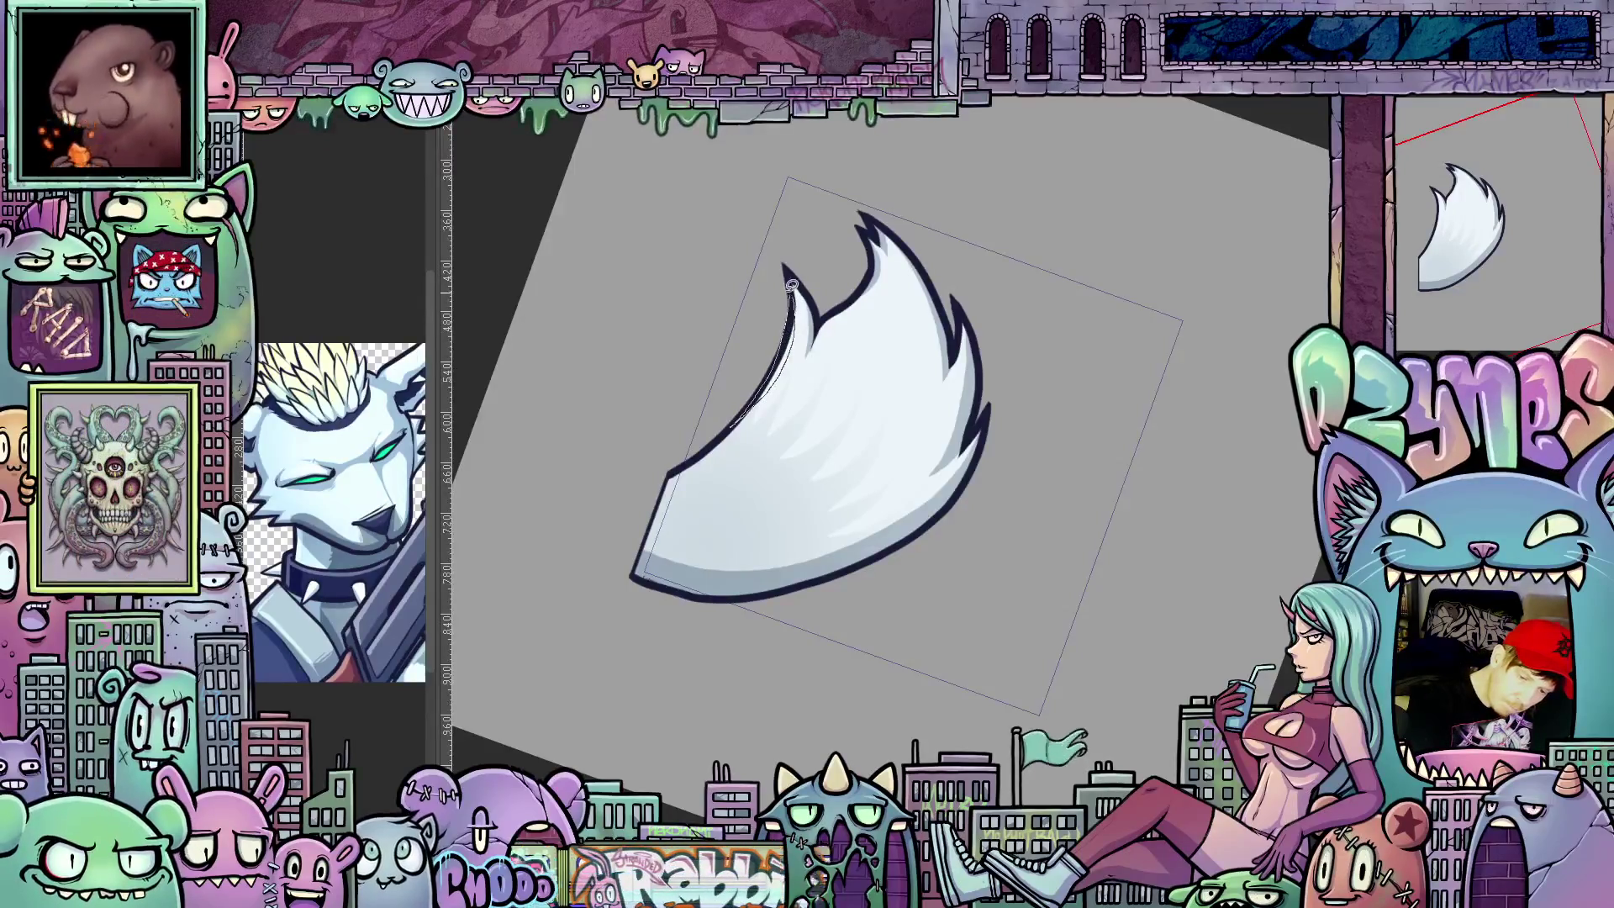
Step: Liquify the upper-left outline and top spike rightward so the tip curves over
left_click_drag(792, 288, 871, 288)
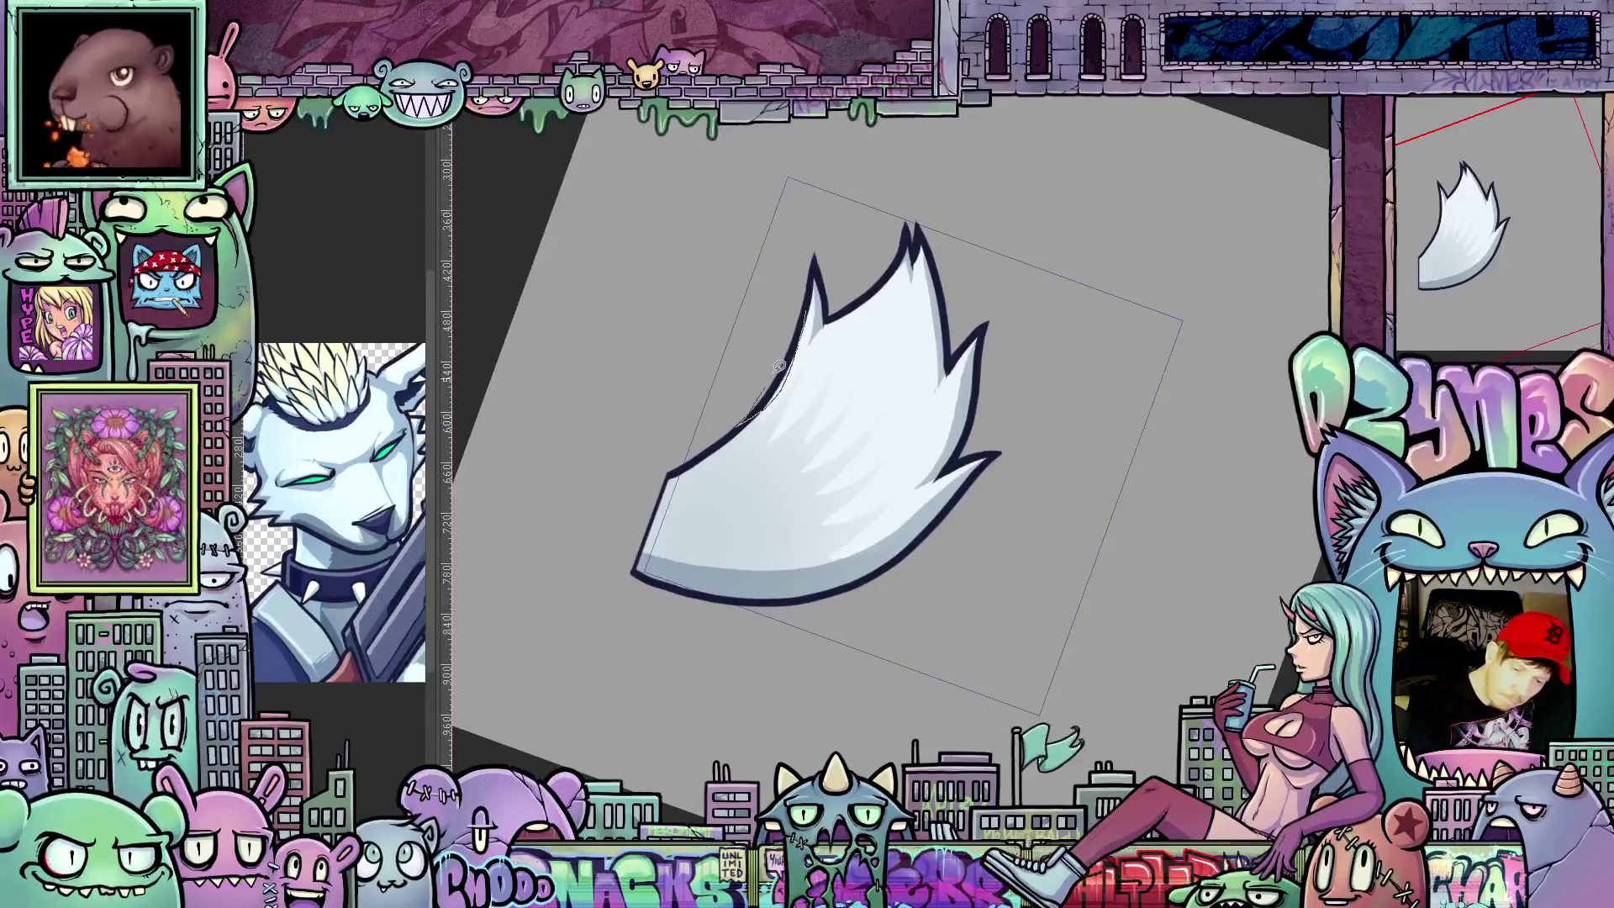
left_click_drag(1110, 568, 1205, 620)
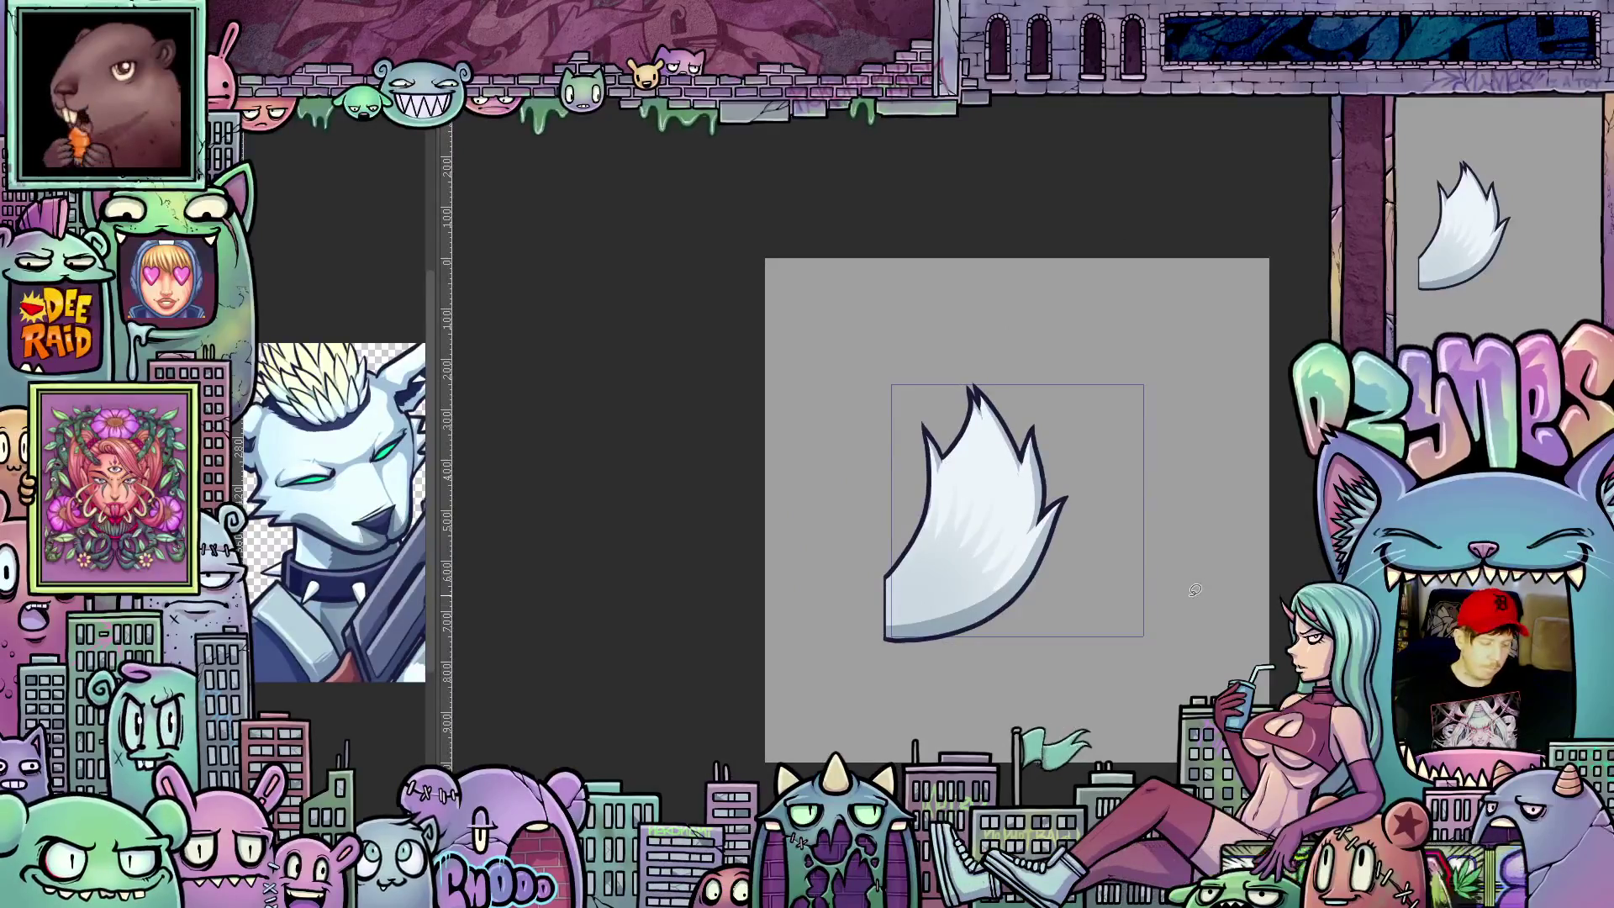
Step: Free-transform the selected tail to rotate it clockwise, then undo it back to upright
key("ctrl+t")
left_click_drag(1194, 589, 1211, 542)
scroll(1214, 536, "down", 3)
scroll(1218, 533, "up", 3)
scroll(1218, 533, "up", 1)
key("ctrl+z")
left_click_drag(1251, 576, 1208, 558)
key("ctrl+z")
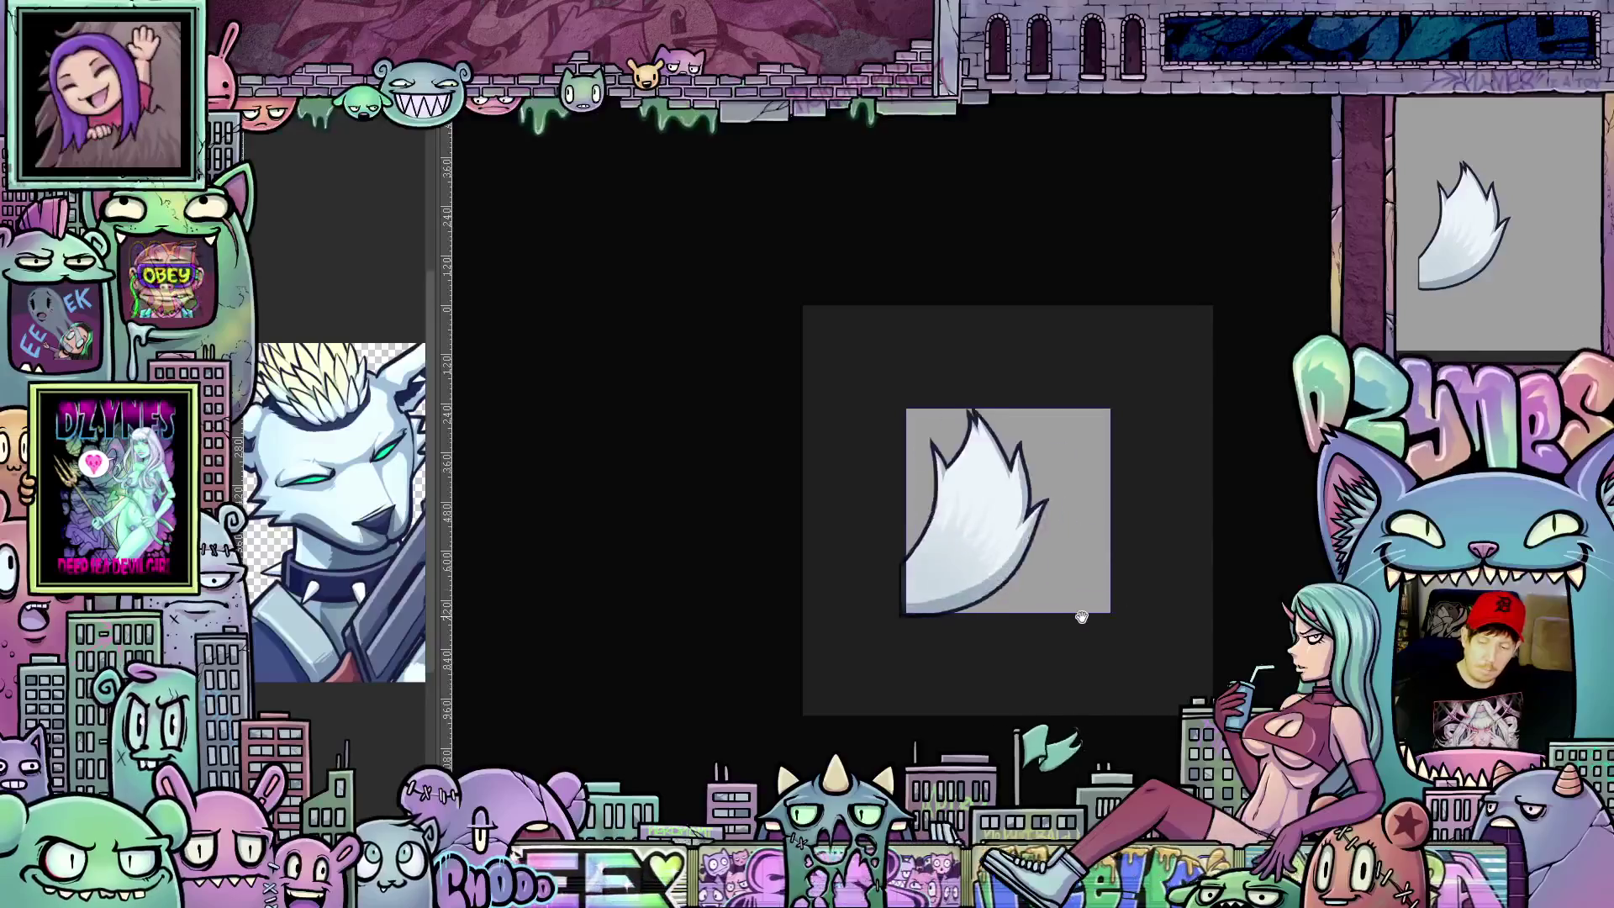
scroll(1080, 618, "up", 1)
scroll(1066, 610, "up", 1)
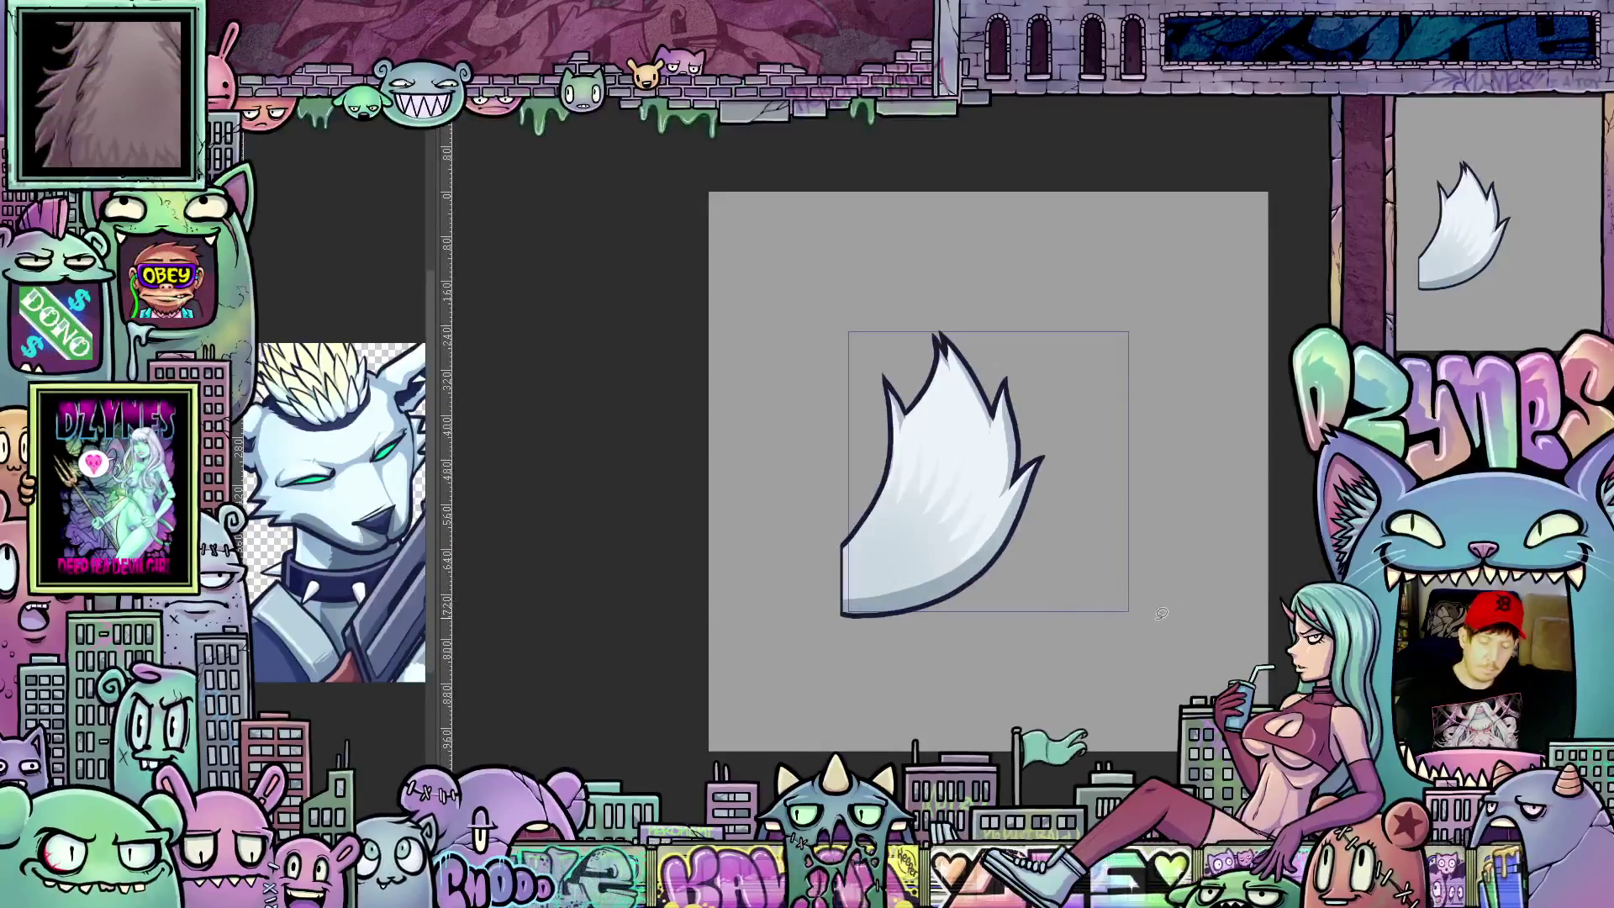
left_click_drag(1157, 614, 1173, 581)
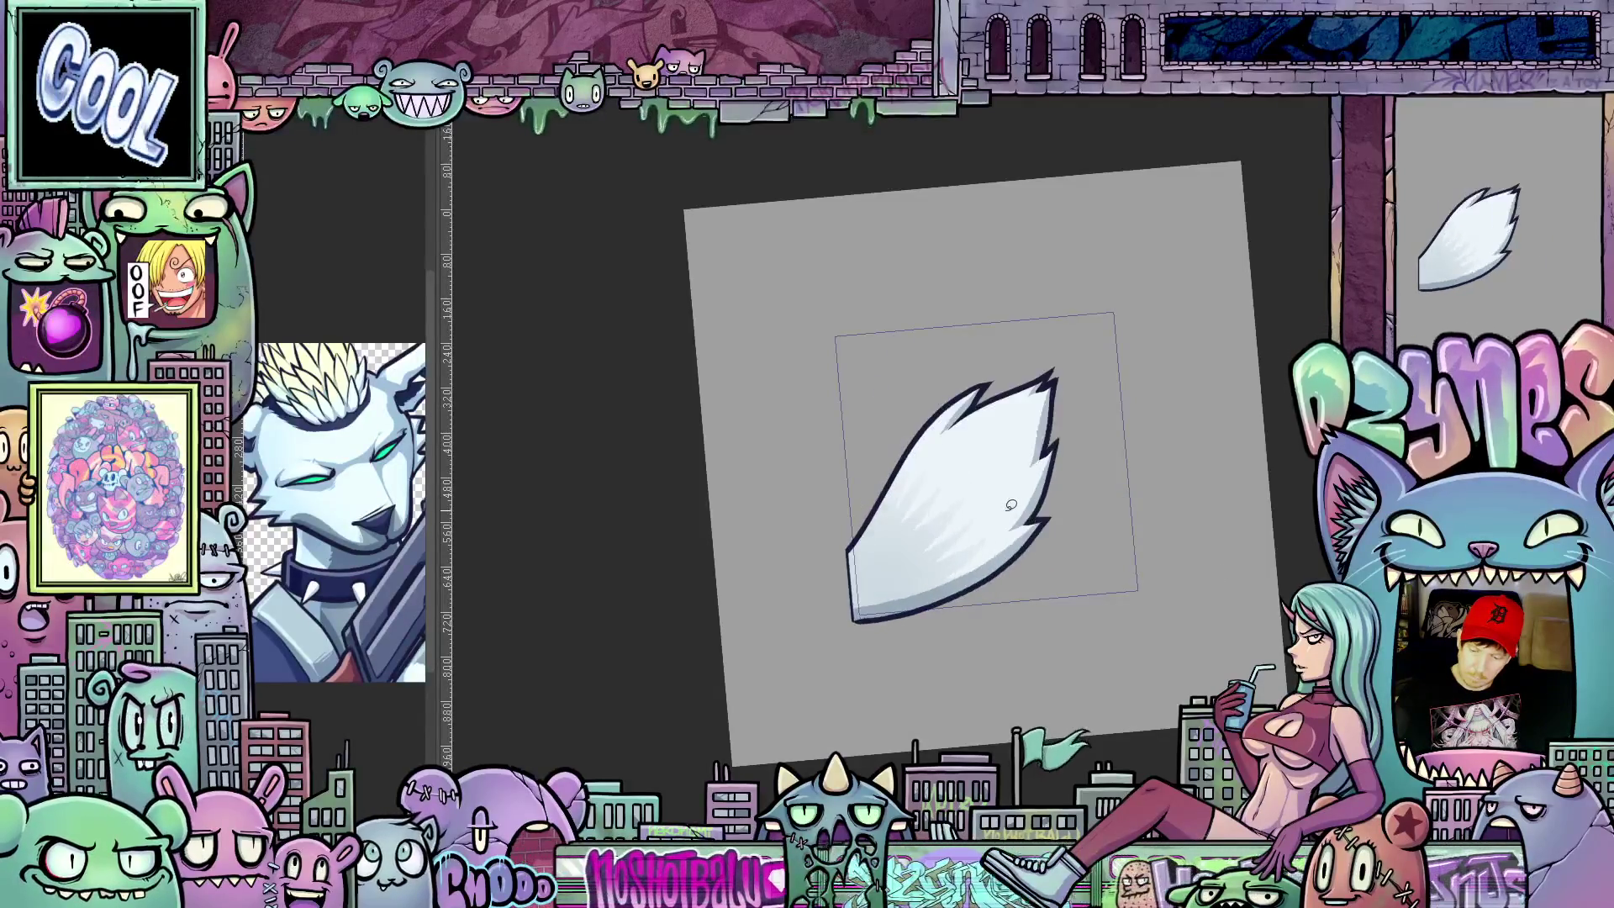
scroll(1004, 509, "up", 2)
scroll(985, 512, "up", 1)
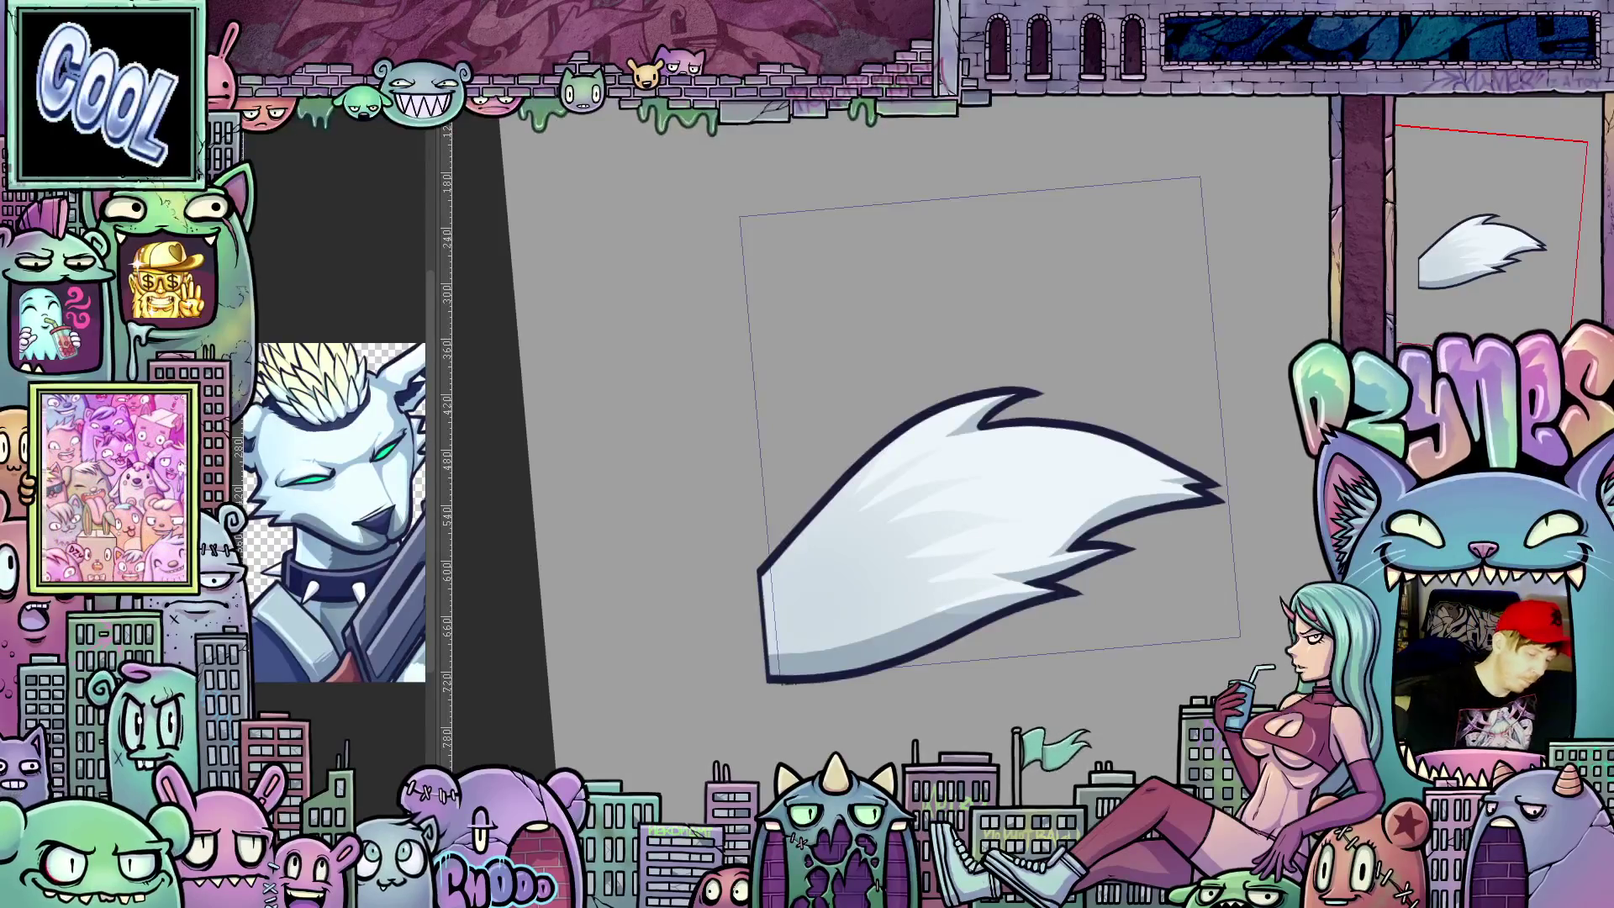
Step: Liquify the tail's top tips further right and downward, then stand the view upright
left_click_drag(1099, 581, 1127, 465)
left_click_drag(905, 429, 914, 438)
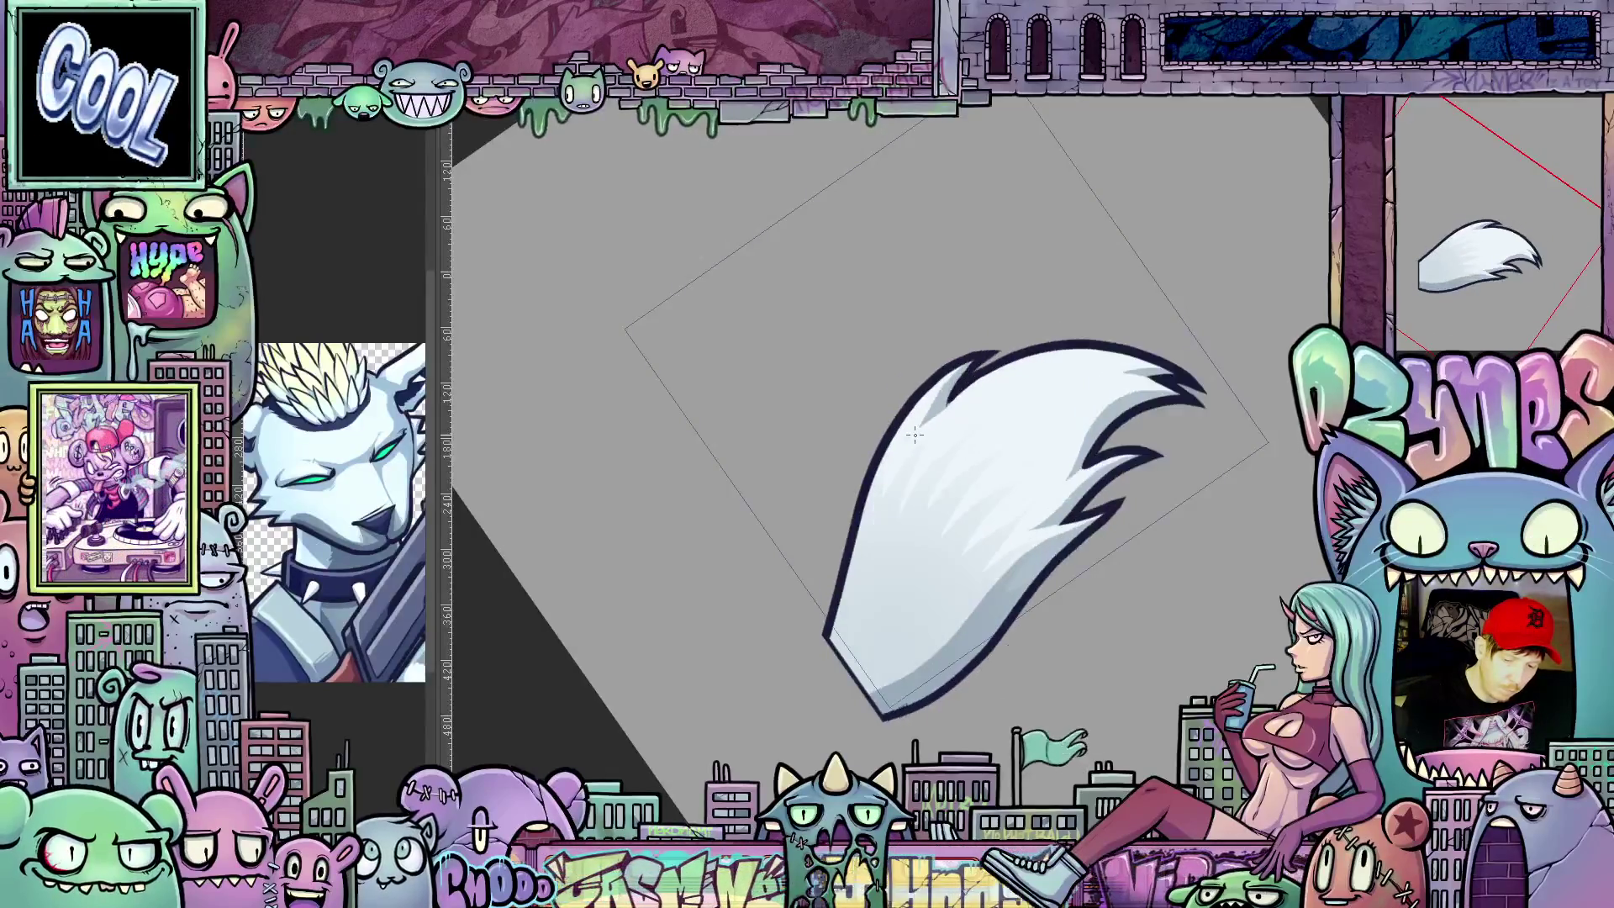
scroll(918, 434, "up", 3)
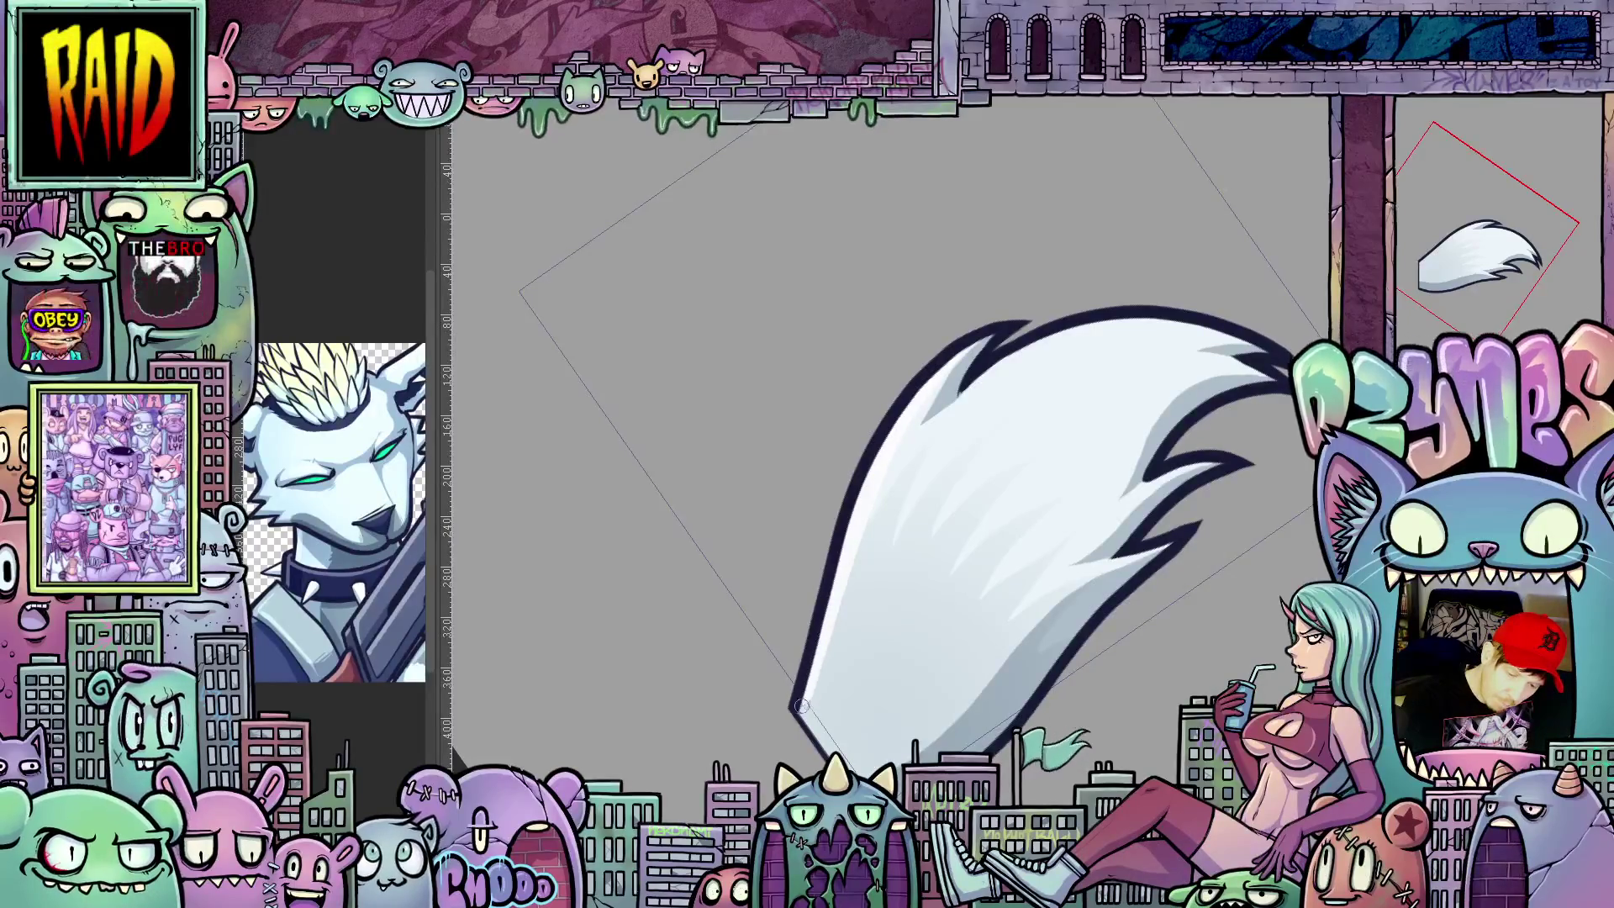
left_click_drag(1039, 610, 1029, 175)
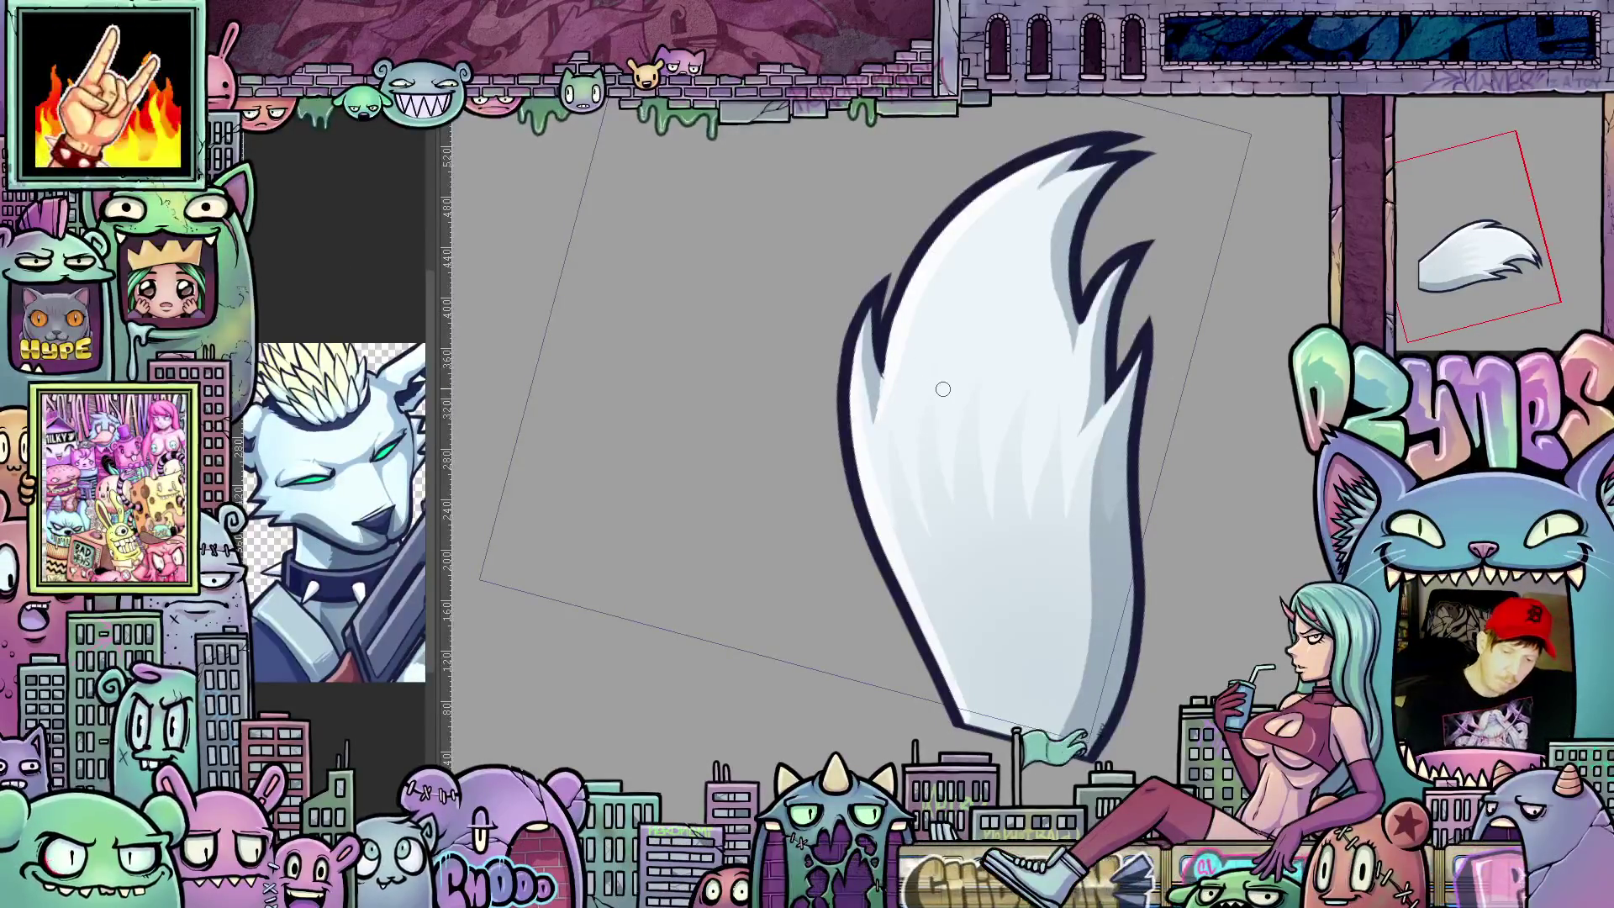
left_click(347, 88)
mouse_move(369, 140)
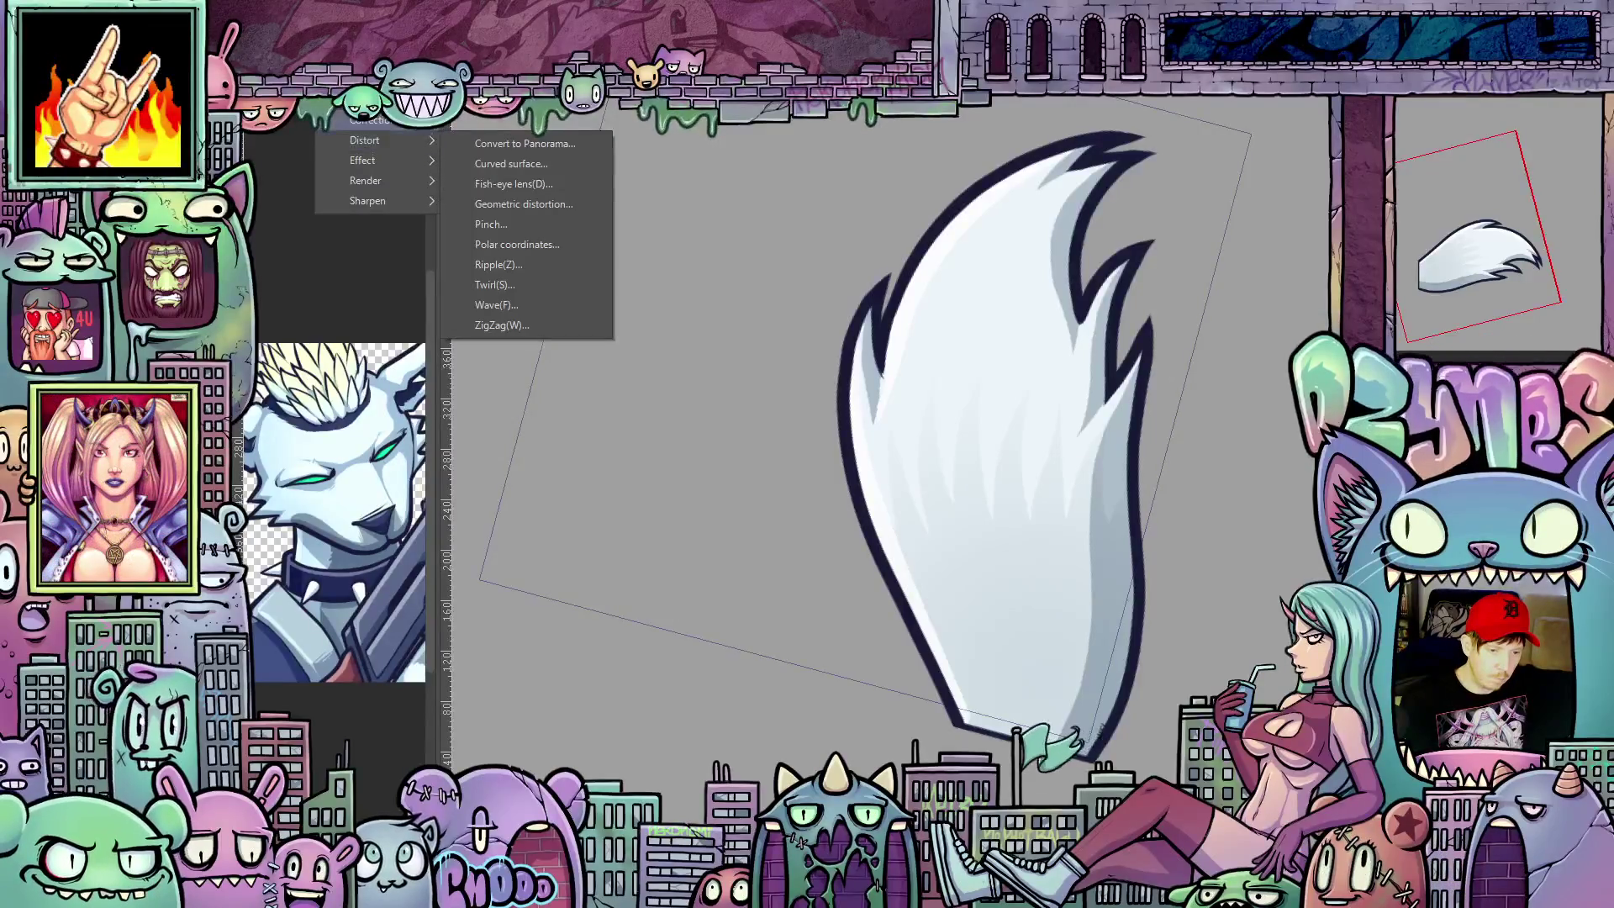
Step: Apply a Gaussian blur at strength 3 to the tail and reframe it upright
left_click(495, 145)
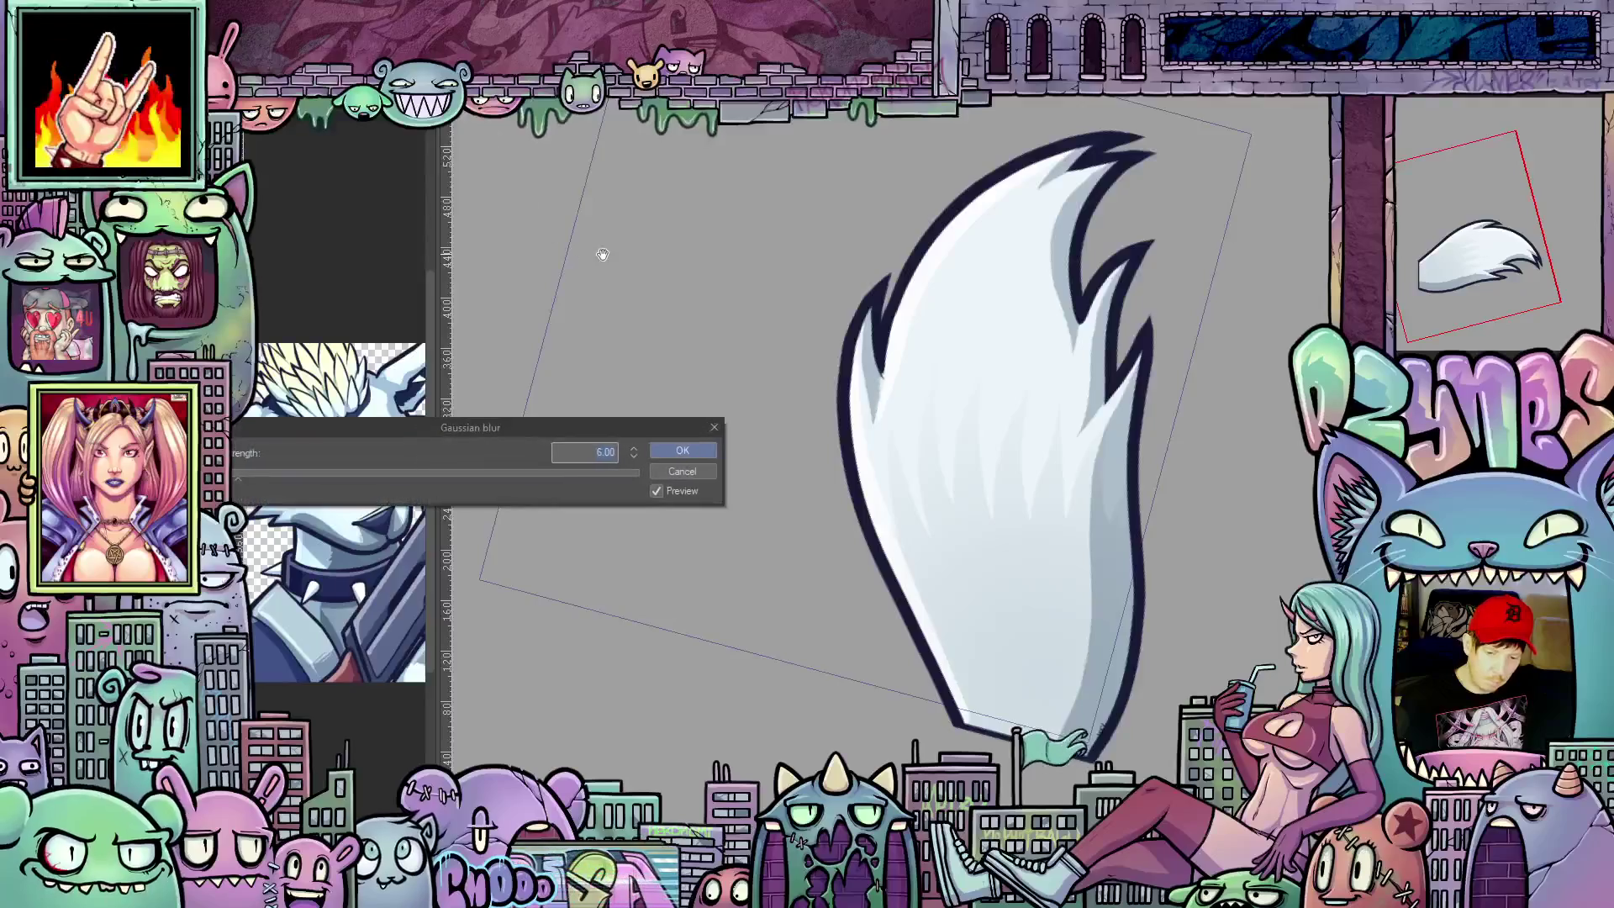
left_click(635, 457)
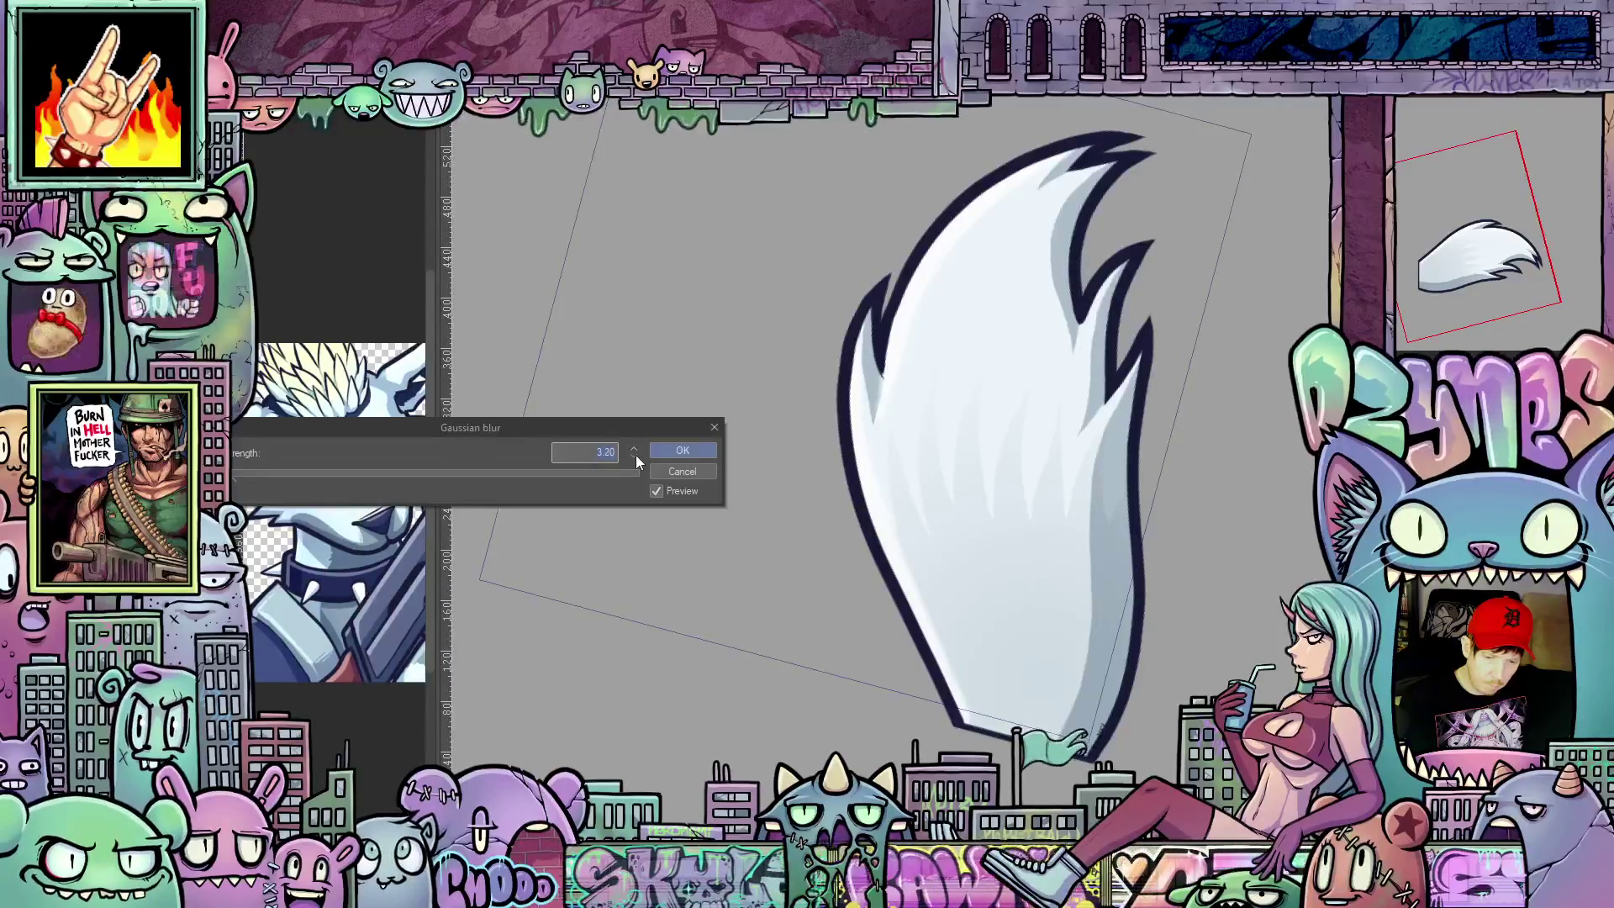
left_click(681, 452)
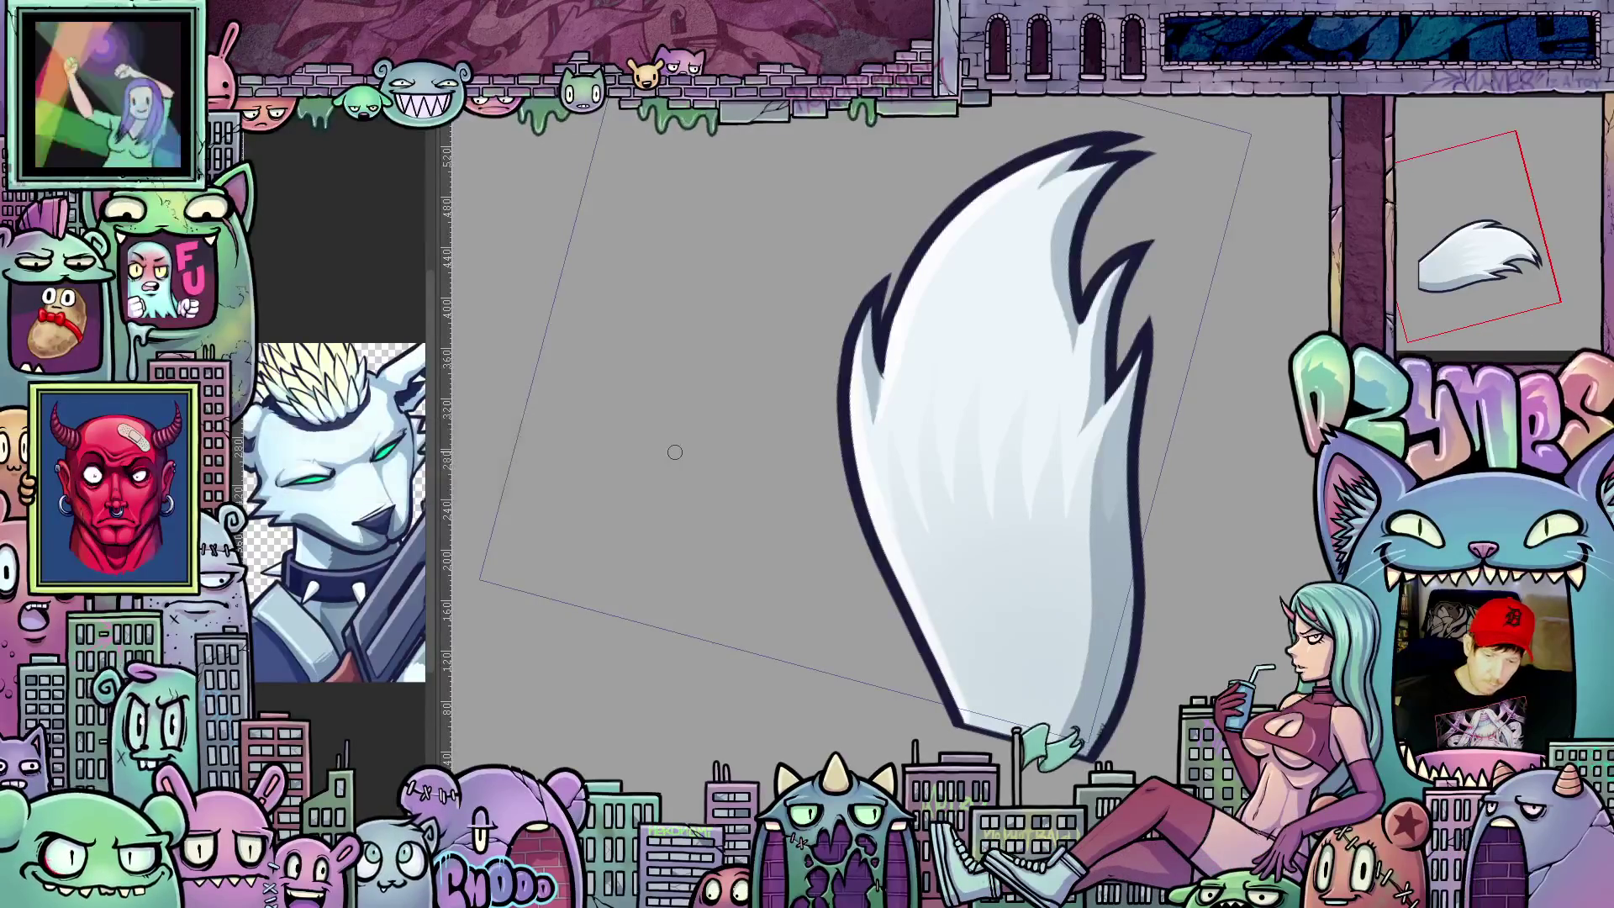
mouse_move(1056, 516)
left_mouse_down()
mouse_move(1009, 634)
mouse_move(905, 377)
left_mouse_up()
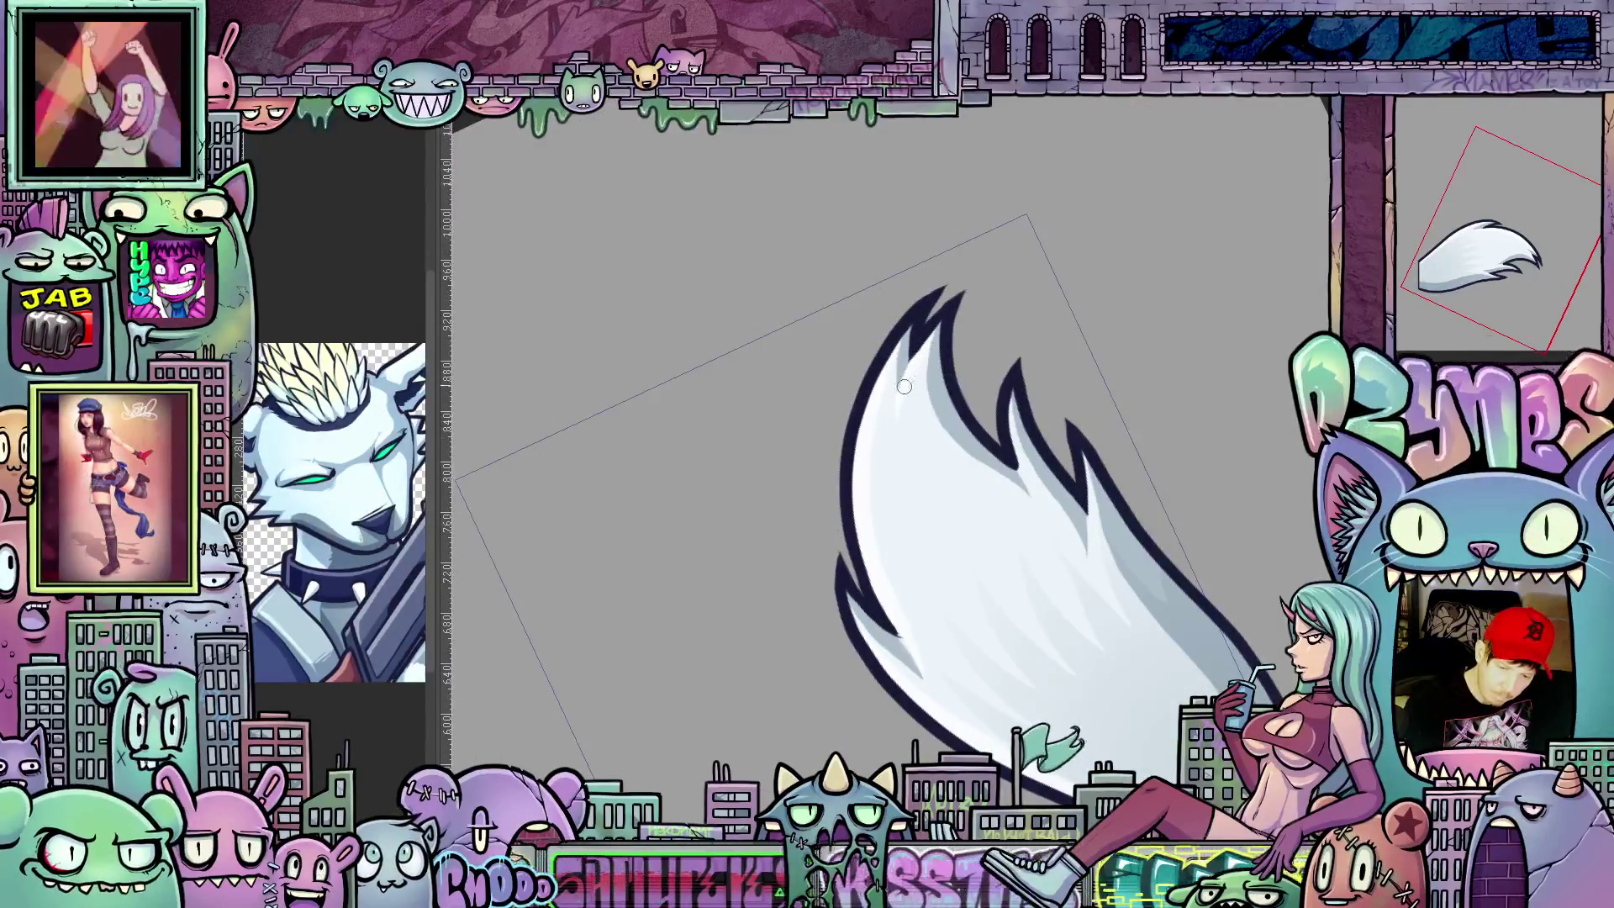
mouse_move(908, 472)
left_mouse_down()
mouse_move(1125, 646)
mouse_move(1022, 499)
left_mouse_up()
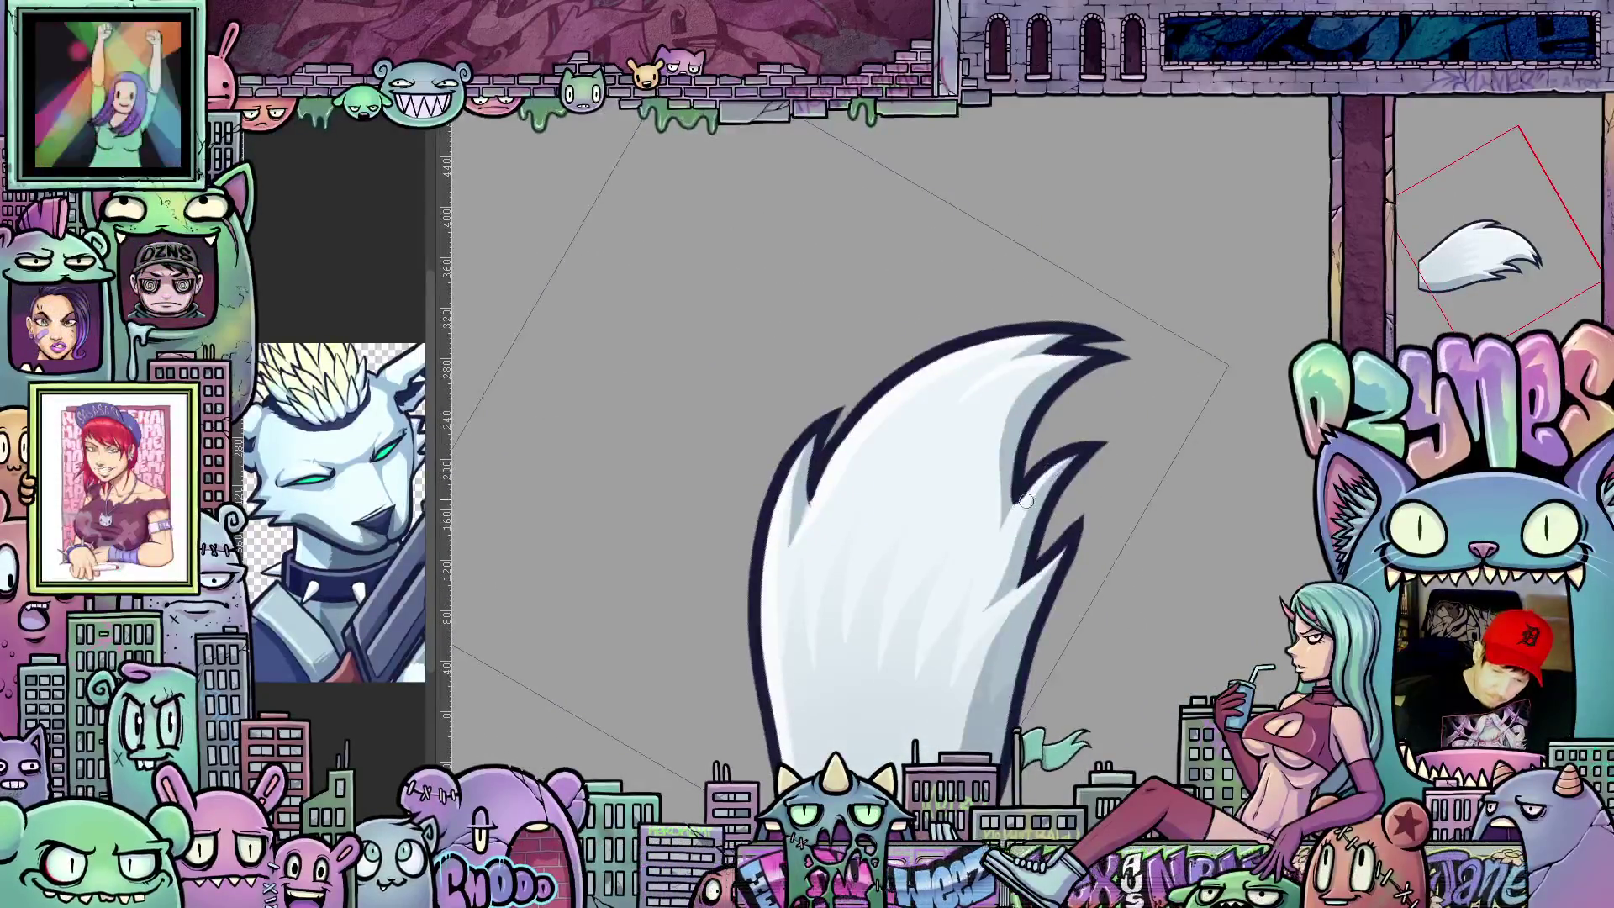